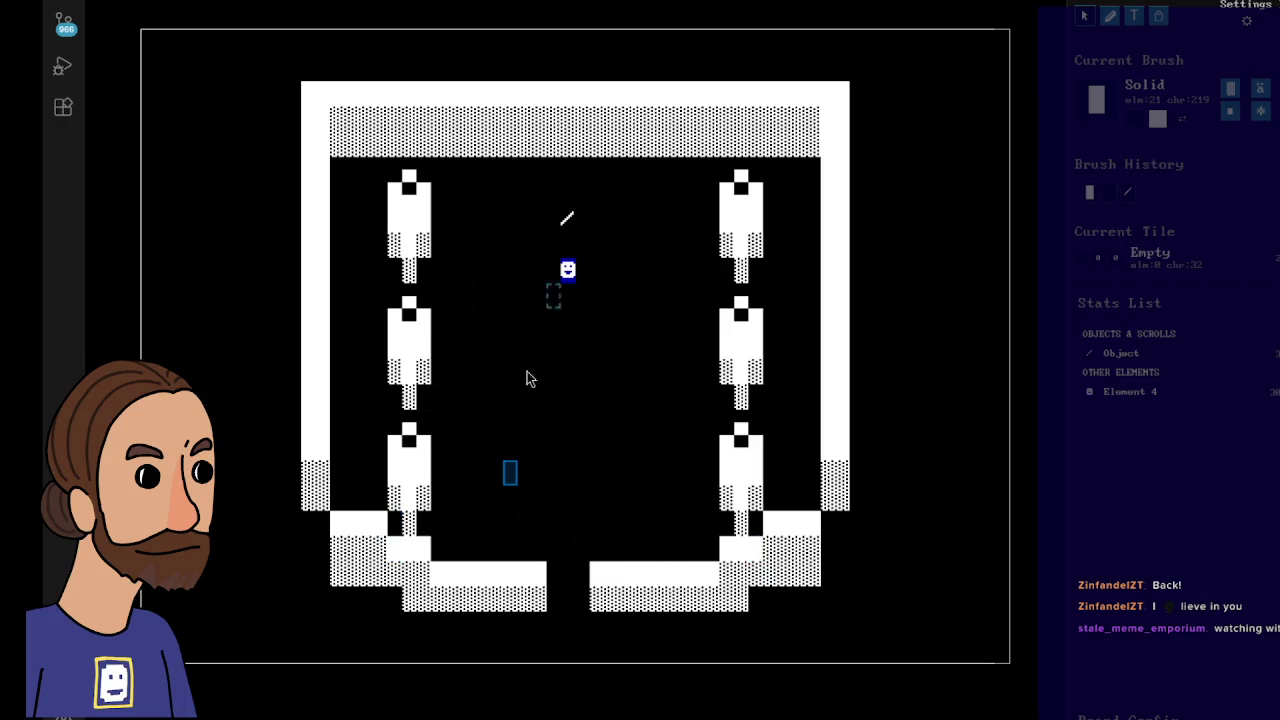
Add a dithered row to the bottom wall and solid white strips along the lower side walls
right_click(428, 604)
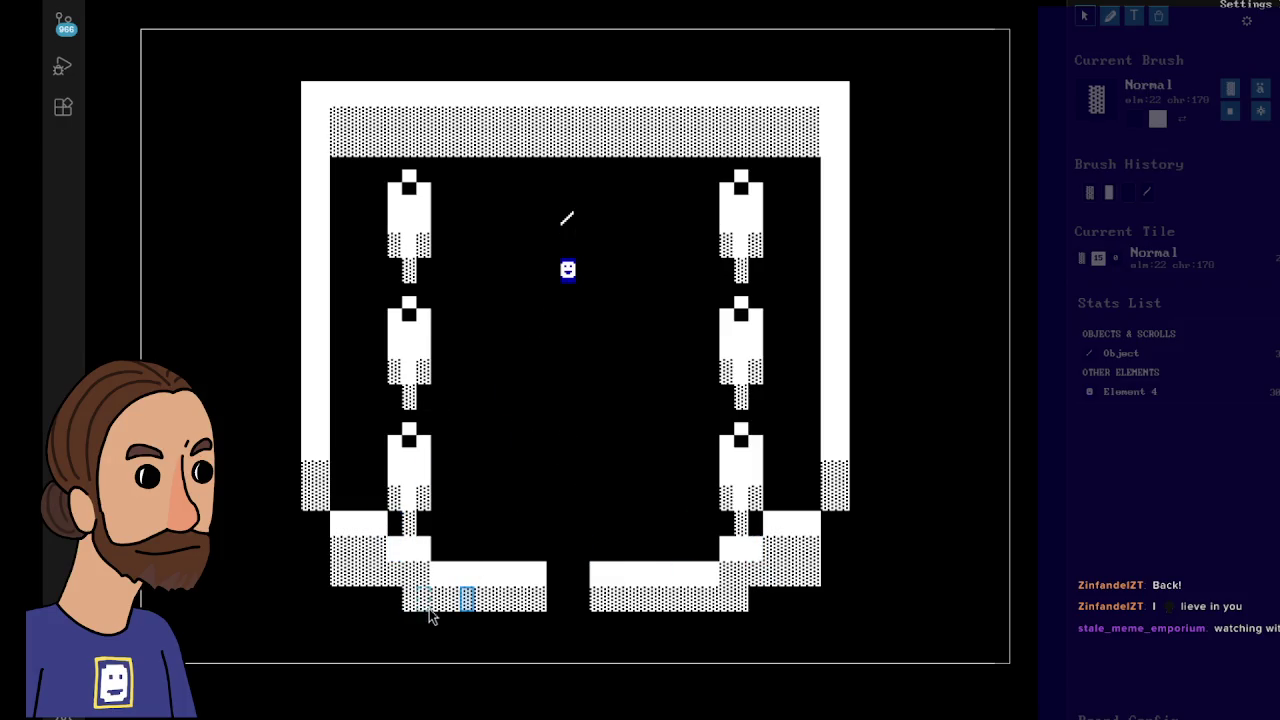
left_click_drag(434, 623, 720, 623)
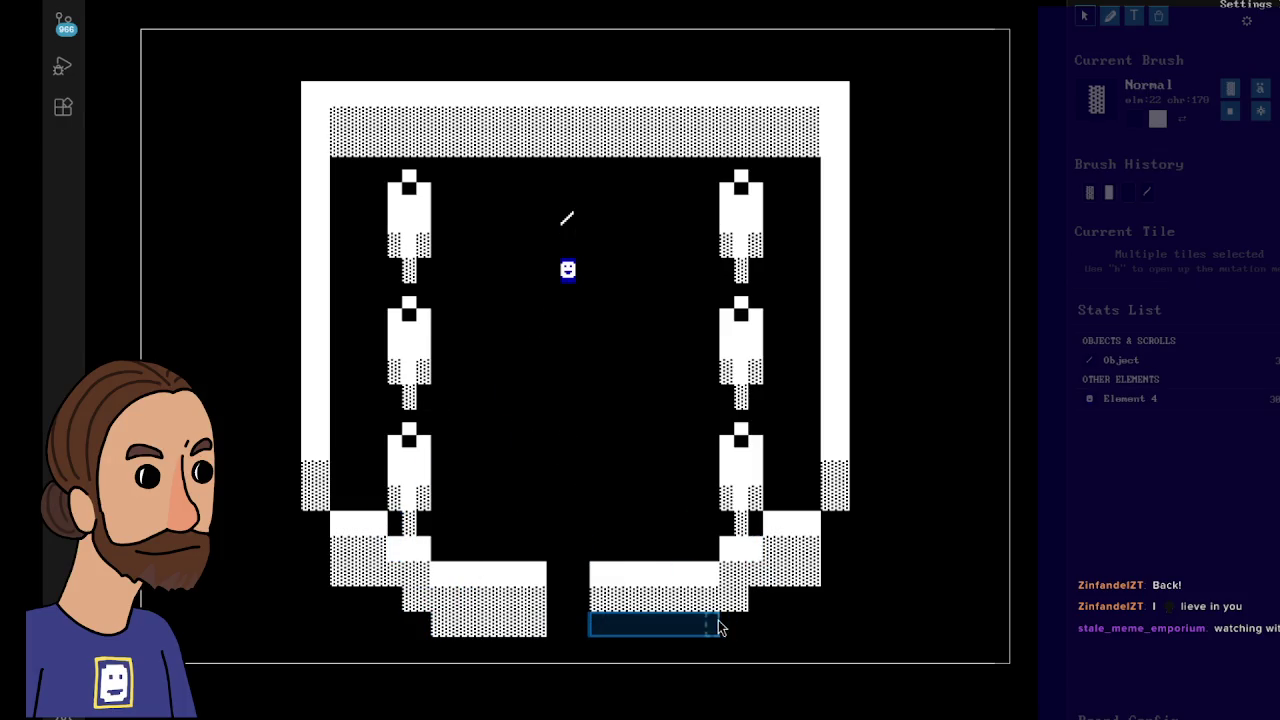
right_click(820, 523)
left_click(813, 523)
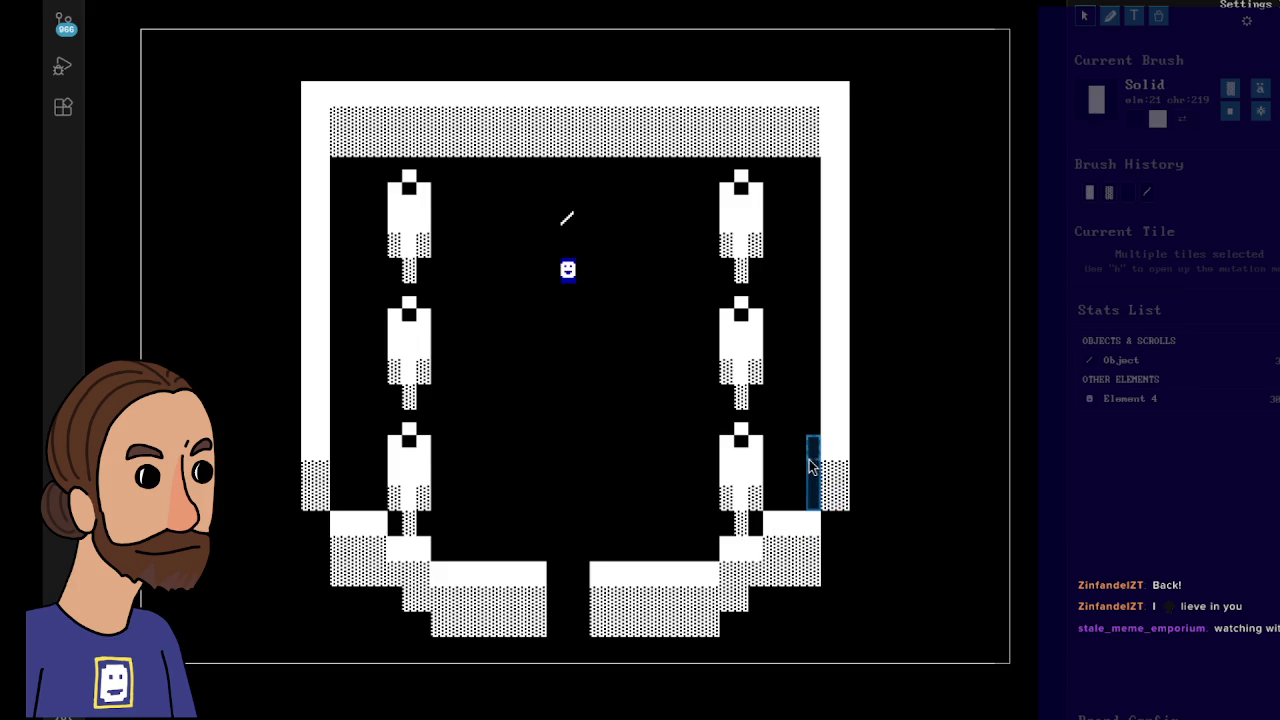
left_click_drag(812, 465, 686, 476)
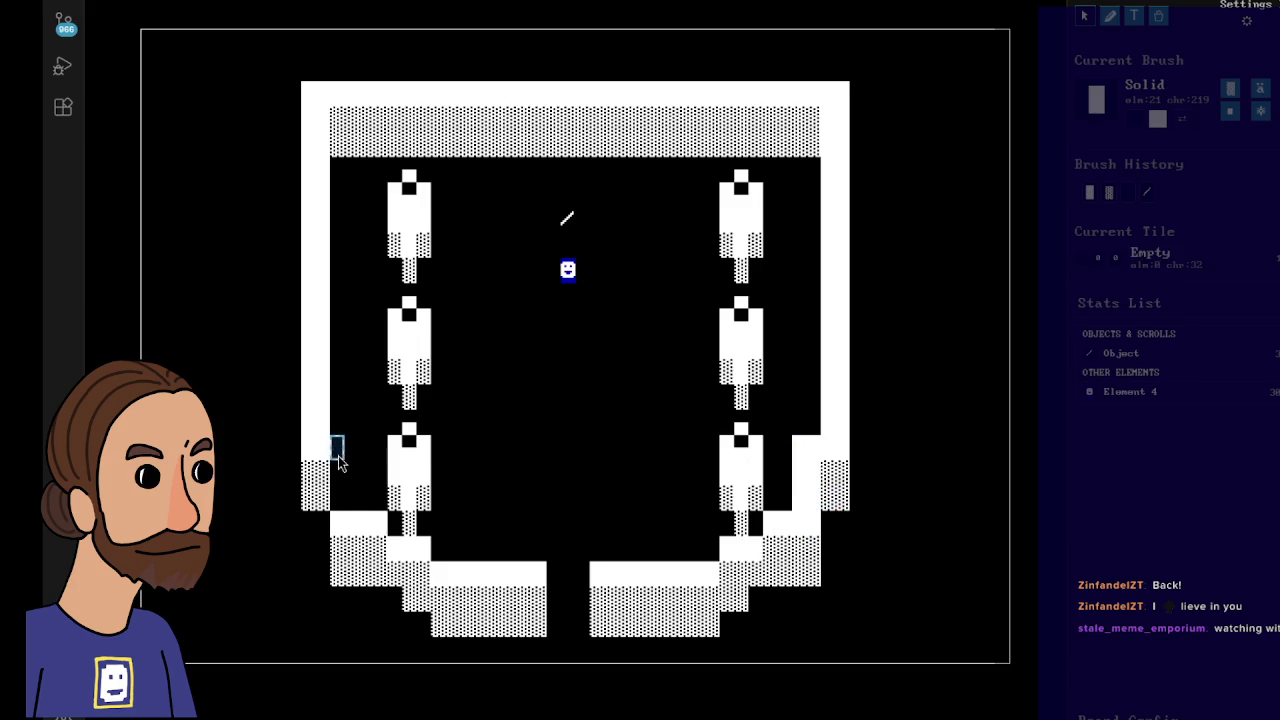
left_click(344, 498)
left_click(346, 500)
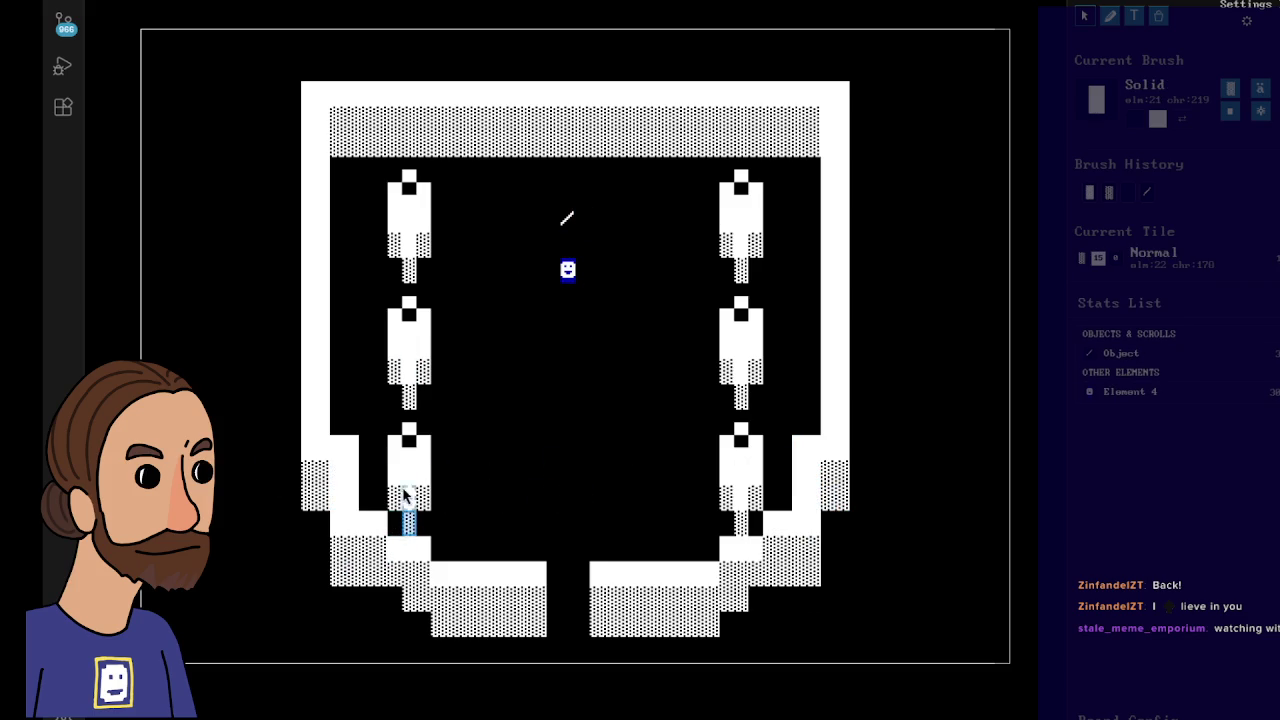
Move the left and right pillar columns up one row against the top wall
left_click_drag(394, 175, 424, 535)
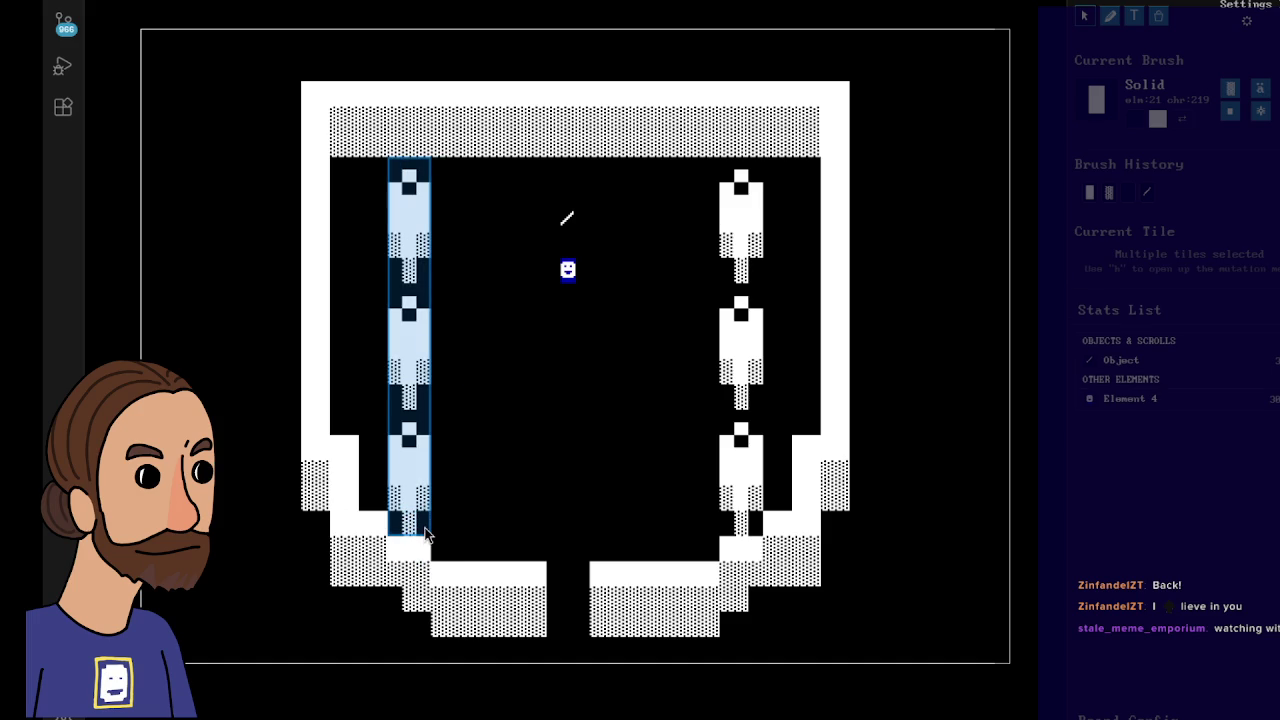
key("Delete")
key("ctrl+v")
left_click(424, 535)
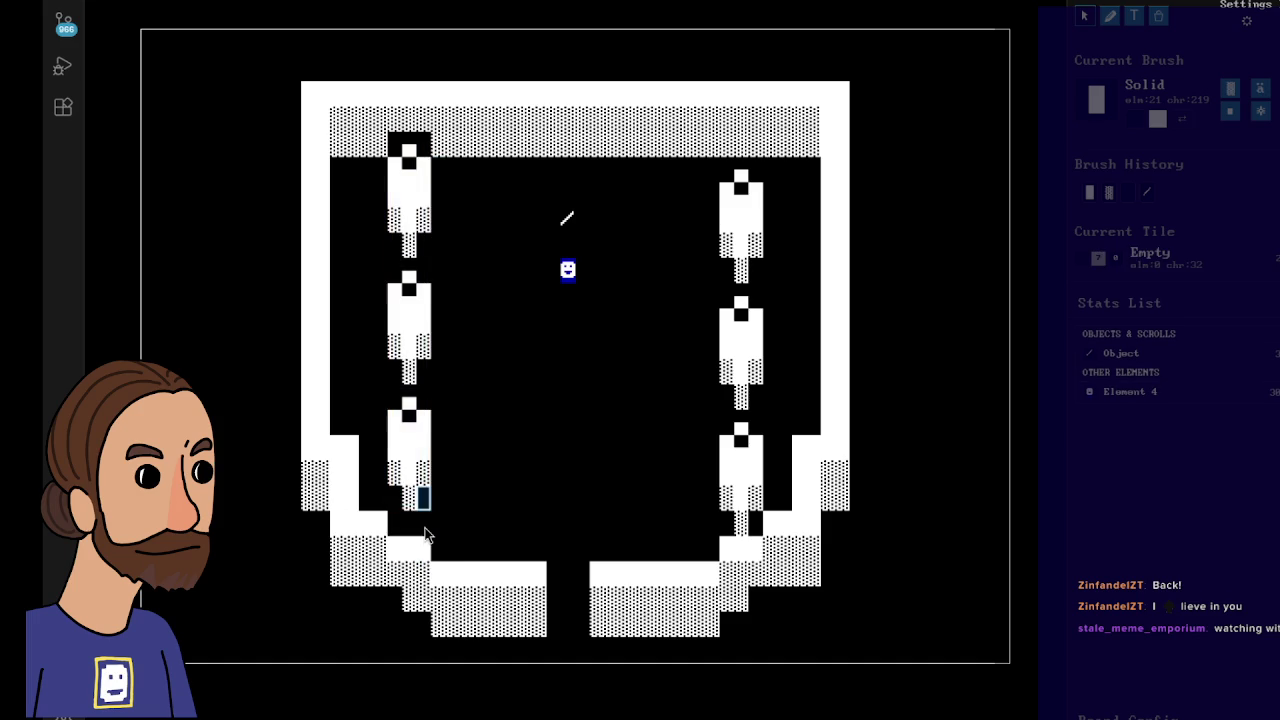
left_click_drag(724, 182, 763, 520)
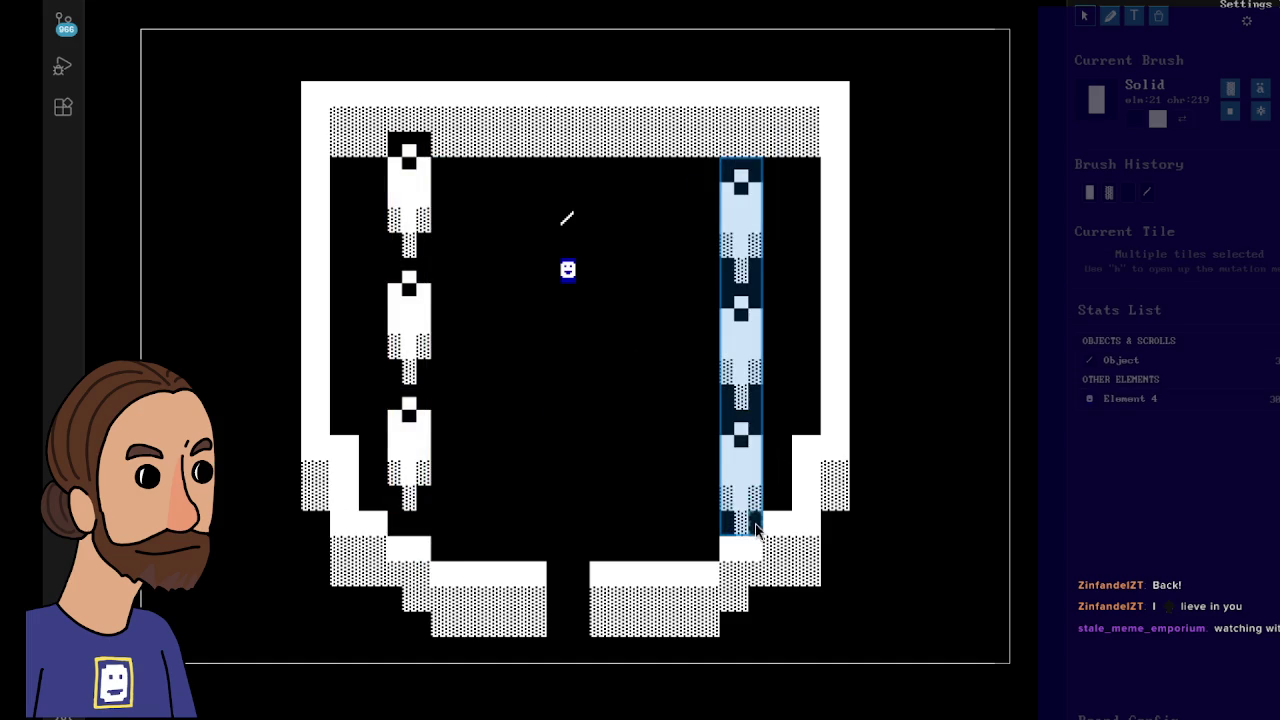
key("Delete")
key("ctrl+v")
left_click(763, 527)
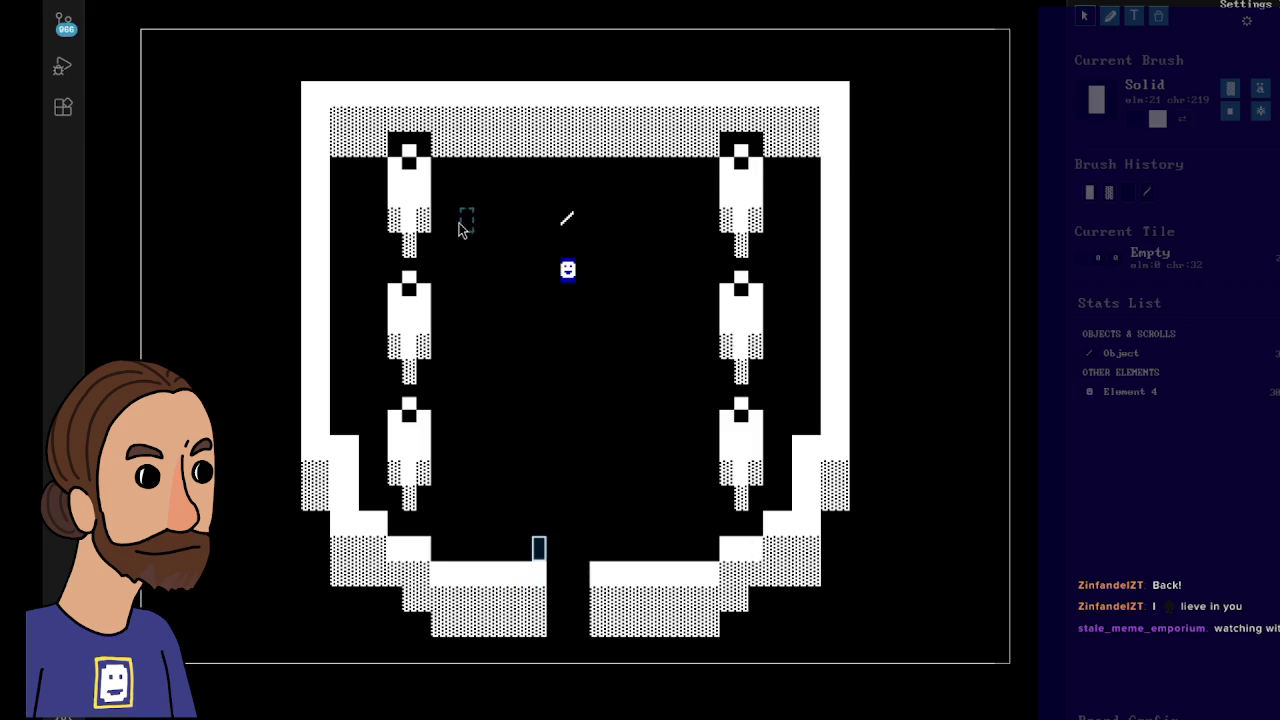
Paint half-block tiles across the bottom wall gap, undoing a stray tile on the pillar
left_click(408, 268)
key("Return")
key("ctrl+z")
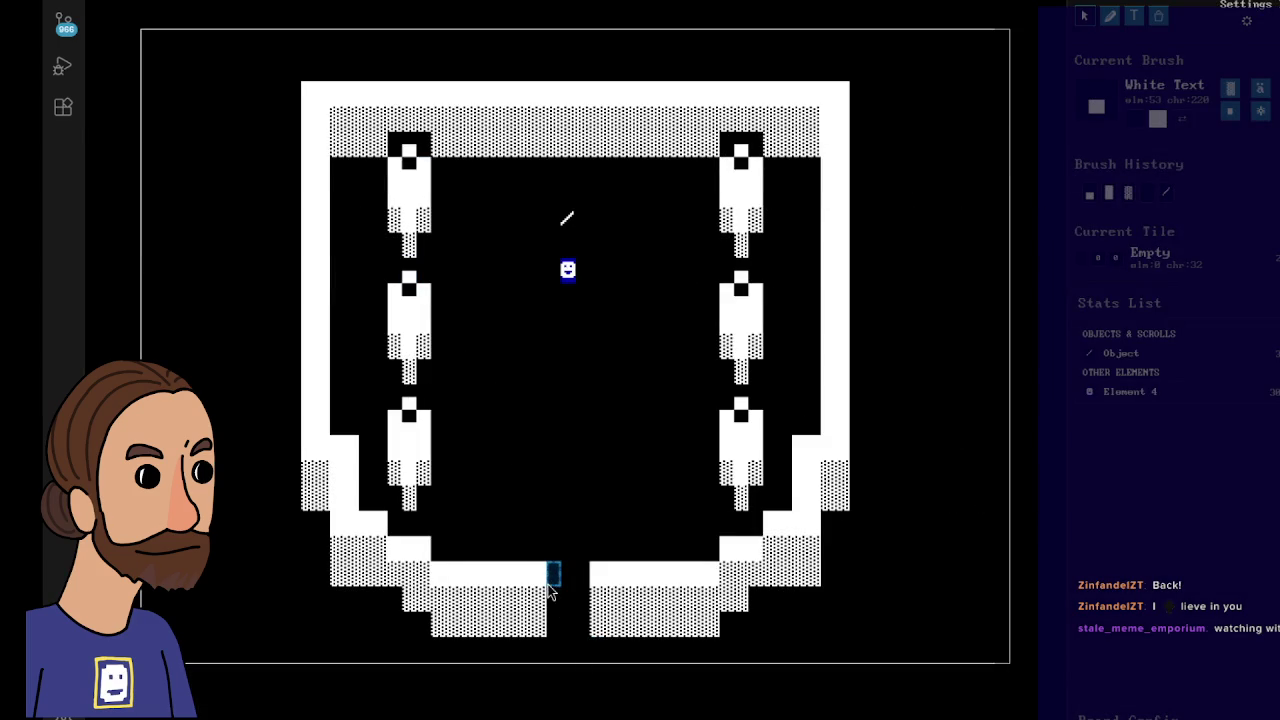
left_click_drag(553, 598, 567, 588)
key("Left")
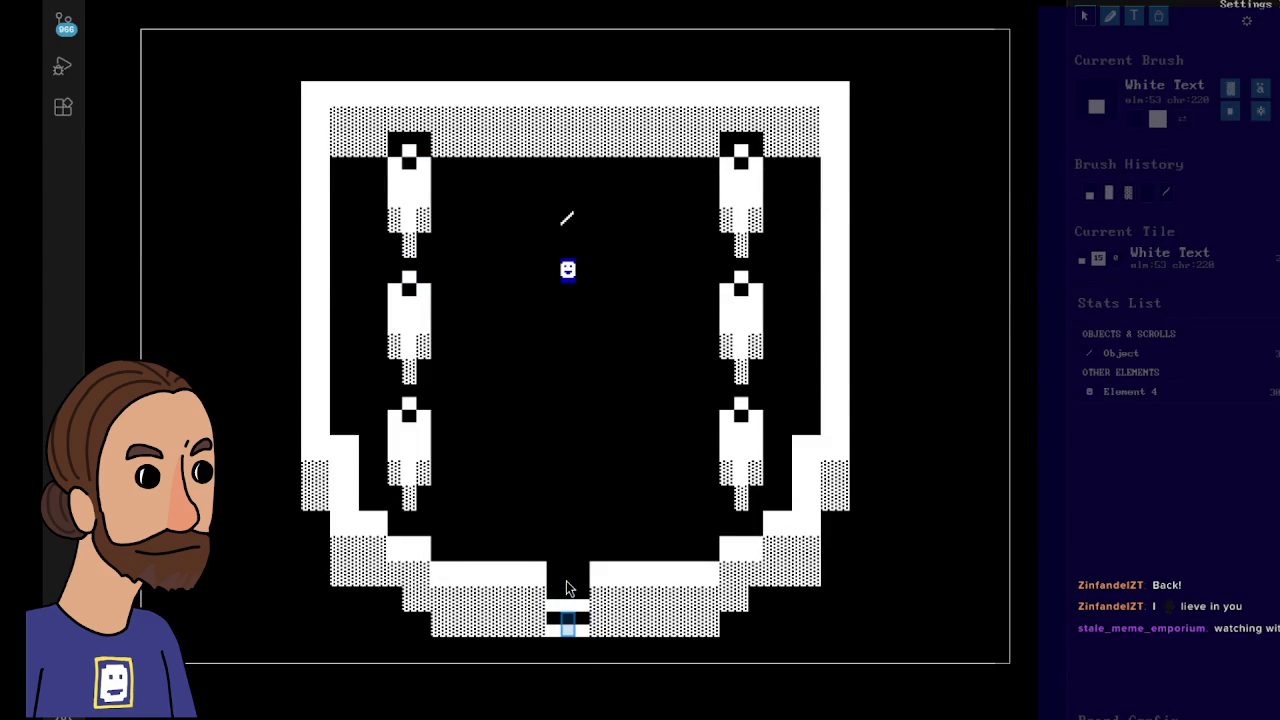
Choose the full block character and position the edit cell in the gap
key("c")
key("Right")
key("Left")
key("Left")
key("Return")
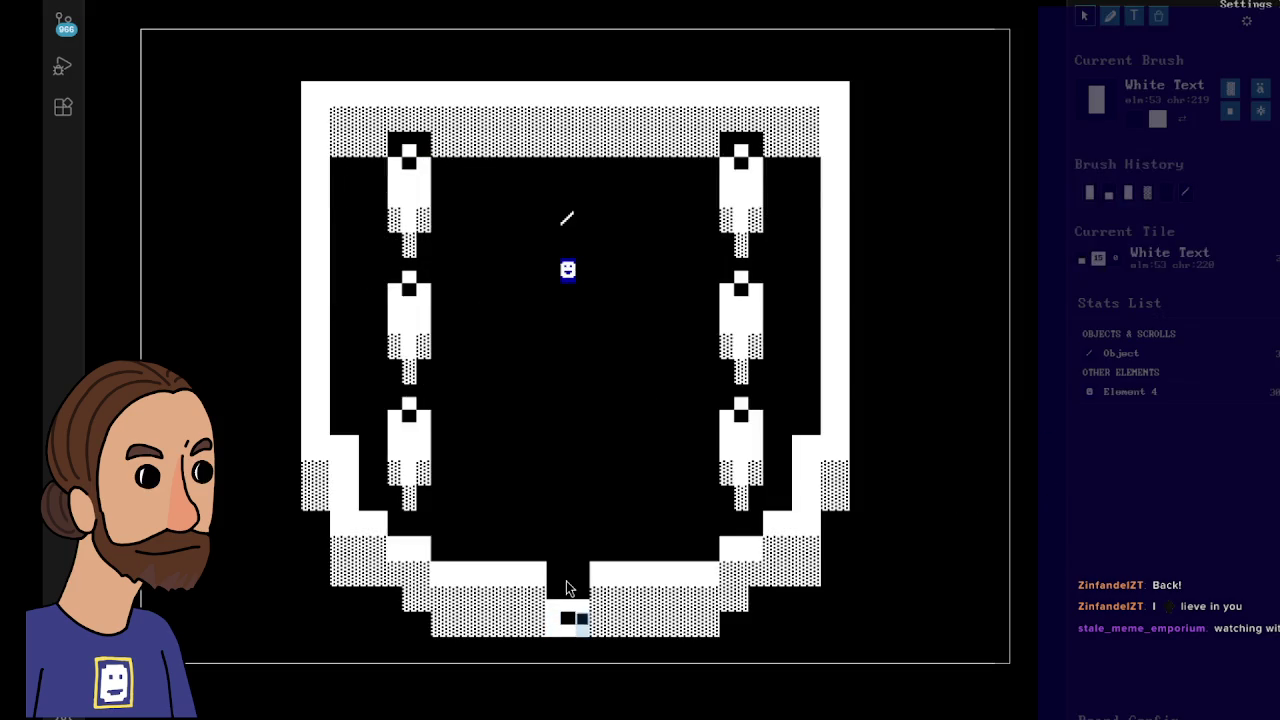
key("Up")
key("Up")
key("Up")
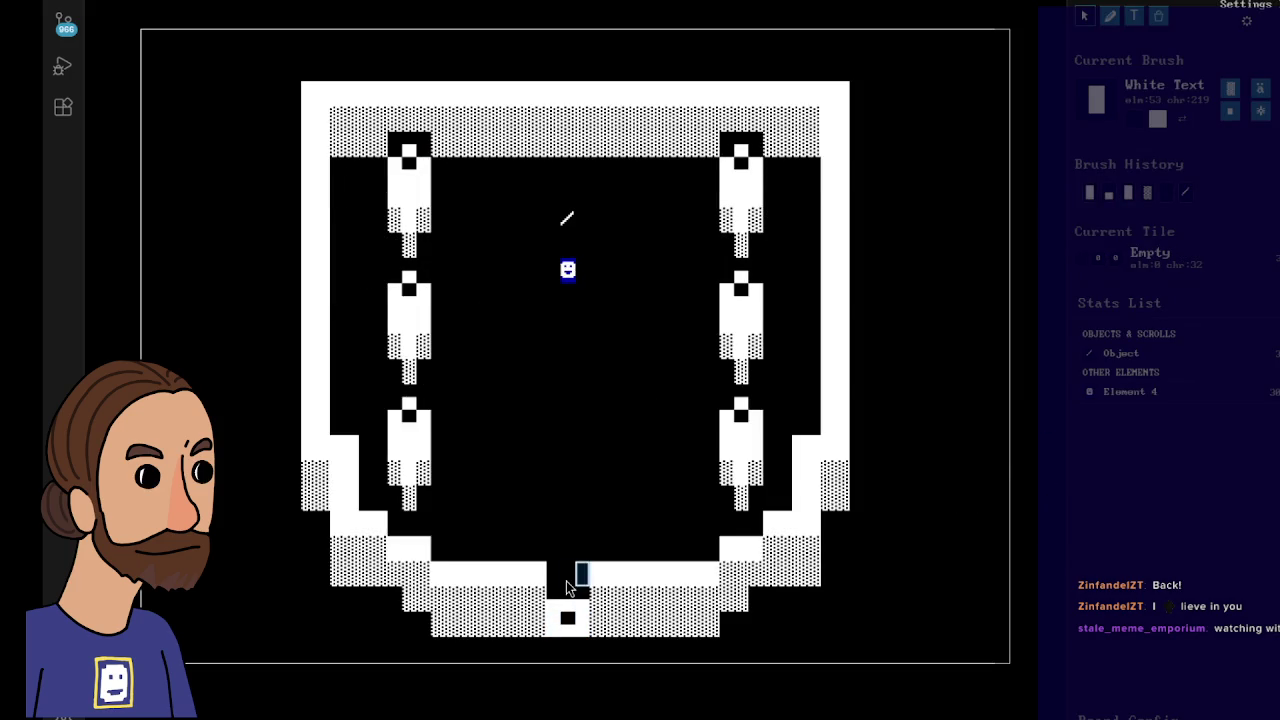
key("Down")
key("Left")
Clear two gap tiles and place the ring ○ glyph above the dark square
key("shift+Right")
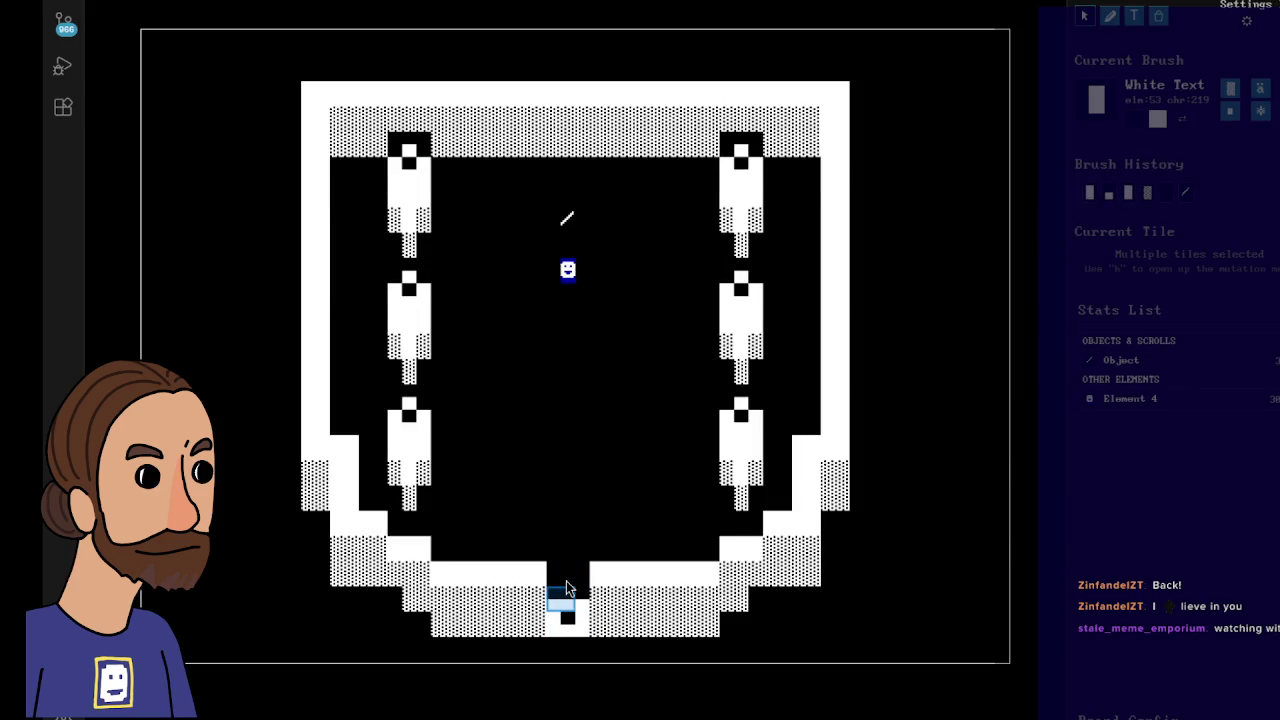
left_click(566, 590)
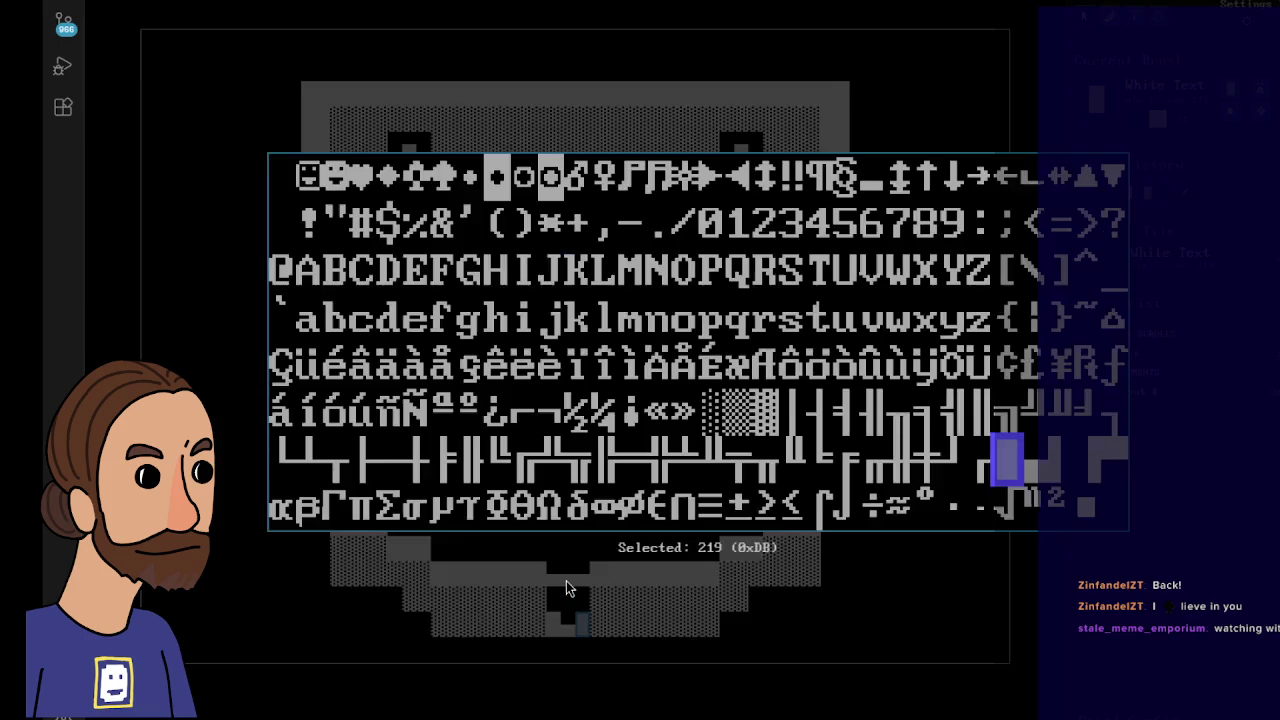
left_click(566, 590)
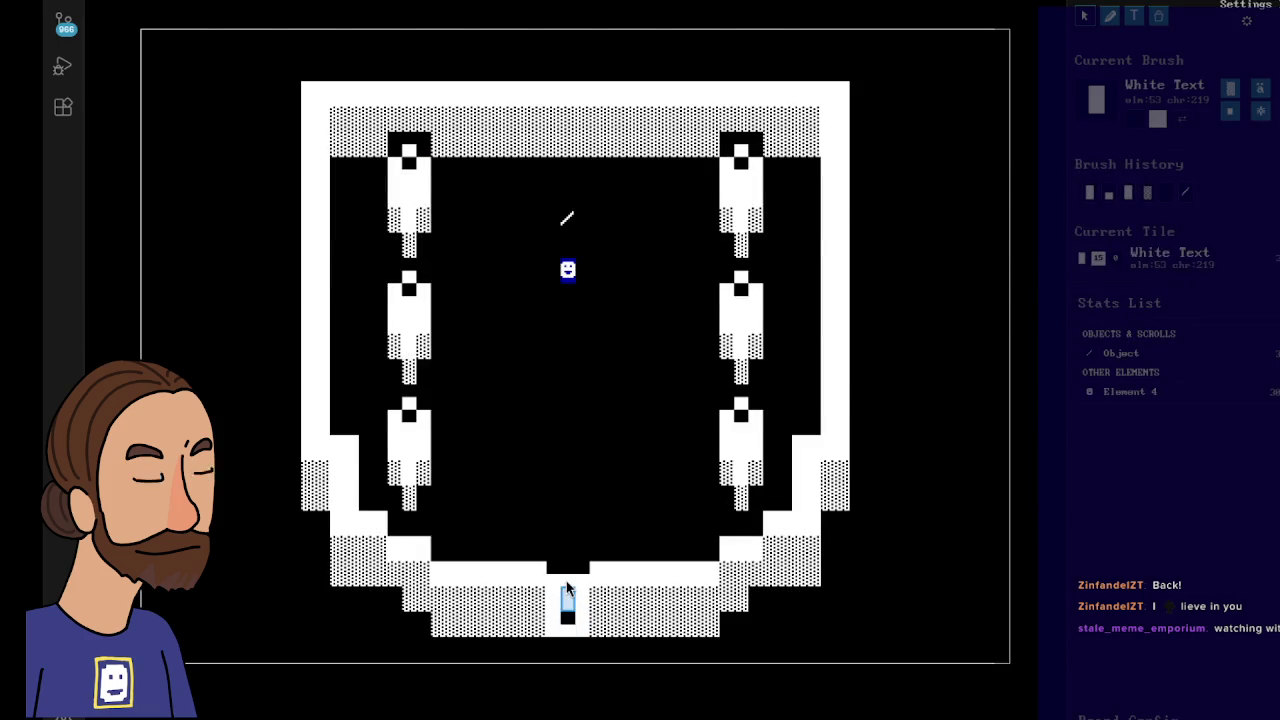
left_click(532, 186)
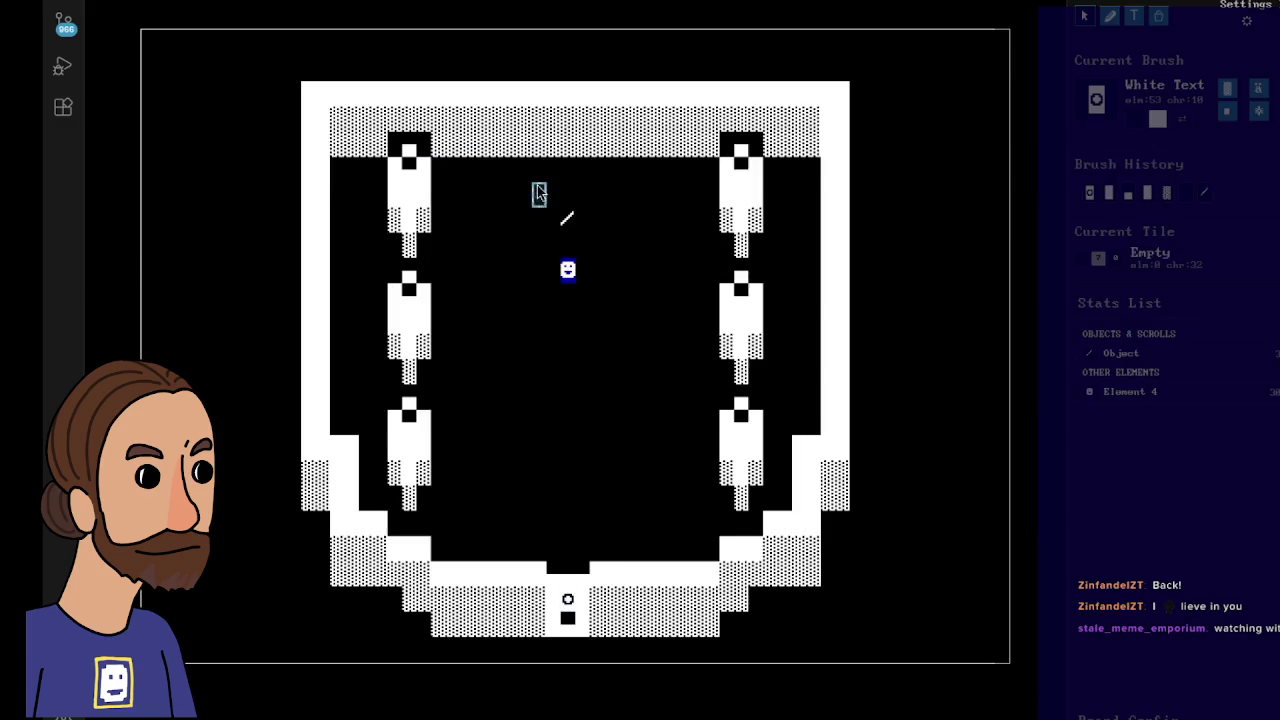
left_click(582, 572)
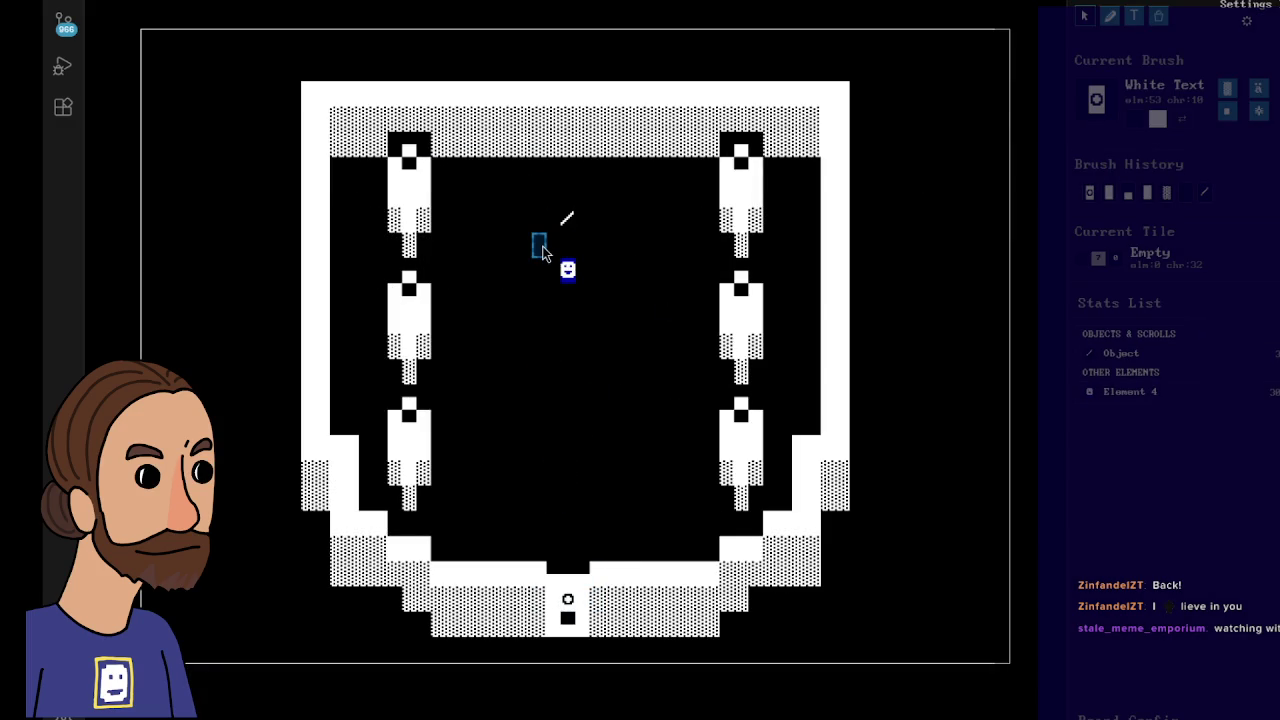
Switch to the :cutscene1 board
key("b")
key("Down")
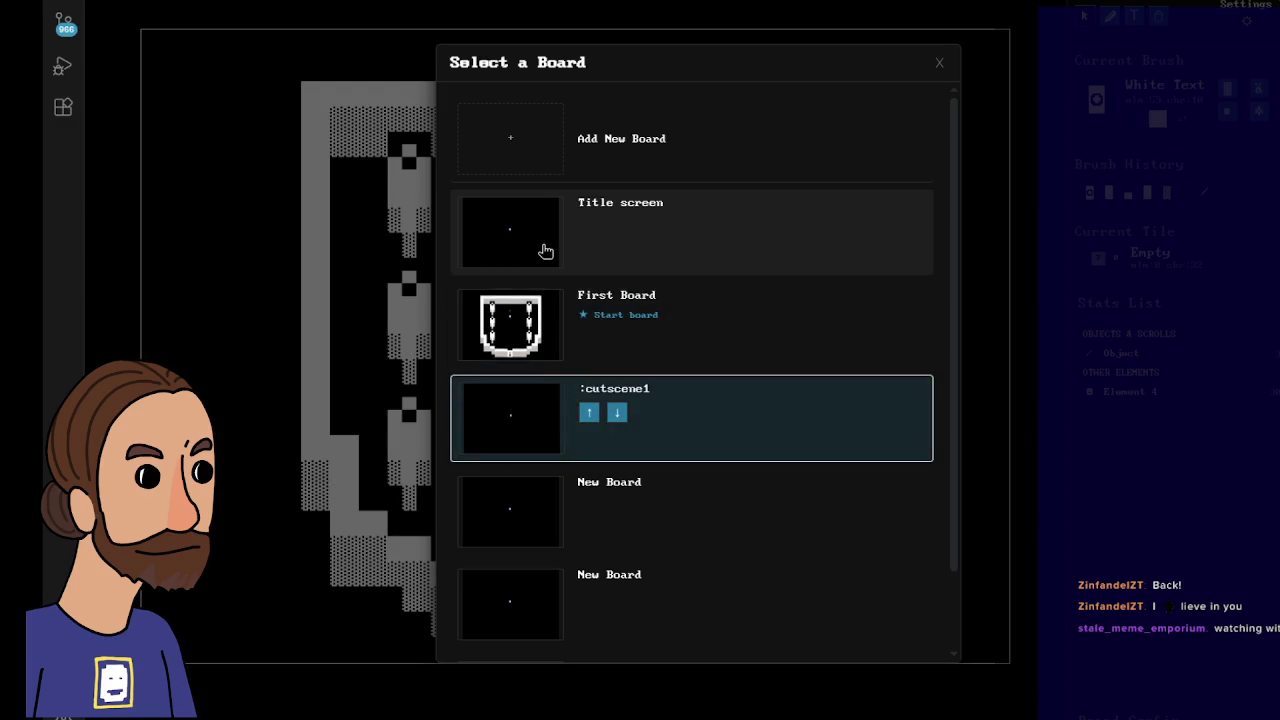
key("Return")
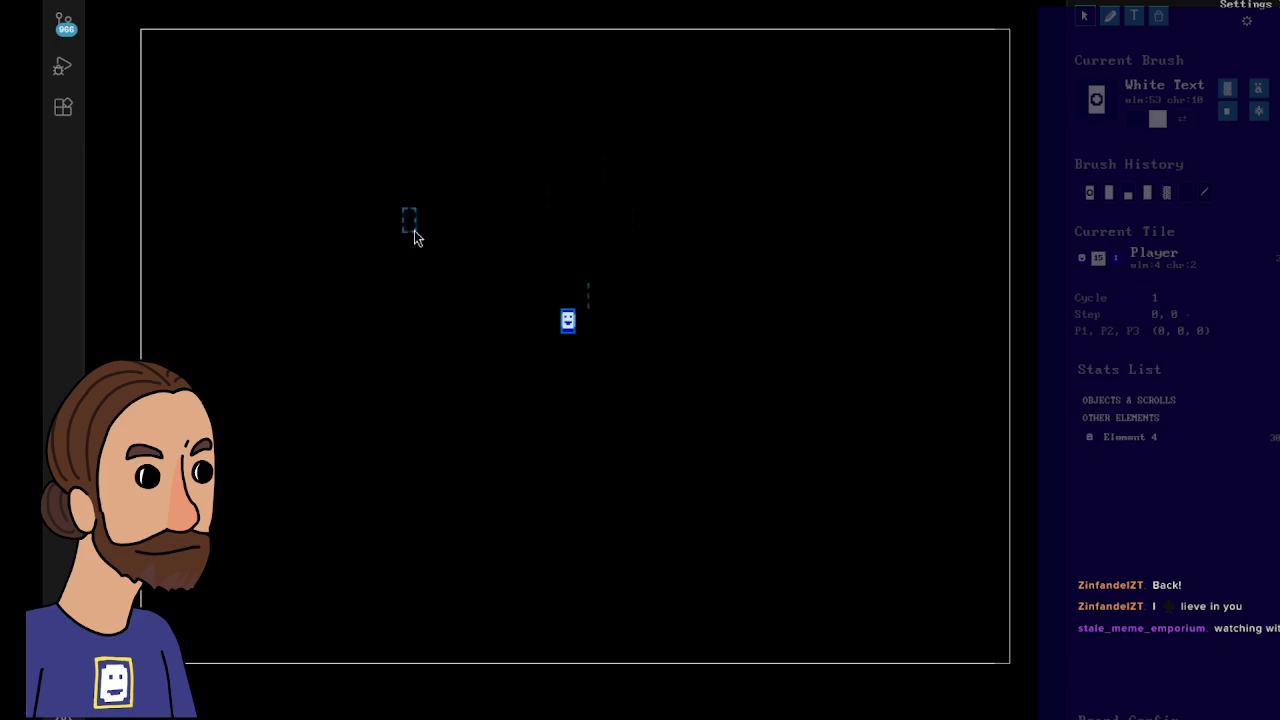
left_click(325, 321)
Set the brush to the full block character (chr 219) in dark grey
key("c")
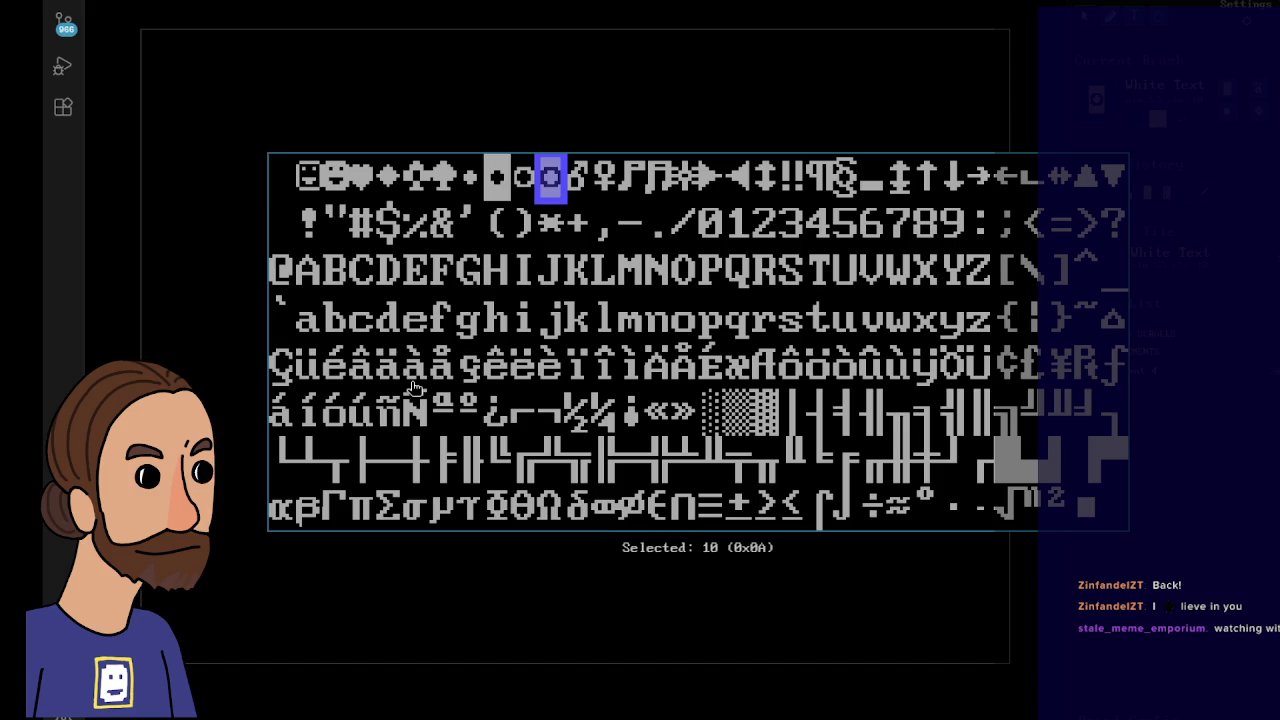
left_click(1000, 460)
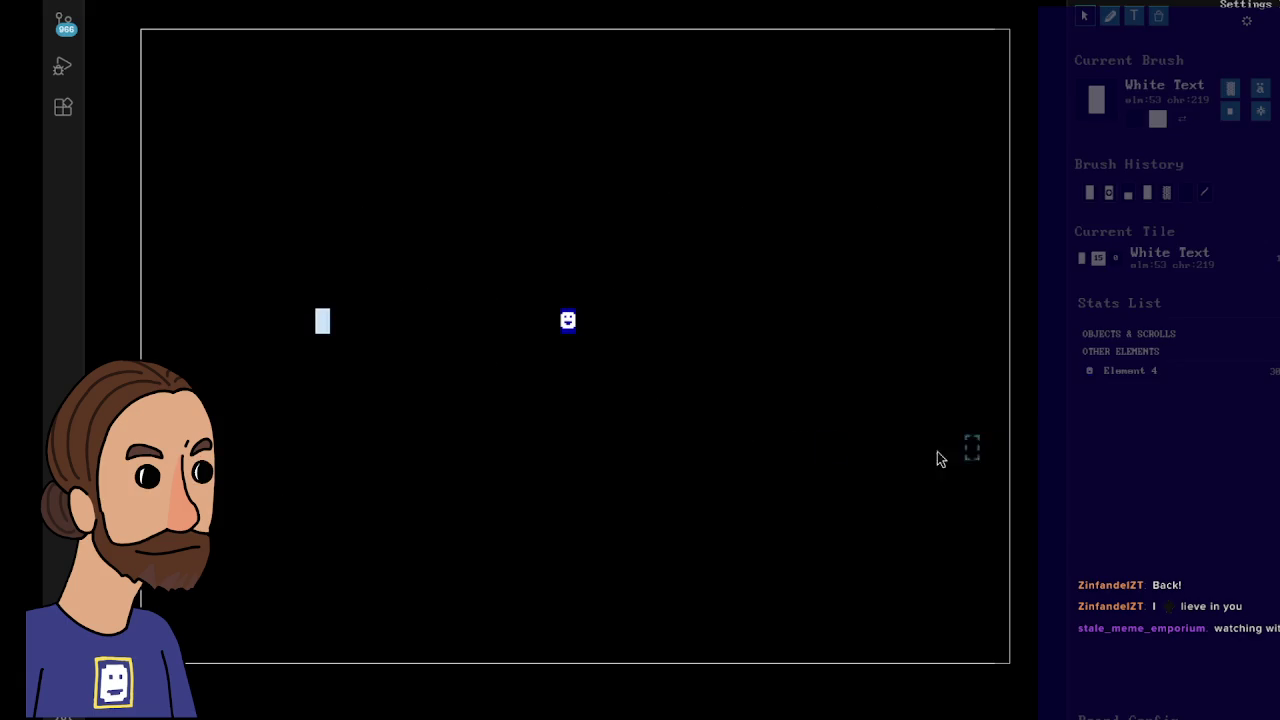
left_click(1160, 122)
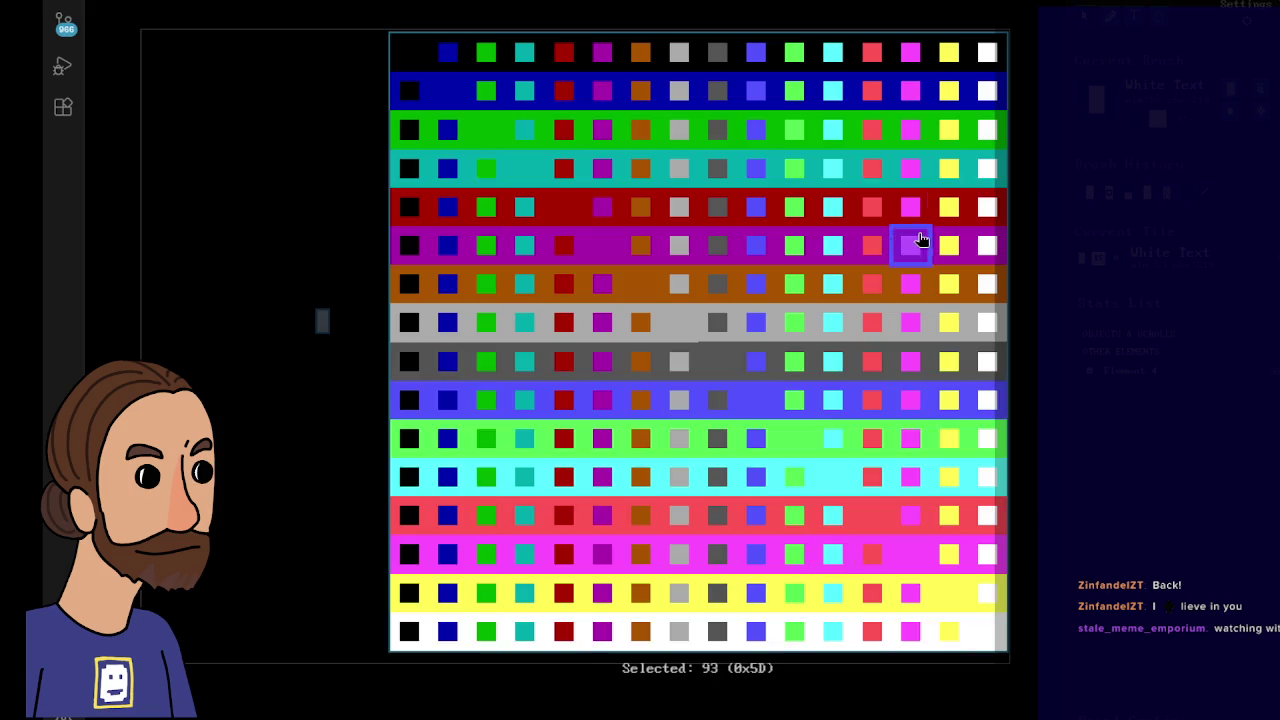
left_click(717, 51)
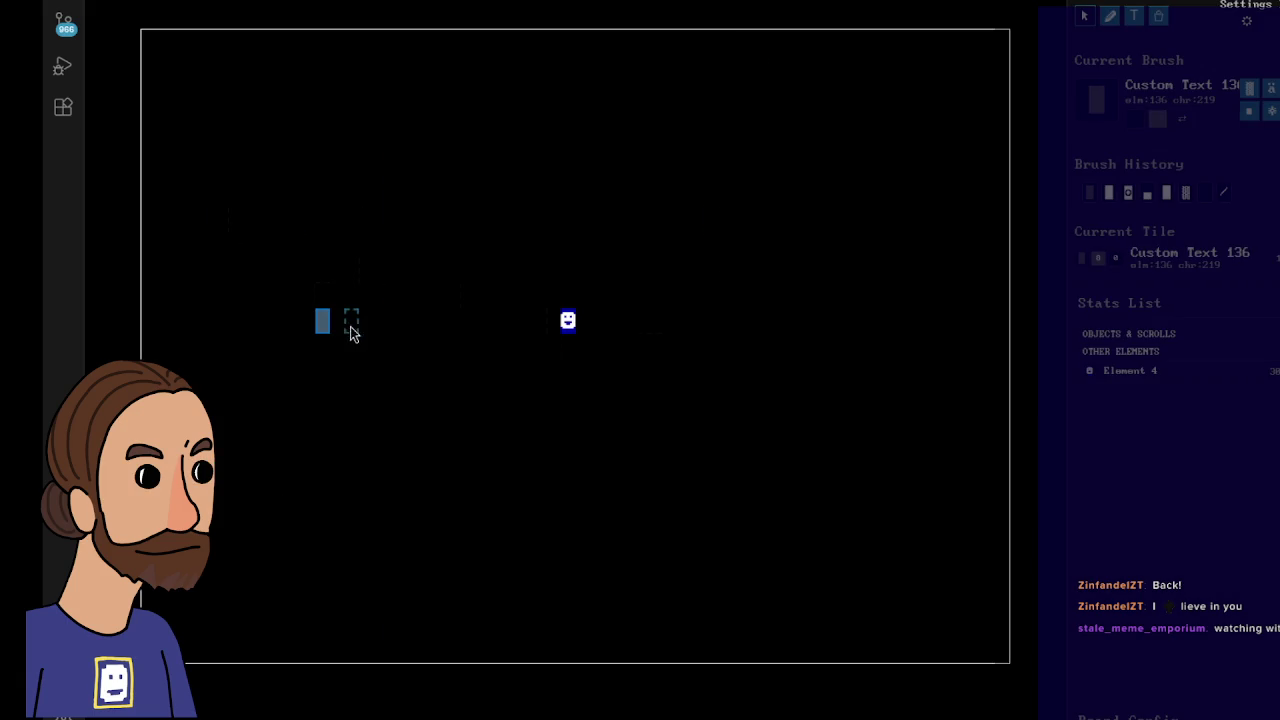
Fill a tall grey rectangle on the left with a narrower grey strip beneath it
left_click_drag(309, 271, 343, 401)
left_click_drag(277, 243, 421, 497)
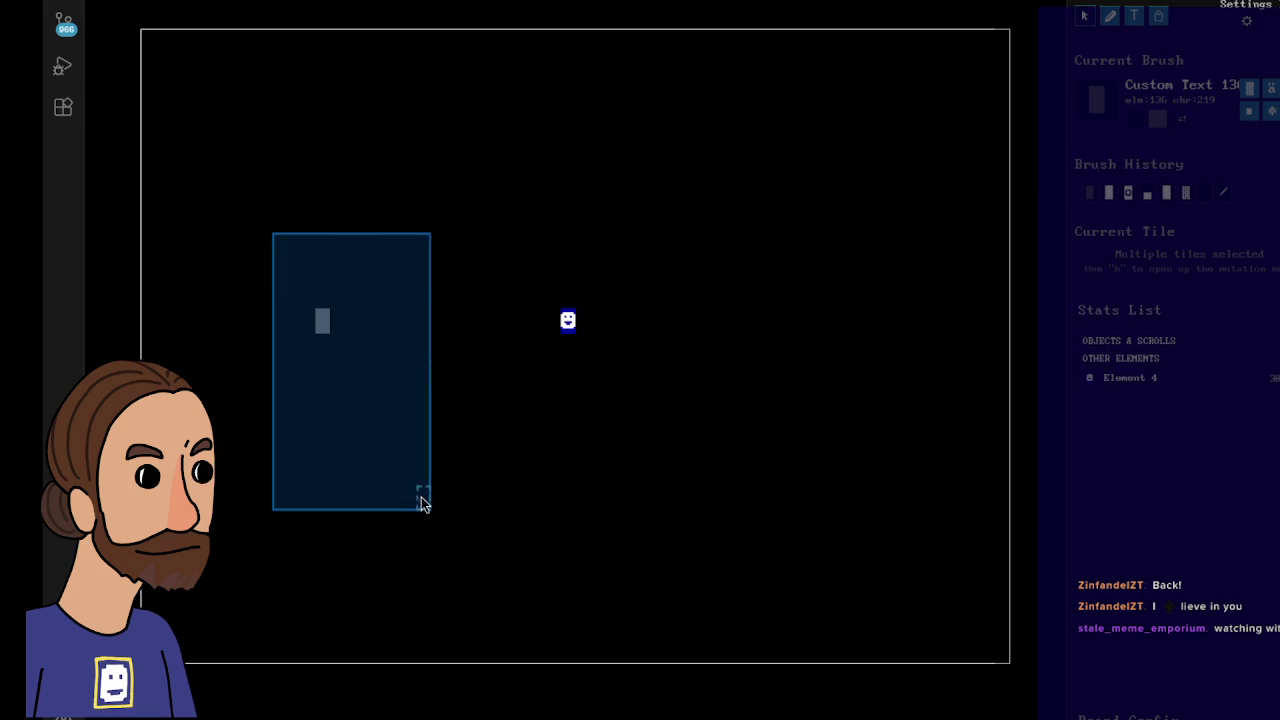
left_click_drag(304, 514, 408, 531)
key("c")
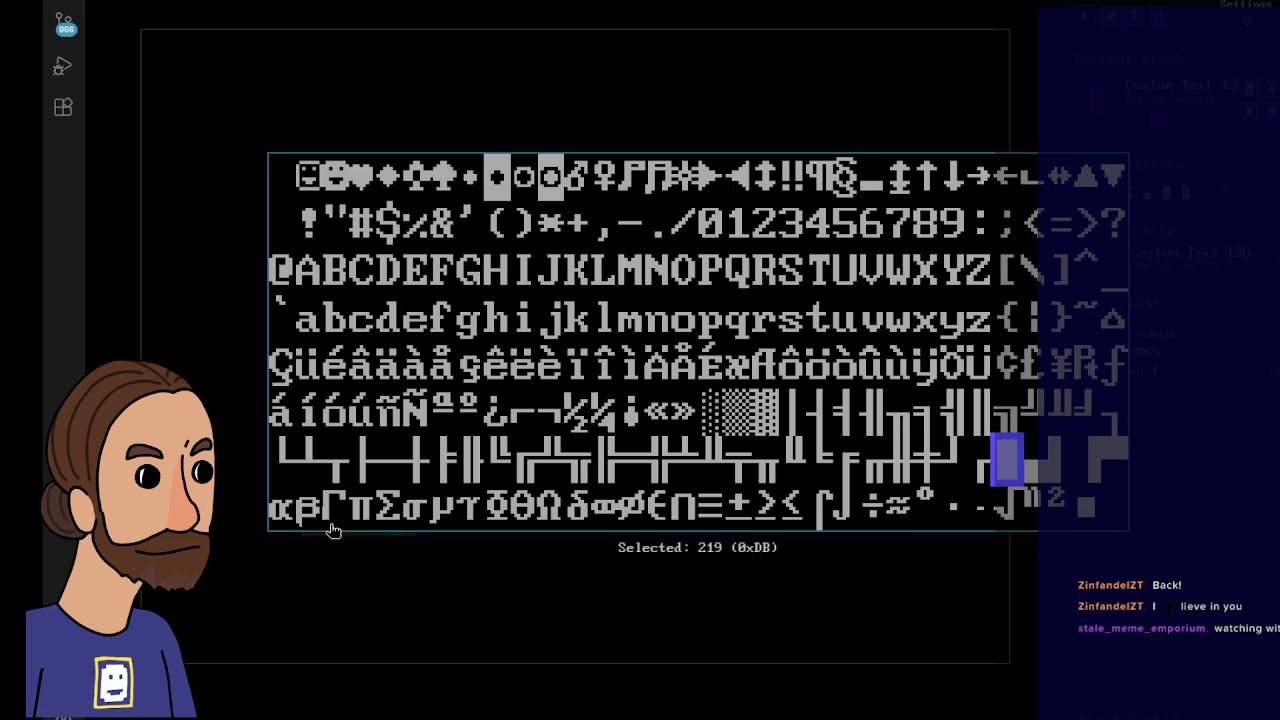
left_click(1108, 484)
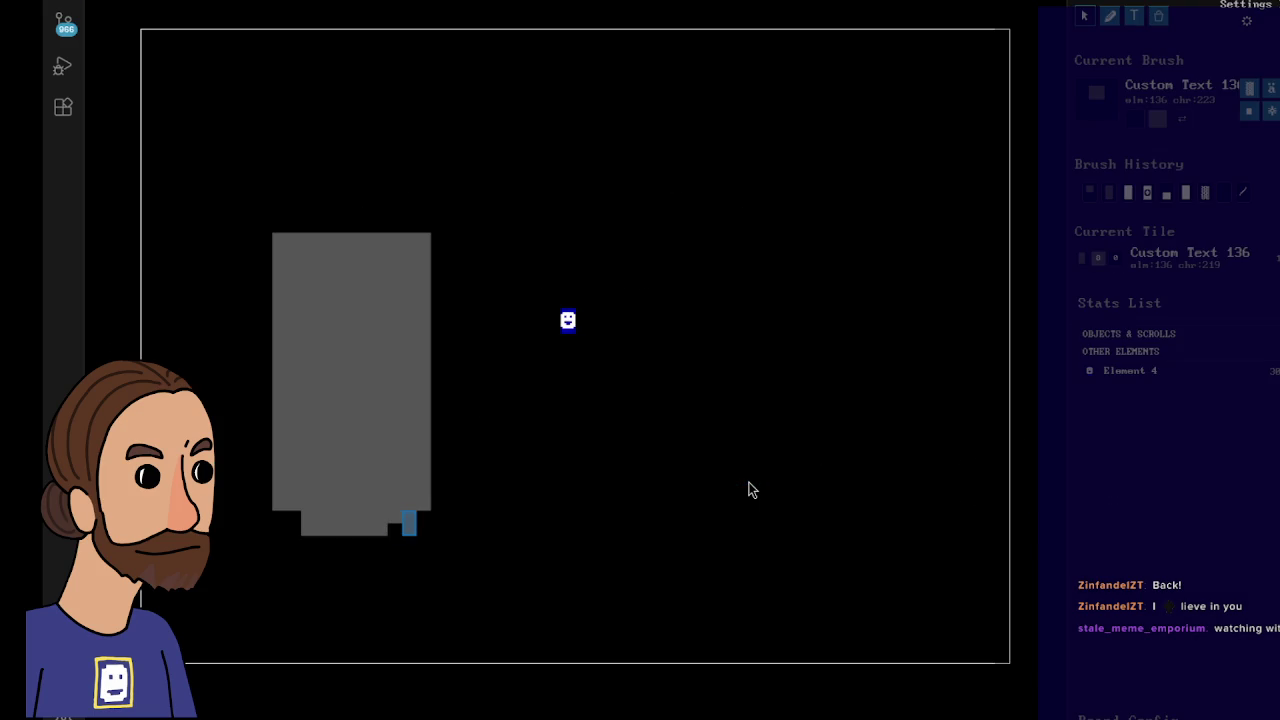
Round off the grey block's bottom-left edge with a half-block tile
key("shift+Left")
key("Escape")
left_click(318, 525)
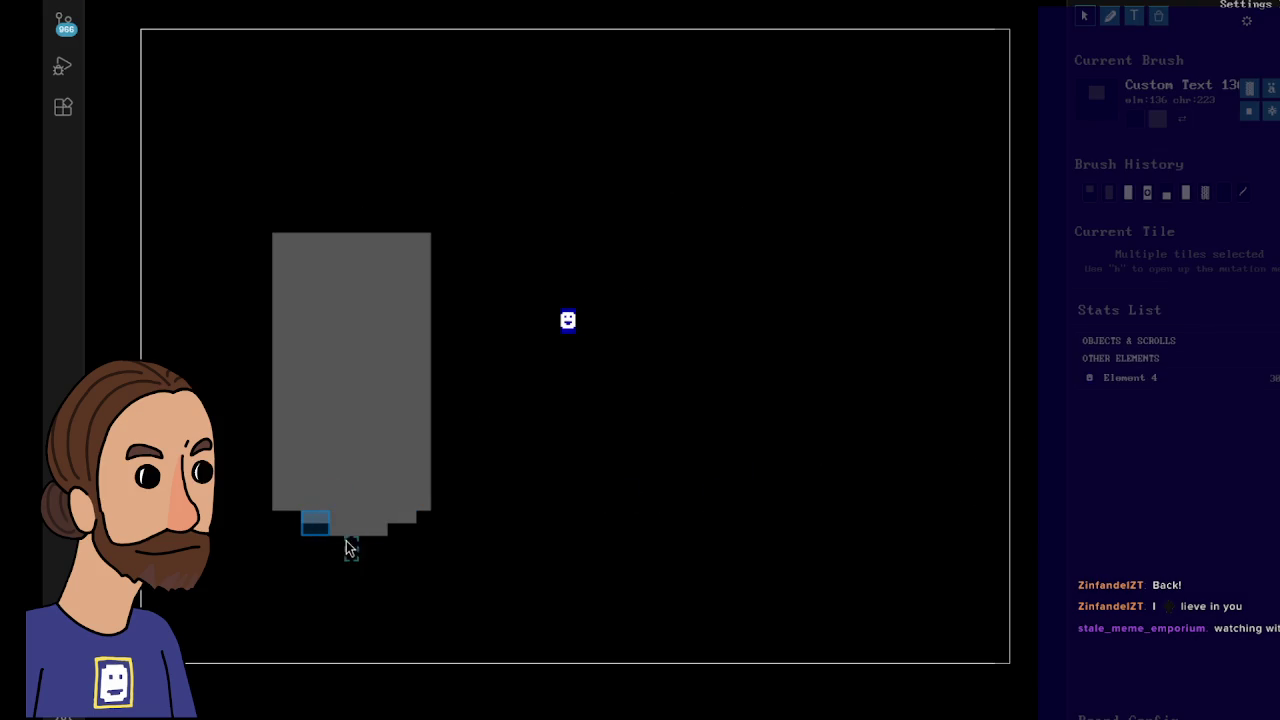
left_click(510, 447)
Taper the block's top-right and top-left corners with lower-half block tiles
left_click_drag(428, 258, 406, 252)
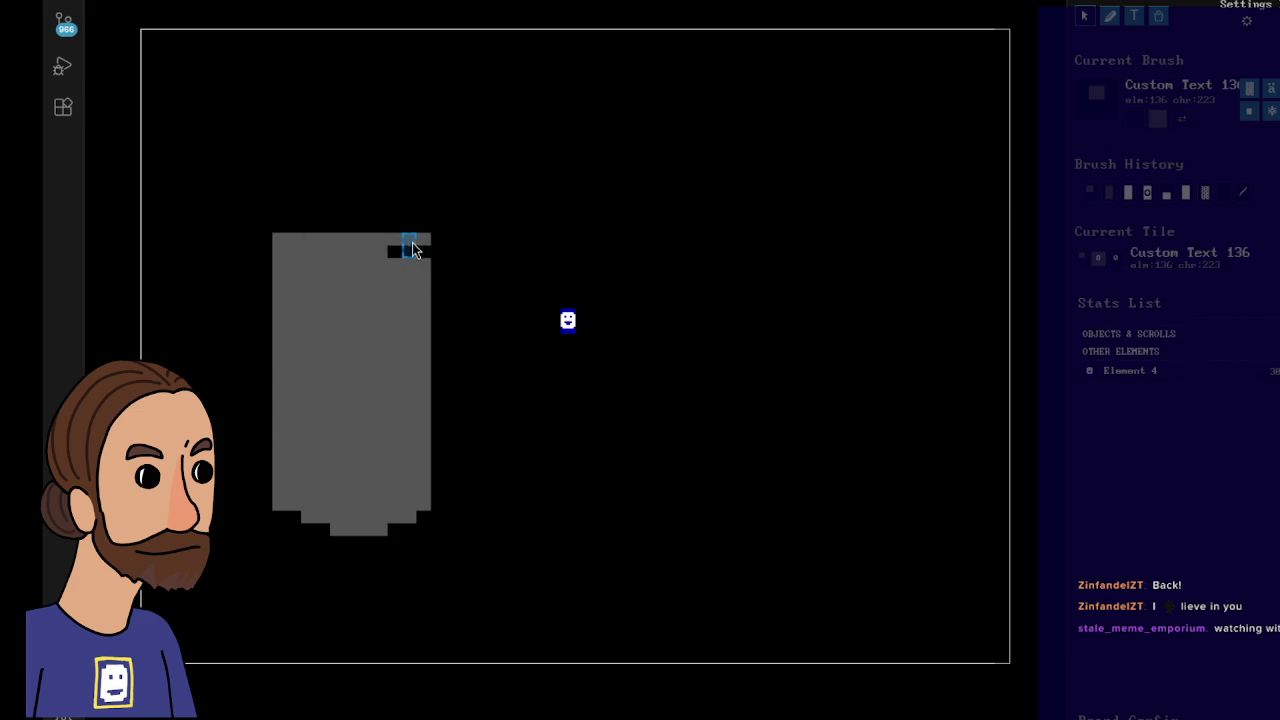
key("c")
left_click(950, 462)
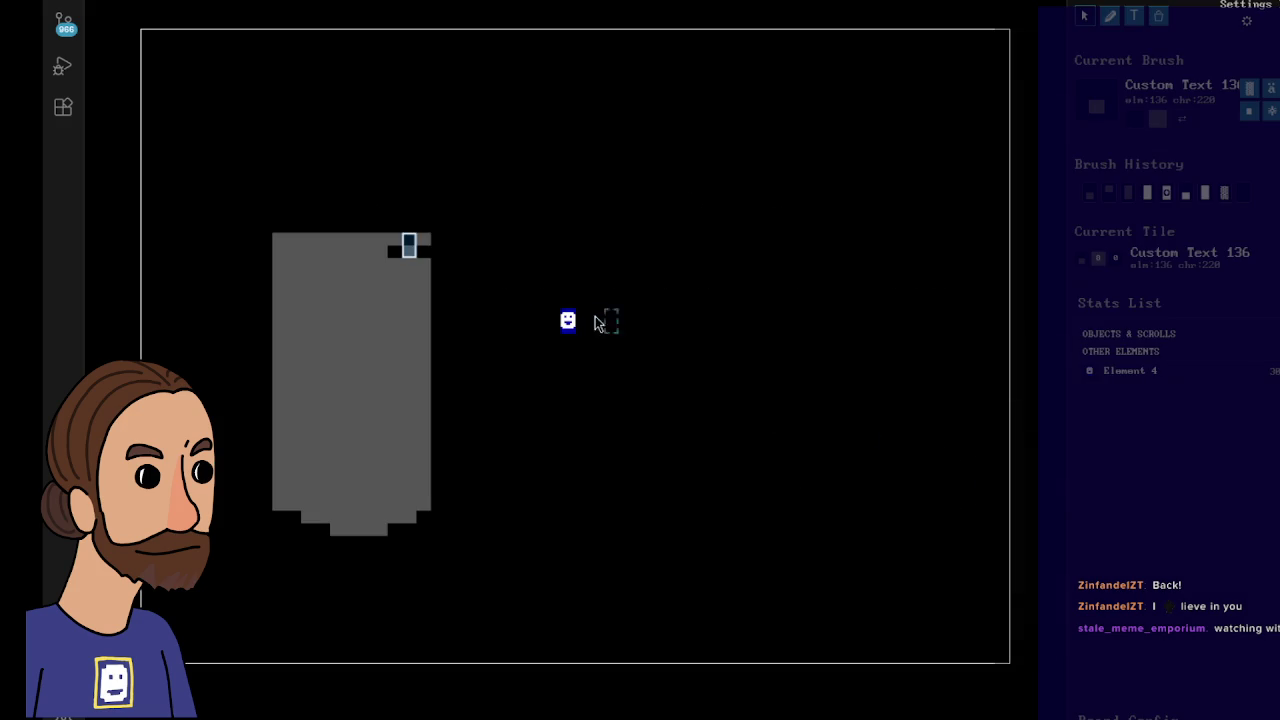
left_click_drag(432, 250, 398, 248)
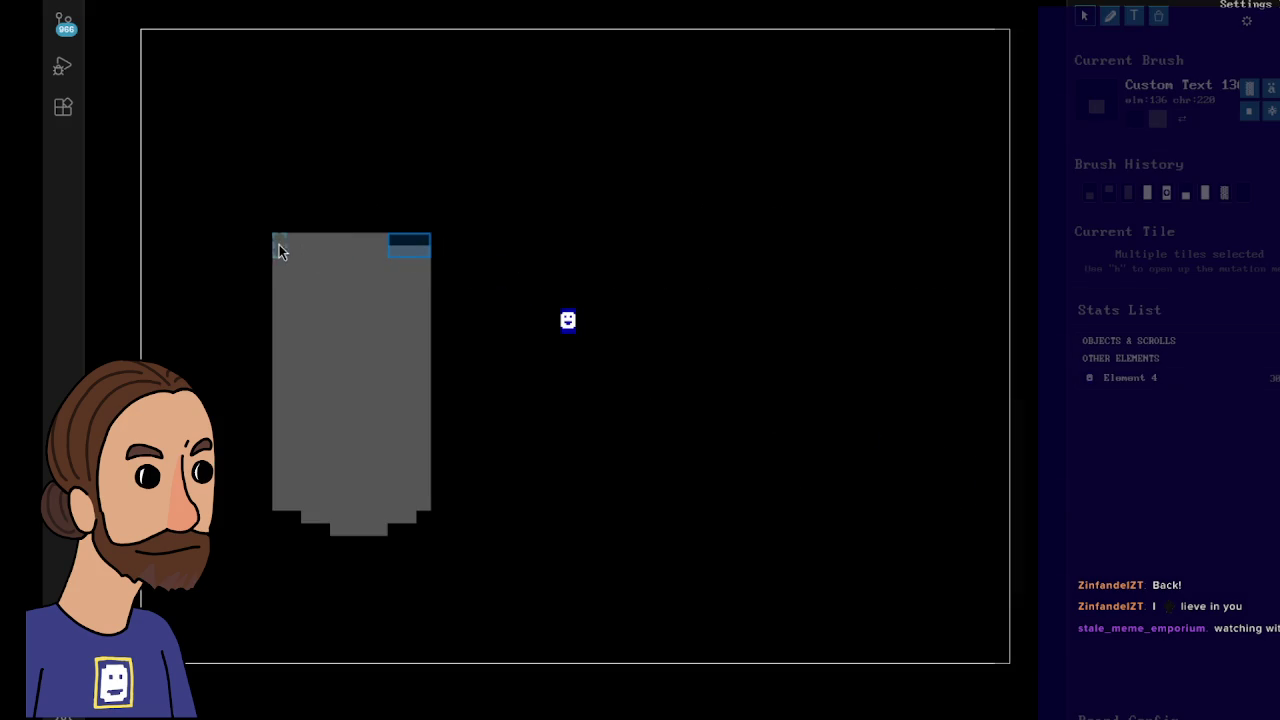
left_click_drag(279, 244, 301, 247)
left_click(366, 271)
left_click(381, 344)
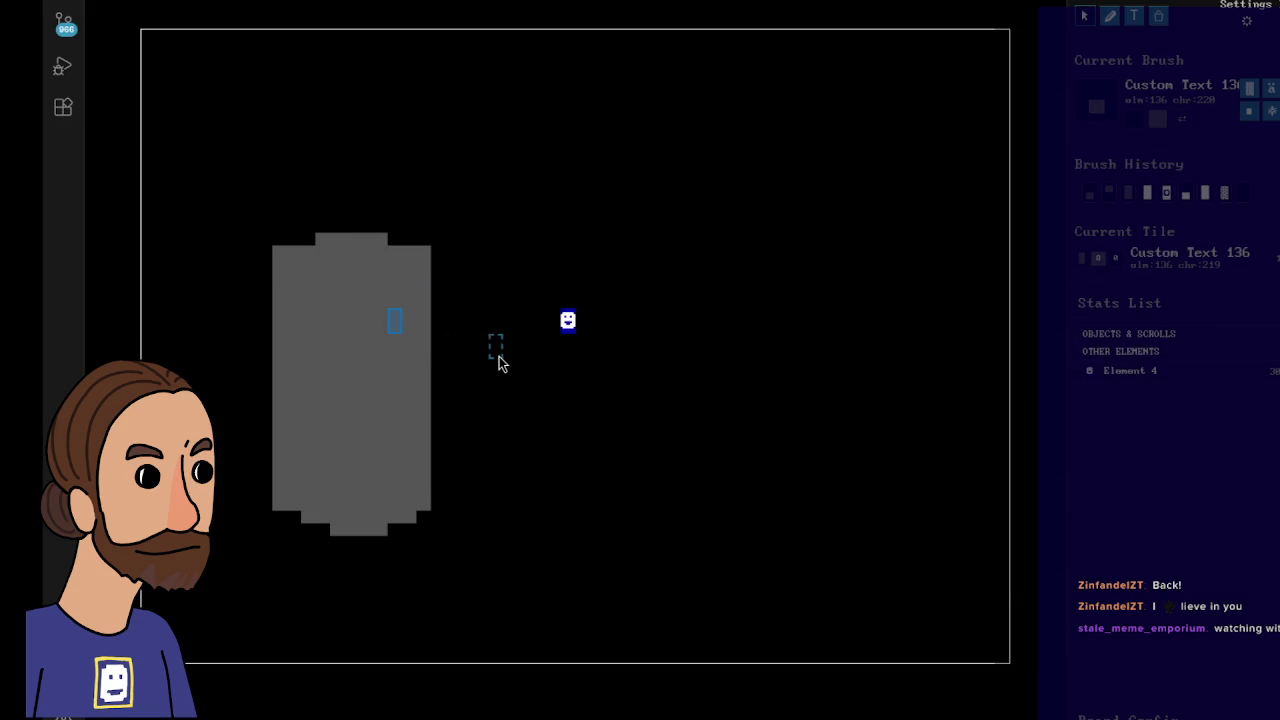
Erase the block's inner right column, bottom interior row and left column to black
left_click(499, 357)
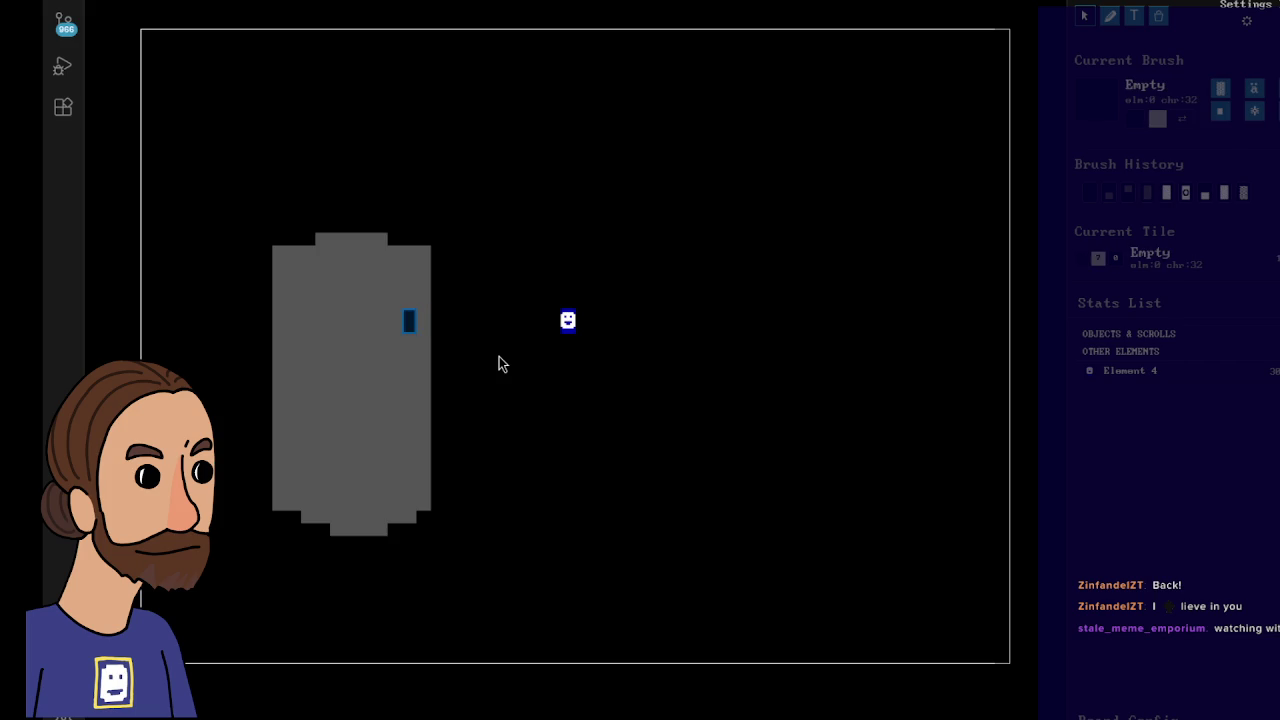
key("Up")
key("shift+Down")
key("shift+Down")
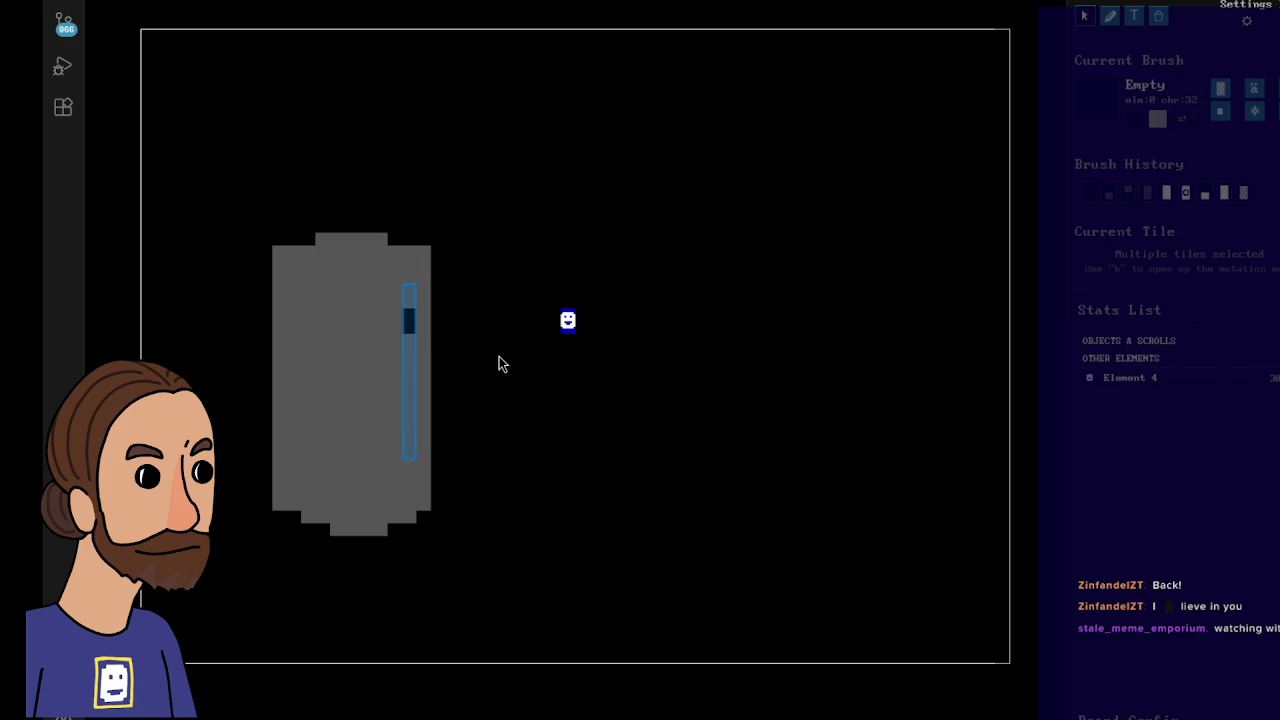
key("Delete")
key("Left")
key("Delete")
key("Down")
key("Left")
key("Delete")
key("Left")
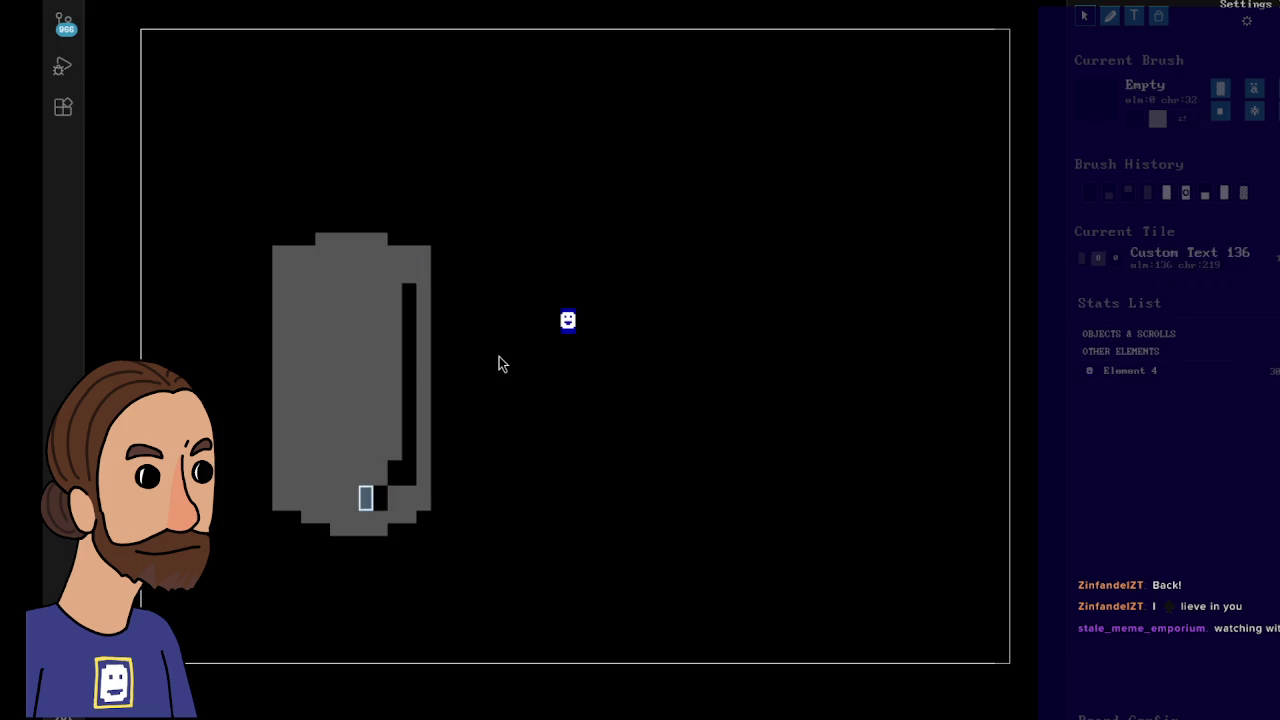
key("Delete")
key("Left")
key("Delete")
key("Left")
key("Delete")
key("Up")
key("Left")
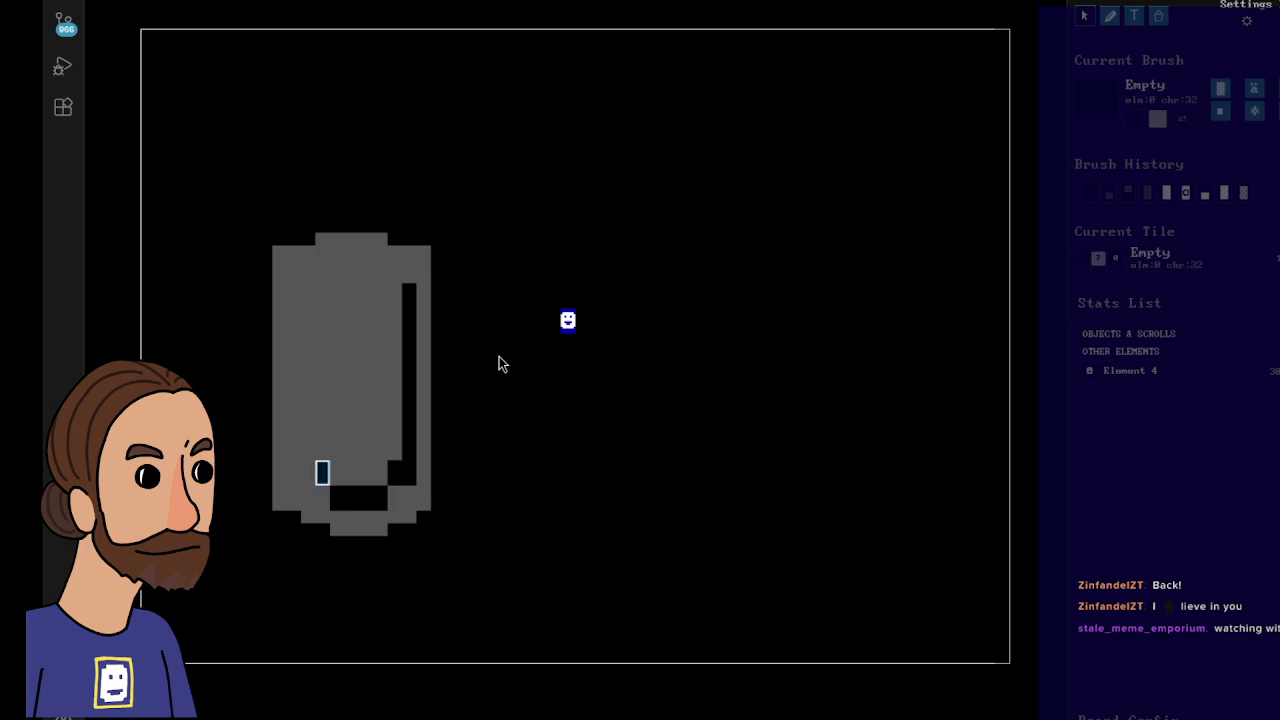
key("Left")
key("Delete")
key("Left")
key("shift+Up")
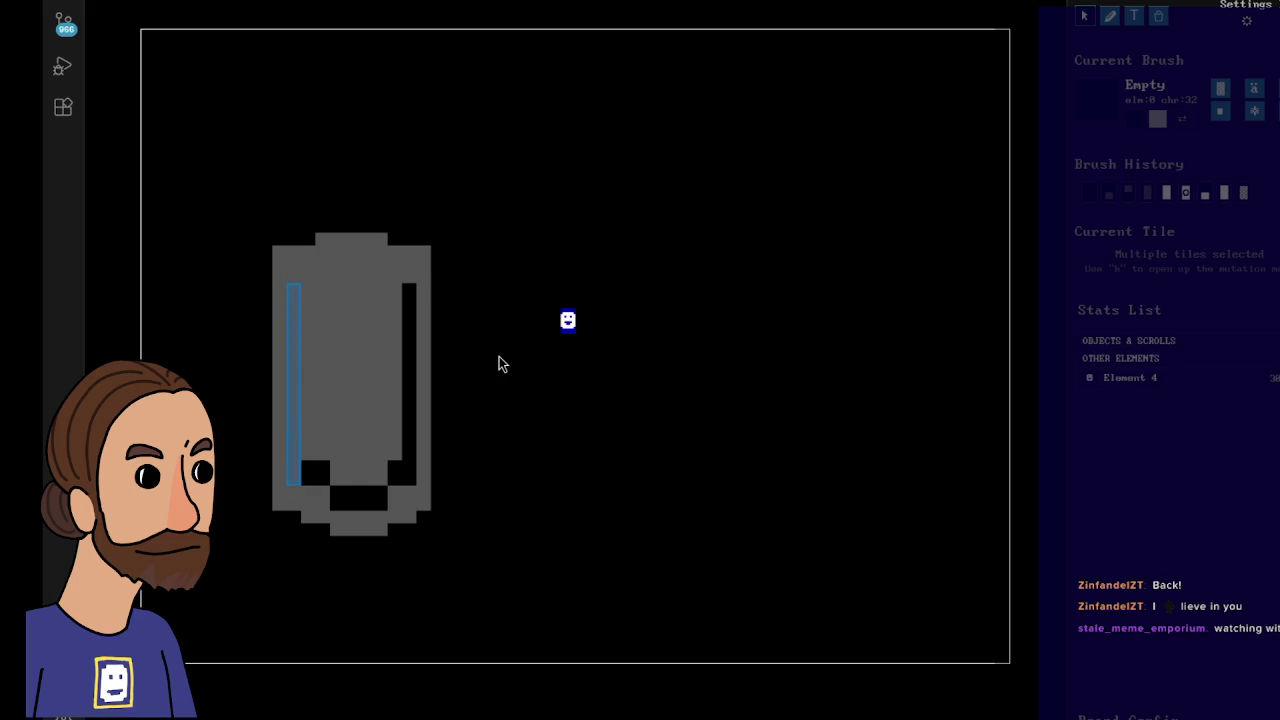
key("Delete")
Erase the top interior row and flood-clear the remaining grey interior
key("Right")
key("Delete")
key("Right")
key("Delete")
key("Right")
key("Delete")
key("Right")
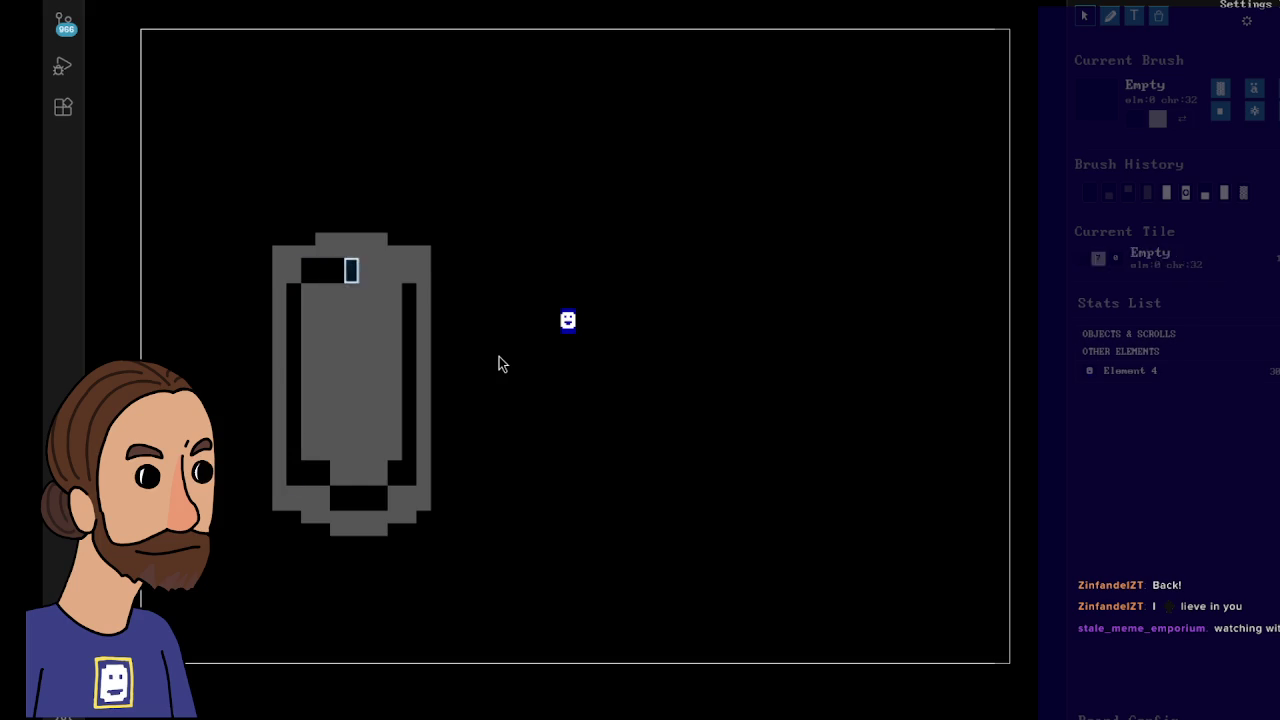
key("Right")
key("Delete")
key("Right")
key("Delete")
Pick up the grey wall tile and place one small block inside near the right wall
key("Right")
key("Delete")
key("Down")
key("Down")
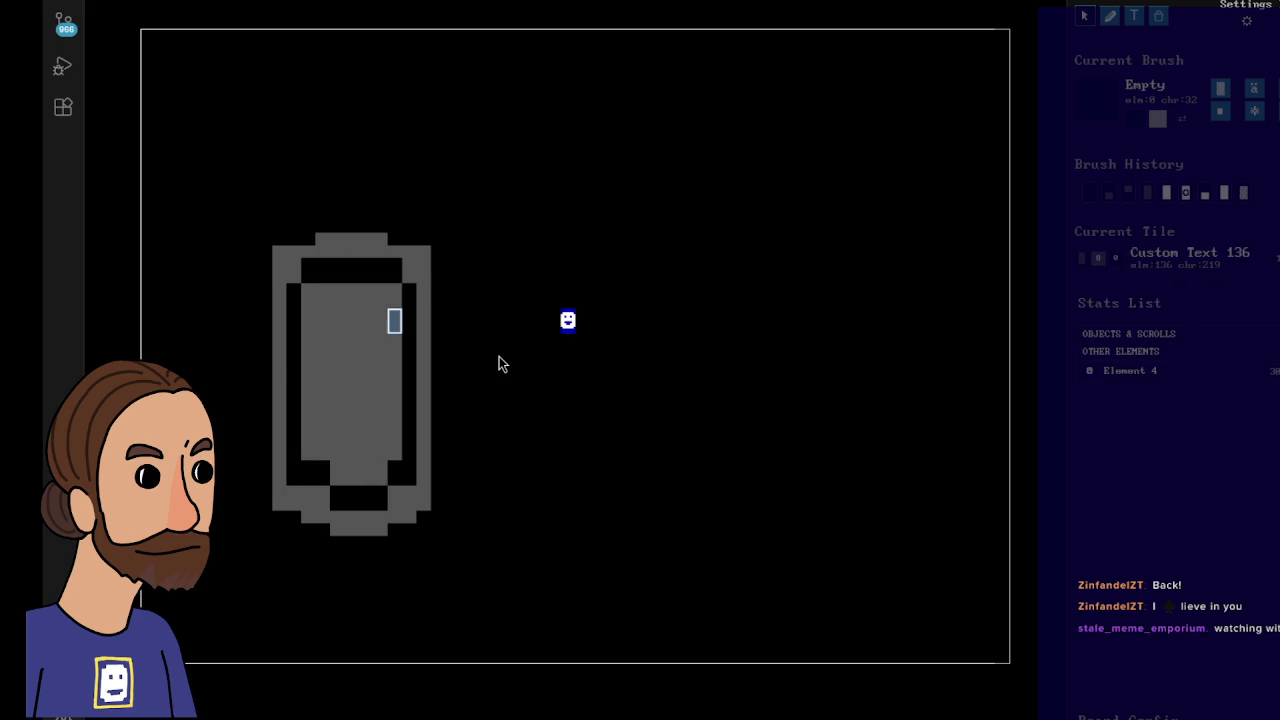
key("f")
key("Up")
key("Right")
key("Up")
key("Right")
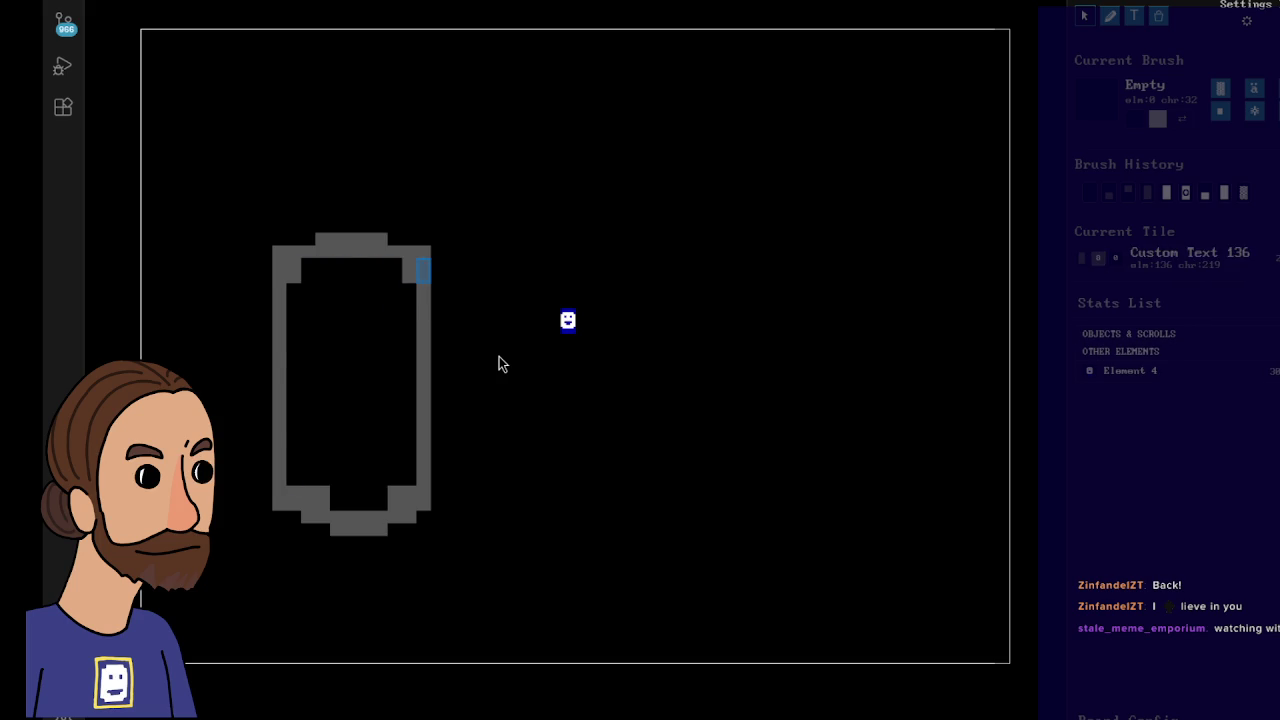
key("Return")
key("Down")
key("Left")
key("Down")
key("Left")
key("space")
key("Down")
key("Down")
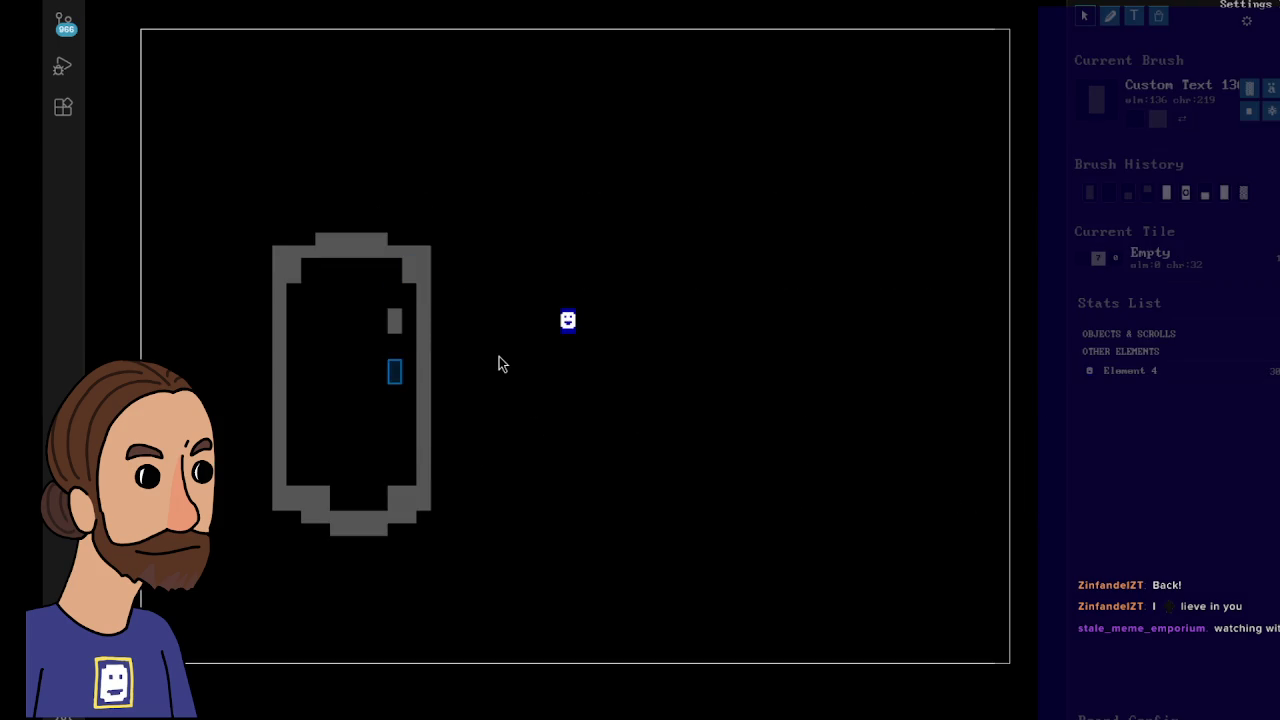
key("Down")
key("Left")
key("Right")
key("Down")
key("c")
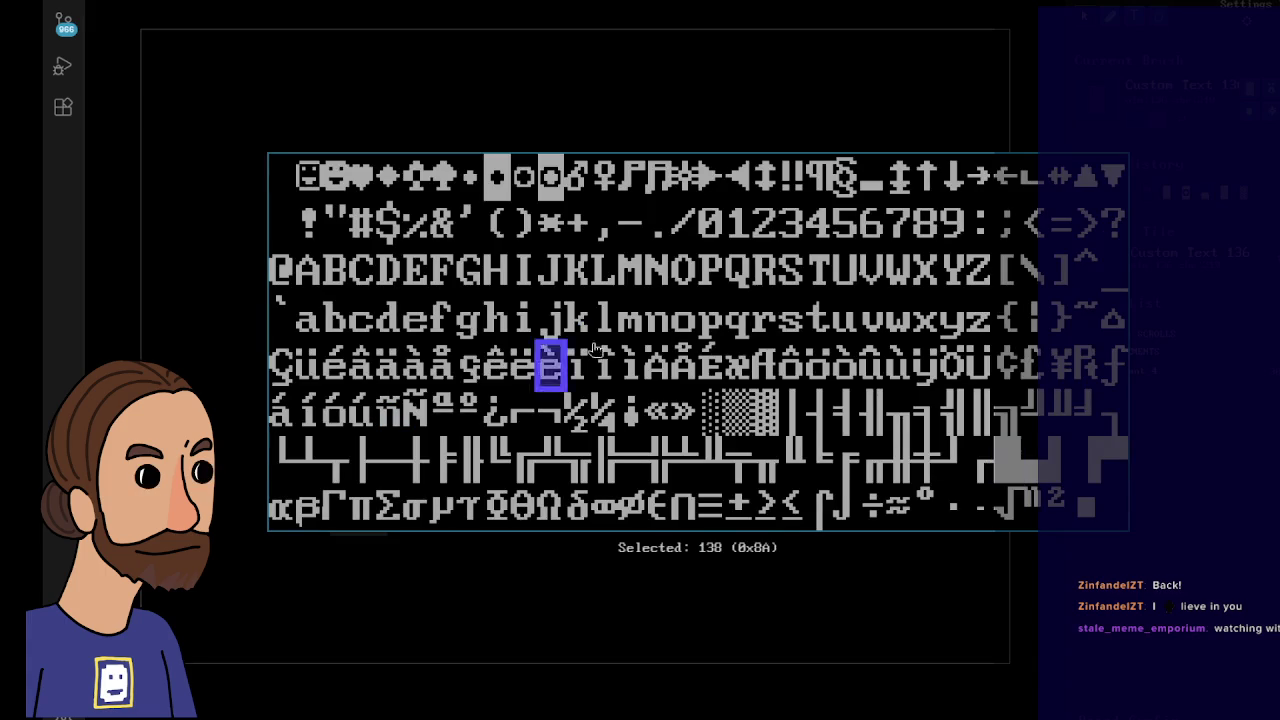
Plot a thin bar of upper half-block (char 223) tiles inside the room
left_click(1112, 460)
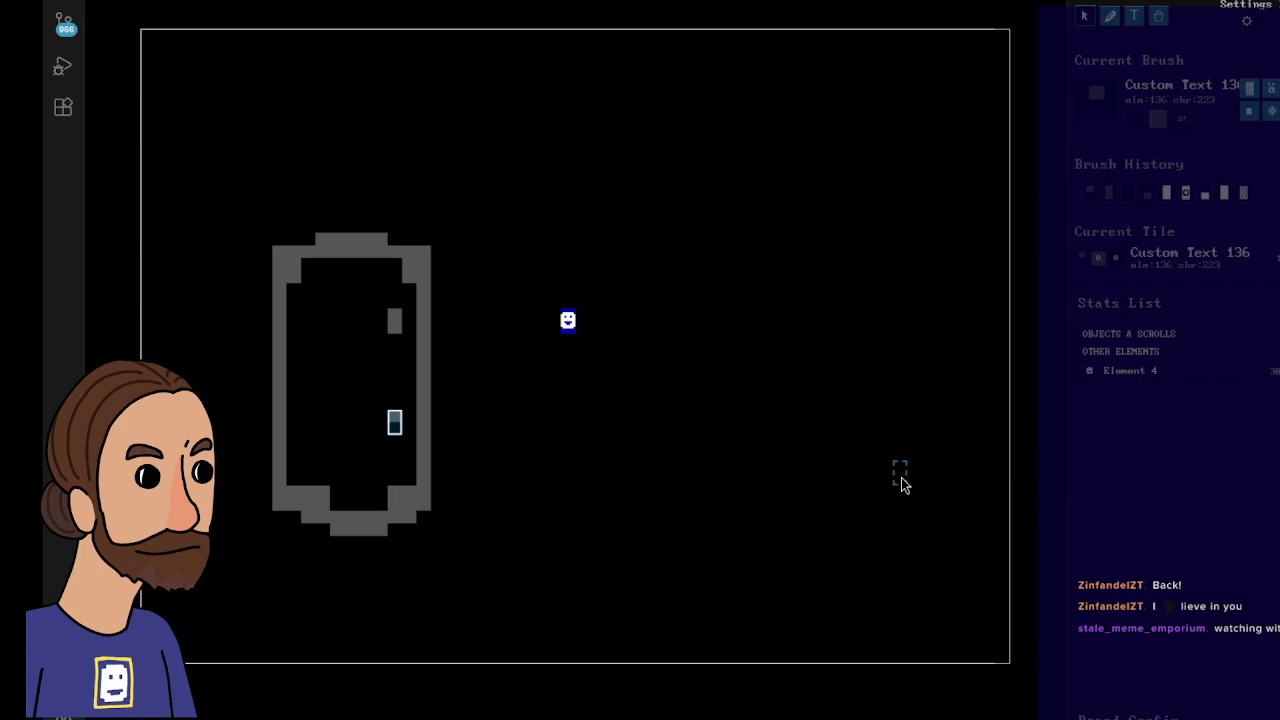
key("Up")
key("Down")
key("space")
key("Left")
key("space")
key("Up")
key("Right")
key("Up")
key("Right")
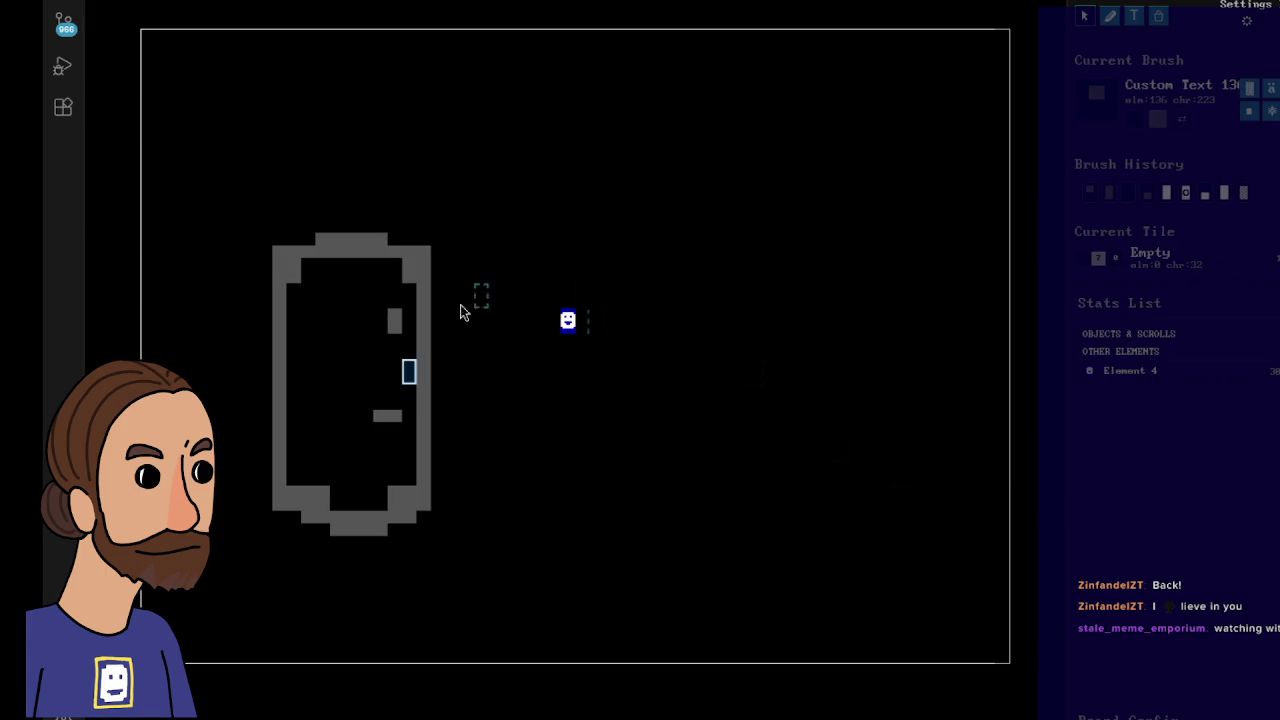
Plot the pedestal's top row of full blocks (char 219) right of the player
key("c")
left_click(1003, 457)
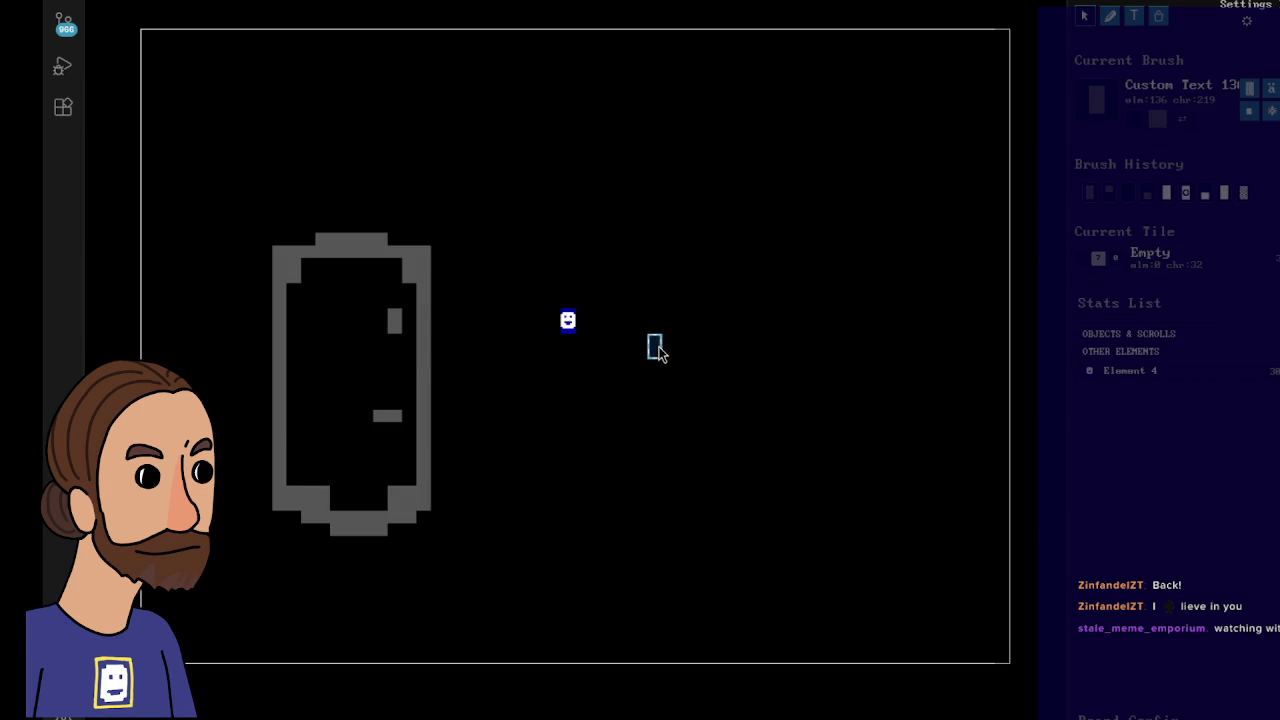
left_click(655, 347)
key("space")
key("Right")
key("space")
key("Right")
key("space")
key("Right")
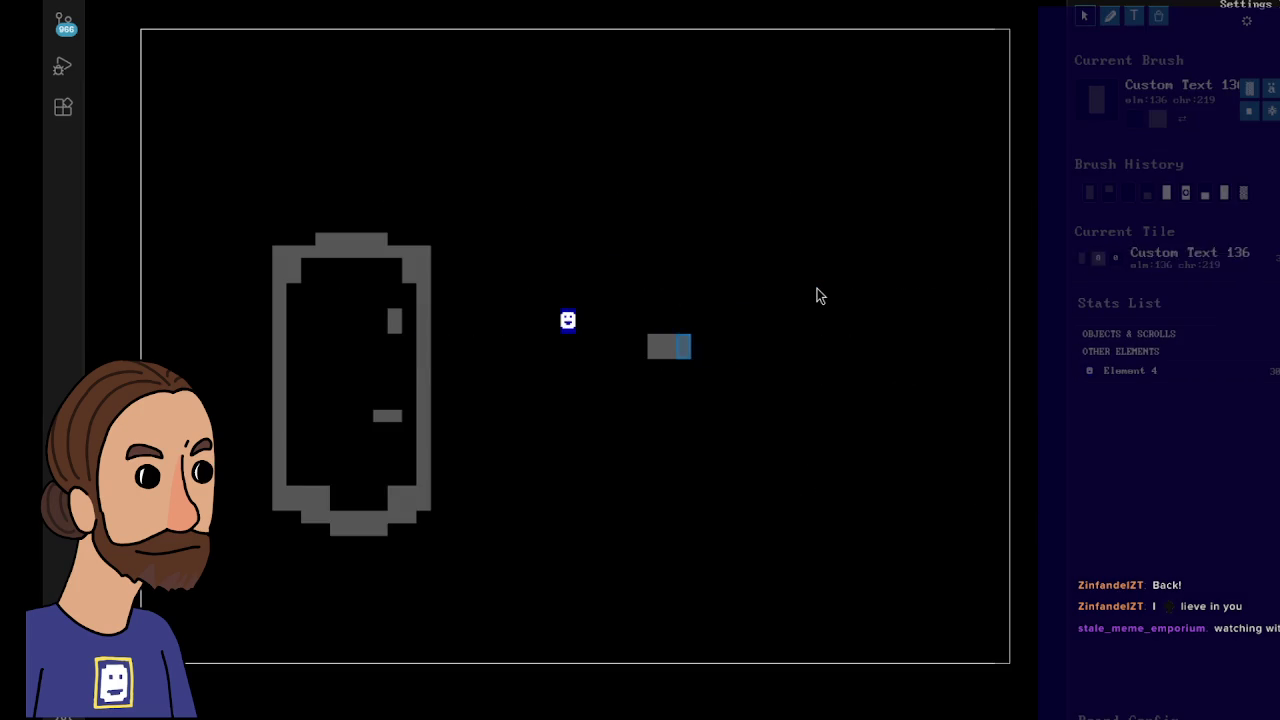
key("space")
key("Right")
key("Down")
key("Up")
key("Right")
Fill in the pedestal's second row of grey blocks
key("space")
key("Down")
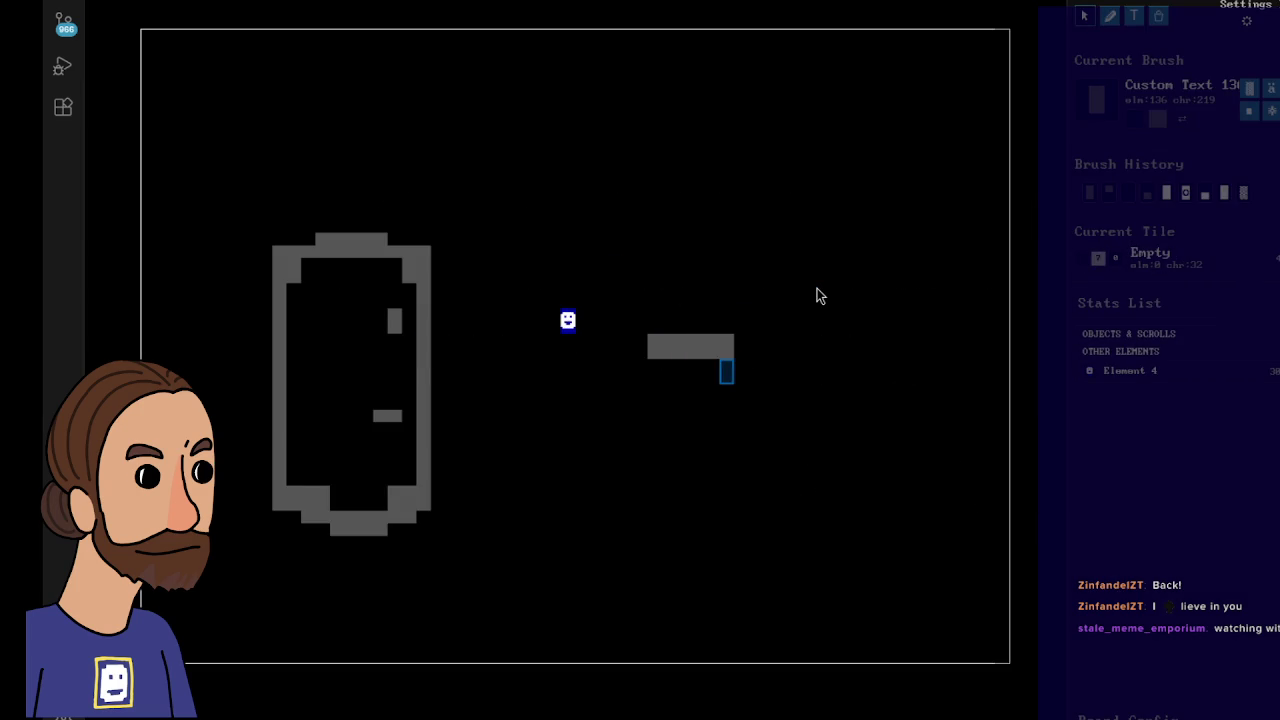
key("space")
key("Left")
key("space")
key("Left")
key("space")
key("Left")
Plot a short grey diagonal line rising above the pedestal
key("space")
key("Left")
key("Left")
key("Up")
key("space")
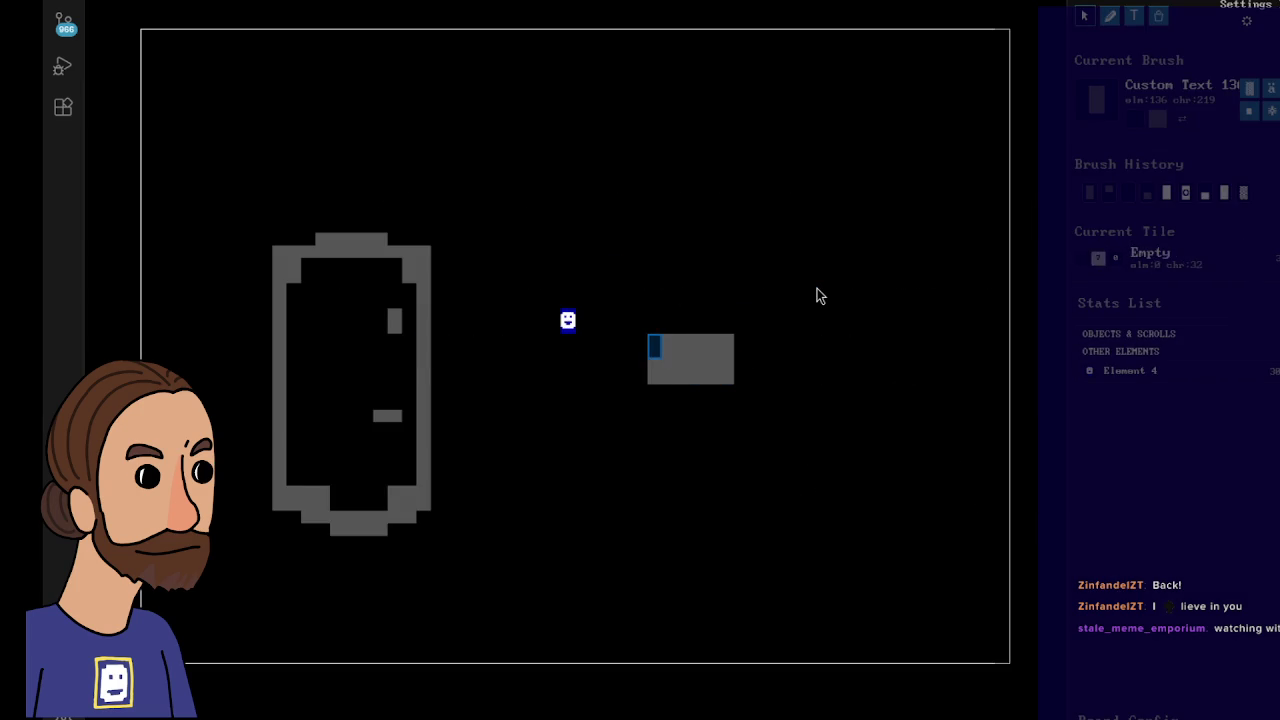
key("space")
key("Right")
key("Up")
key("Up")
key("Up")
key("space")
key("Up")
key("Right")
Extend the gray diagonal stick several blocks higher, fixing a misplaced block
key("space")
key("Up")
key("Right")
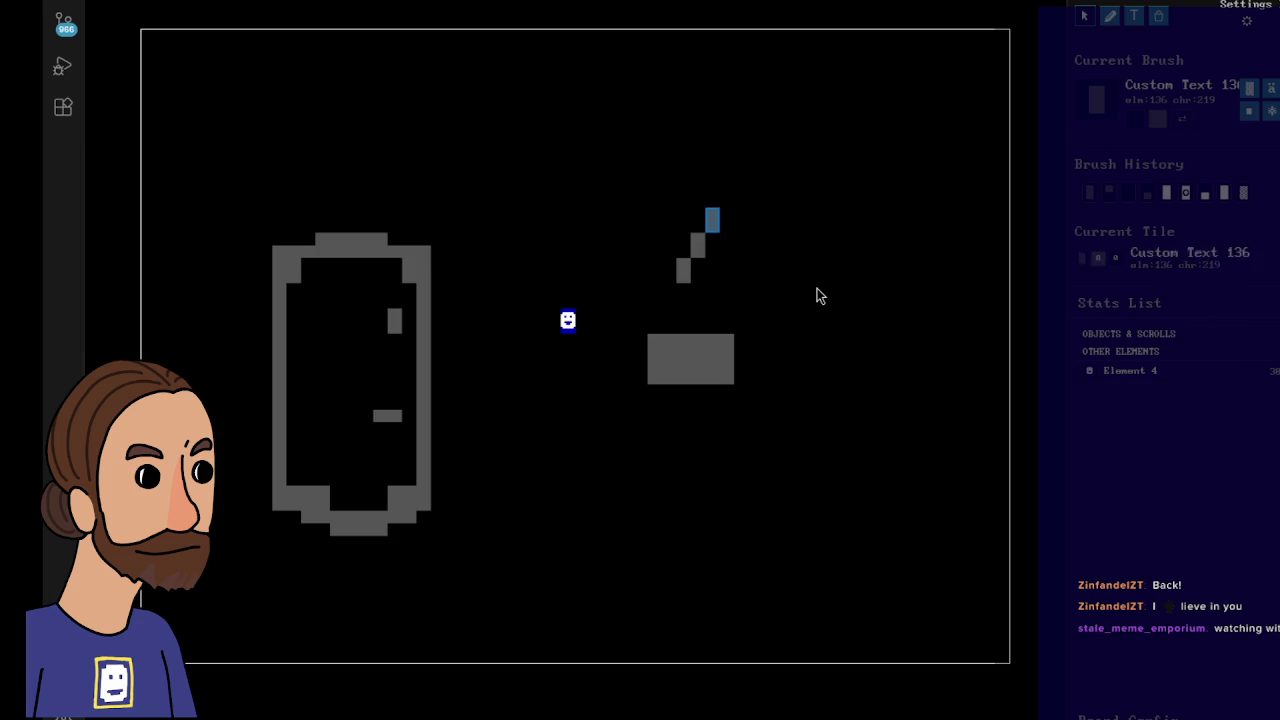
key("space")
key("Right")
key("Up")
key("Up")
key("space")
key("Down")
key("space")
key("Up")
key("Right")
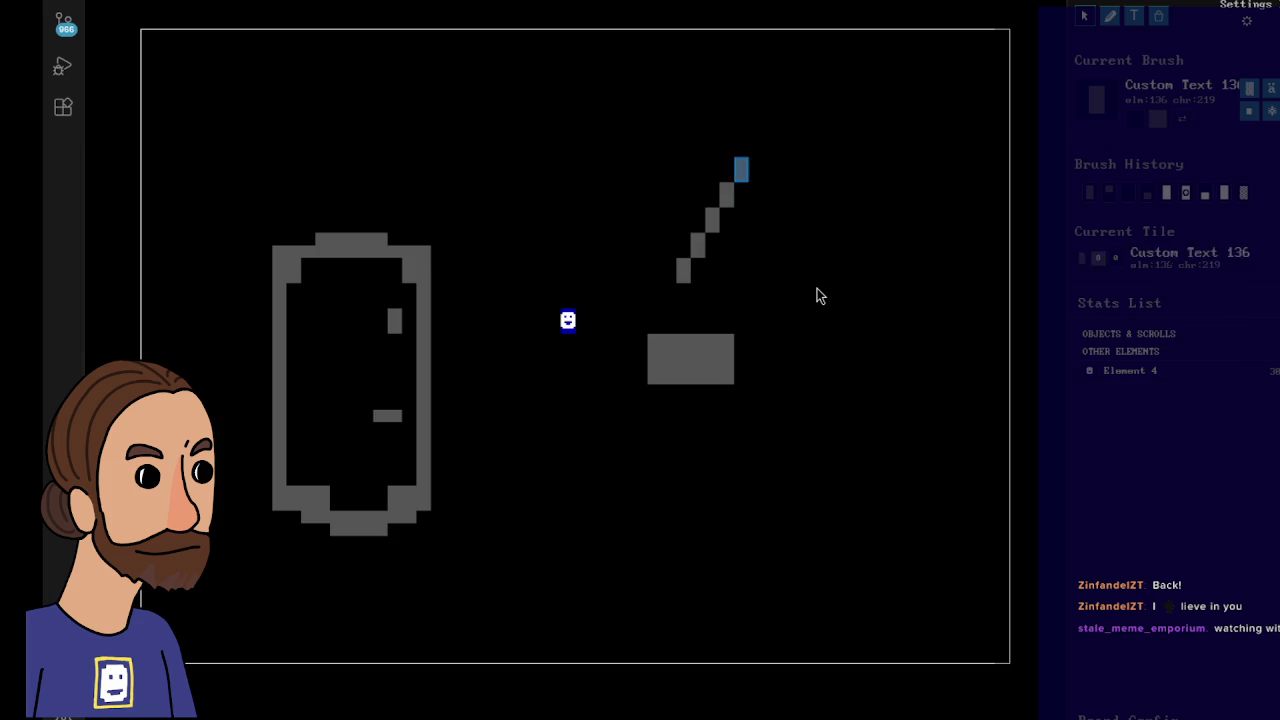
key("space")
key("Up")
key("Right")
key("space")
key("Right")
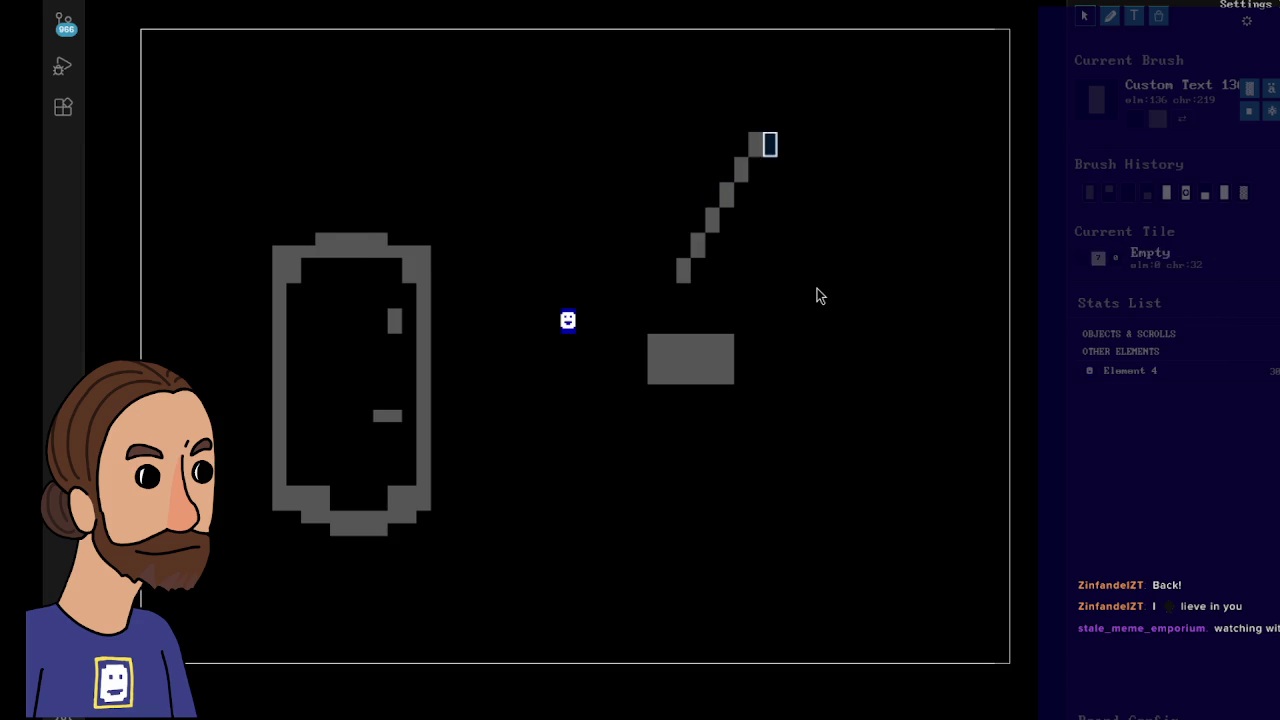
Choose a new tip symbol for the stick and move back onto the gray block
key("c")
left_click(585, 180)
left_click(612, 180)
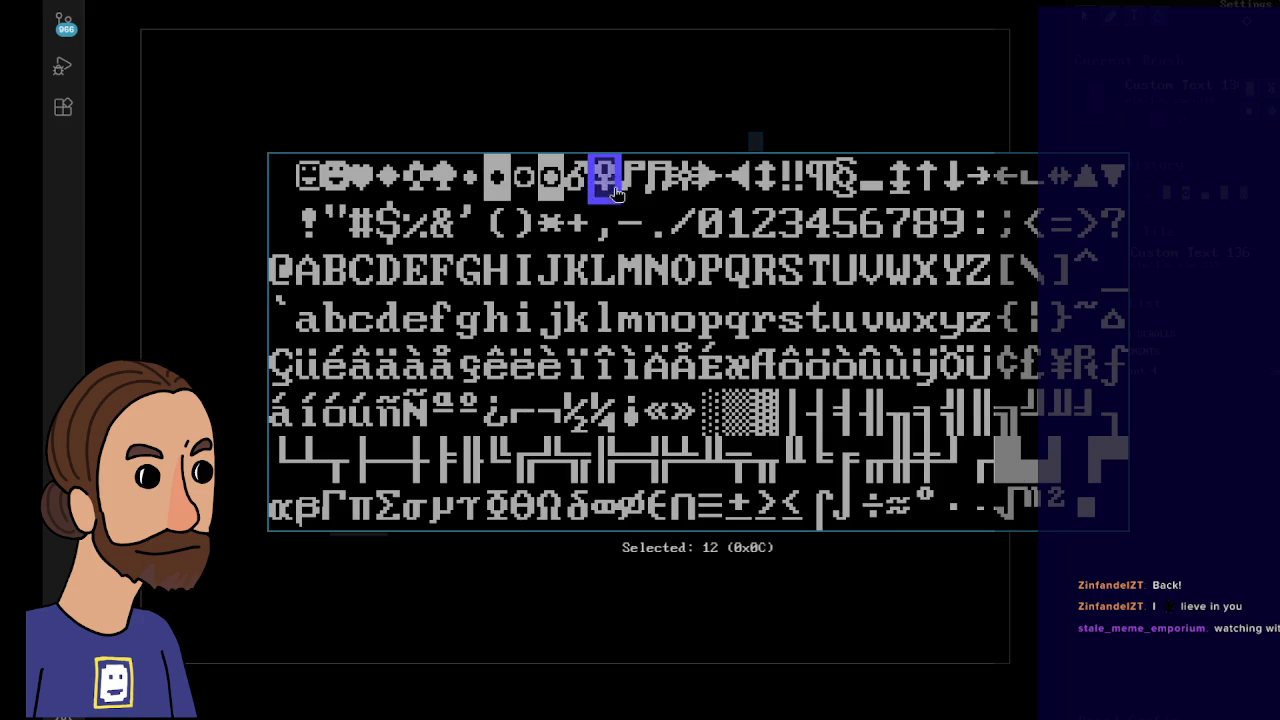
key("Return")
key("Down")
key("Left")
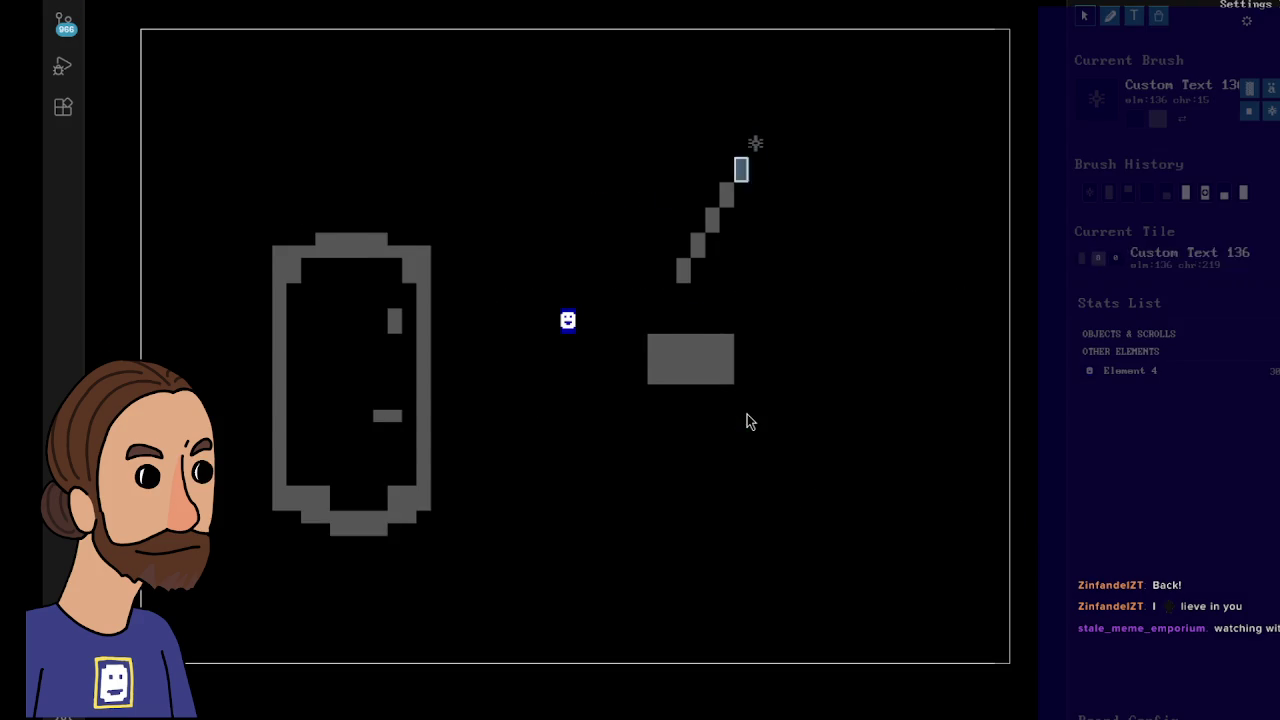
Try the dash and slash characters, then close the character choices unchanged
key("c")
left_click(1128, 176)
left_click(645, 240)
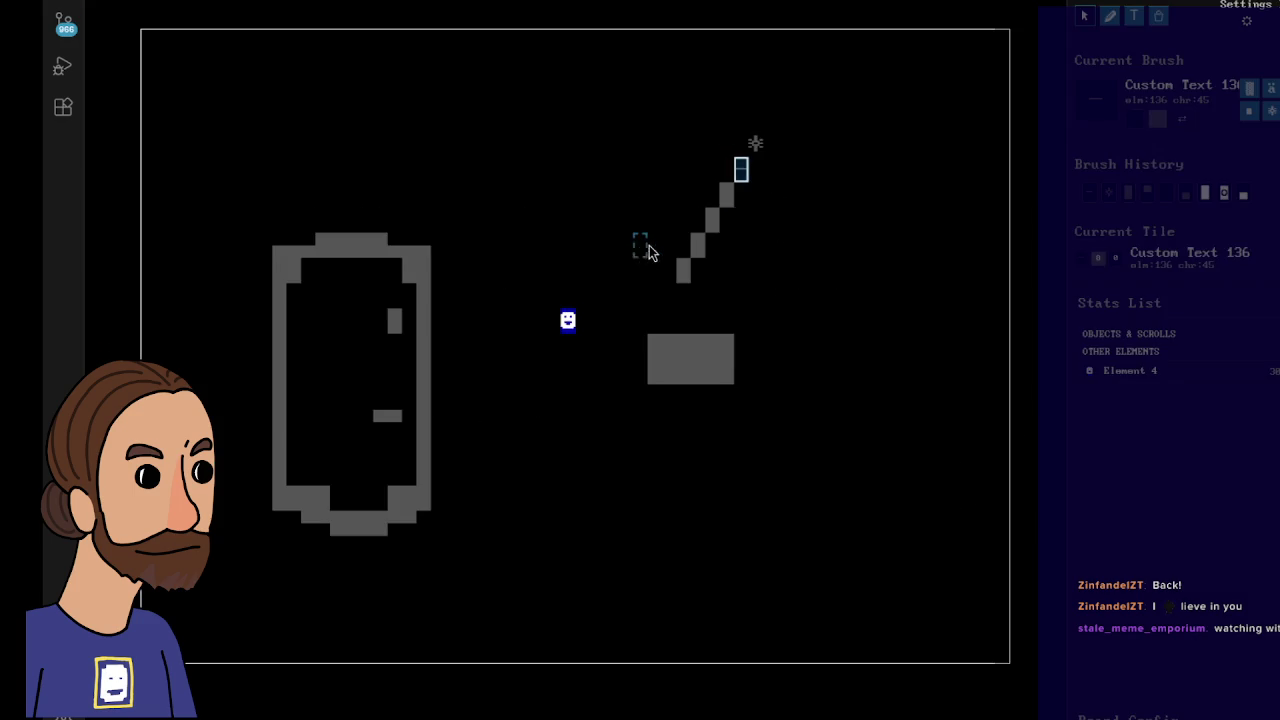
key("c")
left_click(683, 208)
key("c")
key("Escape")
Turn a solid block on the diagonal into a slash
key("Down")
key("Left")
key("space")
key("Down")
key("Down")
key("Left")
key("Up")
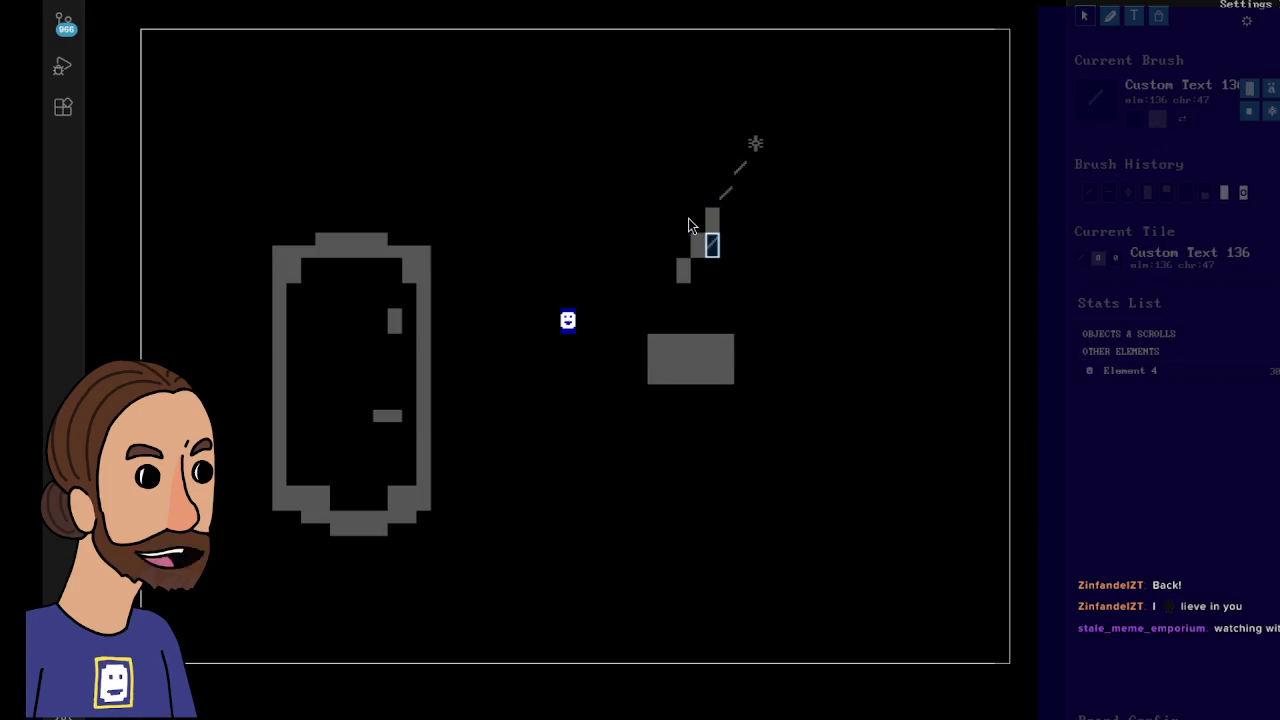
key("Down")
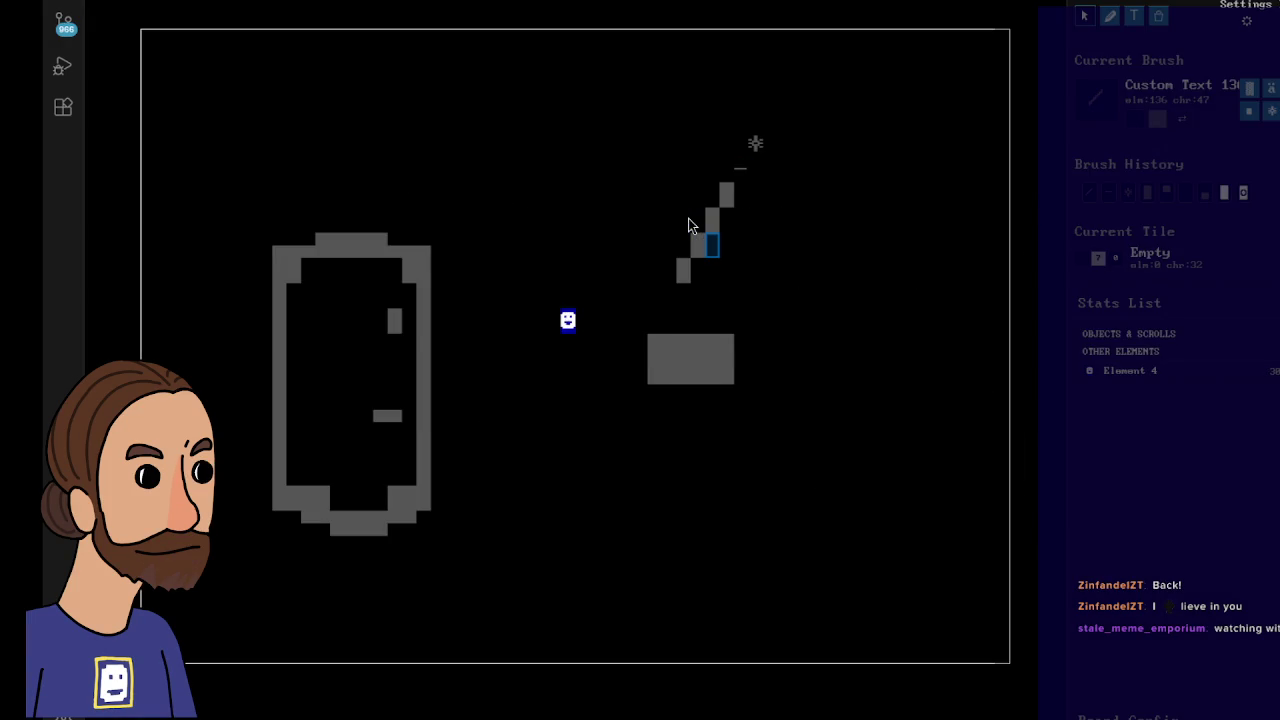
Put a solid full block back on the upper diagonal and select the upper half-block
left_click(728, 200)
key("c")
key("Return")
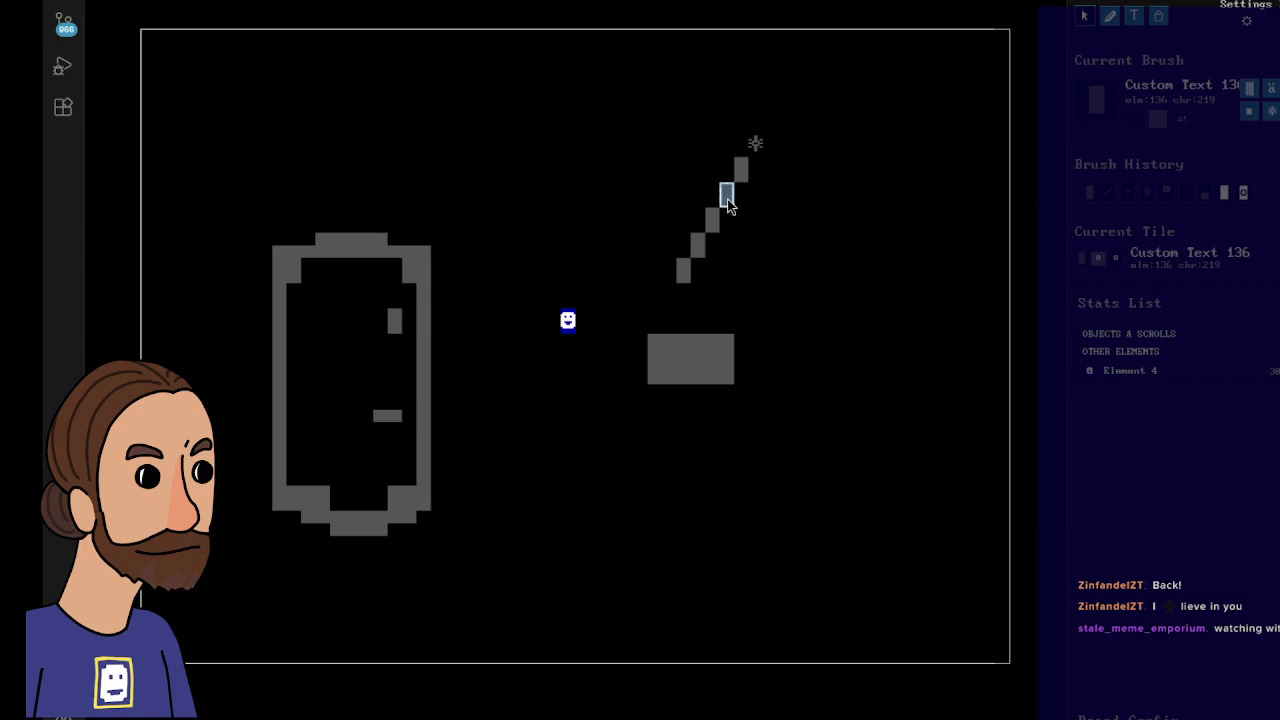
left_click(740, 220)
key("c")
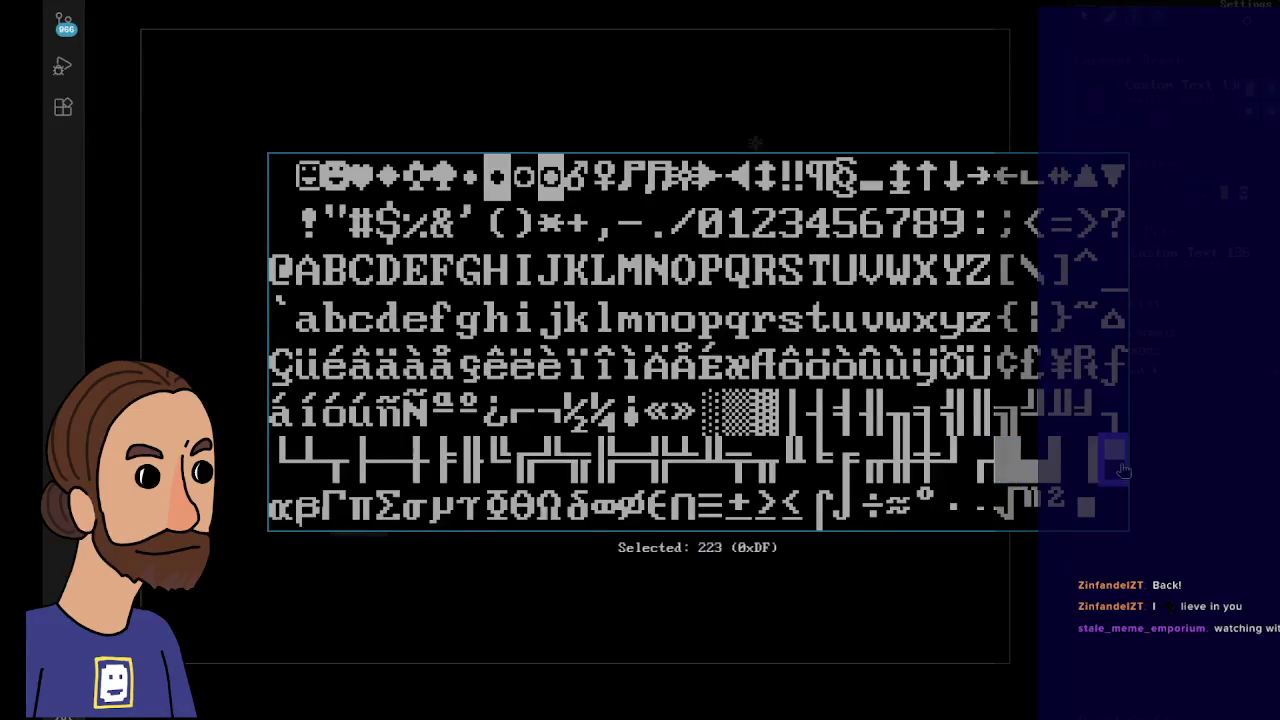
left_click(1118, 467)
Draw a left half-block near the top of the stick
key("Down")
key("Left")
key("Left")
key("Down")
key("Down")
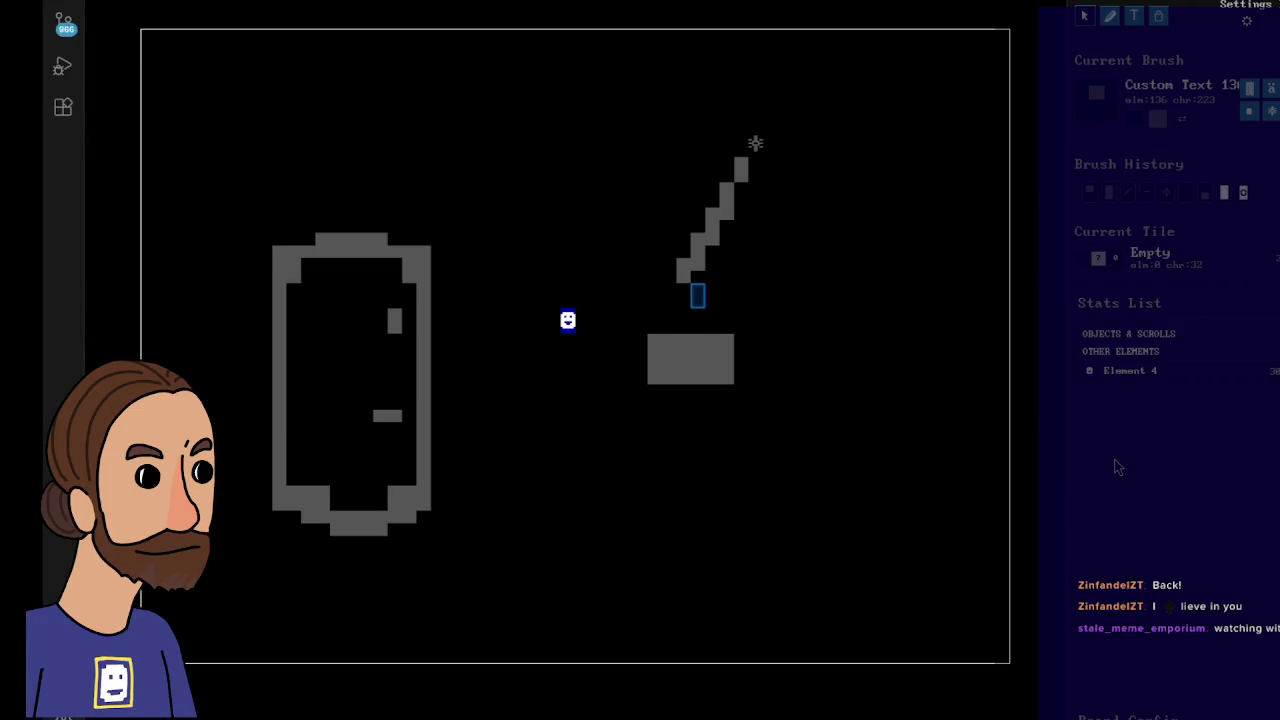
key("Right")
key("Right")
key("Up")
key("Up")
key("Up")
key("Right")
key("Up")
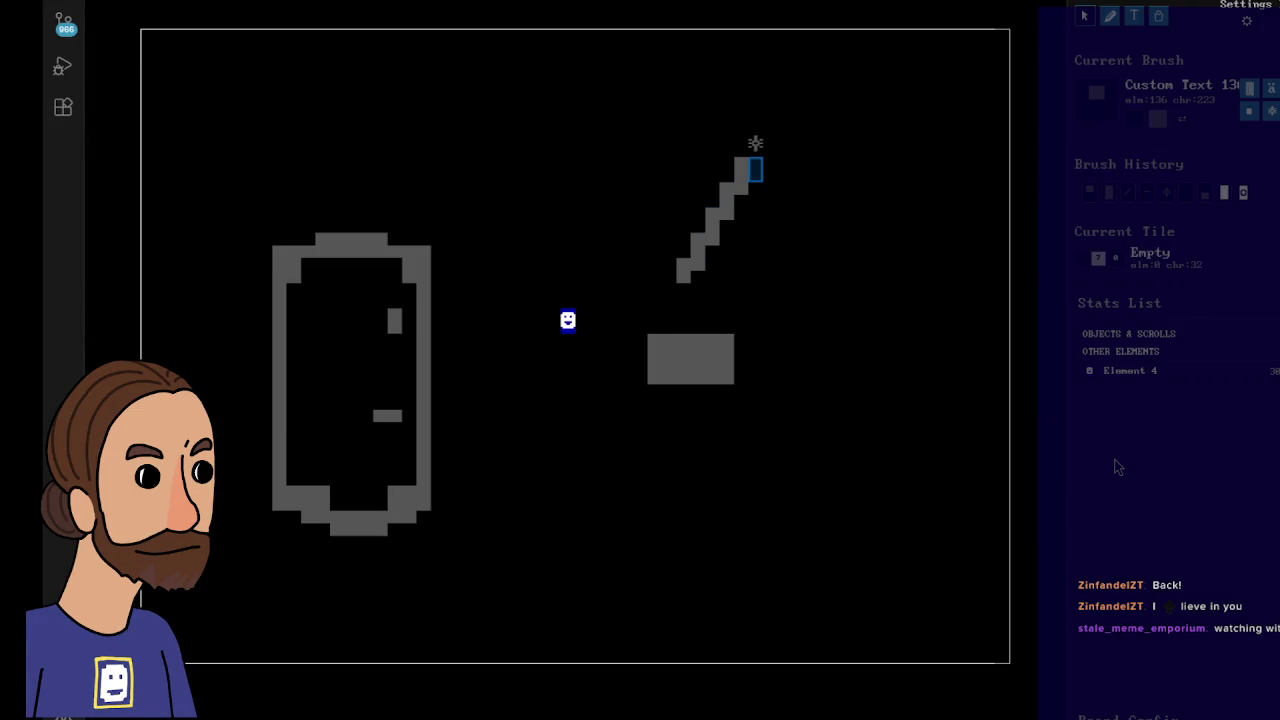
key("Up")
key("Left")
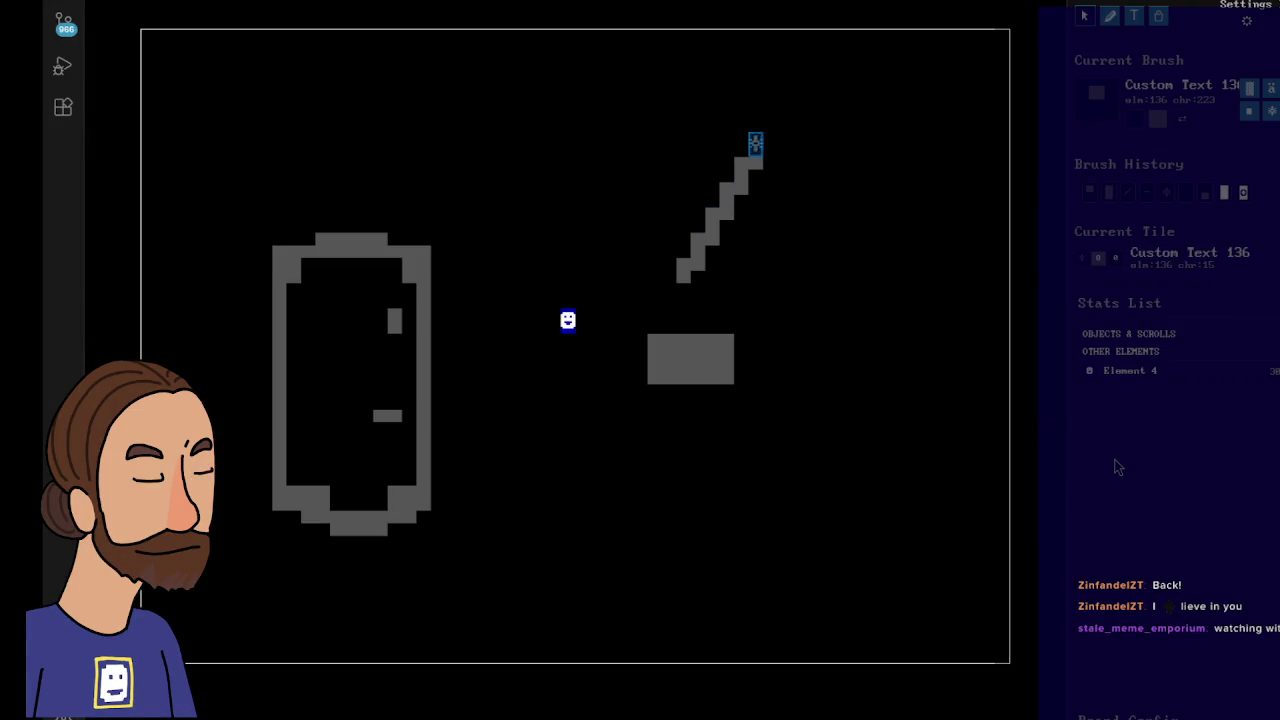
key("c")
key("Left")
key("Left")
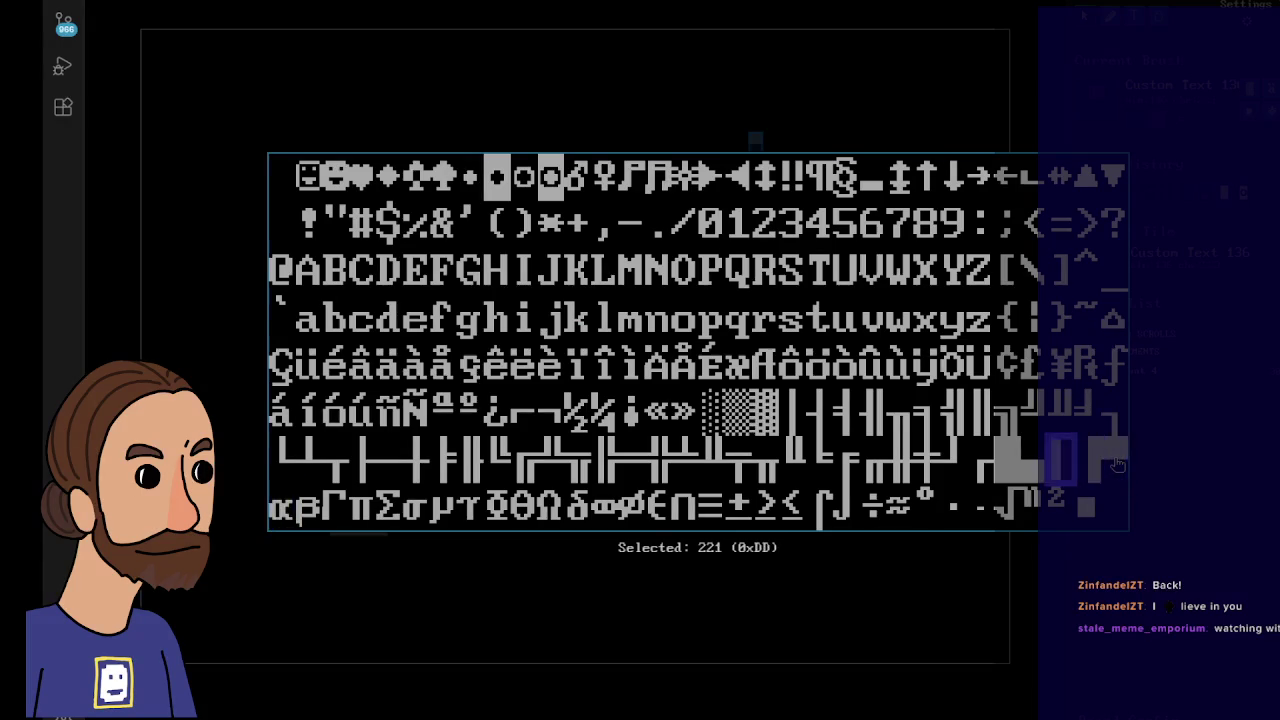
key("Return")
Stamp thin gray Custom Text 136 tiles below the tip and as the fork's right prong
key("Up")
key("Right")
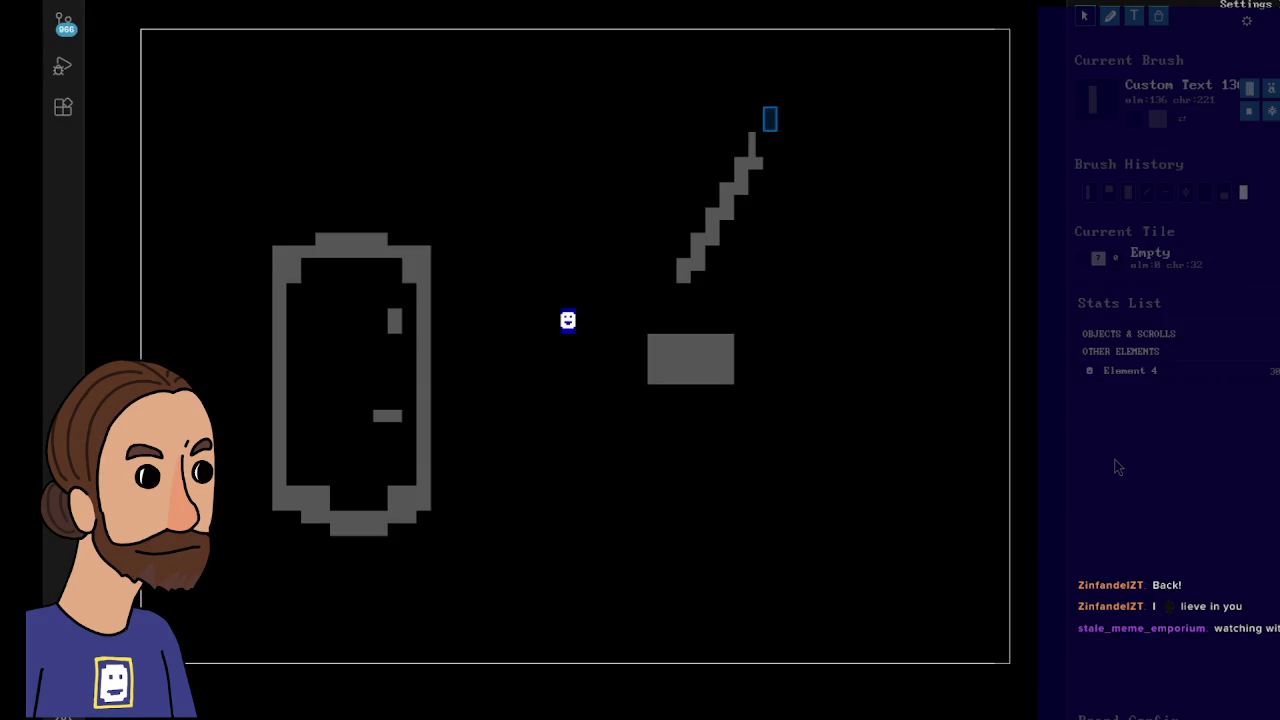
key("space")
key("Down")
key("Right")
key("space")
key("Left")
key("Down")
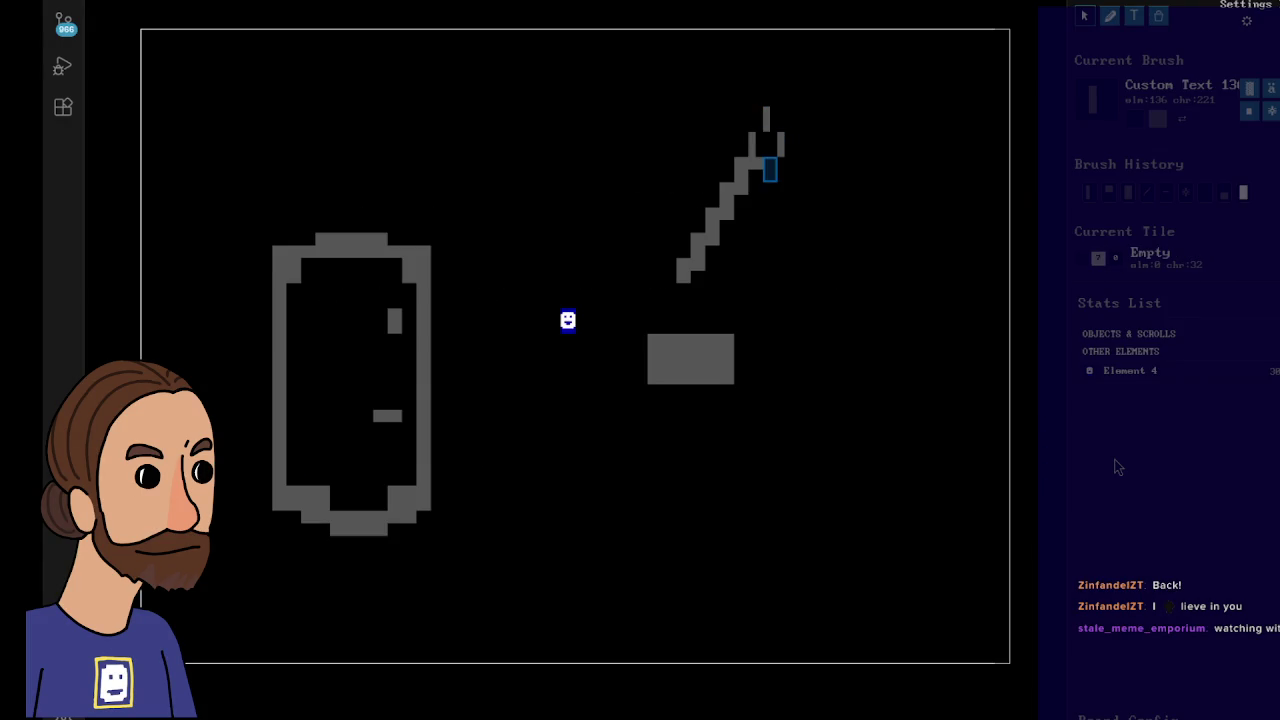
key("Right")
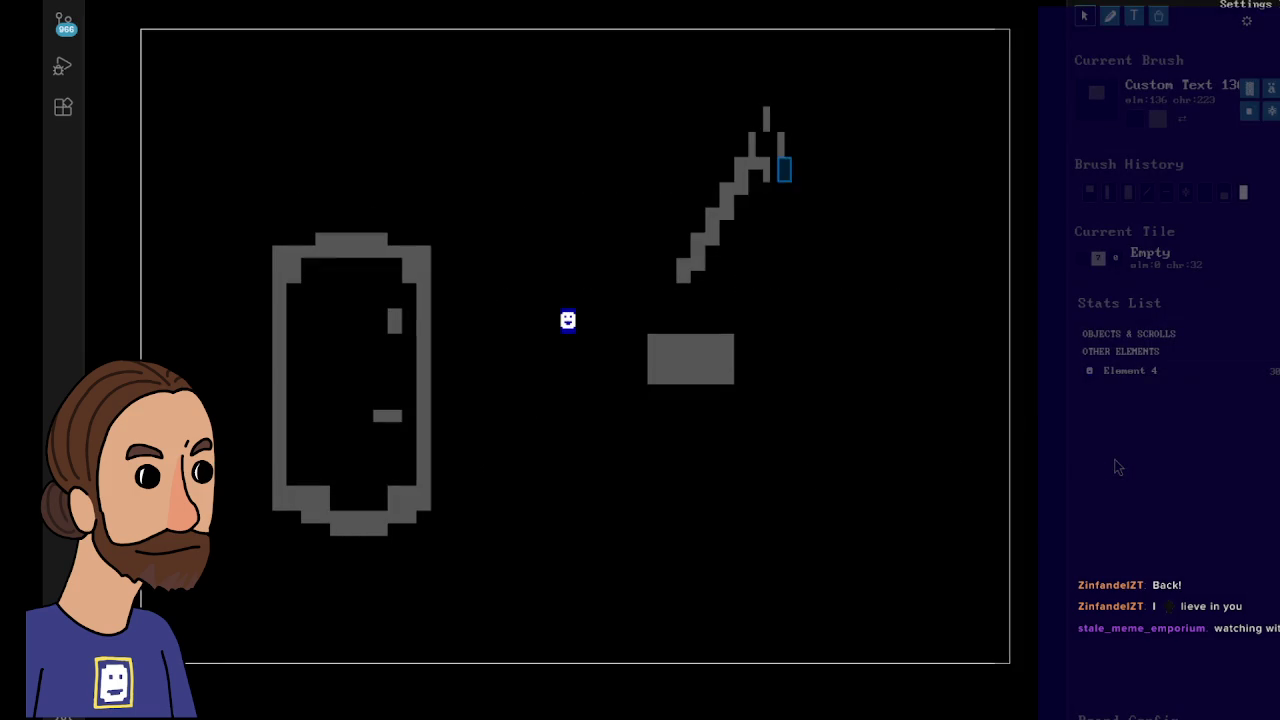
key("Up")
key("Up")
key("Up")
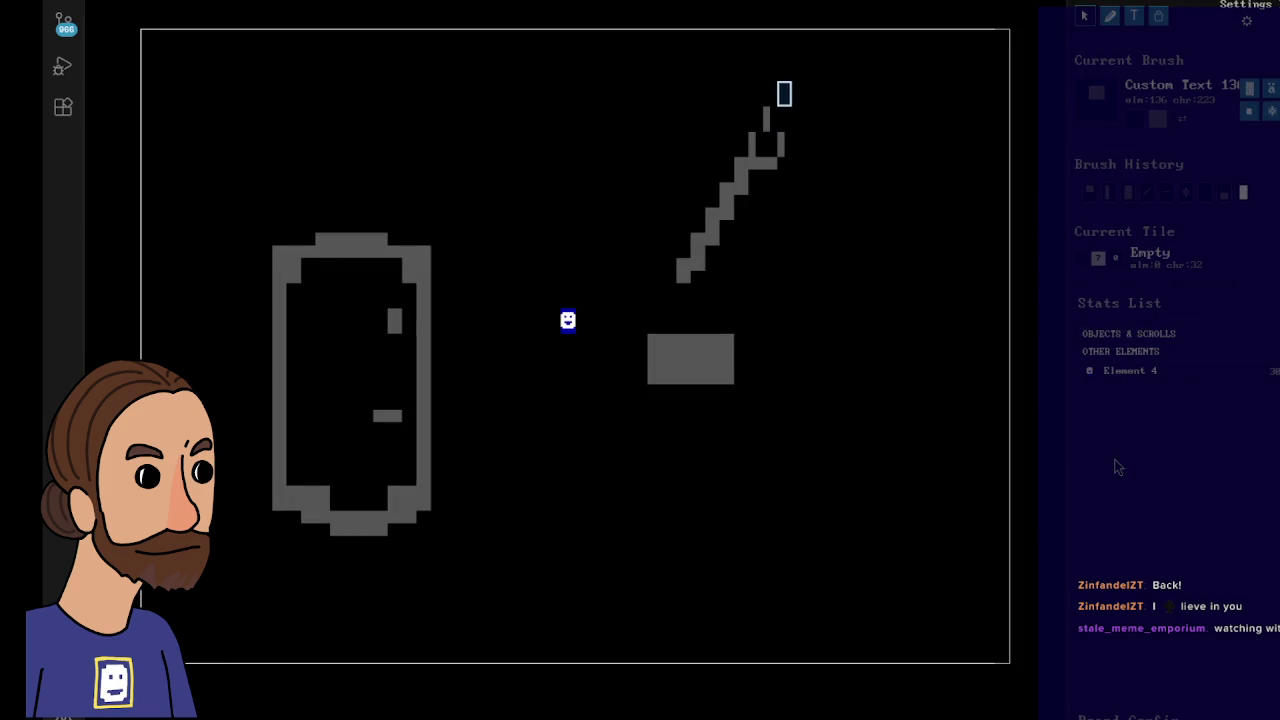
key("Left")
key("Right")
key("Down")
key("Left")
key("Down")
key("Left")
Fill the fork's base tile and place the chr 15 star glyph inside the fork
key("Right")
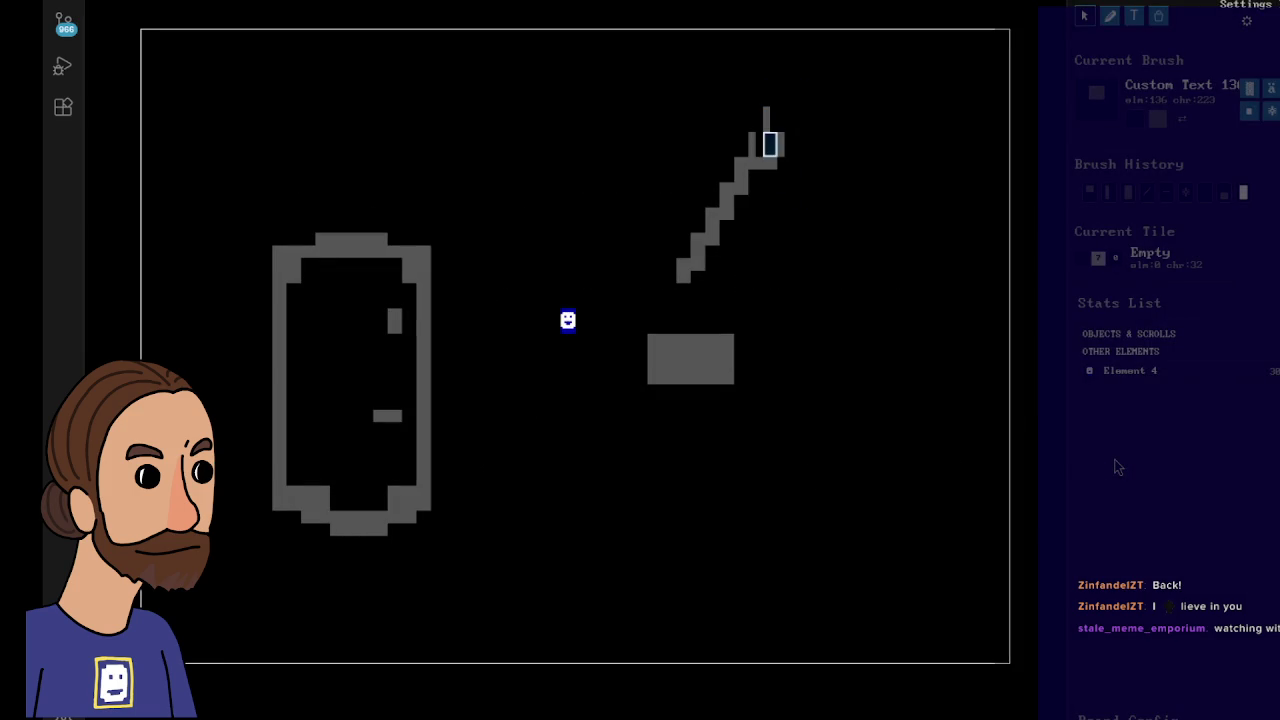
key("space")
type("cR")
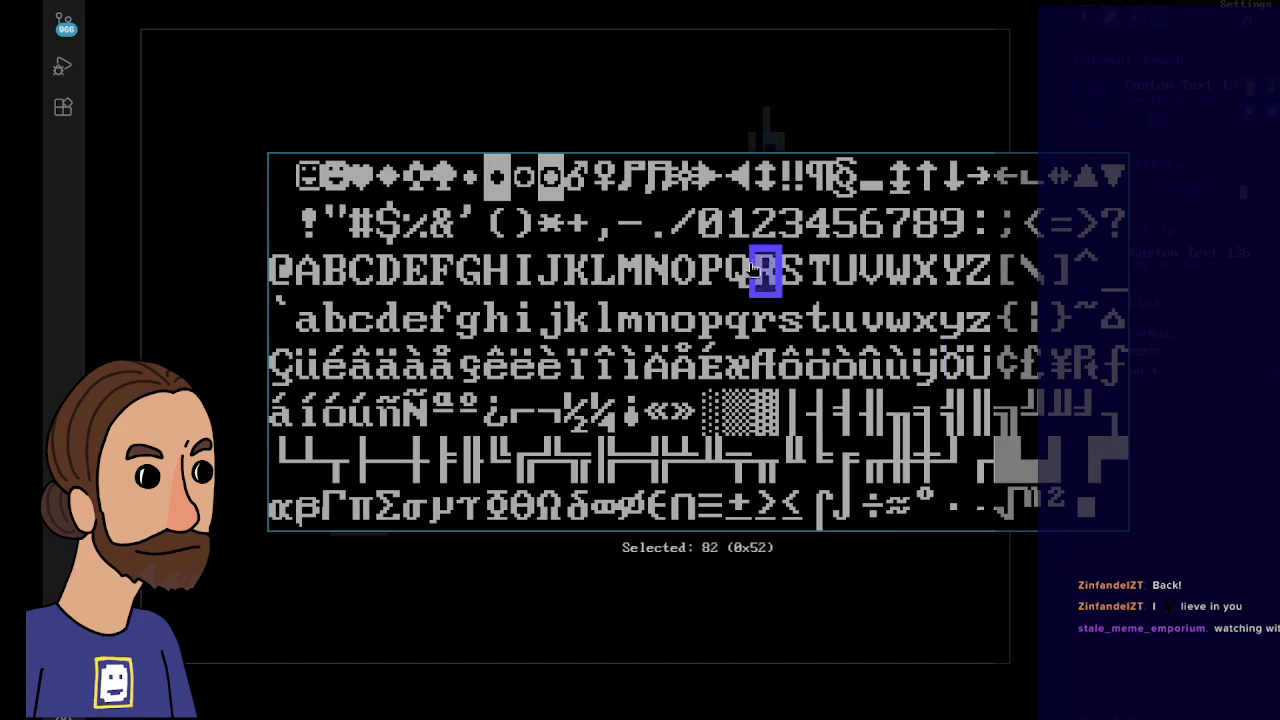
key("Up")
key("Up")
key("Left")
key("Left")
key("Left")
key("Return")
key("Down")
key("Down")
Extend the stick's lower end by one solid chr 219 block
key("Left")
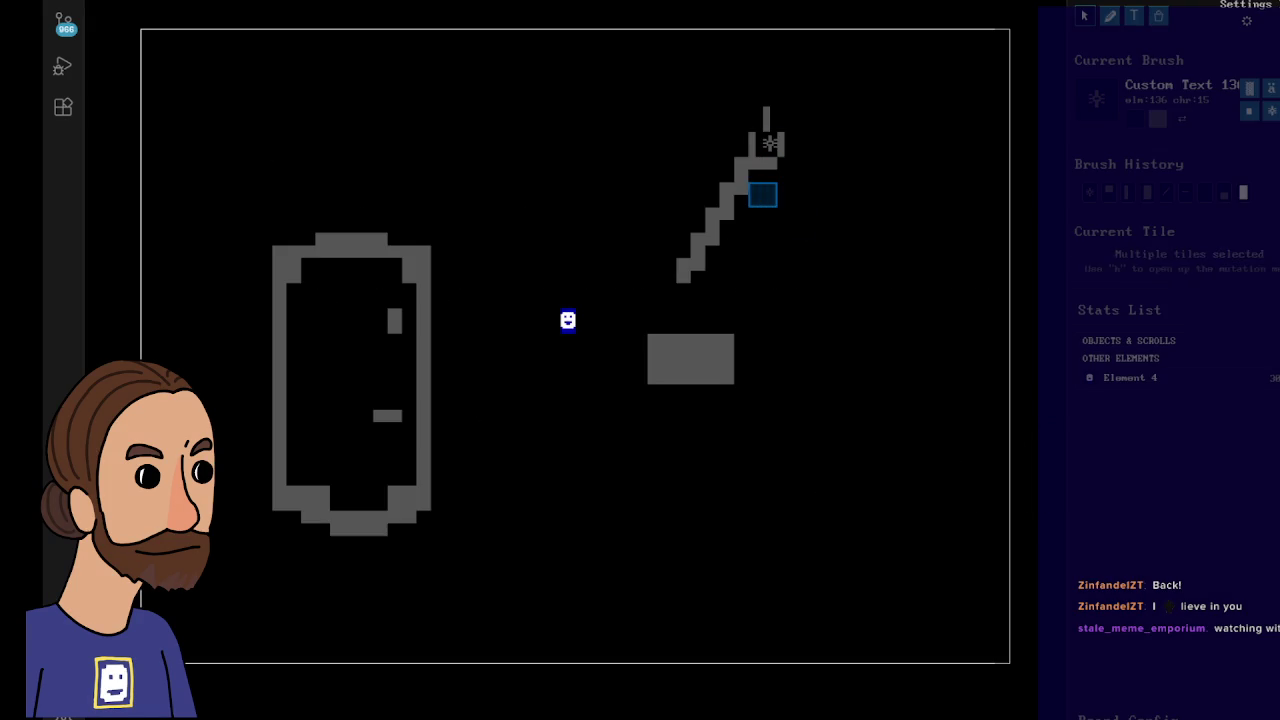
key("Left")
key("Down")
key("Down")
key("Down")
key("Down")
key("Left")
key("Up")
key("Left")
key("Left")
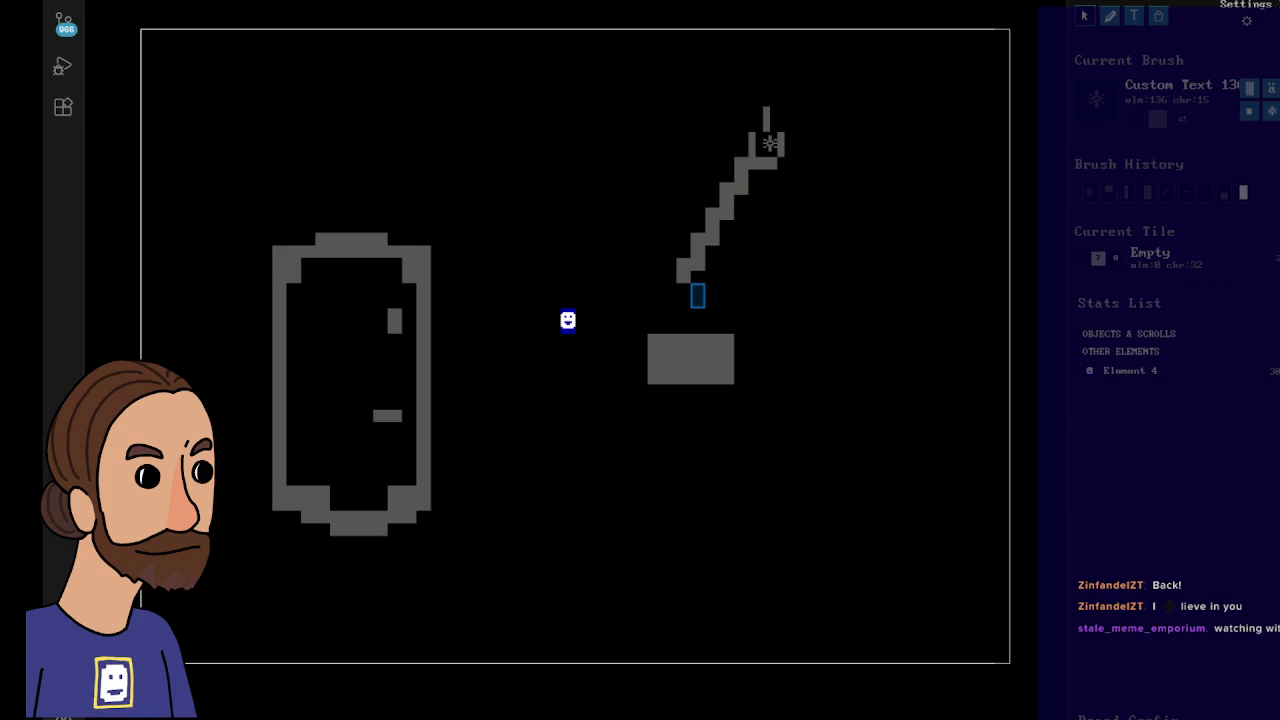
key("Up")
key("Left")
key("Left")
key("Down")
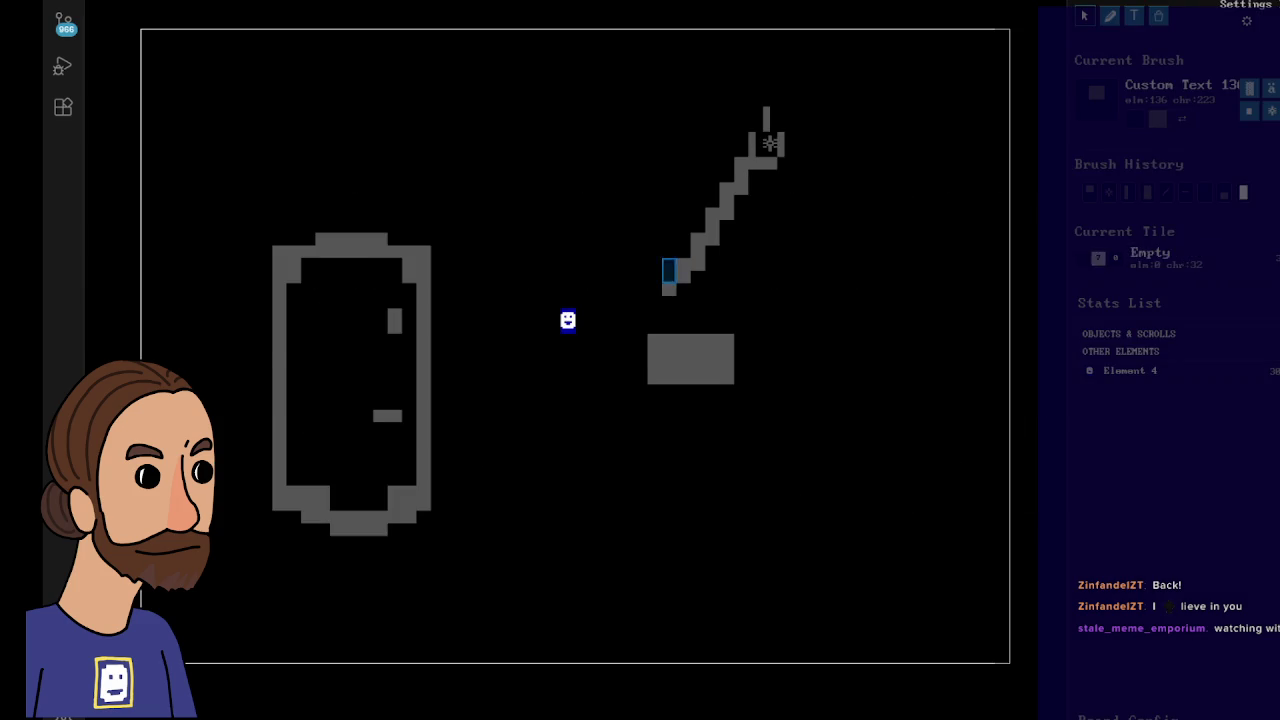
key("c")
key("Return")
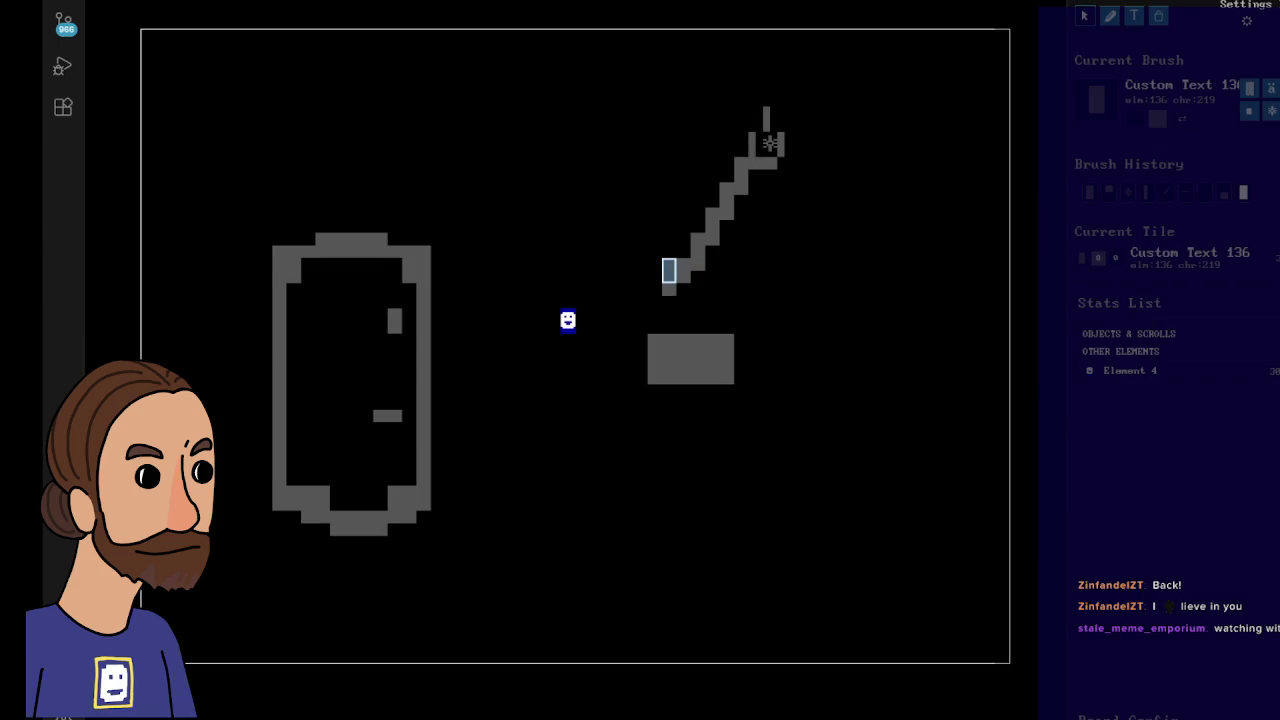
Lengthen the stick with another gray tile toward the gray block
key("Down")
key("Right")
key("Up")
key("Right")
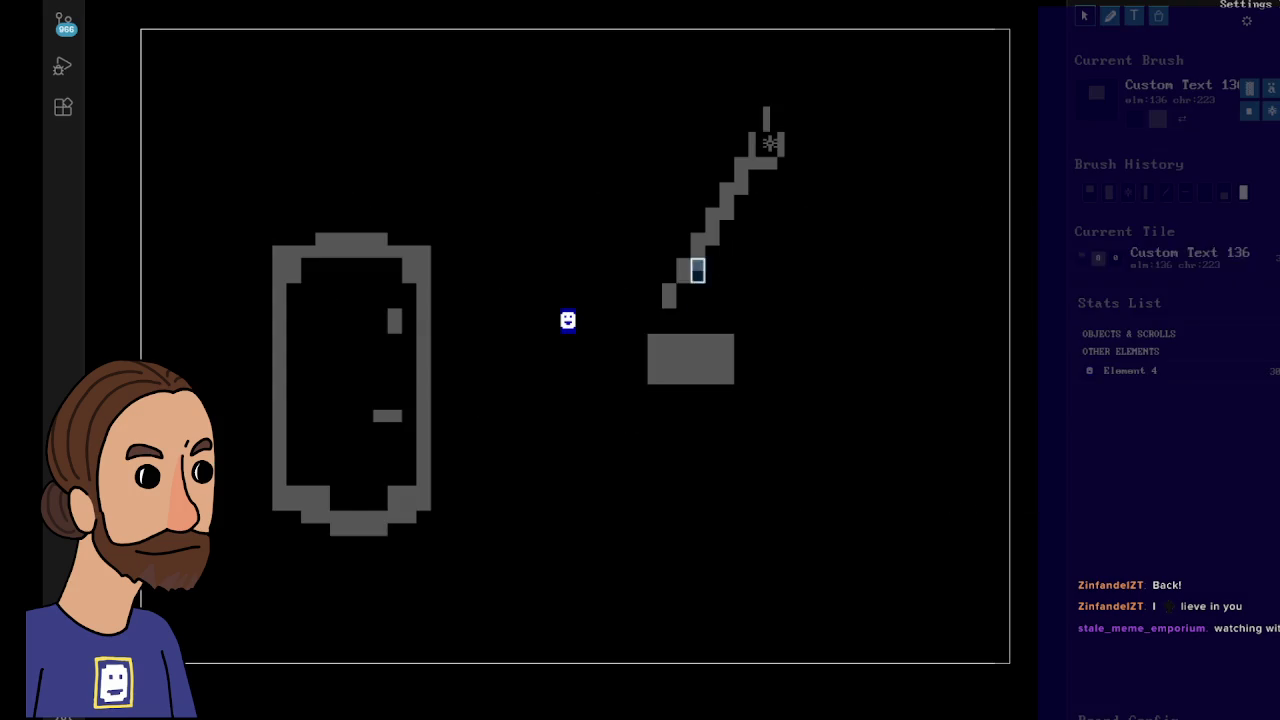
key("Down")
key("Down")
key("Left")
key("Down")
key("Down")
key("Up")
Place a thin chr 222 half-block stem just above the gray block
key("c")
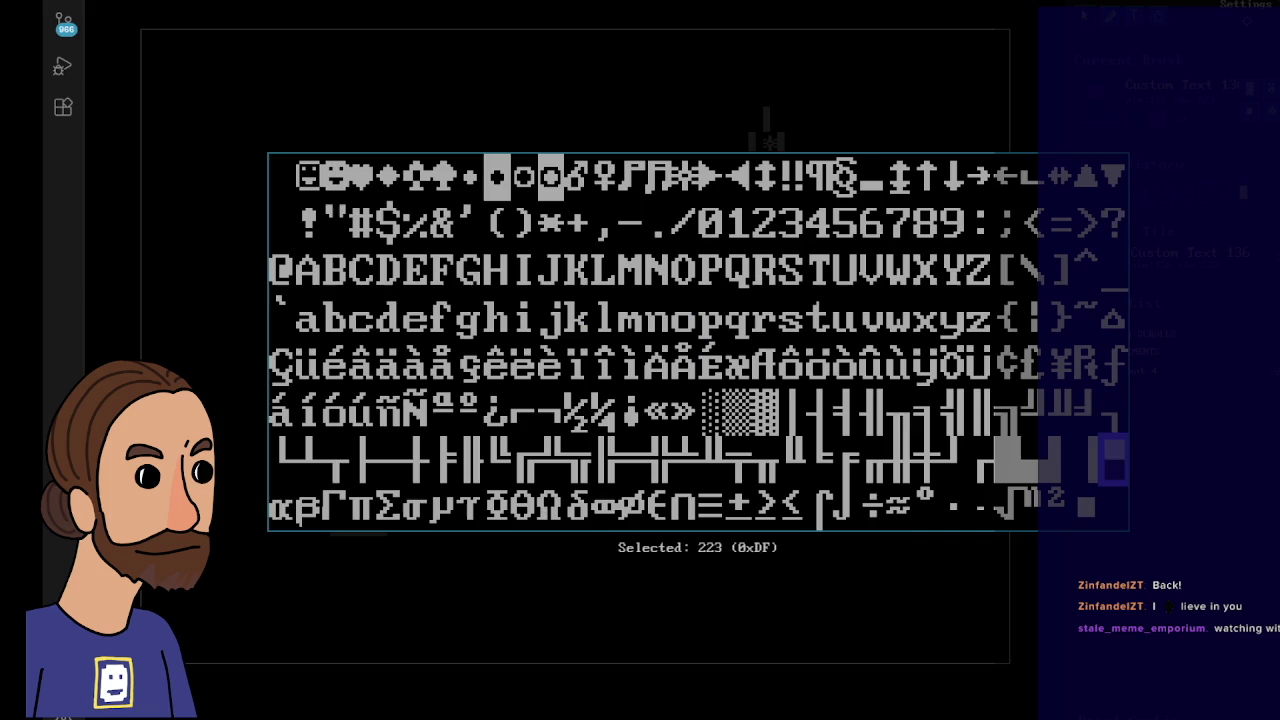
key("Left")
key("Return")
key("Up")
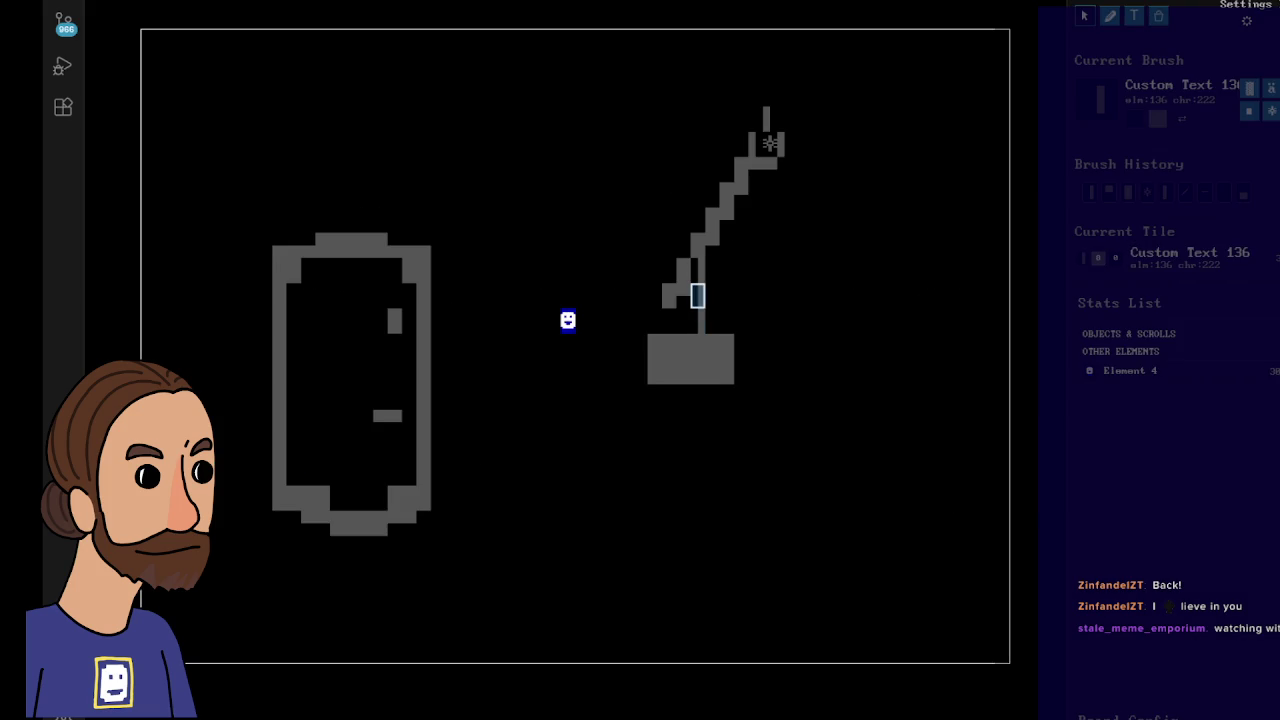
Add another thin stem tile two cells up beside the stick
key("Down")
key("Right")
key("Up")
key("Left")
key("Left")
key("Up")
key("Right")
key("Up")
key("Up")
key("space")
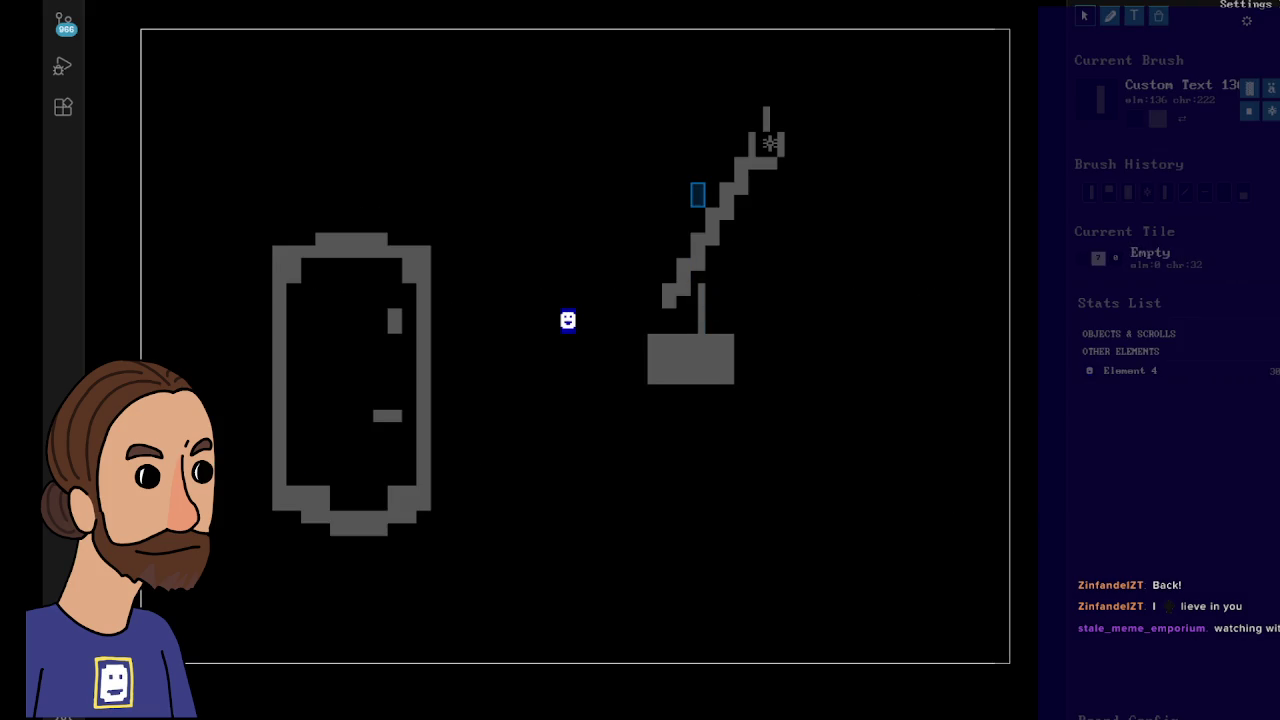
key("Up")
key("Up")
Move the cursor along the stick's middle to the empty cell beside it
key("Right")
key("Down")
key("Down")
key("Down")
key("Right")
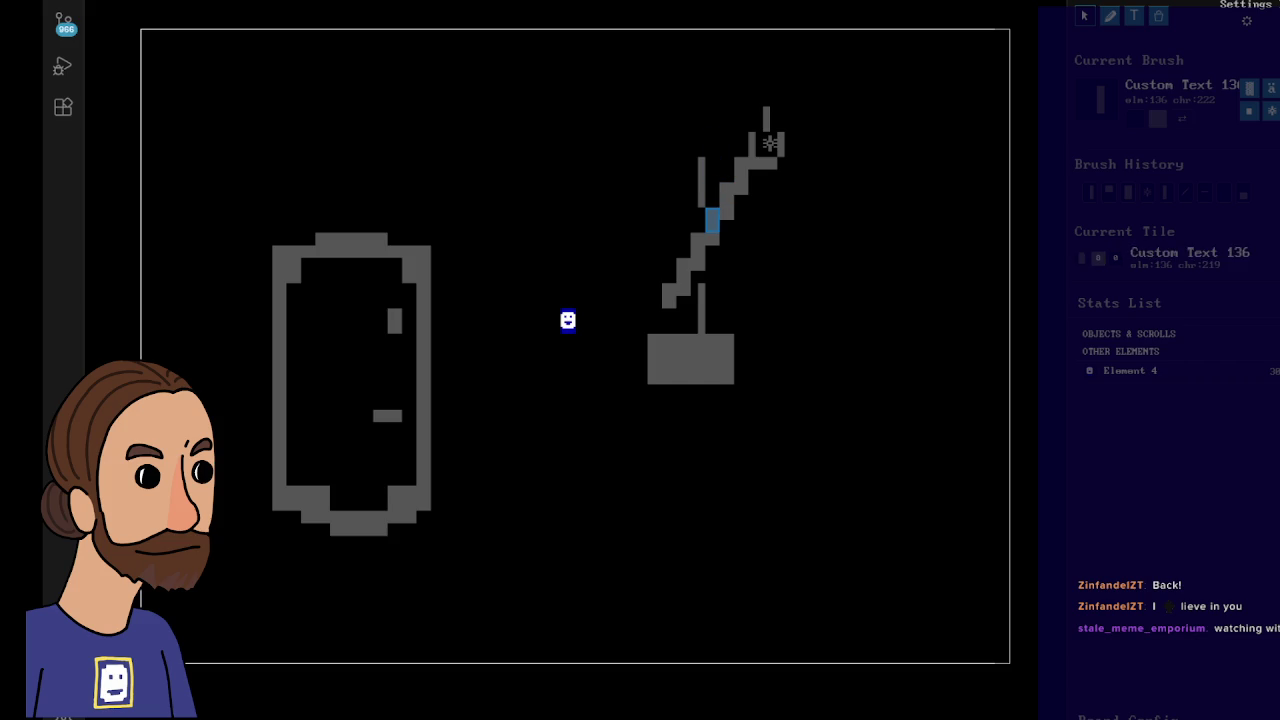
key("Left")
key("Down")
key("Right")
key("Right")
key("Down")
key("Up")
key("Left")
key("Right")
key("Down")
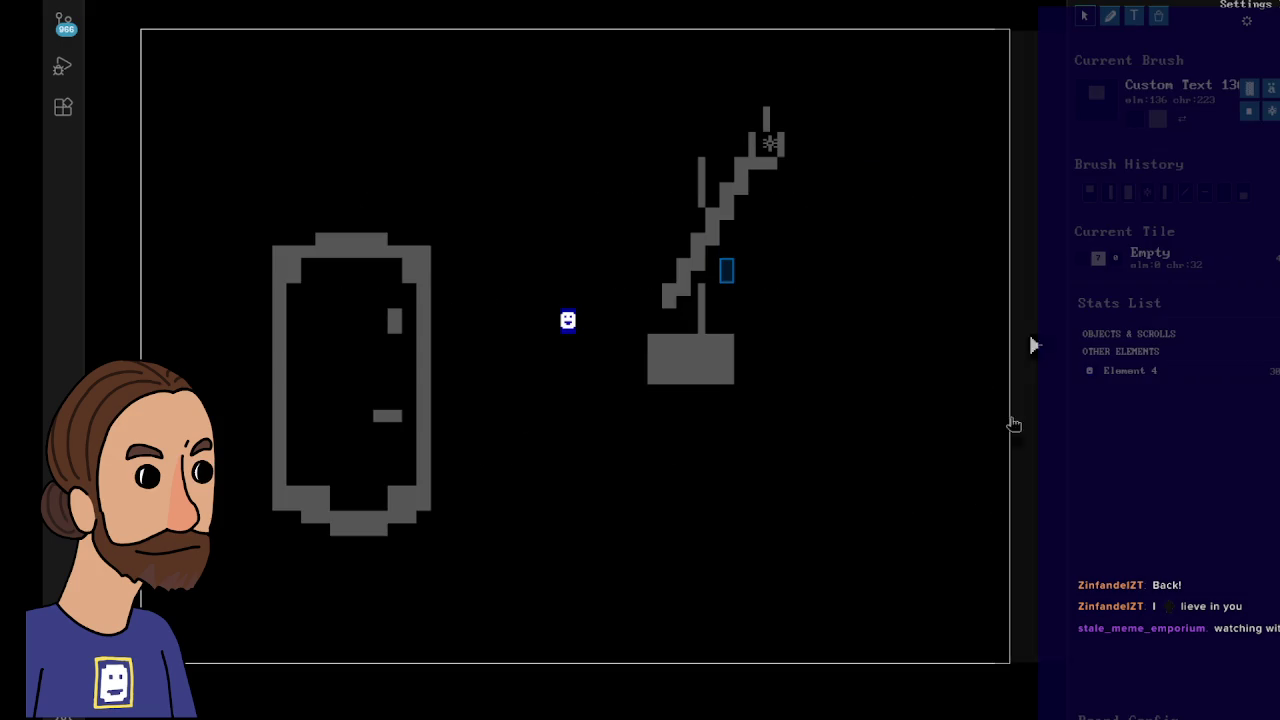
Move the player to the cutscene board's top-left corner cell
left_click(568, 320)
left_click(161, 44)
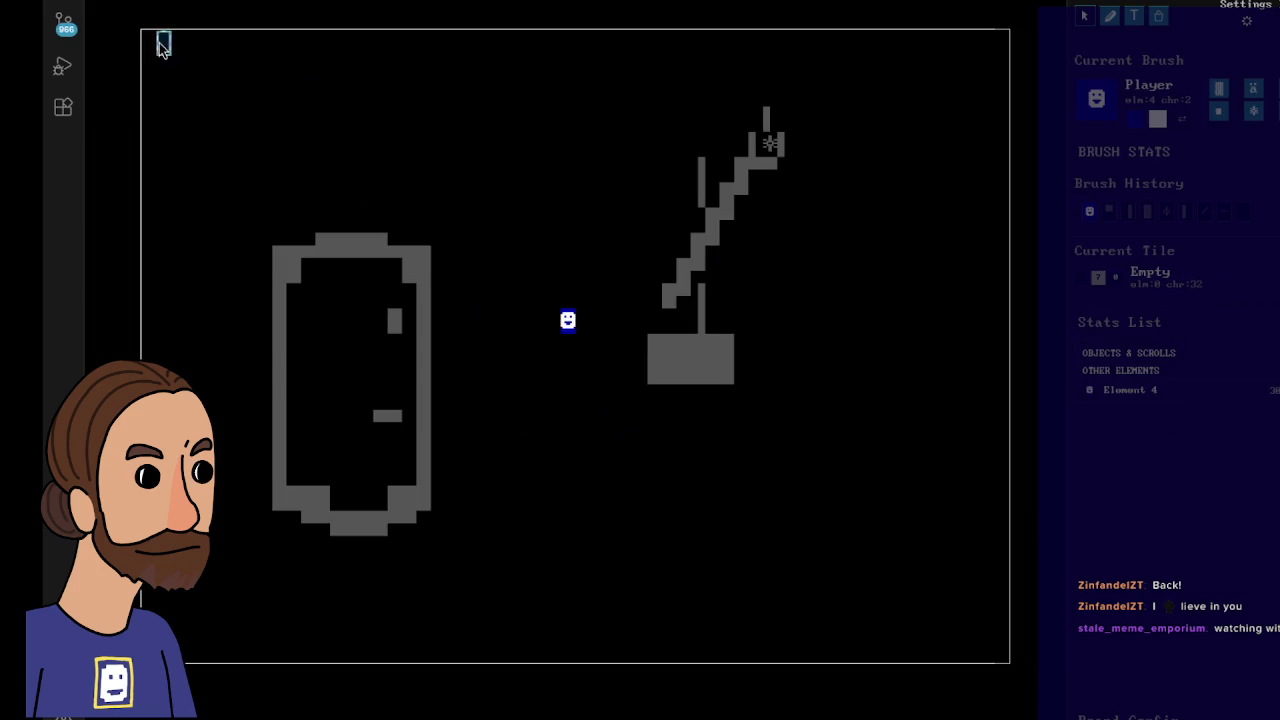
key("space")
left_click(450, 178)
Open the first empty New Board from the board list
key("b")
key("Down")
key("Down")
key("Down")
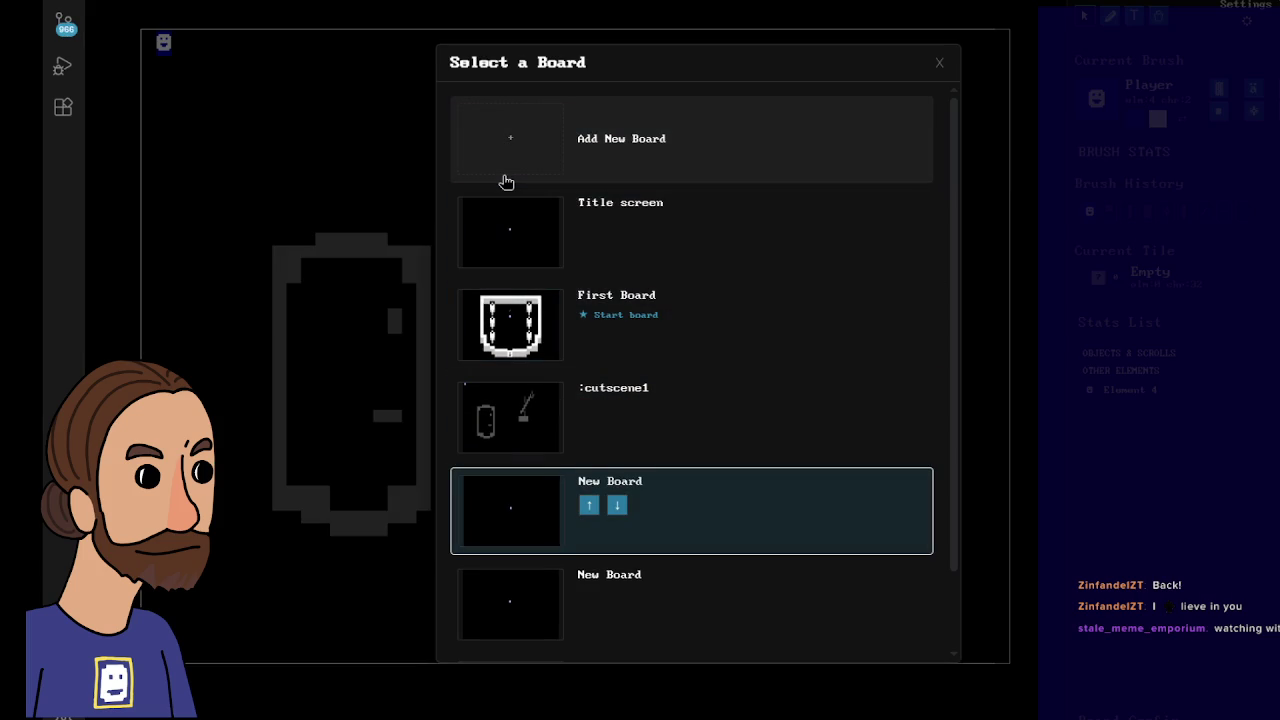
left_click(506, 181)
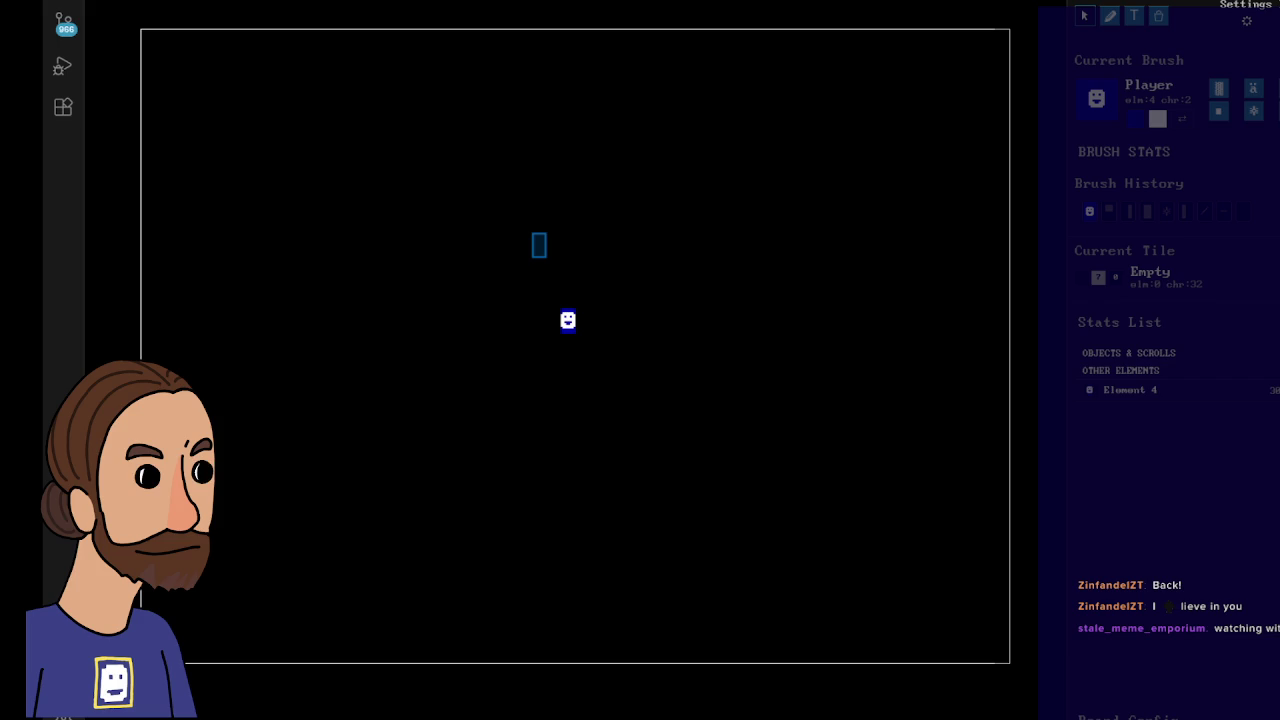
Drop the new board's player into its top-left corner
left_click(918, 296)
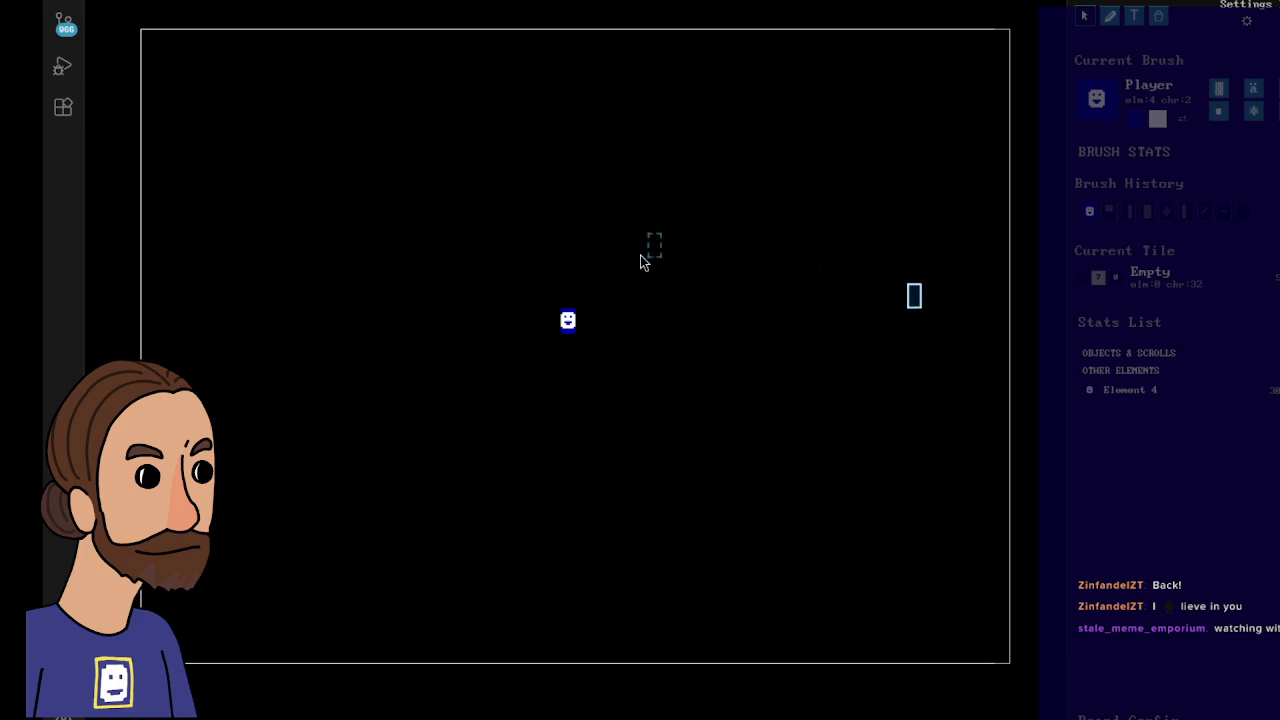
left_click_drag(680, 397, 594, 403)
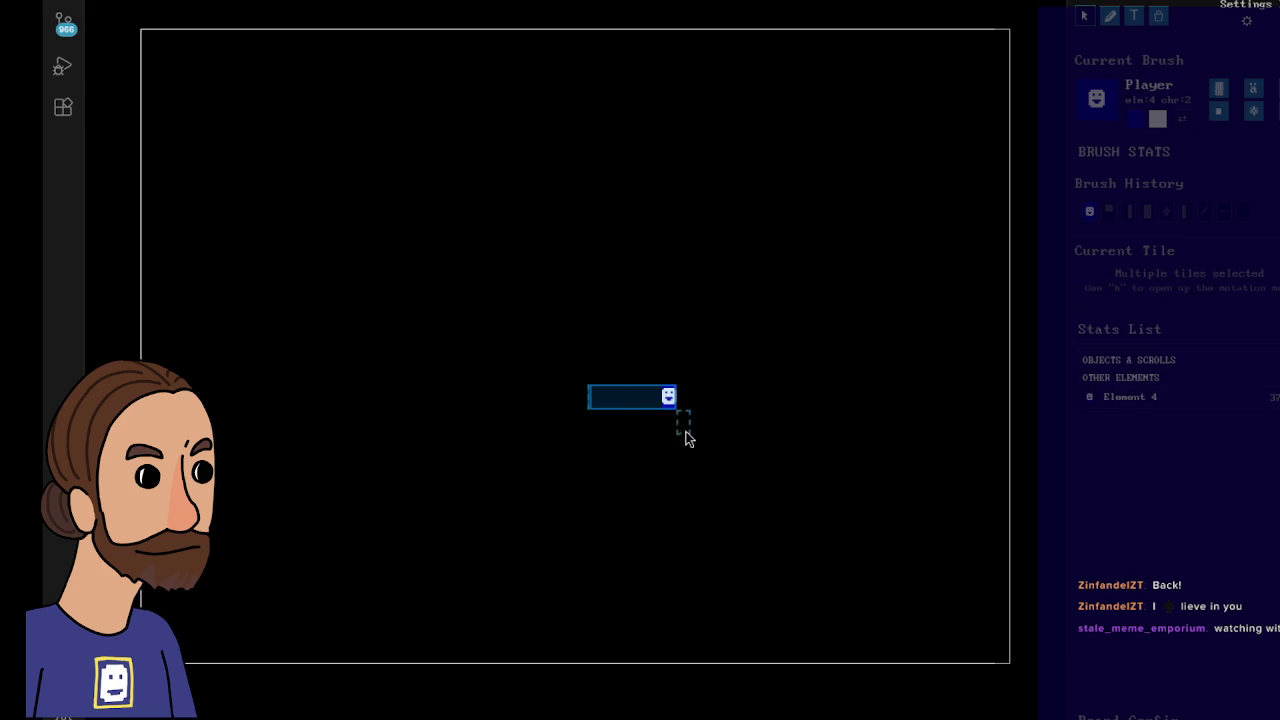
left_click(193, 66)
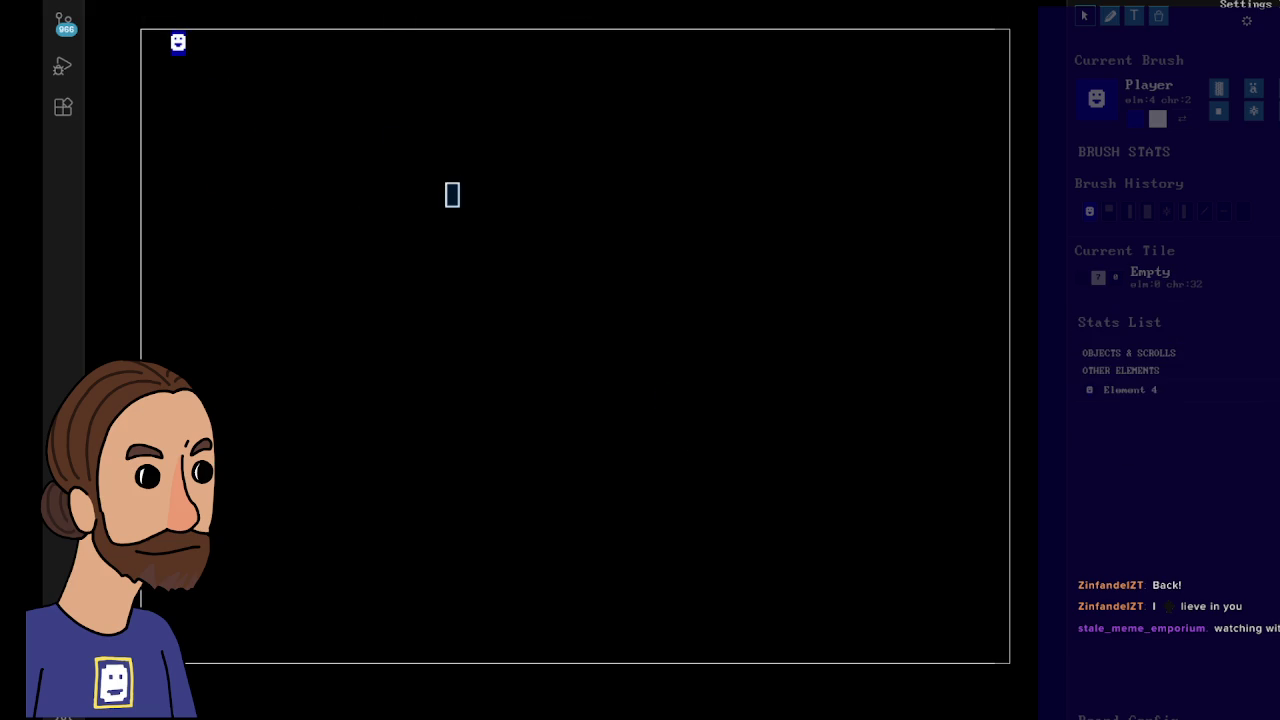
Switch to the :cutscene1 board and pick up its gray wall tile
key("b")
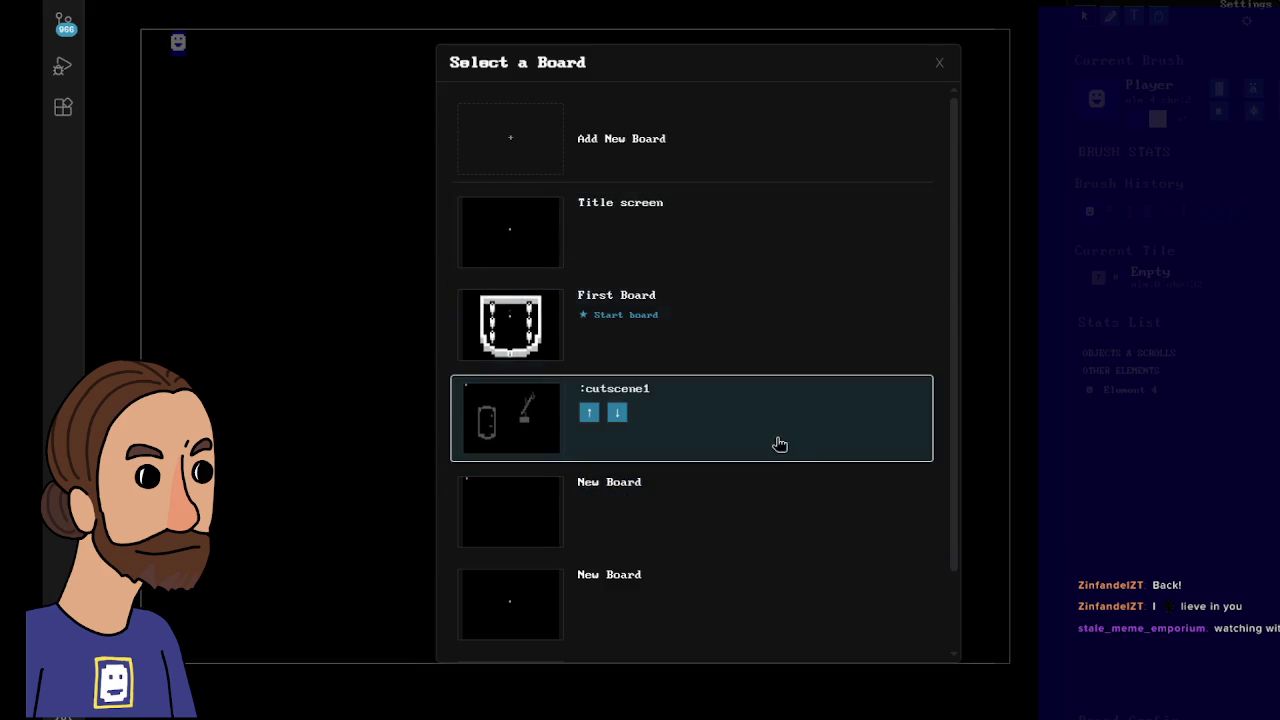
left_click(780, 444)
left_click(620, 295)
Return to the New Board via the board list
key("b")
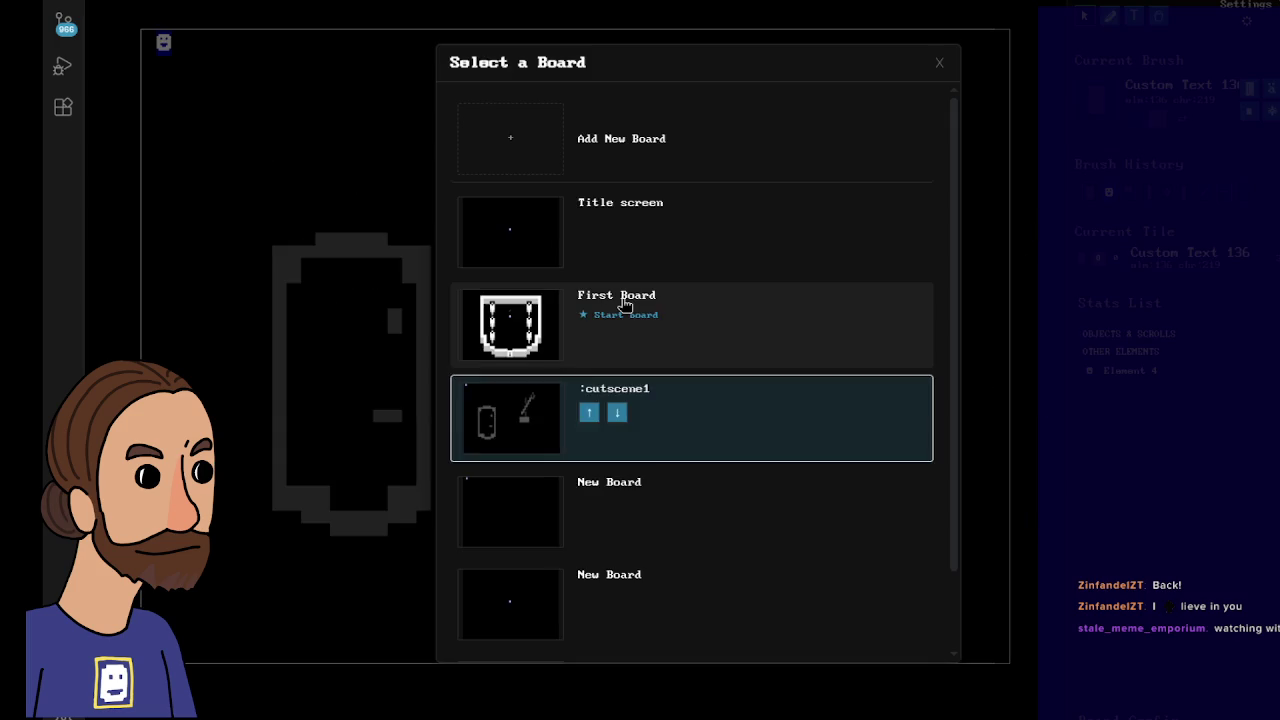
key("Down")
key("Return")
Fill a tall left column with gray wall and mark the top and bottom rows
left_click_drag(520, 311, 558, 432)
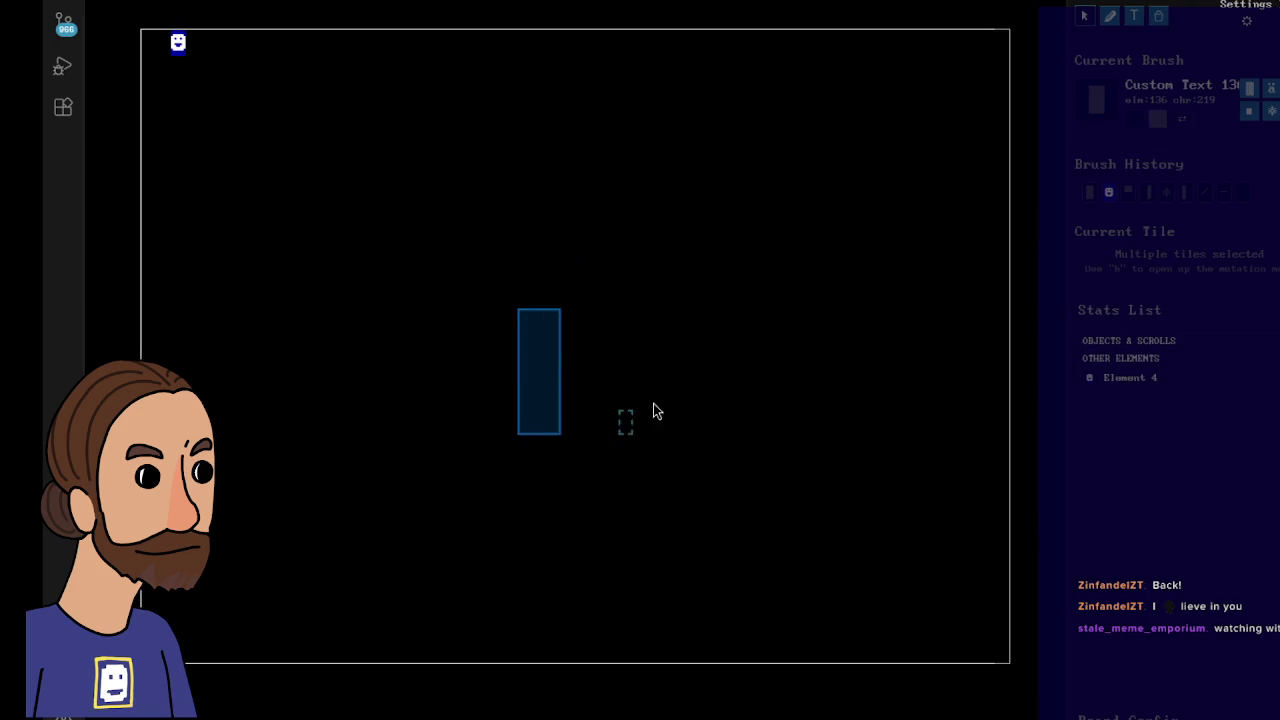
key("f")
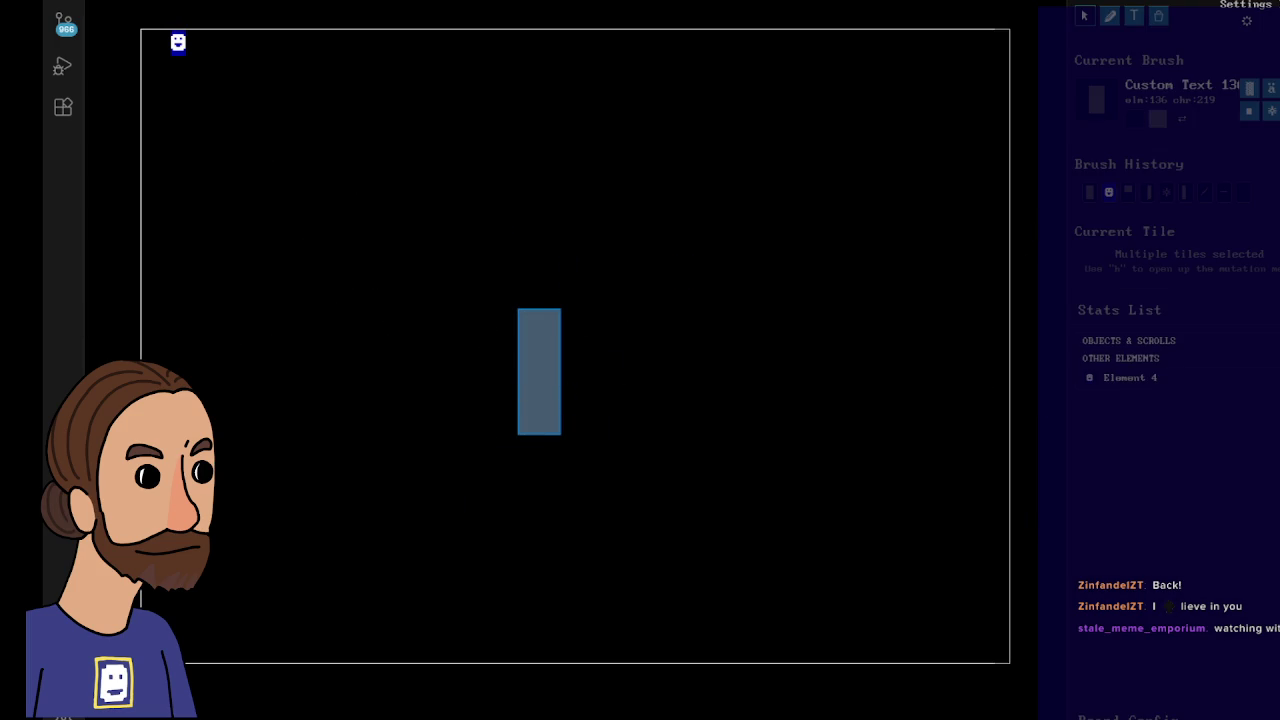
left_click_drag(540, 320, 762, 330)
left_click_drag(530, 458, 791, 460)
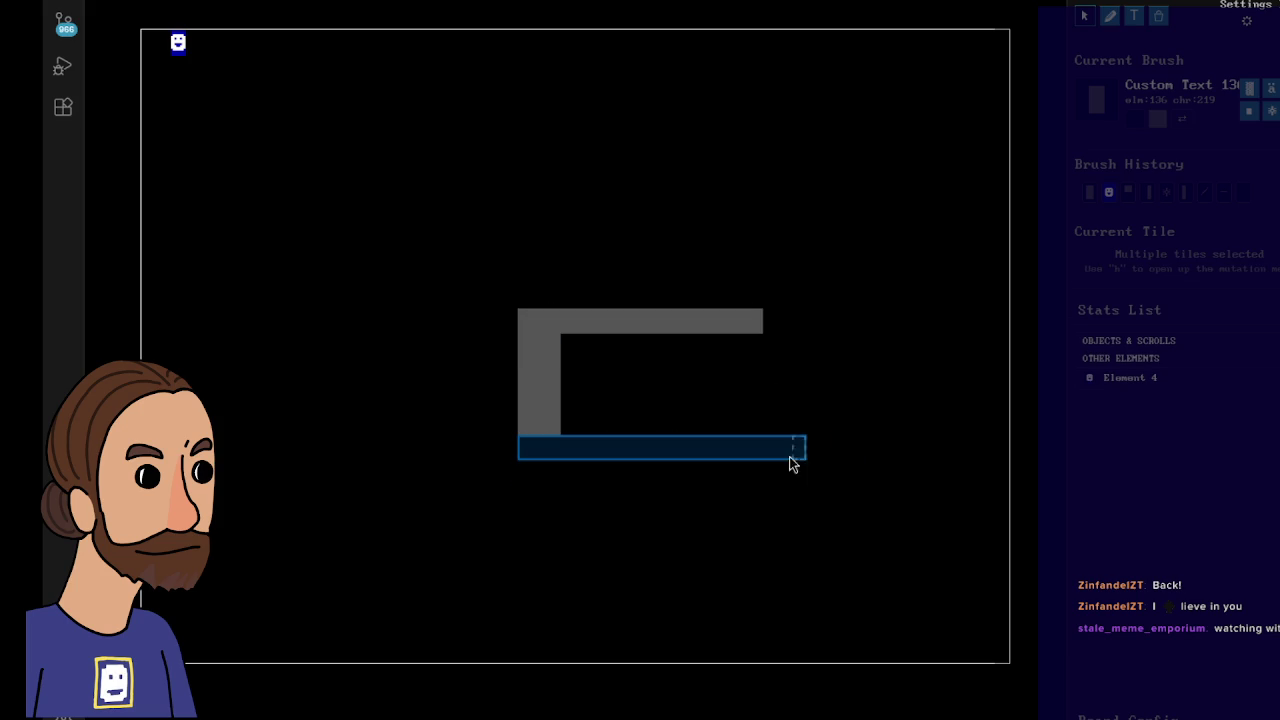
Fill the bottom row with gray wall, then cut the door outline from :cutscene1
key("f")
key("b")
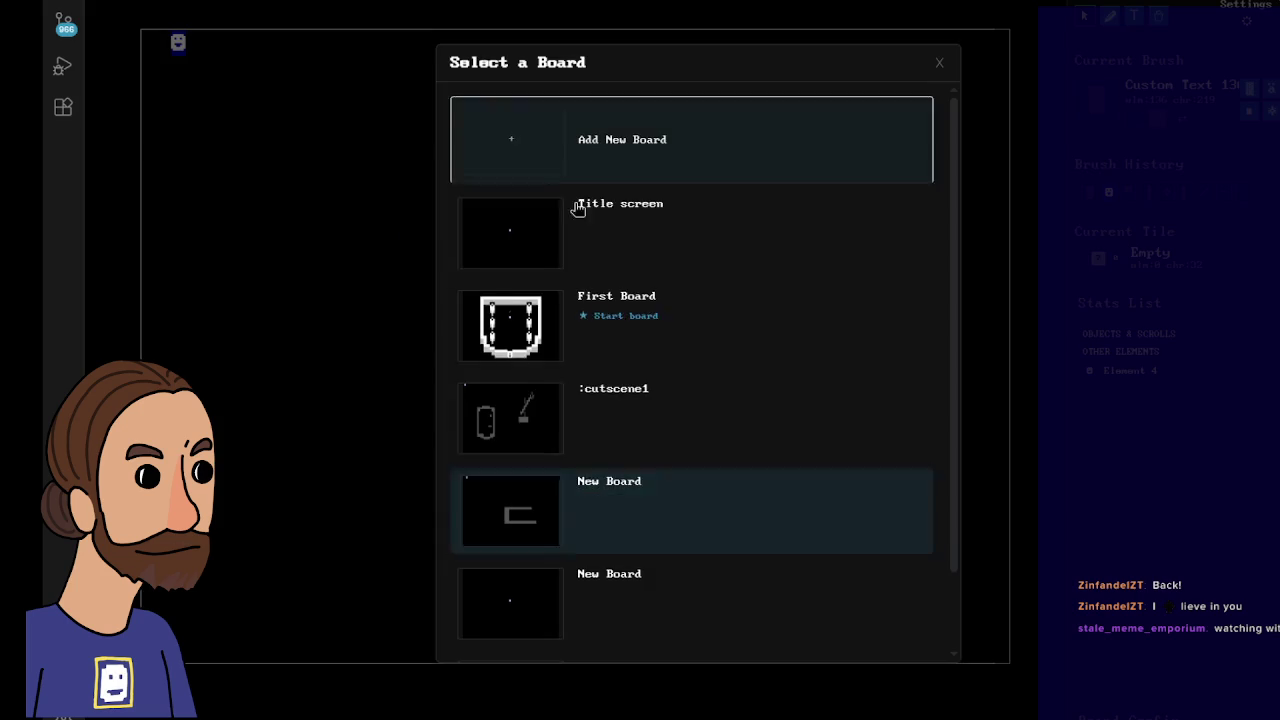
left_click(575, 415)
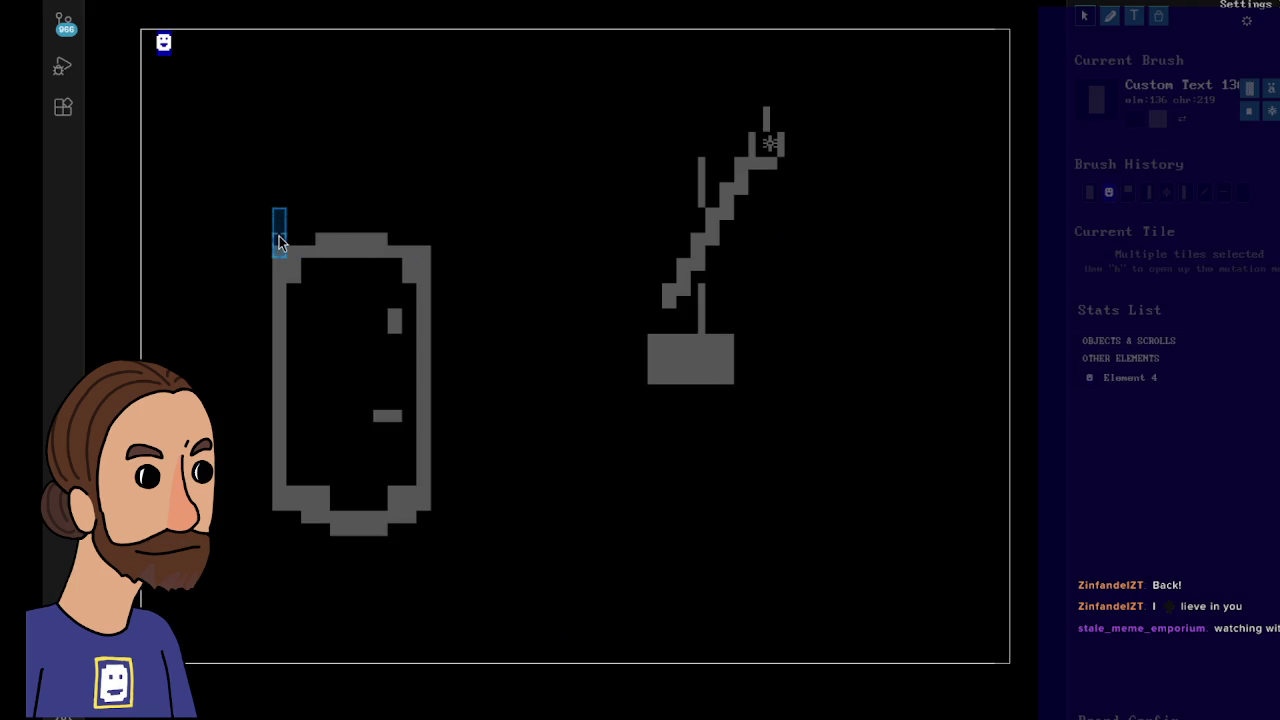
left_click_drag(280, 242, 427, 532)
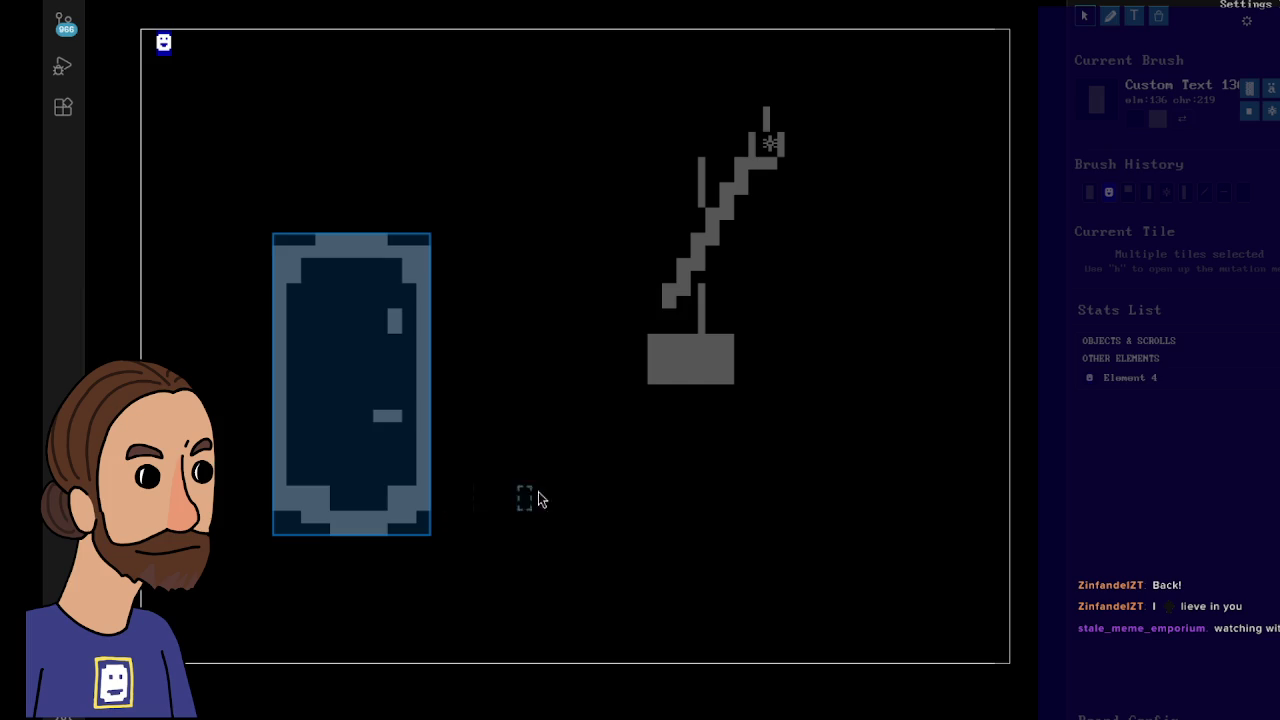
key("ctrl+c")
Paste the door outline on the new board's right side and erase the leftover L-shaped wall
key("b")
left_click(783, 531)
key("ctrl+v")
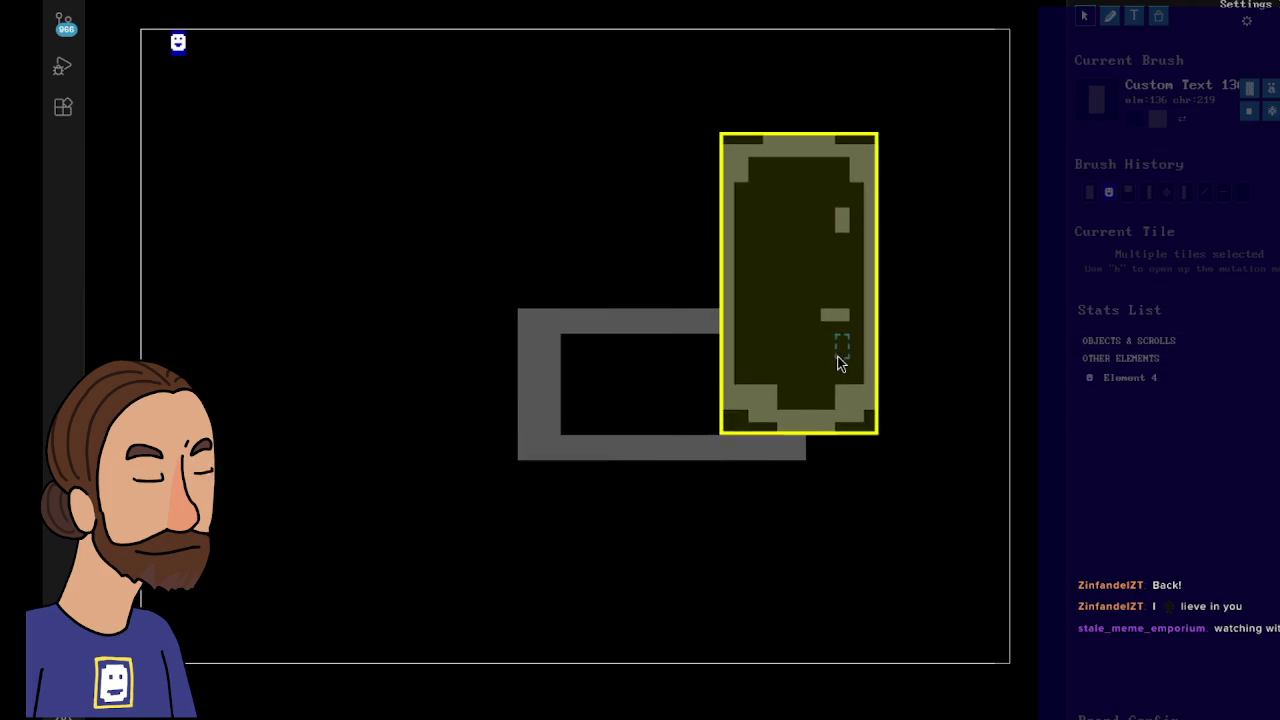
left_click(837, 360)
mouse_move(416, 258)
left_mouse_down()
mouse_move(749, 483)
mouse_move(720, 480)
left_mouse_up()
key("Delete")
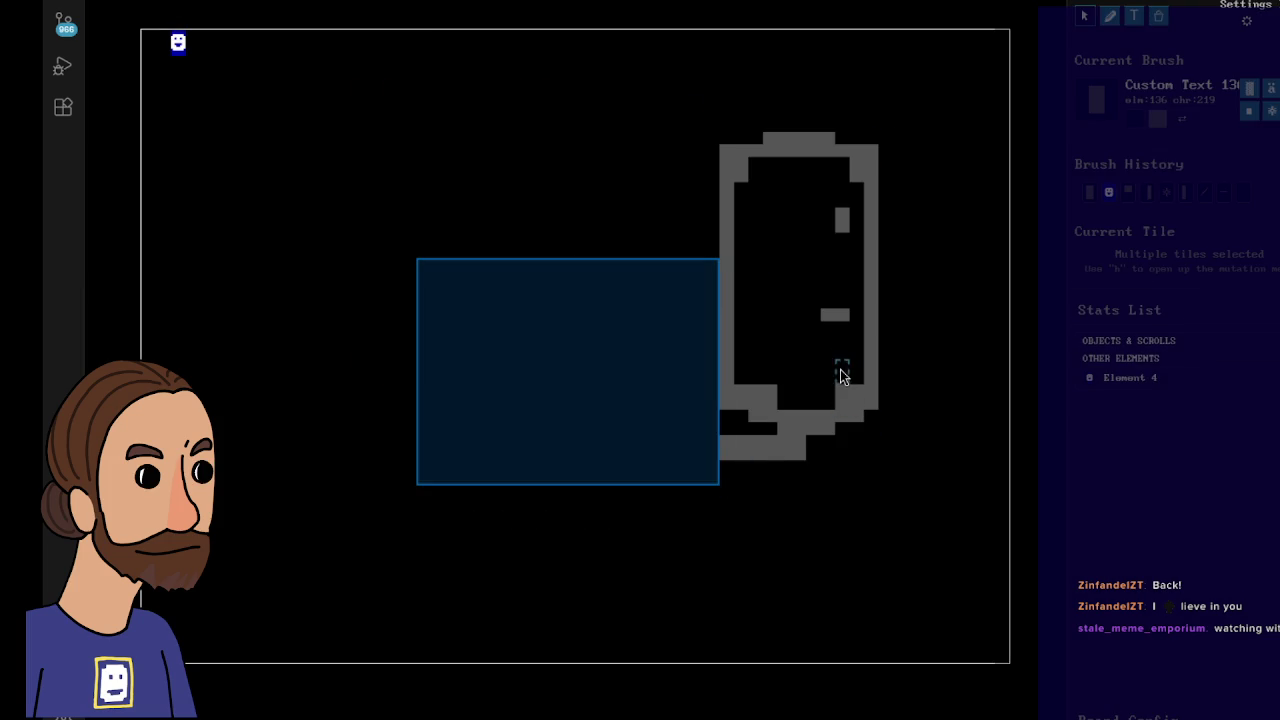
left_click_drag(835, 323, 838, 323)
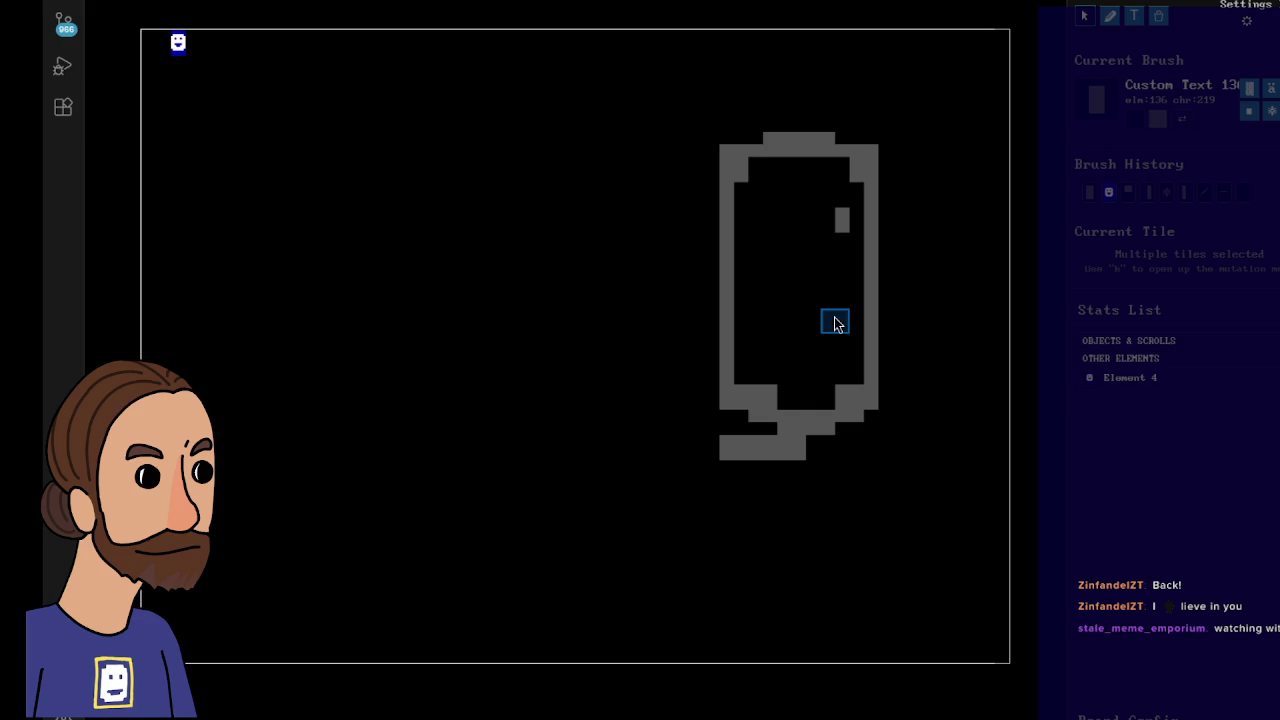
Move the selected wall piece three tiles left and stamp it down as grey wall
key("ctrl+x")
key("ctrl+v")
key("Left")
key("Left")
key("Left")
key("Return")
key("Up")
key("Up")
key("Right")
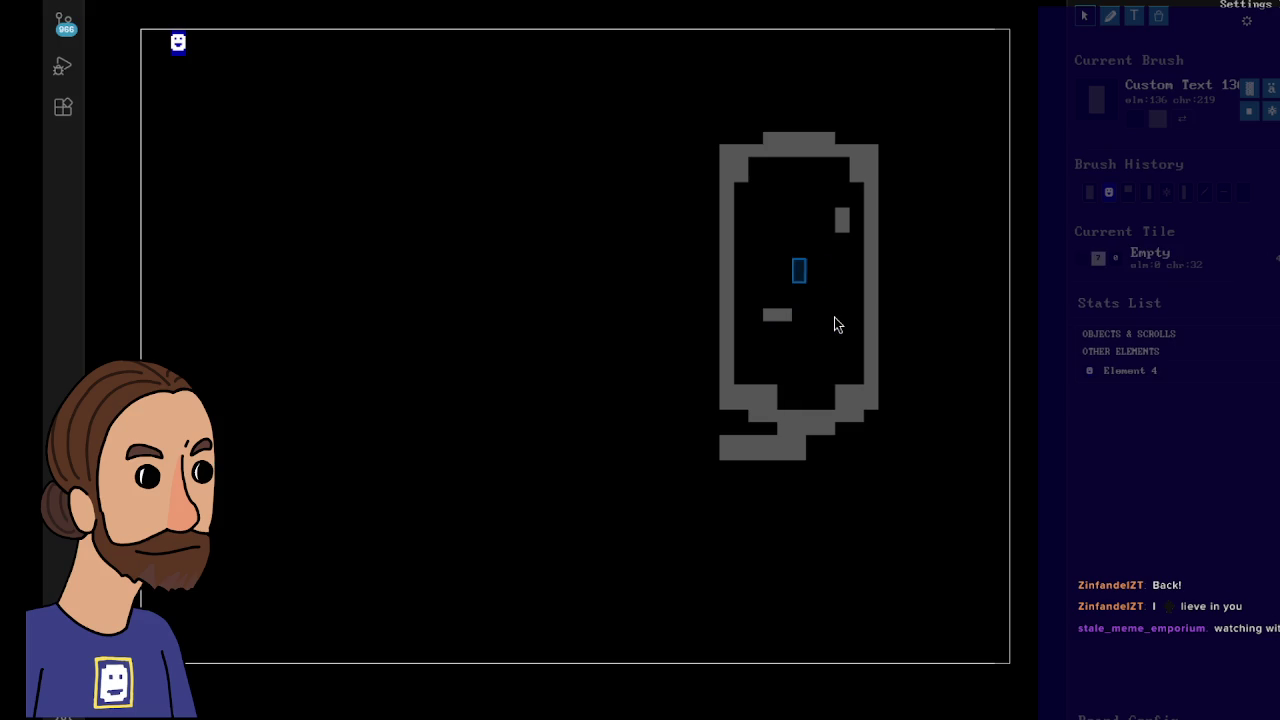
Erase the stray grey tile inside the room
key("Up")
key("Up")
key("Up")
key("Right")
key("Right")
key("Right")
key("Down")
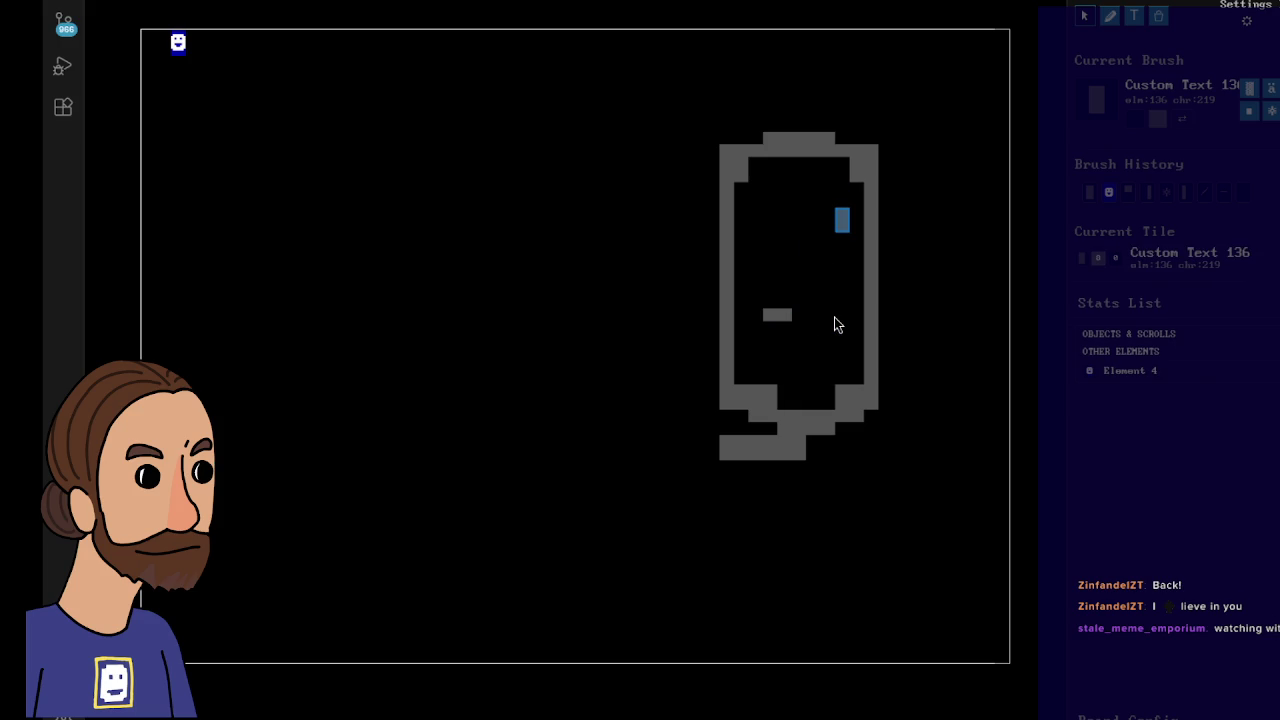
key("c")
Place two grey eye tiles near the top of the room
key("Escape")
key("Delete")
key("Left")
key("Left")
key("Left")
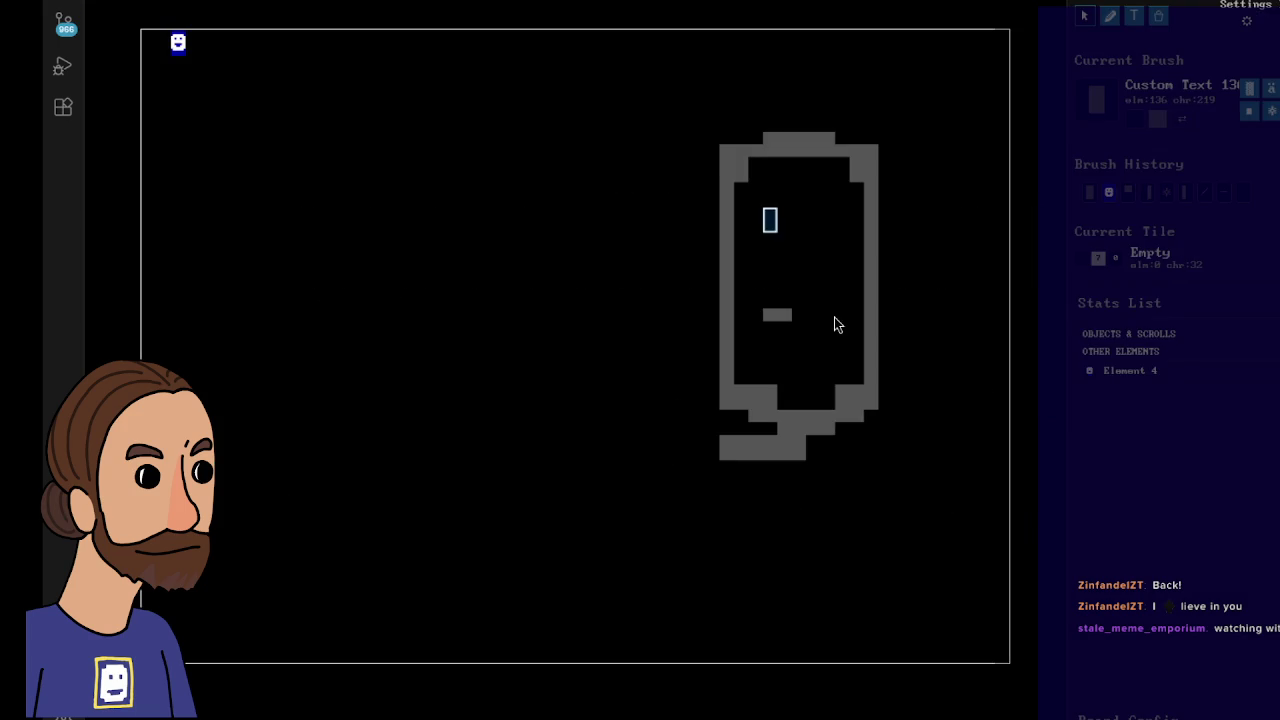
key("Left")
key("space")
key("Right")
key("Right")
key("Right")
Choose the small ring character as the brush glyph for an eye
key("space")
key("c")
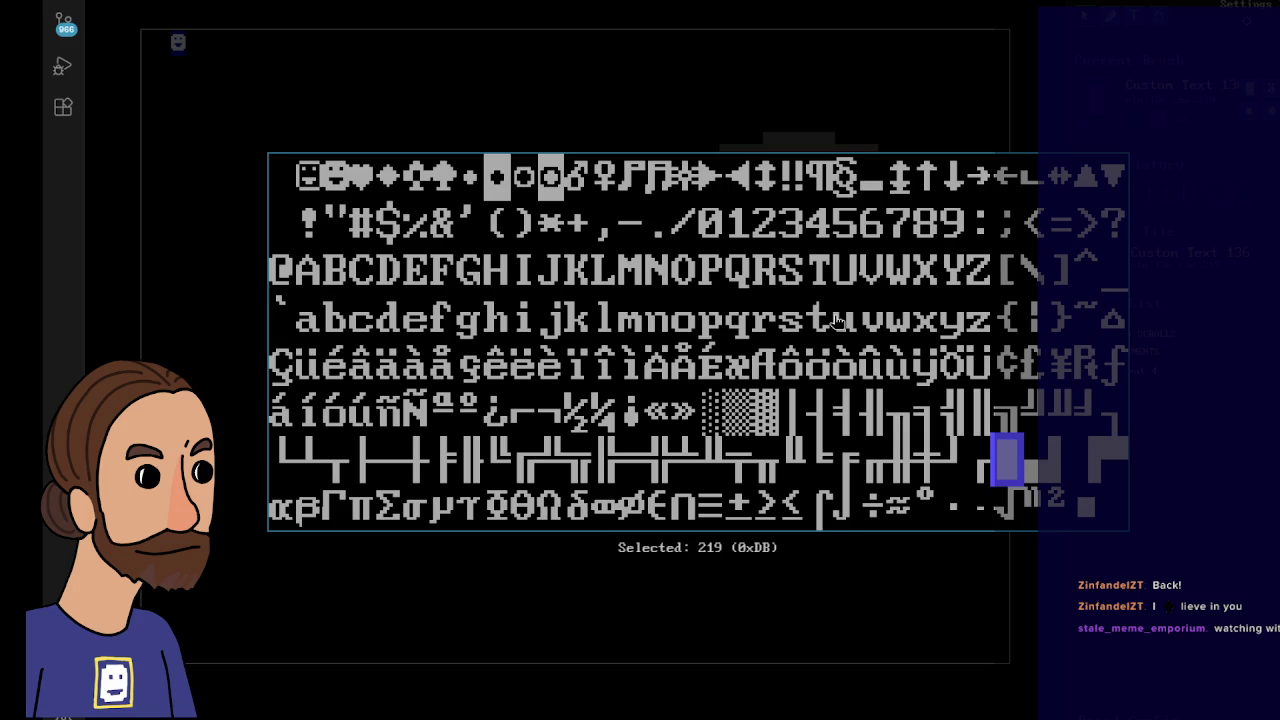
left_click(791, 318)
left_click(791, 366)
left_click(1006, 366)
left_click(1060, 470)
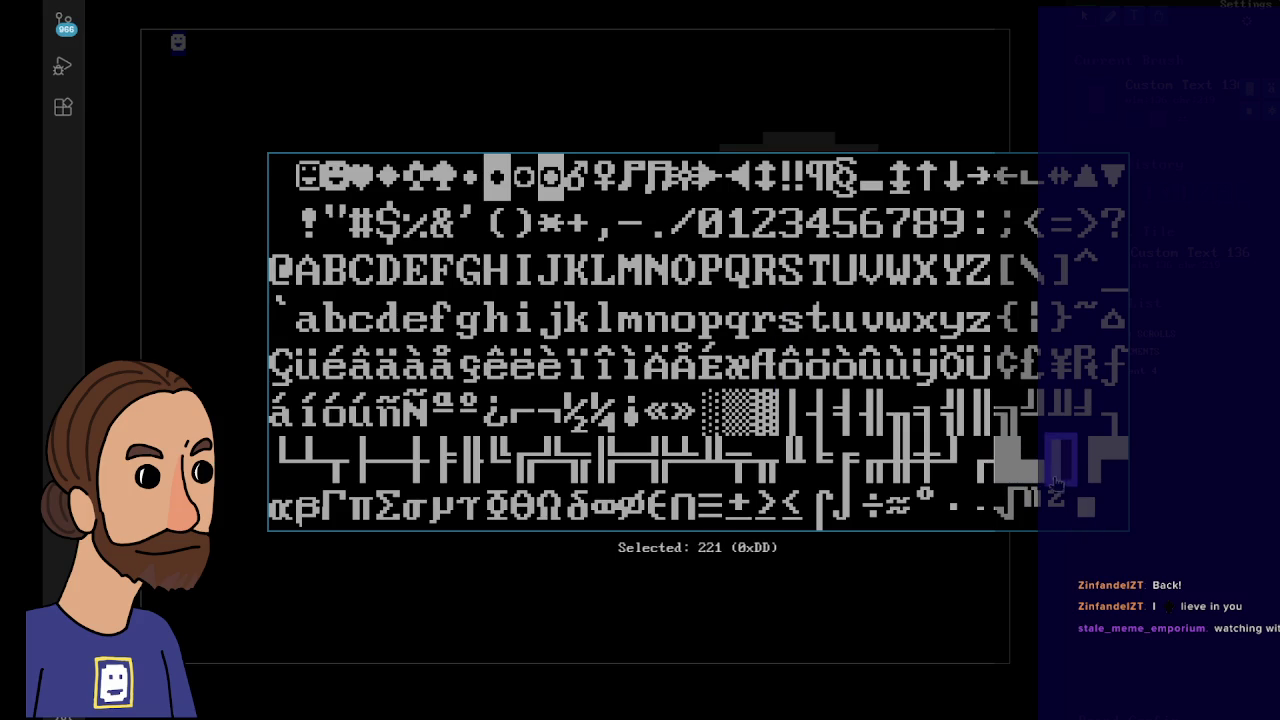
left_click(523, 176)
Erase tiles from the gray bar beneath the room with the empty brush
key("Down")
key("Down")
key("Down")
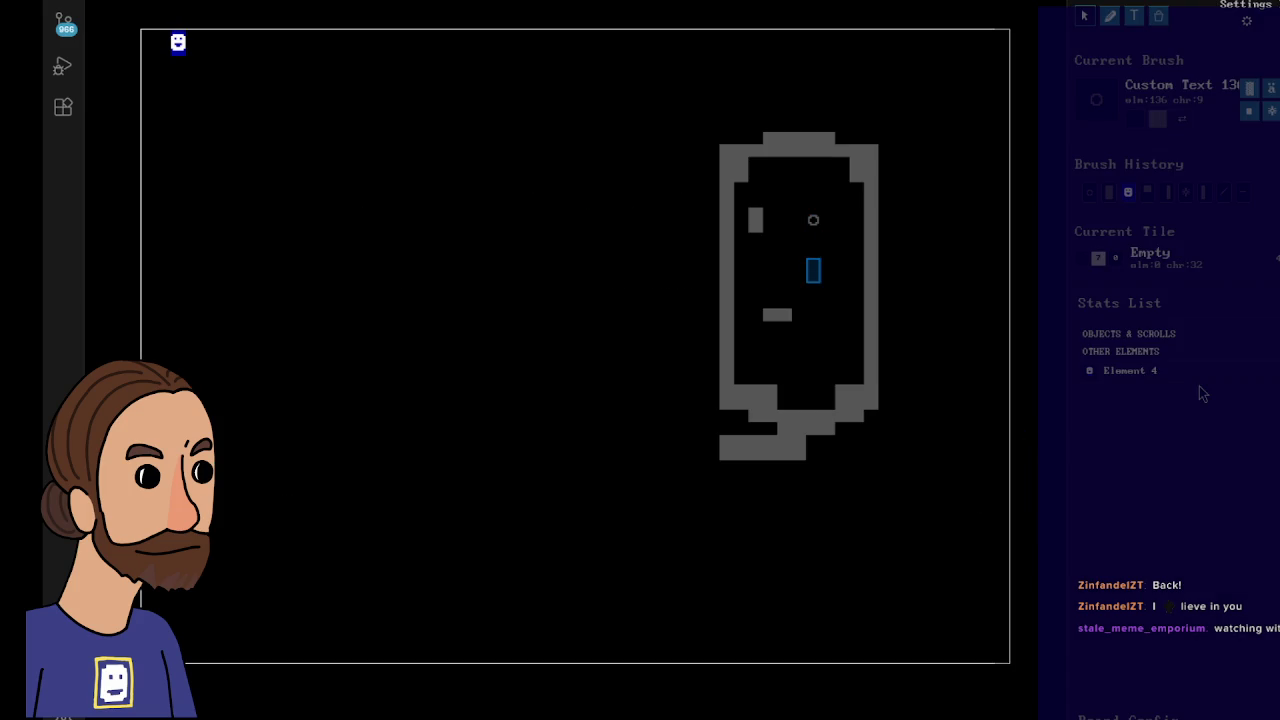
key("Left")
key("Up")
key("Right")
key("Up")
key("Return")
key("Left")
key("Left")
key("Left")
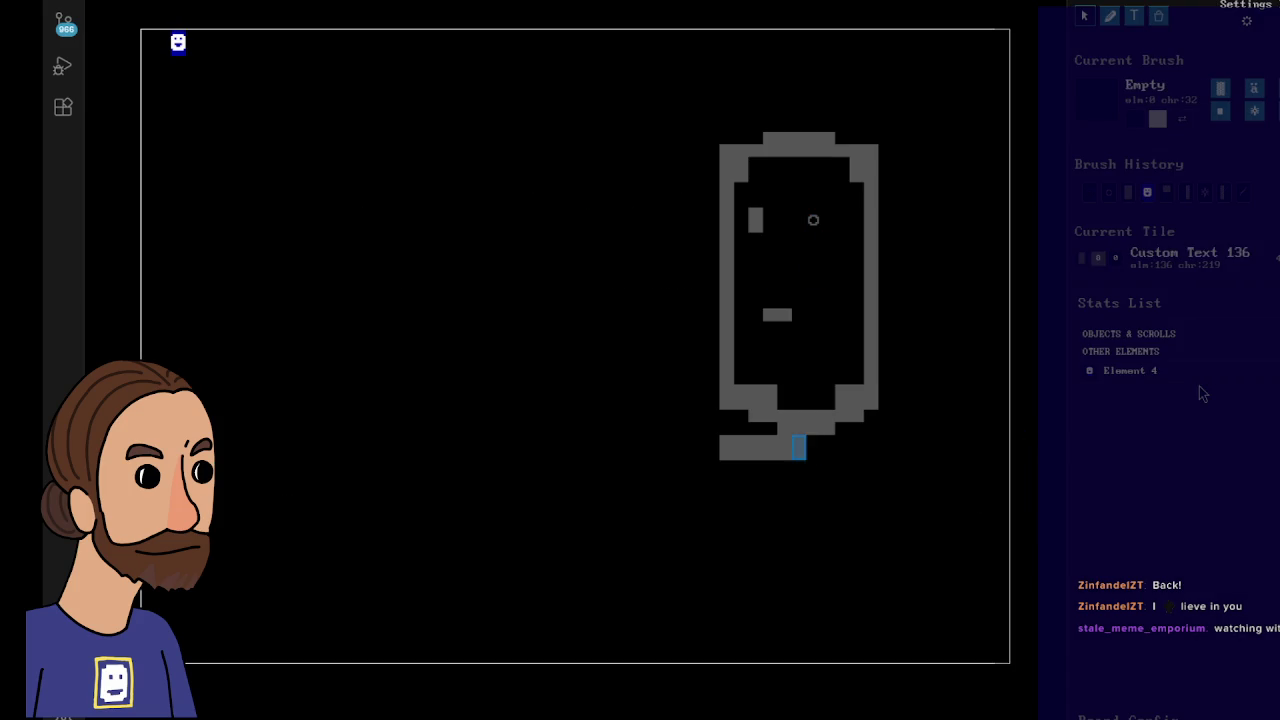
key("Left")
key("Left")
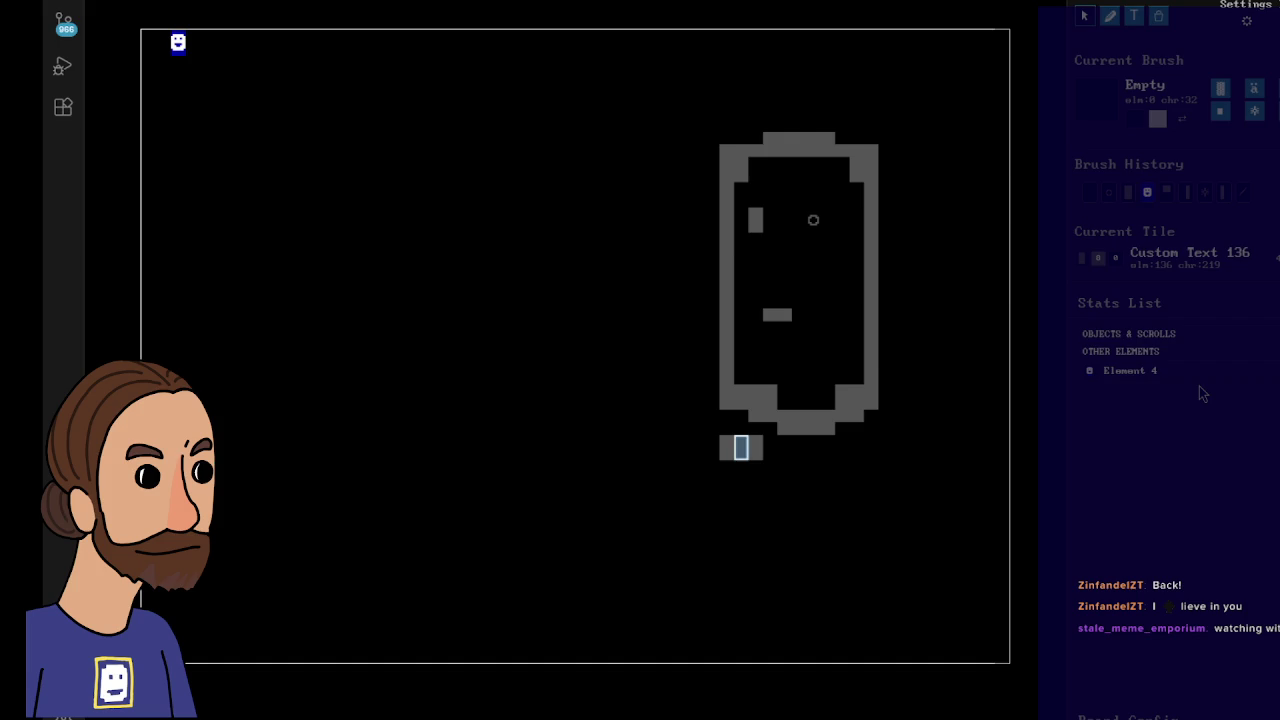
key("Return")
Place a blue character 188 tile on the empty area left of the room
left_click(322, 270)
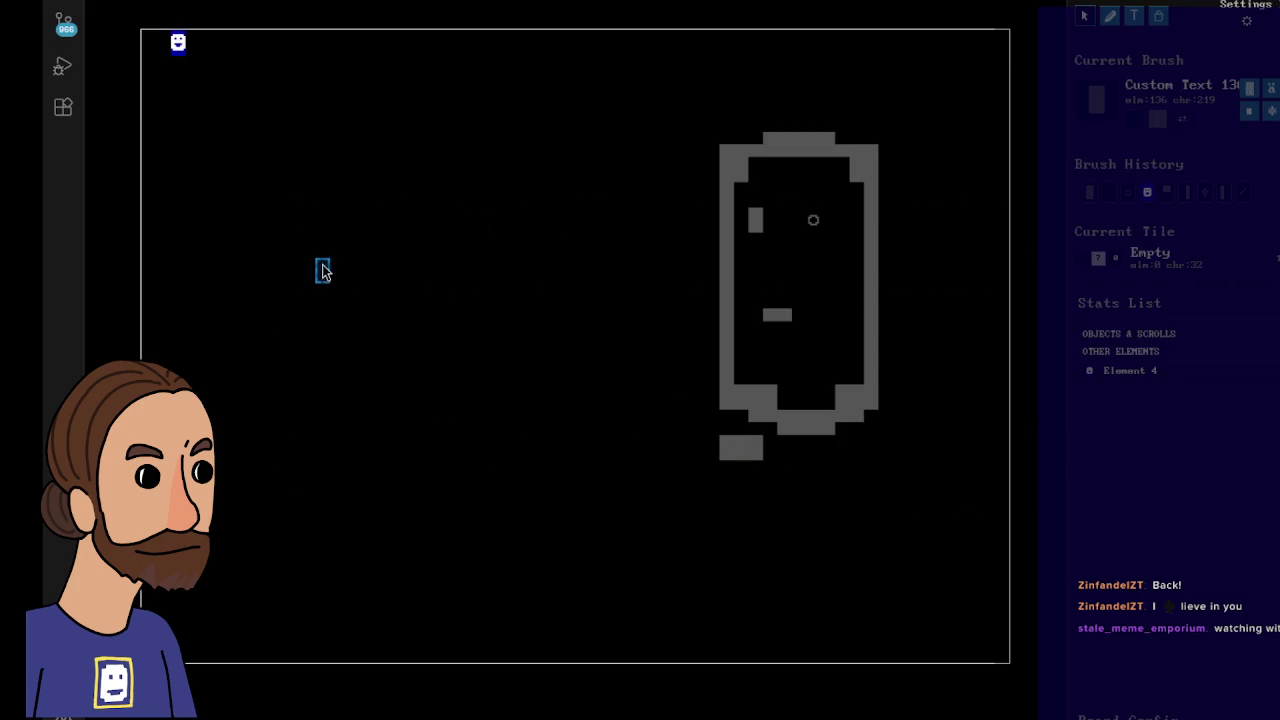
left_click(1163, 127)
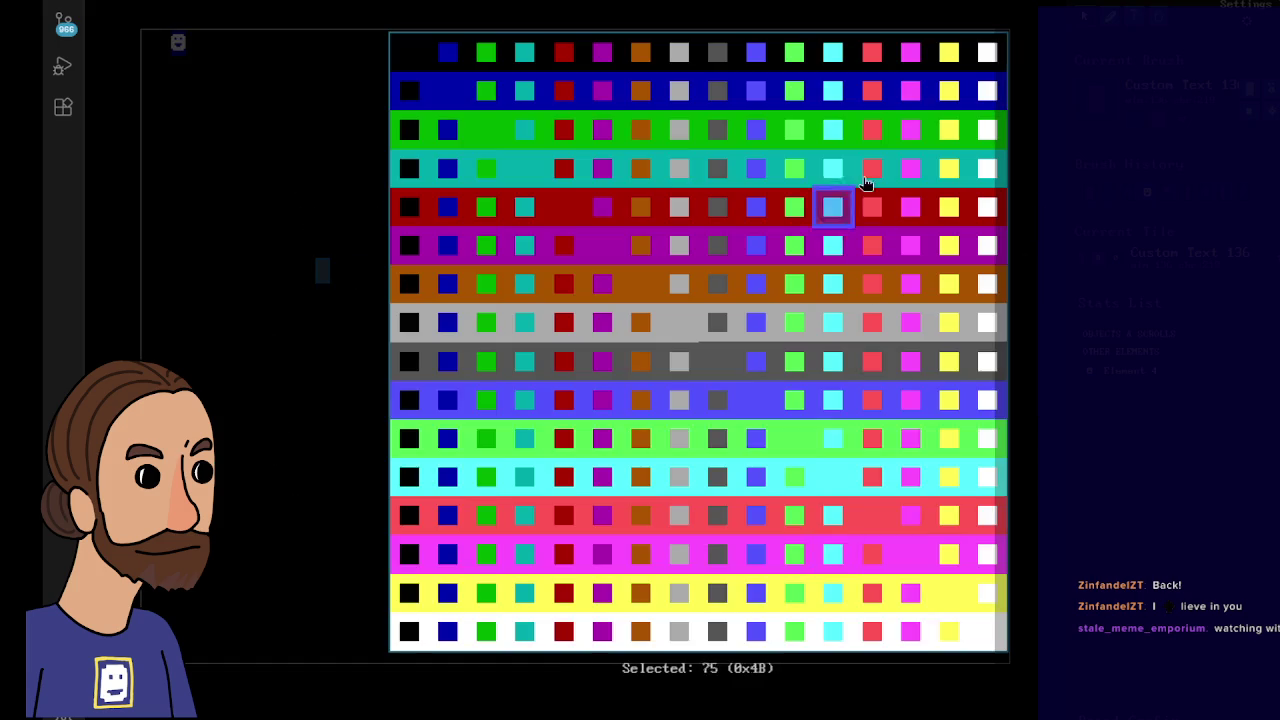
left_click(990, 92)
key("space")
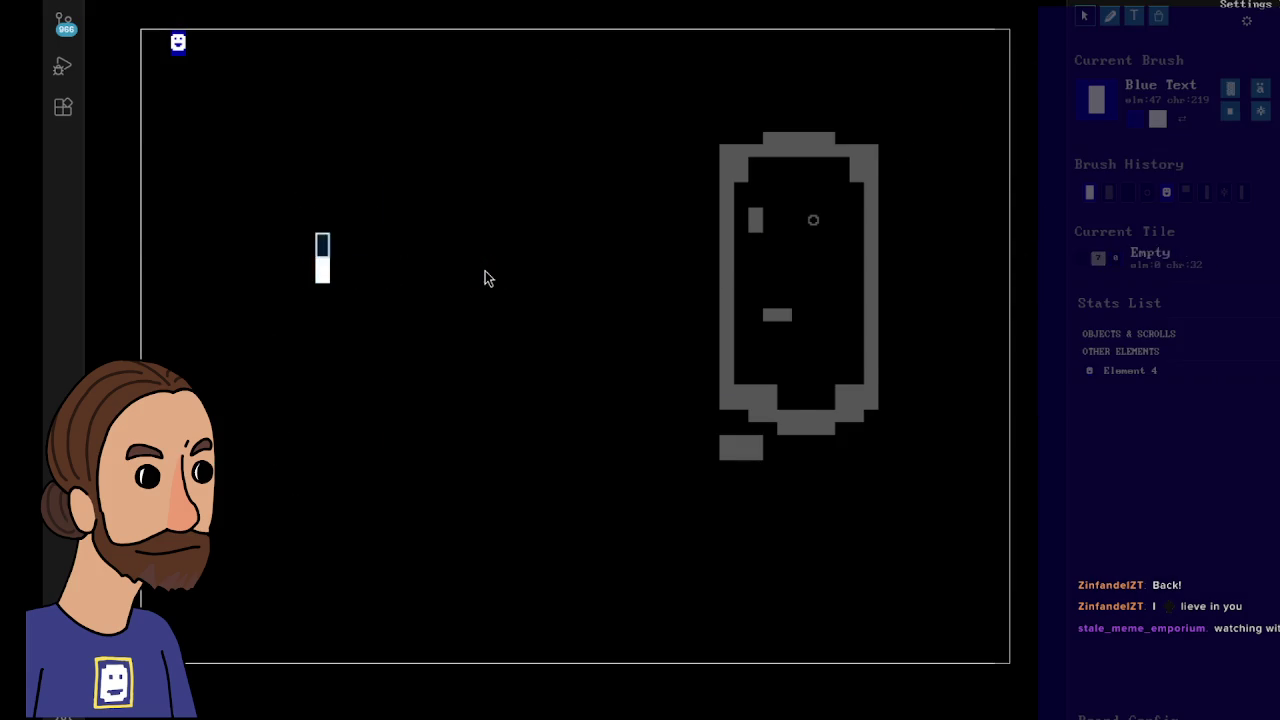
key("c")
left_click(1040, 440)
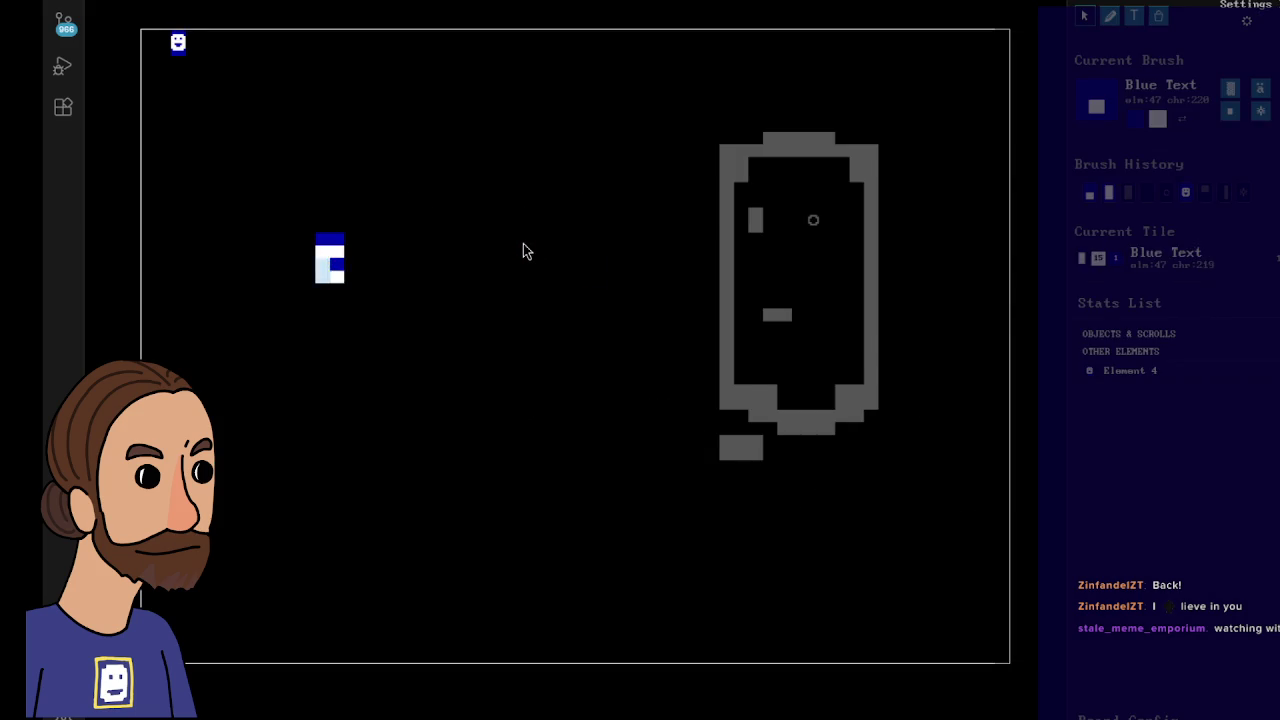
Select a tall rectangle beside the blue tile and fill it with white blocks
key("Down")
key("Up")
key("Right")
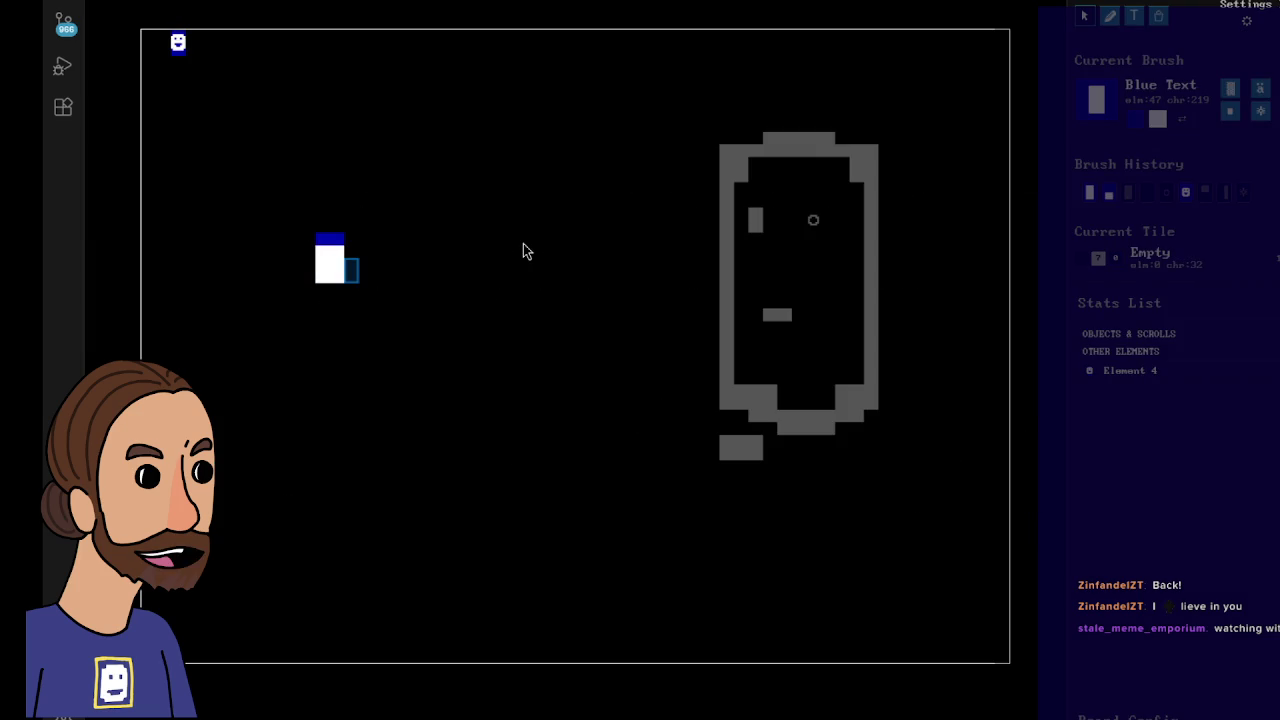
key("shift+Down")
key("shift+Down")
key("shift+Down")
key("shift+Left")
key("shift+Left")
key("shift+Left")
key("shift+Down")
key("shift+Down")
key("shift+Left")
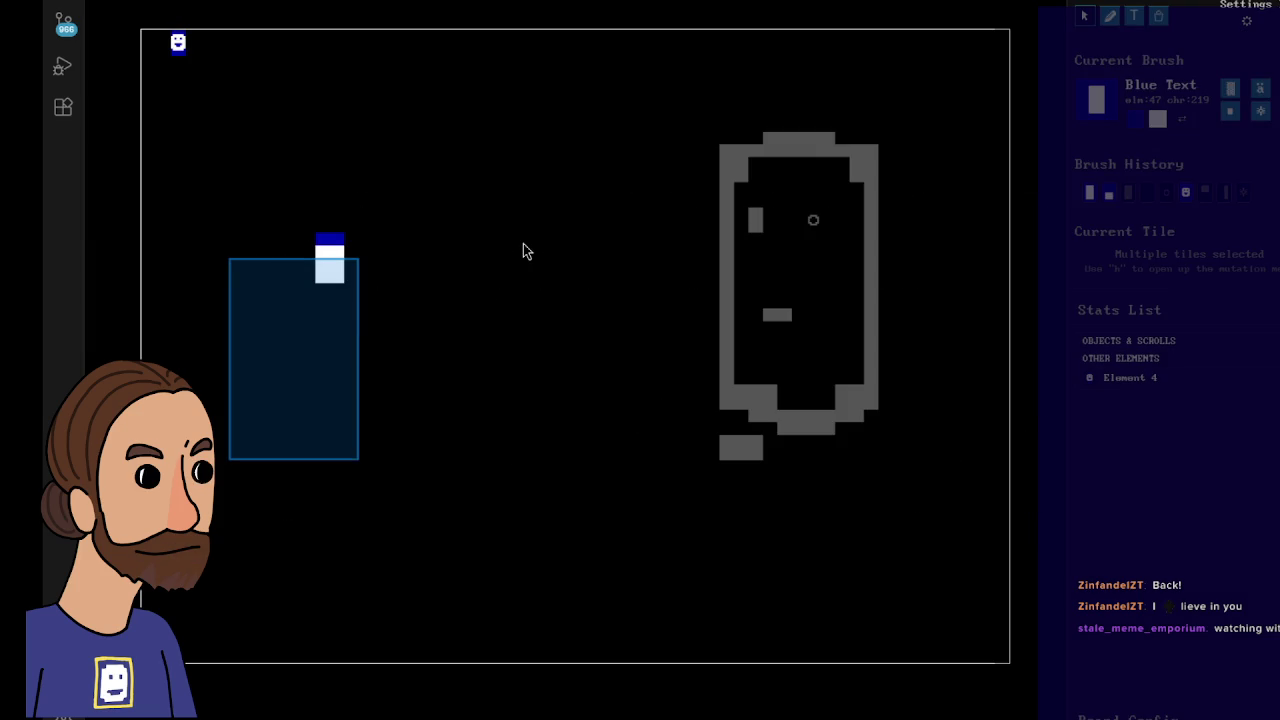
key("shift+Down")
key("space")
key("Escape")
Fill the white panel's top row with blue
key("Up")
key("Right")
key("Right")
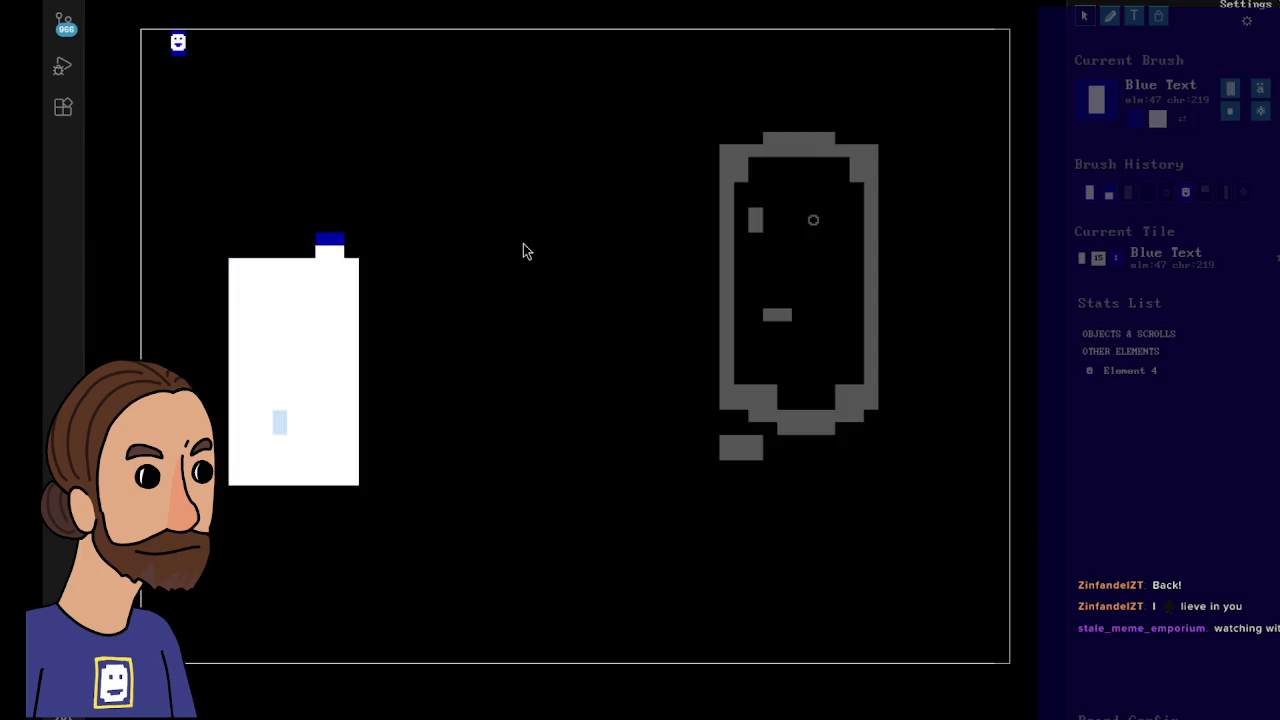
key("Up")
key("Right")
key("Right")
key("Up")
key("Right")
key("Up")
key("Up")
key("Up")
key("Up")
key("Up")
key("shift+Left")
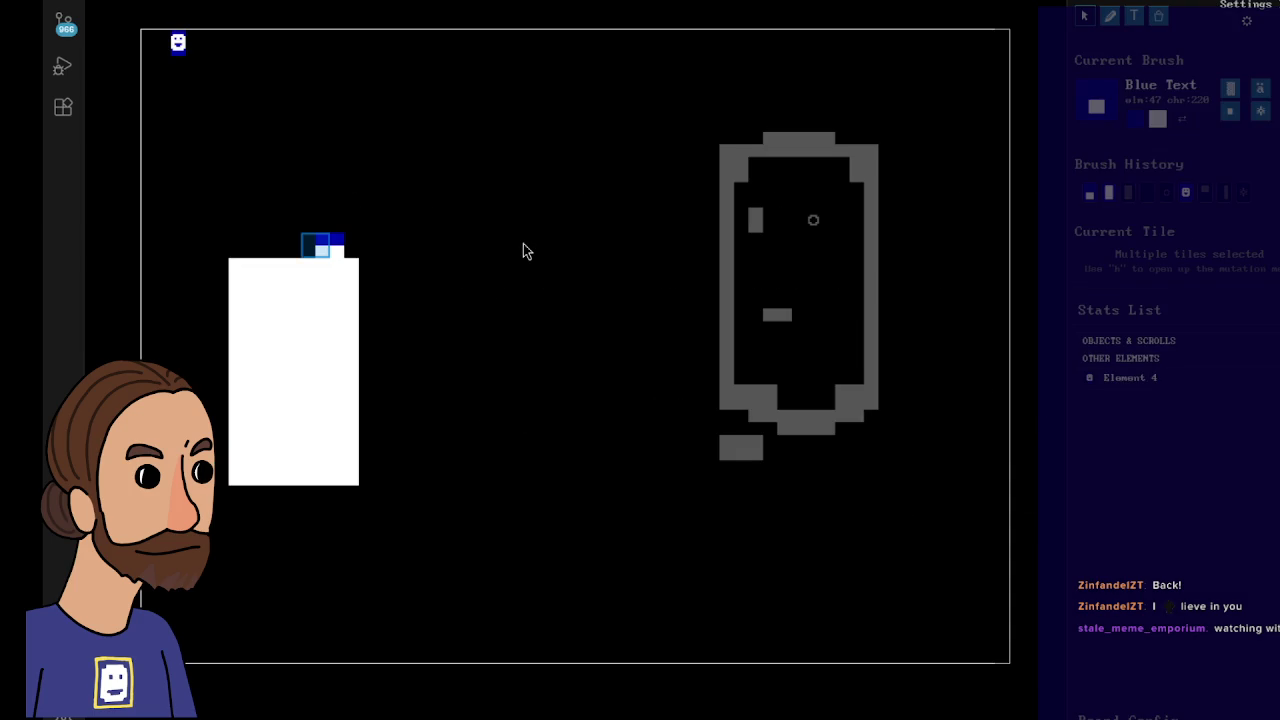
key("shift+Left")
key("shift+Left")
key("shift+Left")
key("shift+Left")
key("space")
key("Down")
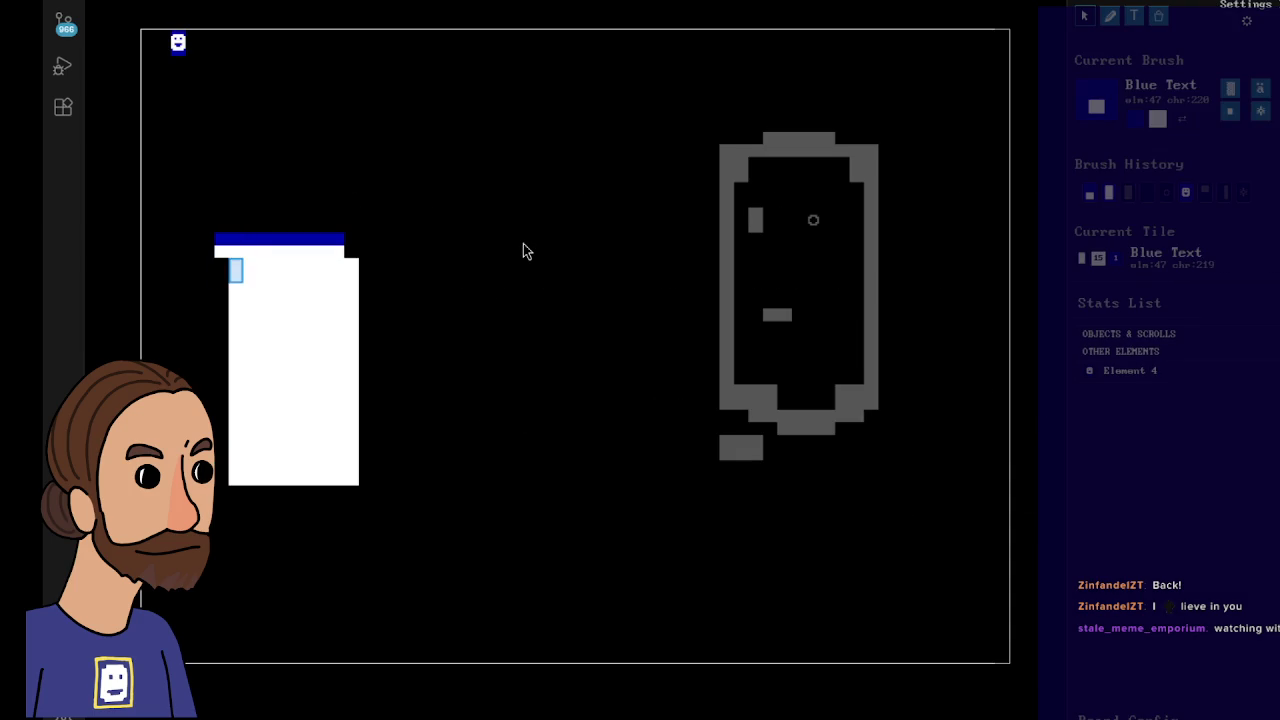
key("Up")
key("Left")
Fill a column down the panel's left side with blue half-block 222
key("c")
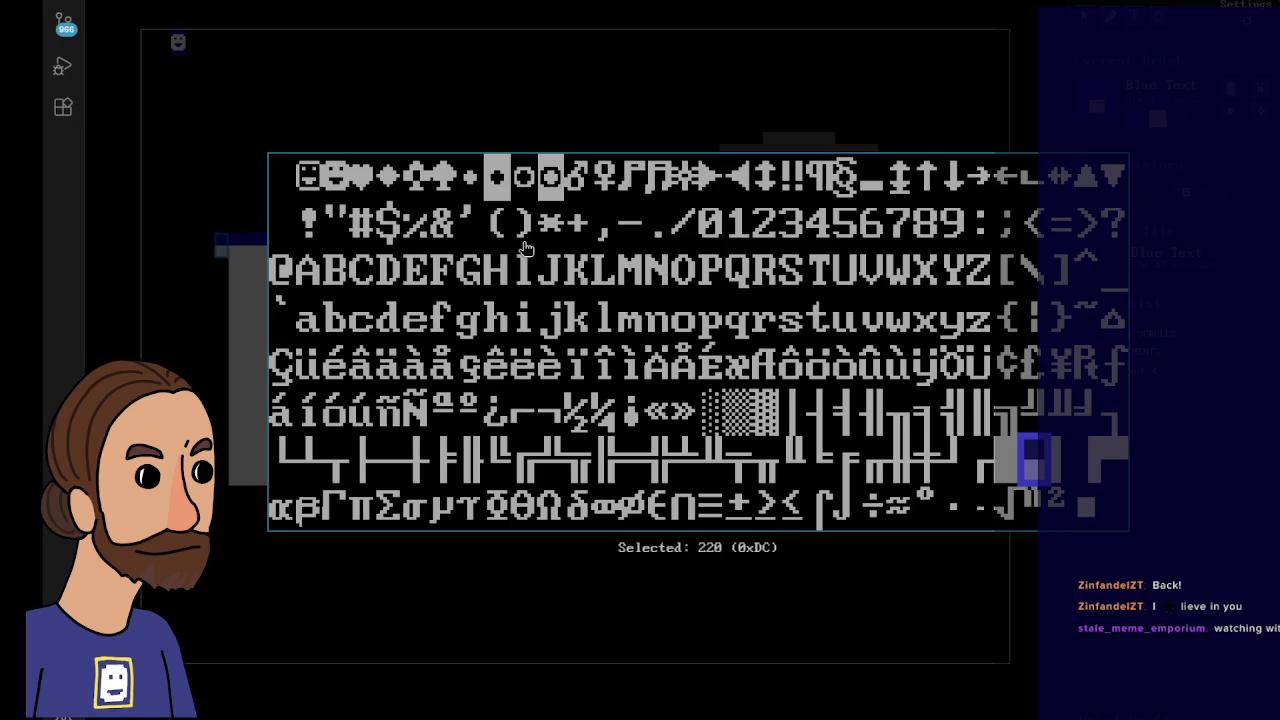
key("Right")
key("Right")
key("Return")
key("Down")
key("shift+Down")
key("shift+Down")
key("shift+Down")
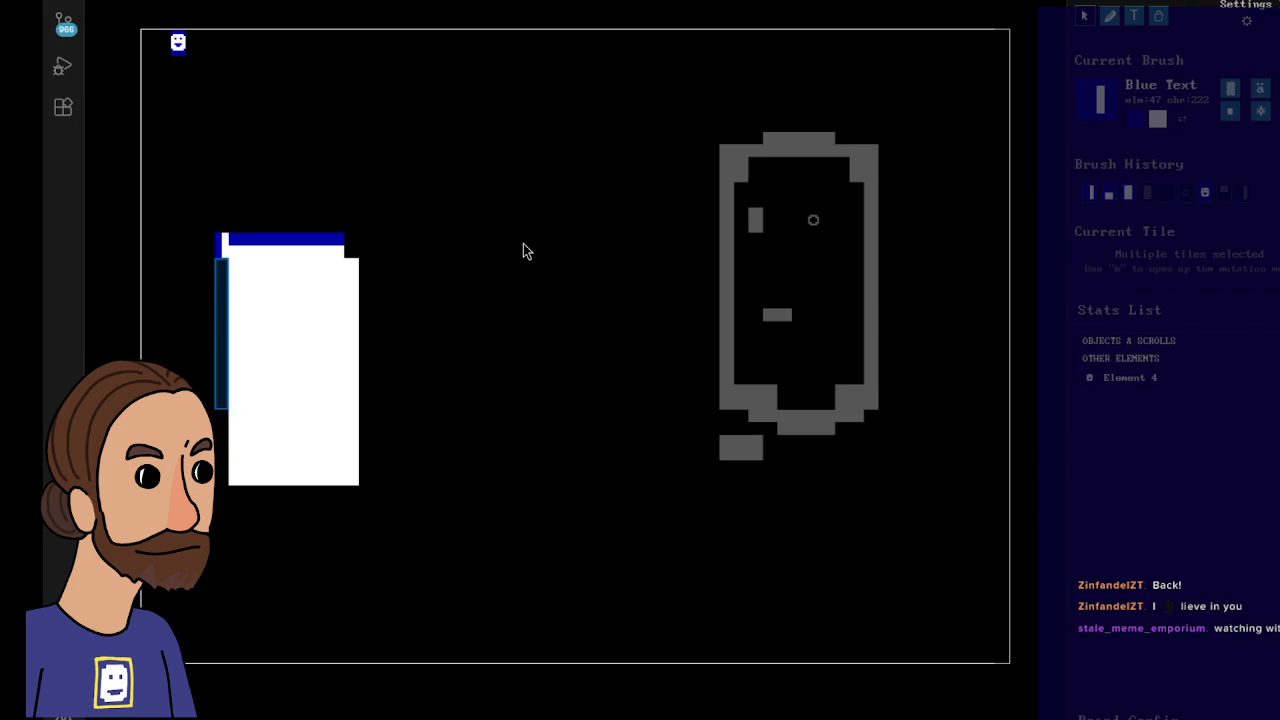
key("space")
Redo the column's top tile as a blue half-block and fill the top-right notch blue
key("Up")
key("Up")
key("Up")
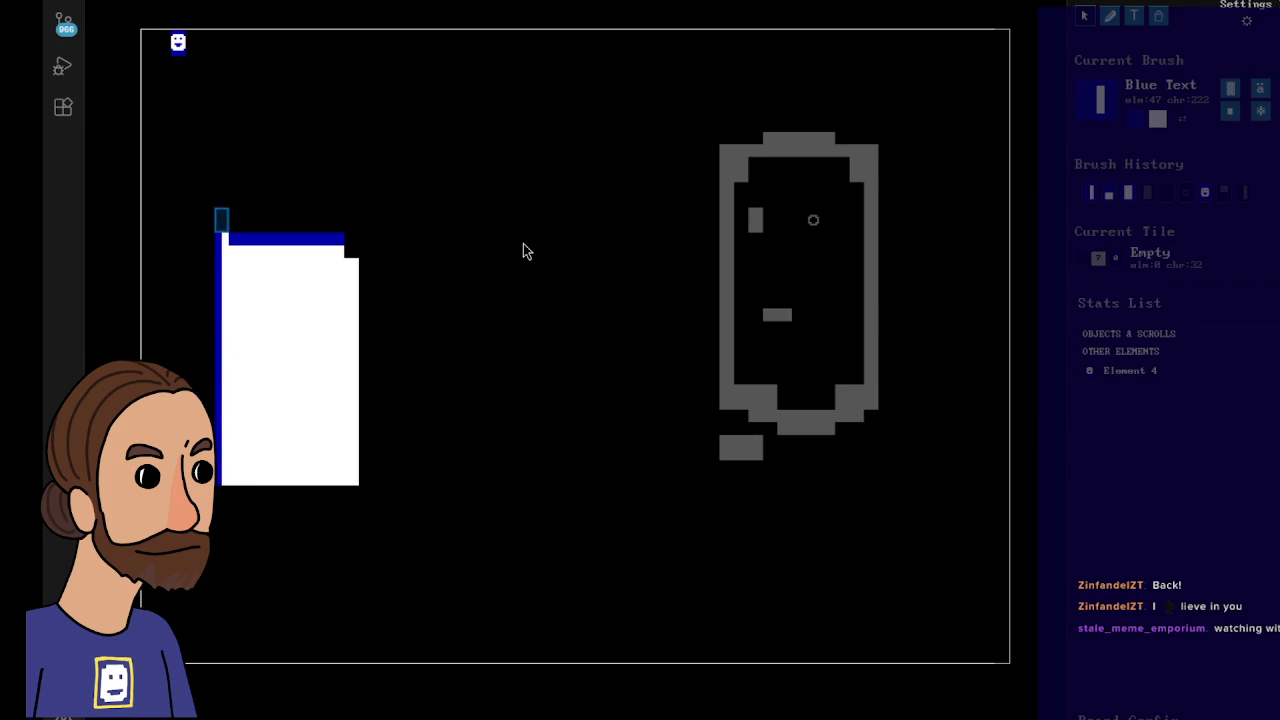
key("Down")
key("Delete")
key("c")
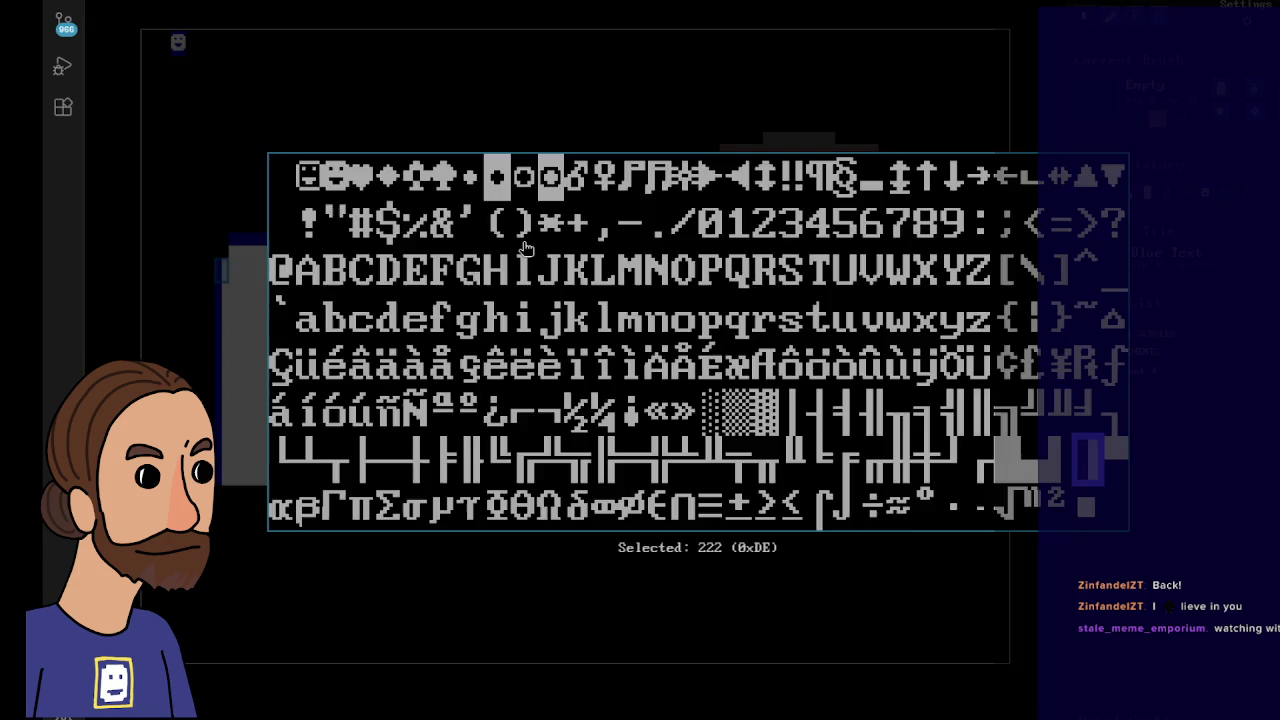
key("Return")
key("c")
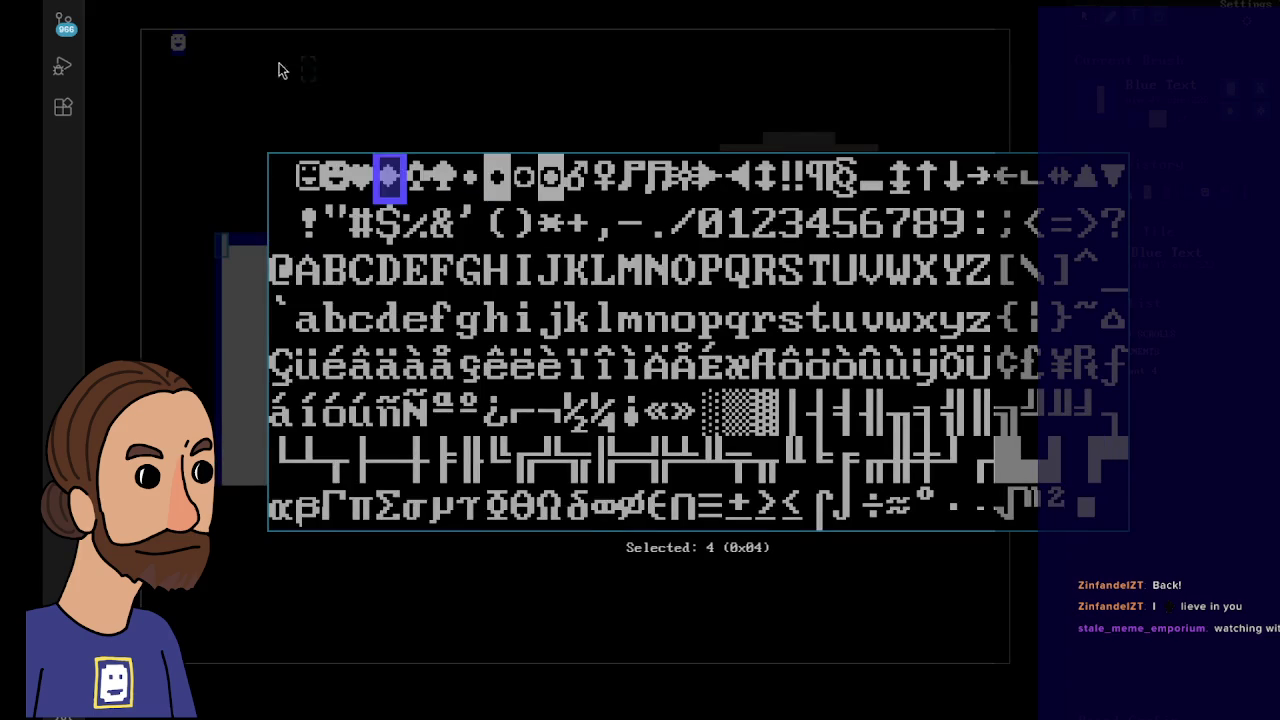
left_click(277, 223)
key("Return")
left_click(354, 249)
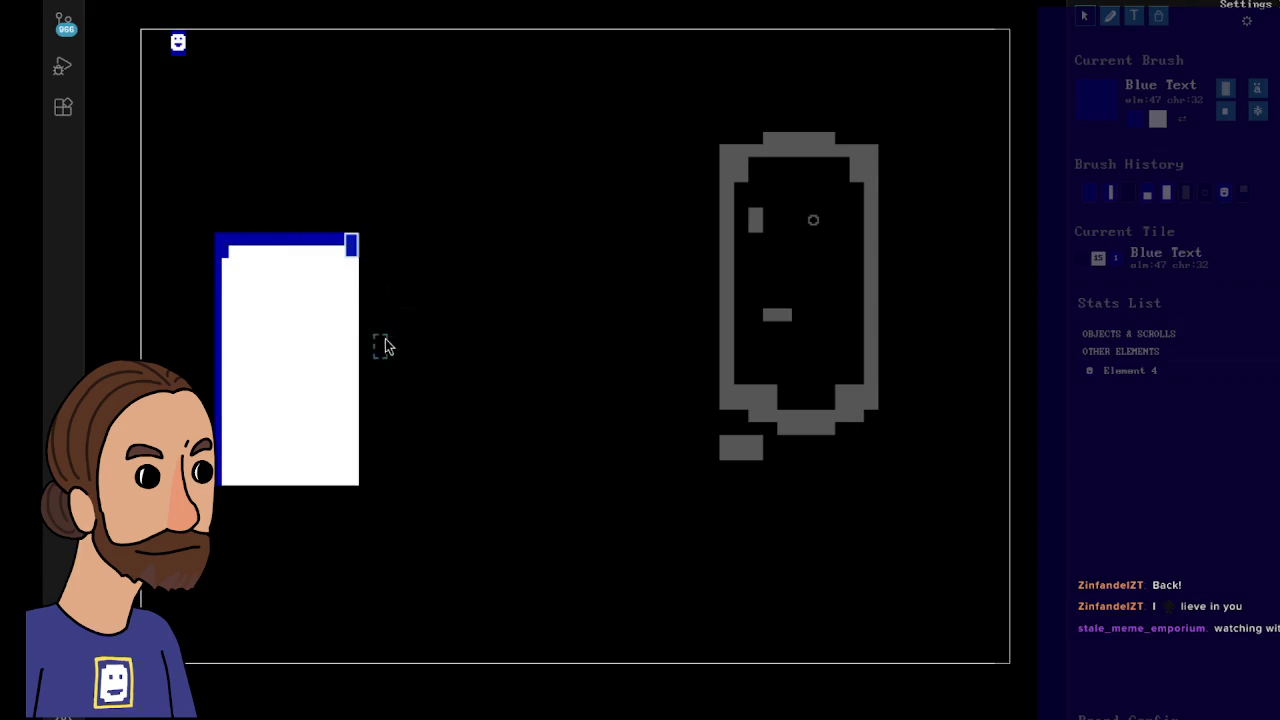
Try a D at the panel's right edge, clear it, and set a left-edge half-block 222
key("c")
key("Right")
key("Right")
key("Right")
key("Return")
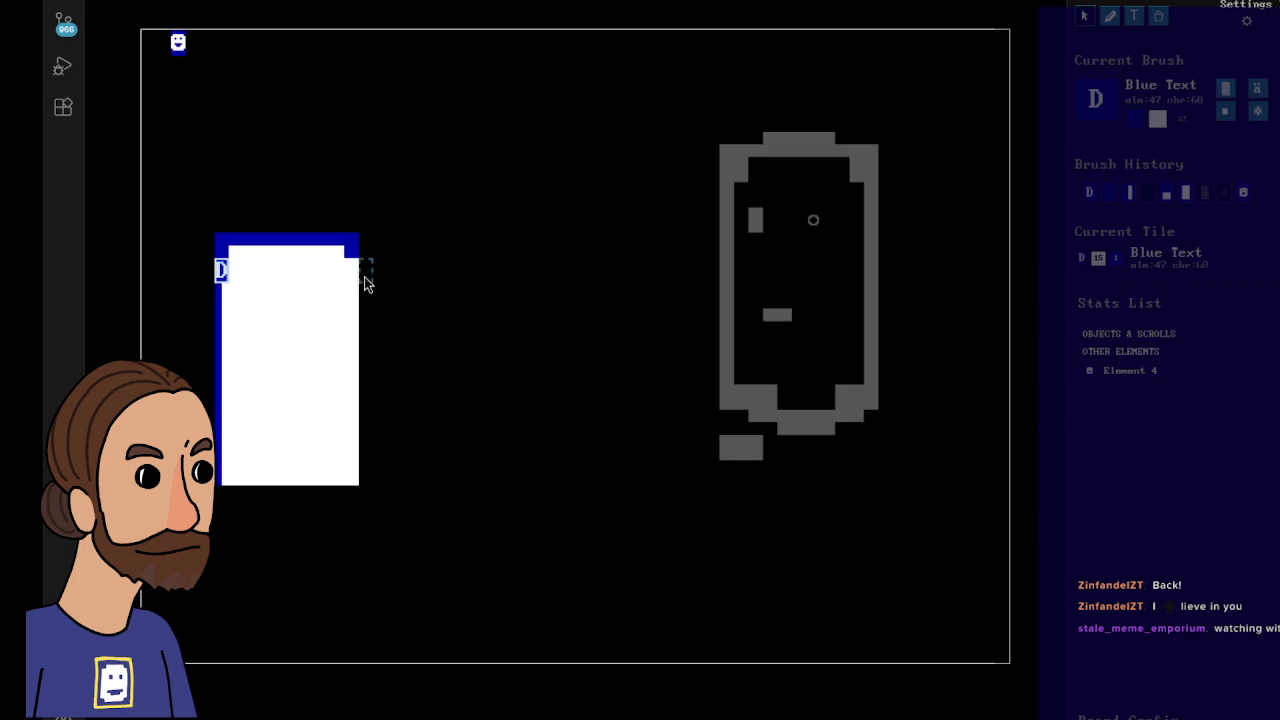
left_click(365, 270)
key("Delete")
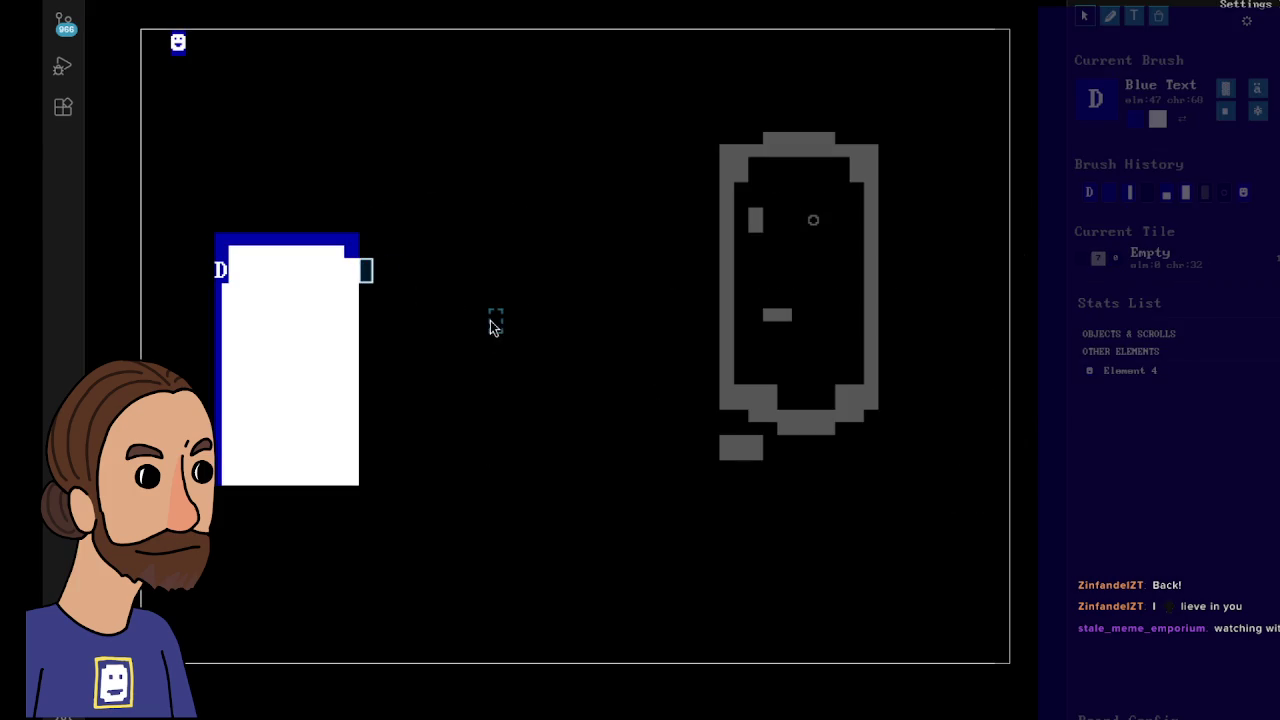
left_click(214, 320)
key("c")
key("Return")
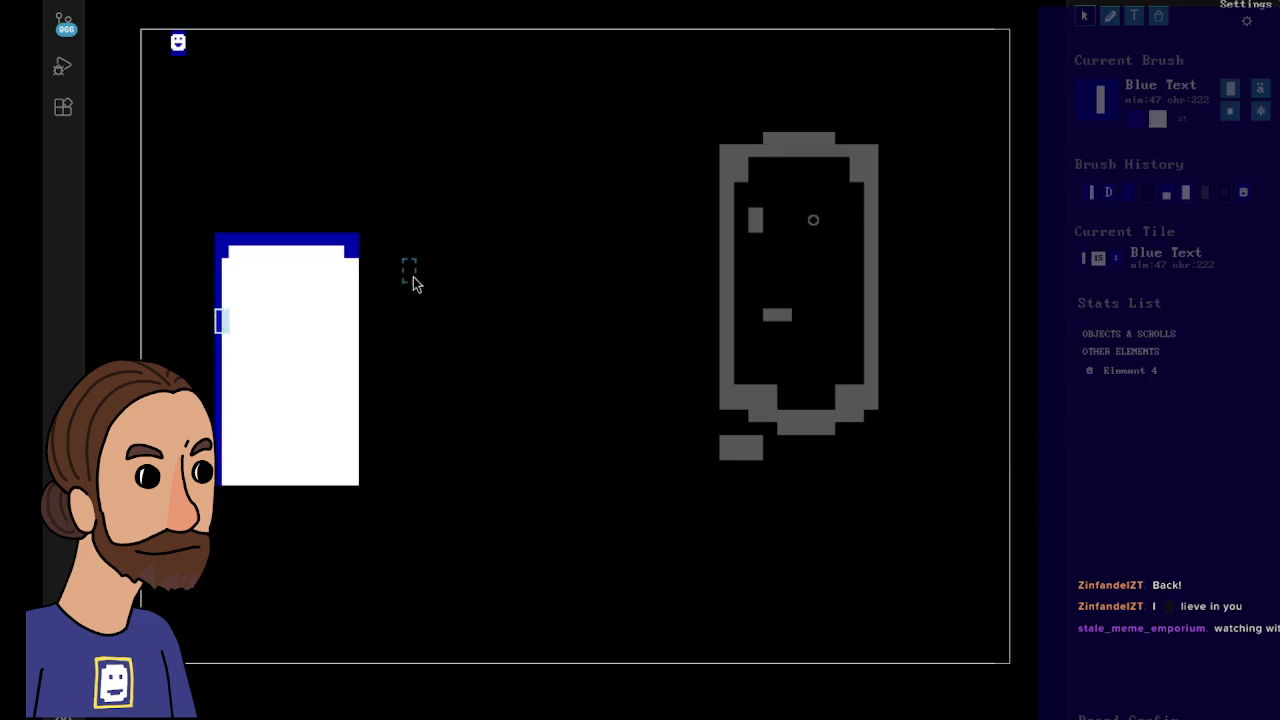
Paint a blue character 221 column down the panel's right edge
left_click(366, 270)
key("c")
key("Left")
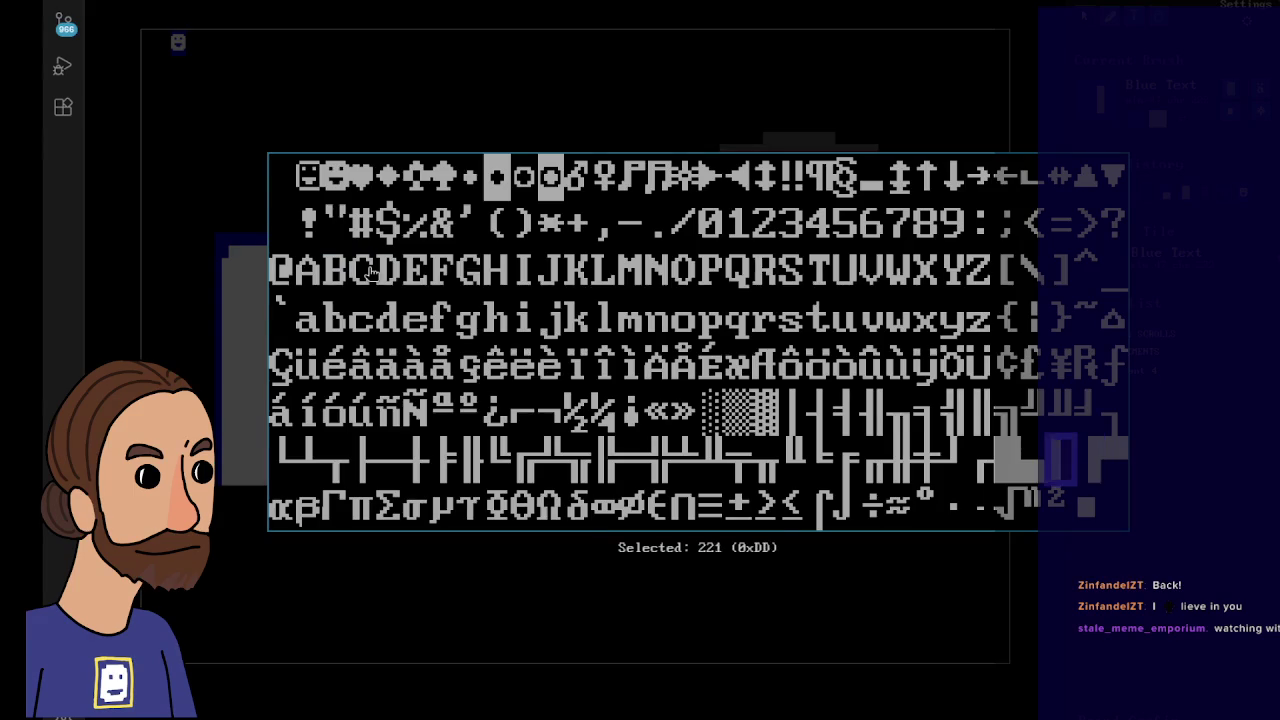
key("Return")
key("Down")
key("Down")
key("Down")
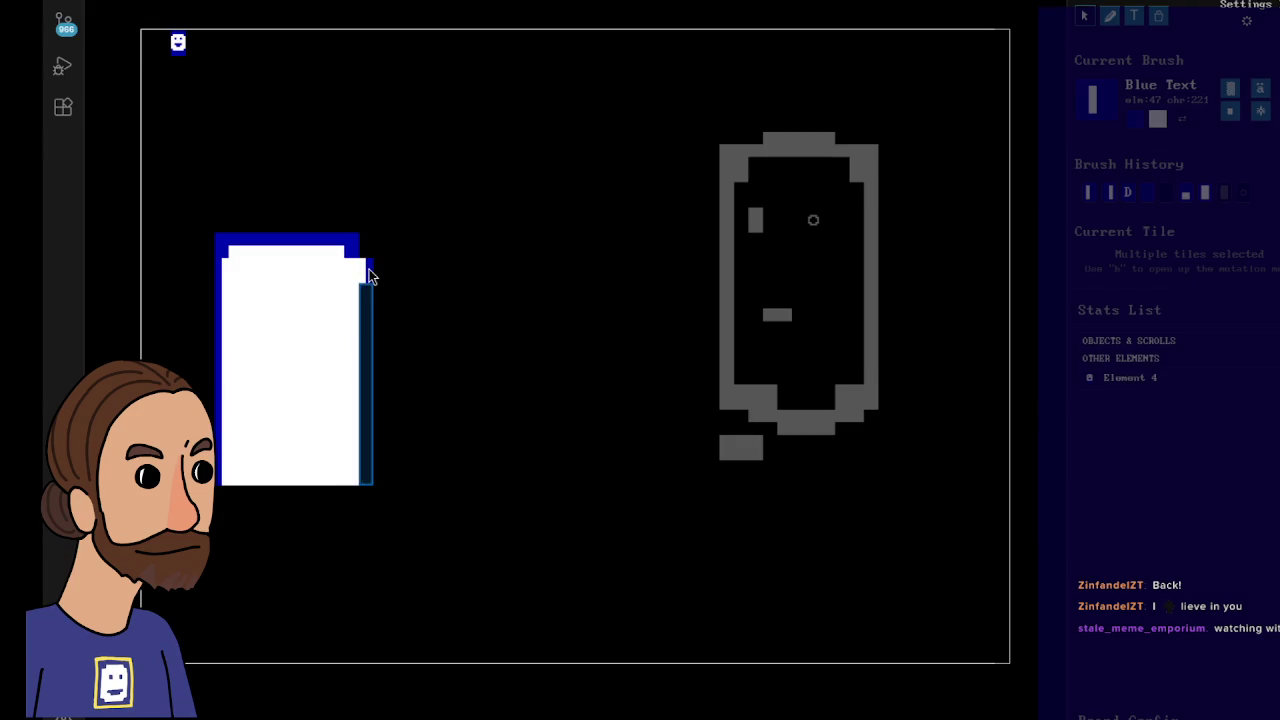
Try # and $ on the panel's top-right cell, then turn it white
left_click(352, 245)
key("c")
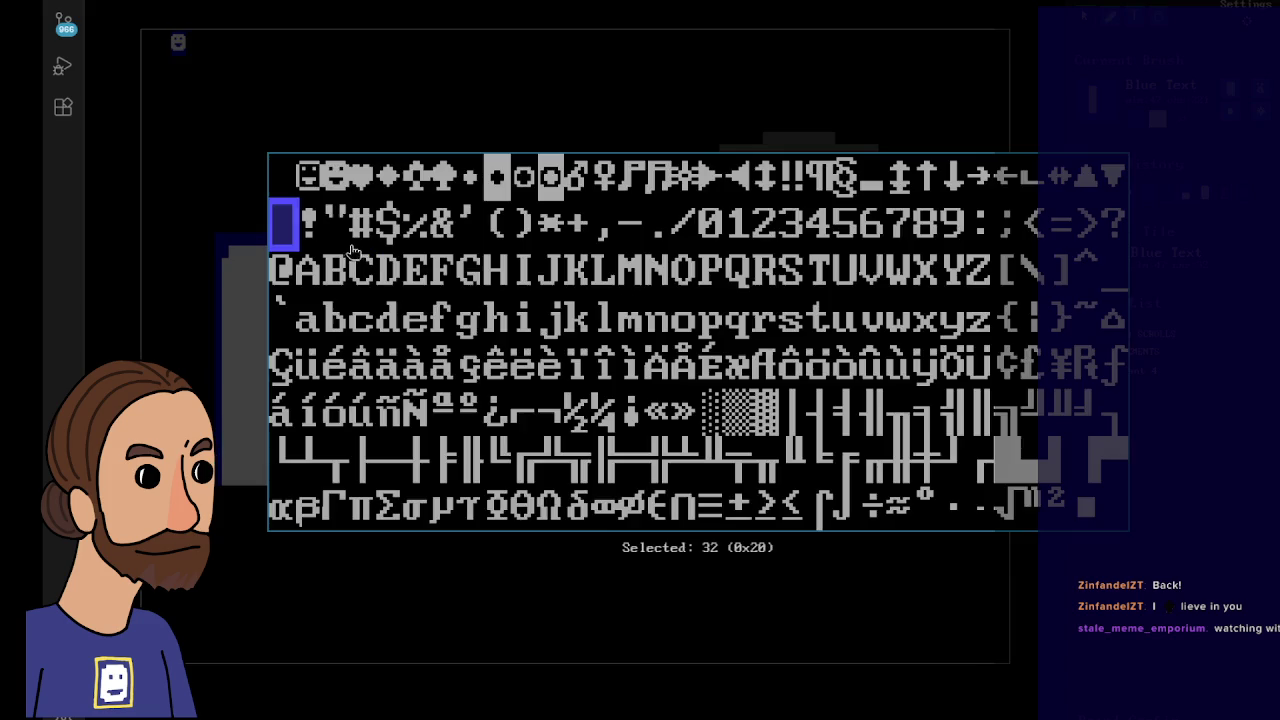
key("Right")
key("Right")
key("Right")
key("Return")
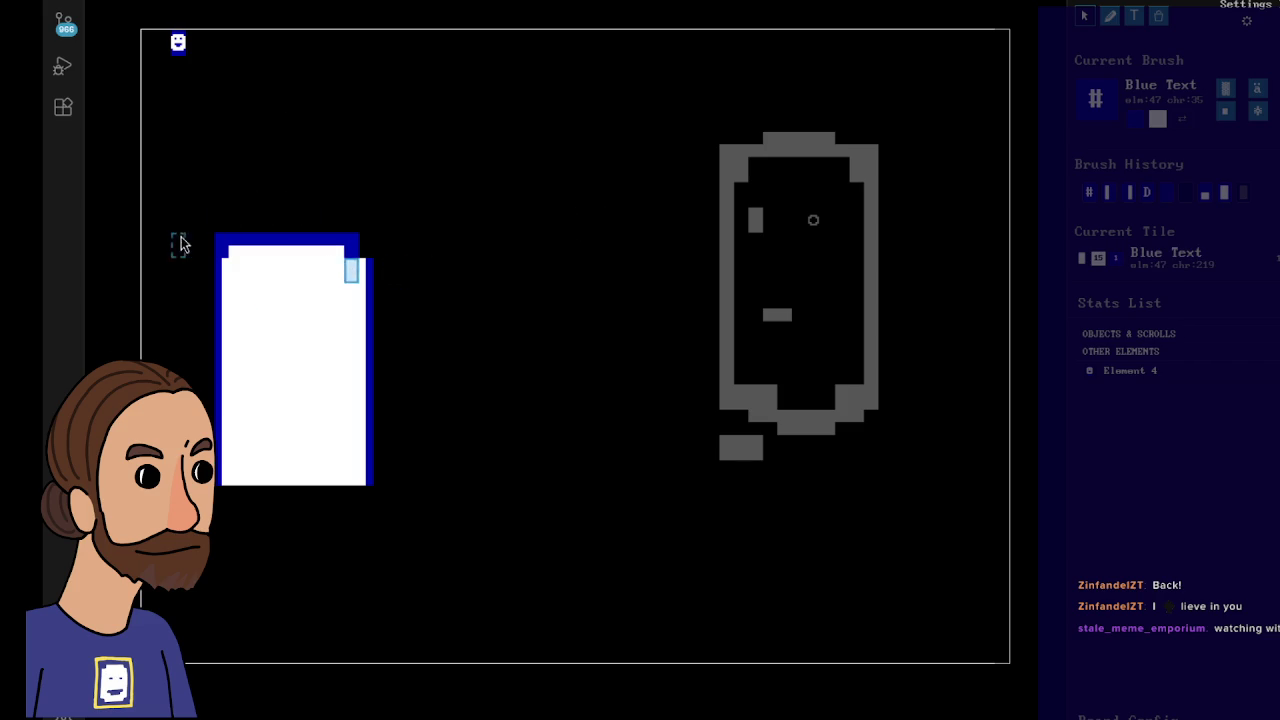
type("$")
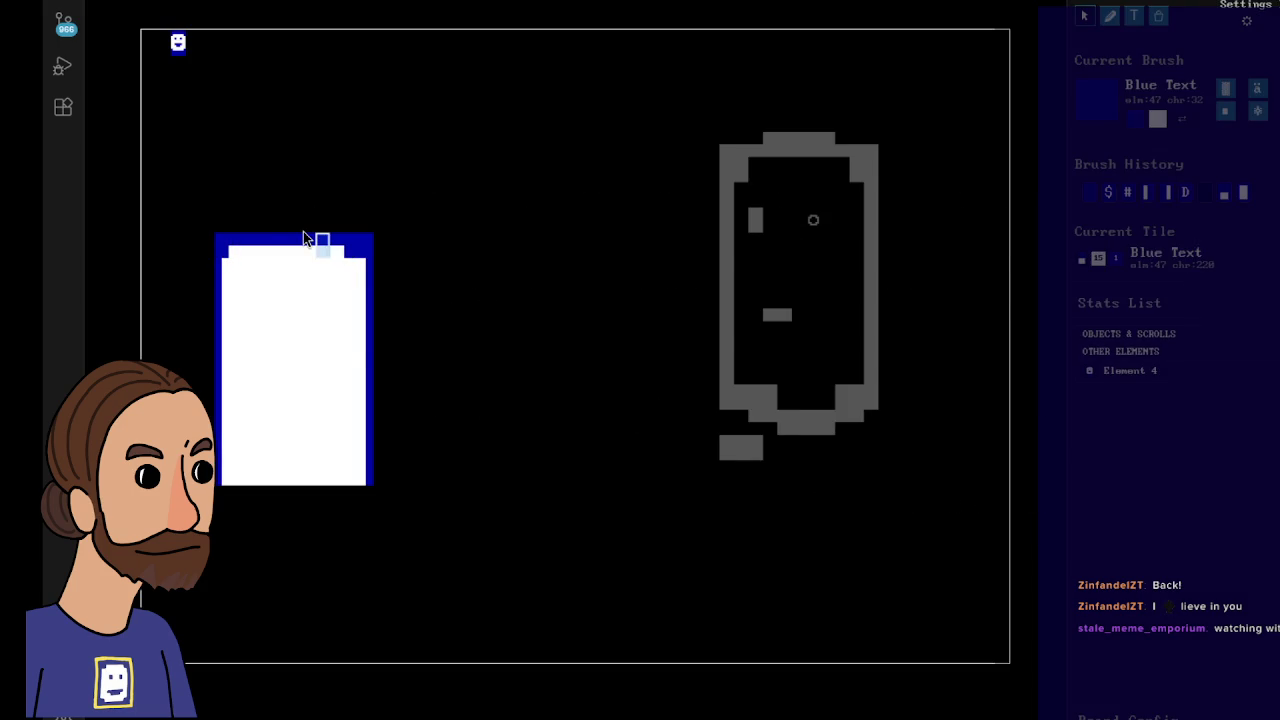
key("Right")
Fill the panel's bottom row with upper half-block characters
key("Down")
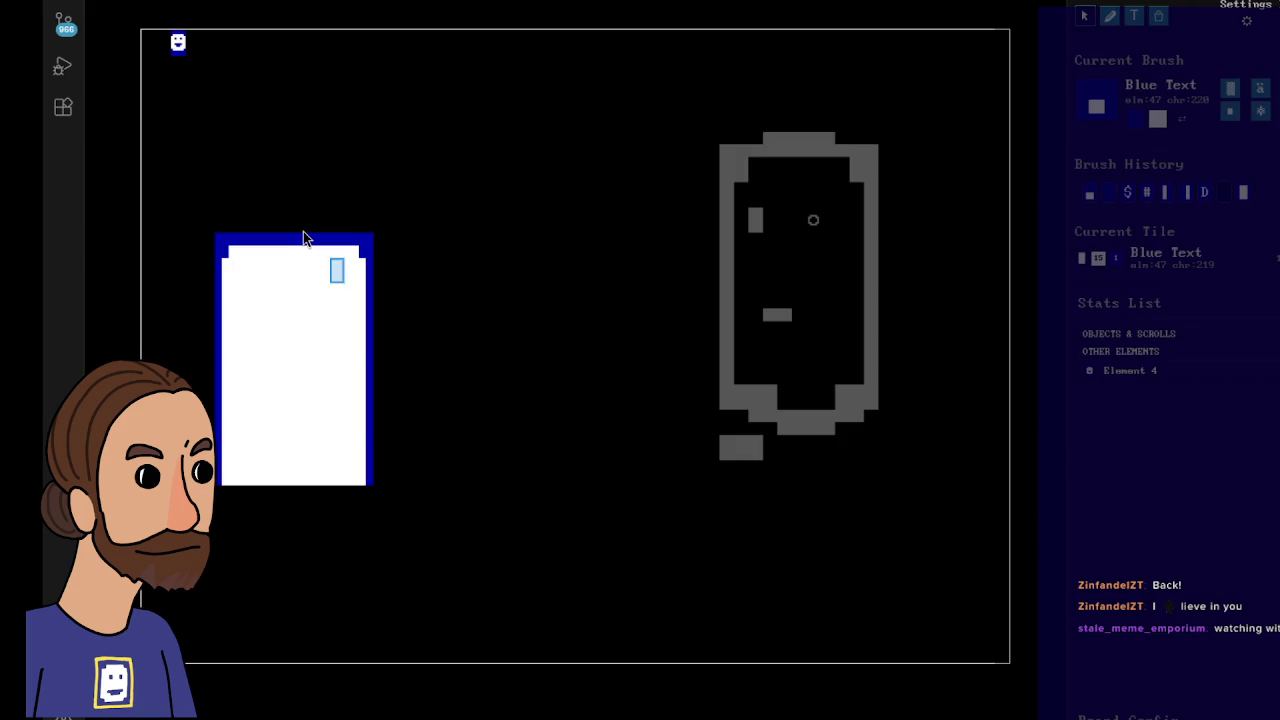
key("Down")
key("Down")
key("Down")
key("Right")
key("Right")
key("c")
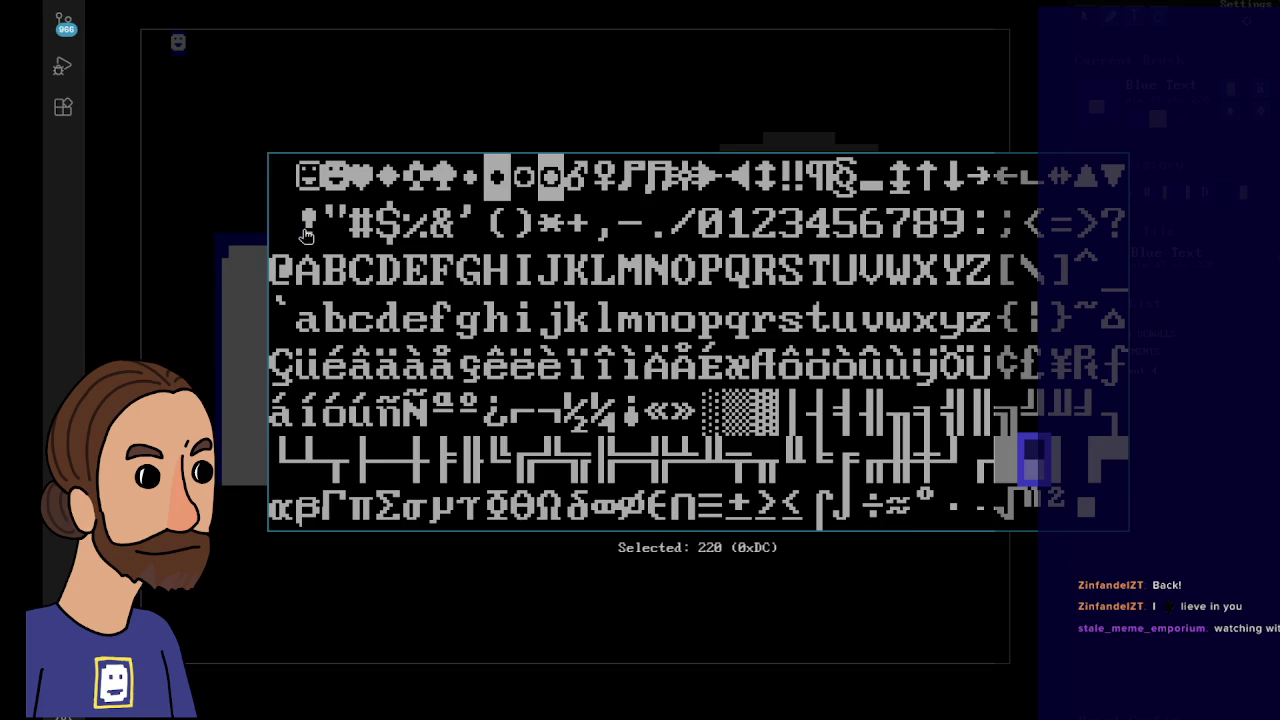
key("Right")
key("Right")
key("Right")
key("Return")
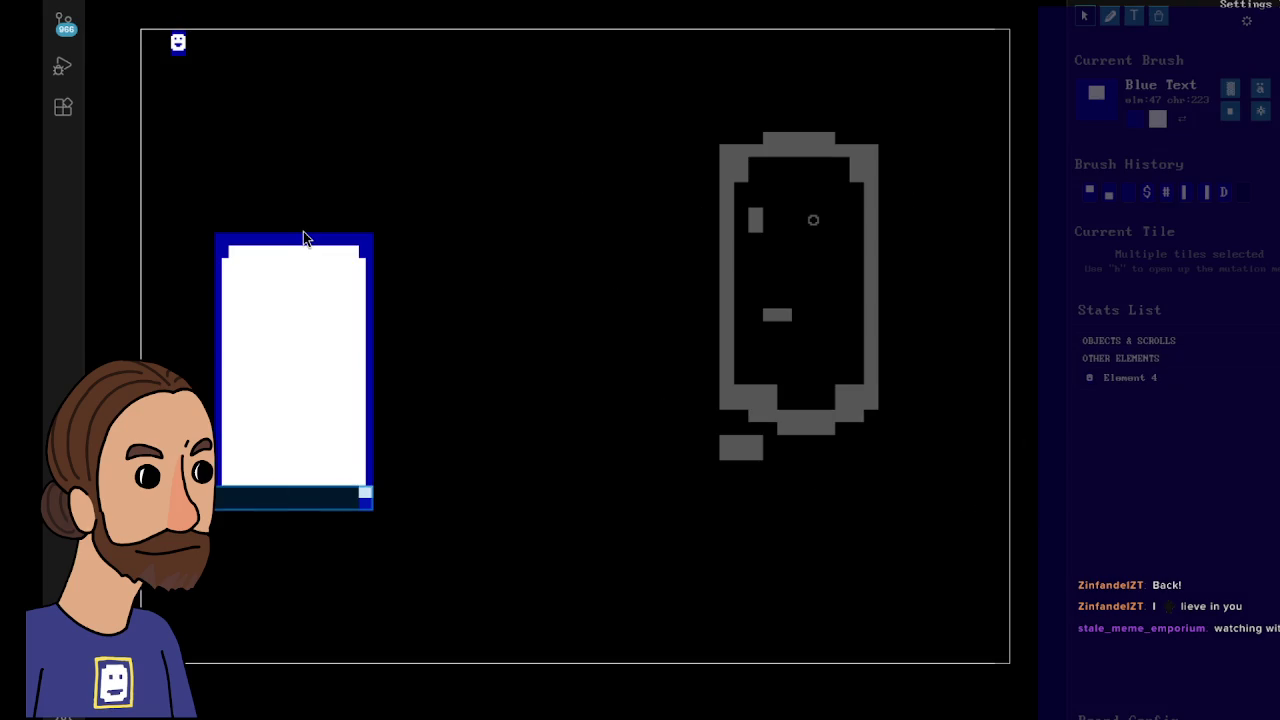
key("f")
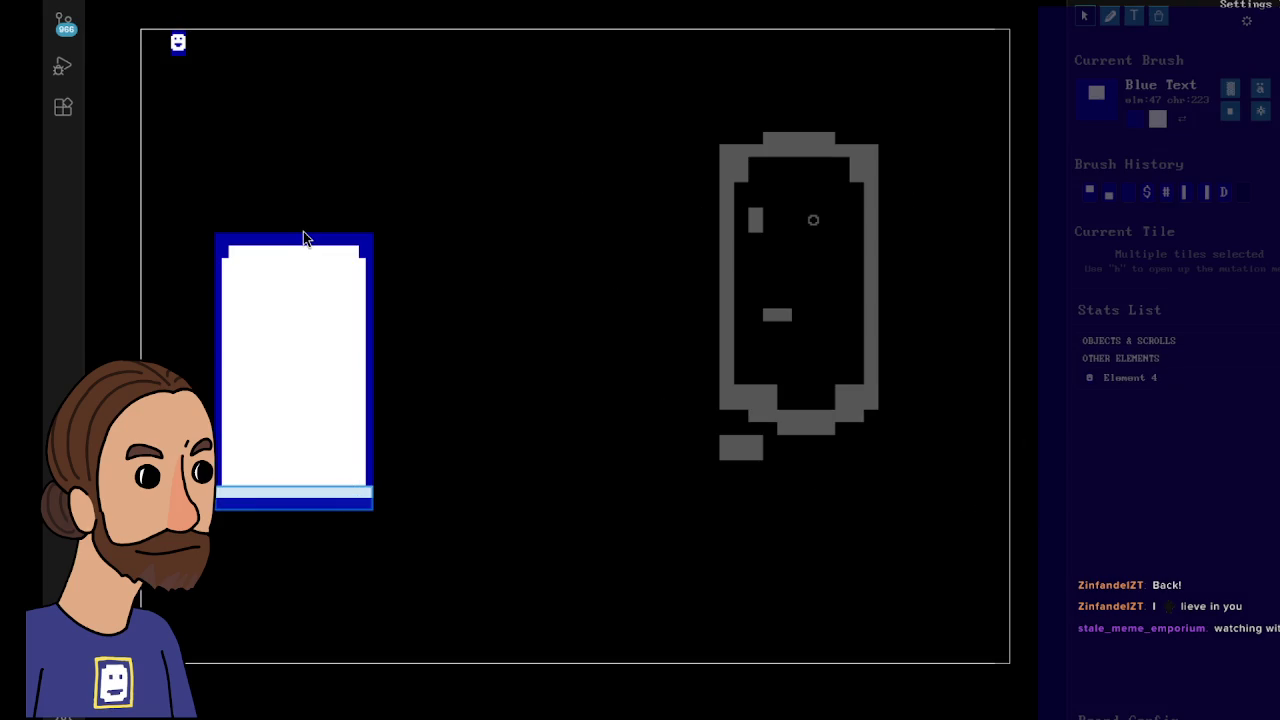
key("Escape")
Paint blue blank-space cells at the panel's bottom corners
key("Right")
key("Right")
key("Right")
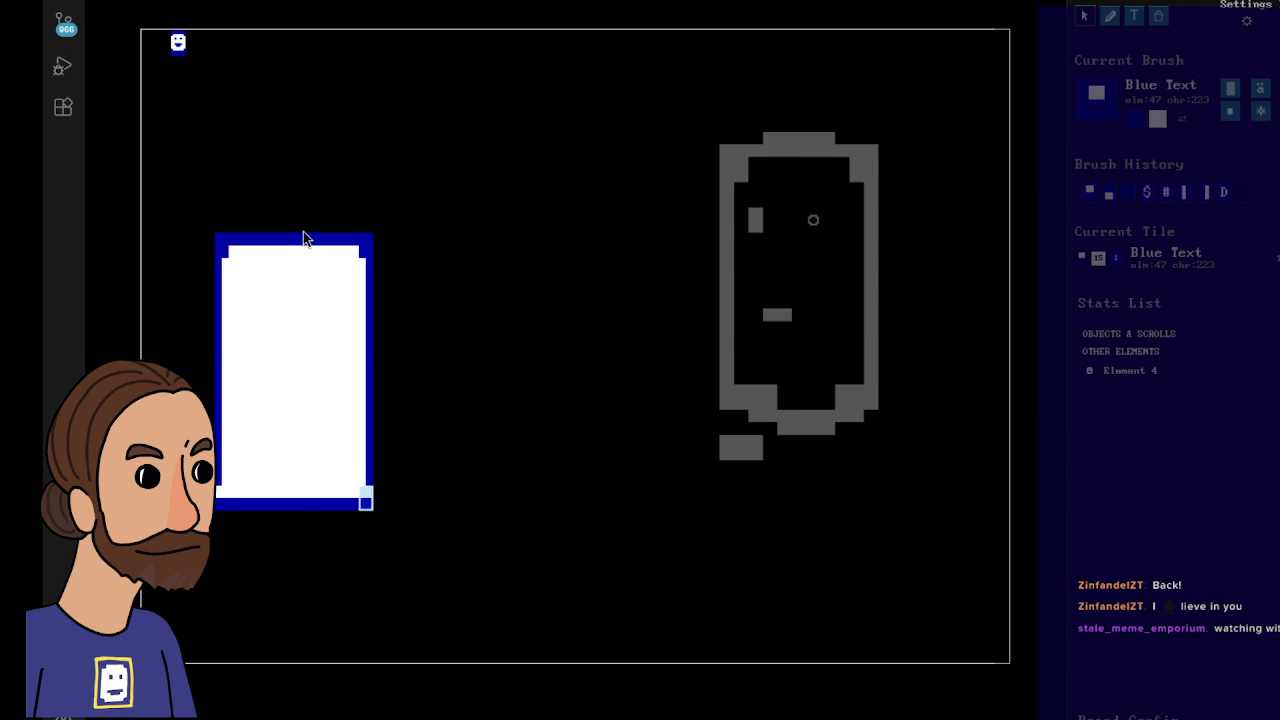
key("c")
left_click(285, 223)
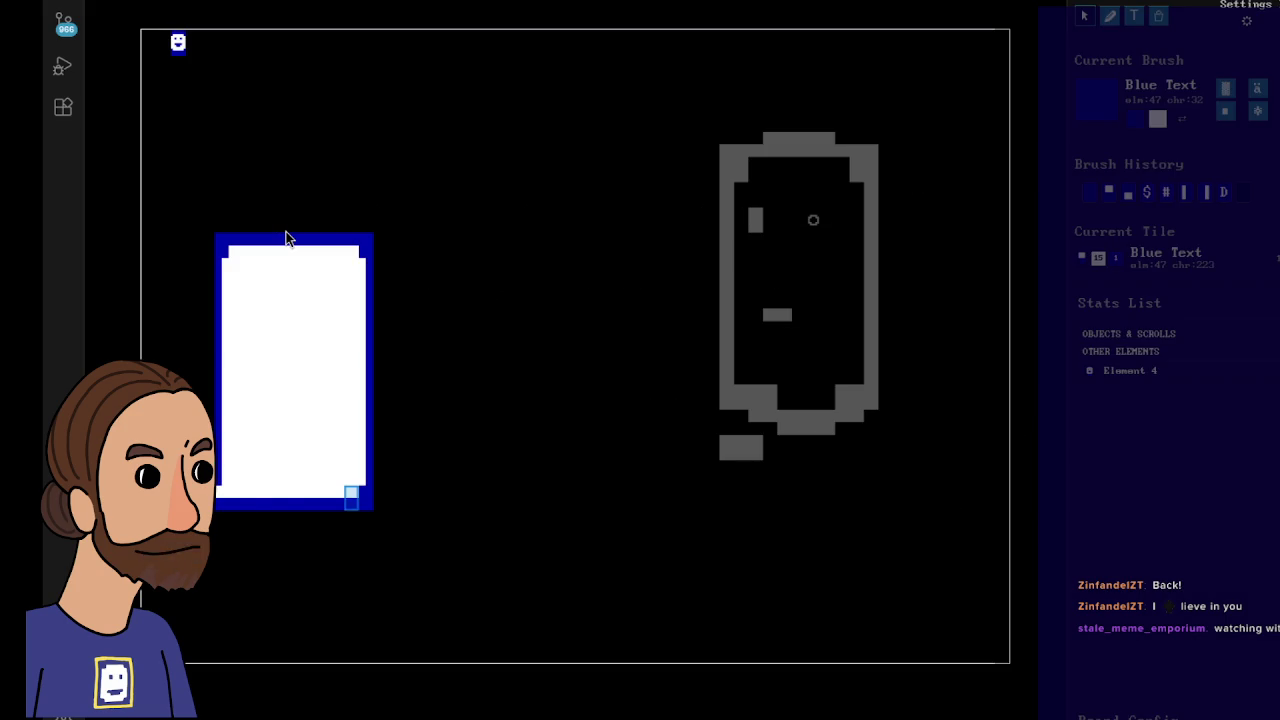
key("Up")
key("Right")
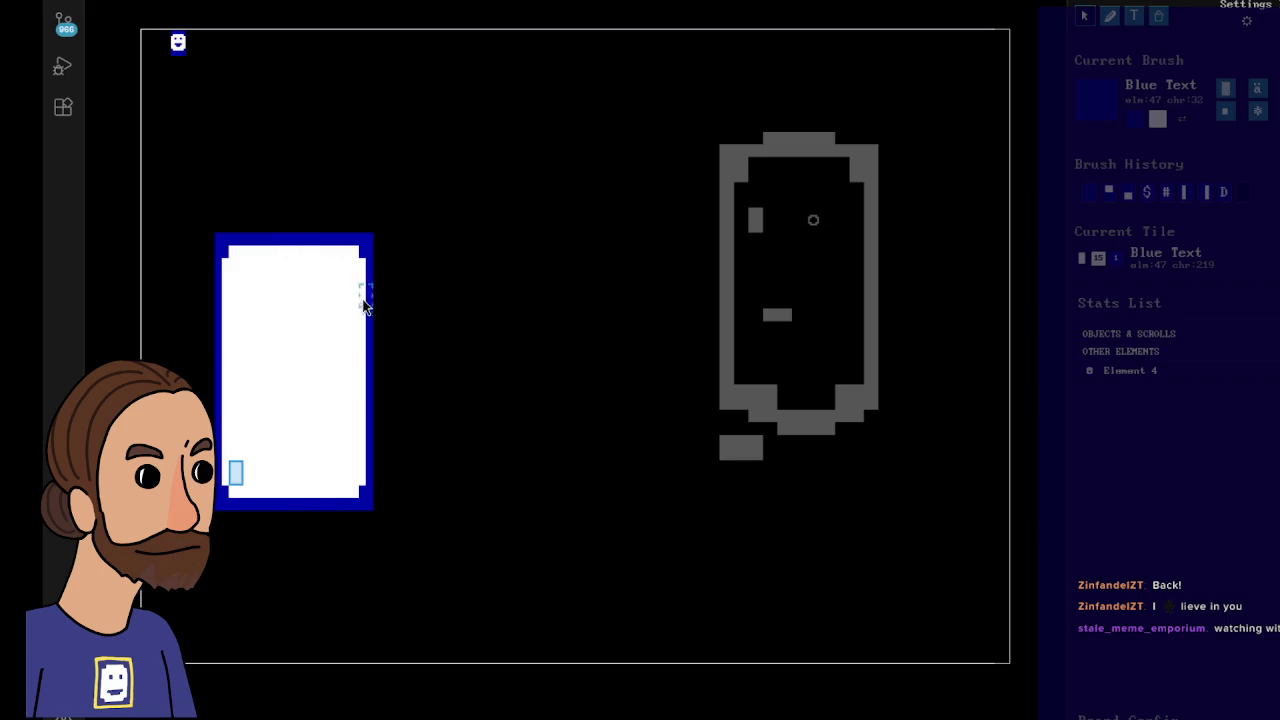
left_click(327, 330)
key("c")
key("Right")
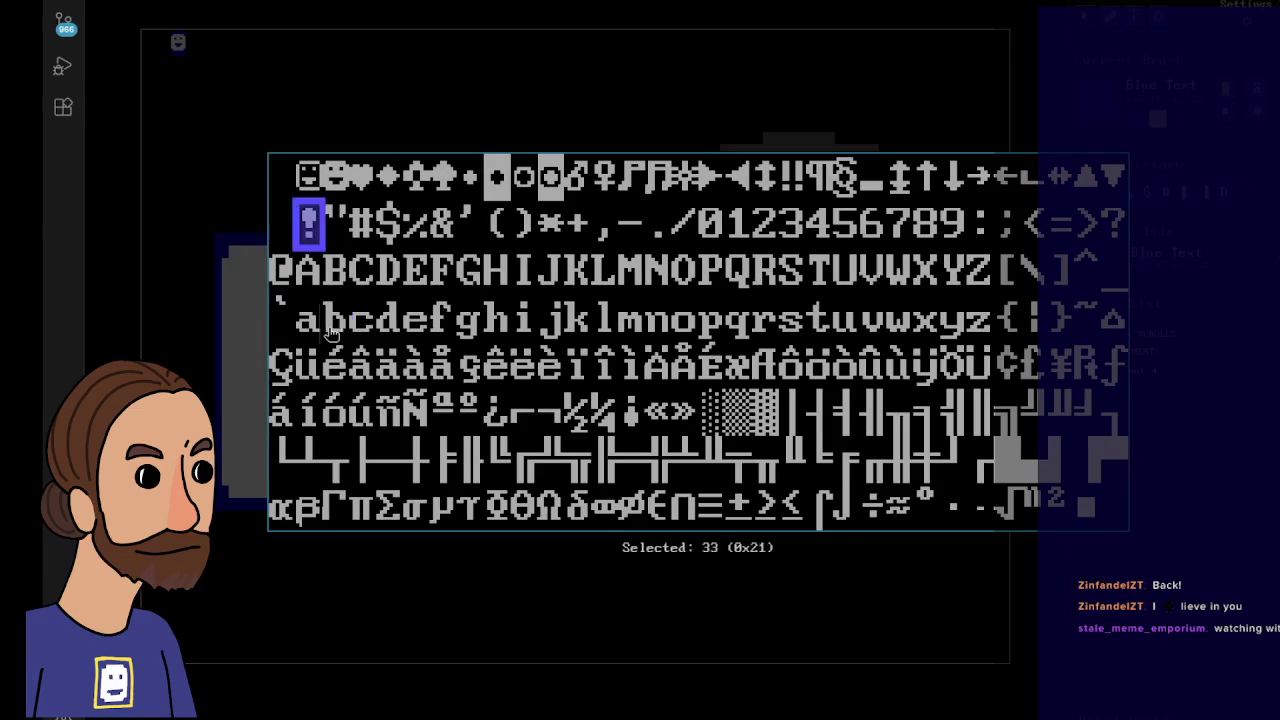
Place a small blue glyph mark inside the white panel
left_click(1086, 486)
key("Down")
key("Down")
key("Down")
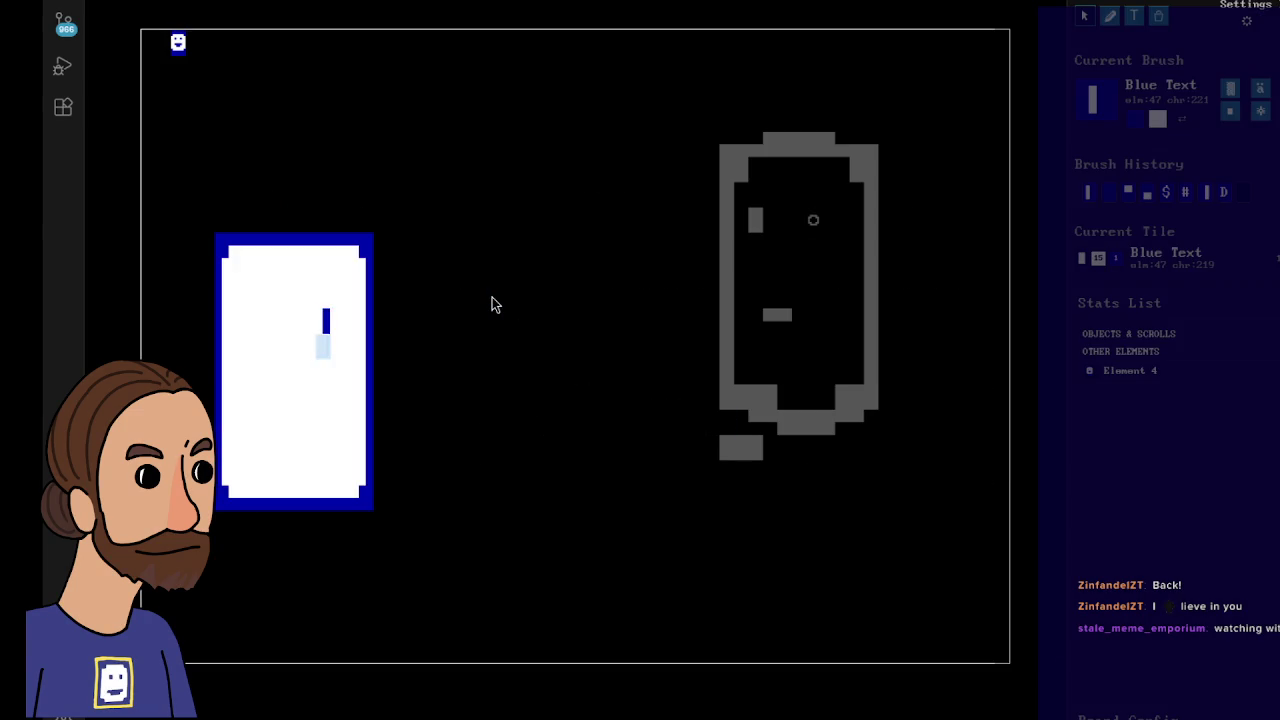
key("Up")
key("Right")
key("c")
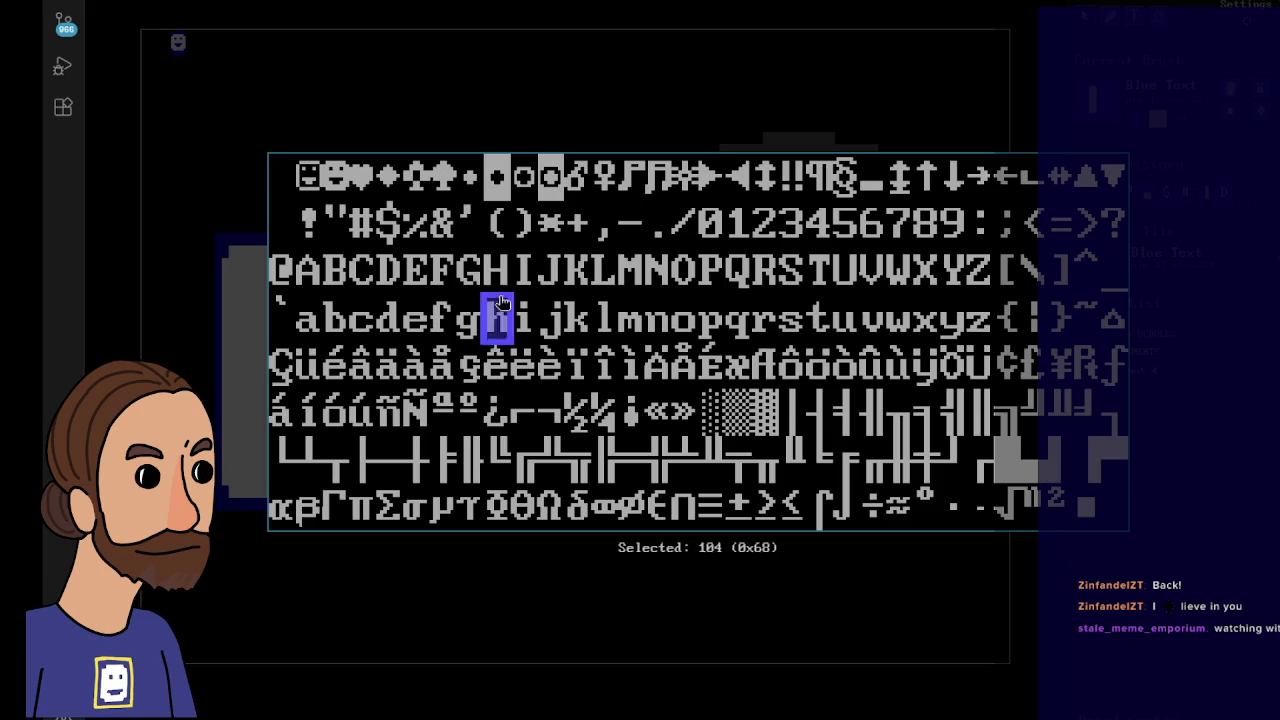
left_click(1060, 490)
Switch the brush to a full block in the orange palette colour
key("Left")
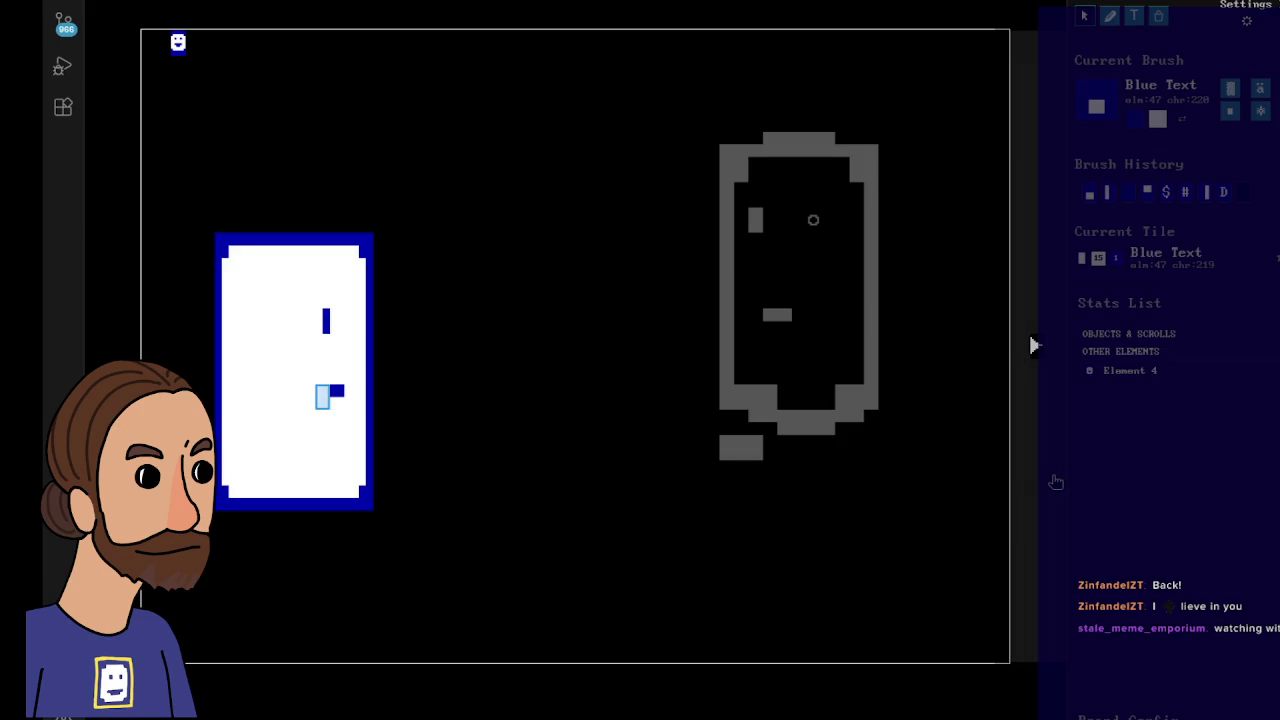
key("Up")
key("Up")
key("Up")
key("Right")
key("Right")
key("c")
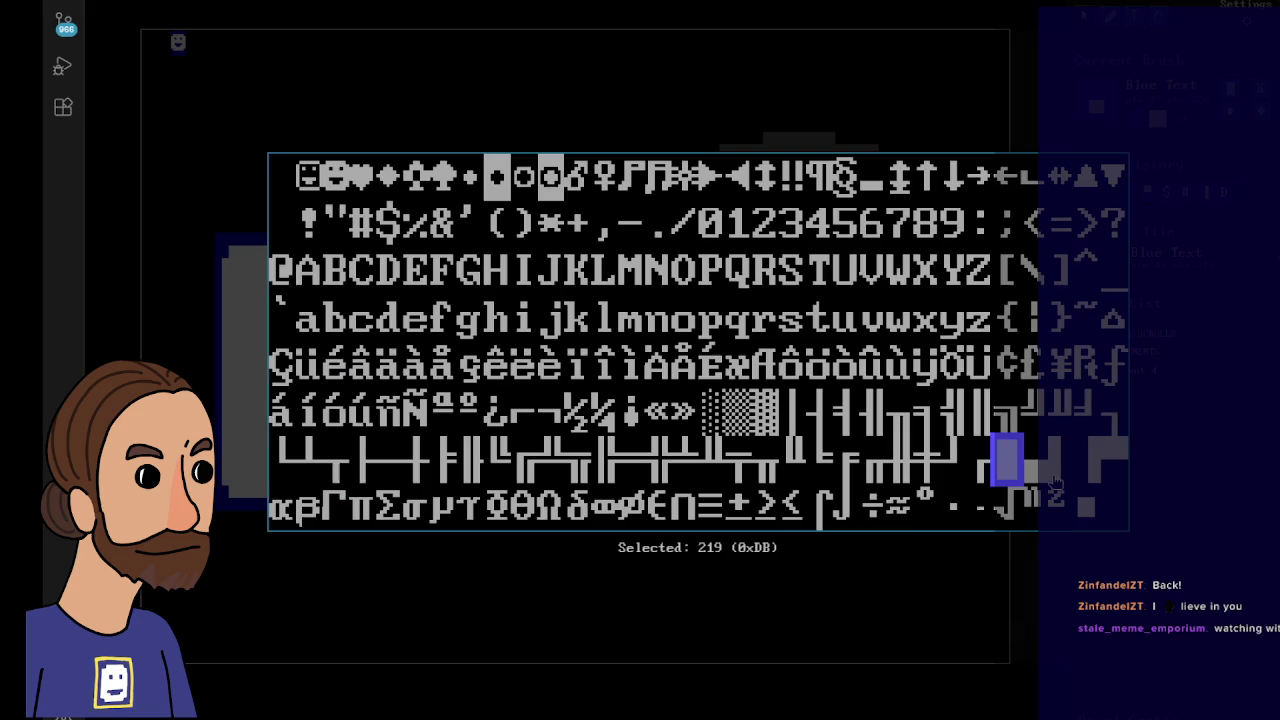
left_click(1006, 457)
left_click(1155, 121)
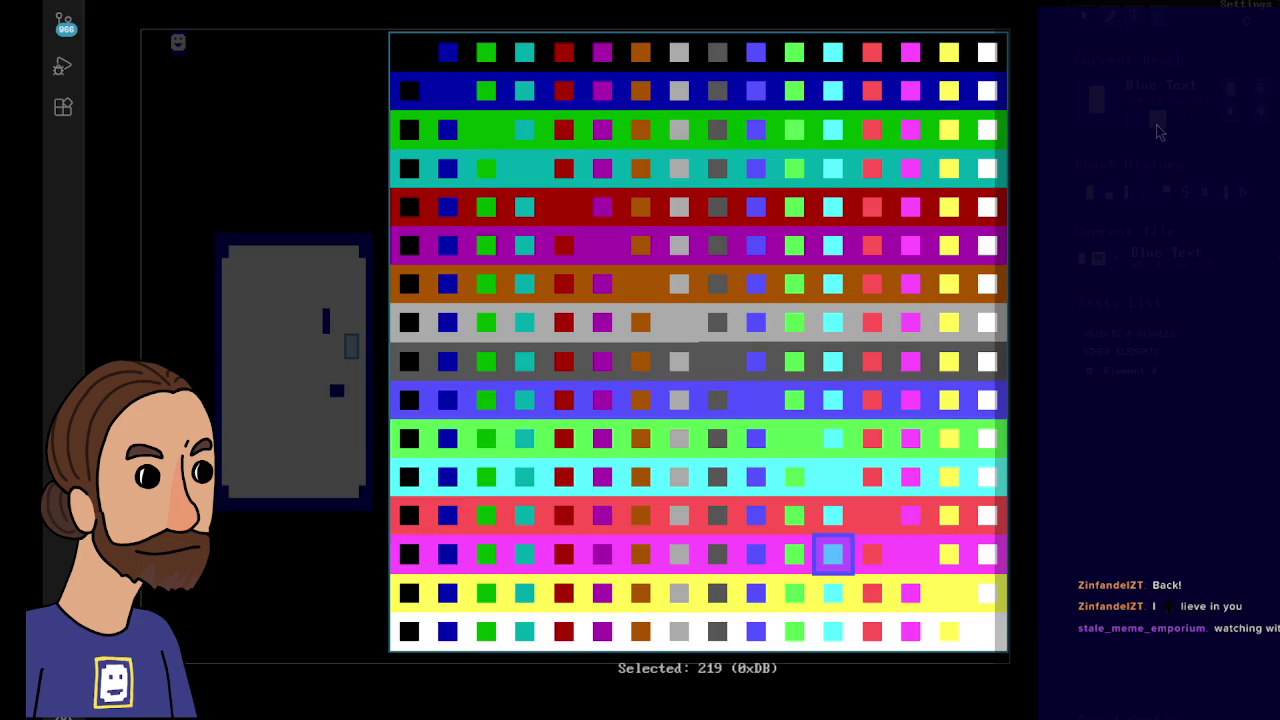
left_click(998, 272)
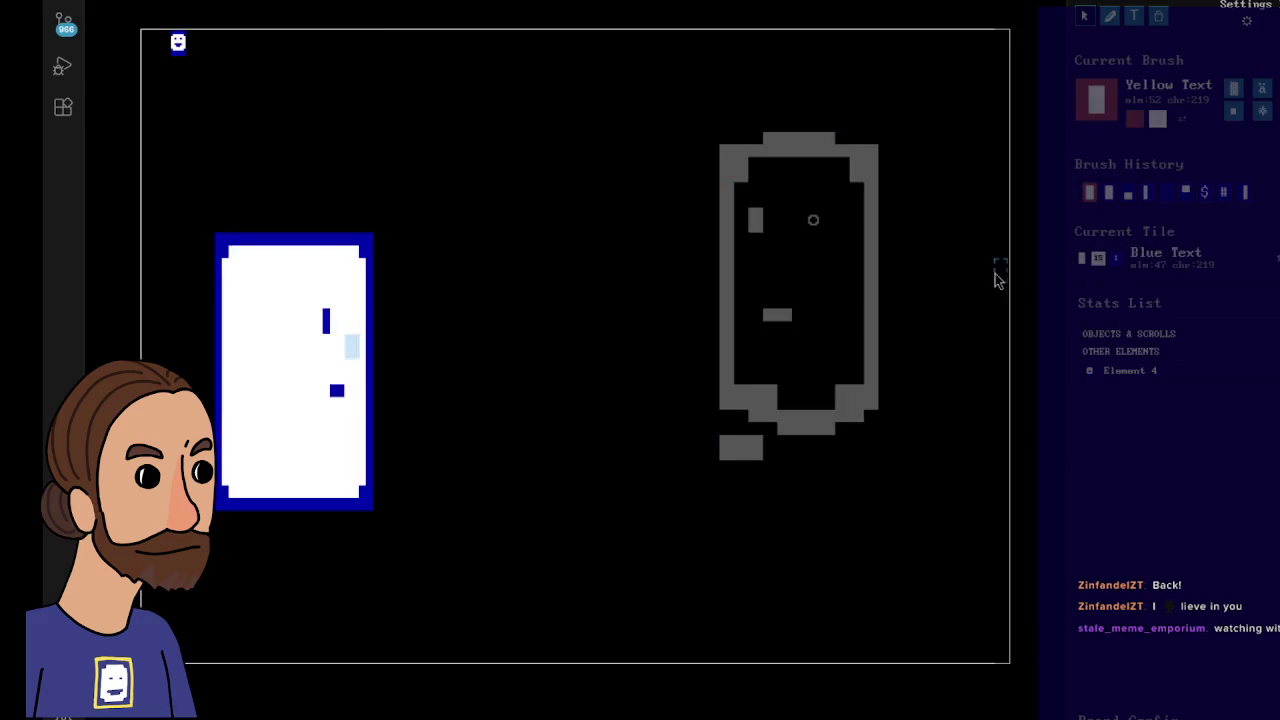
key("c")
key("Escape")
Change the brush to the lower half-block character near the panel's right side
key("c")
key("Right")
key("Return")
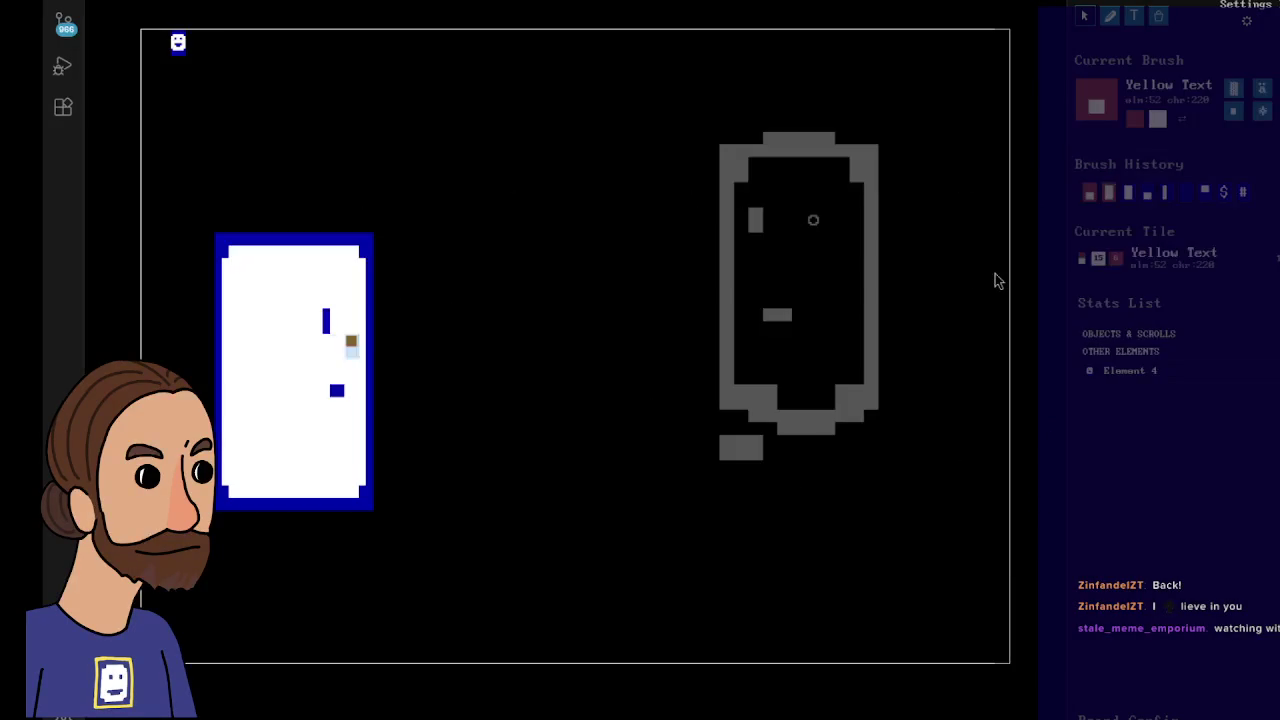
key("Right")
key("Right")
key("Up")
key("space")
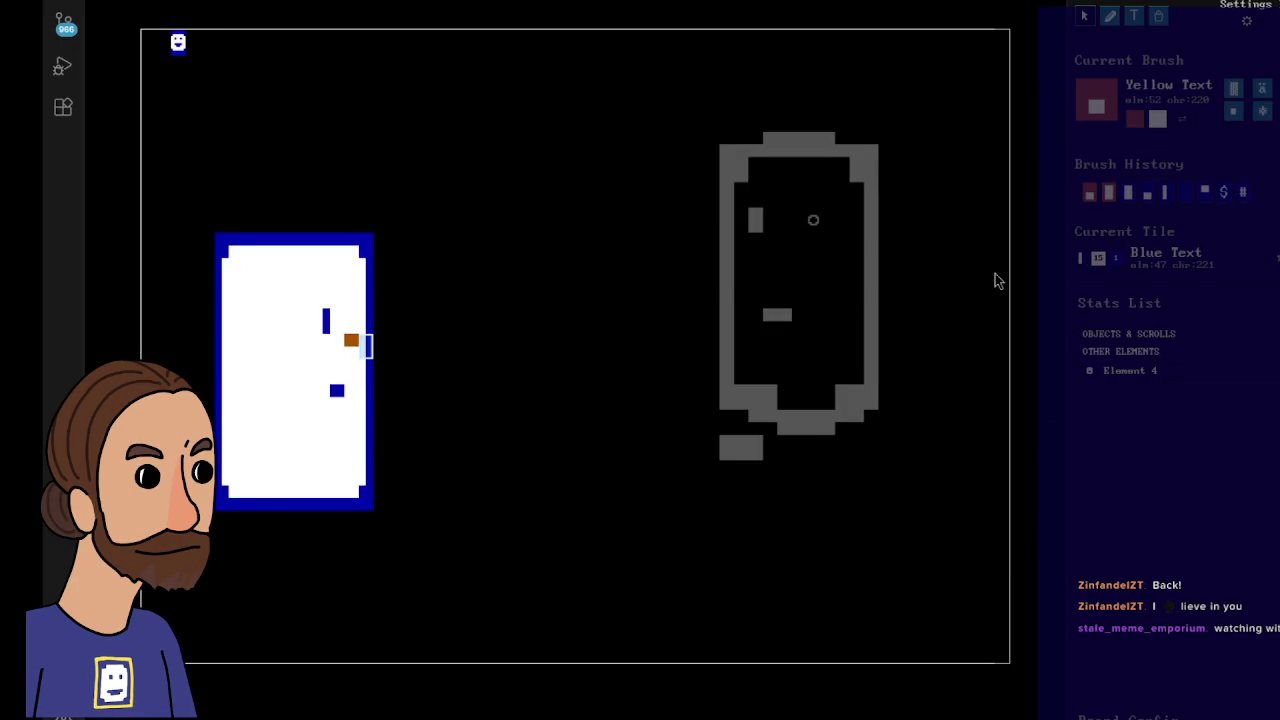
Draw a row of orange half-blocks out to the panel's right edge
key("Right")
key("Down")
key("Left")
key("Left")
key("Left")
key("space")
key("Right")
key("space")
key("Right")
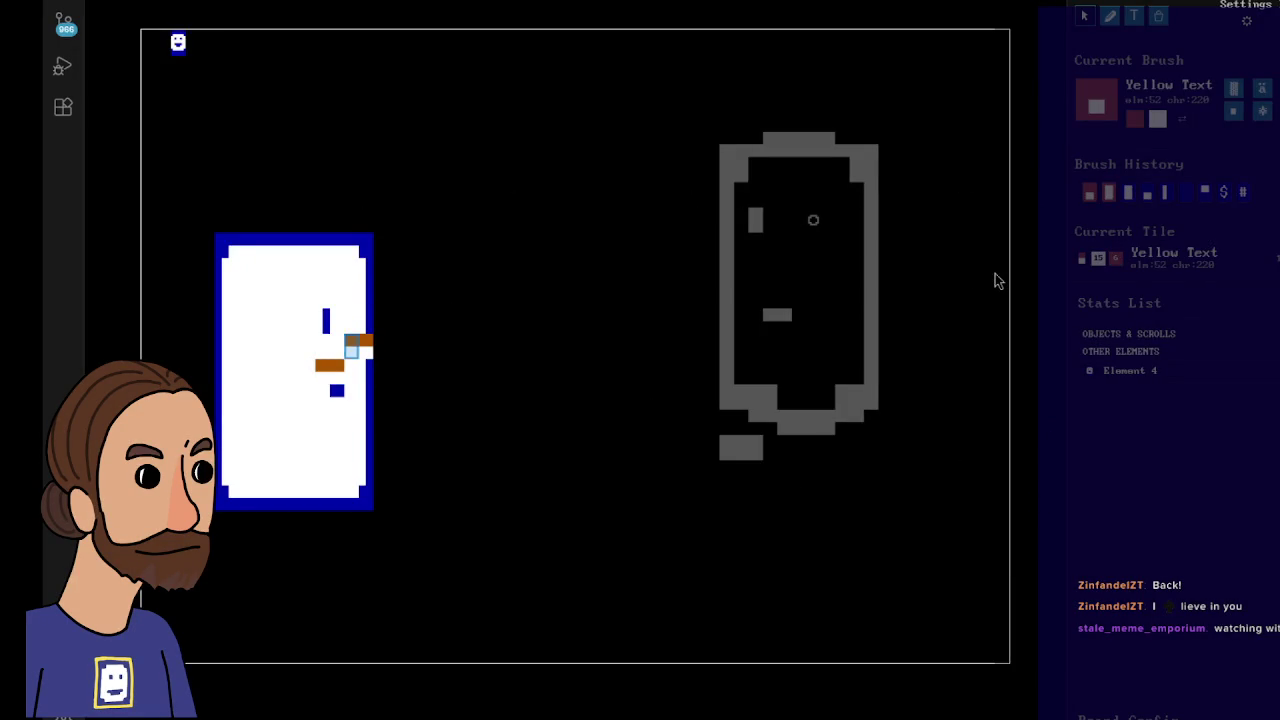
key("space")
key("Right")
key("space")
key("Right")
Copy the blue cell and extend a blue half-block bar one cell right
key("Down")
key("Left")
key("Left")
key("Left")
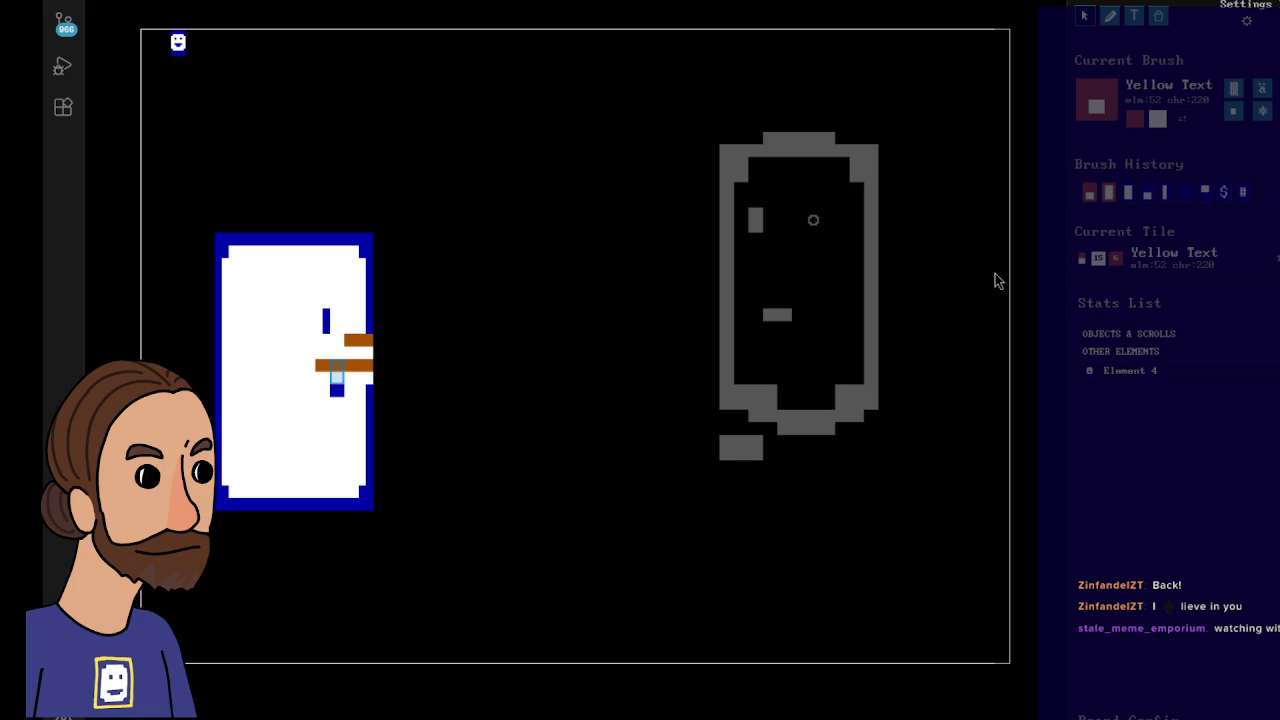
key("Return")
key("Return")
key("Right")
key("Right")
key("space")
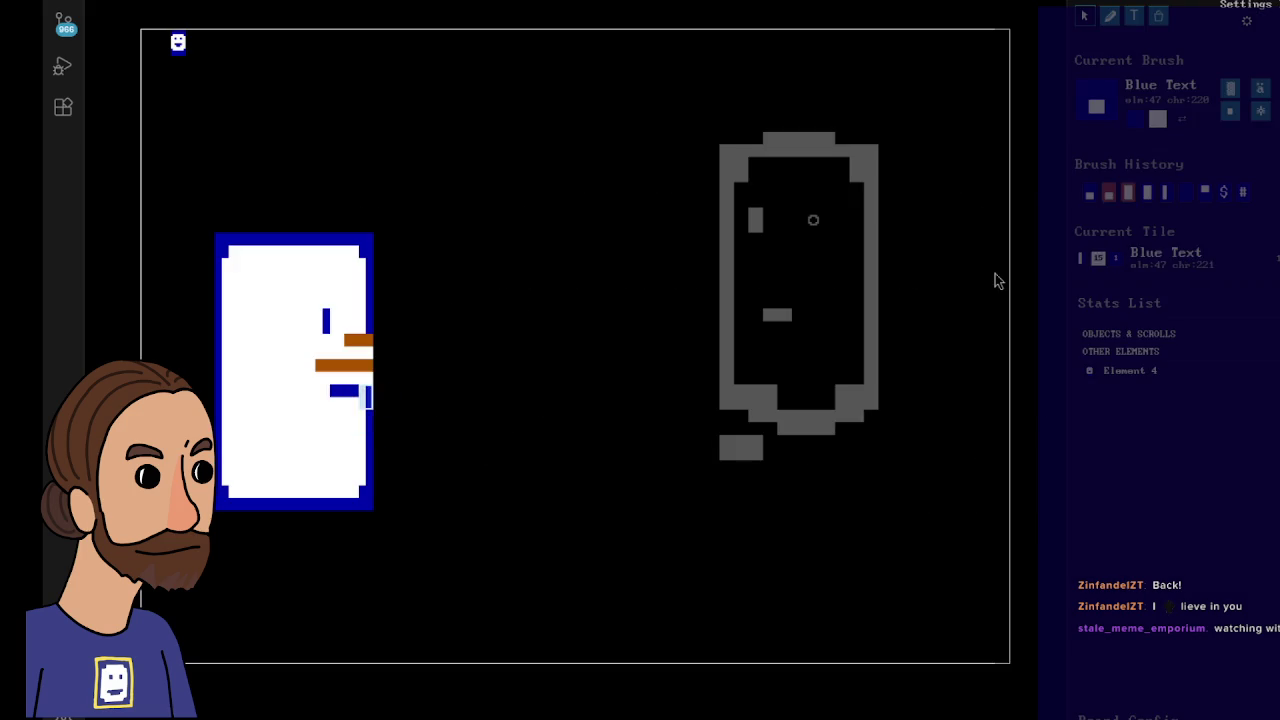
Switch the blue brush to a full block on the blue cell
key("Right")
key("Down")
key("Up")
key("Left")
key("Right")
key("Up")
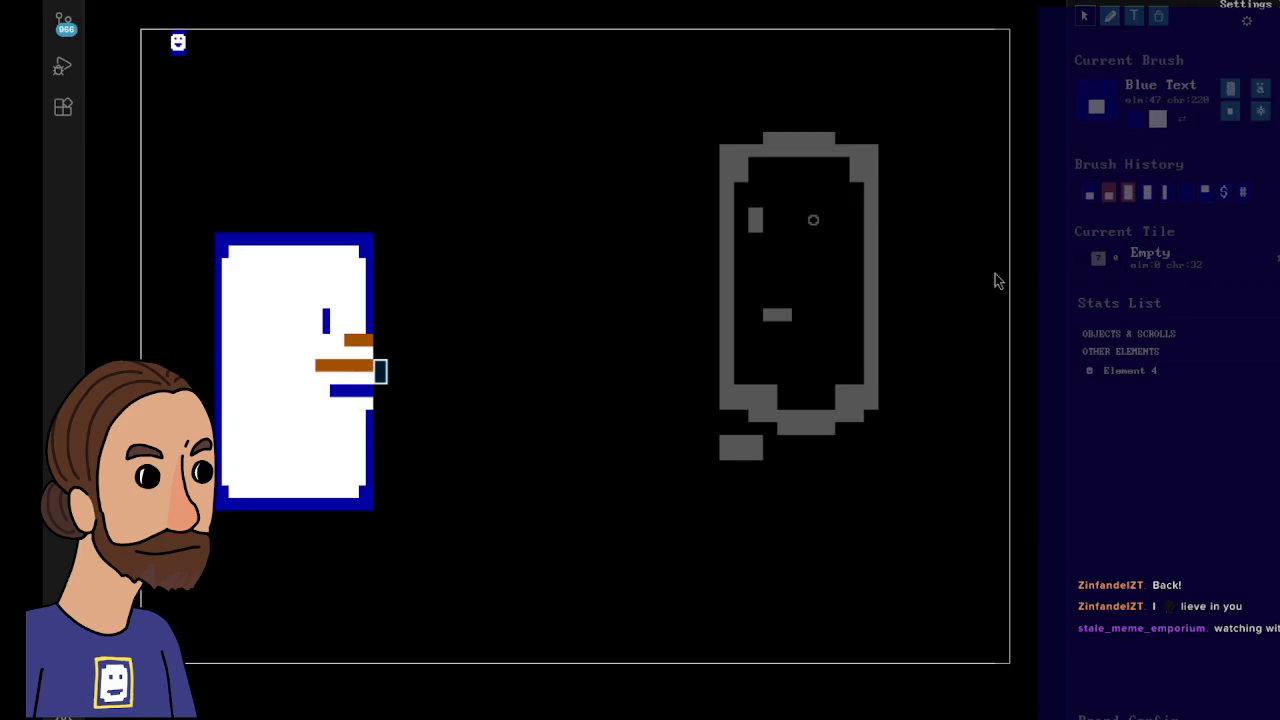
key("Up")
key("Up")
key("Left")
key("Return")
key("Return")
key("Left")
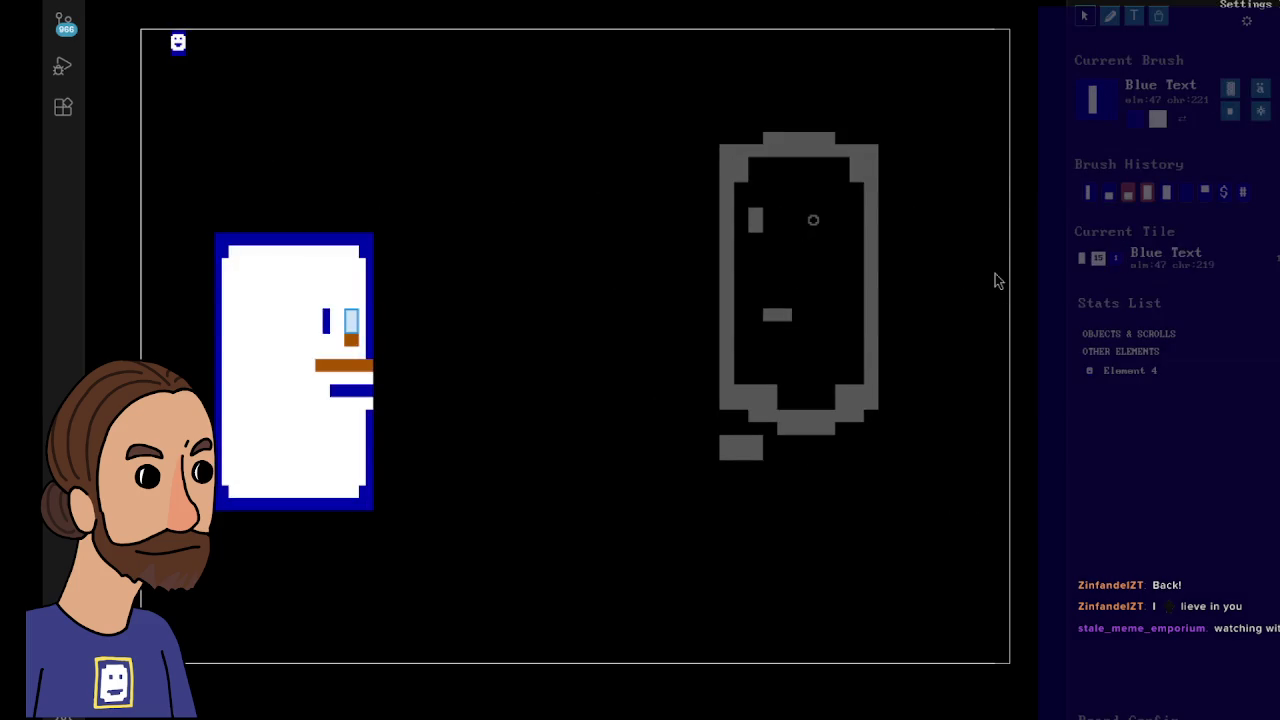
key("Return")
key("Return")
Copy the orange tile and switch the brush to the upper half-block
key("Up")
key("Left")
key("Down")
key("Down")
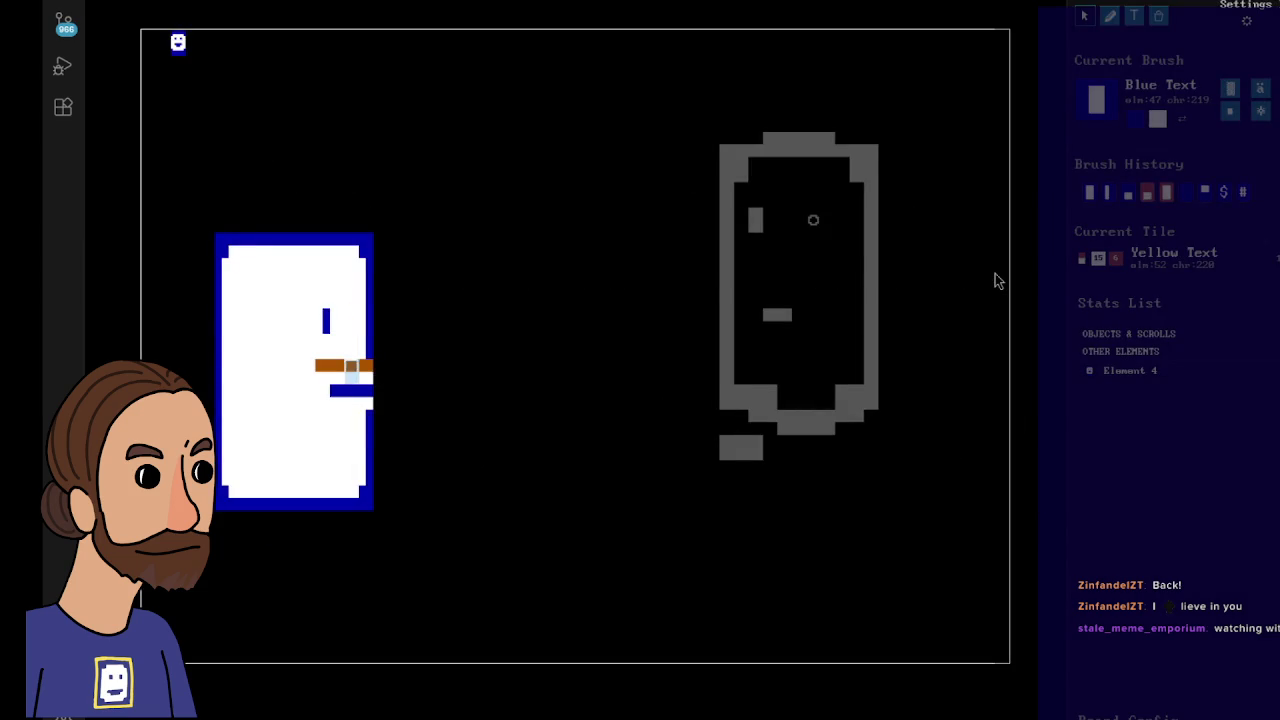
key("Right")
key("Up")
key("Down")
key("Up")
key("Down")
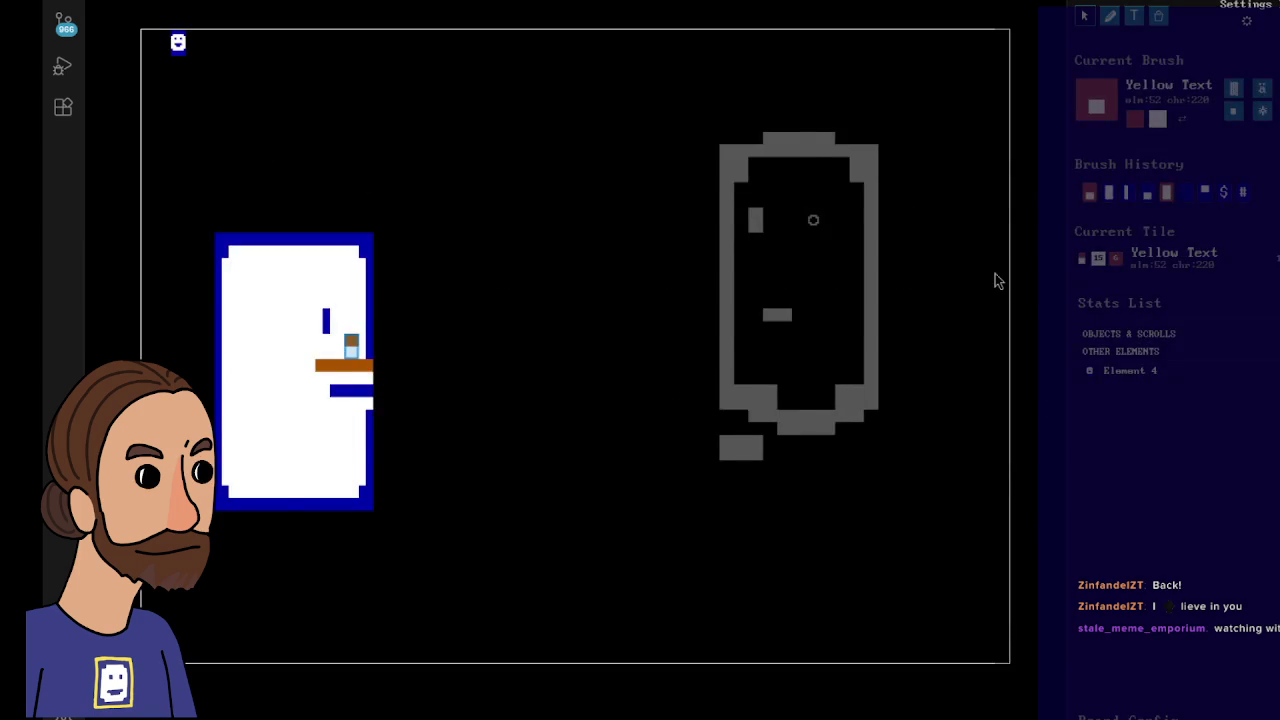
key("Return")
key("Right")
key("Right")
key("Right")
key("Return")
Raise an orange half-block bump above the orange bar
key("Right")
key("Down")
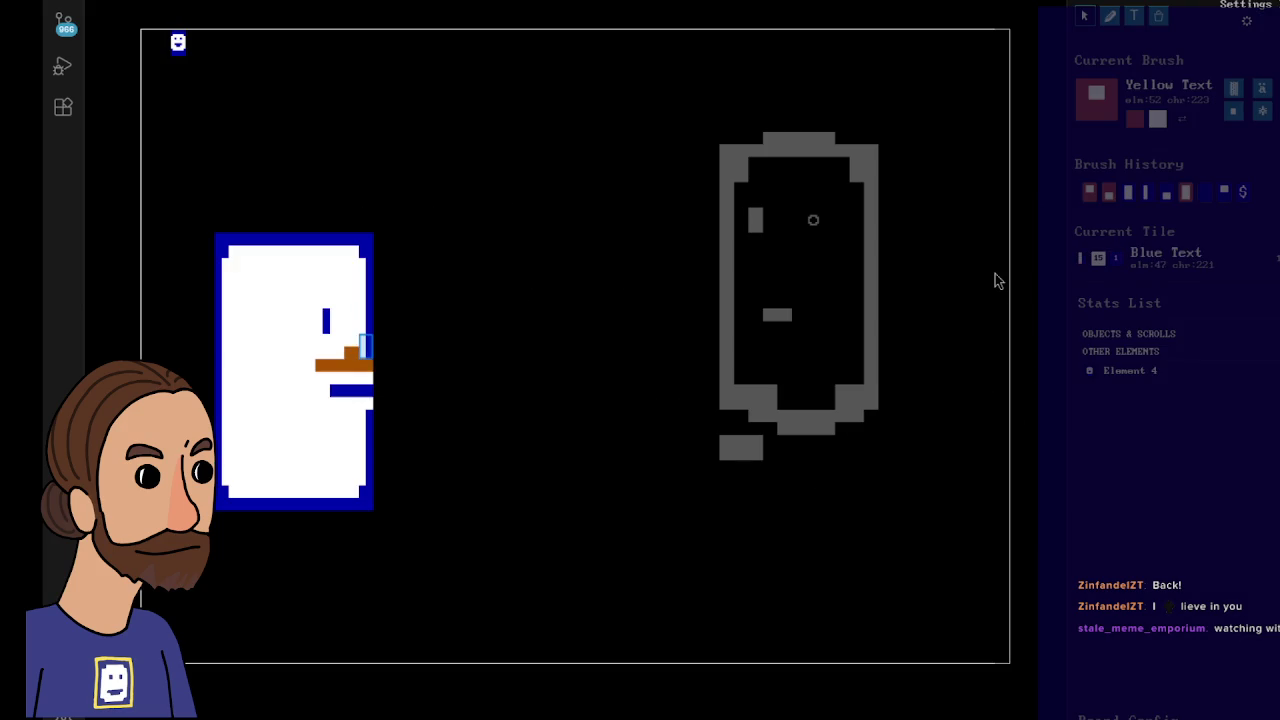
key("Right")
key("Down")
key("Left")
key("Down")
key("Up")
key("Left")
Widen the orange bump above the bar toward the panel's lower right edge
key("Left")
key("Down")
key("Up")
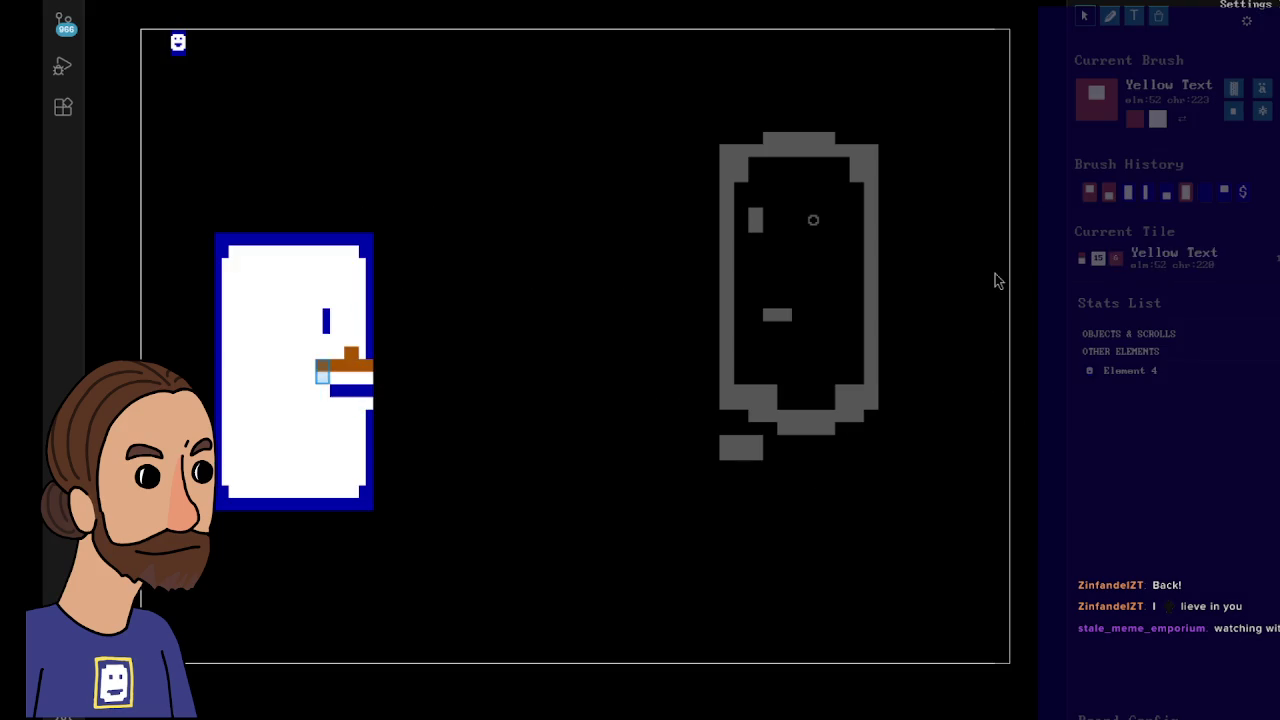
key("Left")
key("Left")
key("Up")
key("Right")
key("Right")
key("Right")
key("Down")
key("Down")
key("Down")
key("Right")
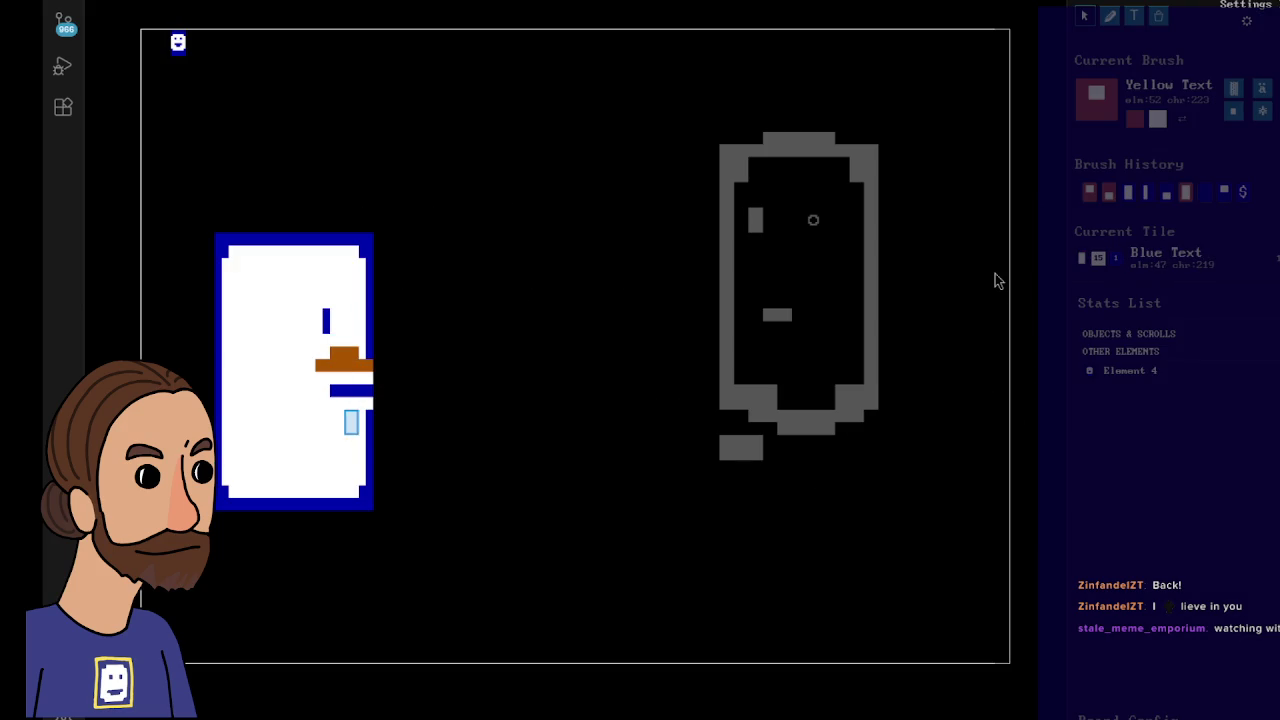
key("Right")
key("Down")
key("Down")
key("Up")
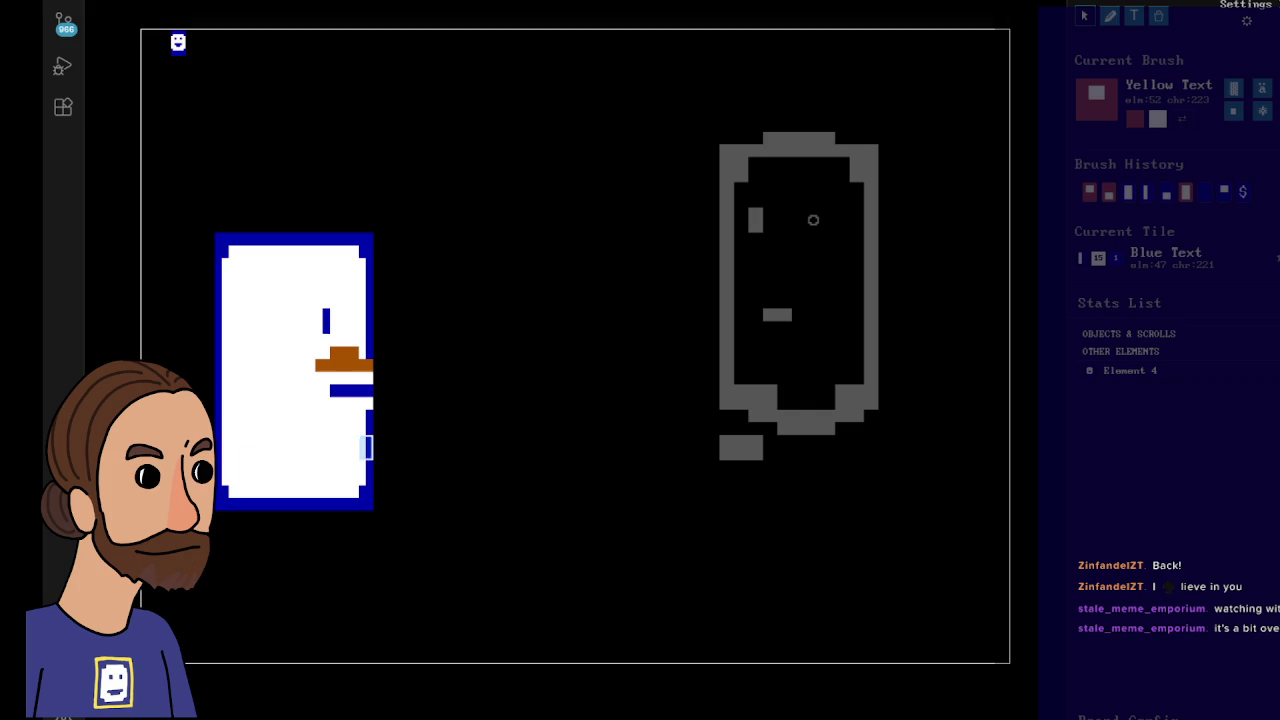
Copy the small blue mark into the brush, then select and clear the white panel
left_click(322, 320)
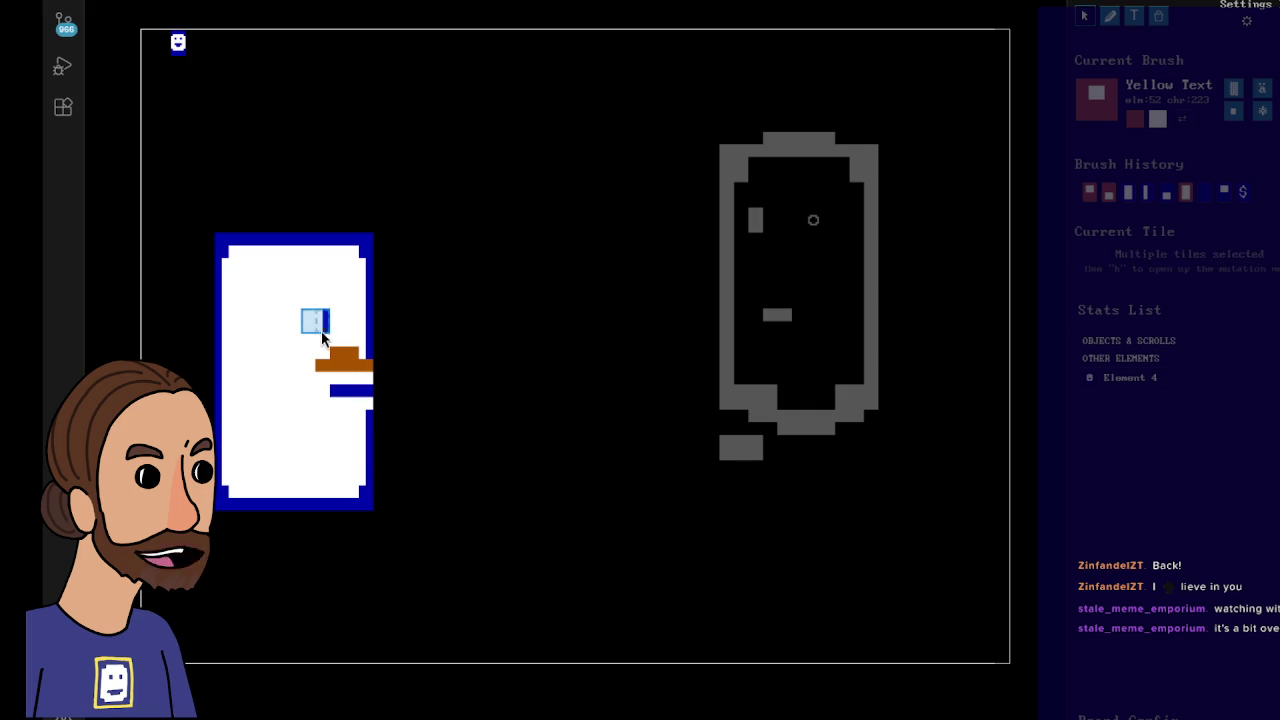
key("Return")
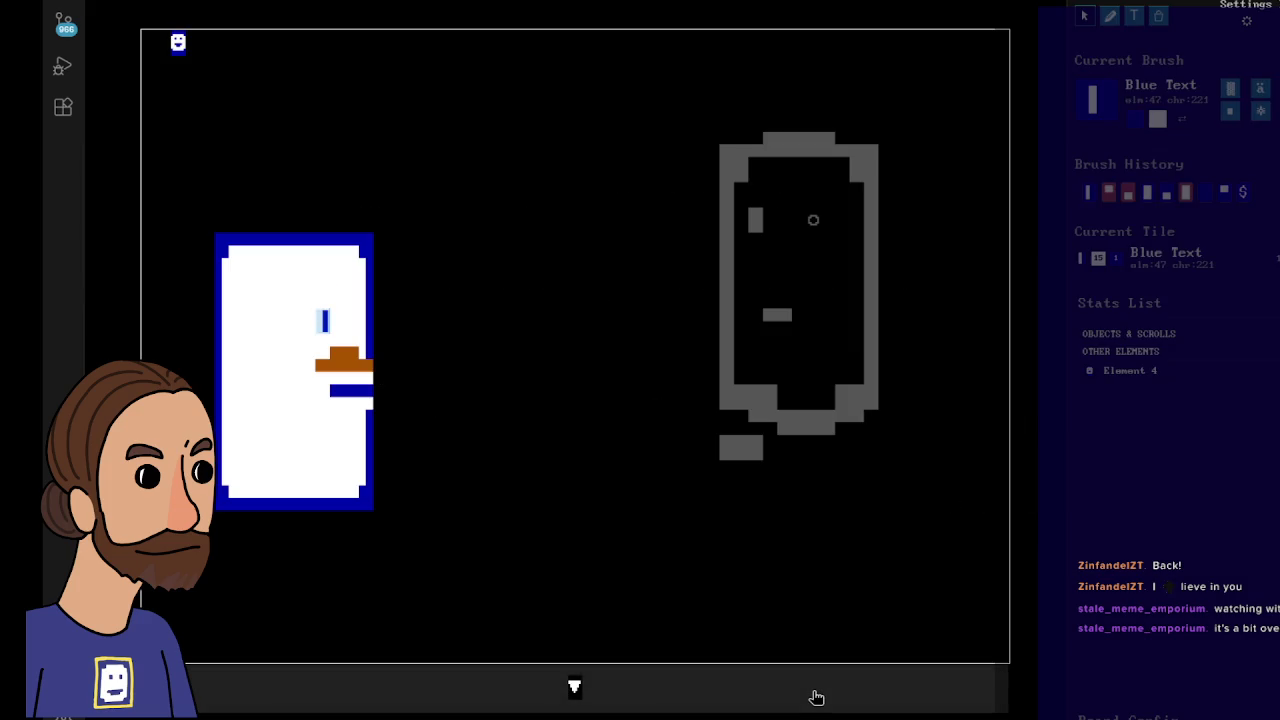
key("Up")
key("Right")
key("Down")
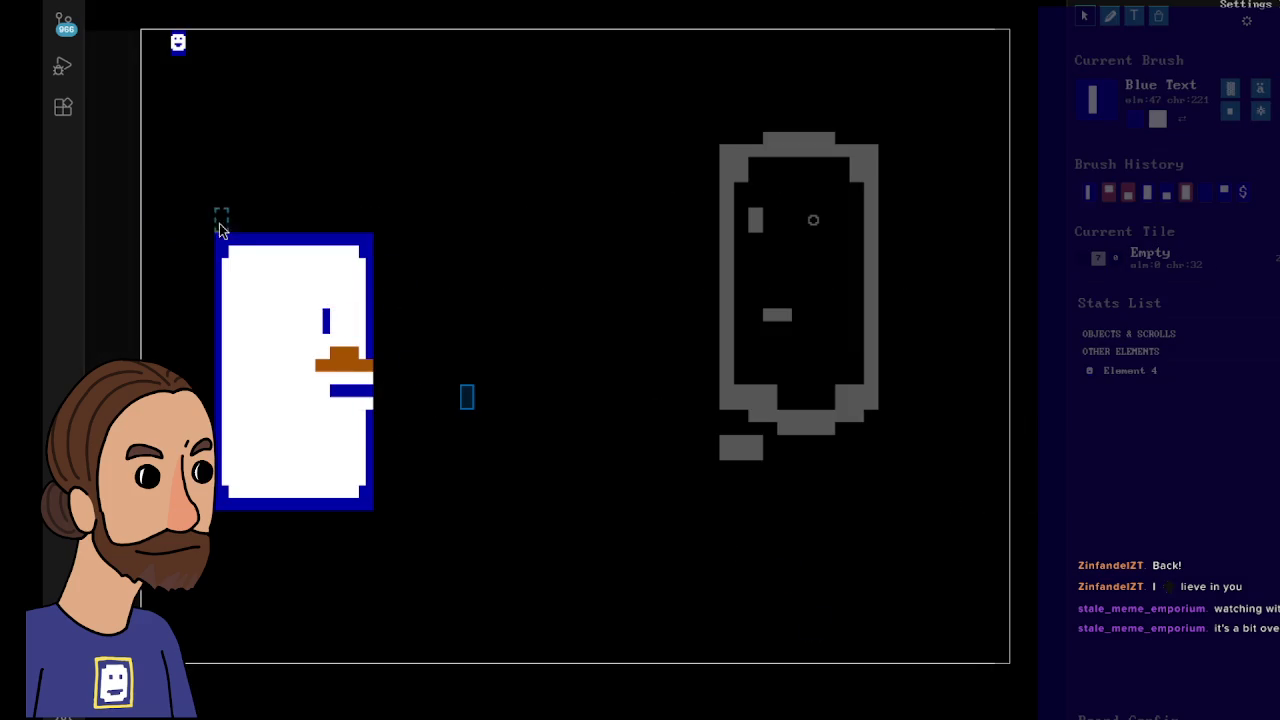
mouse_move(217, 240)
left_mouse_down()
mouse_move(372, 518)
mouse_move(368, 506)
left_mouse_up()
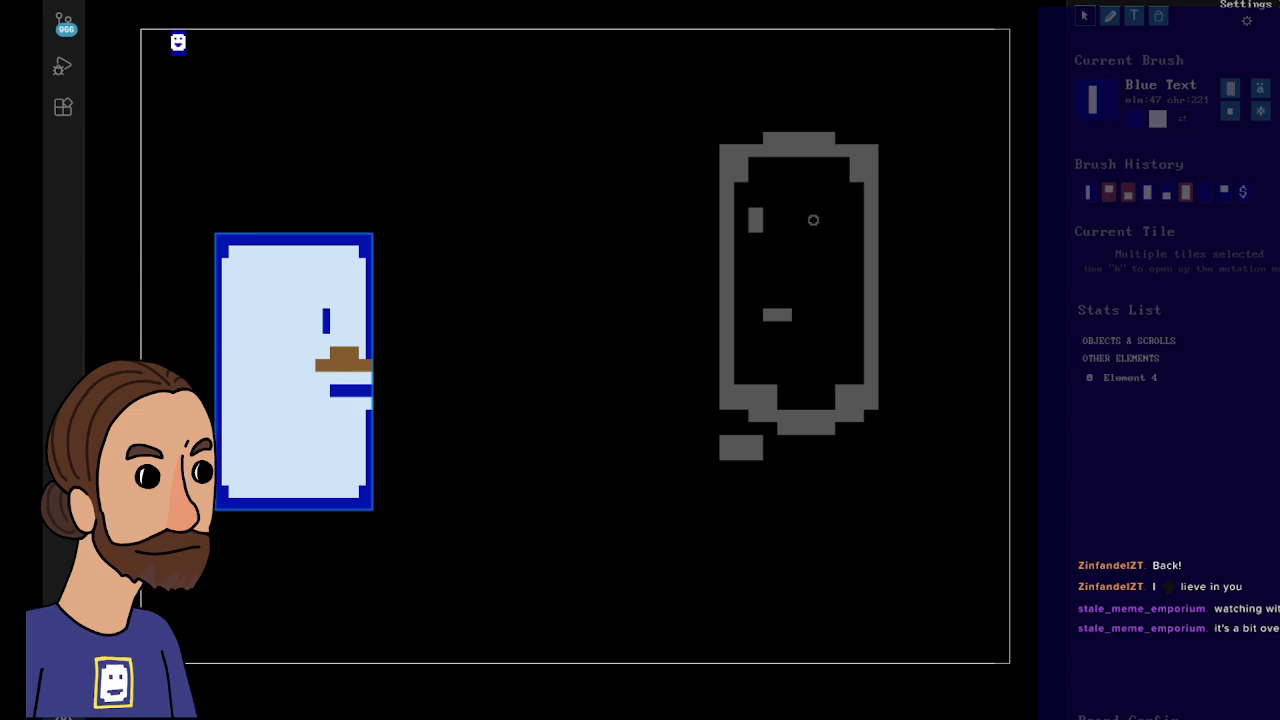
left_click(352, 308)
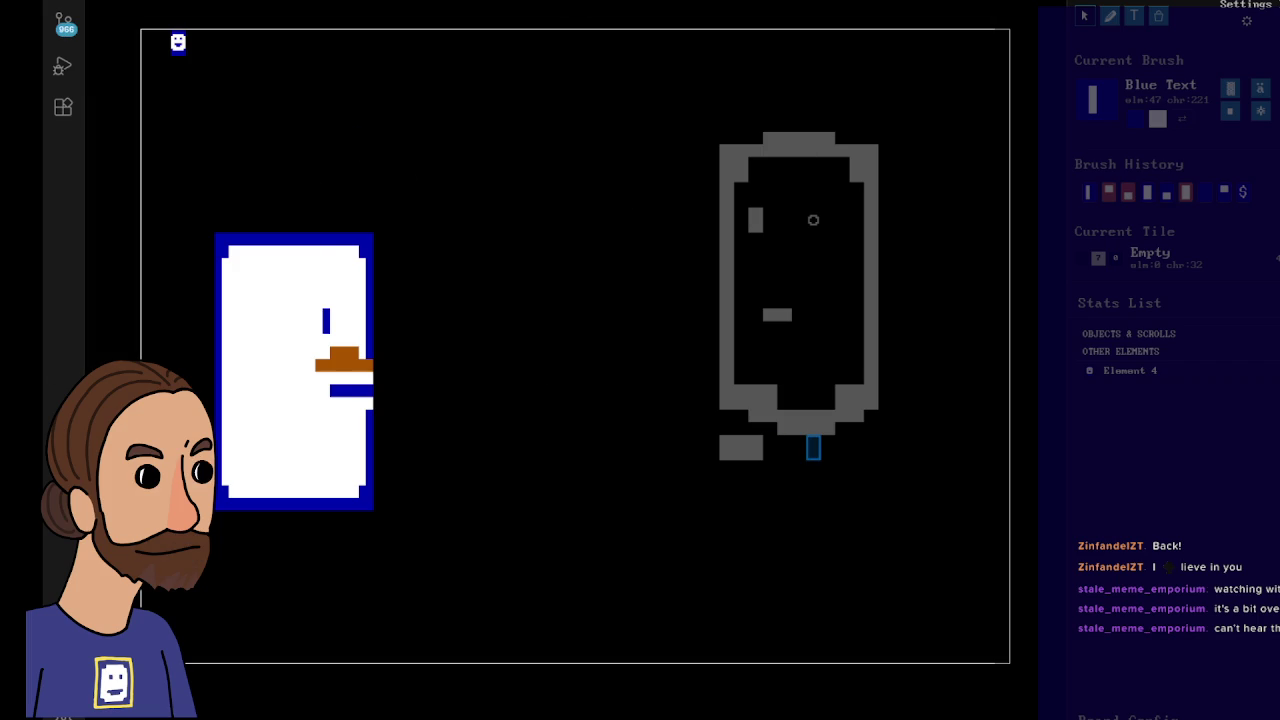
Carry the blue tile across the board and set it on the grey block beneath the pedestal
left_click(250, 118)
left_click(452, 200)
left_click(452, 195)
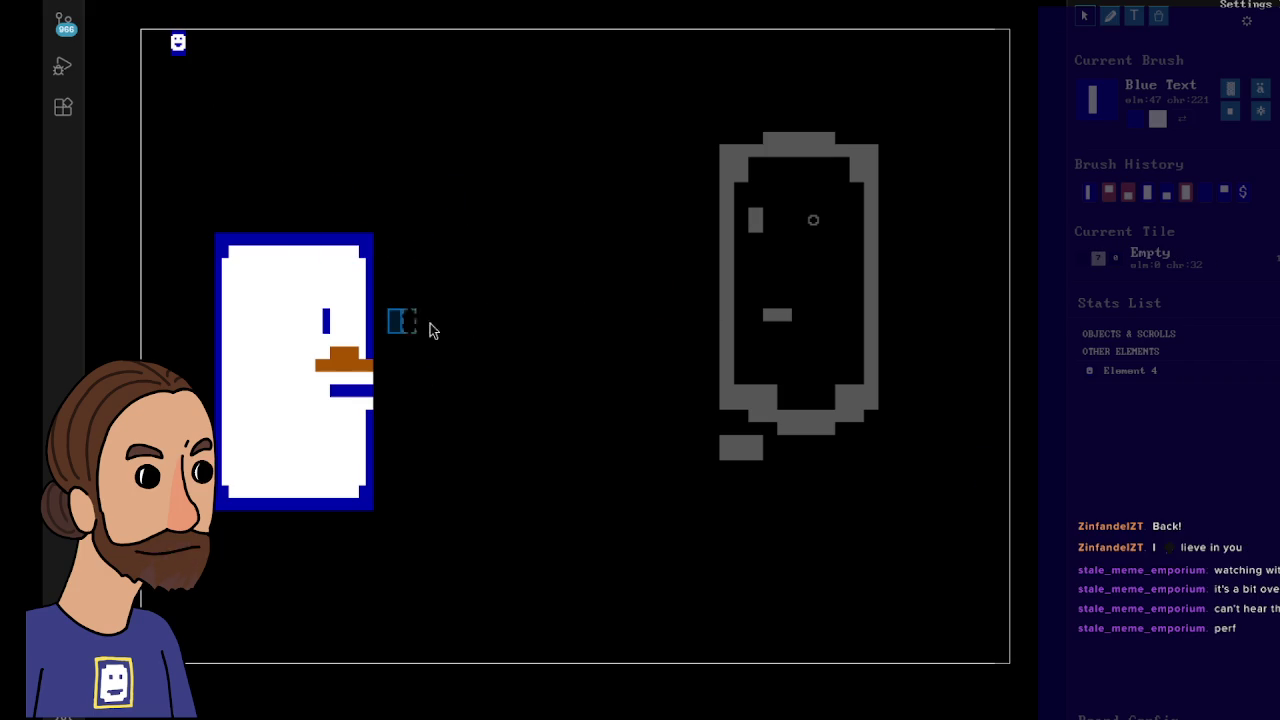
right_click(726, 449)
left_click(766, 457)
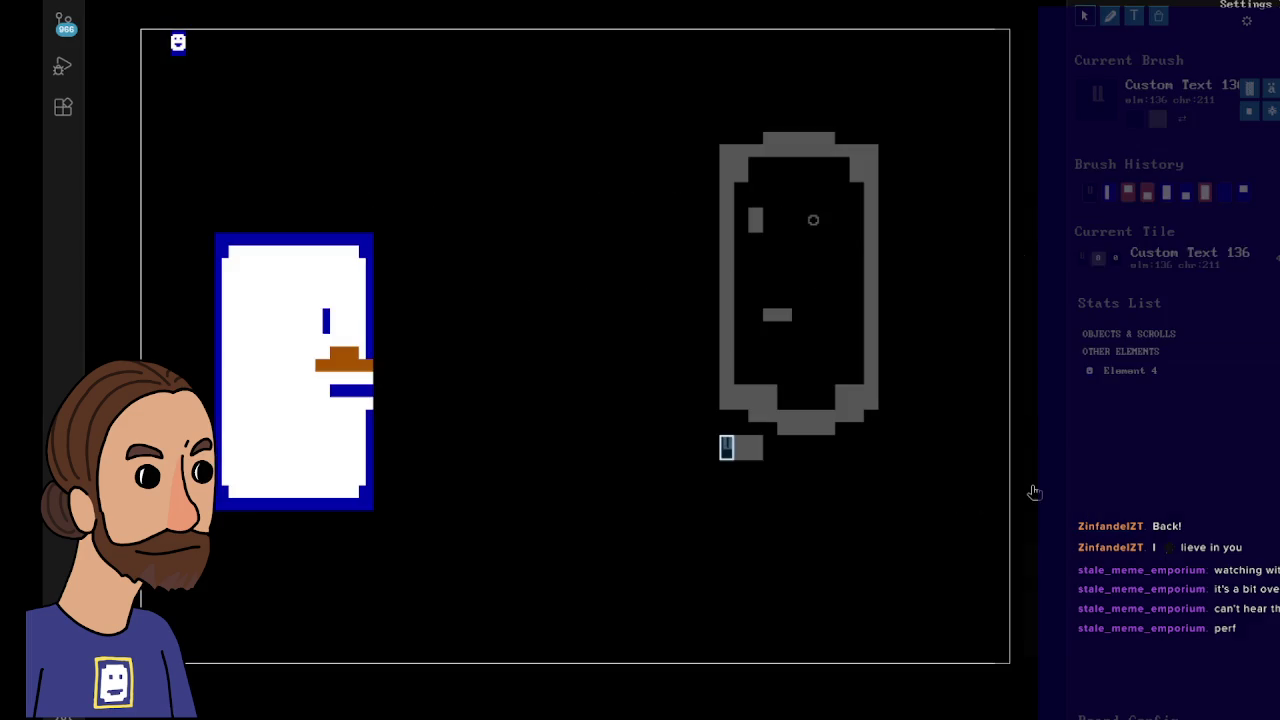
Choose block characters 219/220 and extend the figure's base with a grey column on its right
key("c")
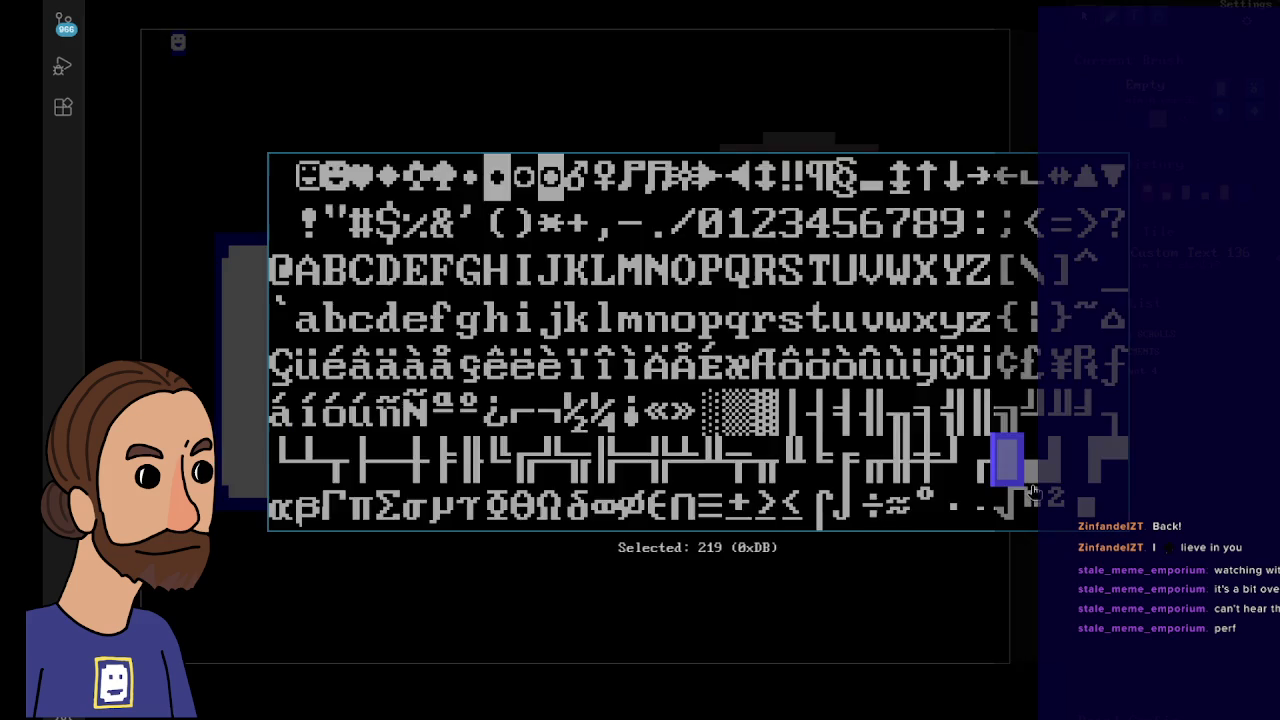
left_click(1034, 492)
key("c")
left_click(1034, 492)
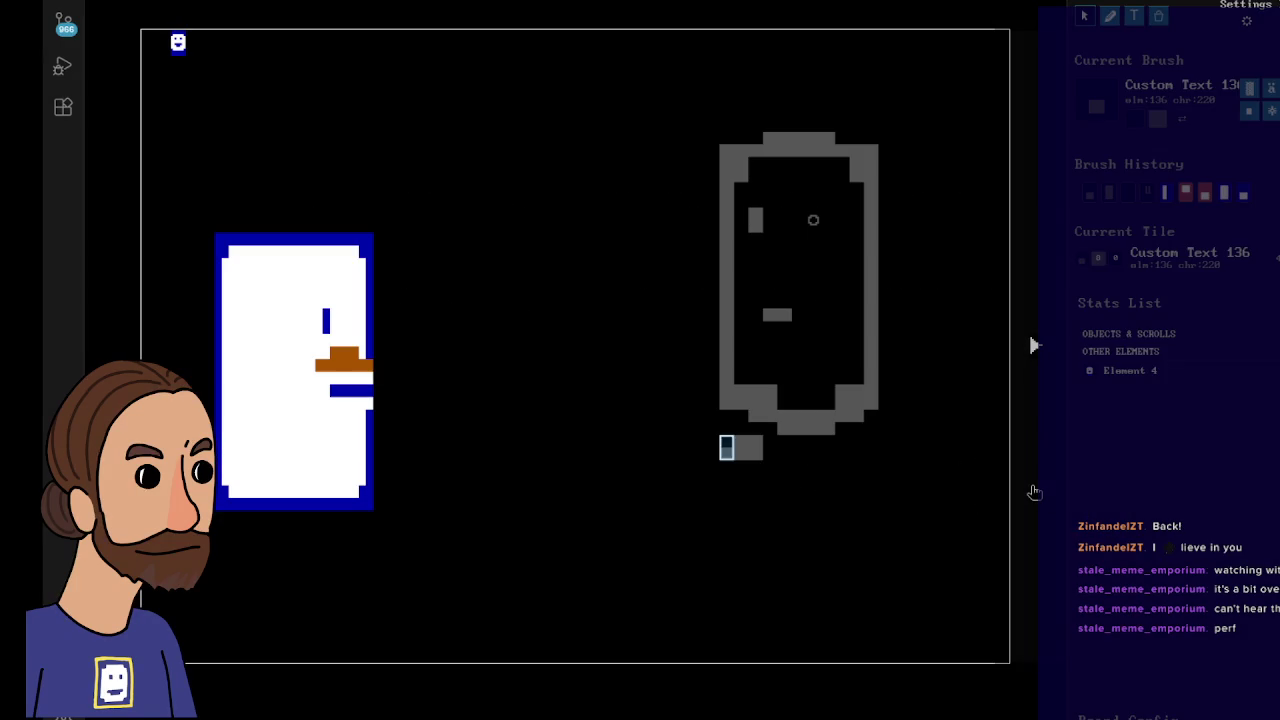
key("Right")
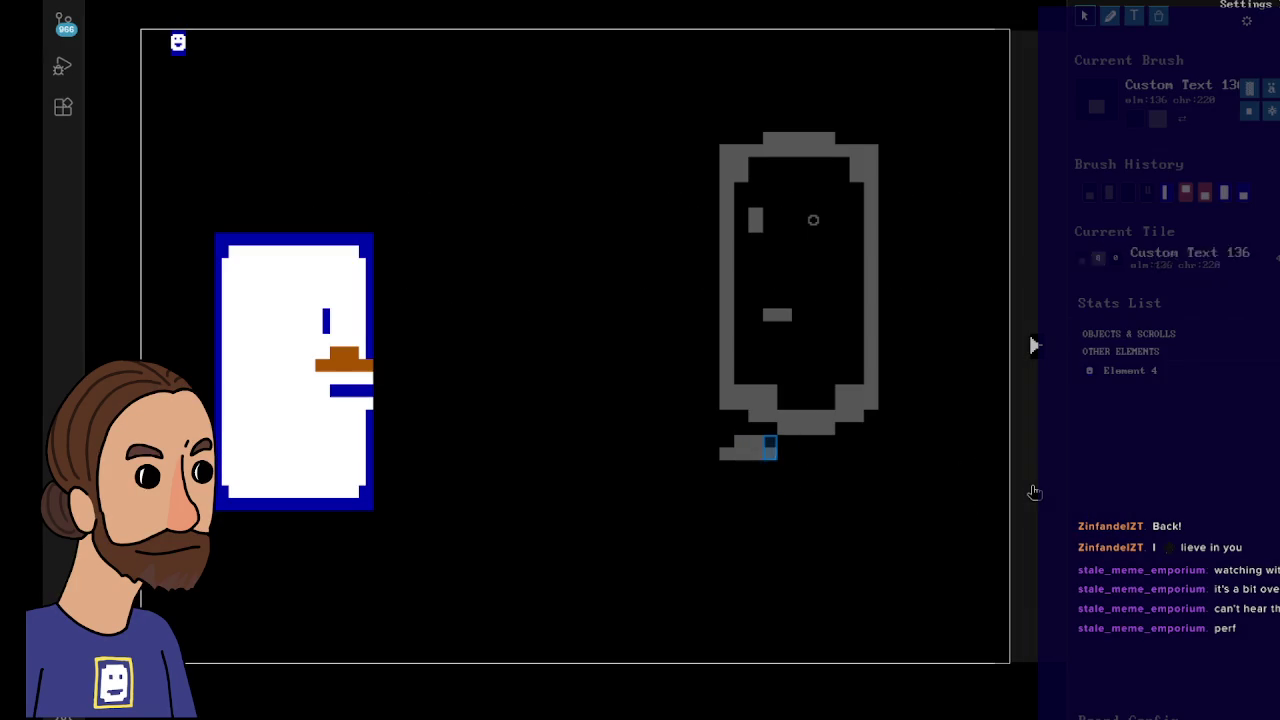
key("shift+Right")
key("shift+Right")
key("shift+Right")
key("space")
key("Right")
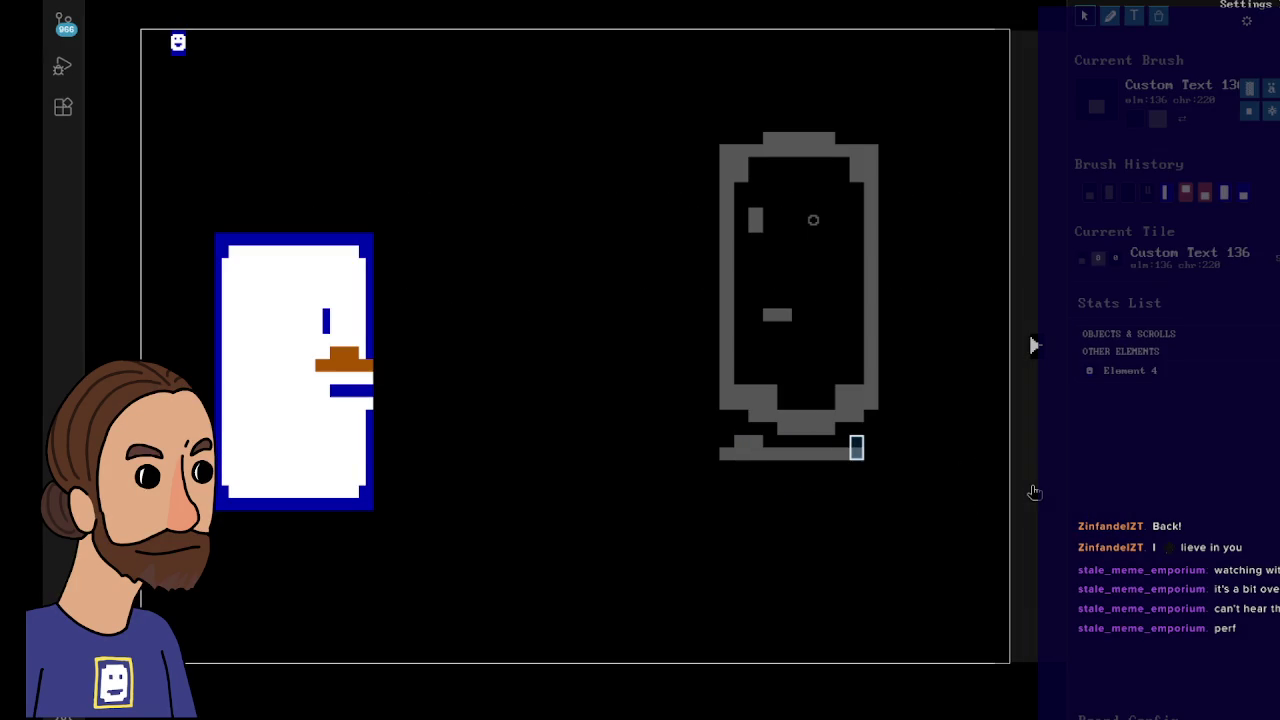
key("Right")
key("c")
left_click(1034, 492)
key("Left")
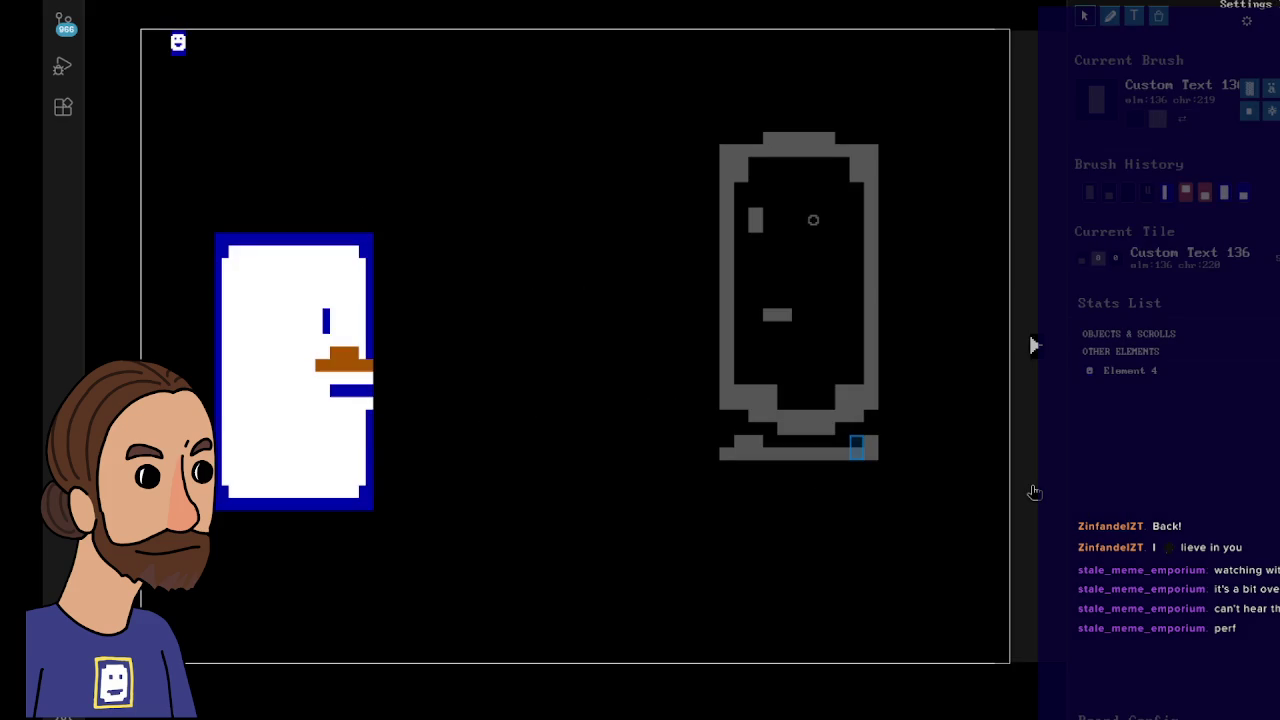
key("Down")
key("Down")
key("Right")
key("Right")
key("Up")
key("Up")
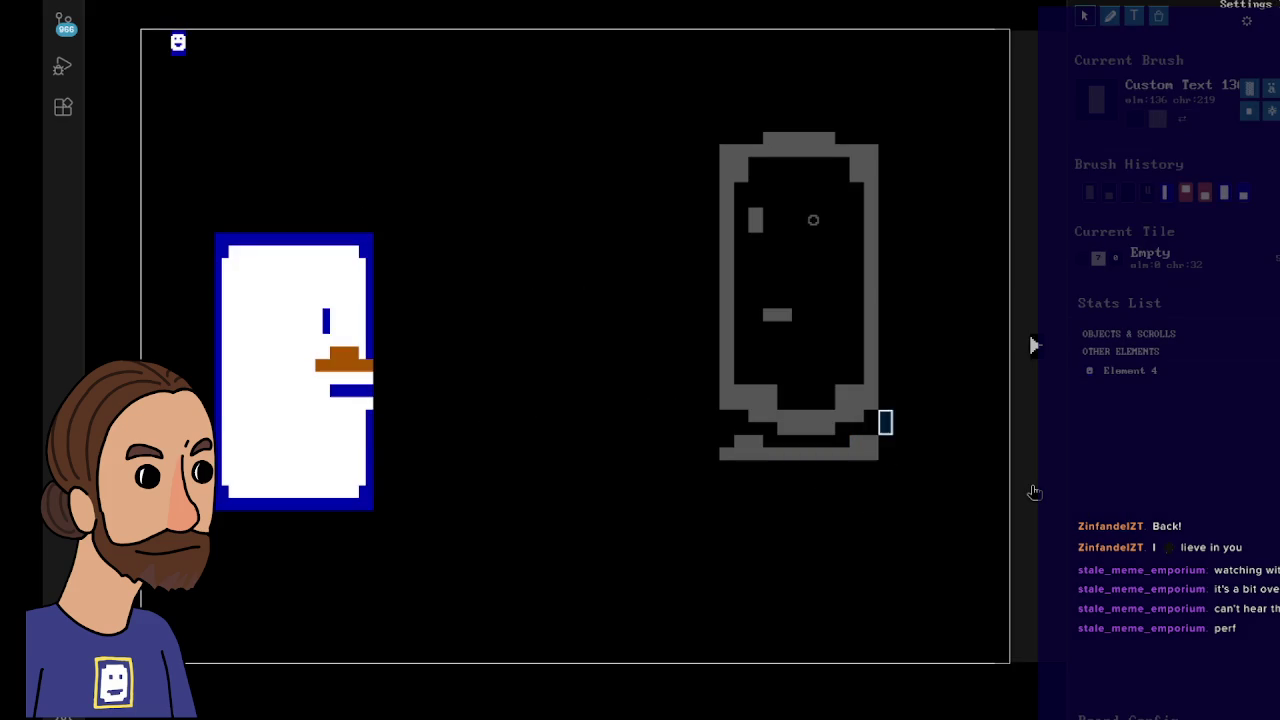
key("Down")
key("space")
key("Right")
key("space")
key("Up")
key("space")
key("Up")
key("space")
key("Up")
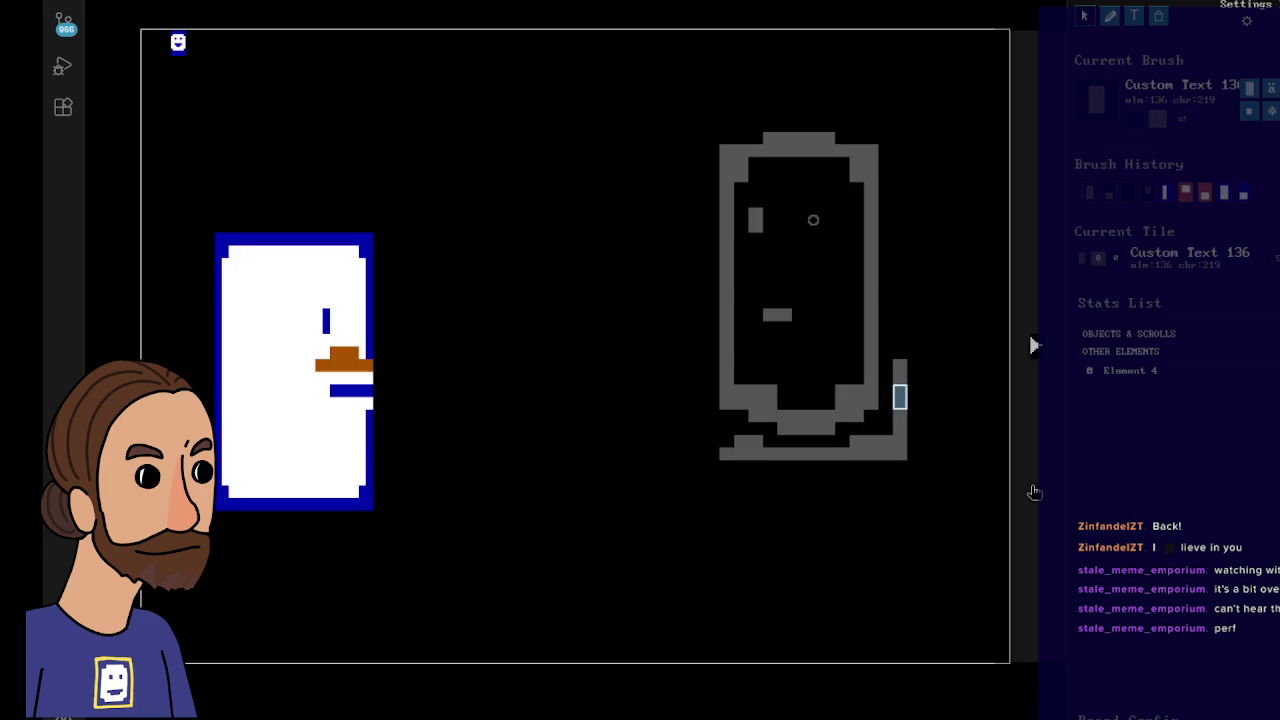
key("space")
key("Up")
Build a grey box to the right of the base and flood-fill its interior grey
key("Right")
key("Right")
key("Right")
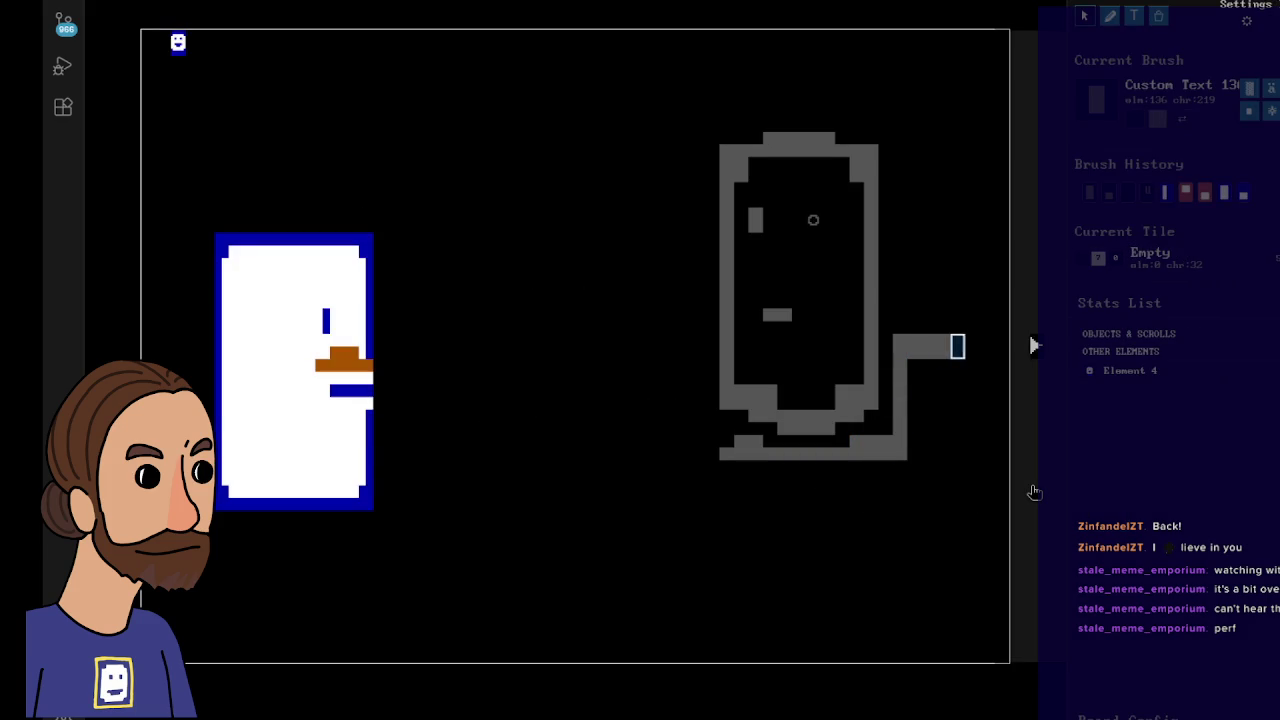
key("Right")
key("Delete")
key("Left")
key("Down")
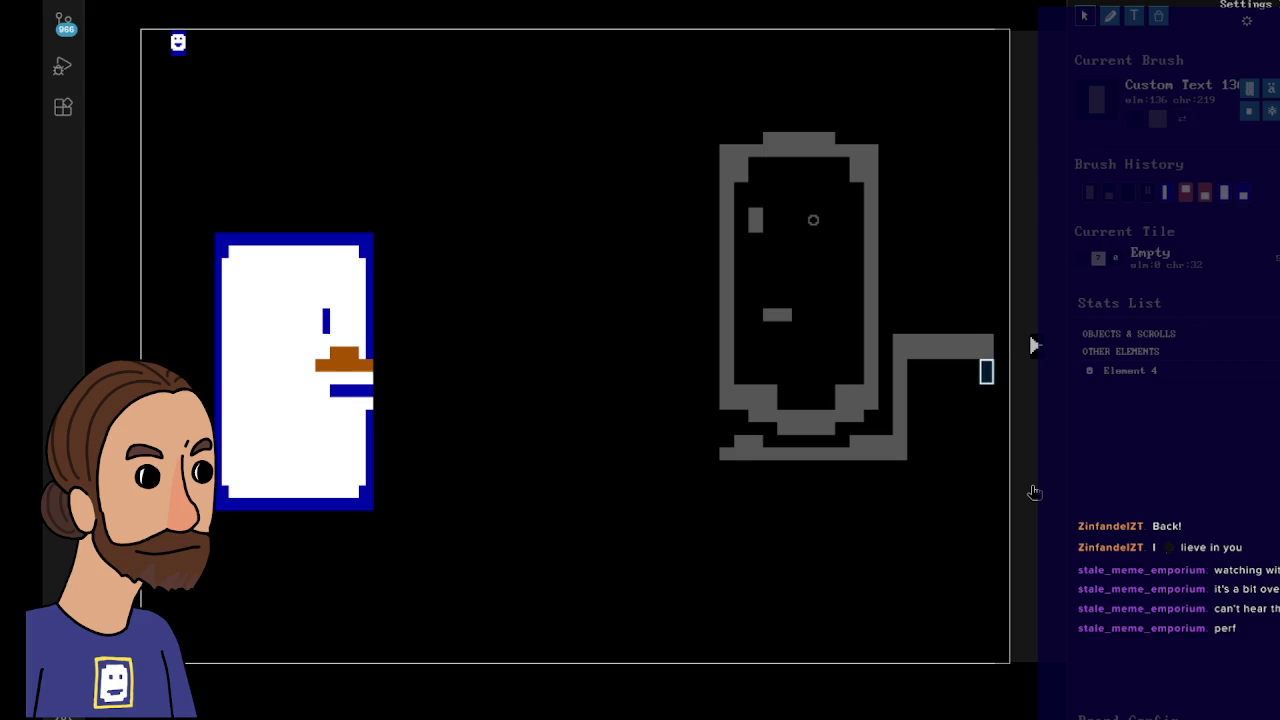
key("shift+Down")
key("shift+Down")
key("shift+Down")
key("space")
key("Left")
key("shift+Left")
key("shift+Left")
key("shift+Left")
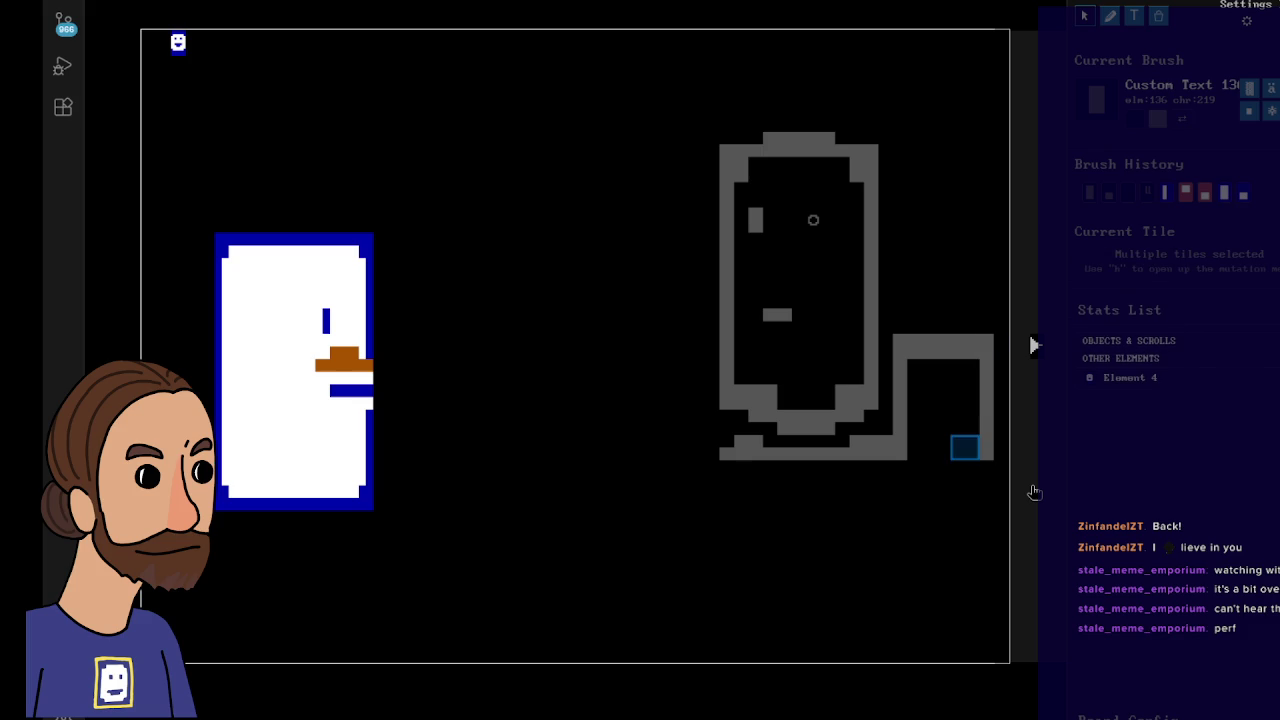
key("space")
key("Up")
key("Up")
key("Up")
key("Up")
key("Right")
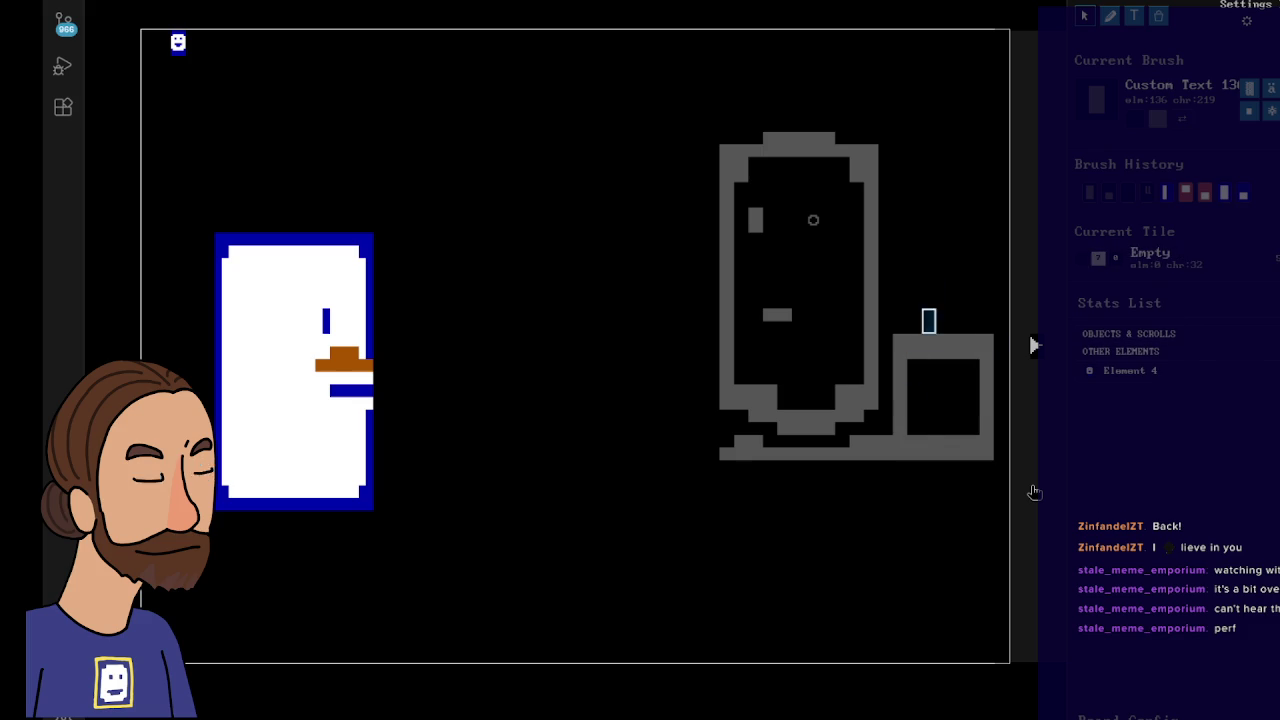
key("Down")
key("Down")
key("f")
Draw a grey wall column up the base's left side and a top wall running leftward
key("Left")
key("Left")
key("Left")
key("Left")
key("Left")
key("Left")
key("Down")
key("Down")
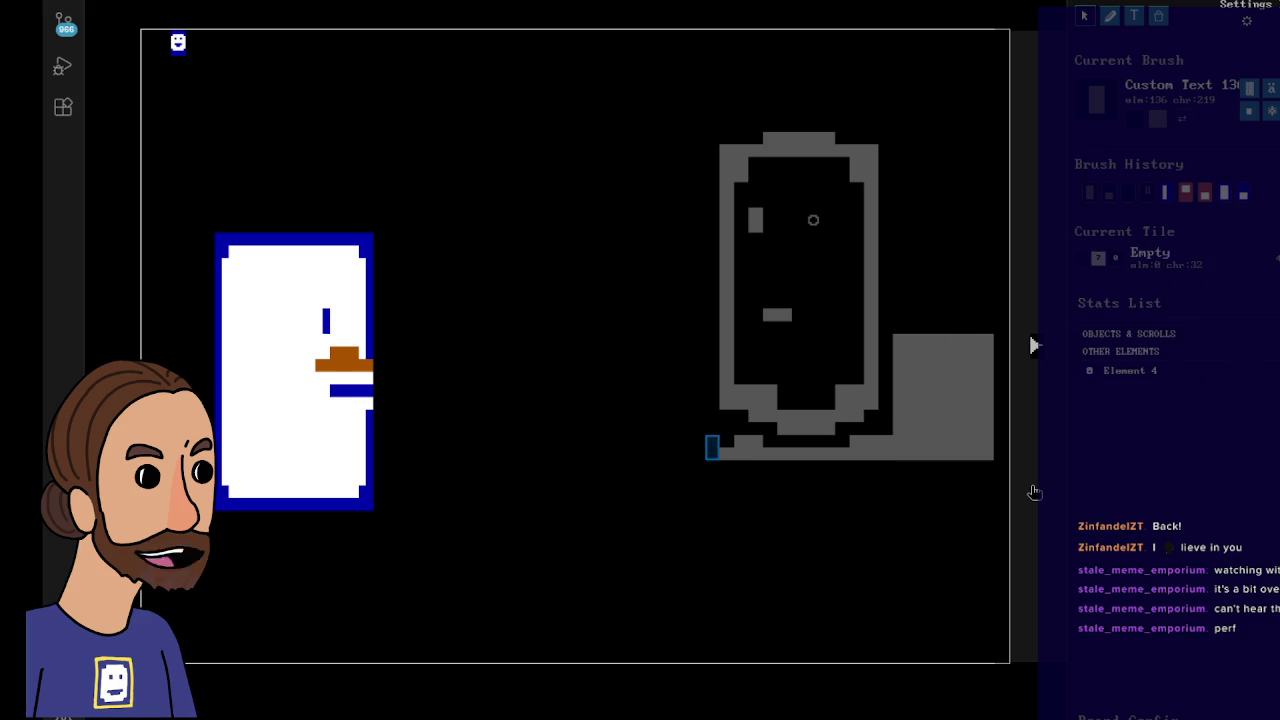
key("space")
key("Left")
key("space")
key("Up")
key("space")
key("Up")
key("space")
key("Up")
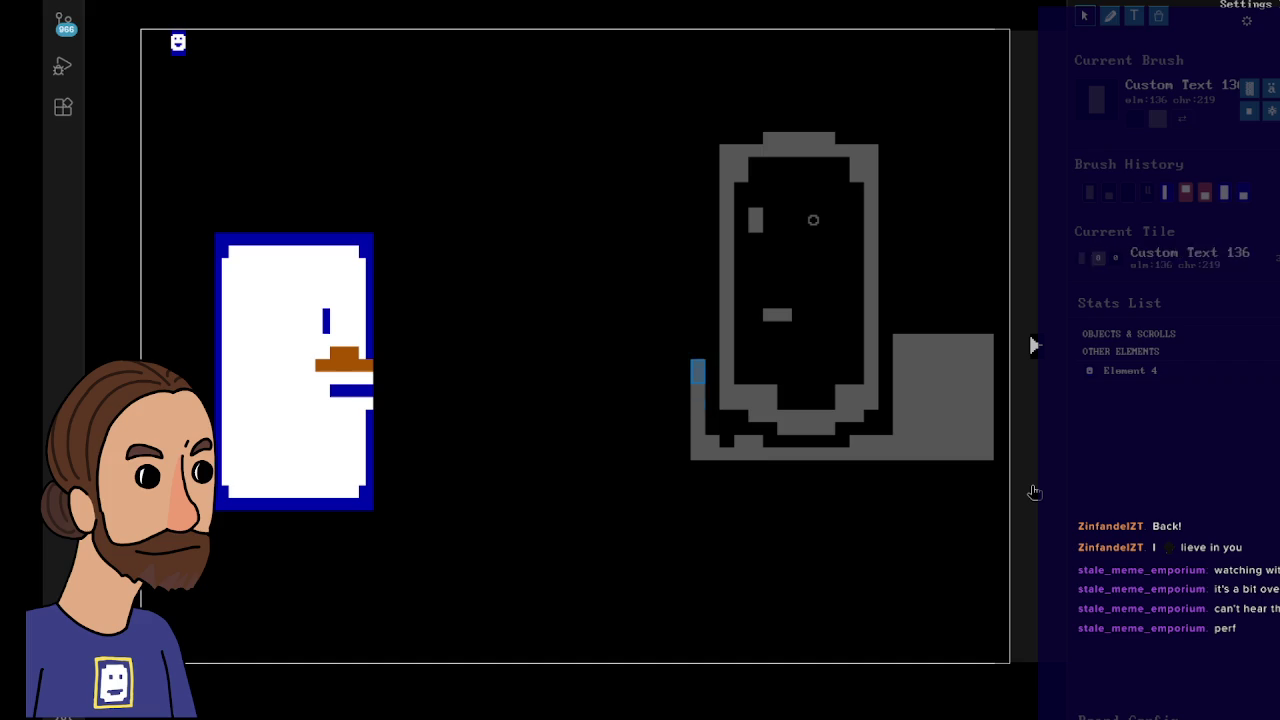
key("space")
key("Up")
key("space")
key("Left")
key("space")
key("Left")
key("space")
key("Left")
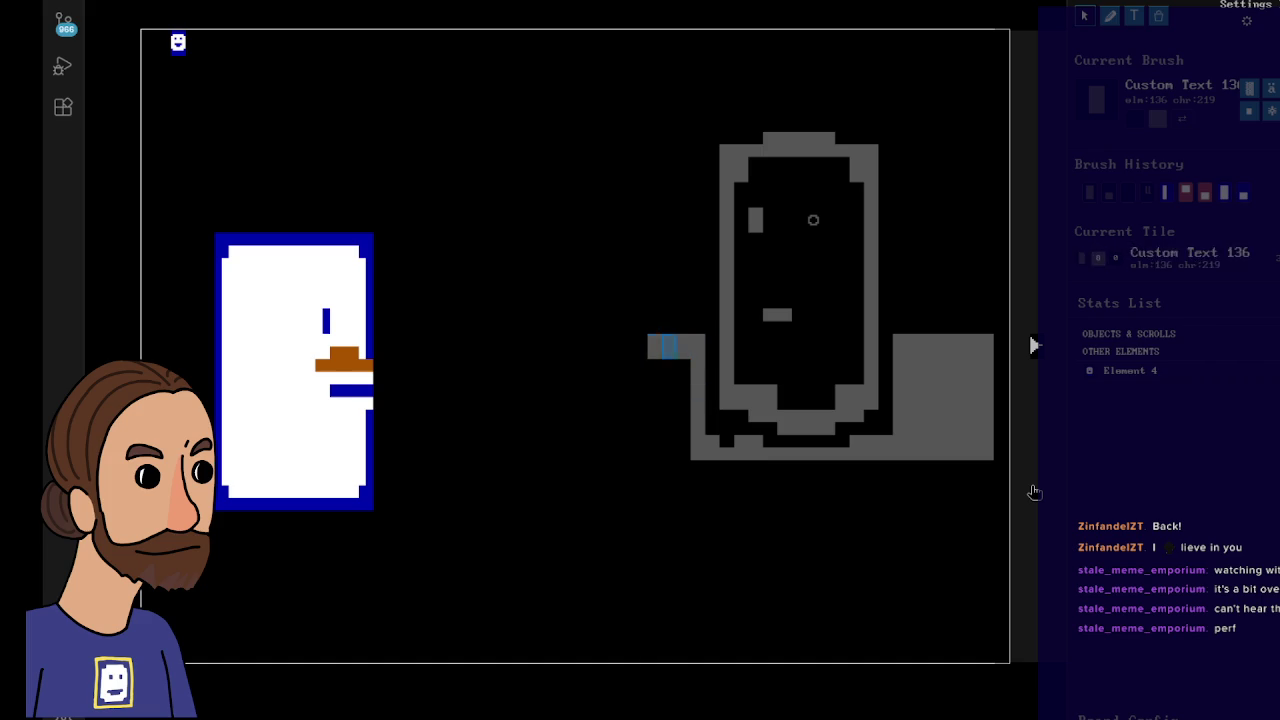
key("space")
key("Left")
key("Left")
key("Right")
key("space")
key("Left")
Close the left box with outer and bottom grey walls, then flood-fill its interior
key("space")
key("Left")
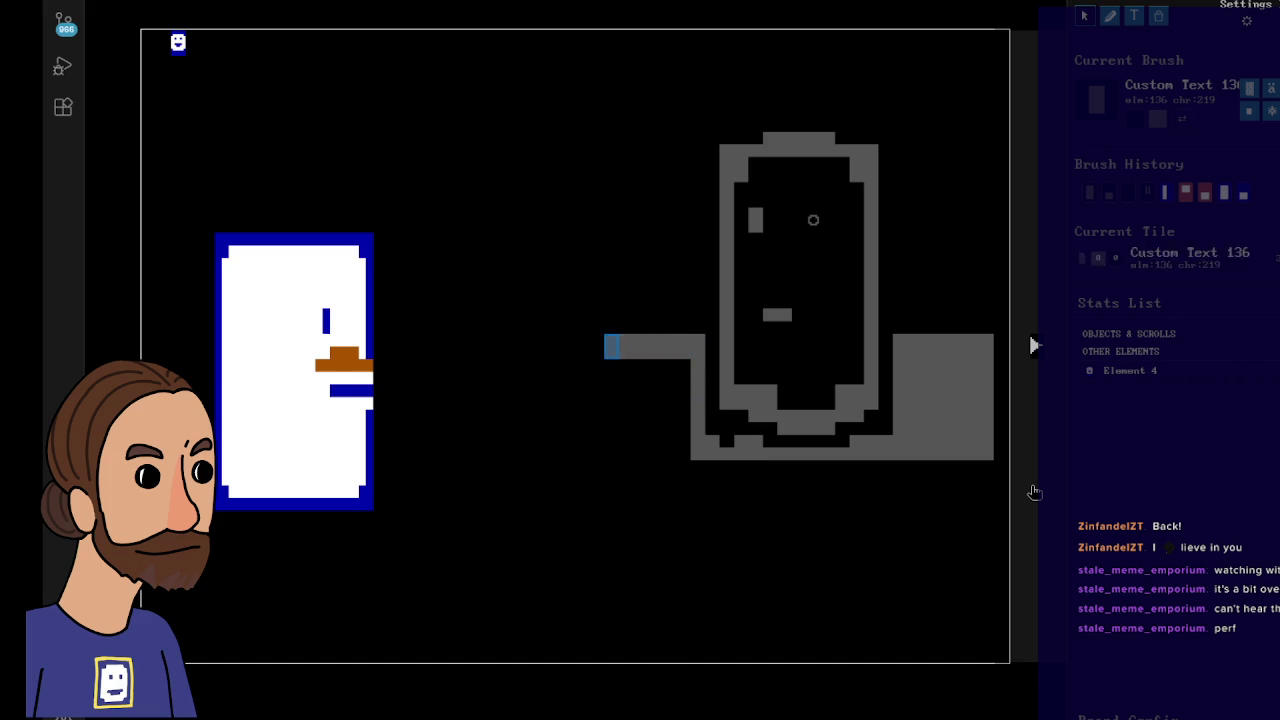
key("space")
key("Left")
key("Down")
key("Right")
key("space")
key("space")
key("Down")
key("space")
key("Down")
key("space")
key("Down")
key("space")
key("Right")
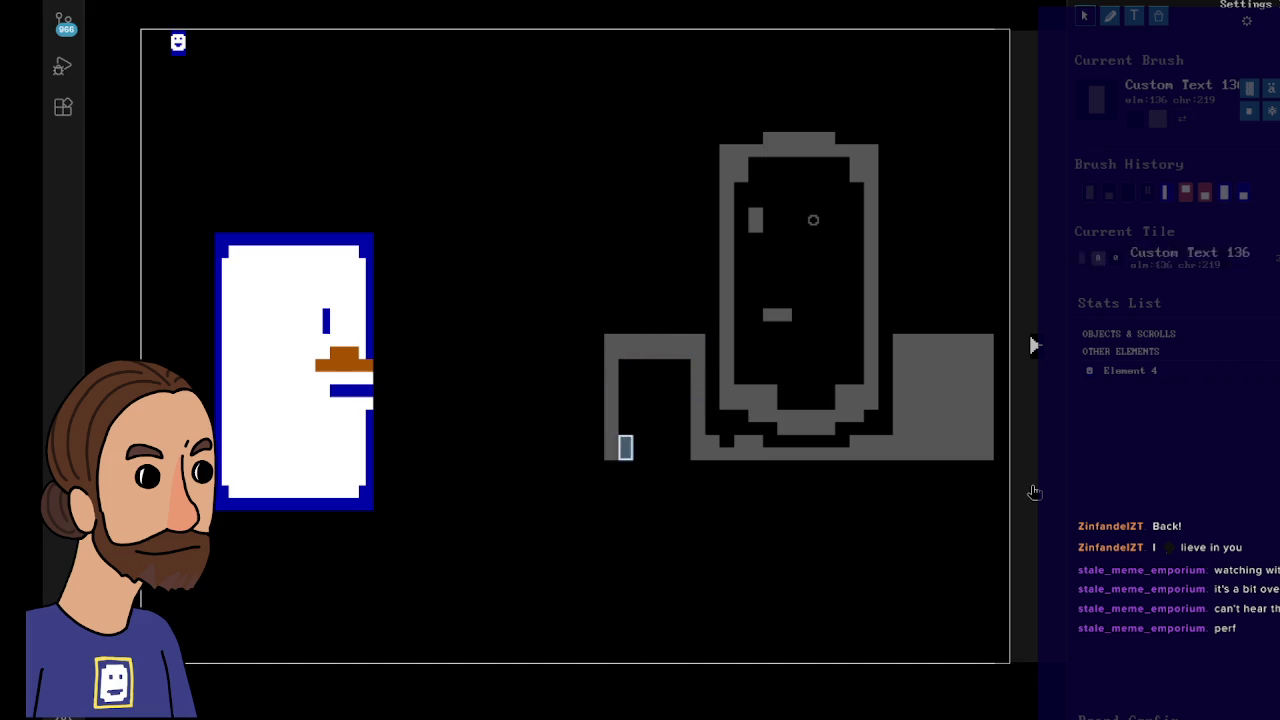
key("space")
key("Right")
key("space")
key("Right")
key("Right")
key("space")
key("Left")
key("Right")
key("Right")
key("space")
key("Left")
key("Left")
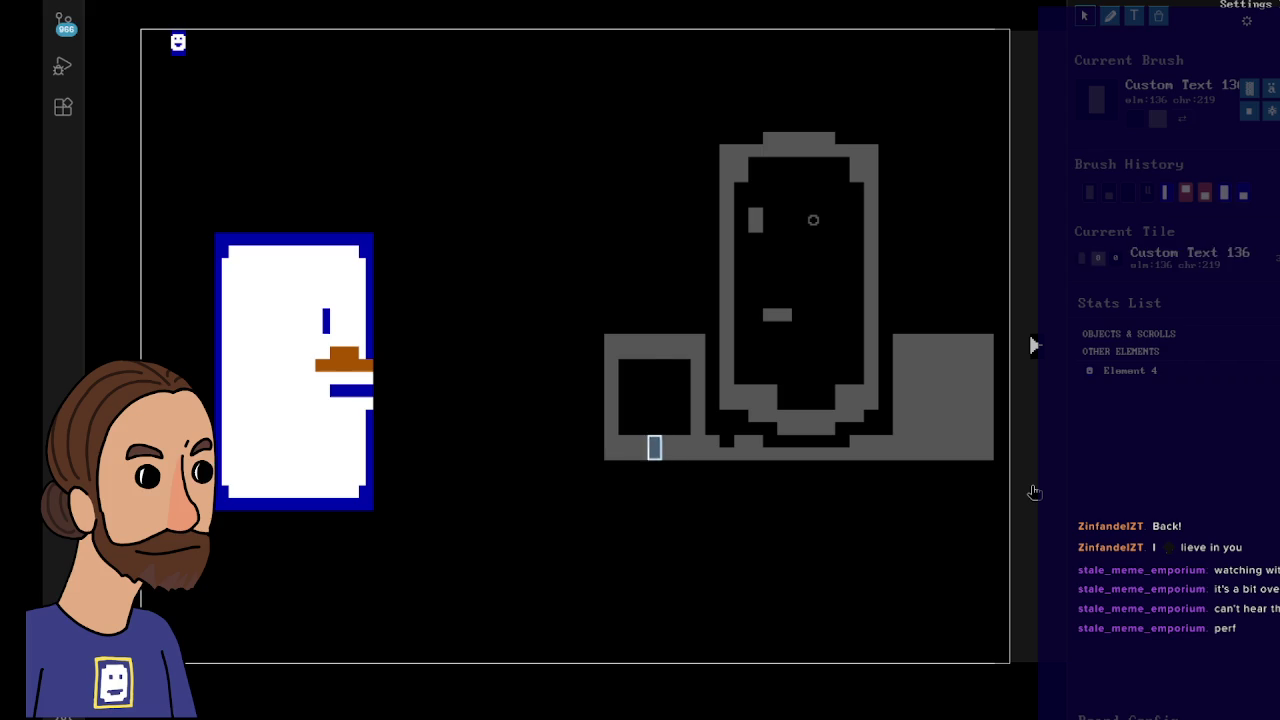
key("Up")
key("Up")
key("Up")
Draw a grey line above the figure's head with grey ends on the row below
key("Right")
key("f")
key("Up")
key("Up")
key("Right")
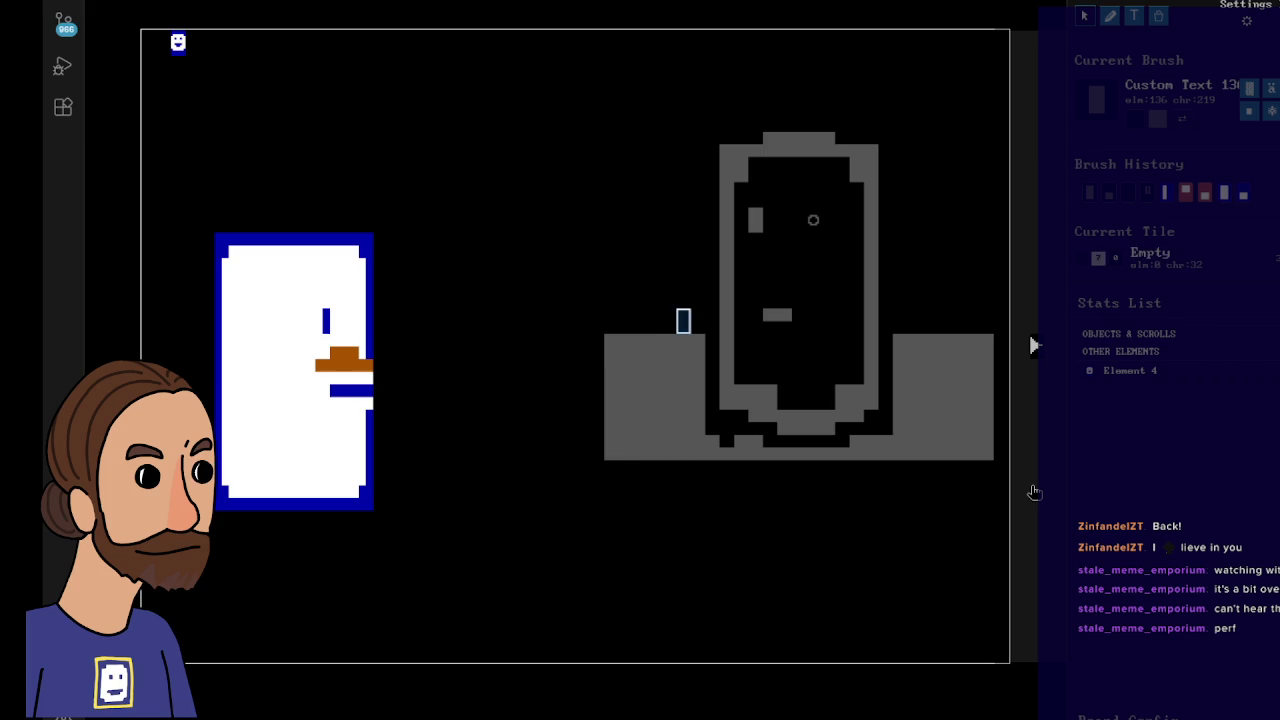
key("Up")
key("Up")
key("Right")
key("Up")
key("Up")
key("Up")
key("Up")
key("Right")
key("Right")
key("Right")
key("Left")
key("Up")
key("Down")
key("Down")
key("Up")
key("Tab")
key("Right")
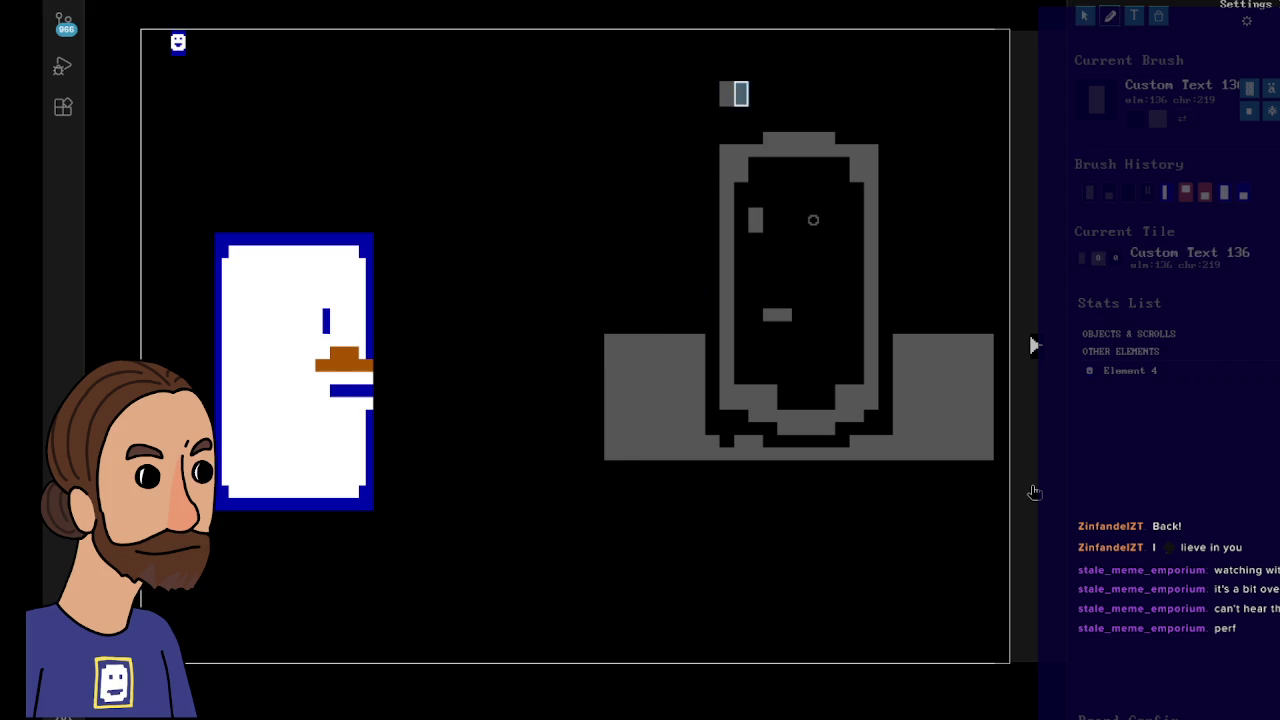
key("Right")
key("Right")
key("Right")
key("Right")
key("Down")
key("Left")
key("Left")
key("Tab")
key("Left")
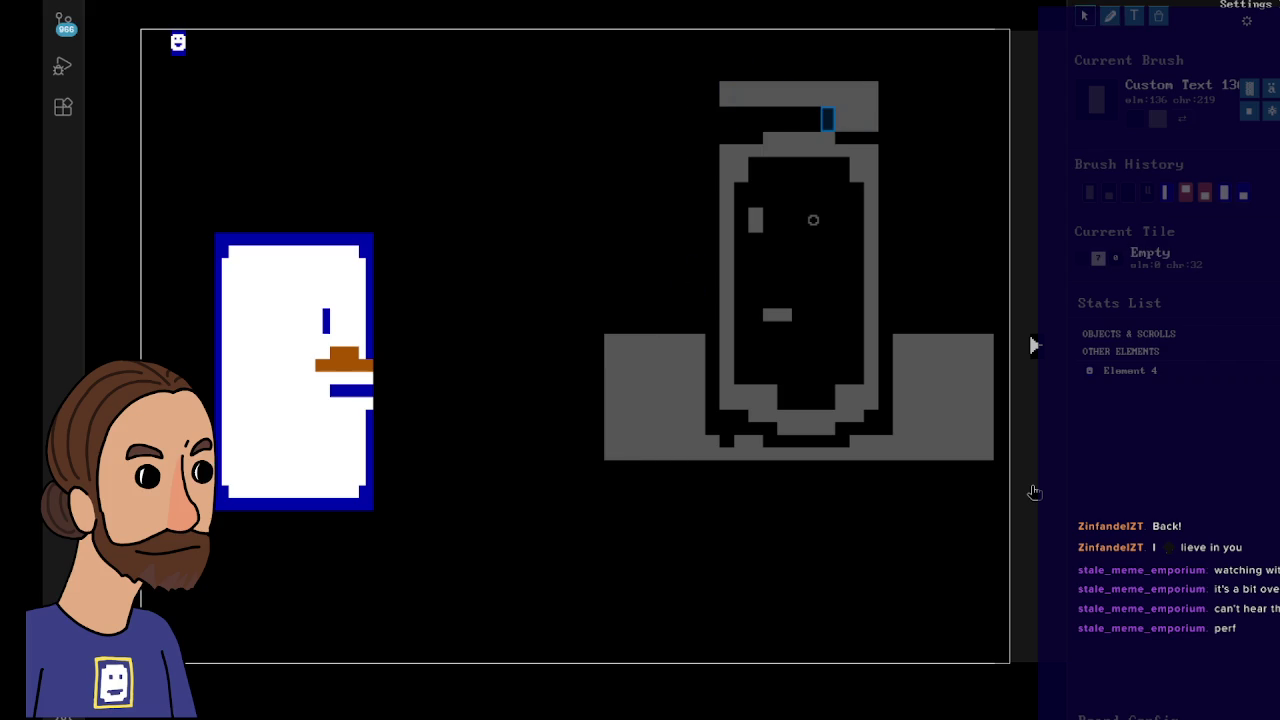
key("Left")
key("Left")
key("Left")
key("Tab")
key("Left")
key("Left")
key("Left")
Add a small grey knob on top of the cap
key("Right")
key("Up")
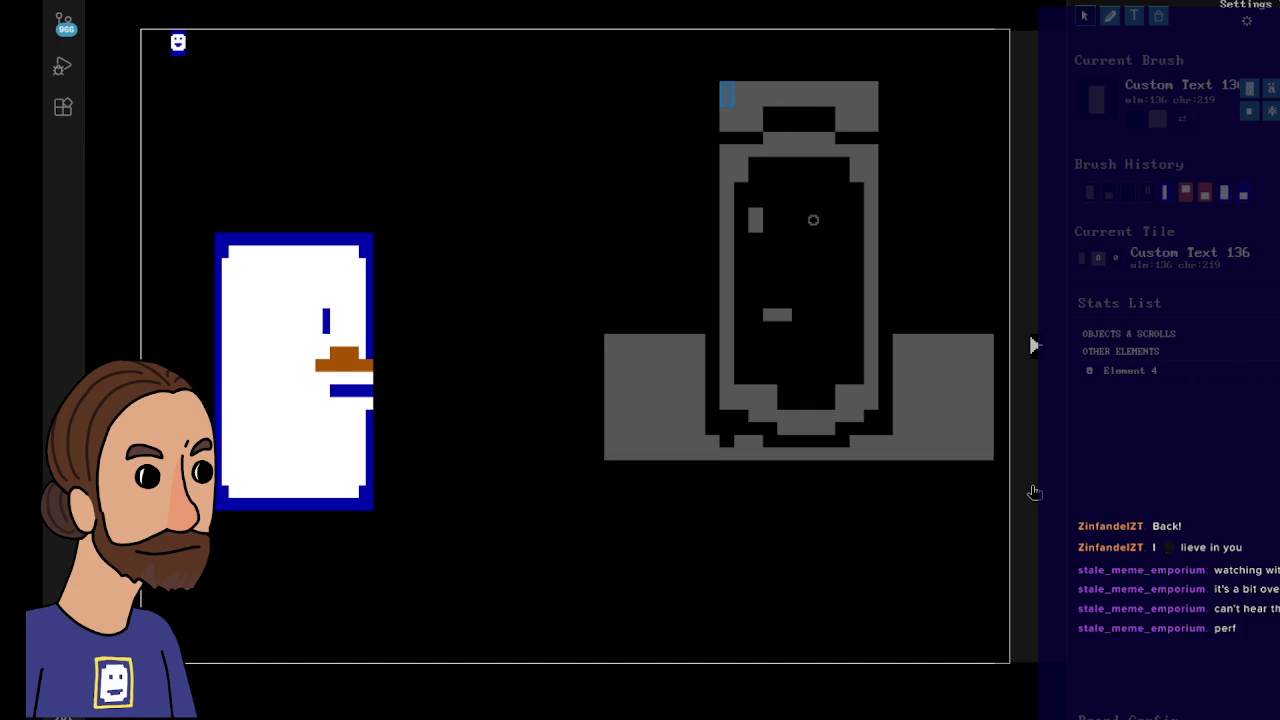
key("Right")
key("Right")
key("Right")
key("Right")
key("Right")
key("Up")
key("Tab")
key("Left")
key("Tab")
key("Right")
key("Right")
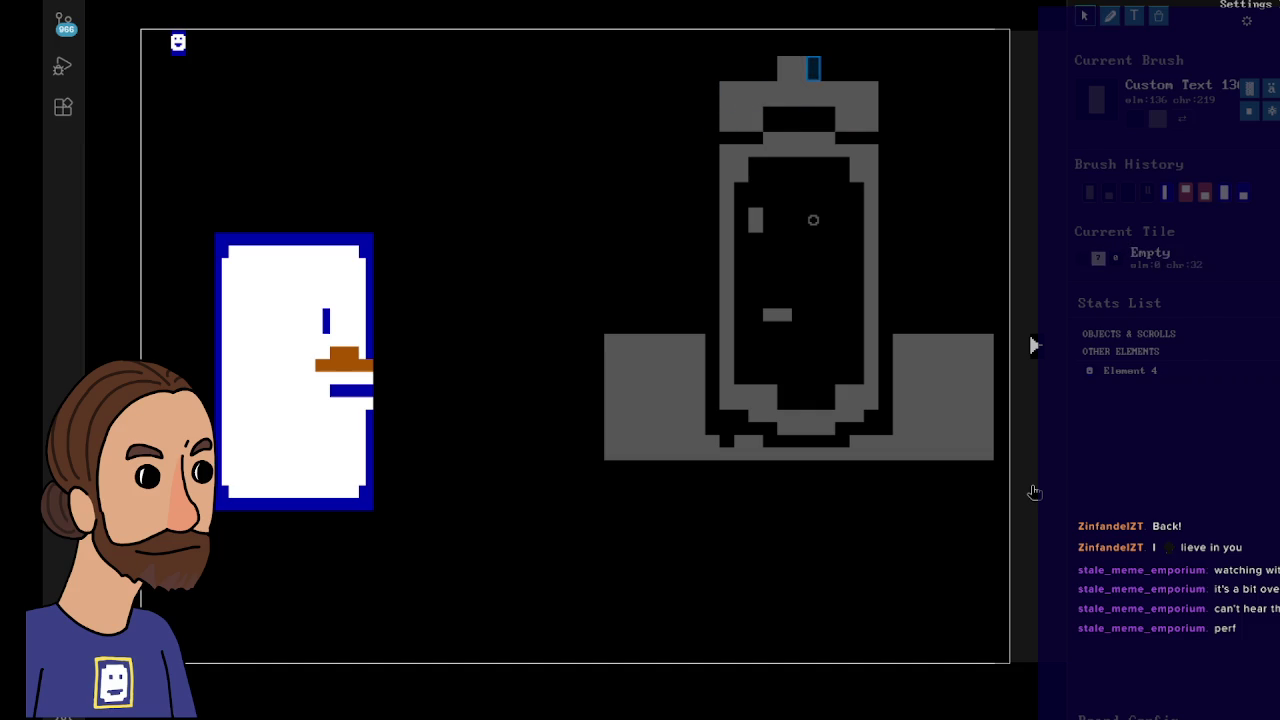
key("Tab")
key("Up")
key("Right")
key("Down")
key("Down")
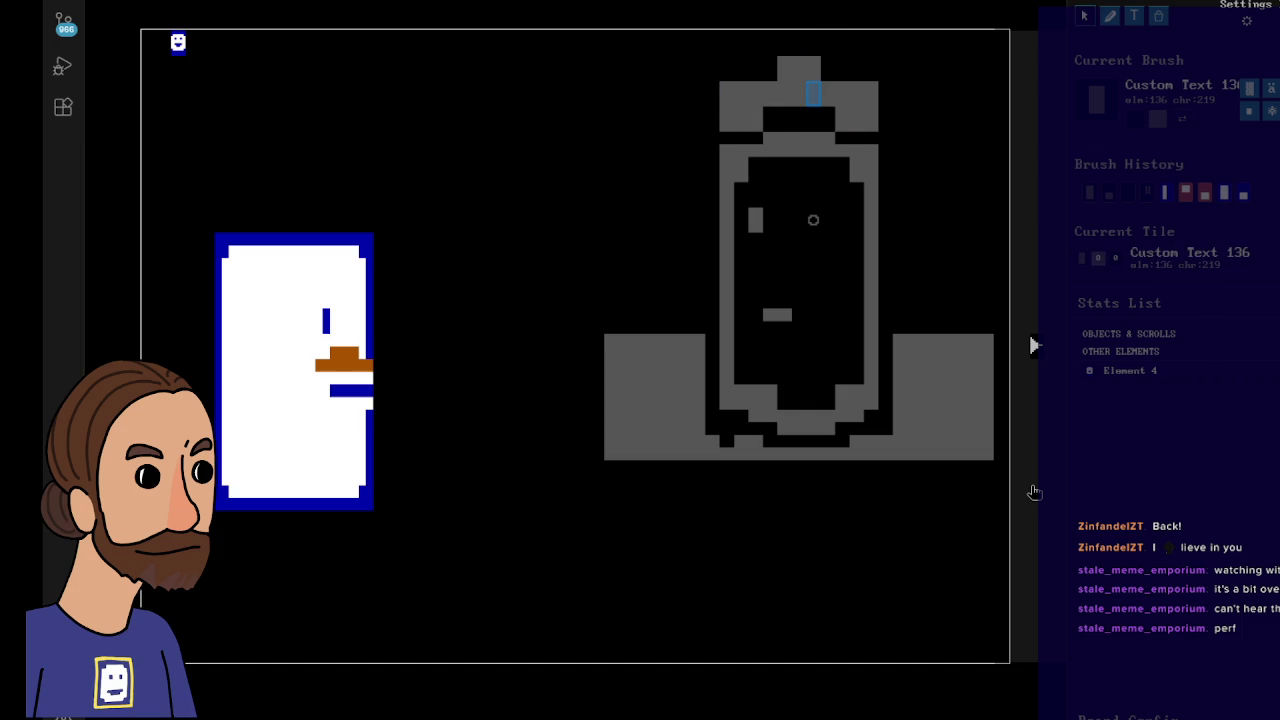
Cut the grey figure with its pedestal and paste it further left and lower
mouse_move(608, 64)
left_mouse_down()
mouse_move(971, 494)
mouse_move(974, 477)
left_mouse_up()
key("Delete")
key("ctrl+v")
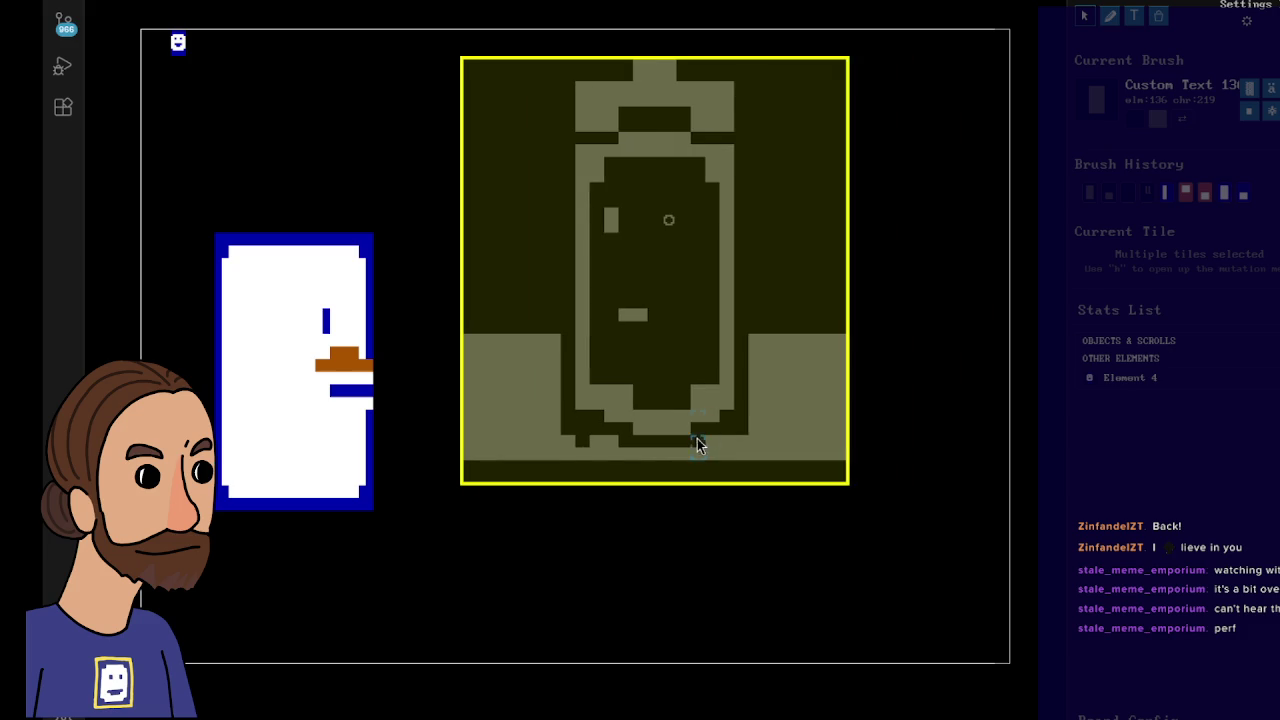
left_click(627, 460)
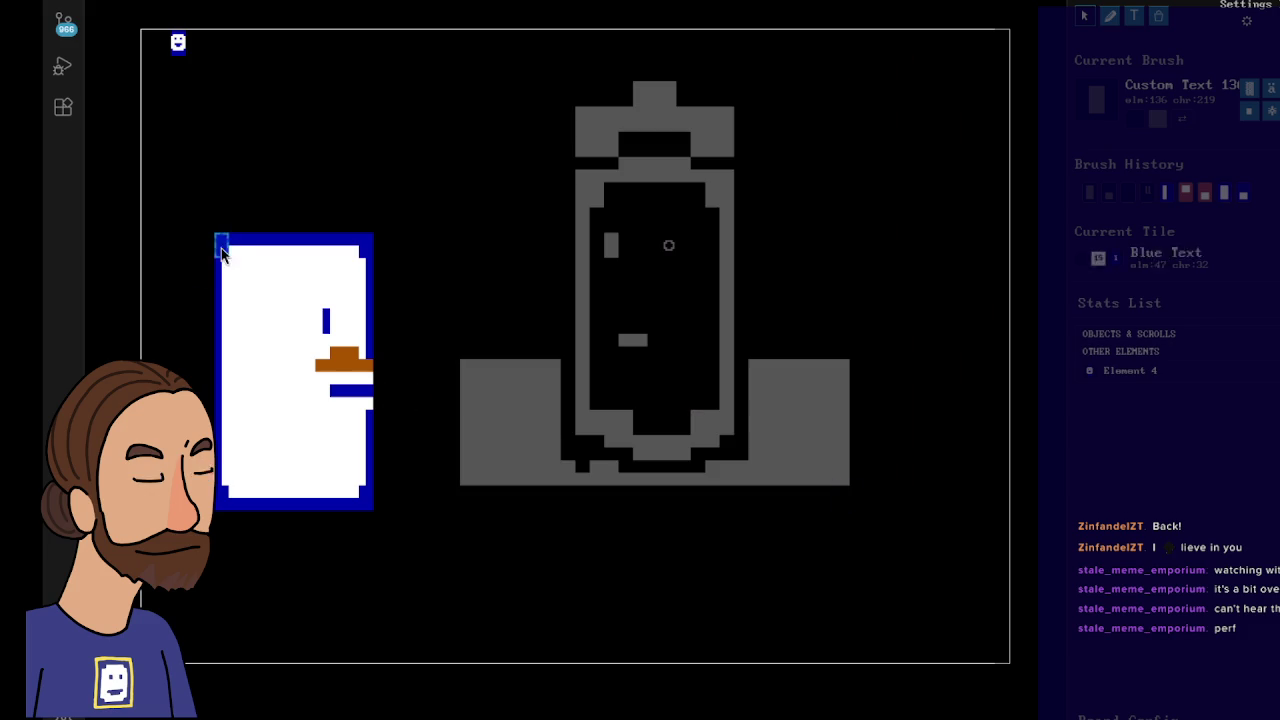
Cut the white blue-bordered panel and drop it lower right beside the figure
left_click_drag(220, 244, 368, 508)
key("Delete")
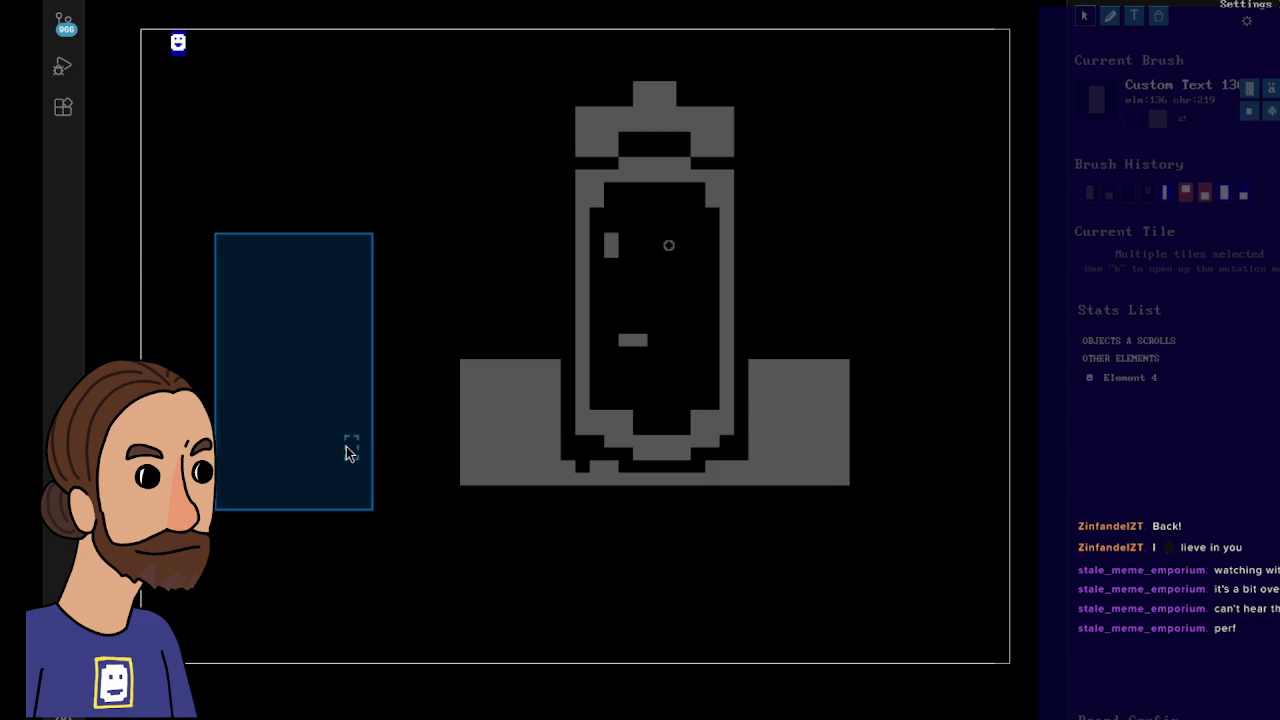
key("ctrl+v")
left_click(395, 497)
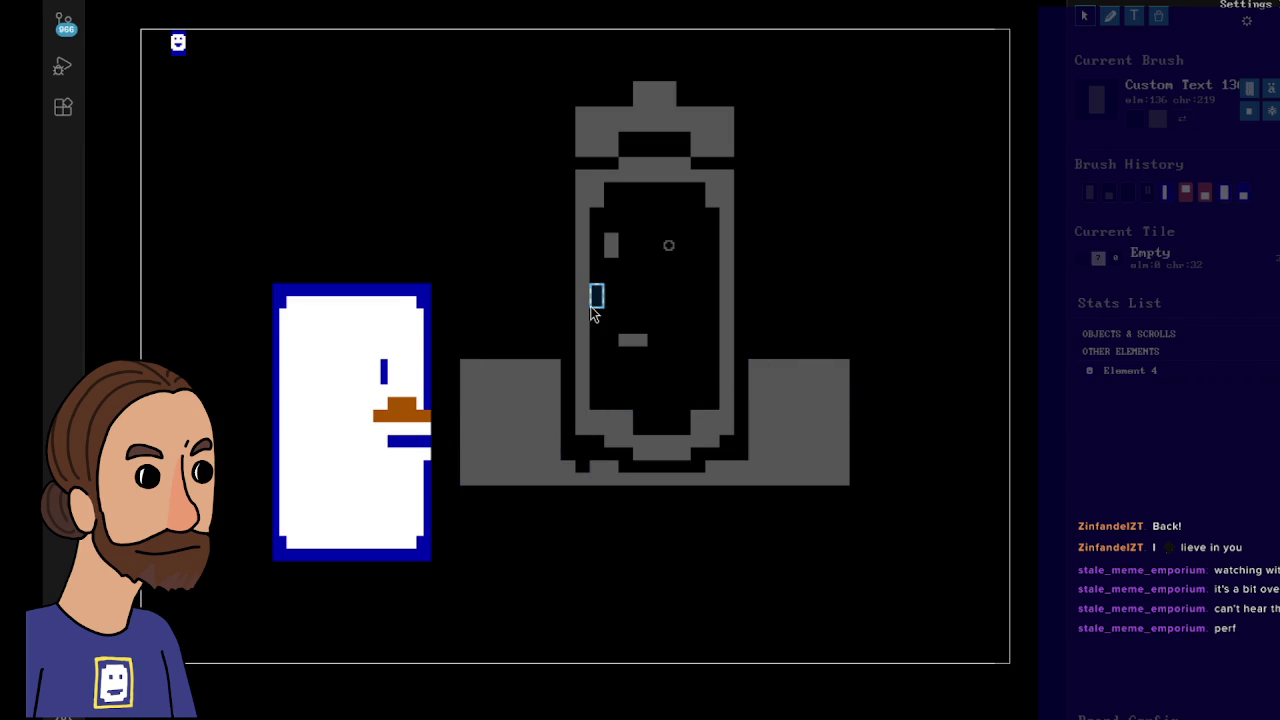
key("b")
scroll(780, 557, "down", 1)
Load several boards from the board list, including the New Board entries
left_click(791, 517)
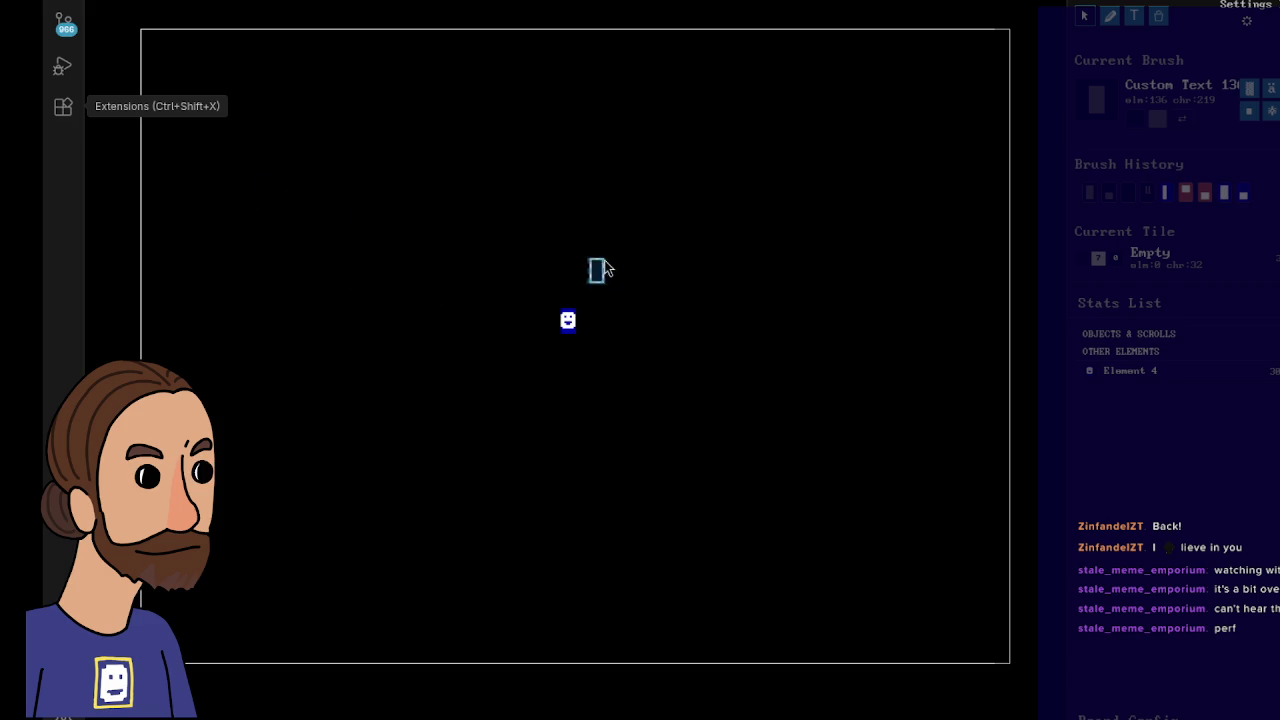
key("b")
left_click(770, 548)
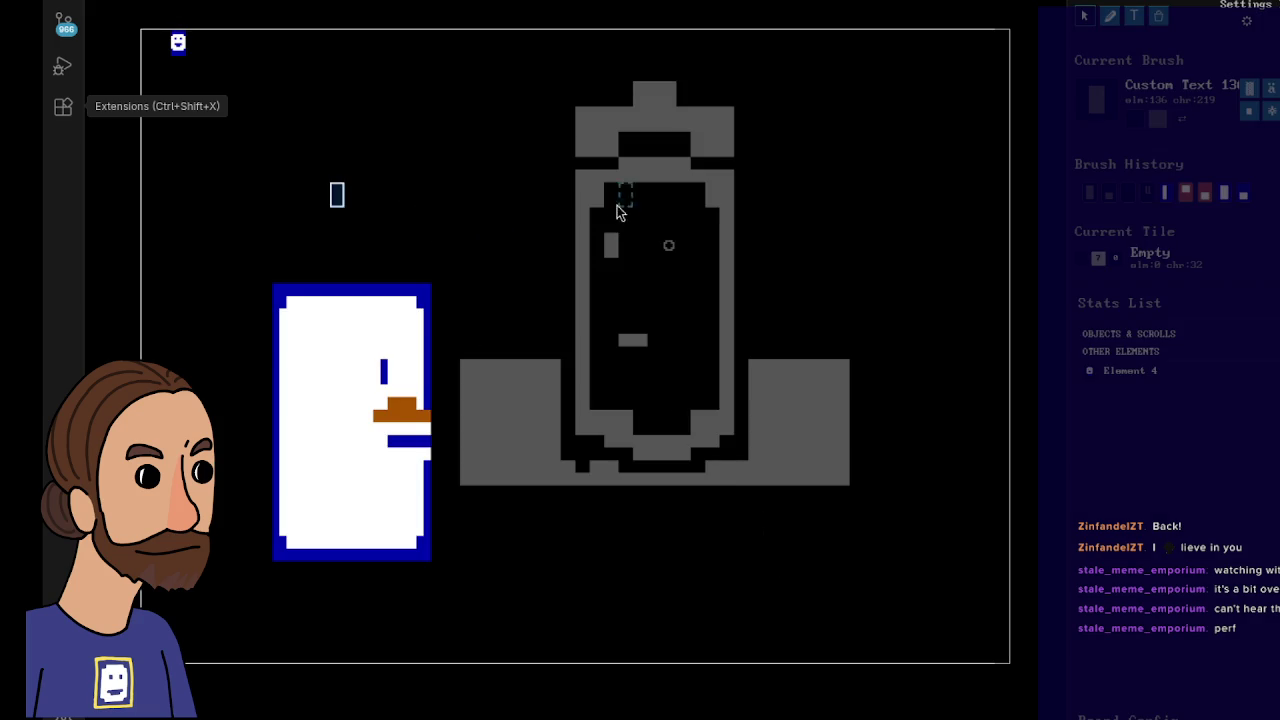
key("b")
scroll(607, 450, "down", 1)
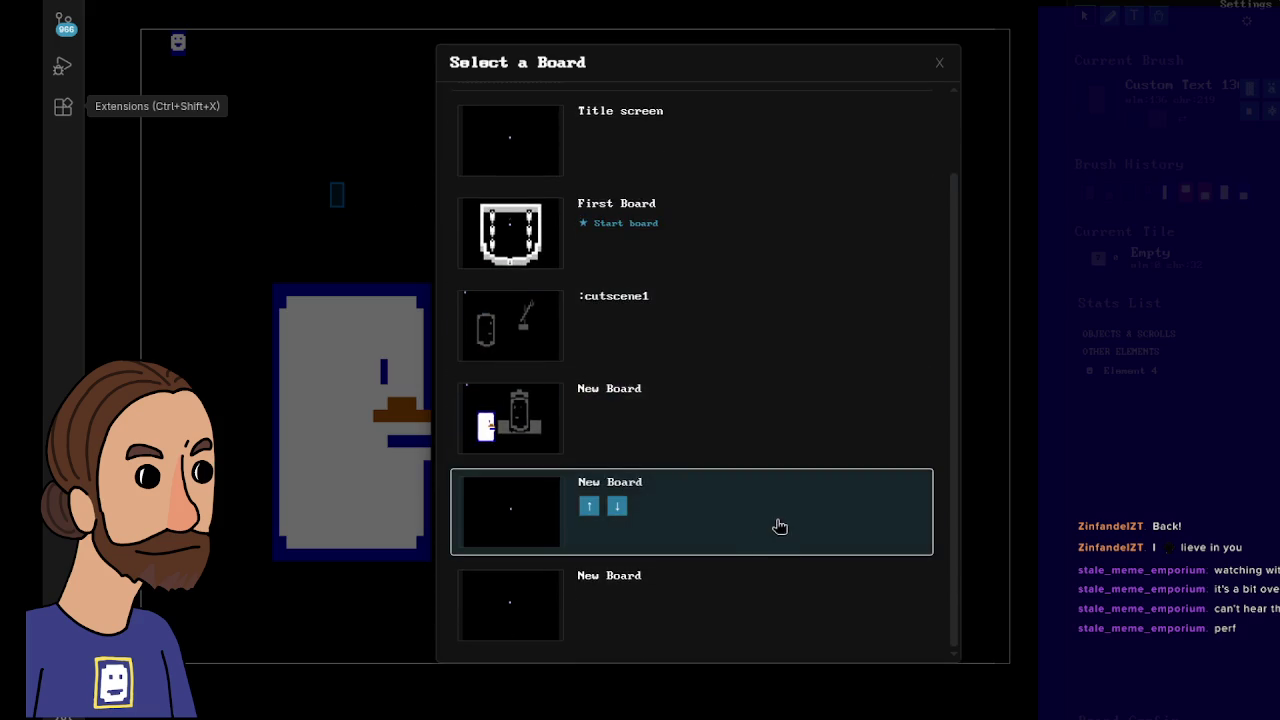
left_click(777, 523)
key("b")
left_click(731, 500)
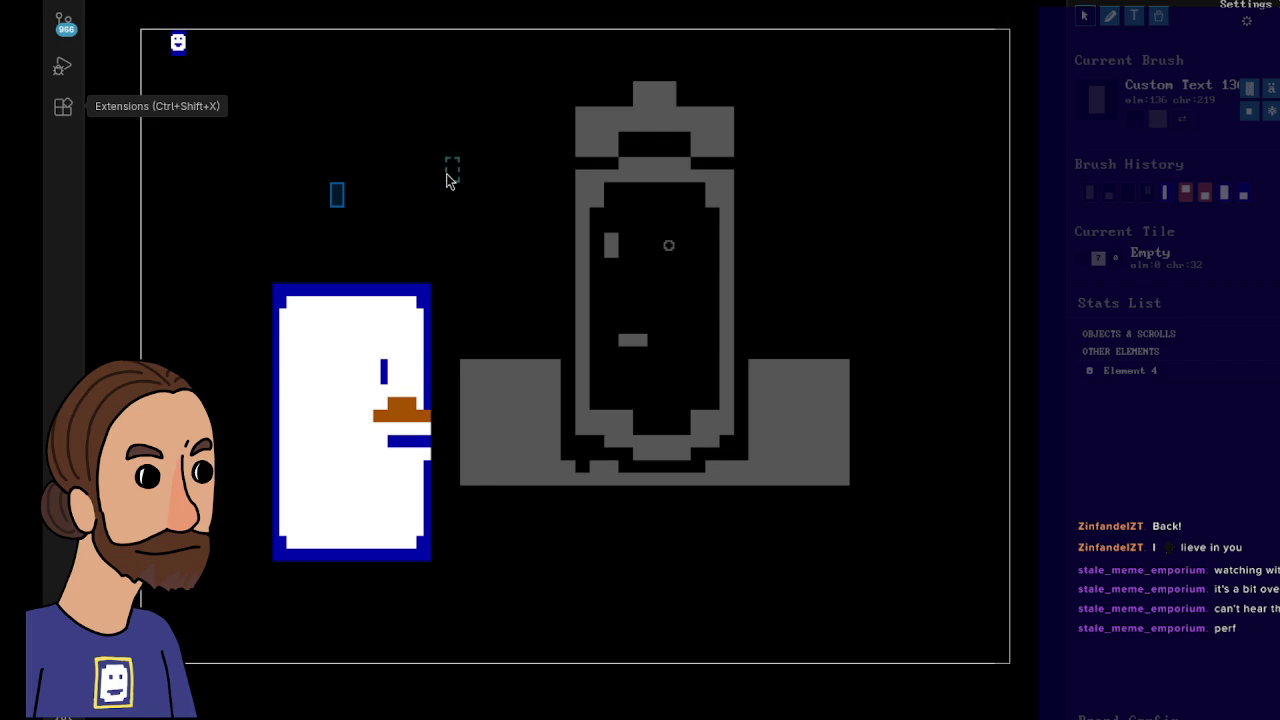
Open the board named New Board and place the editing cursor on it
key("b")
left_click(808, 603)
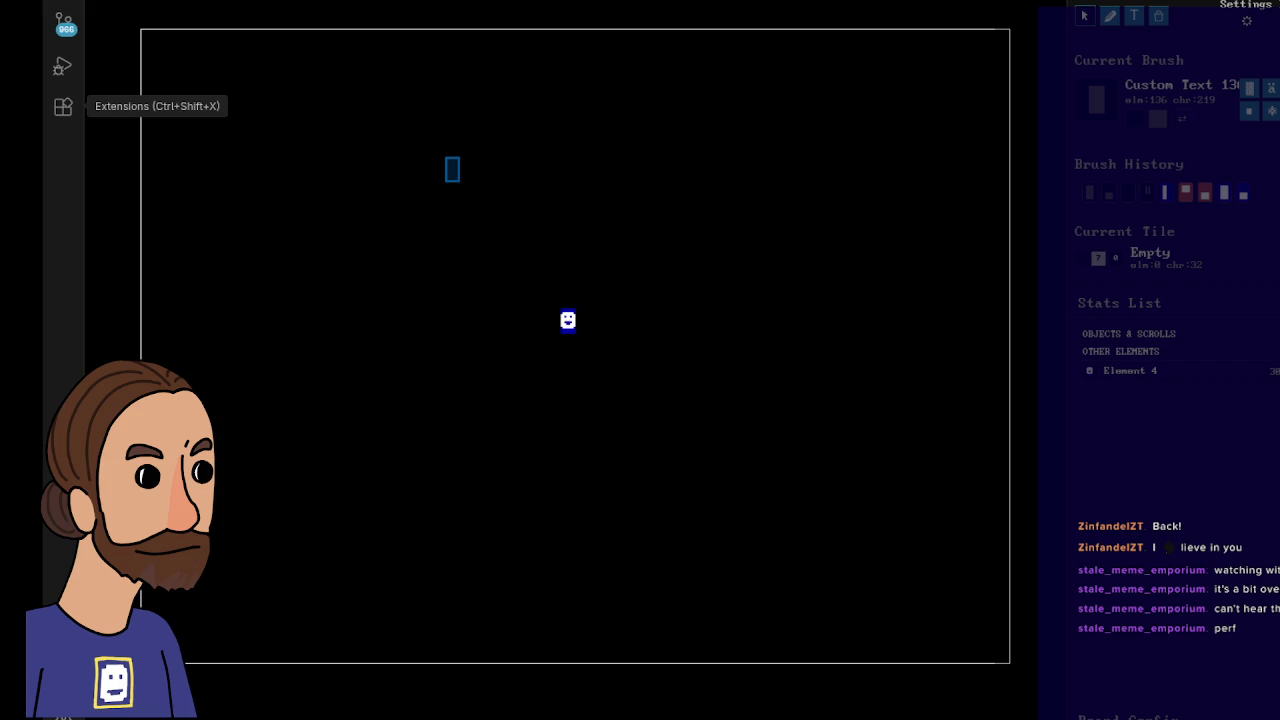
key("b")
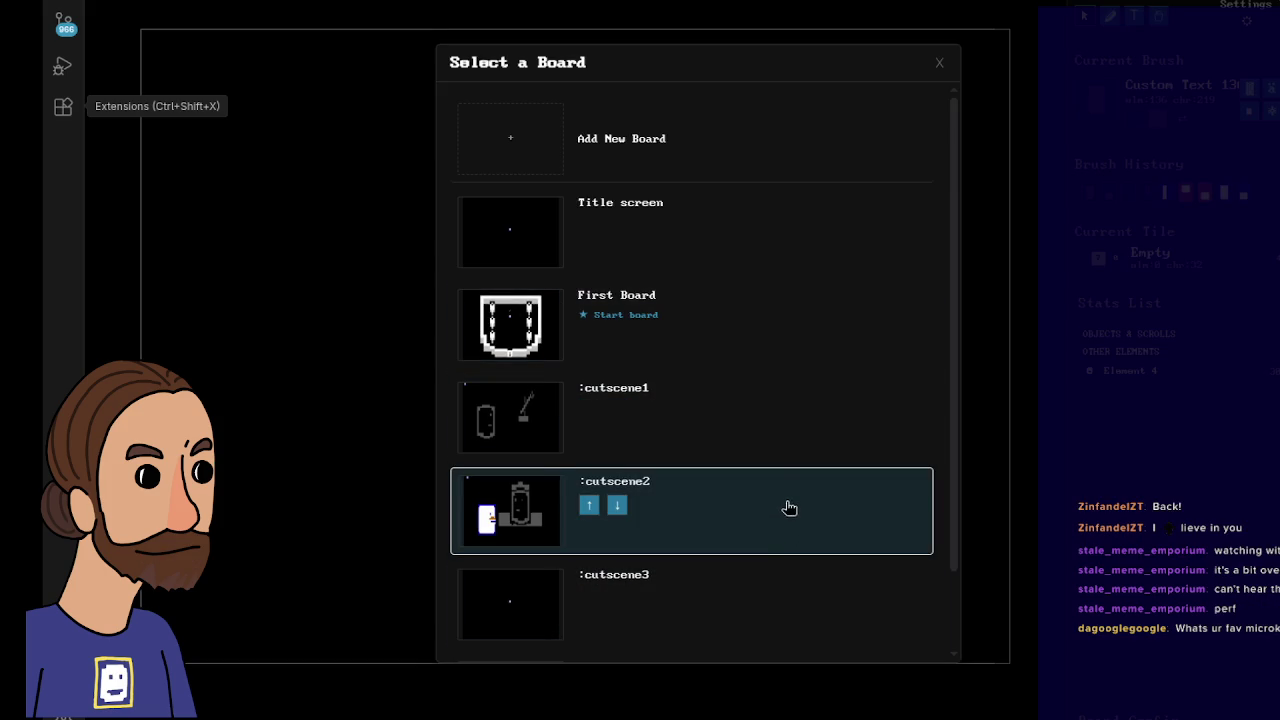
scroll(785, 495, "down", 2)
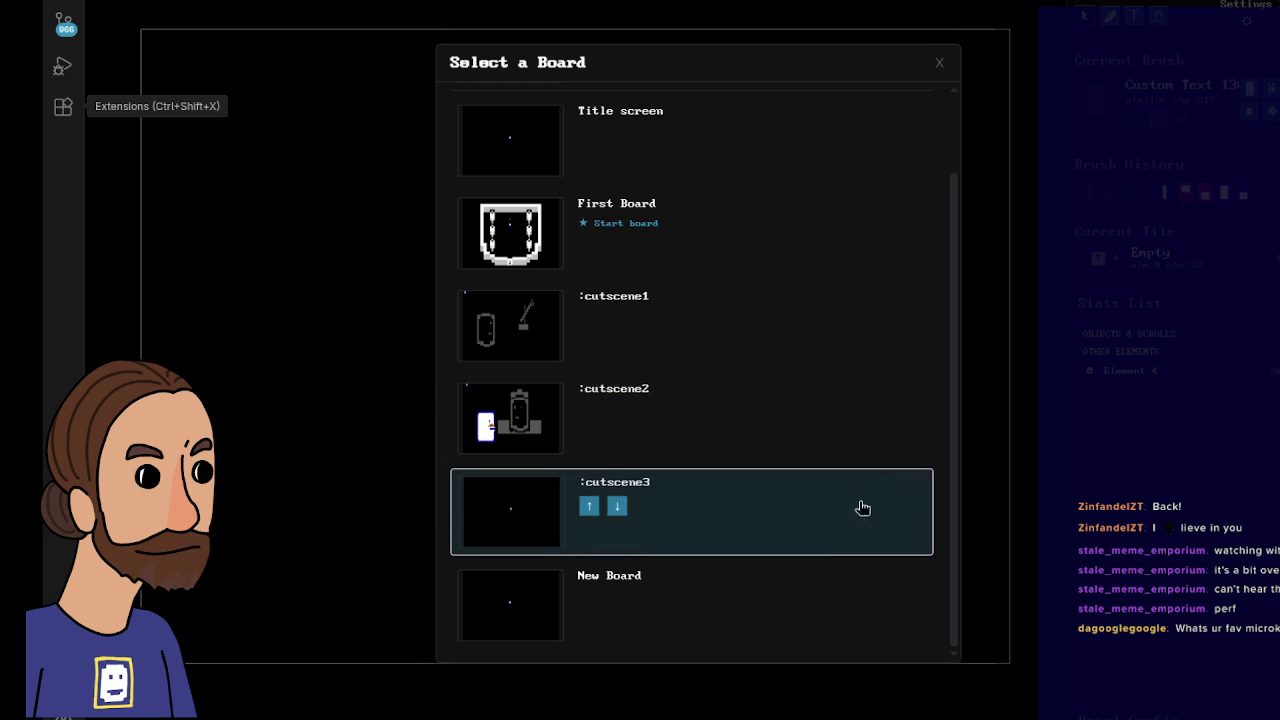
left_click(786, 604)
left_click(481, 295)
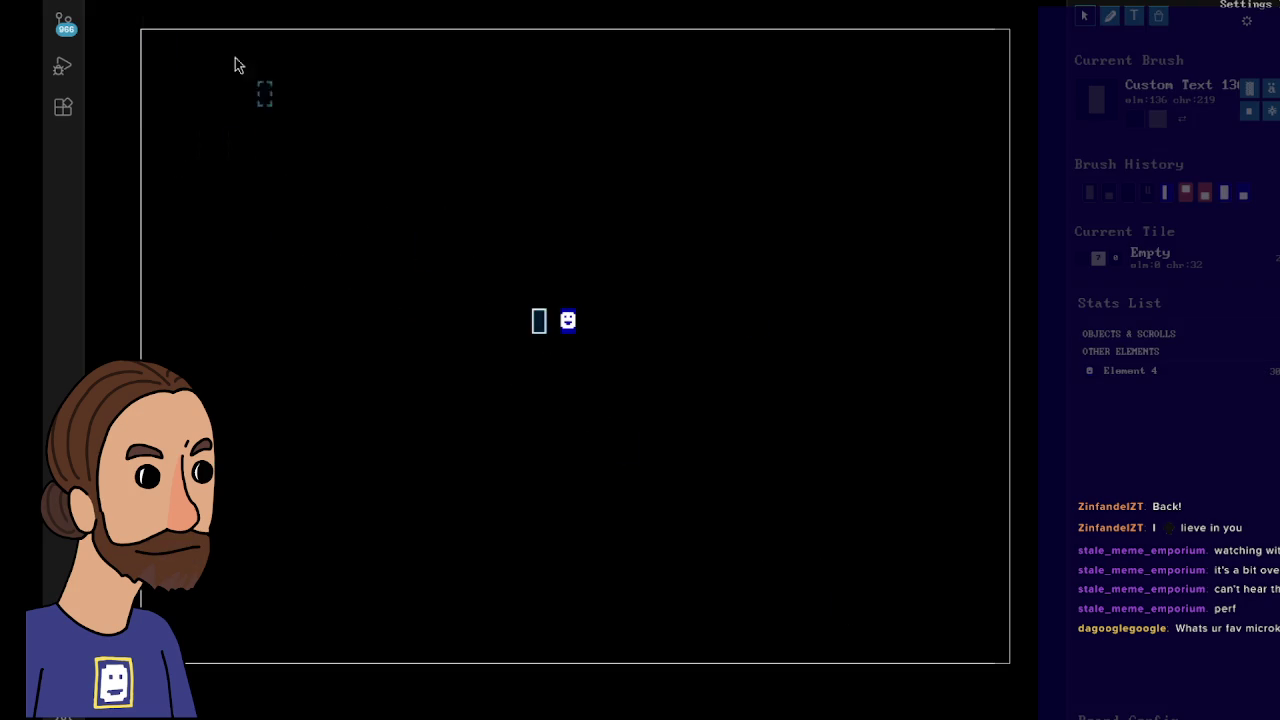
mouse_move(179, 12)
left_click(420, 230)
left_click(395, 240)
left_click(481, 198)
left_click(495, 200)
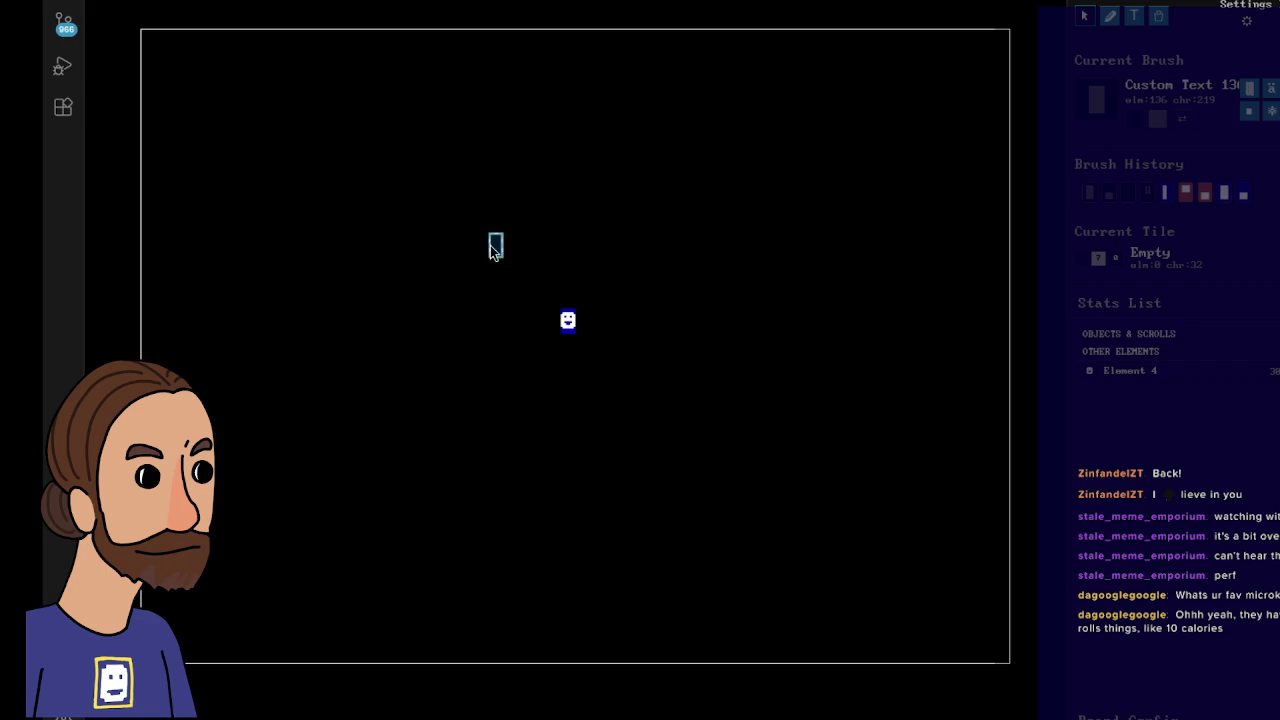
Draw solid grey left, top and right walls forming a closed room around the player
left_click(366, 198)
left_click_drag(394, 195, 395, 430)
mouse_move(400, 172)
left_mouse_down()
mouse_move(789, 191)
mouse_move(812, 176)
left_mouse_up()
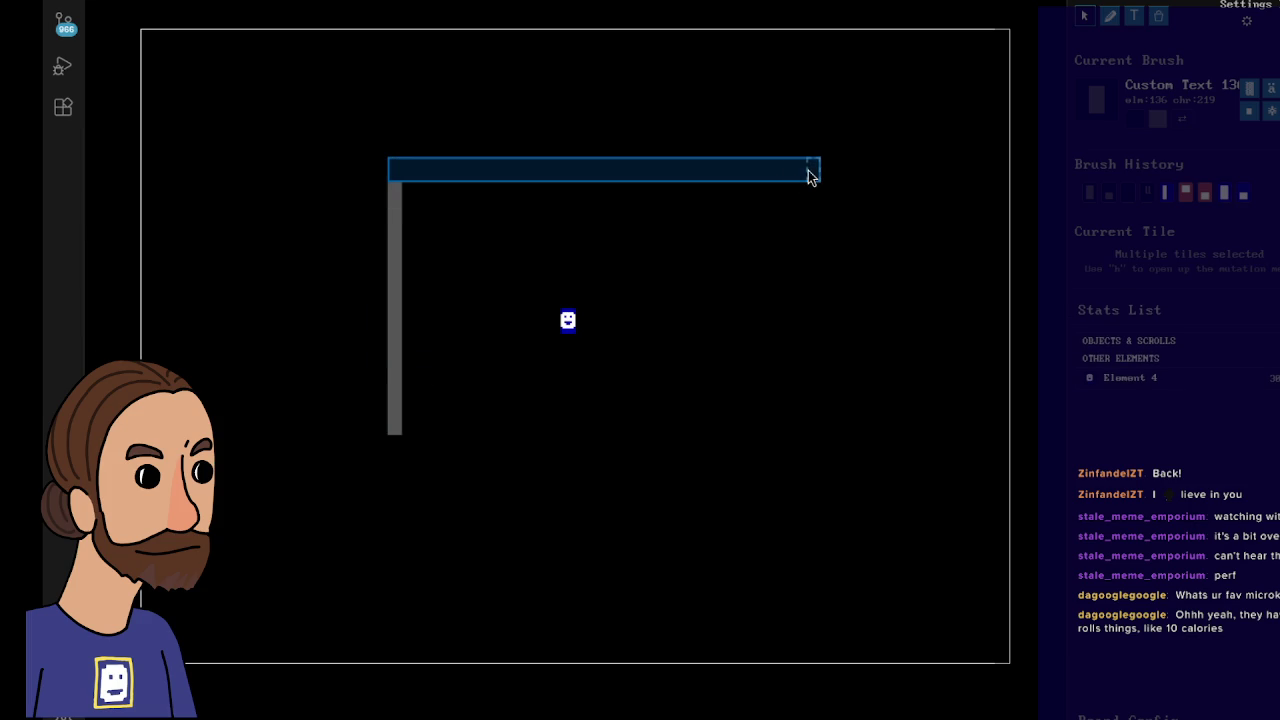
mouse_move(724, 177)
left_mouse_down()
mouse_move(746, 377)
mouse_move(726, 490)
mouse_move(378, 472)
mouse_move(395, 441)
mouse_move(391, 461)
left_mouse_up()
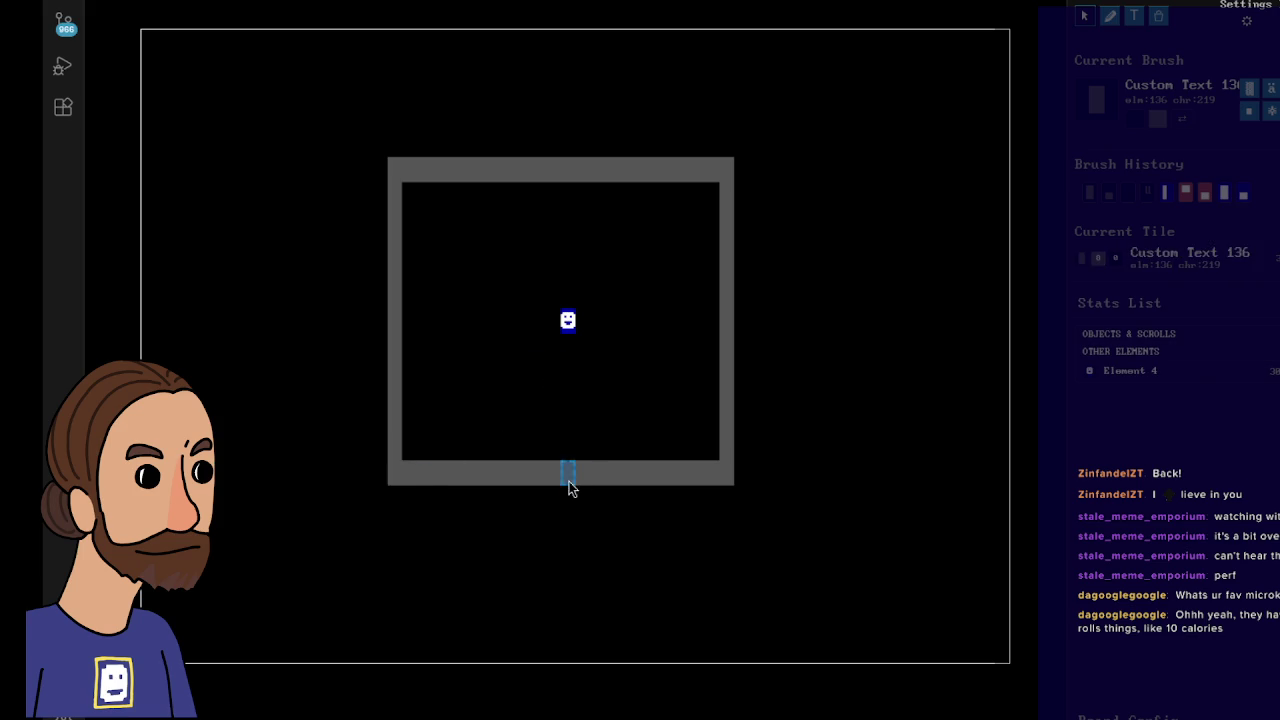
Fill two rows below the bottom wall and the top two interior rows with shaded block char 178
key("c")
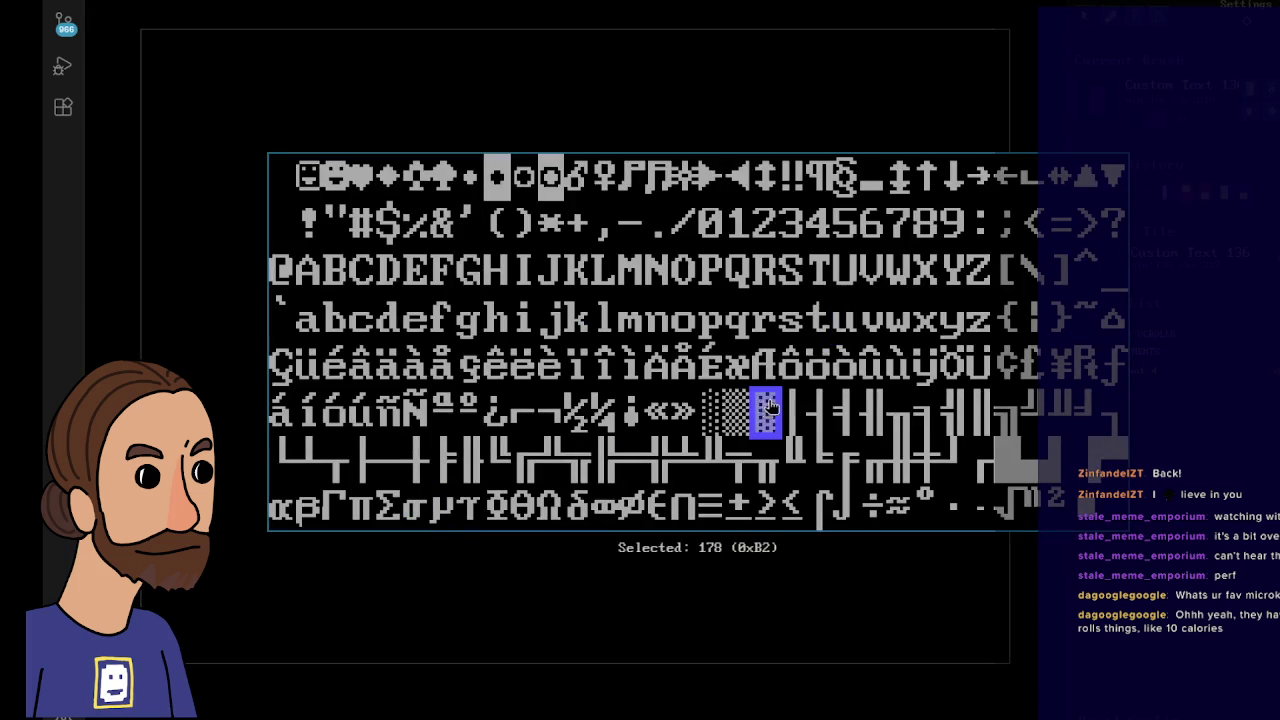
left_click(762, 410)
left_click_drag(401, 498, 741, 498)
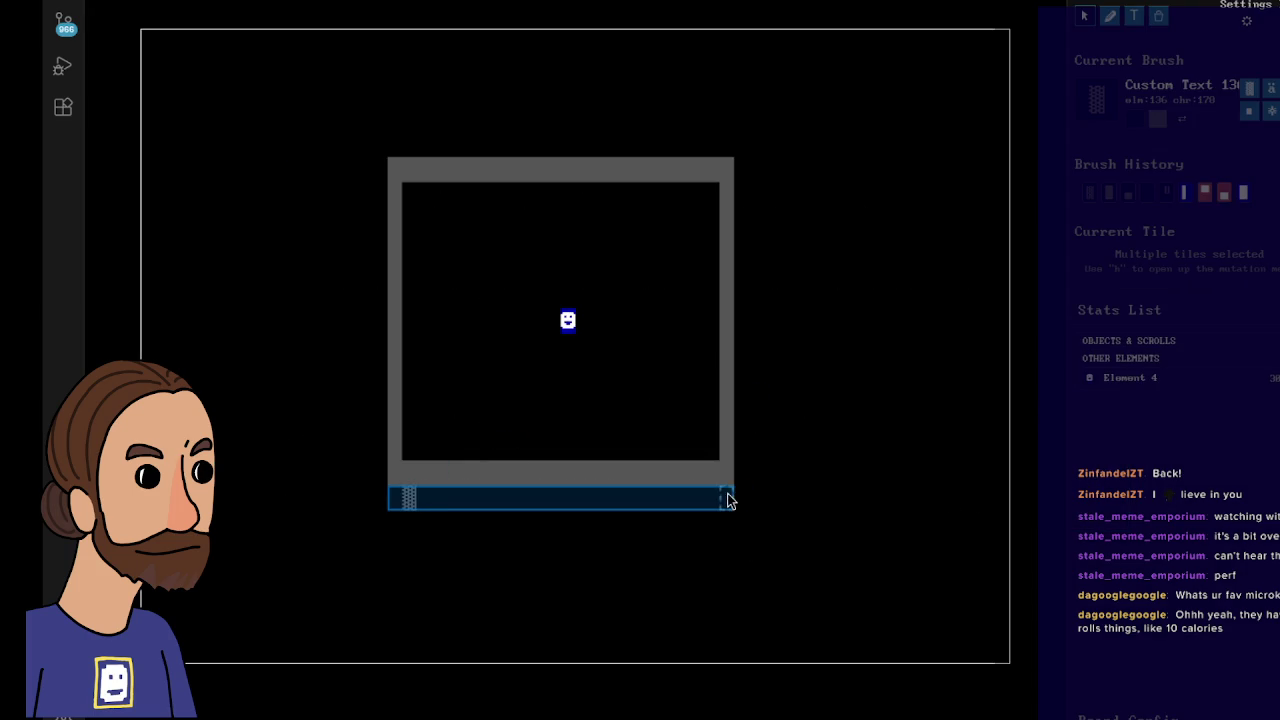
key("f")
left_click_drag(398, 524, 737, 528)
key("f")
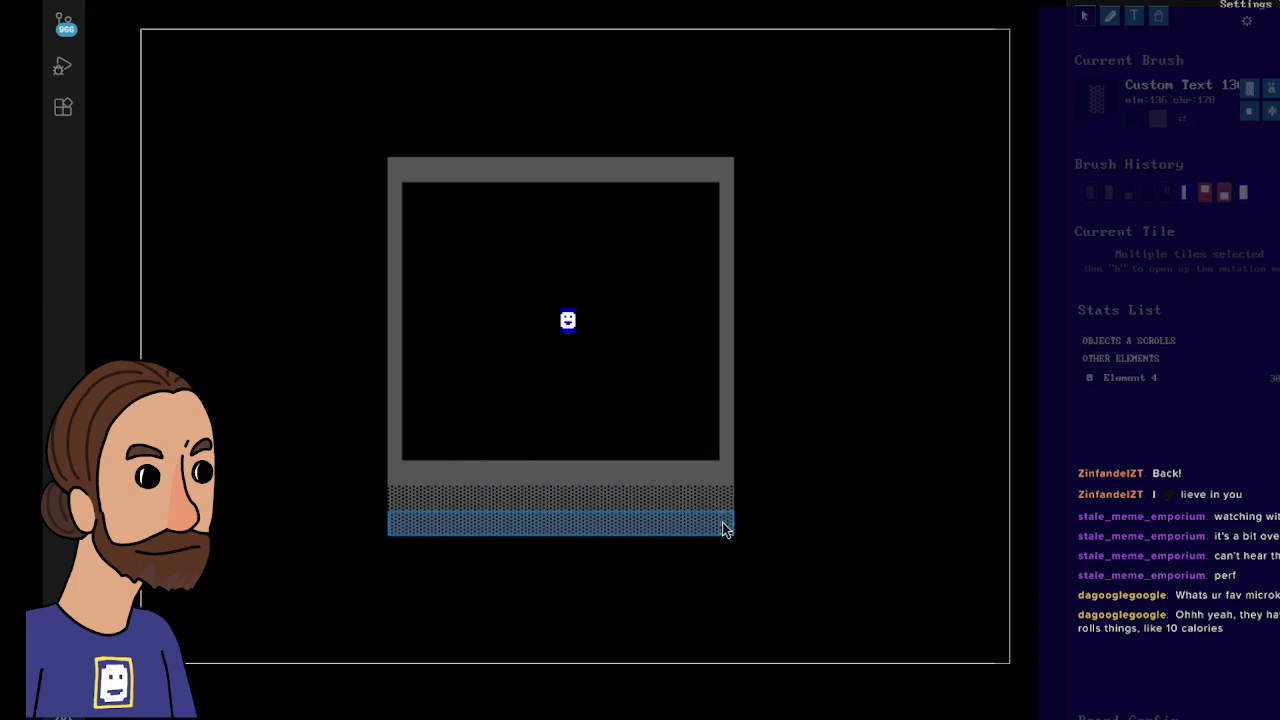
mouse_move(412, 193)
left_mouse_down()
mouse_move(709, 246)
mouse_move(712, 232)
left_mouse_up()
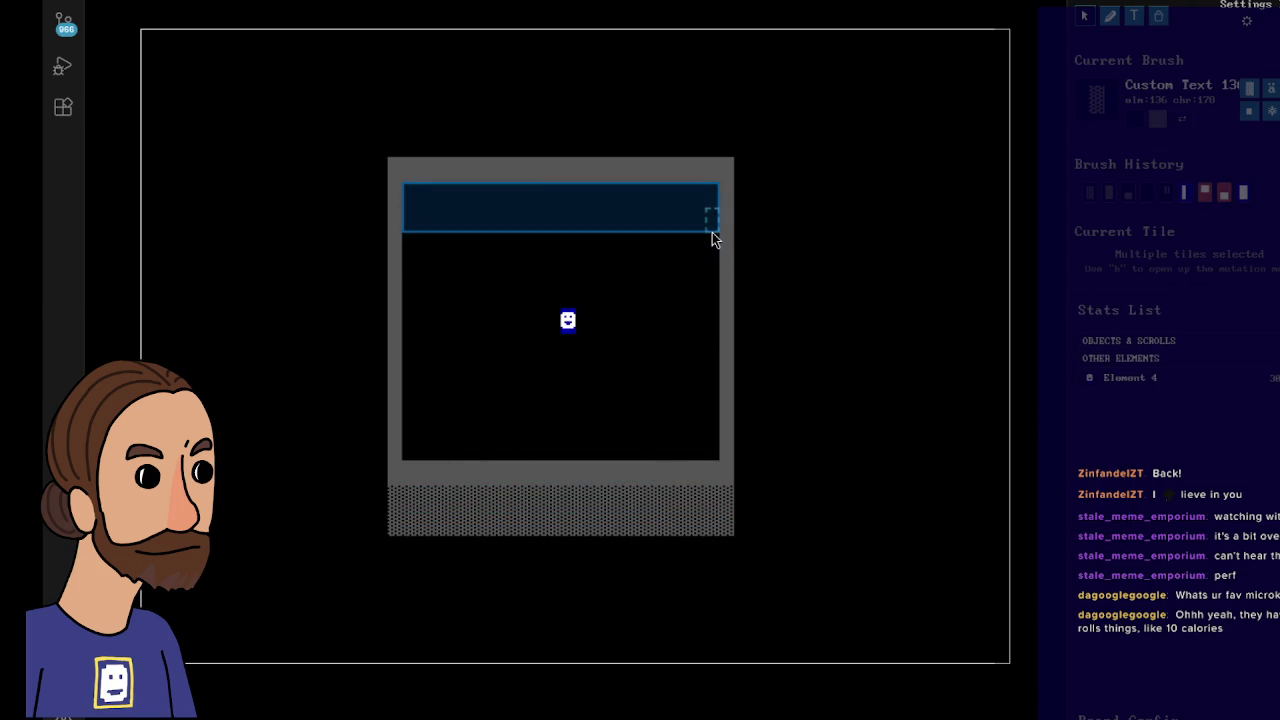
key("f")
After undoing a top-wall character test, draw an inner wall and a dotted-tile patch in the left alcove
left_click(479, 174)
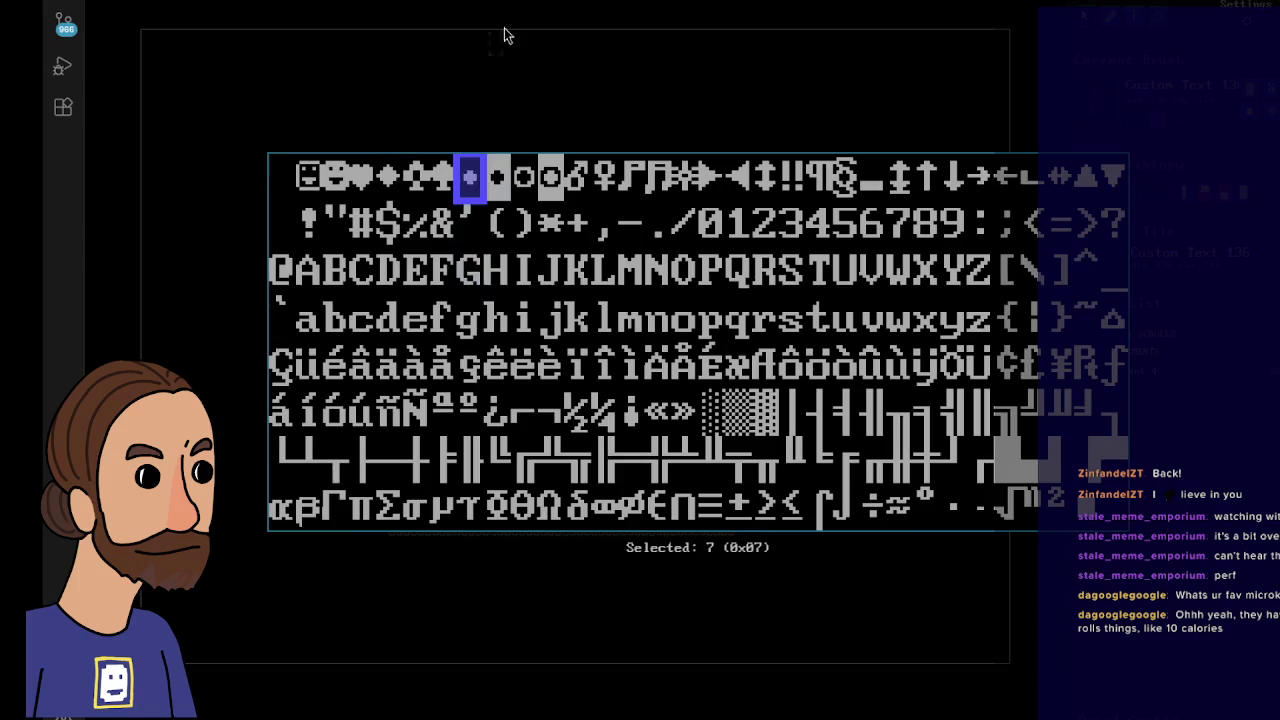
key("Return")
key("ctrl+z")
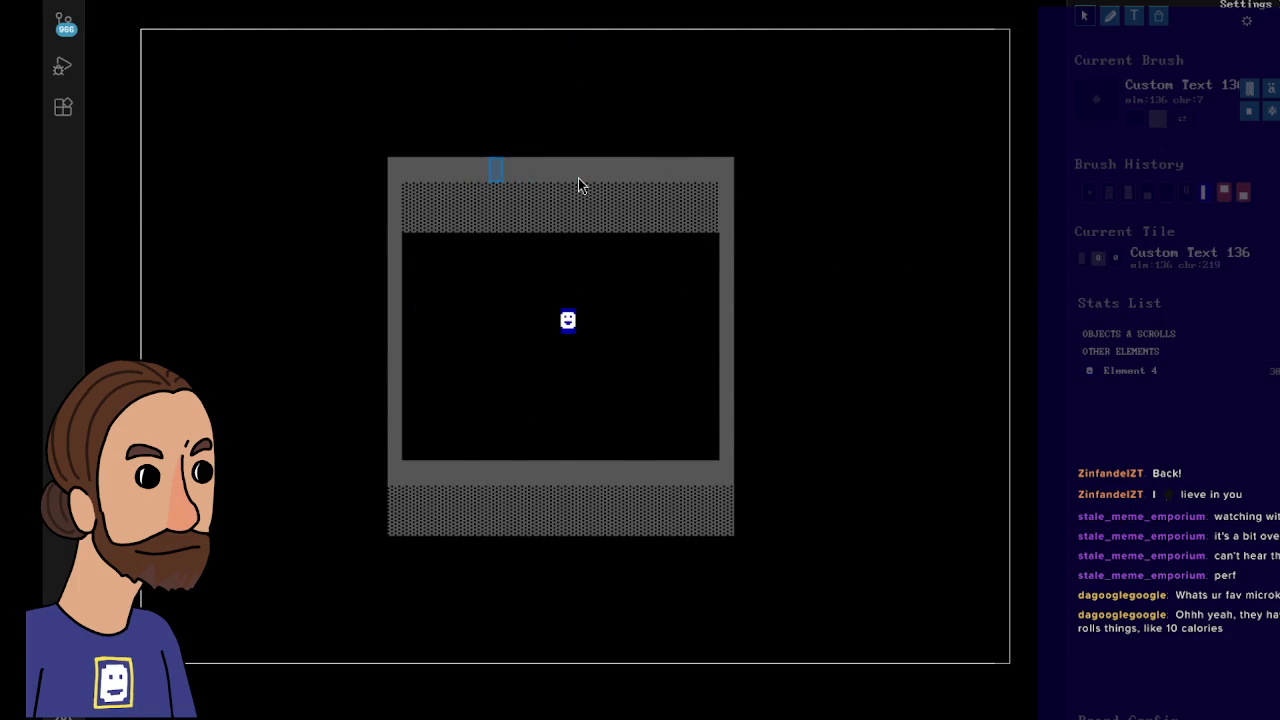
mouse_move(437, 322)
left_mouse_down()
mouse_move(488, 318)
mouse_move(489, 206)
mouse_move(474, 210)
left_mouse_up()
right_click(452, 220)
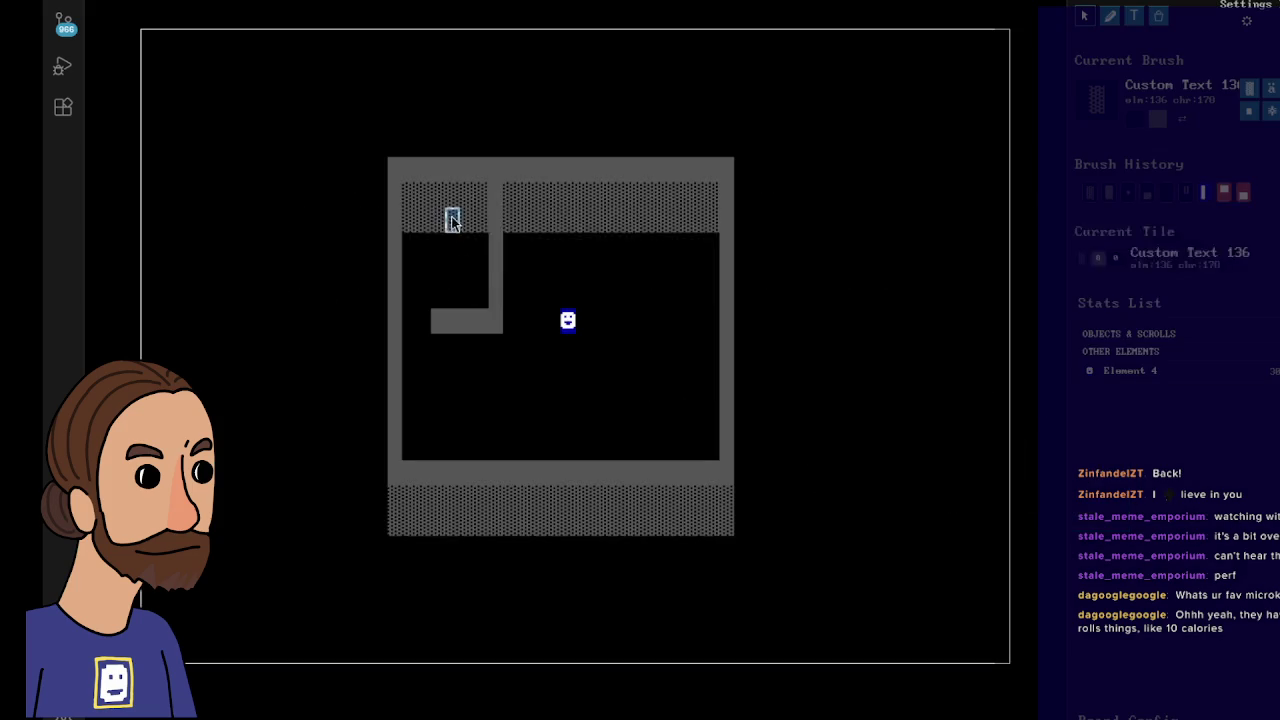
mouse_move(443, 349)
left_mouse_down()
mouse_move(482, 345)
mouse_move(531, 386)
mouse_move(440, 375)
left_mouse_up()
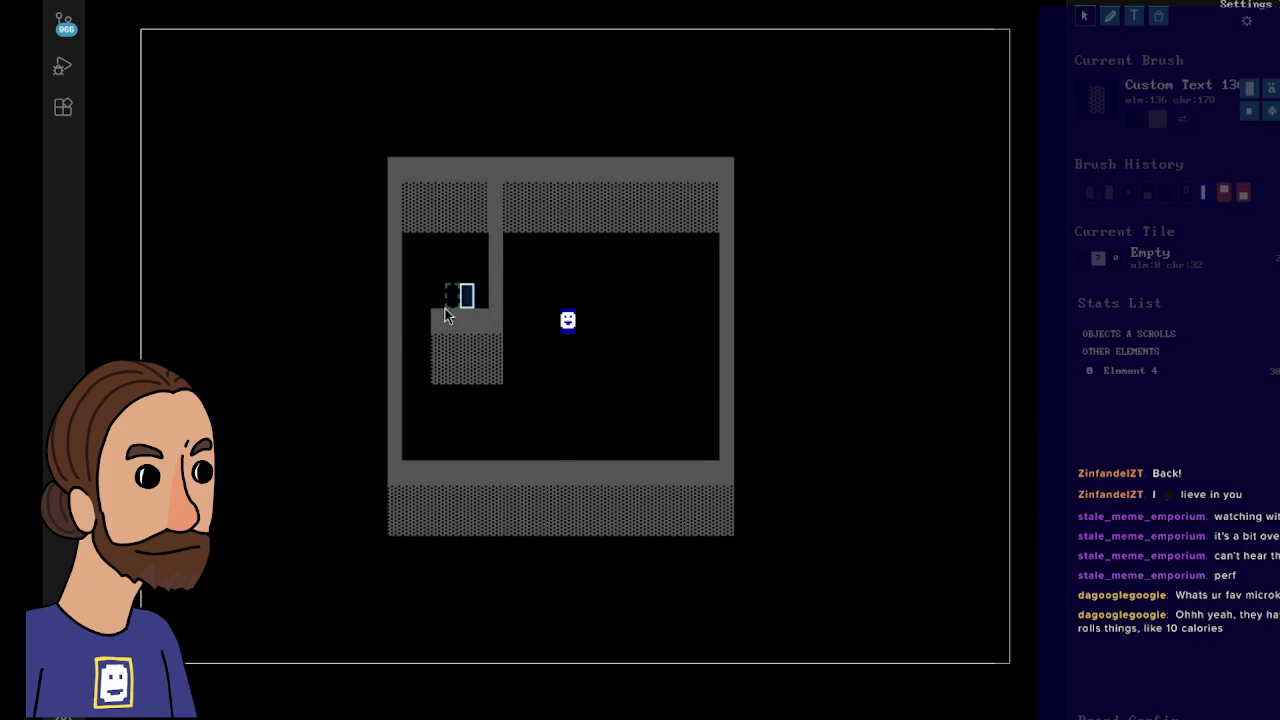
mouse_move(440, 315)
left_mouse_down()
mouse_move(472, 384)
mouse_move(460, 350)
mouse_move(428, 345)
left_mouse_up()
left_click(485, 331)
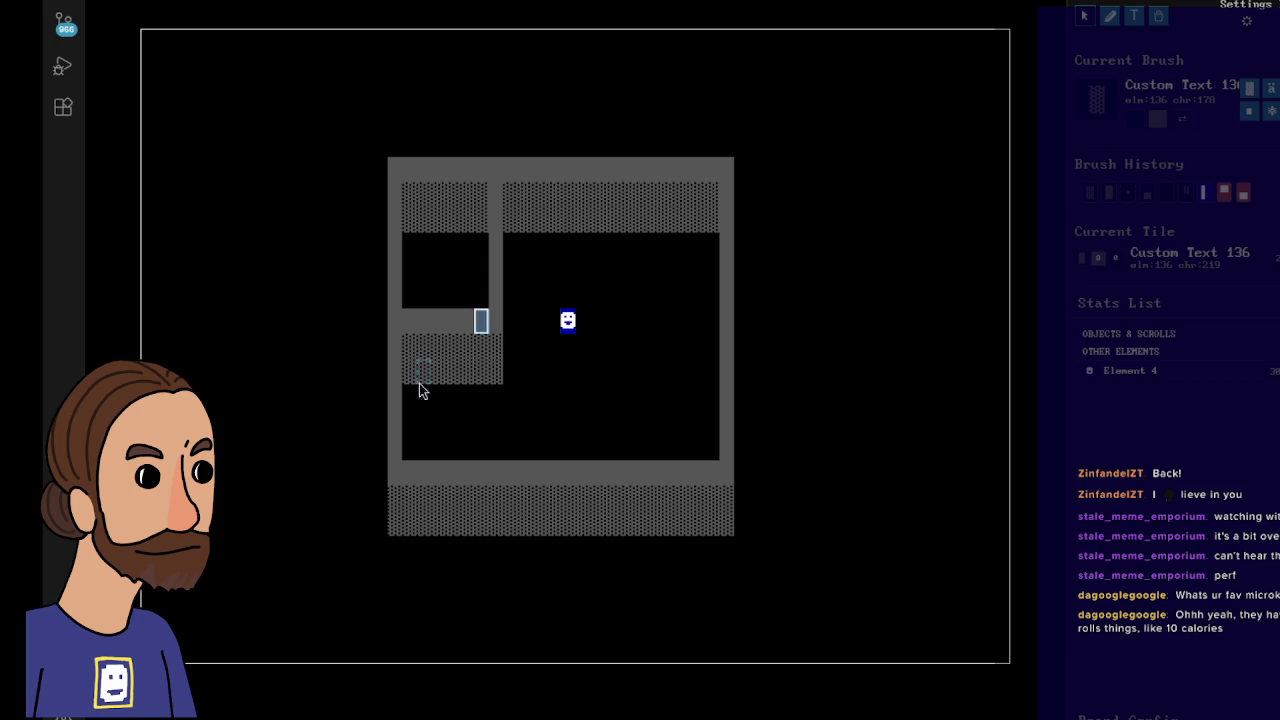
mouse_move(524, 410)
left_mouse_down()
mouse_move(531, 368)
mouse_move(497, 200)
mouse_move(522, 220)
left_mouse_up()
left_click(490, 320)
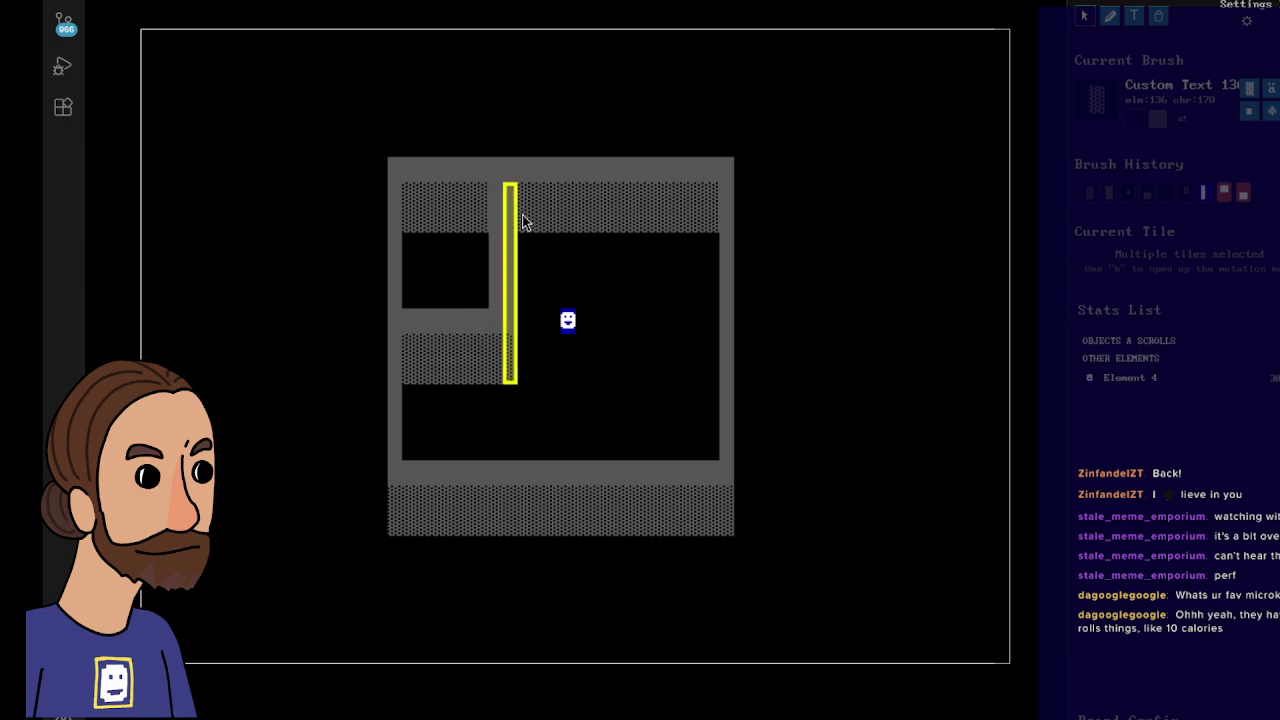
Settle the wall column and plot half-block char 222 edging to open a left-wall doorway
left_click(522, 220)
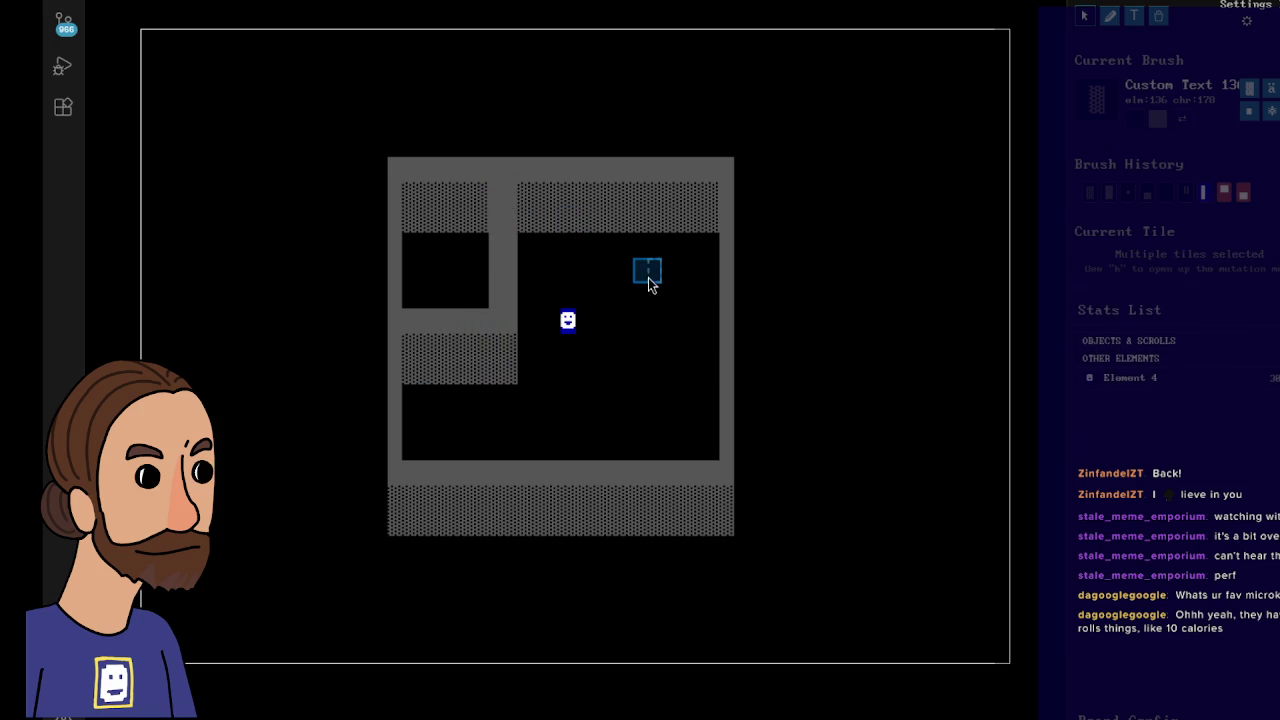
left_click(726, 372)
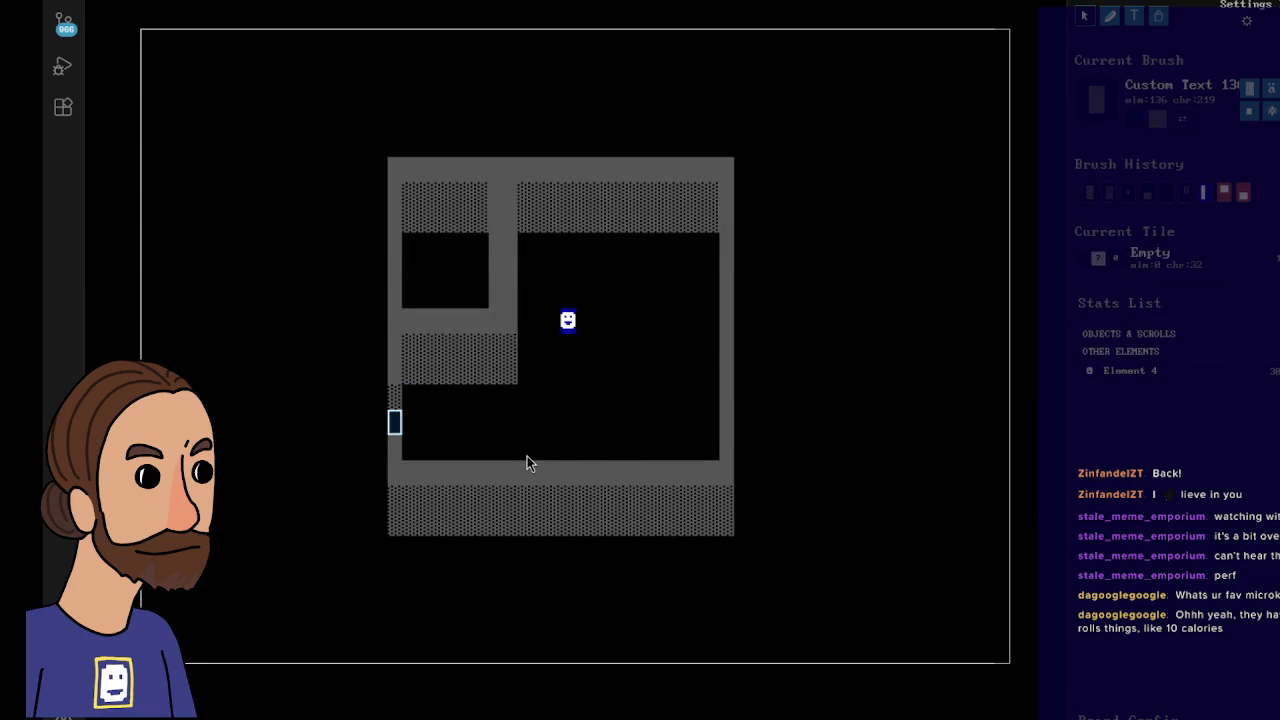
scroll(527, 456, "down", 3)
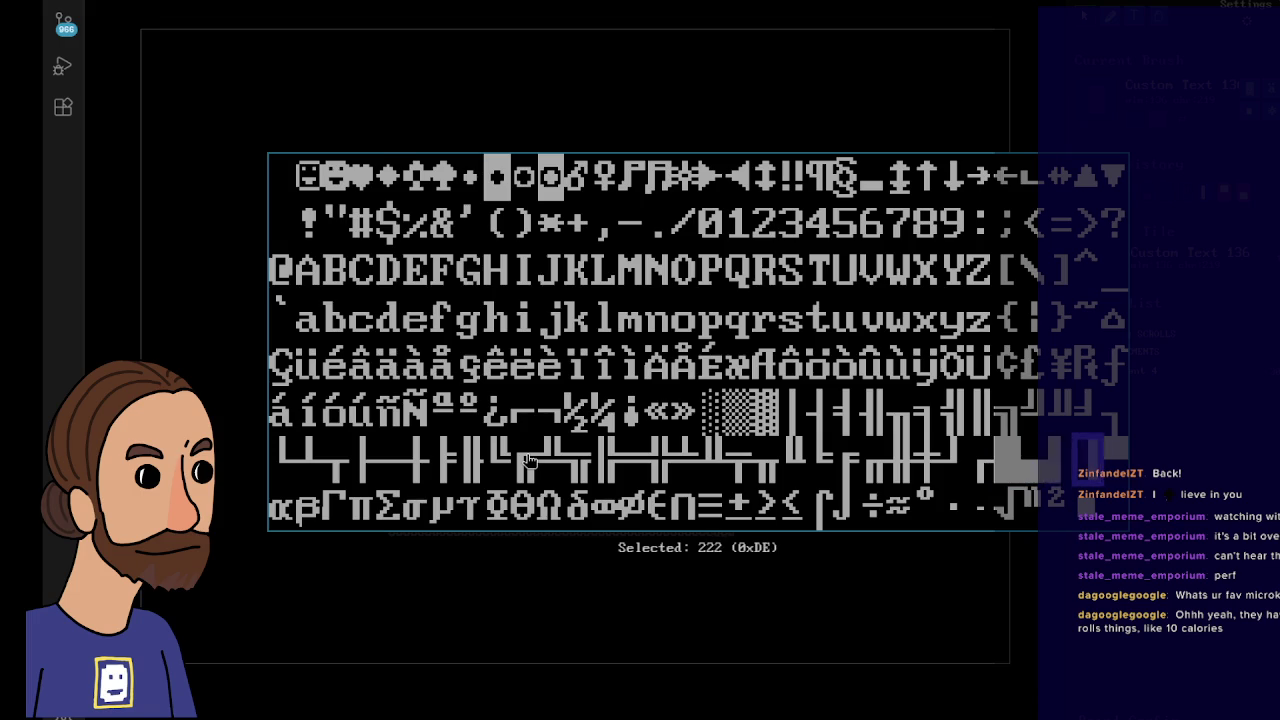
key("space")
key("Up")
key("Up")
key("Up")
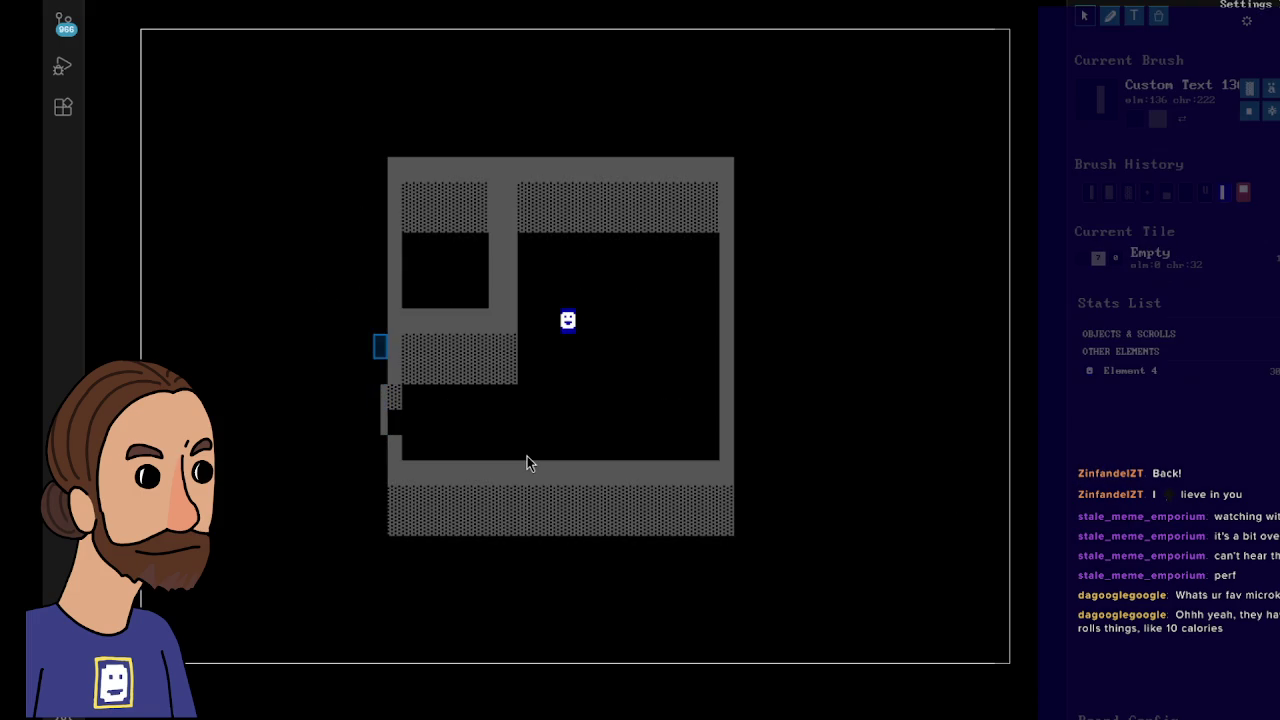
key("Down")
key("Right")
key("Right")
key("Right")
key("Up")
key("Up")
key("Up")
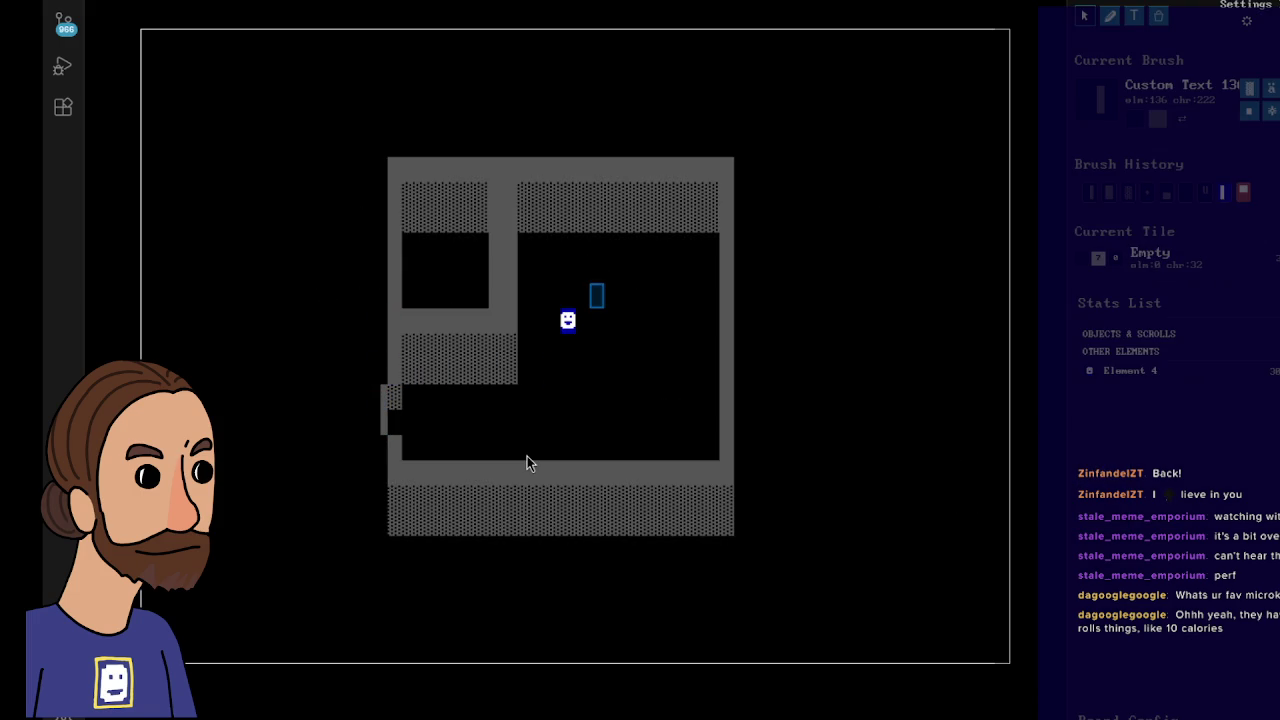
key("Up")
key("Up")
key("Up")
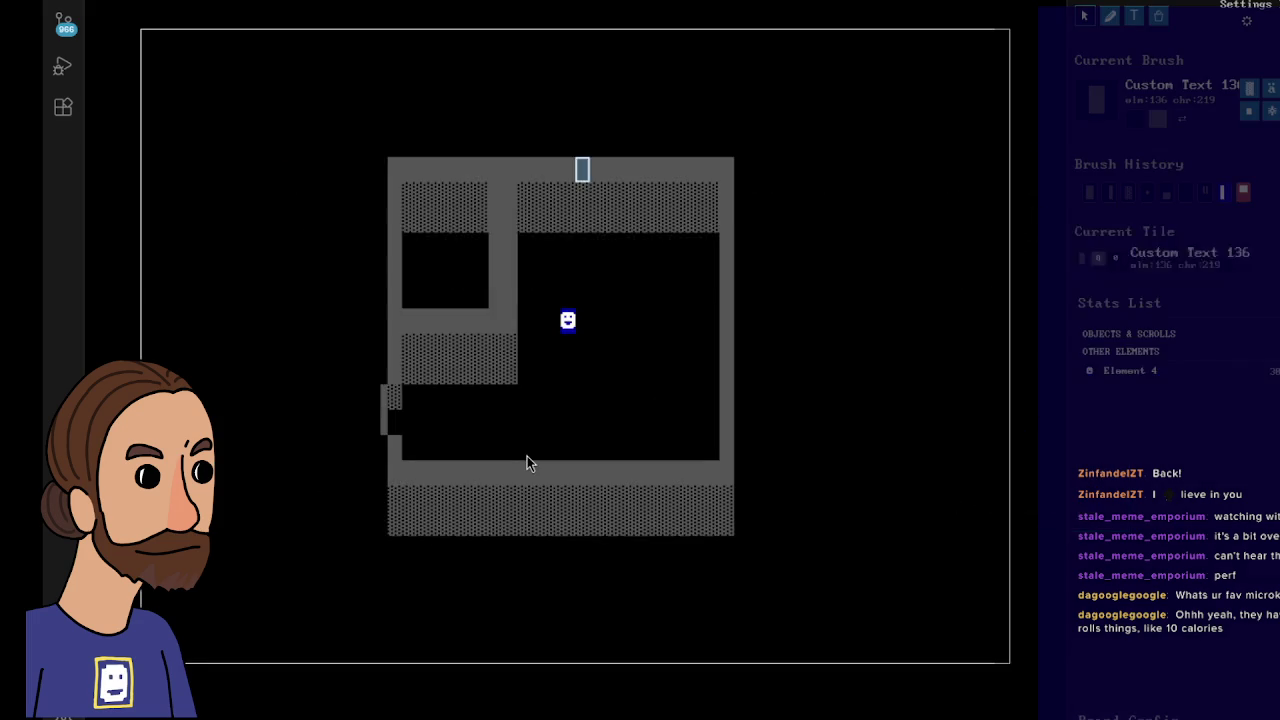
key("Down")
key("Down")
key("Down")
key("Down")
Build a three-tile wall pedestal and give it character 221
key("Right")
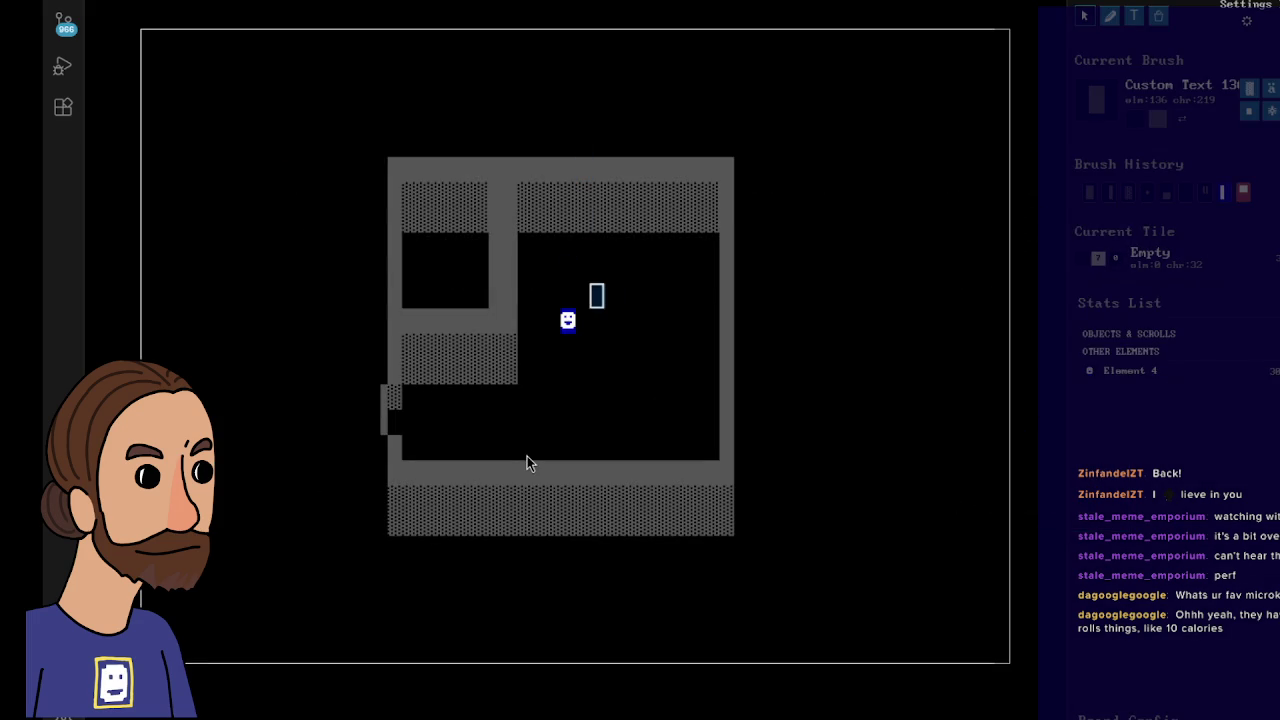
key("Right")
key("shift+Right")
key("shift+Right")
key("space")
key("Return")
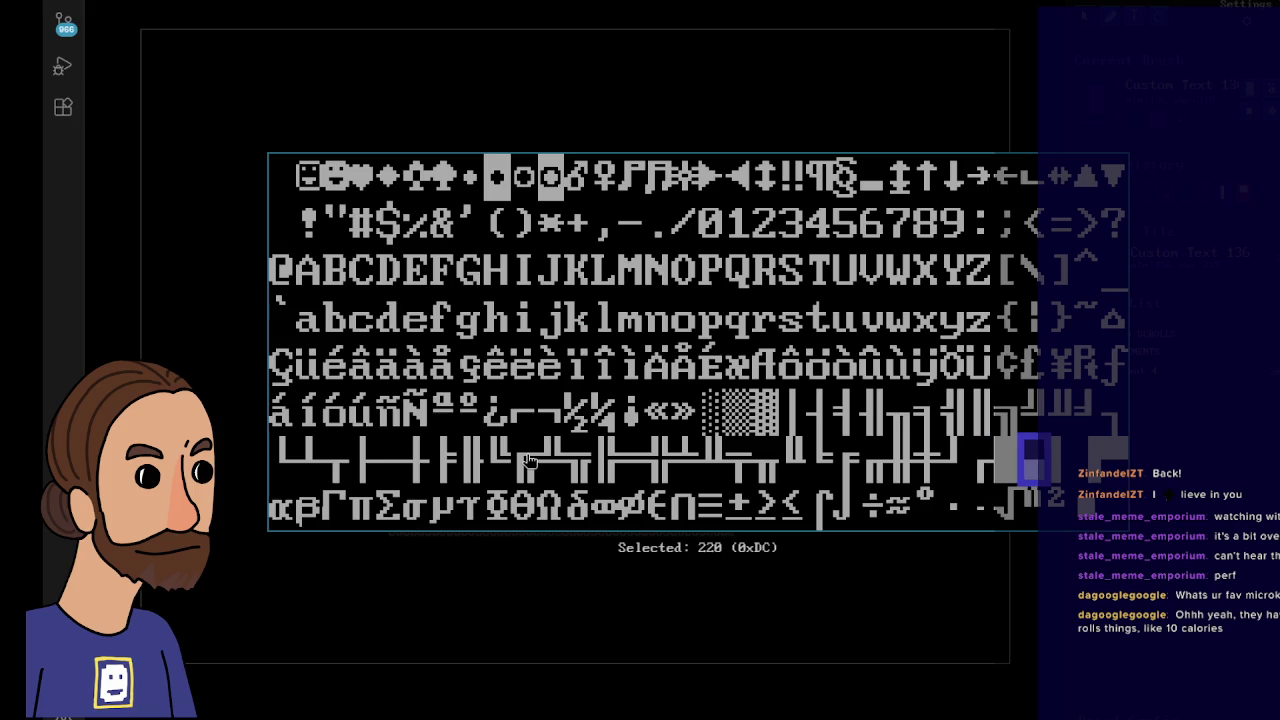
key("Right")
key("Return")
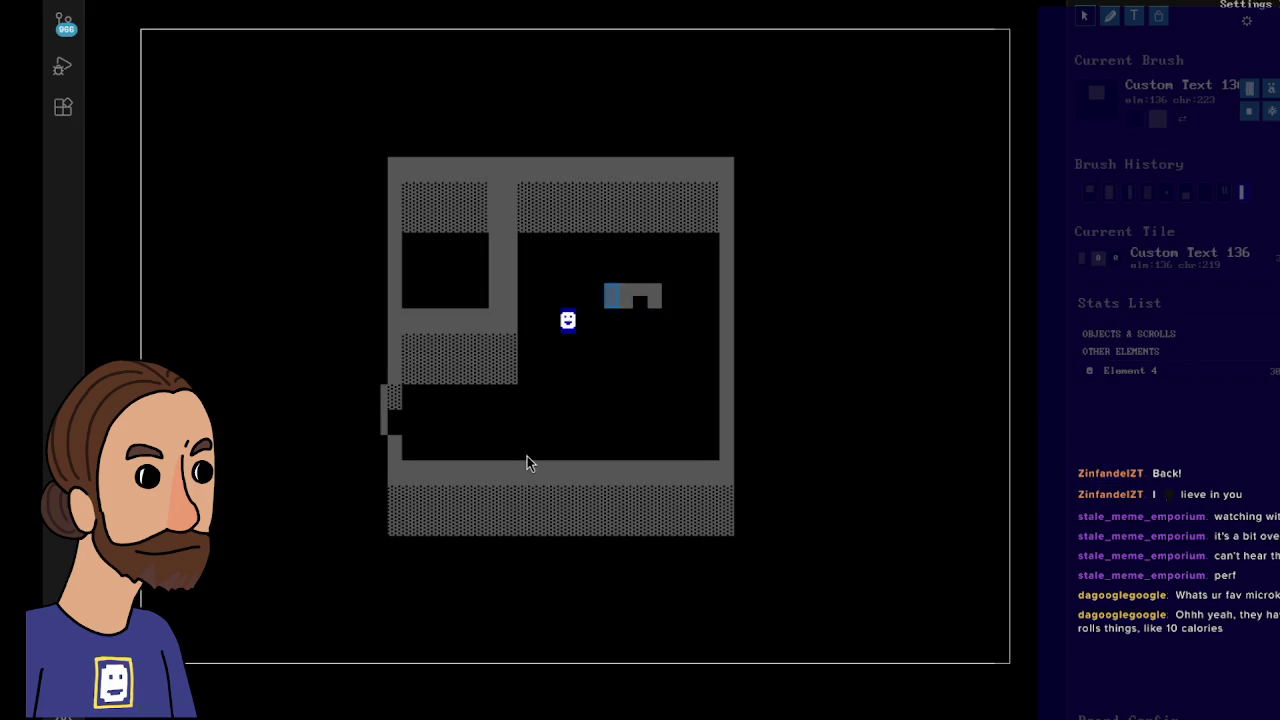
Place an object using character 254 on the pedestal, replacing a first attempt
key("Right")
key("Up")
key("Left")
key("Left")
key("Return")
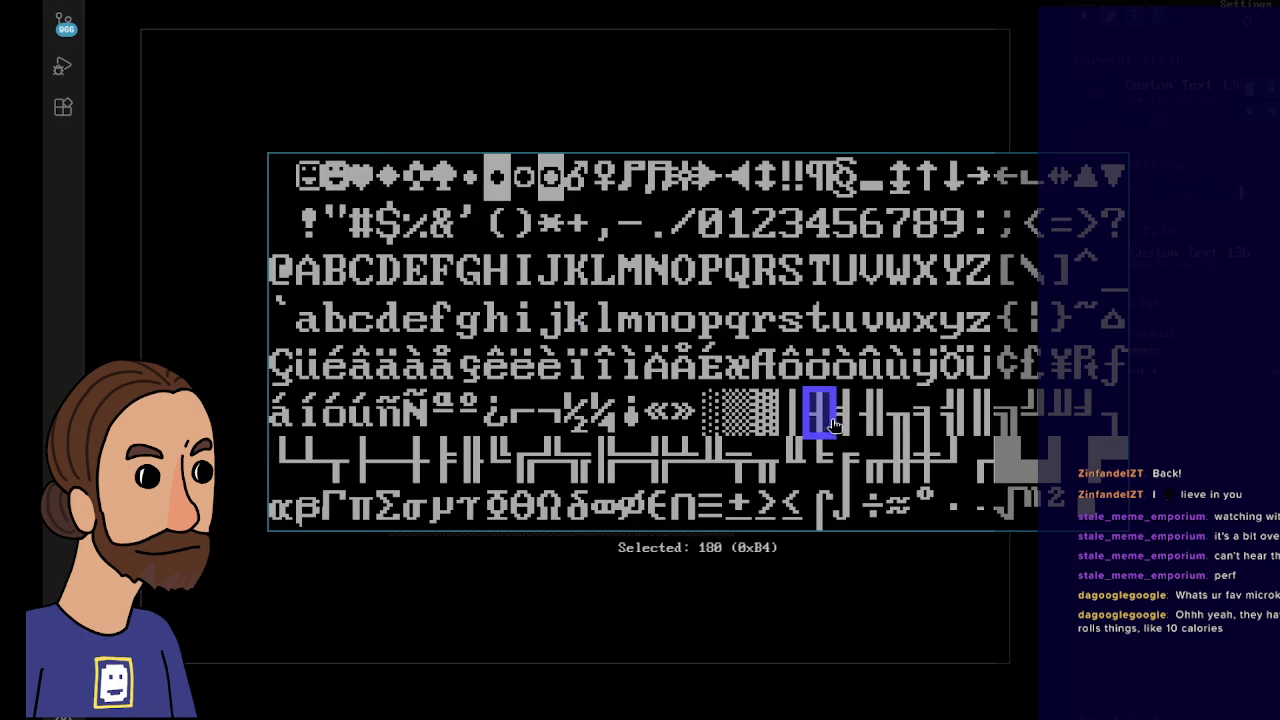
left_click(1092, 510)
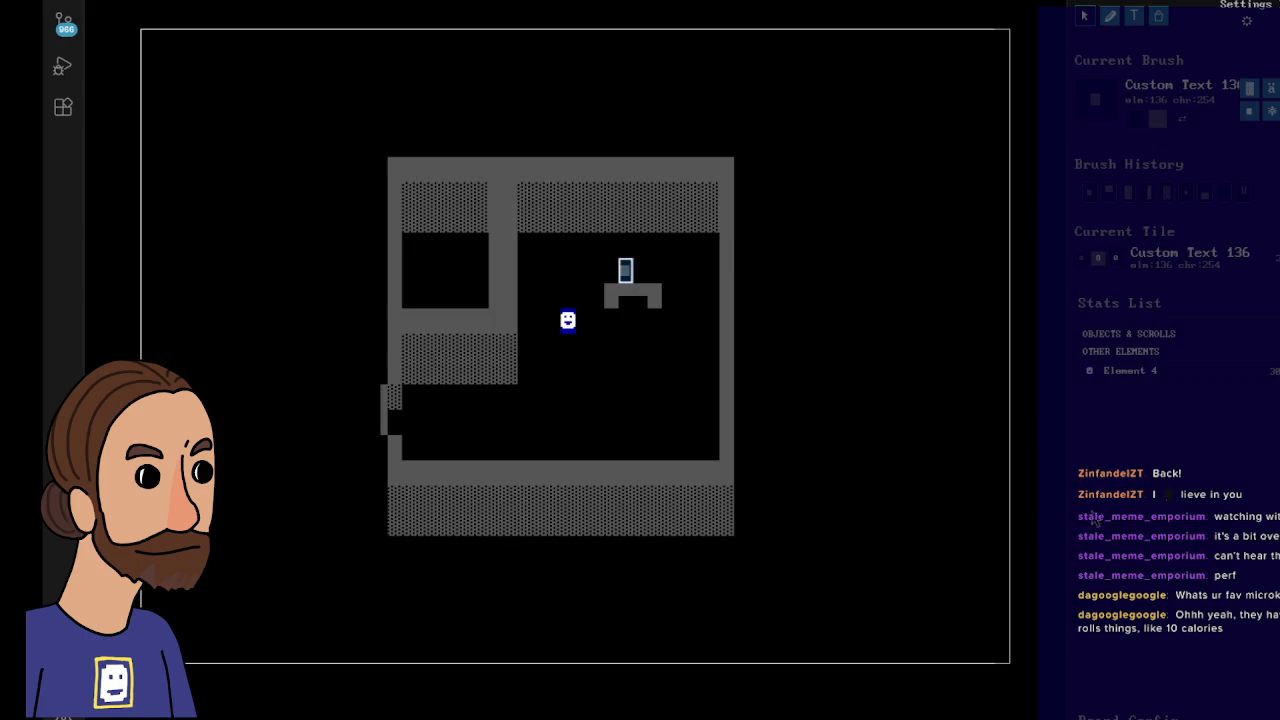
key("F1")
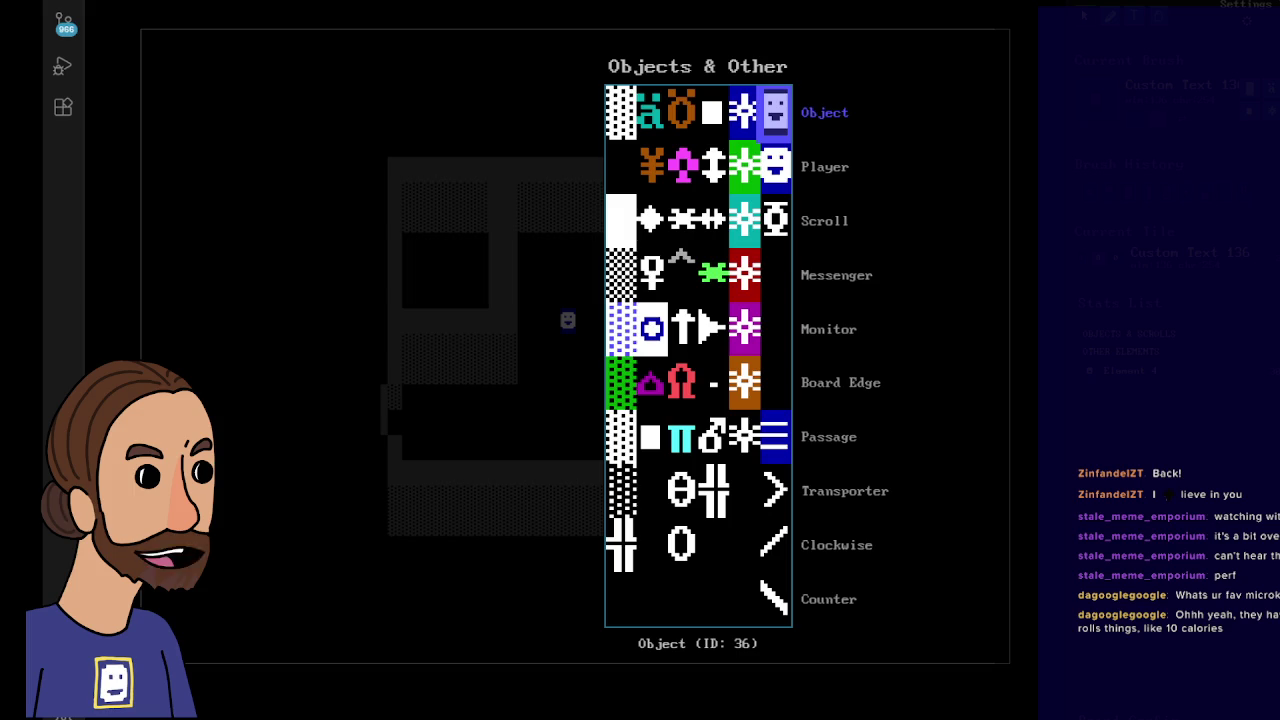
key("Return")
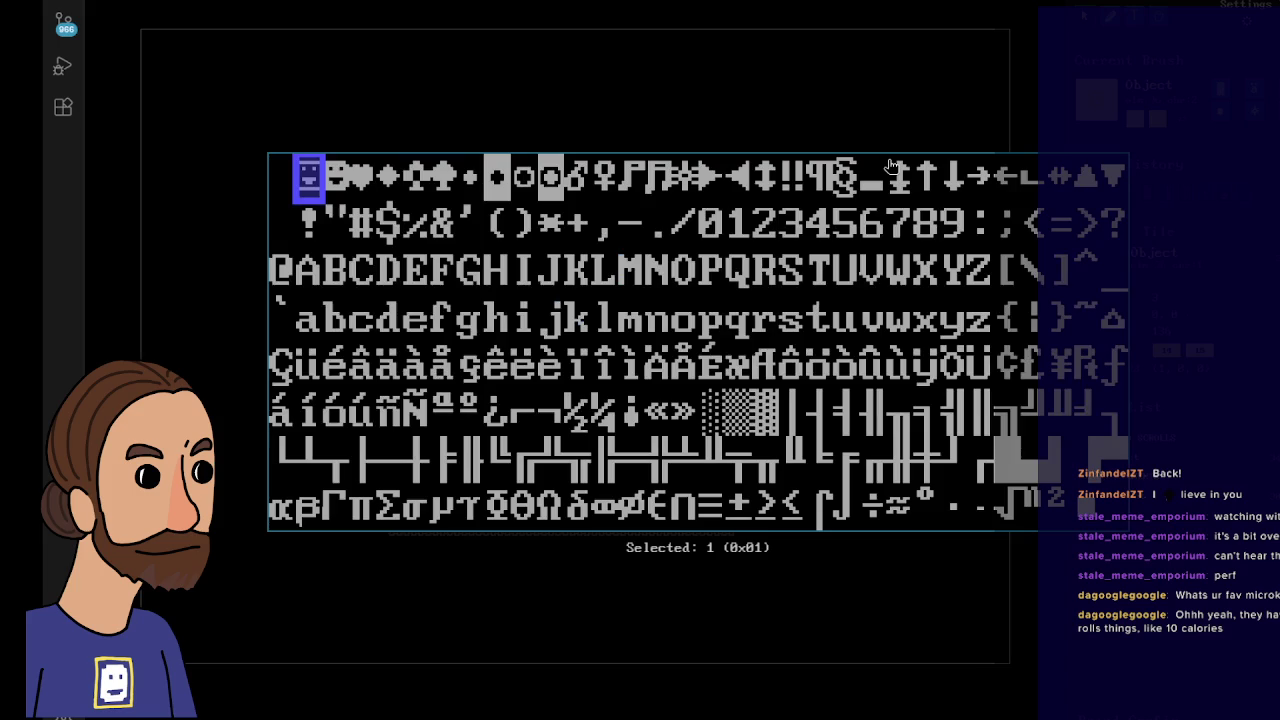
left_click(1088, 505)
key("Delete")
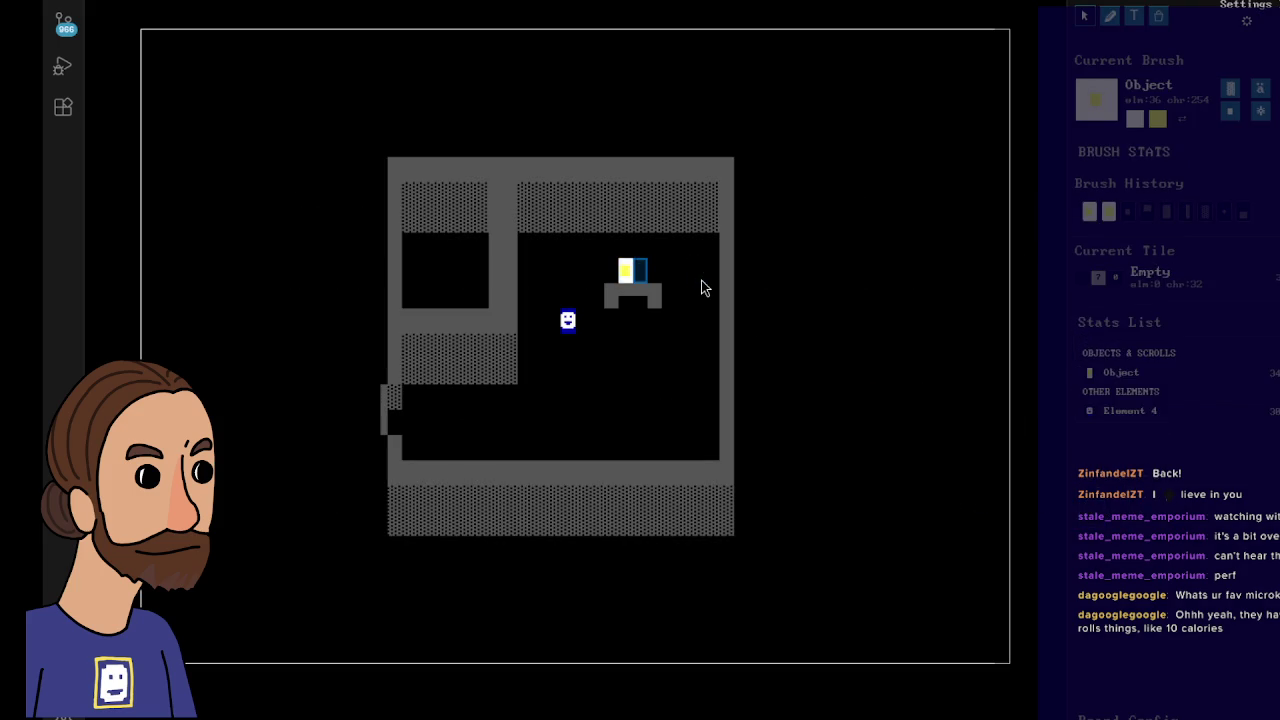
key("space")
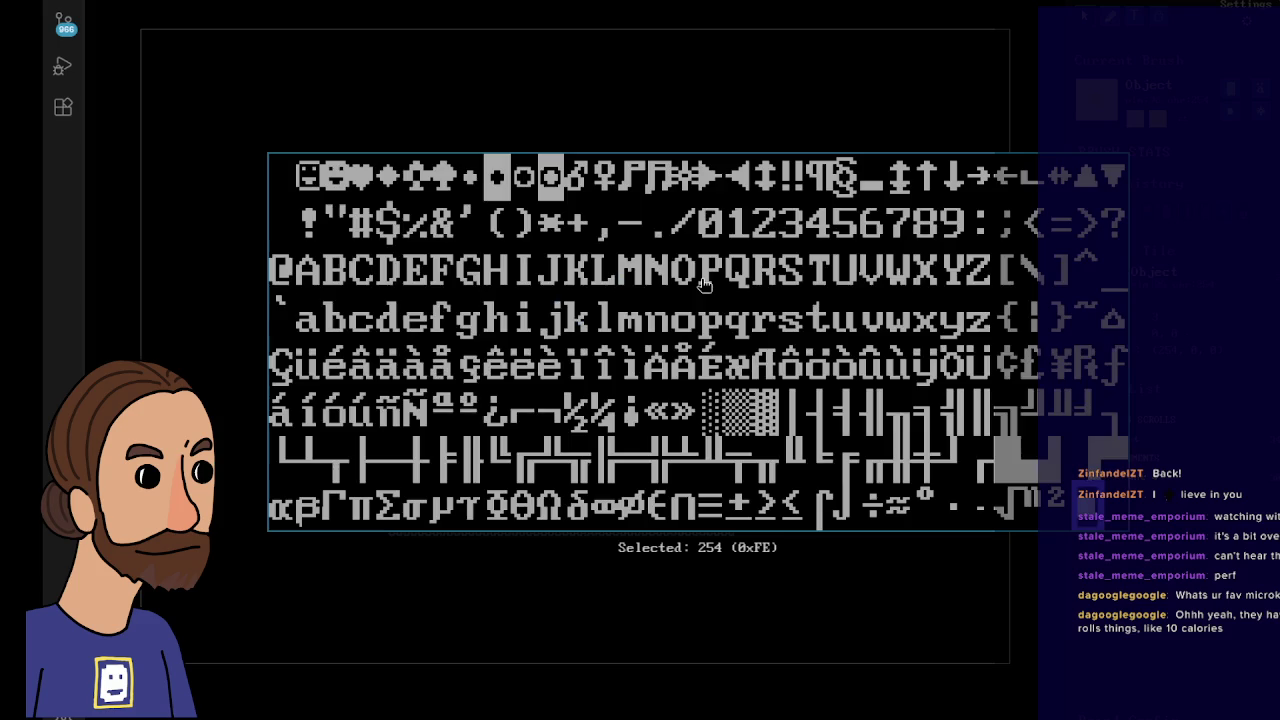
key("Return")
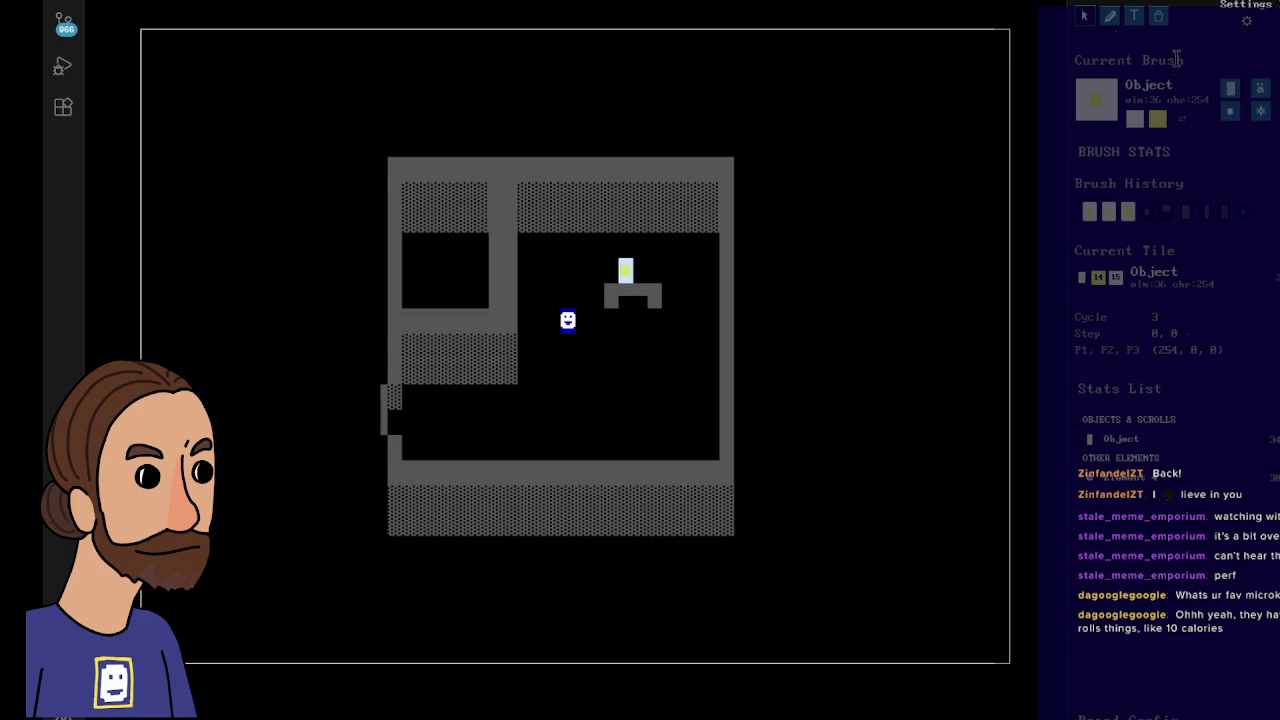
Make the pedestal item white with the solid block character
key("c")
key("Up")
key("Up")
key("Up")
key("Up")
key("Right")
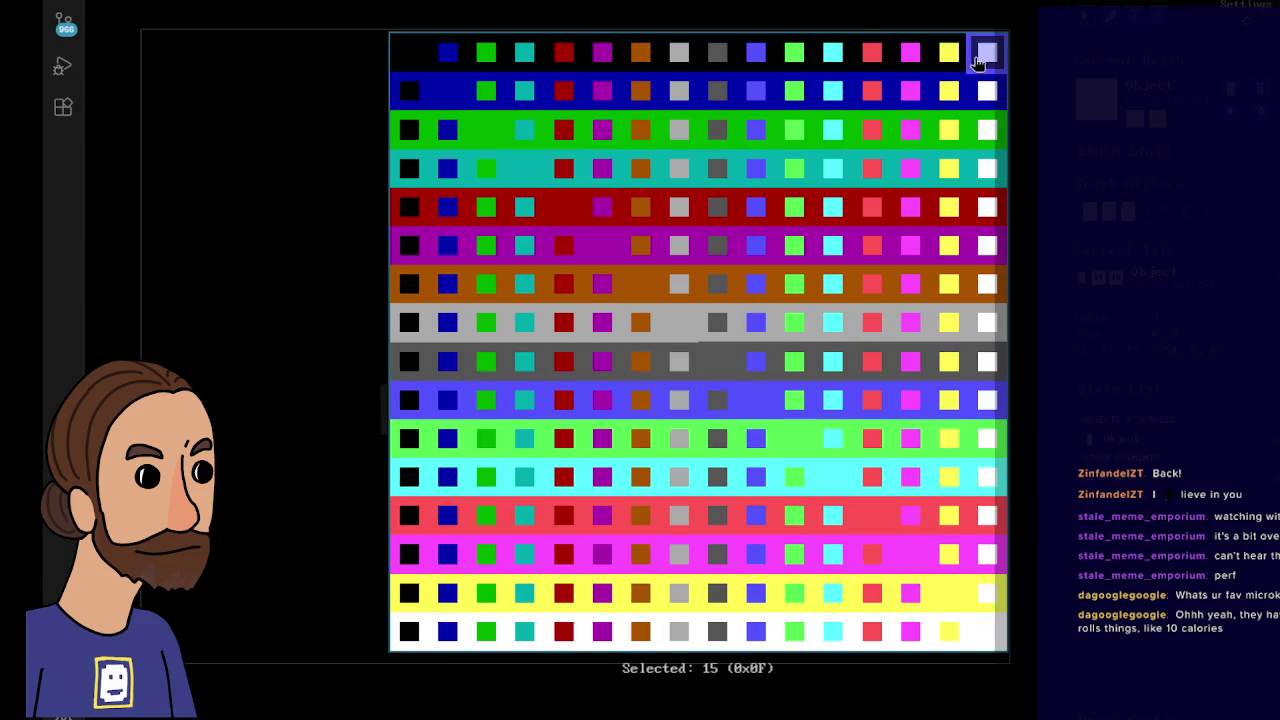
key("Return")
key("Left")
key("Left")
key("Left")
key("Right")
key("Up")
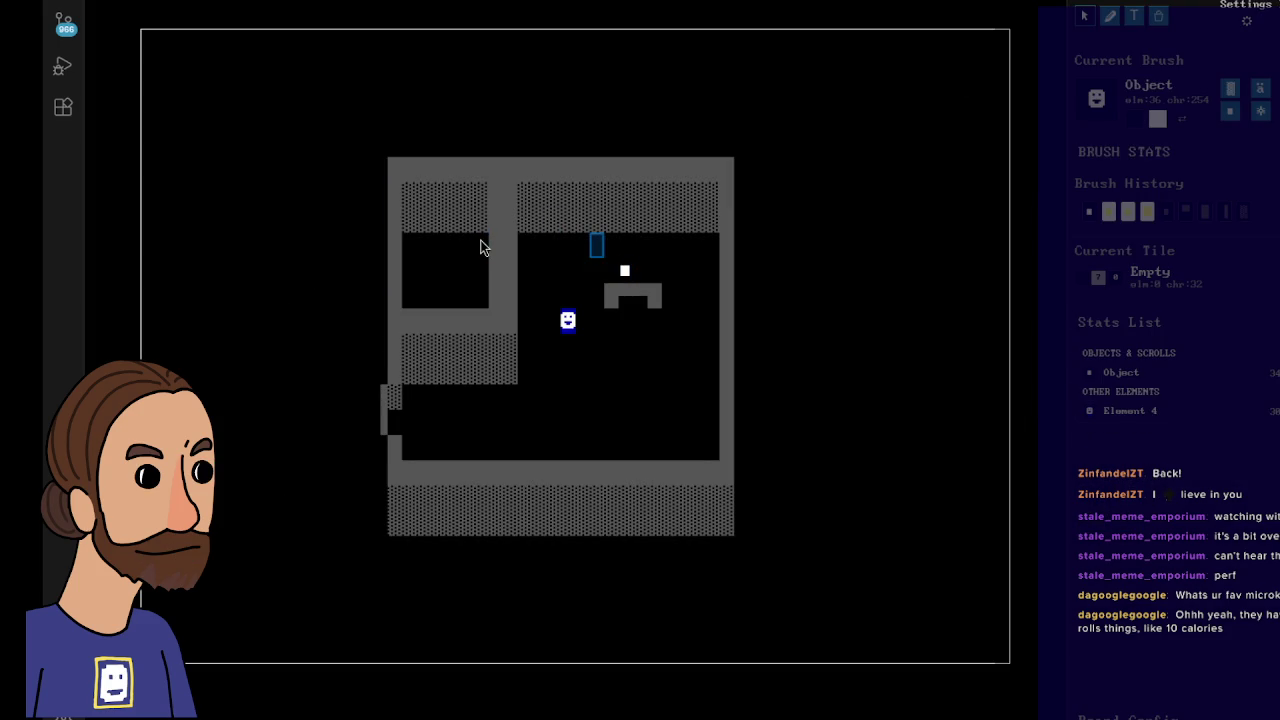
key("Down")
key("Right")
key("t")
key("Return")
key("Down")
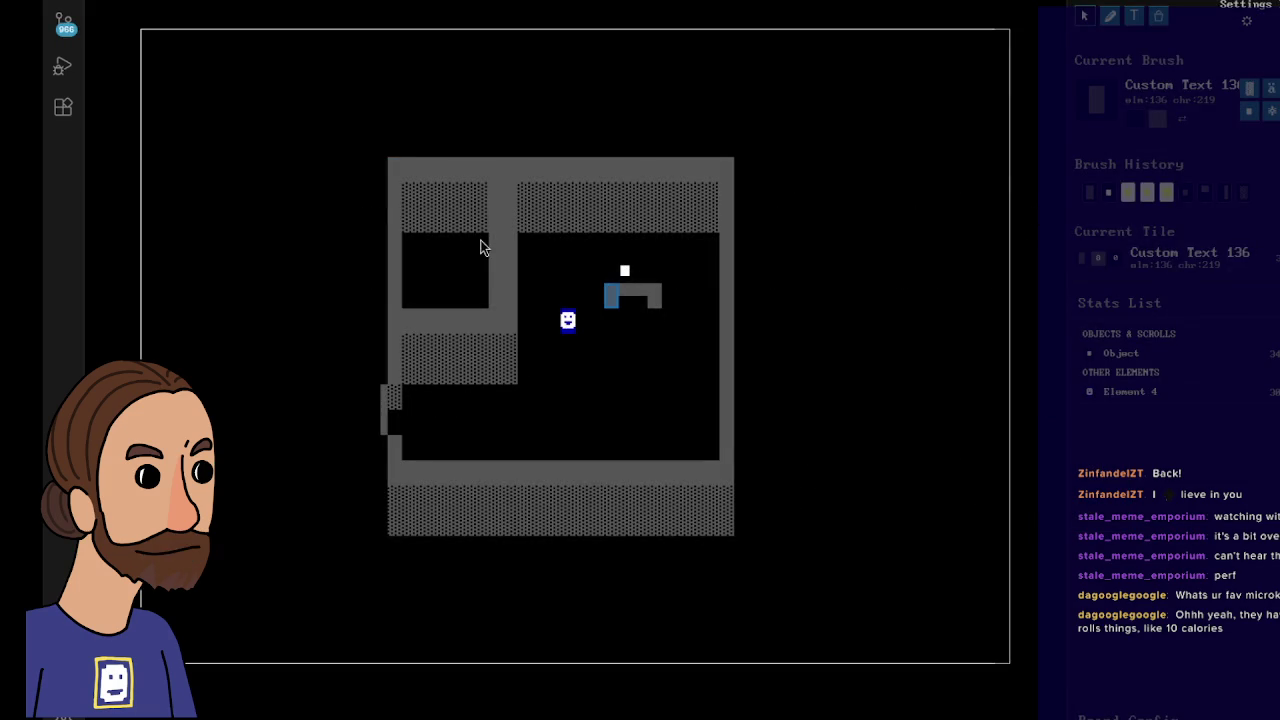
Add a letter h object and move it above the white item
key("Left")
key("Up")
key("Up")
key("Right")
key("Down")
key("Right")
key("Right")
key("Up")
key("Right")
key("Left")
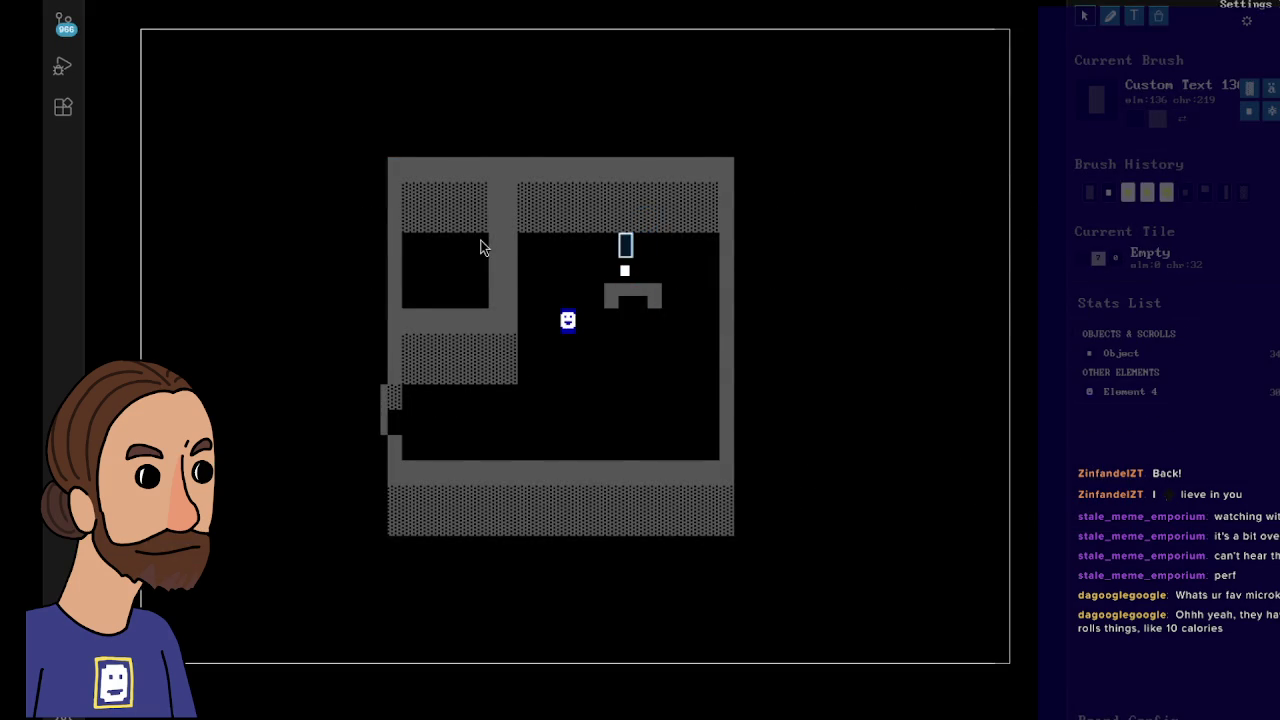
key("t")
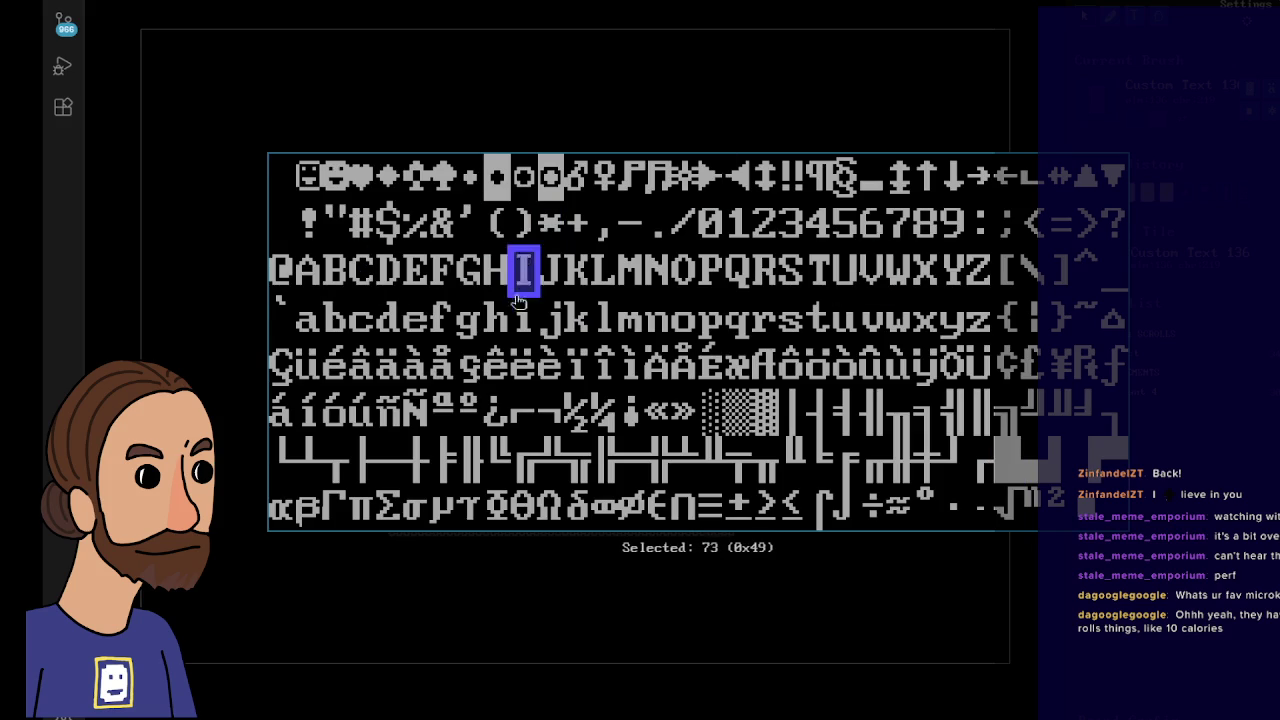
left_click(496, 318)
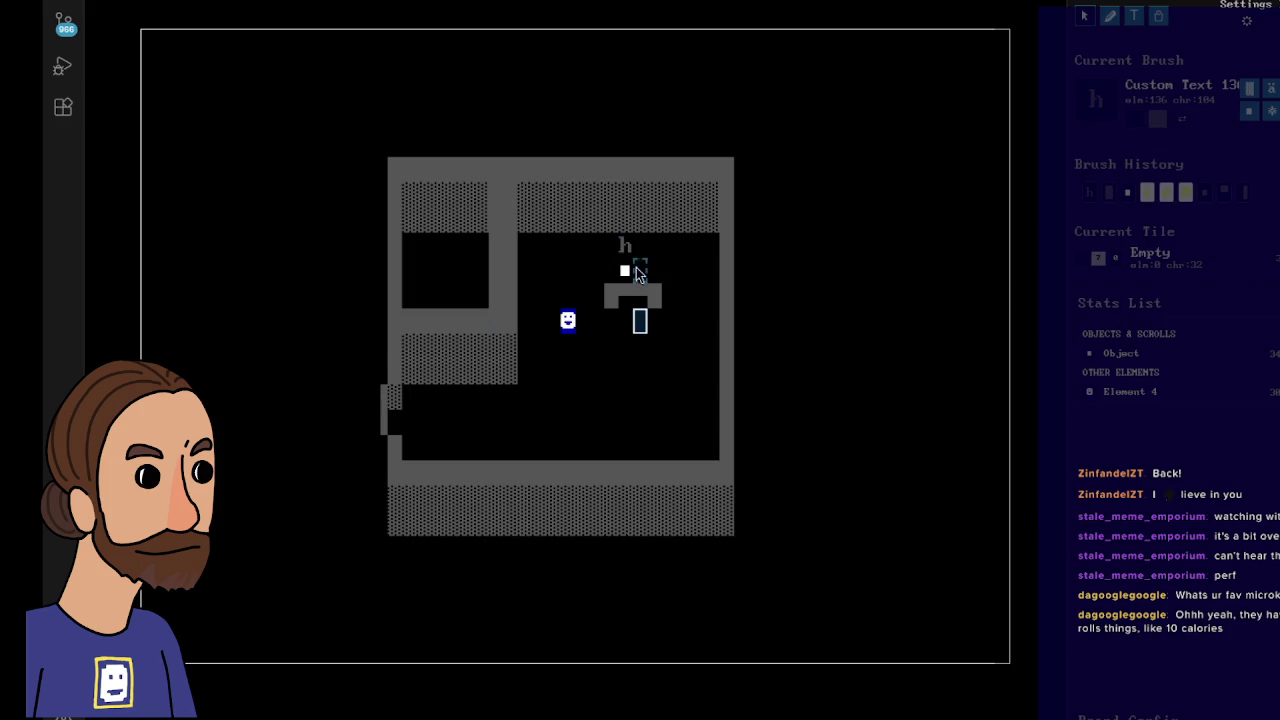
left_click_drag(640, 273, 625, 248)
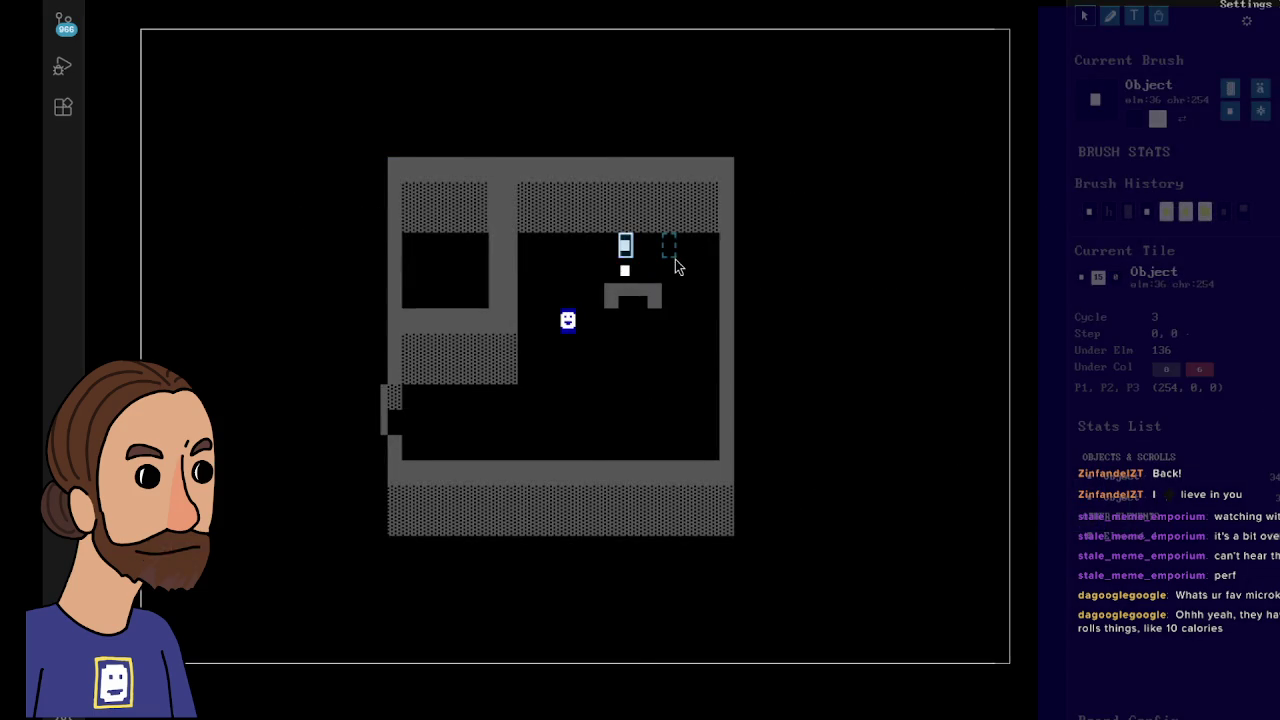
Colour the h object dark grey and set it to lowercase h
key("c")
left_click(714, 51)
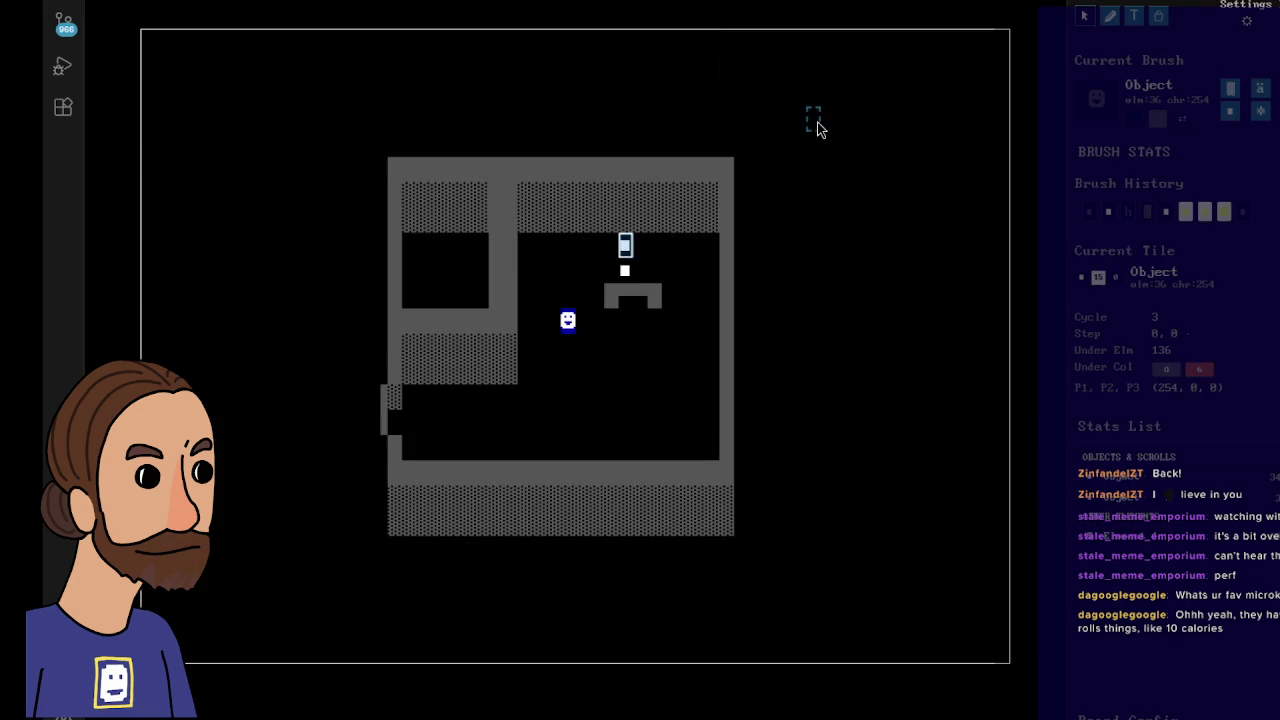
key("h")
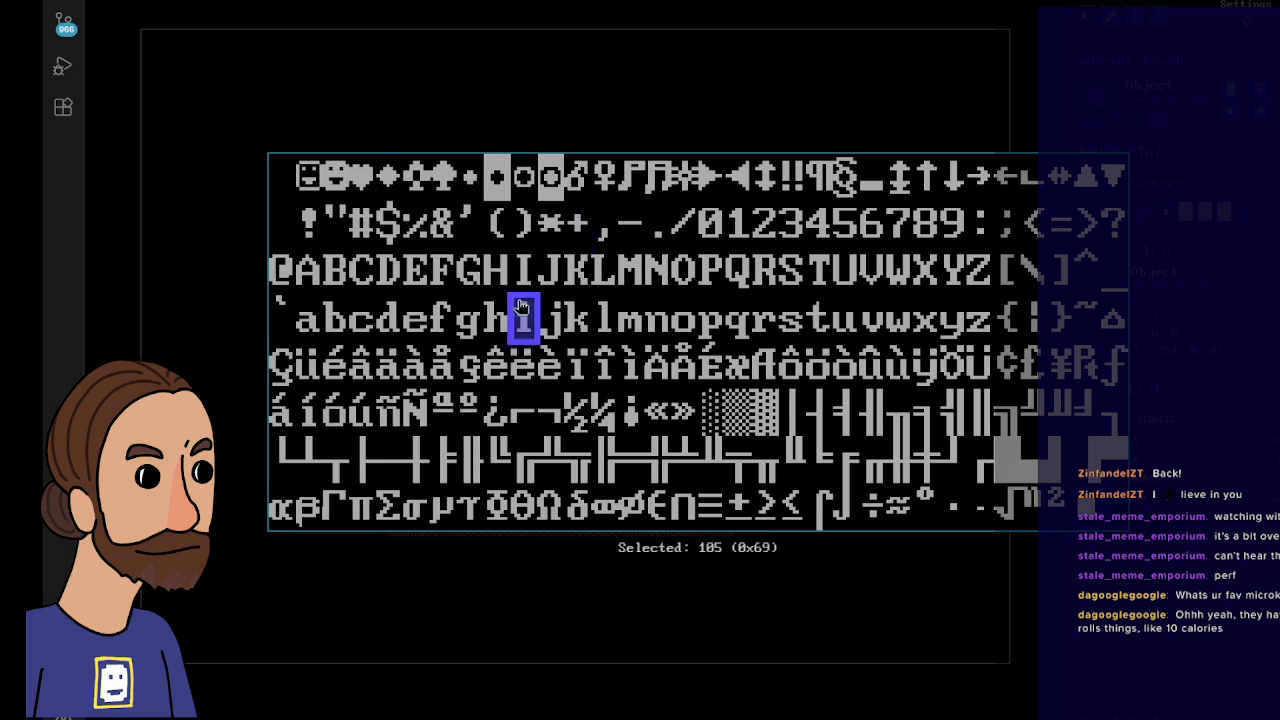
left_click(497, 313)
key("Right")
key("Down")
key("Down")
key("Down")
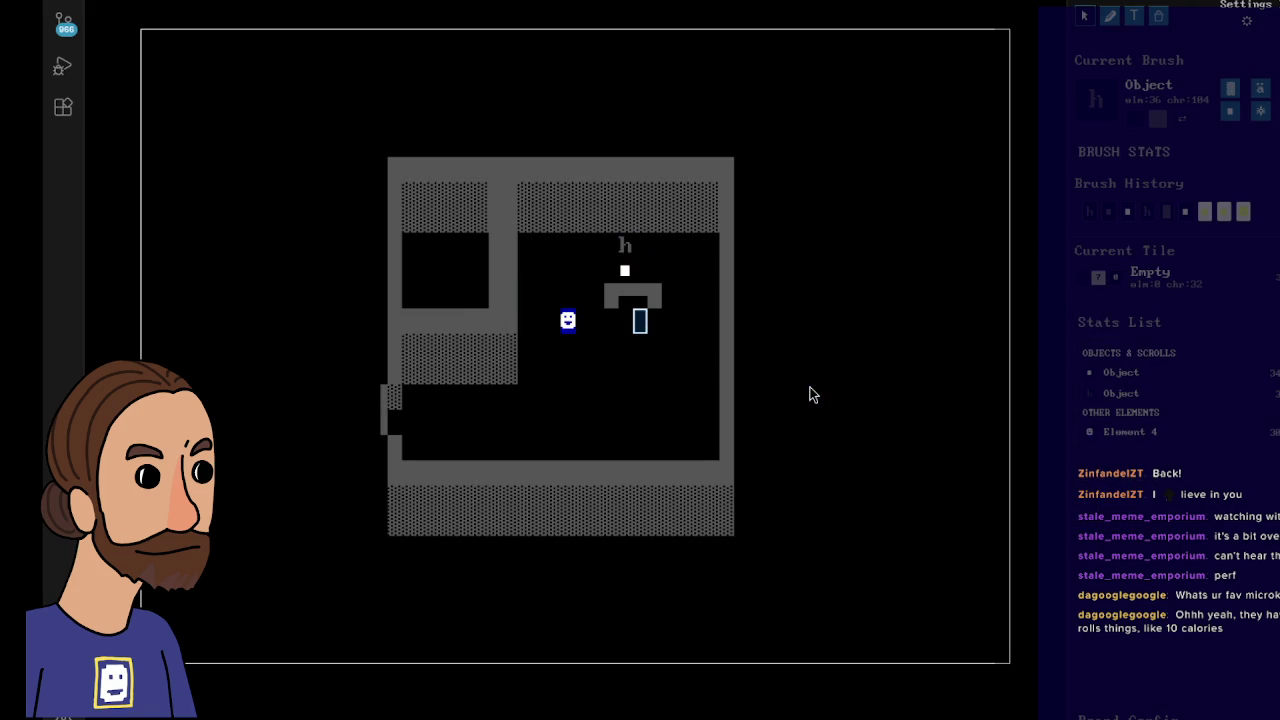
key("Down")
key("Down")
key("Left")
key("Left")
key("Left")
key("Left")
key("Down")
key("Left")
key("Left")
key("Left")
key("Left")
key("Down")
key("Left")
key("Left")
Add a new board, then return to the Starting Board and keep the solid block character
key("b")
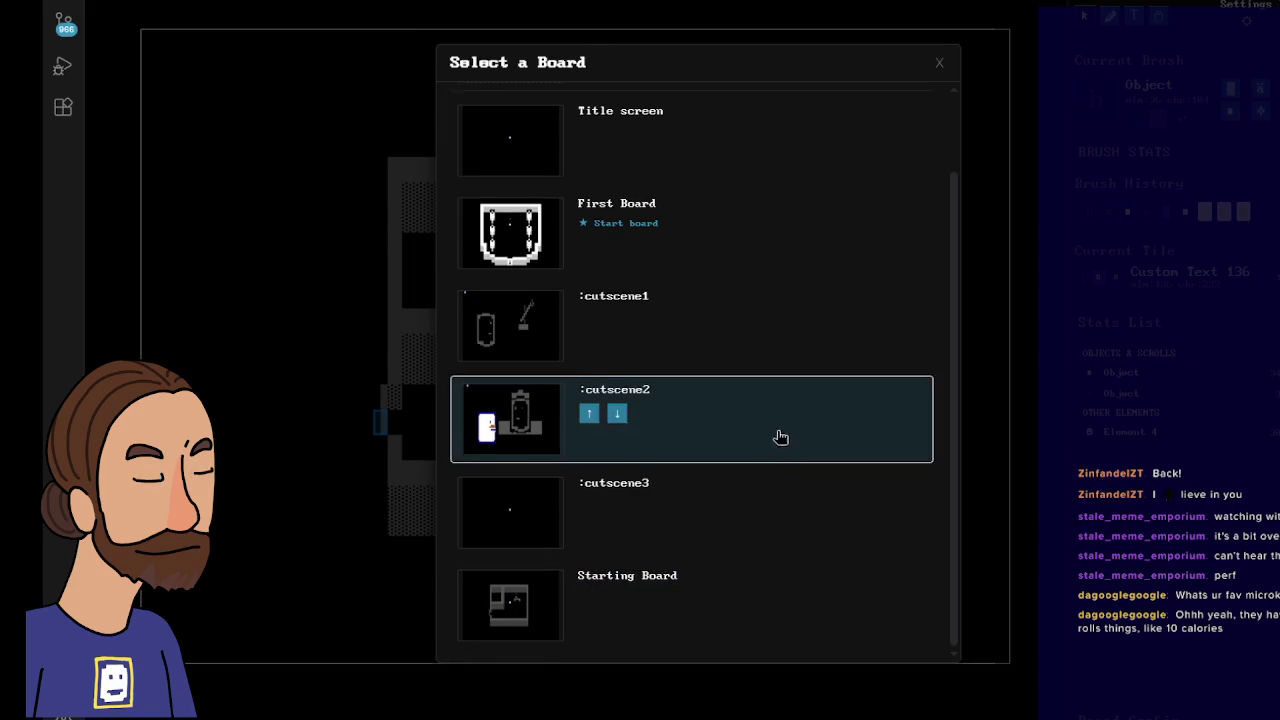
scroll(585, 165, "up", 1)
left_click(572, 127)
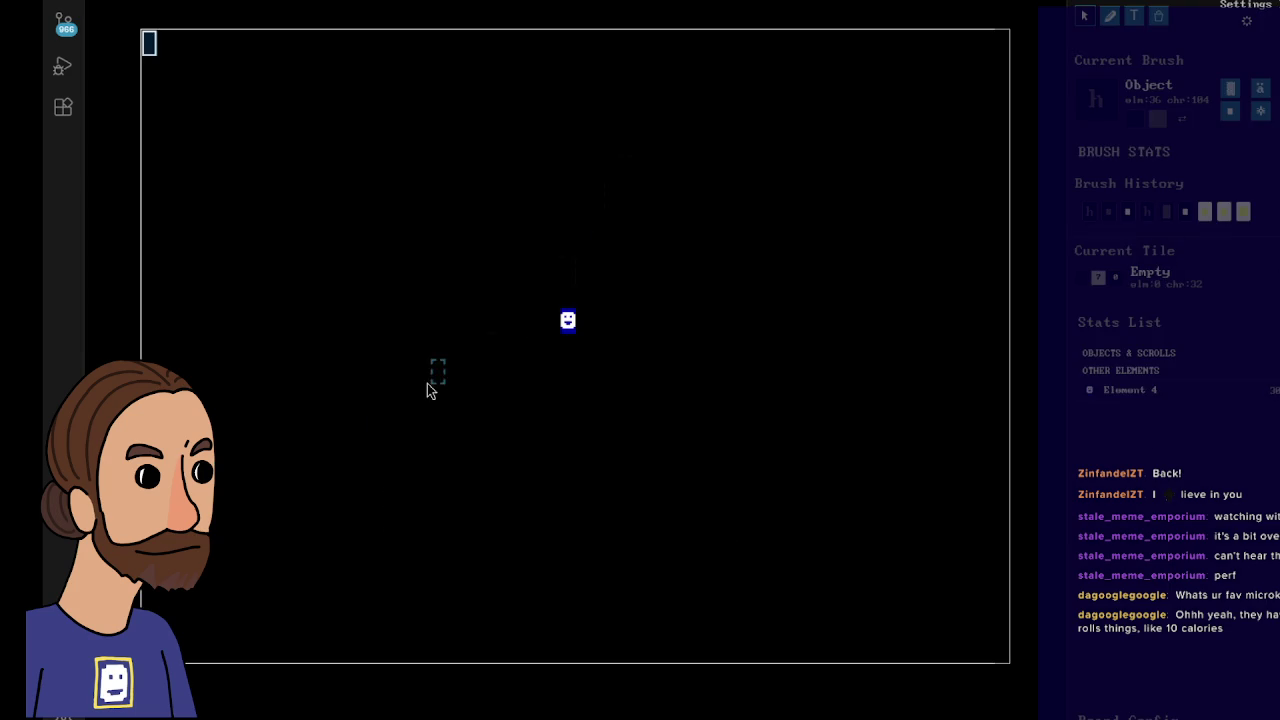
key("b")
scroll(766, 503, "down", 1)
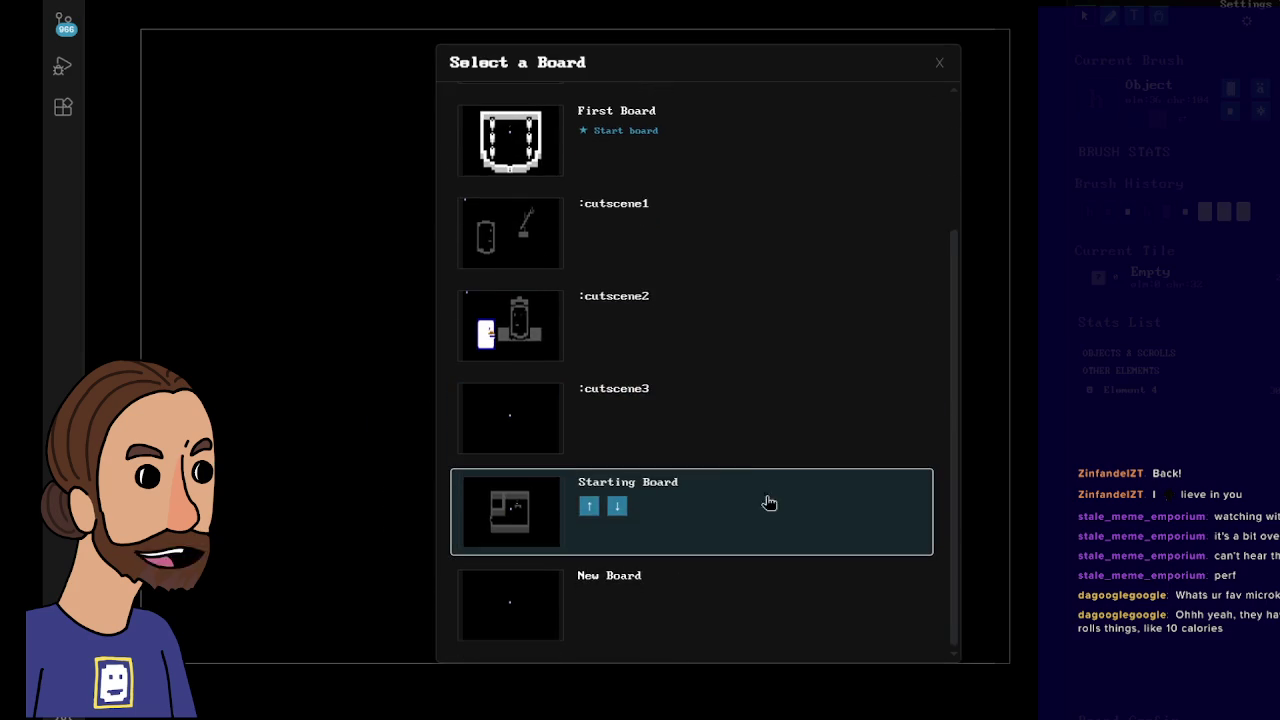
left_click(800, 523)
key("c")
key("Return")
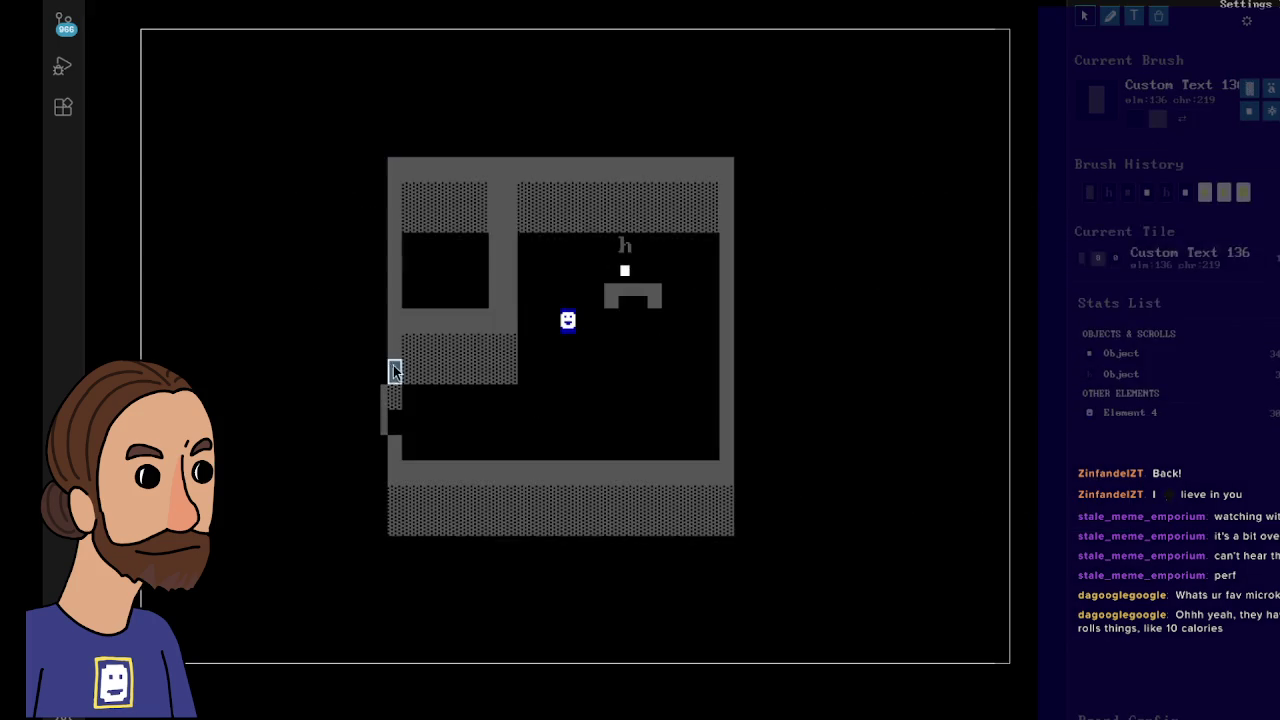
Open the empty New Board and draw a grey rectangular wall around the player
key("b")
scroll(646, 480, "down", 1)
left_click(630, 548)
key("b")
scroll(686, 466, "down", 2)
left_click(700, 520)
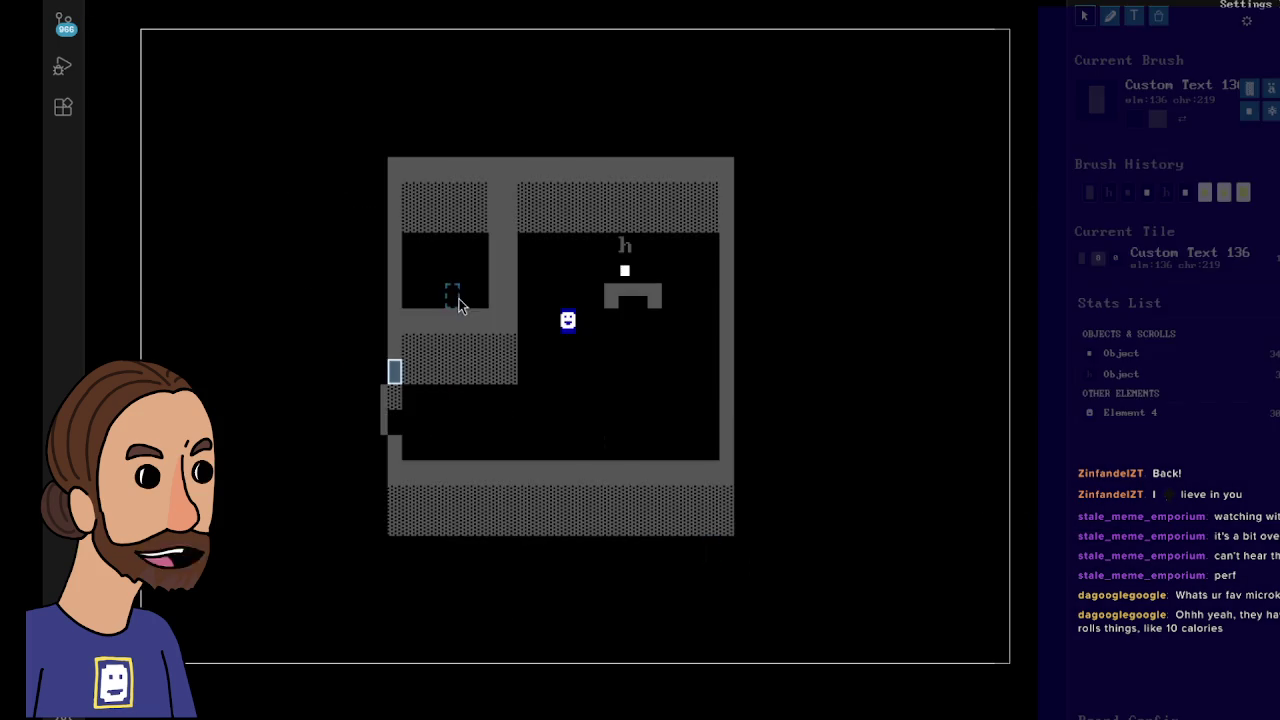
key("b")
scroll(700, 520, "down", 1)
left_click(759, 603)
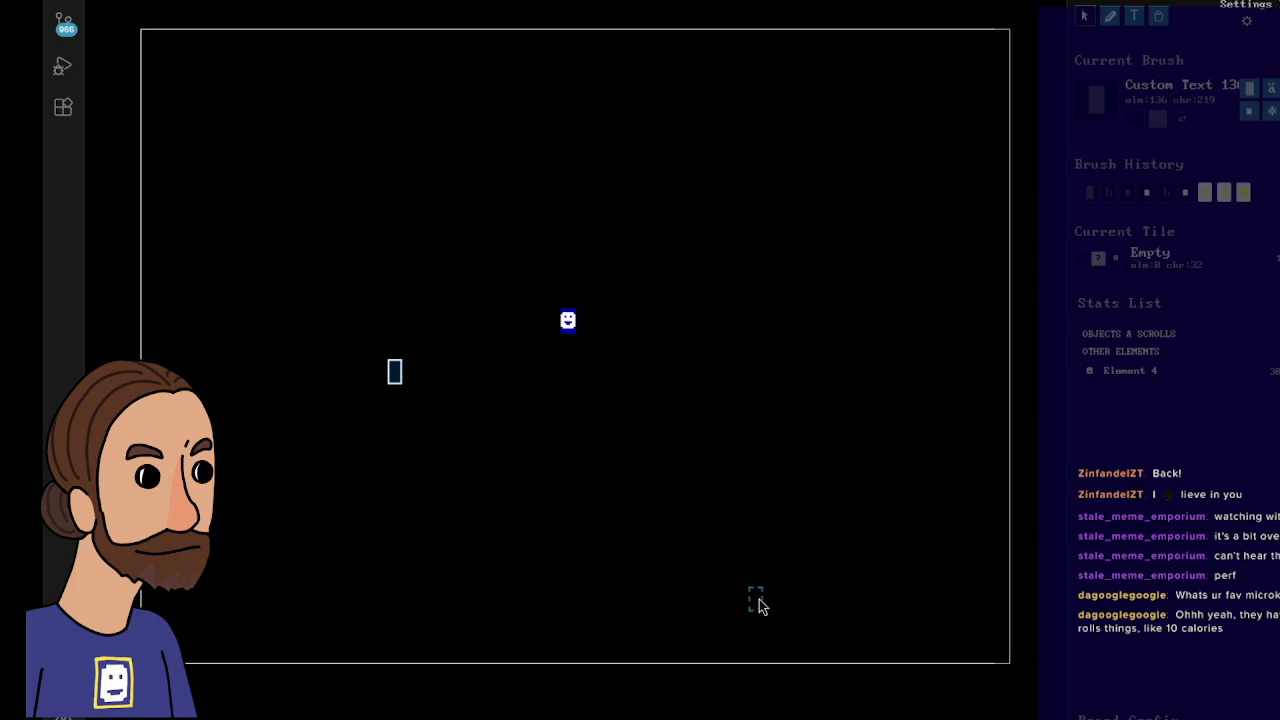
mouse_move(372, 190)
left_mouse_down()
mouse_move(380, 482)
mouse_move(788, 474)
mouse_move(800, 471)
mouse_move(788, 177)
mouse_move(799, 166)
left_mouse_up()
mouse_move(799, 166)
left_mouse_down()
mouse_move(514, 171)
mouse_move(394, 189)
mouse_move(383, 179)
left_mouse_up()
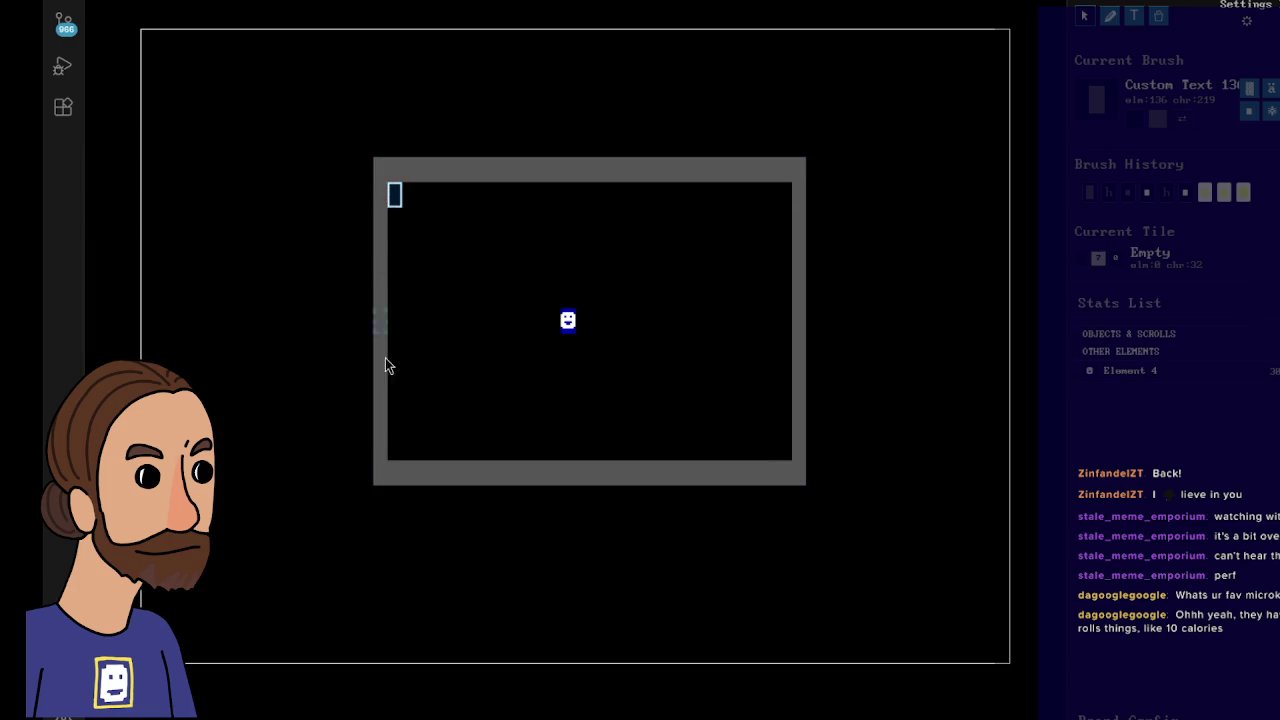
Choose the medium dither character and fill bands inside the top wall and below the bottom wall
left_click(391, 491)
left_click(771, 530)
key("c")
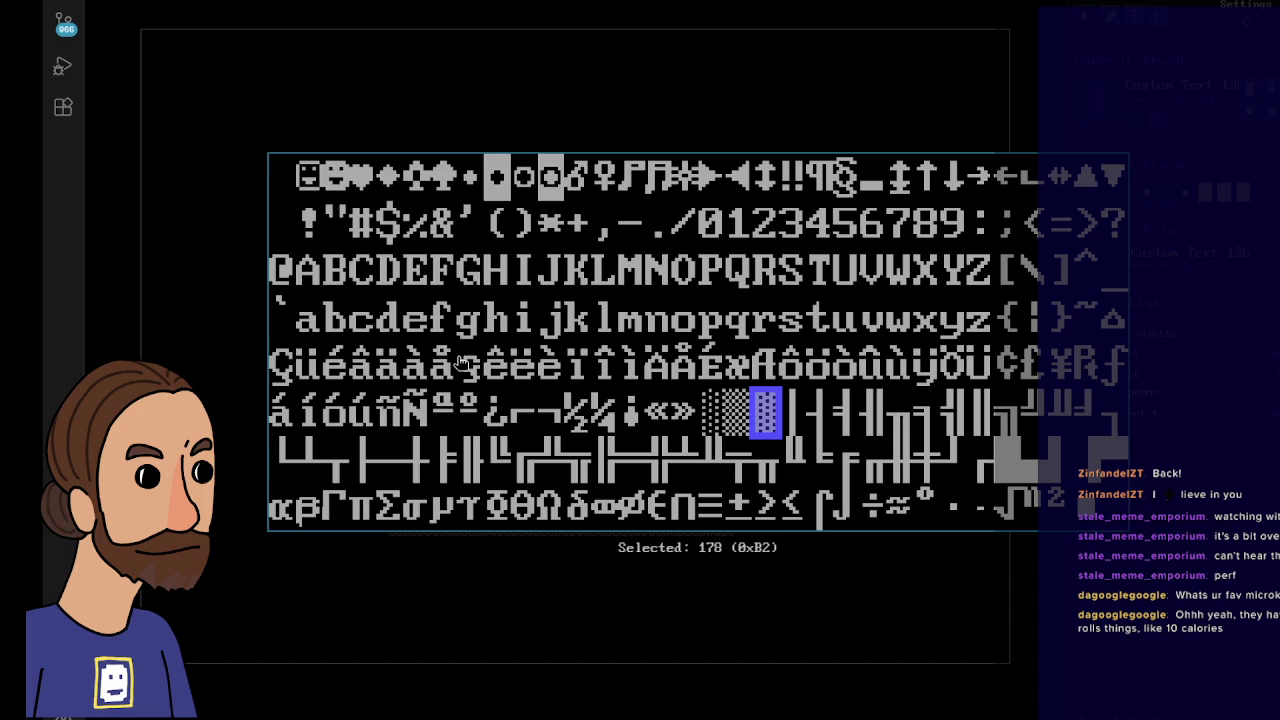
left_click(755, 420)
key("c")
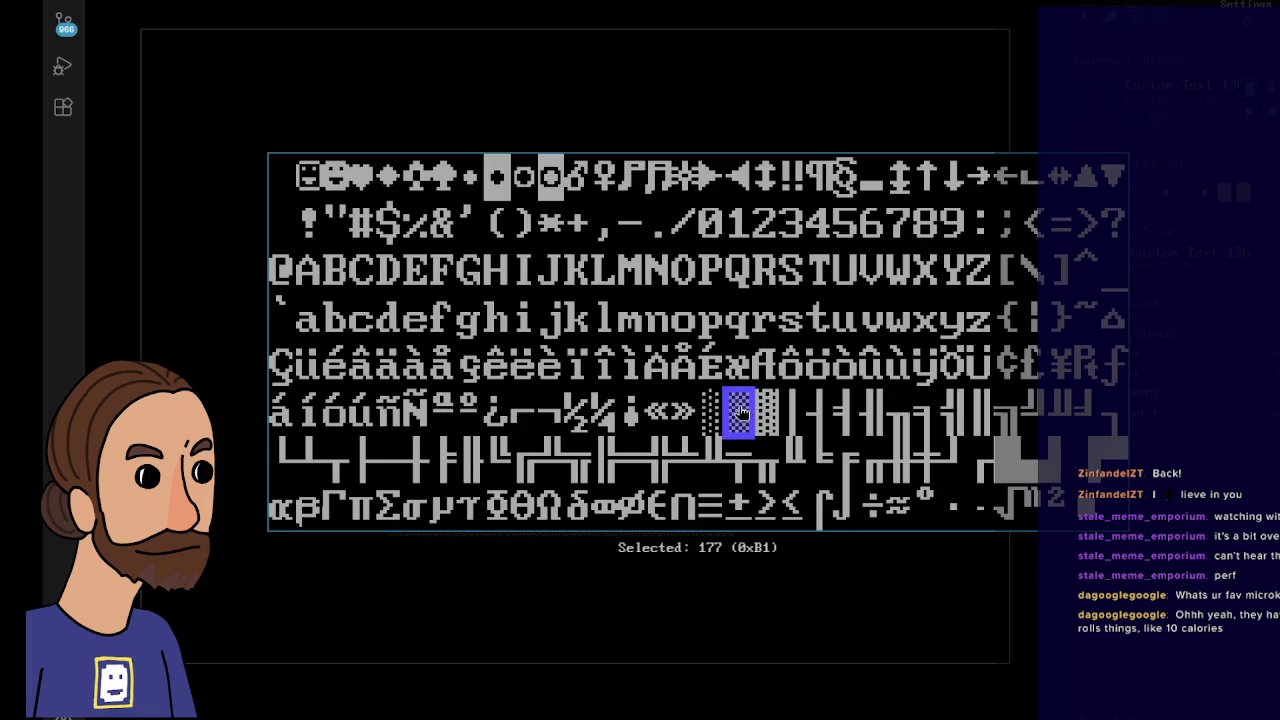
left_click(759, 412)
key("b")
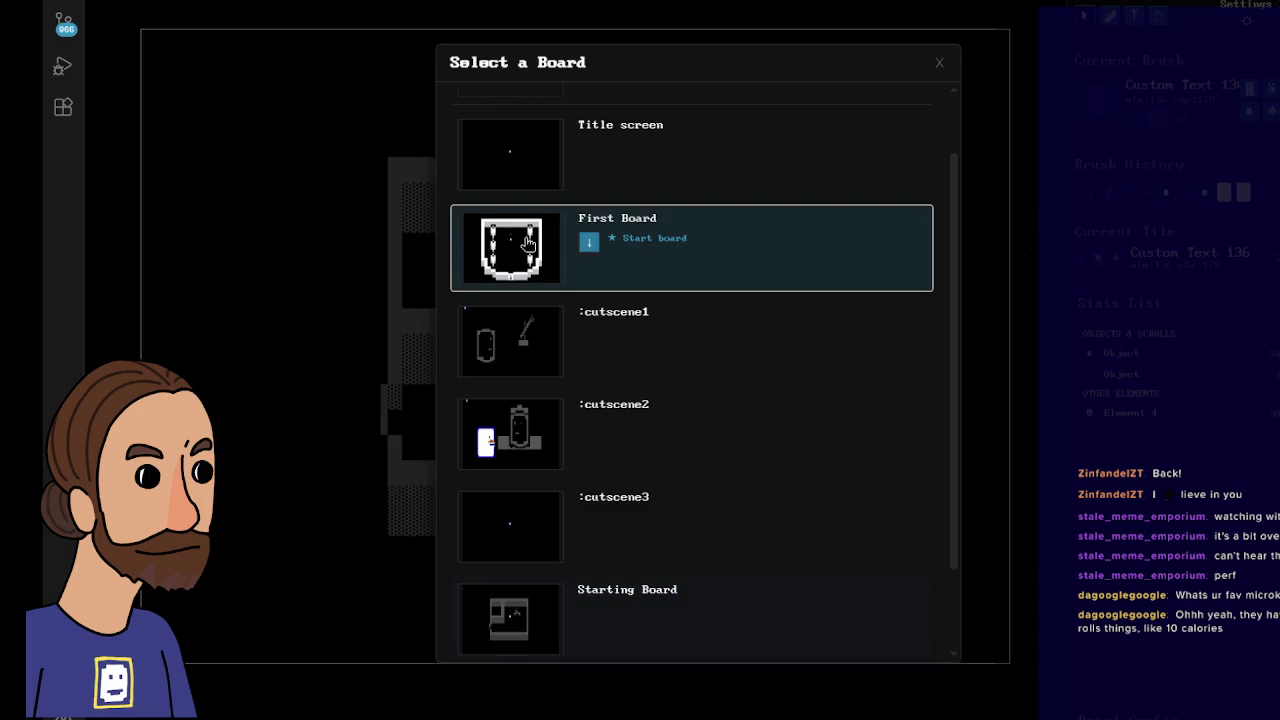
scroll(736, 558, "down", 1)
left_click(736, 558)
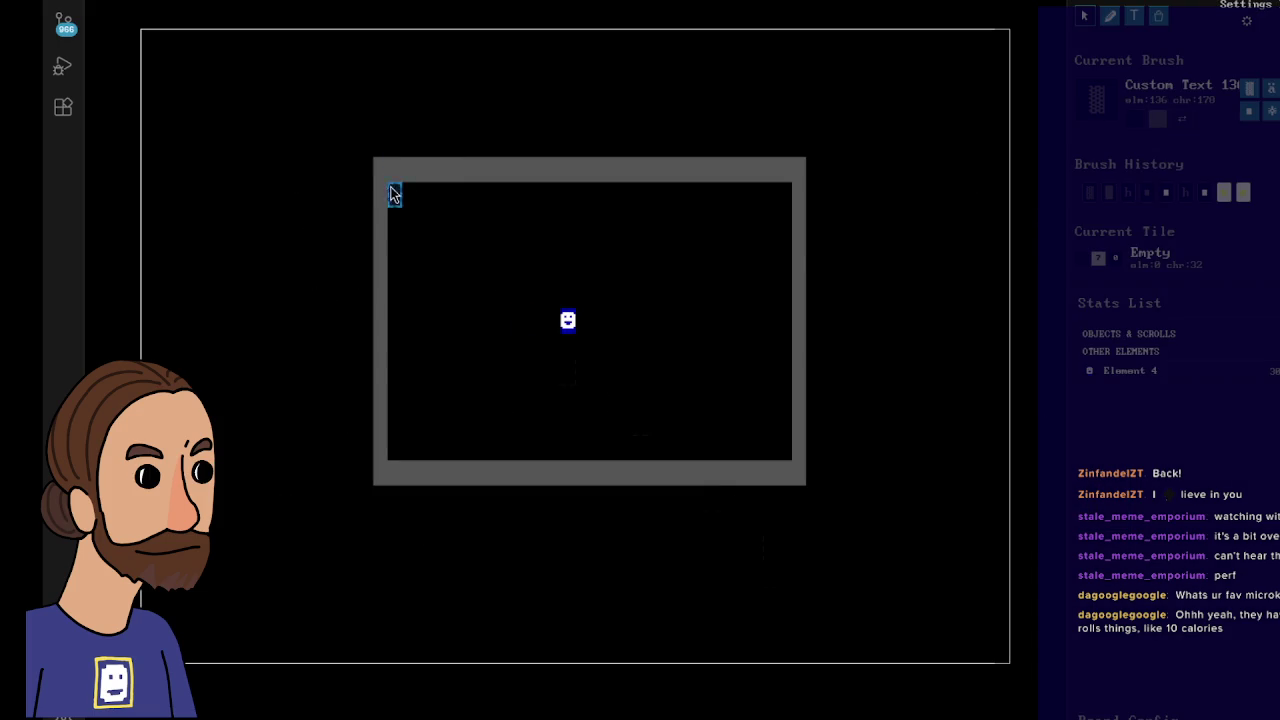
left_click_drag(391, 184, 788, 242)
left_click_drag(382, 492, 802, 532)
Delete two tiles in each of the right and left walls to open four doorways
left_click(796, 370)
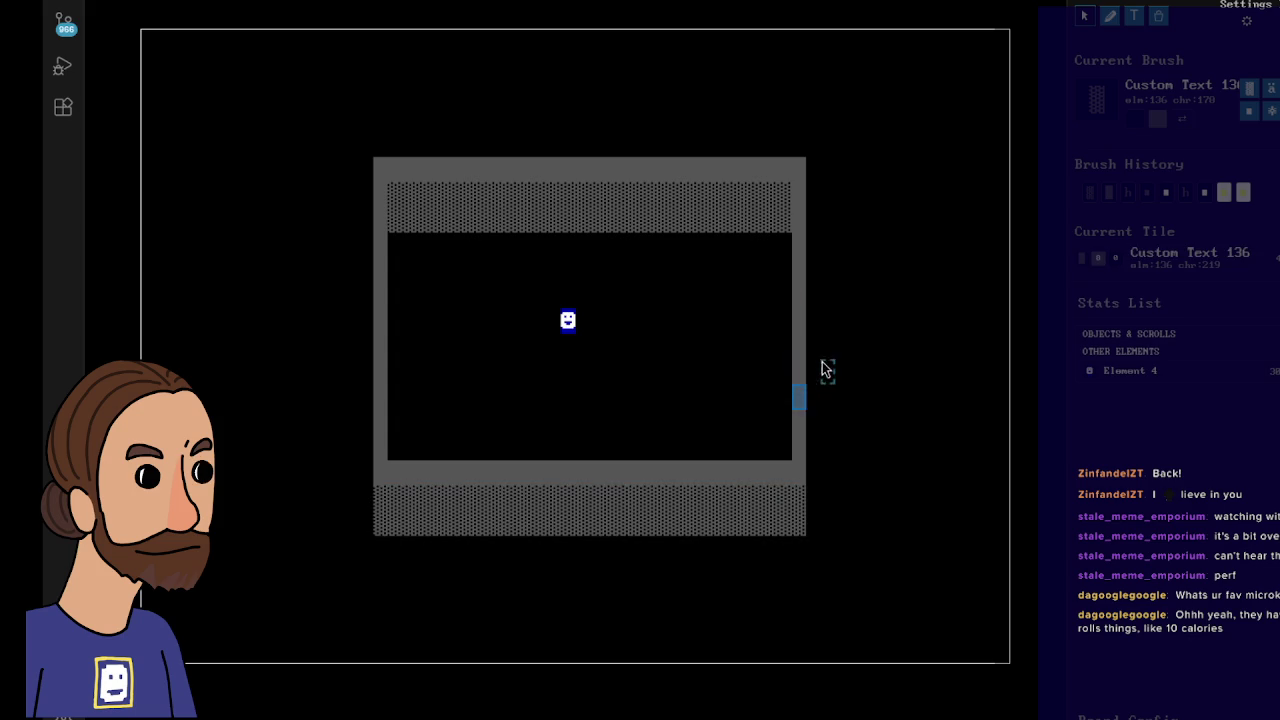
key("Delete")
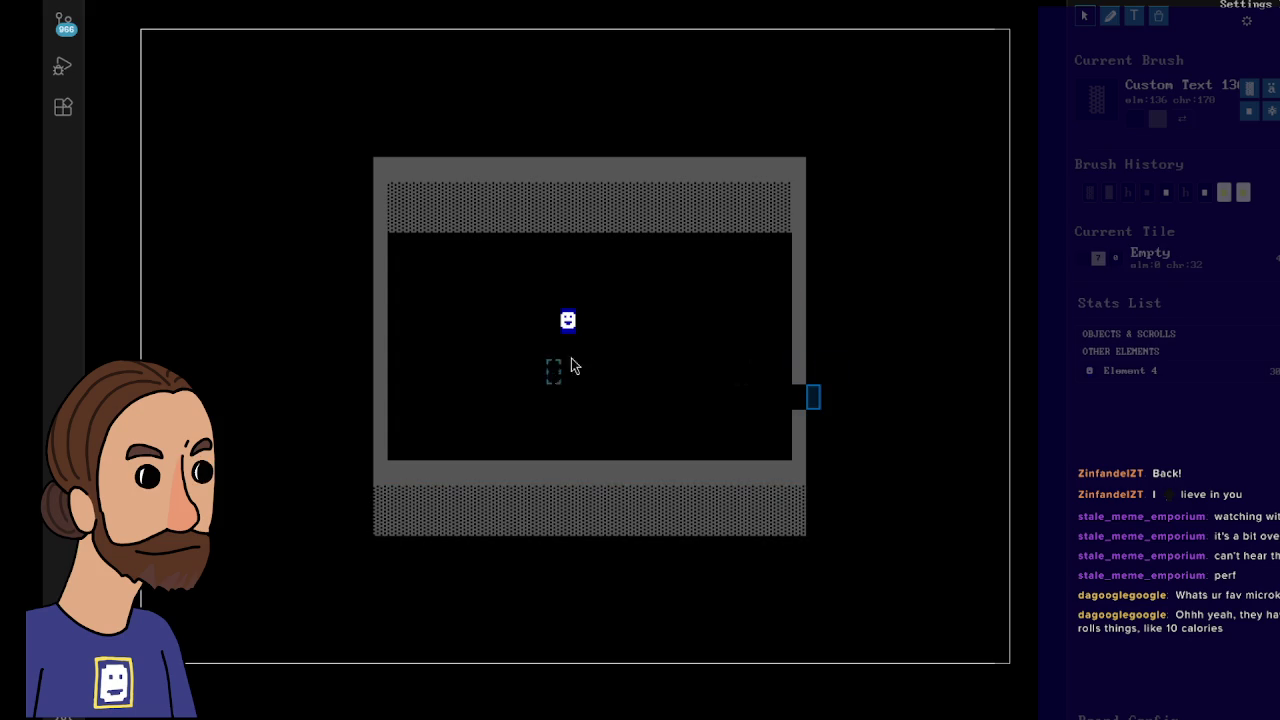
left_click(802, 380)
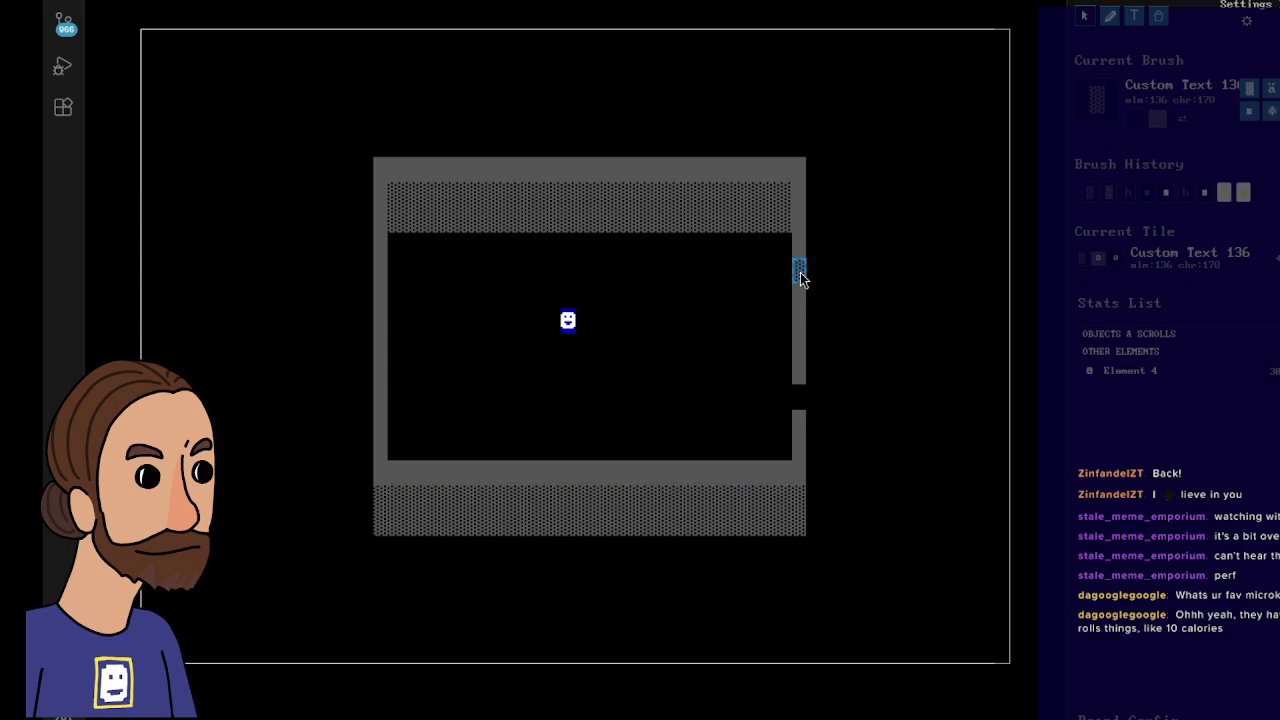
key("Delete")
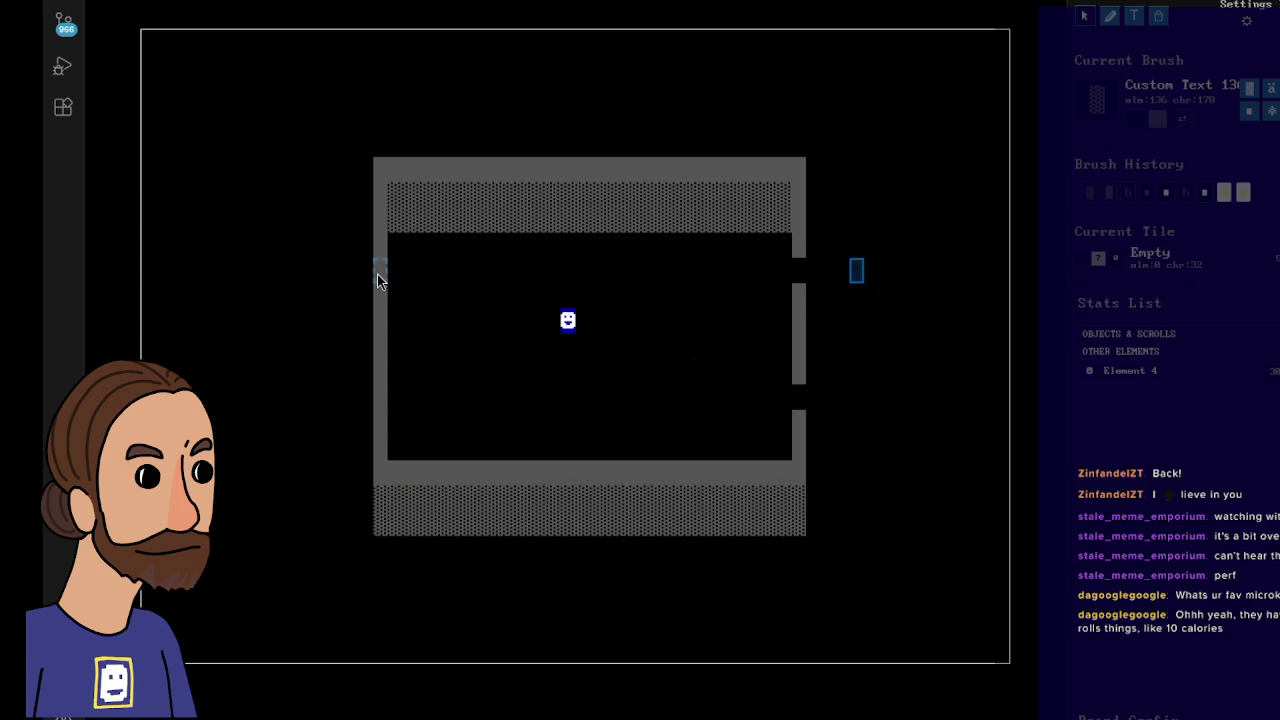
left_click(378, 274)
key("Delete")
left_click(380, 395)
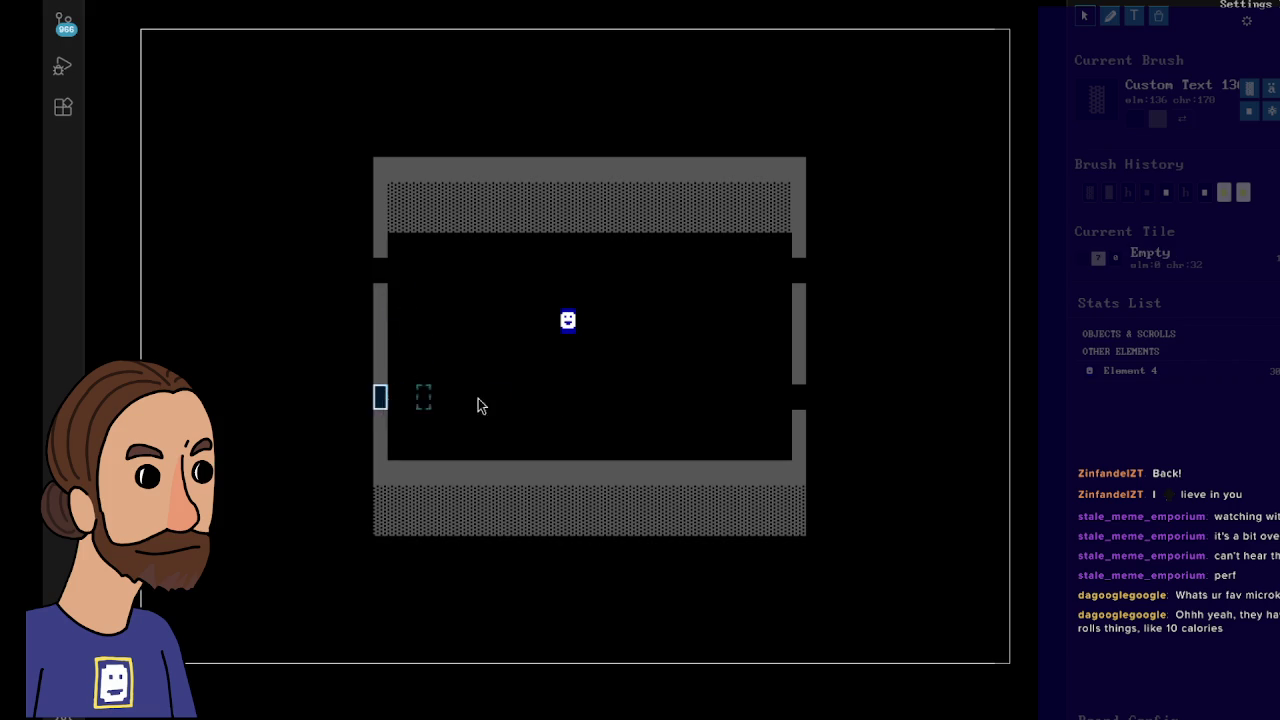
key("Delete")
left_click(379, 172)
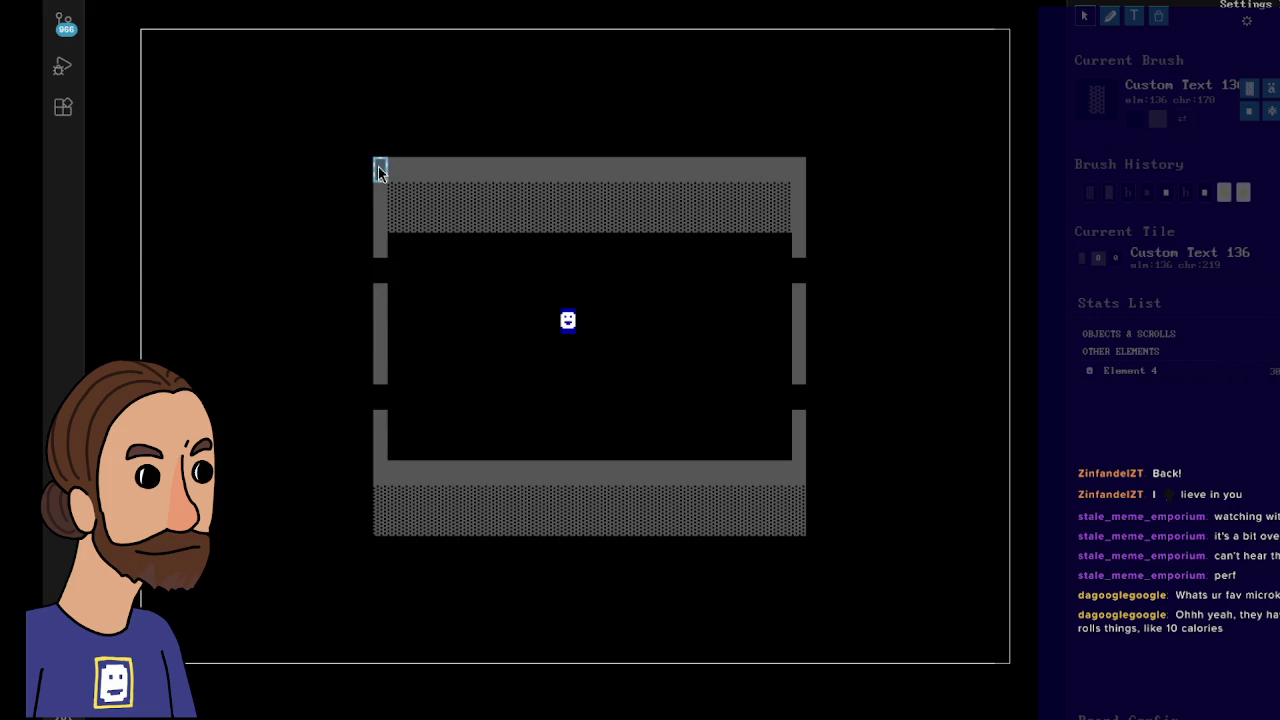
left_click(379, 268)
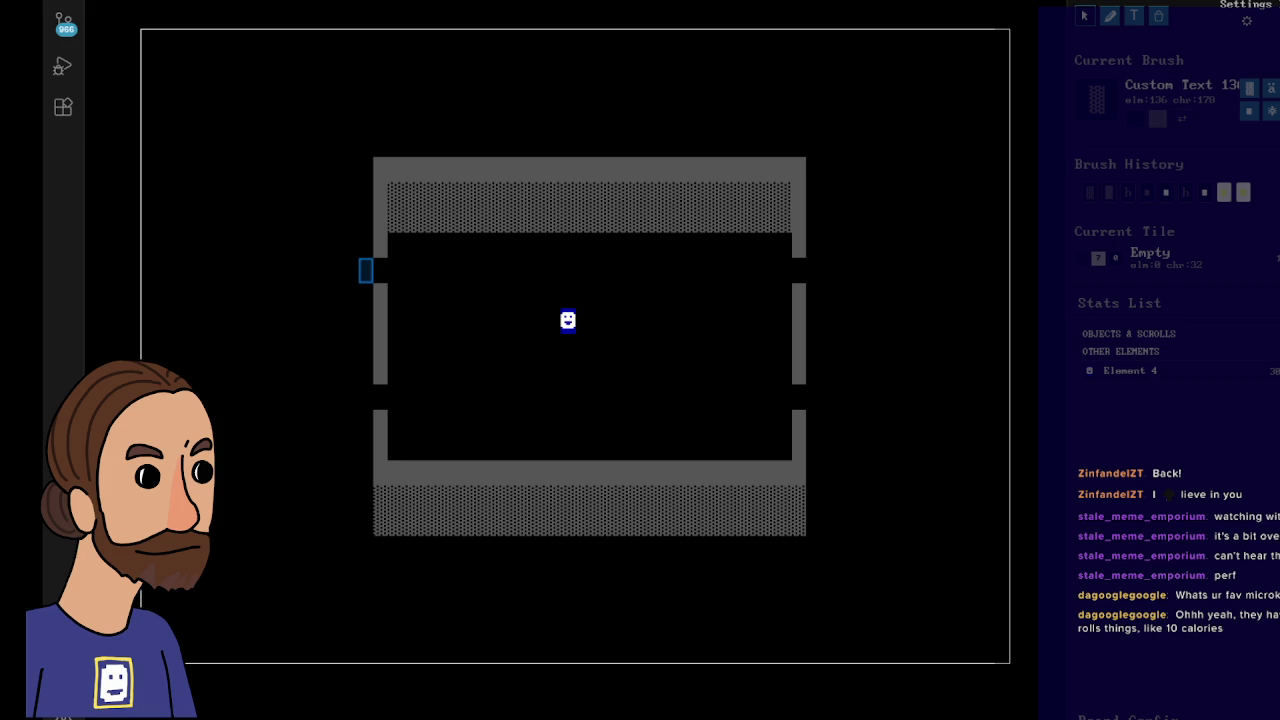
Erase the middle sections of the top and bottom walls to open passages
left_click(452, 296)
left_click_drag(377, 168, 424, 533)
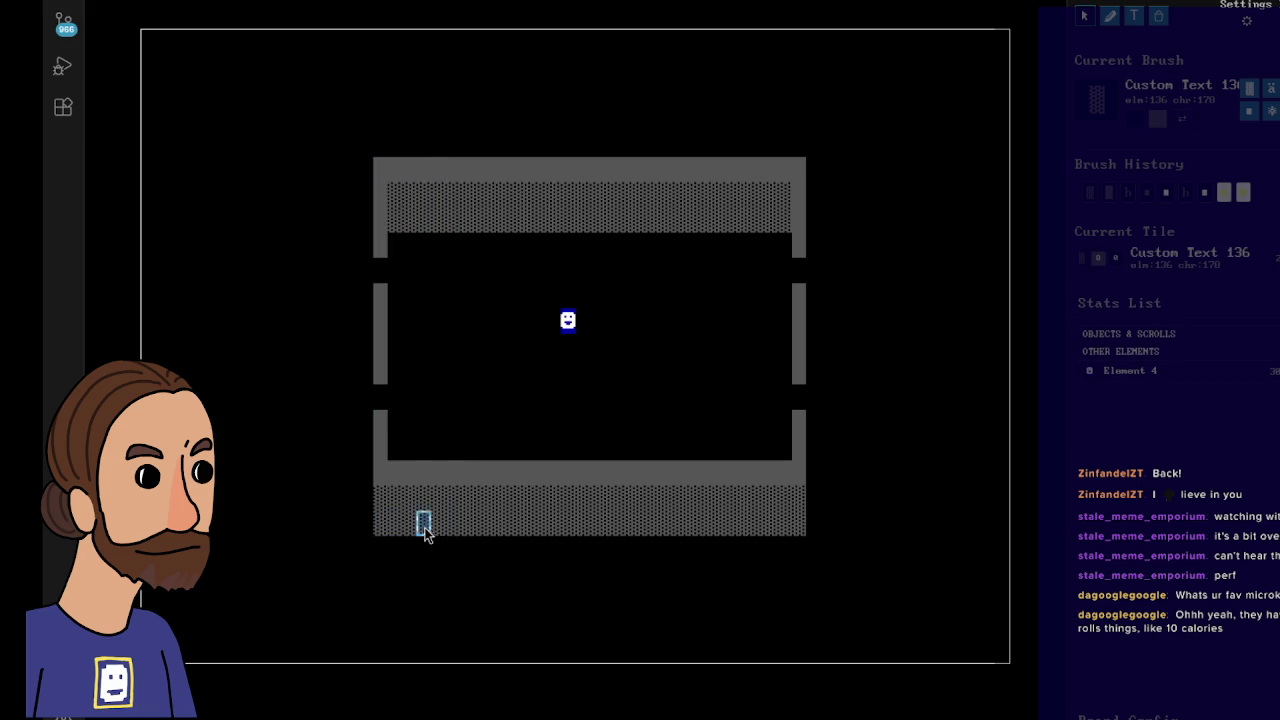
mouse_move(616, 478)
left_mouse_down()
mouse_move(580, 471)
mouse_move(641, 527)
left_mouse_up()
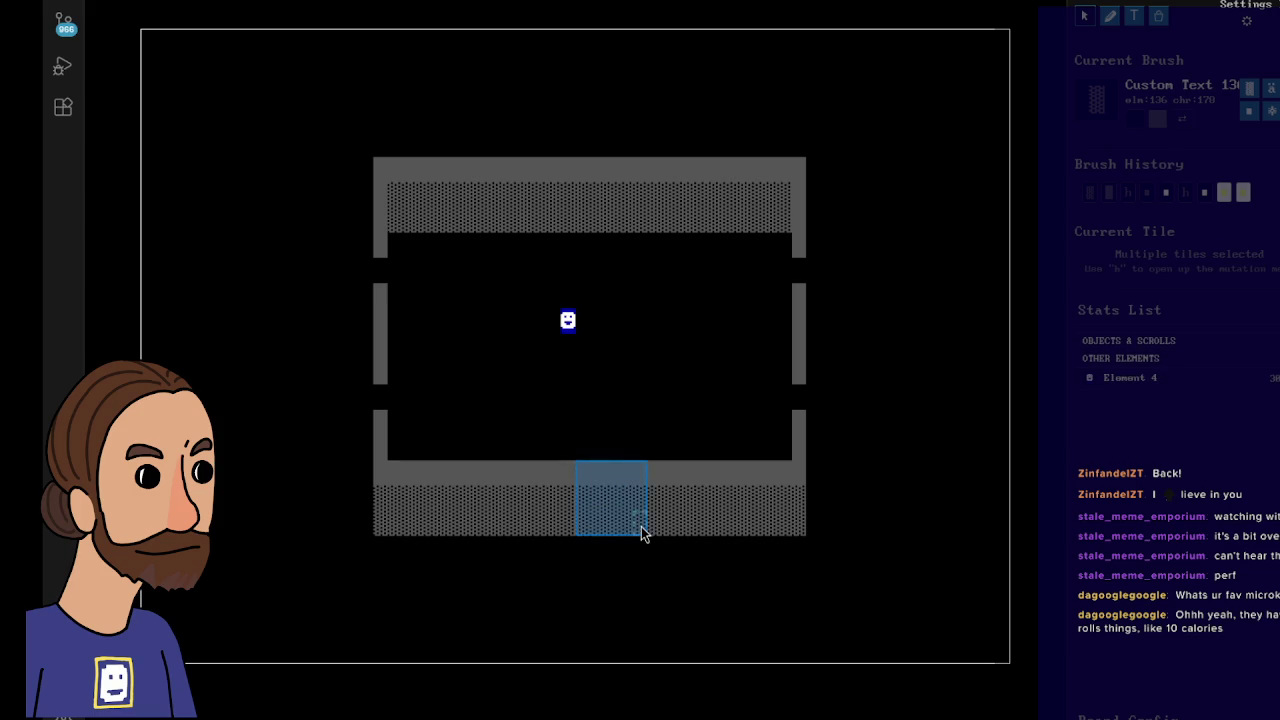
key("Delete")
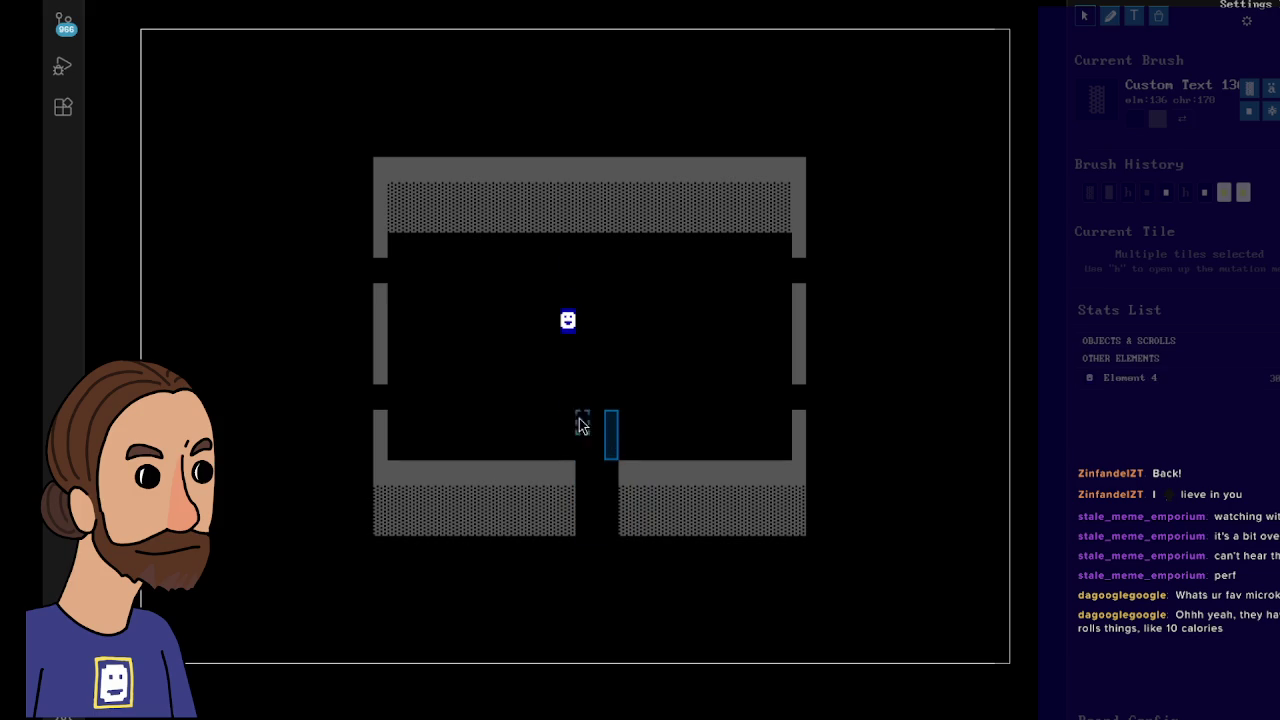
mouse_move(576, 167)
left_mouse_down()
mouse_move(629, 257)
mouse_move(611, 229)
left_mouse_up()
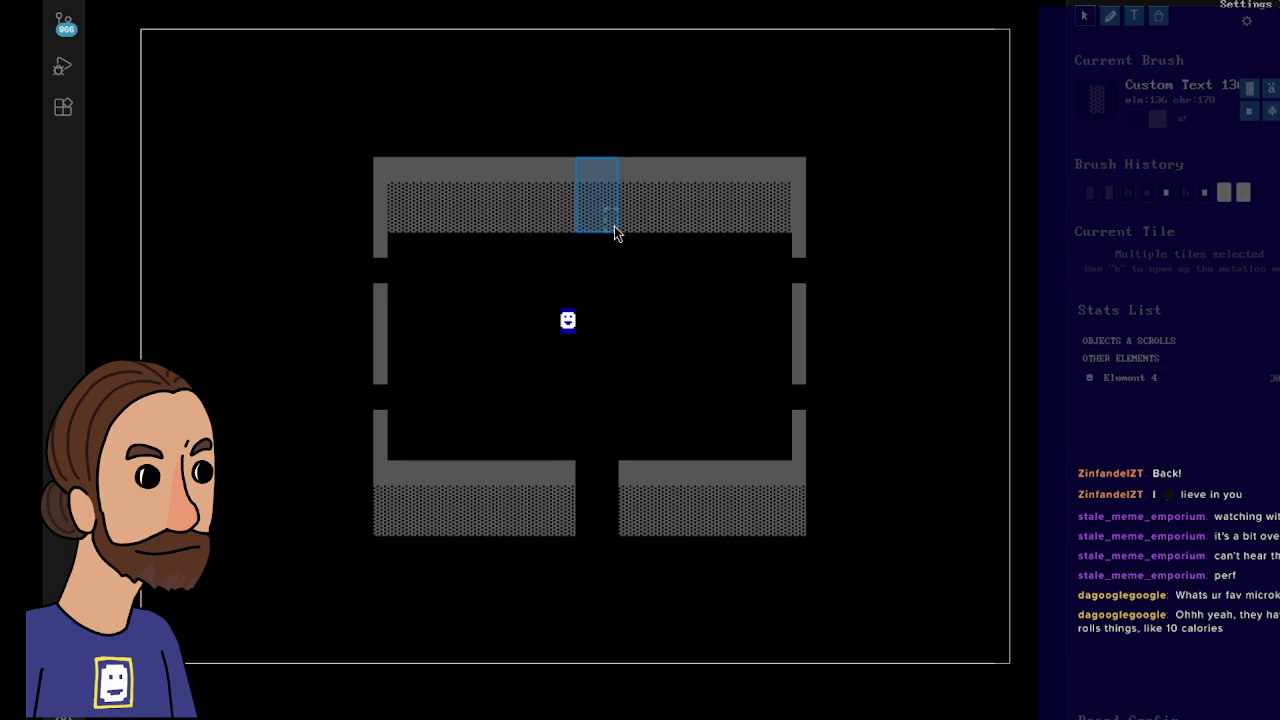
key("Delete")
left_click(626, 270)
left_click(626, 320)
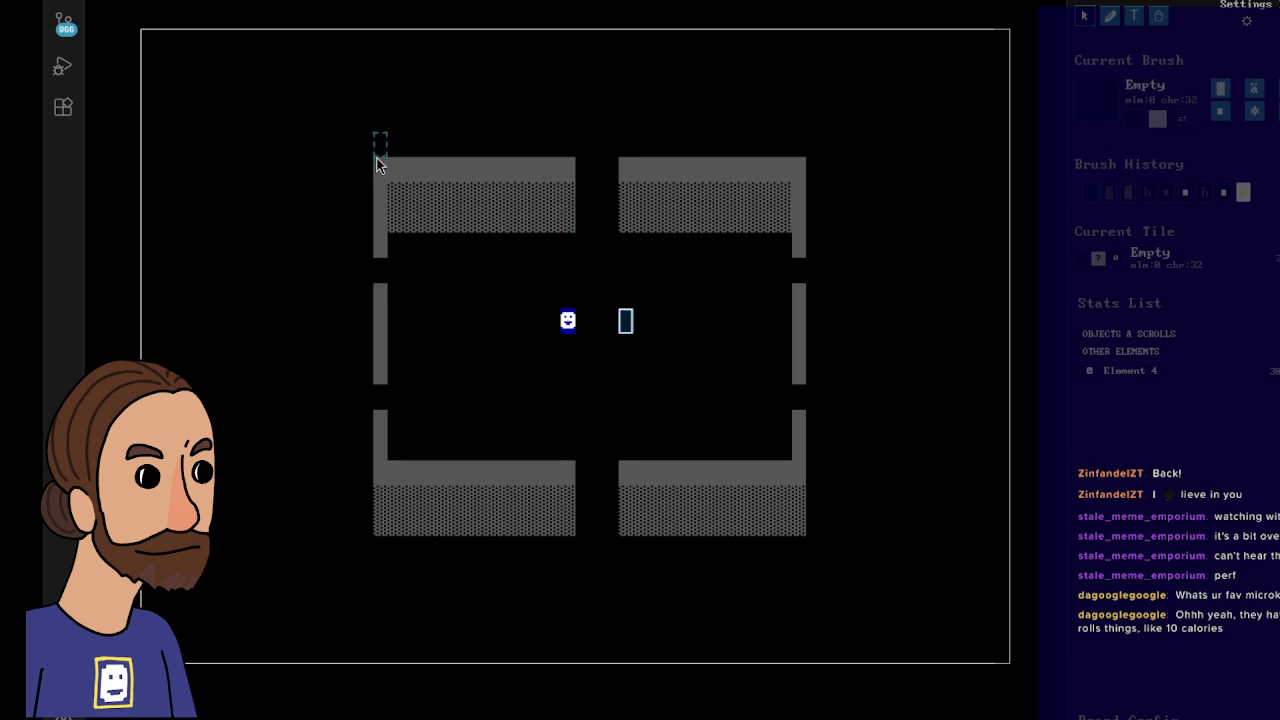
Cut the left half of the room and re-place it one tile further left
mouse_move(375, 162)
left_mouse_down()
mouse_move(453, 237)
mouse_move(565, 530)
left_mouse_up()
key("ctrl+x")
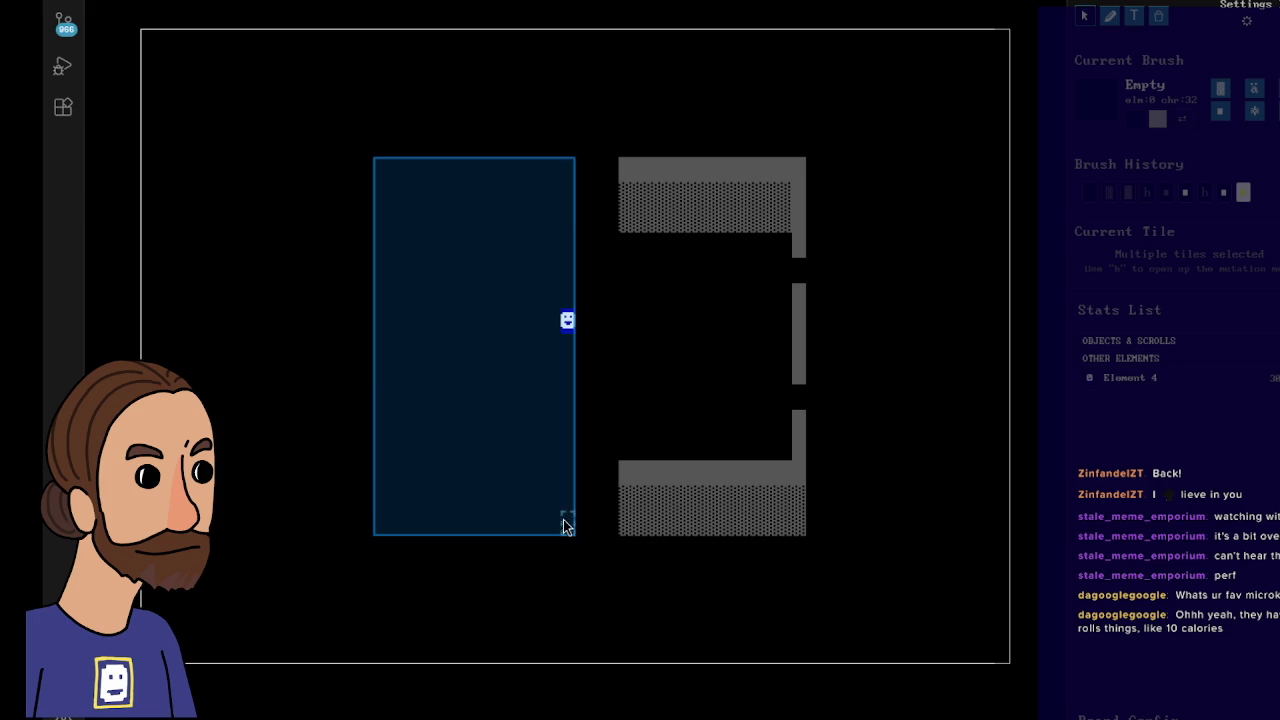
key("ctrl+v")
key("Escape")
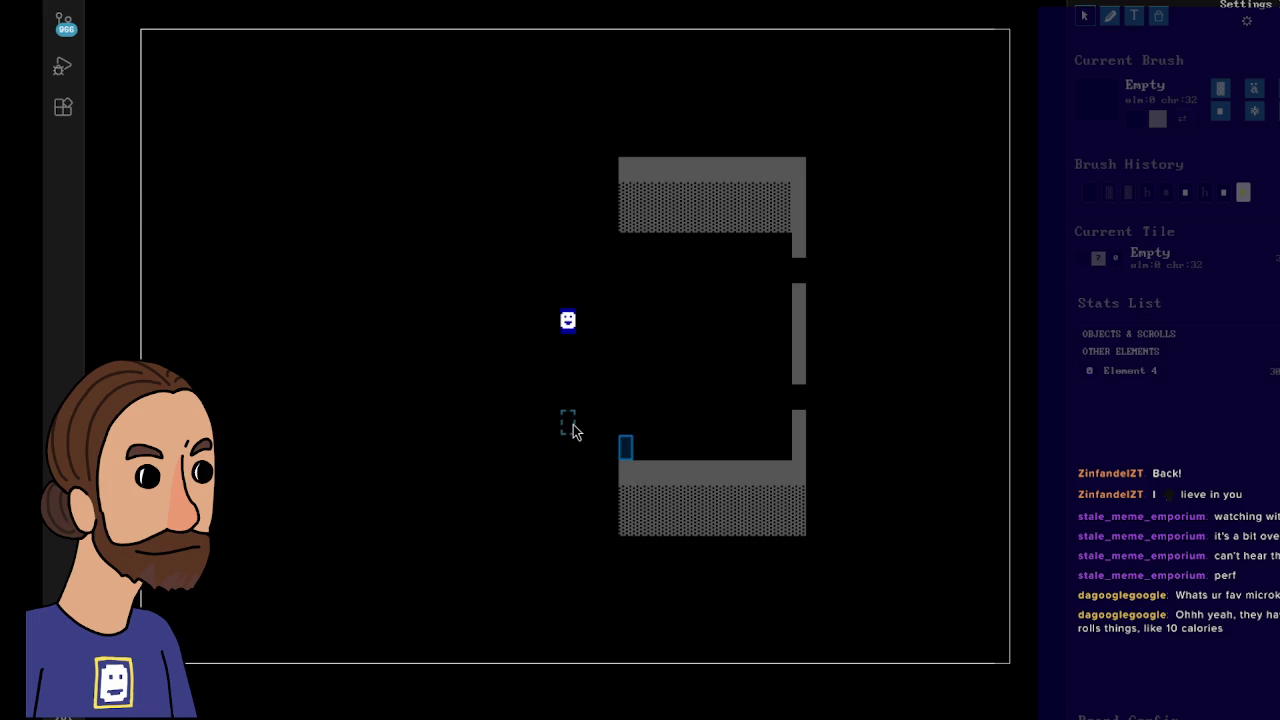
key("ctrl+v")
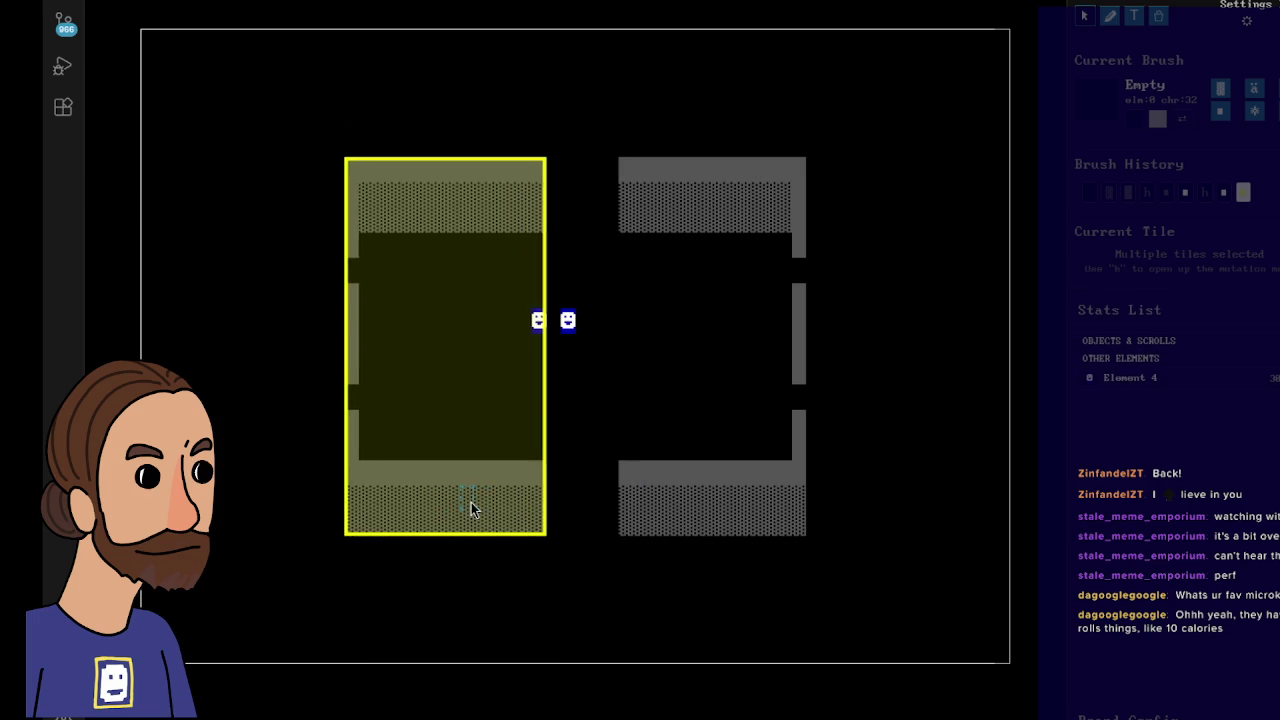
left_click(471, 502)
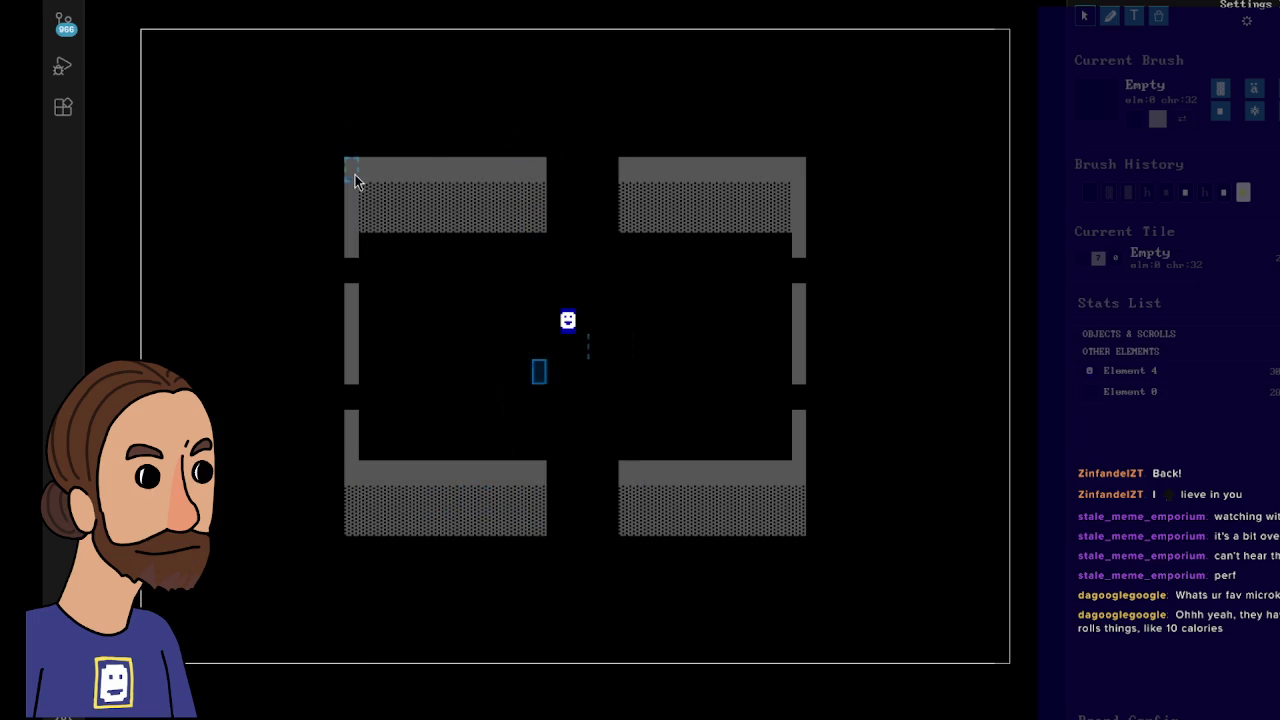
Cut the room's top half and paste it higher to make the room taller
left_click_drag(354, 176, 803, 368)
key("ctrl+x")
key("ctrl+v")
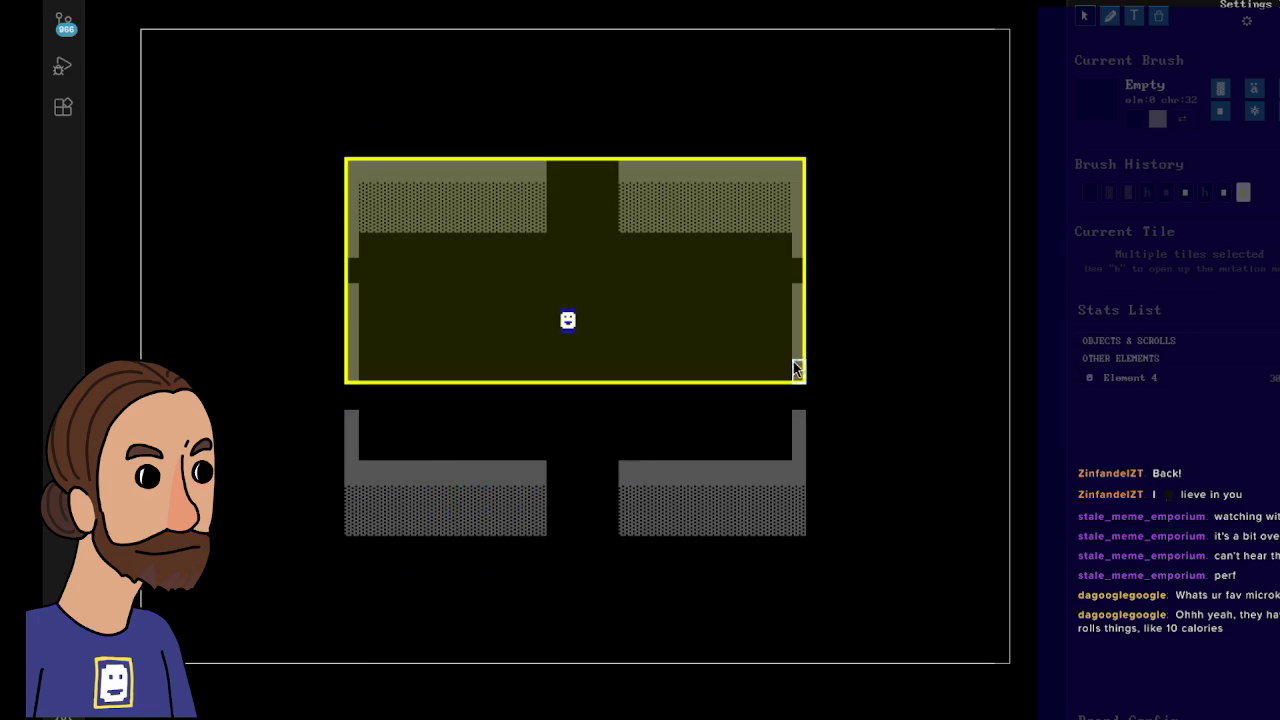
left_click(646, 347)
key("ctrl+v")
left_click(568, 253)
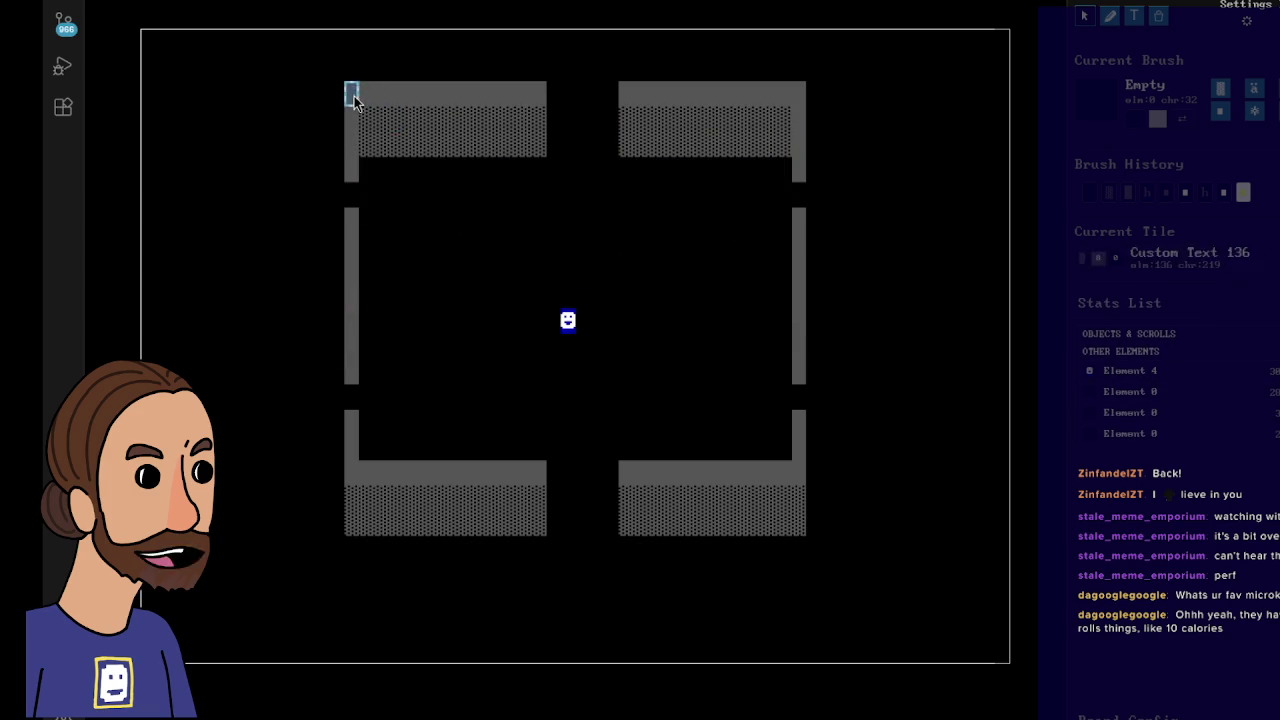
Cut the whole enlarged room and paste it as a floating block
left_click_drag(348, 90, 797, 523)
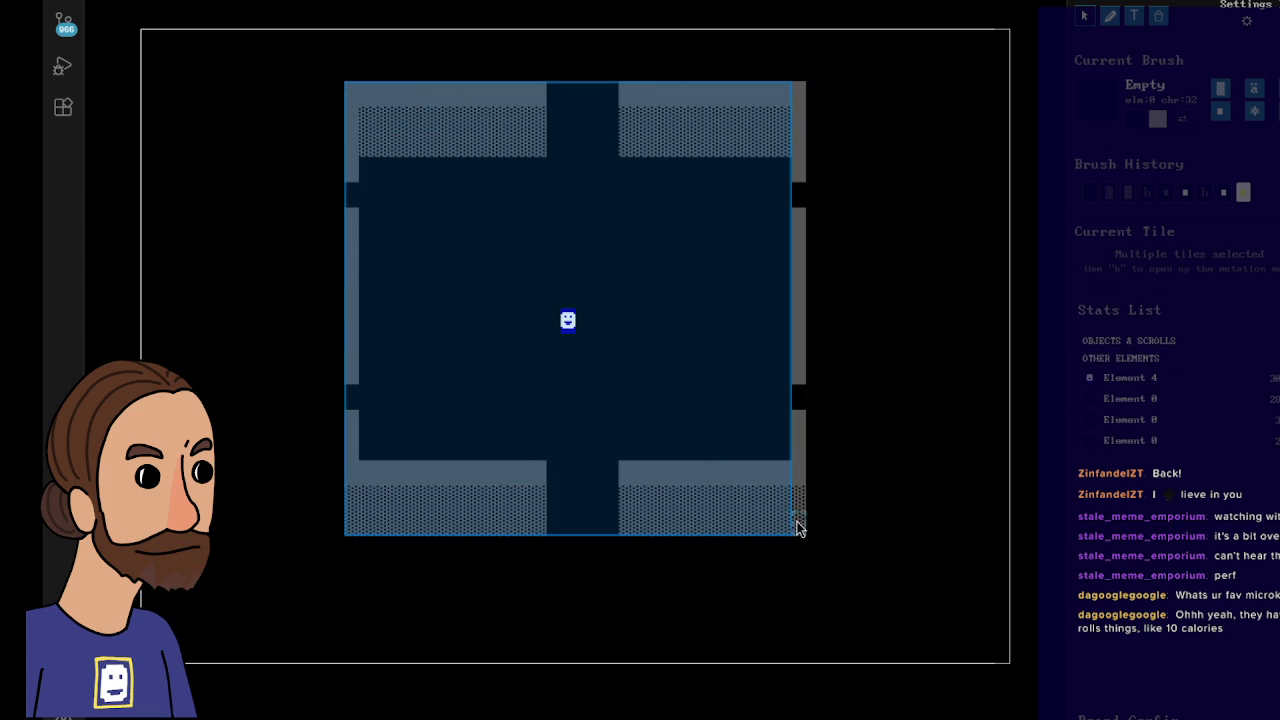
key("ctrl+x")
key("ctrl+v")
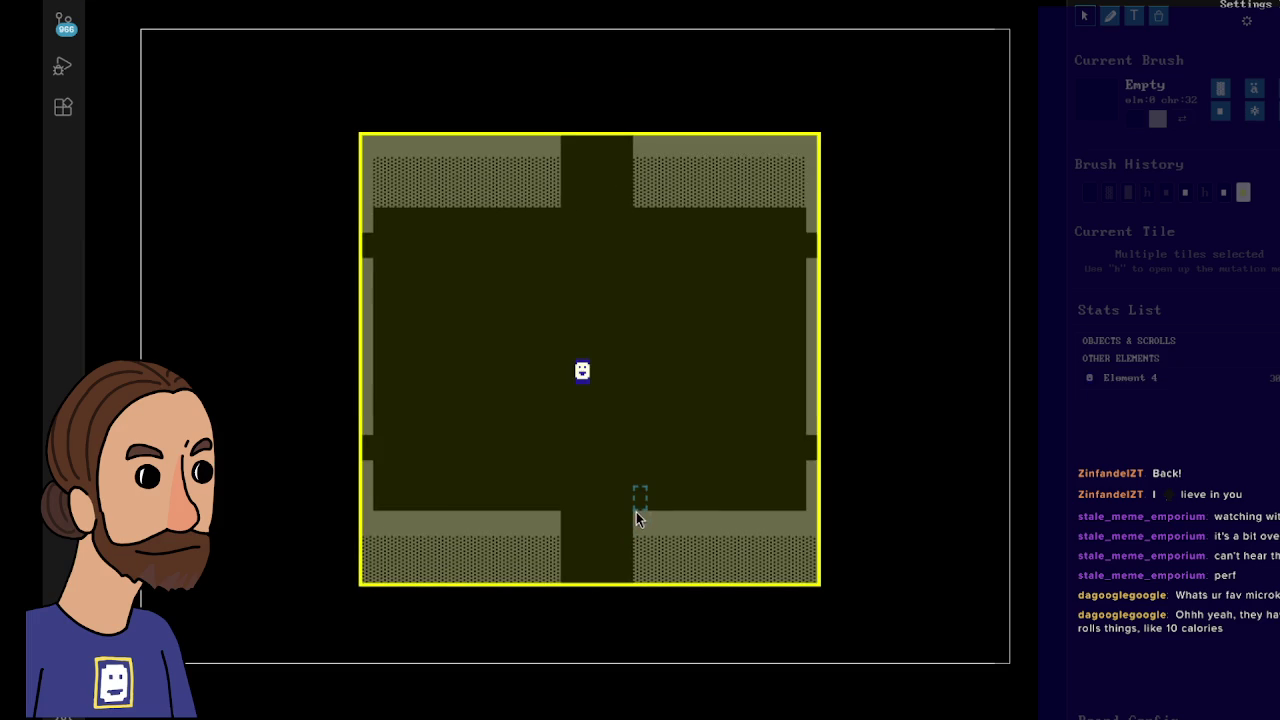
Drop the room lower and right, then thicken the left wall with the wall character
left_click(633, 499)
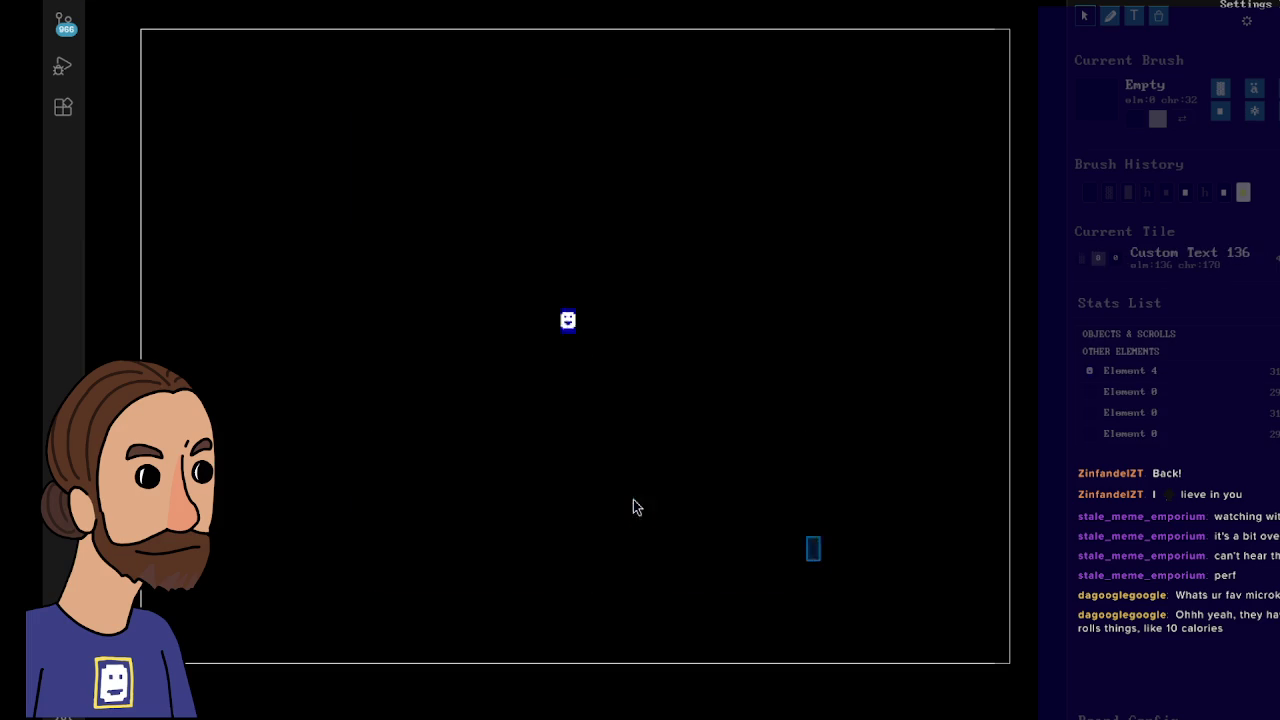
left_click(585, 352)
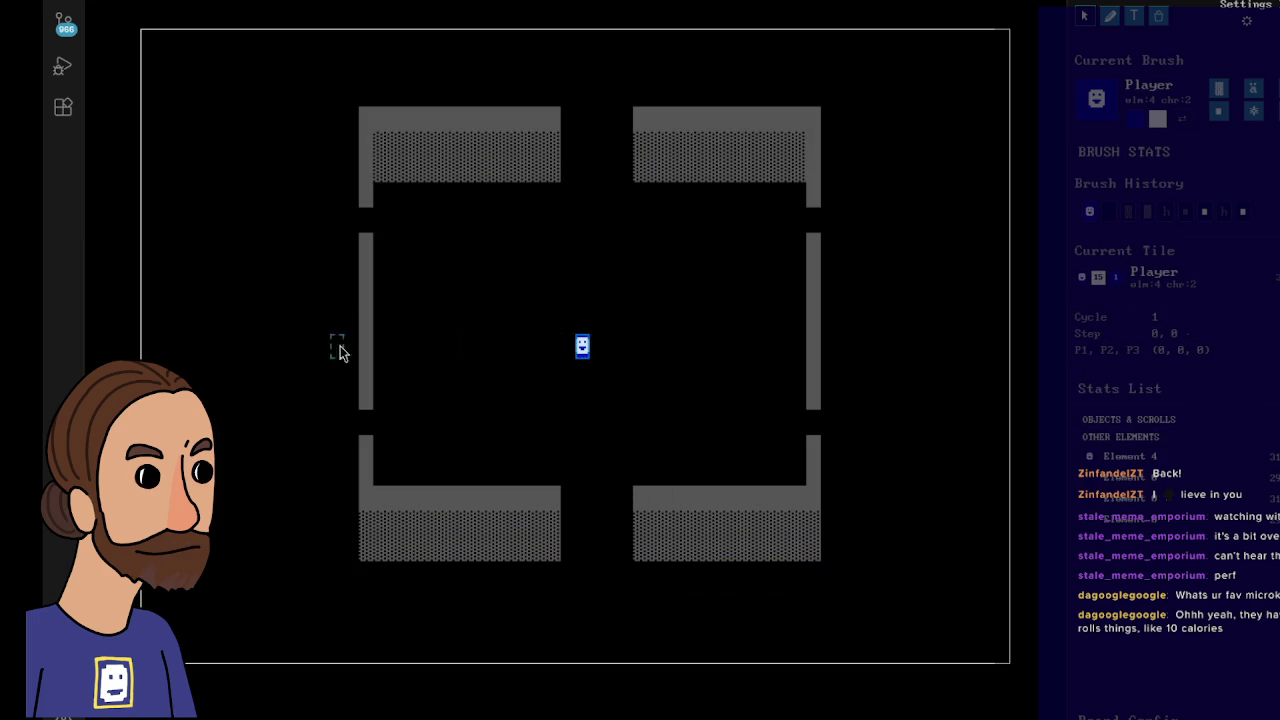
left_click_drag(366, 246, 368, 410)
key("c")
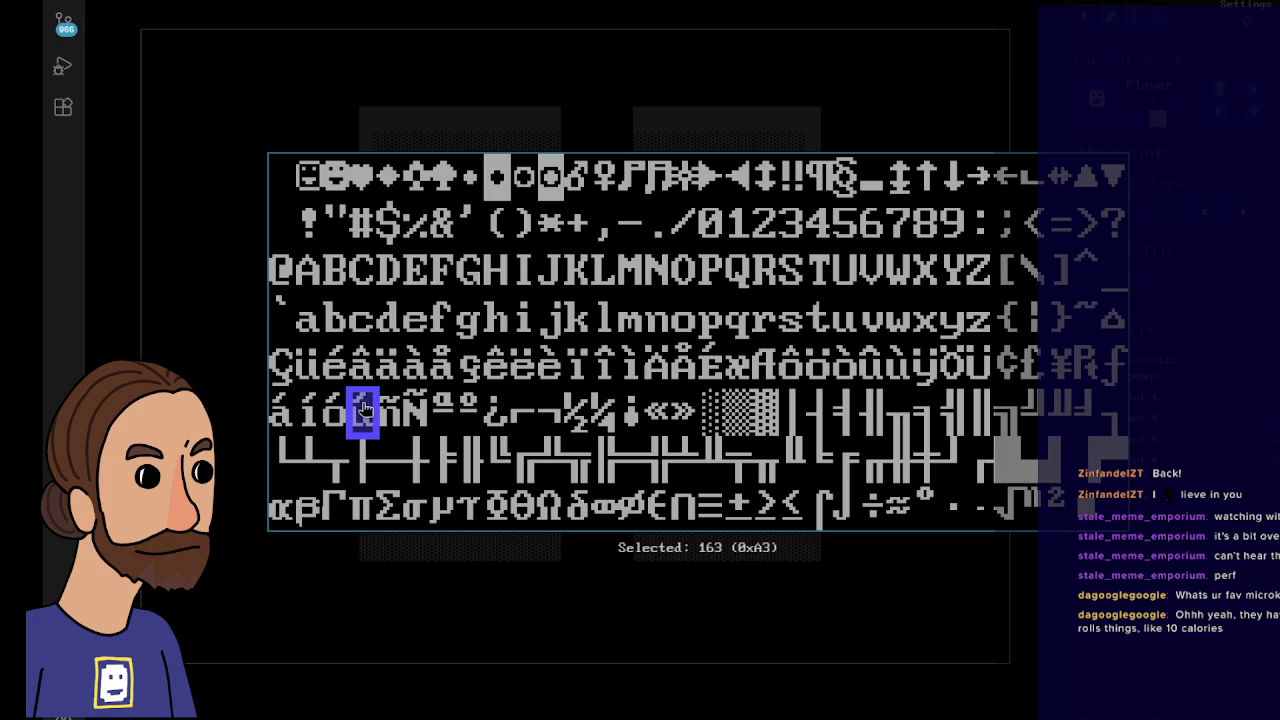
left_click(360, 409)
key("Escape")
left_click(374, 394)
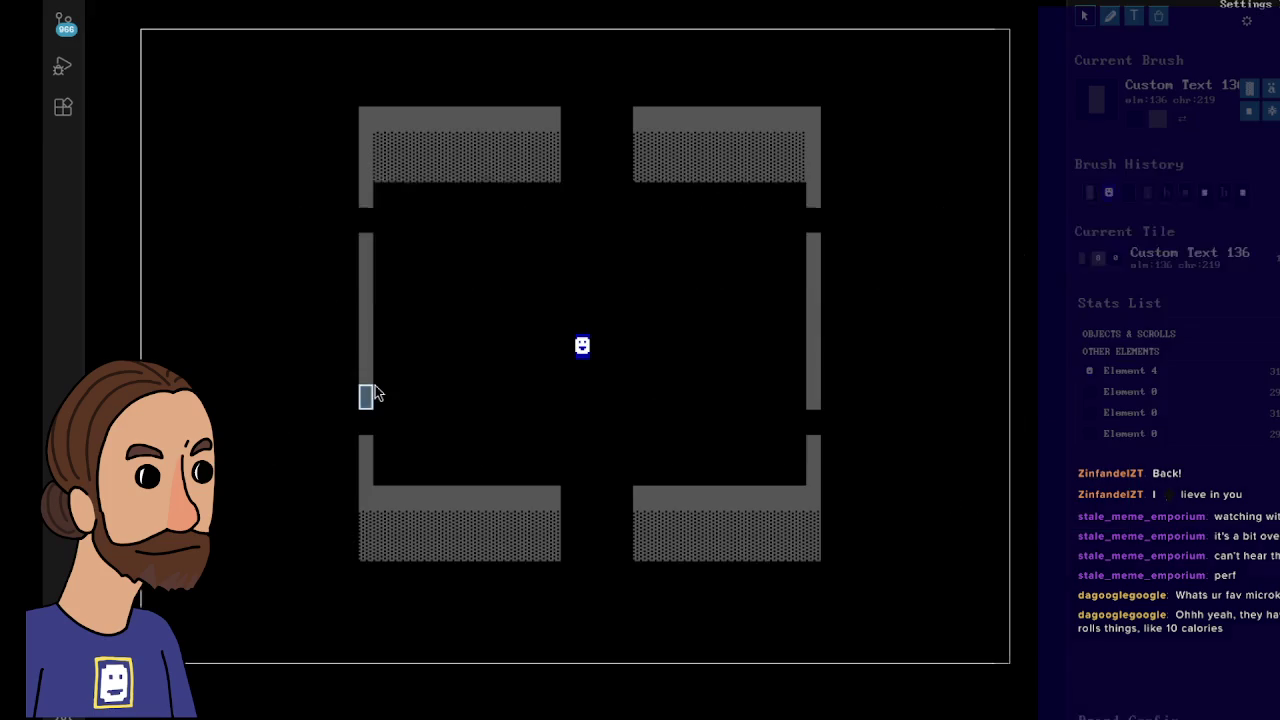
mouse_move(362, 410)
left_mouse_down()
mouse_move(346, 274)
mouse_move(350, 118)
left_mouse_up()
left_click_drag(352, 438, 354, 549)
Add dotted floor at the bottom-right edge and thicken the right wall with solid block 219
left_click(829, 545)
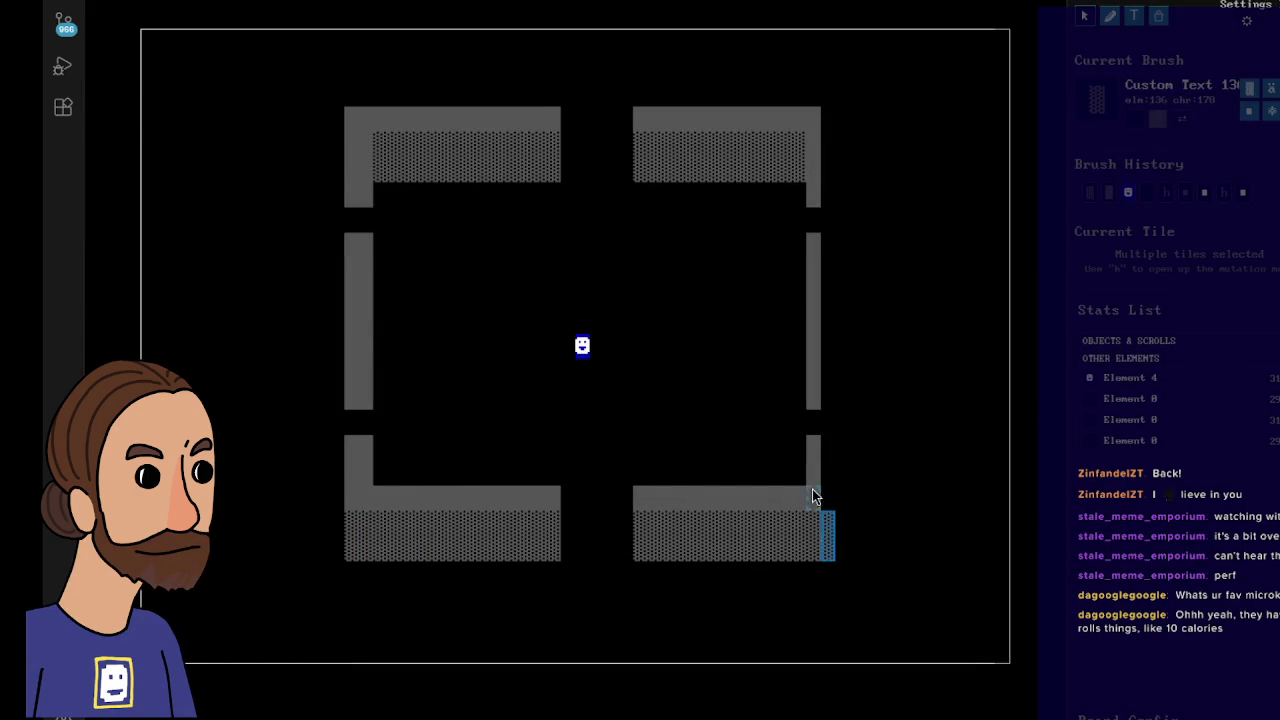
key("c")
left_click(1003, 457)
left_click_drag(826, 461, 828, 114)
Check the tiles in the top passage column and clear the selection
left_click_drag(496, 294, 512, 298)
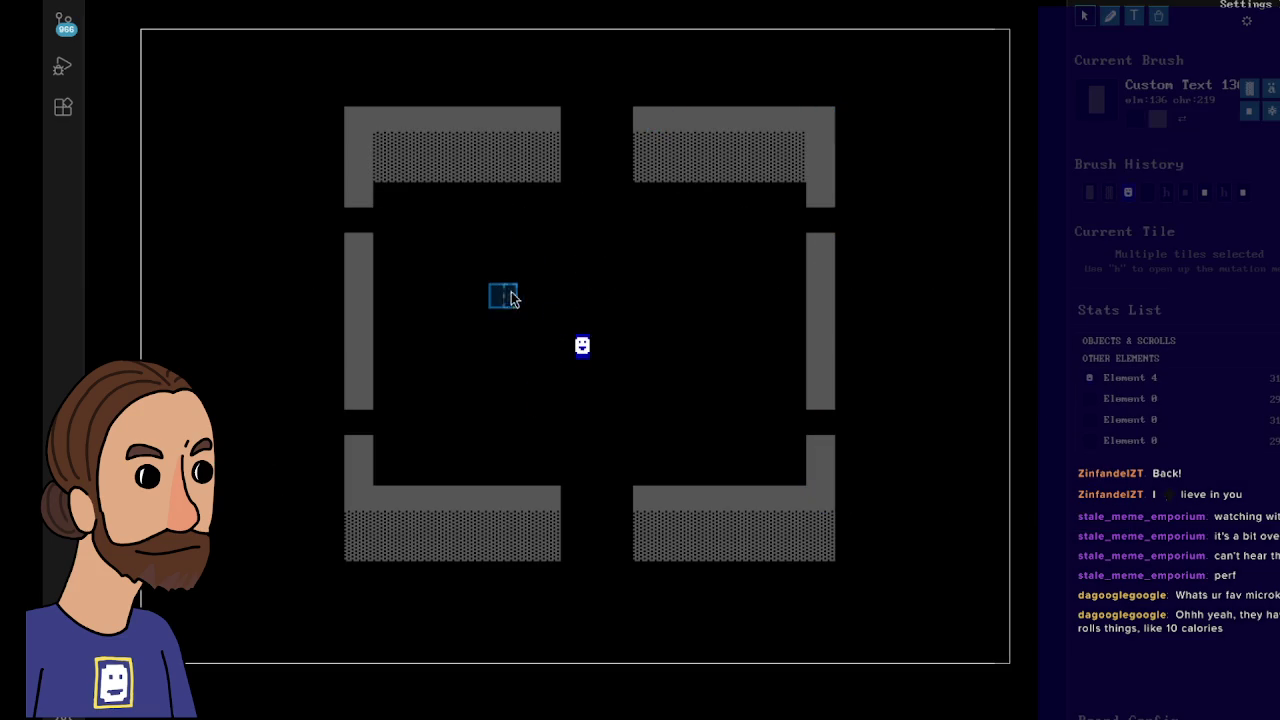
left_click(566, 170)
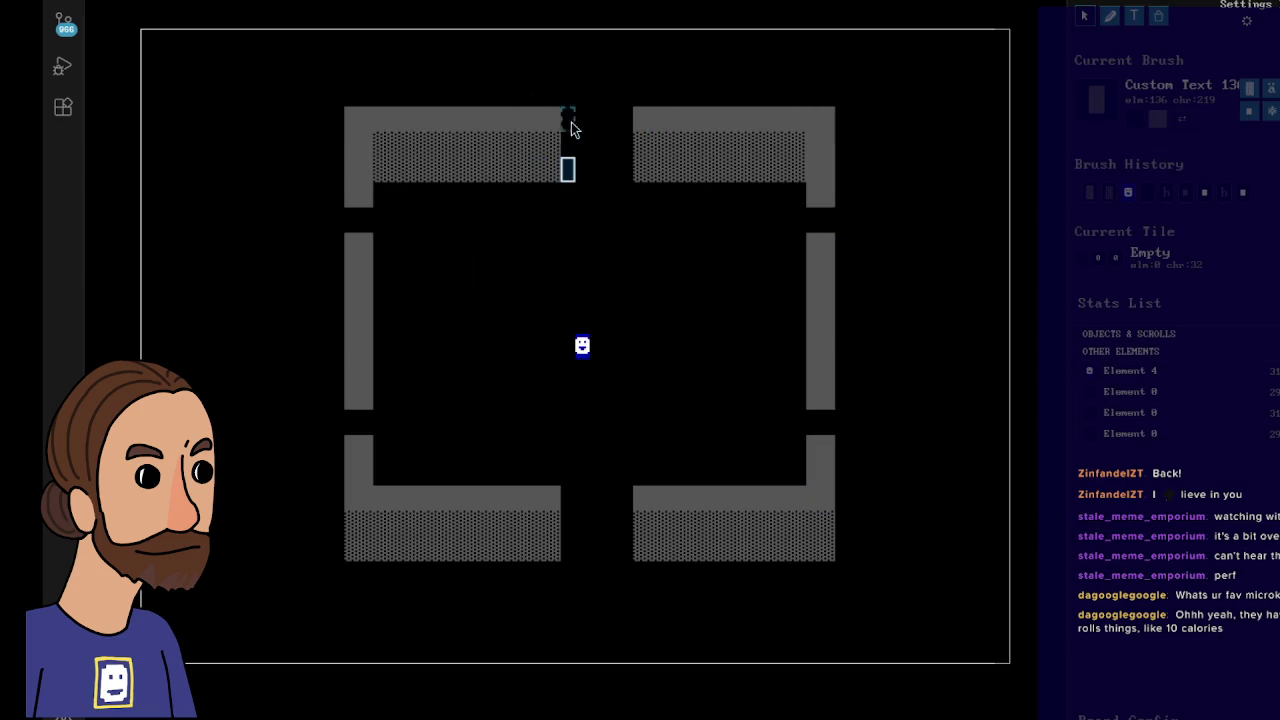
mouse_move(571, 126)
left_mouse_down()
mouse_move(560, 514)
mouse_move(569, 551)
mouse_move(592, 531)
mouse_move(563, 543)
left_mouse_up()
left_click(573, 553)
key("Right")
key("Right")
key("Right")
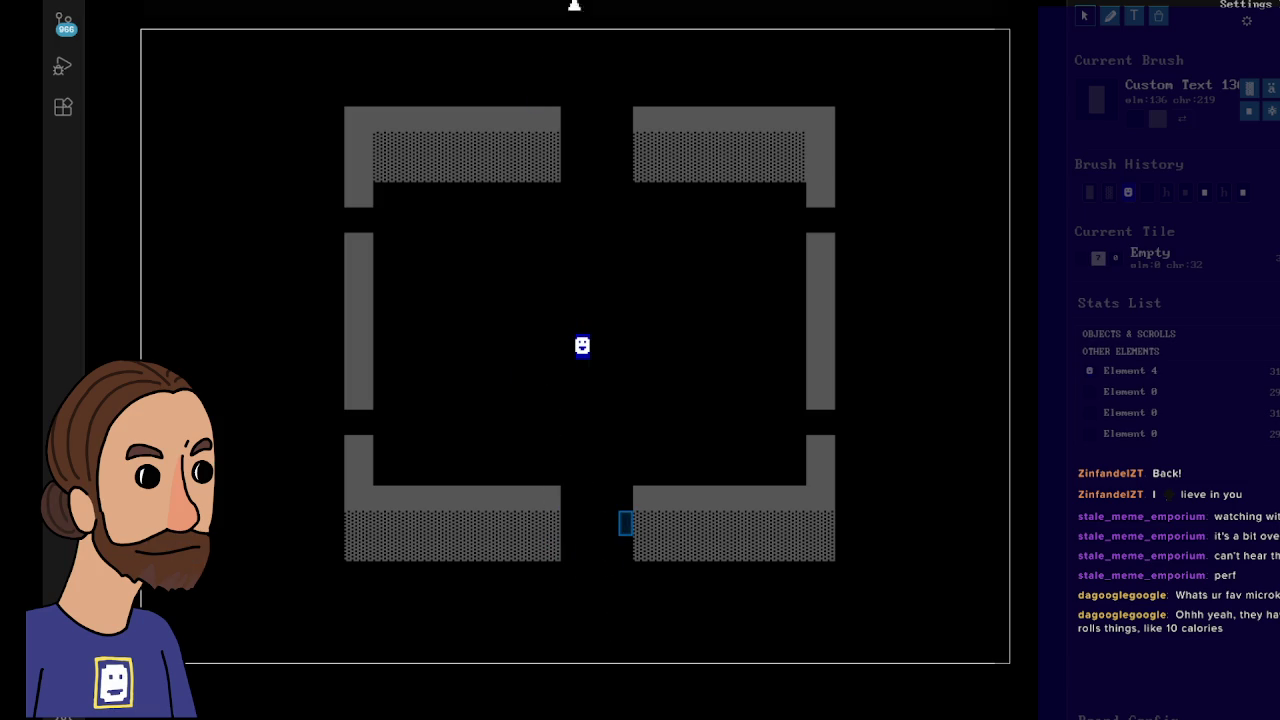
Cut the whole room and stamp it one tile to the left
left_click_drag(350, 115, 718, 558)
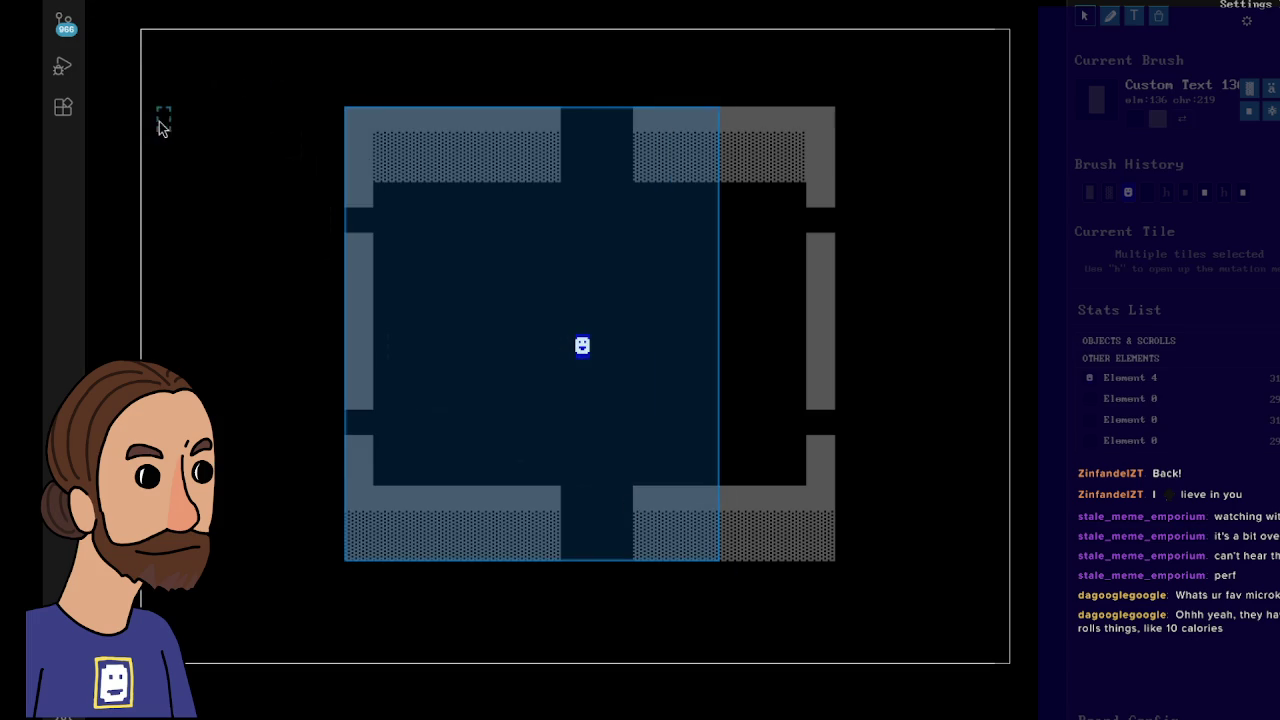
mouse_move(159, 121)
left_mouse_down()
mouse_move(369, 137)
mouse_move(342, 131)
mouse_move(340, 158)
left_mouse_up()
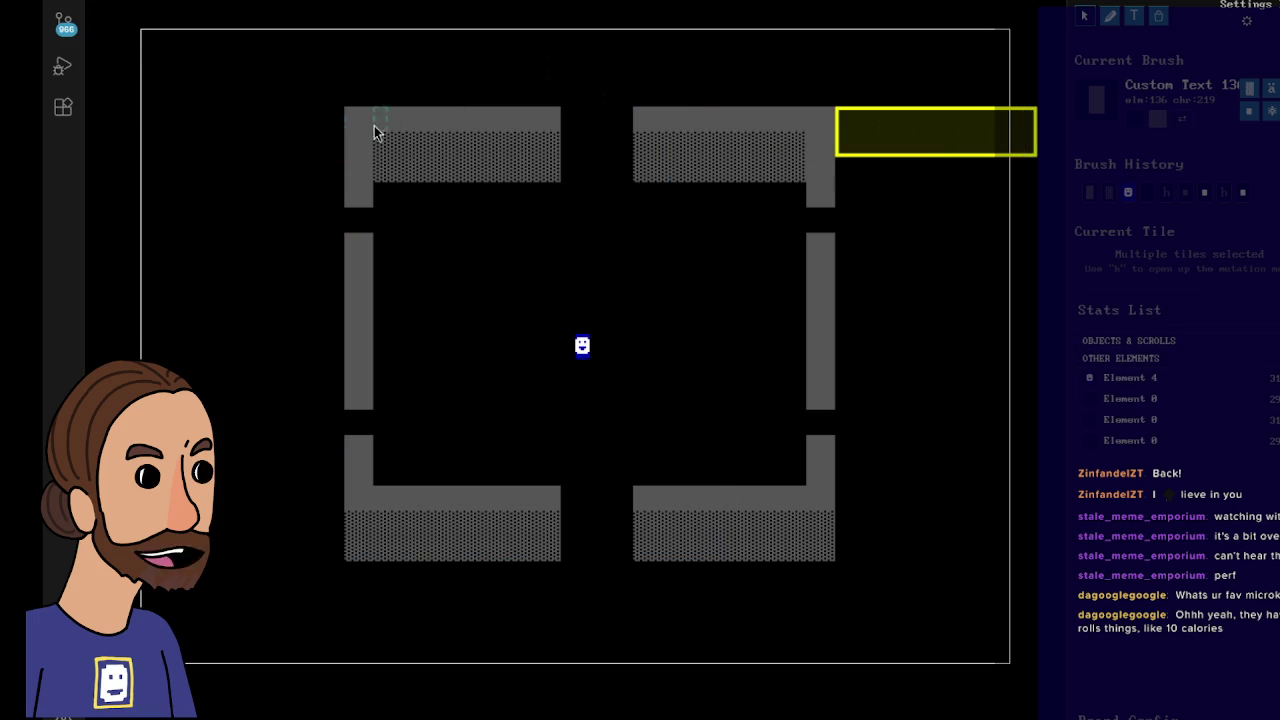
key("Escape")
mouse_move(347, 119)
left_mouse_down()
mouse_move(820, 563)
mouse_move(842, 561)
left_mouse_up()
key("ctrl+x")
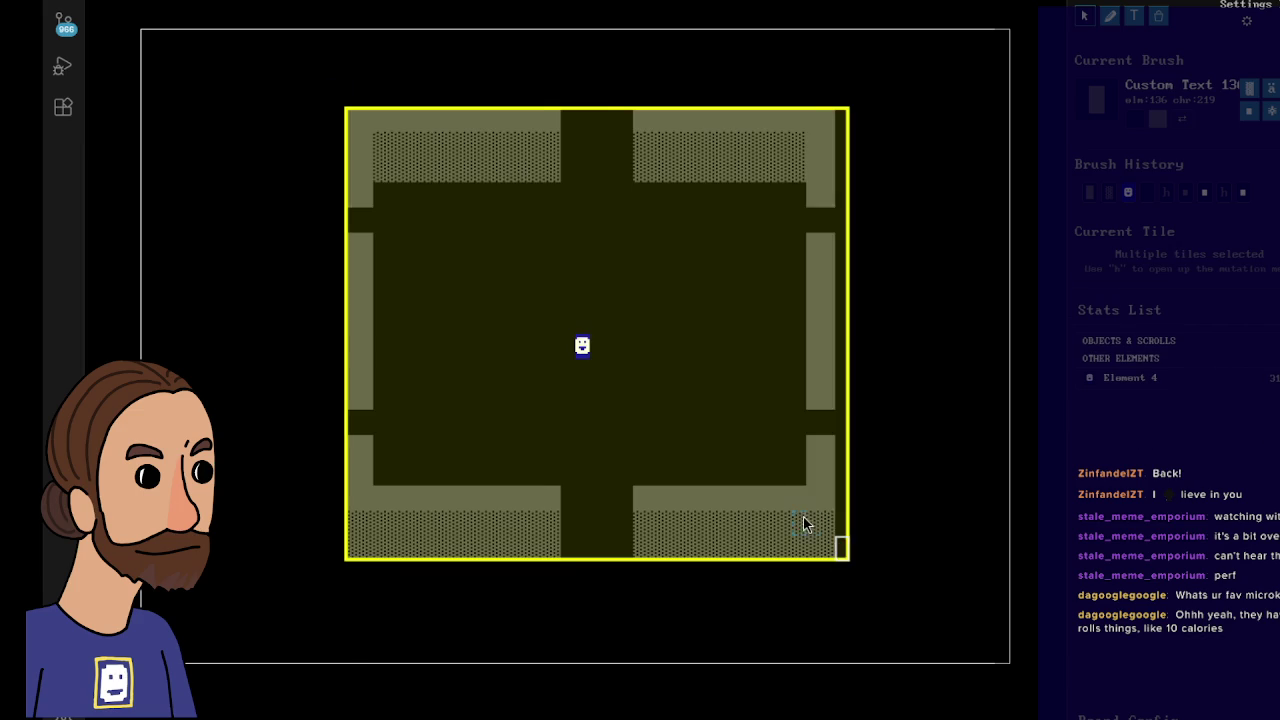
left_click(795, 518)
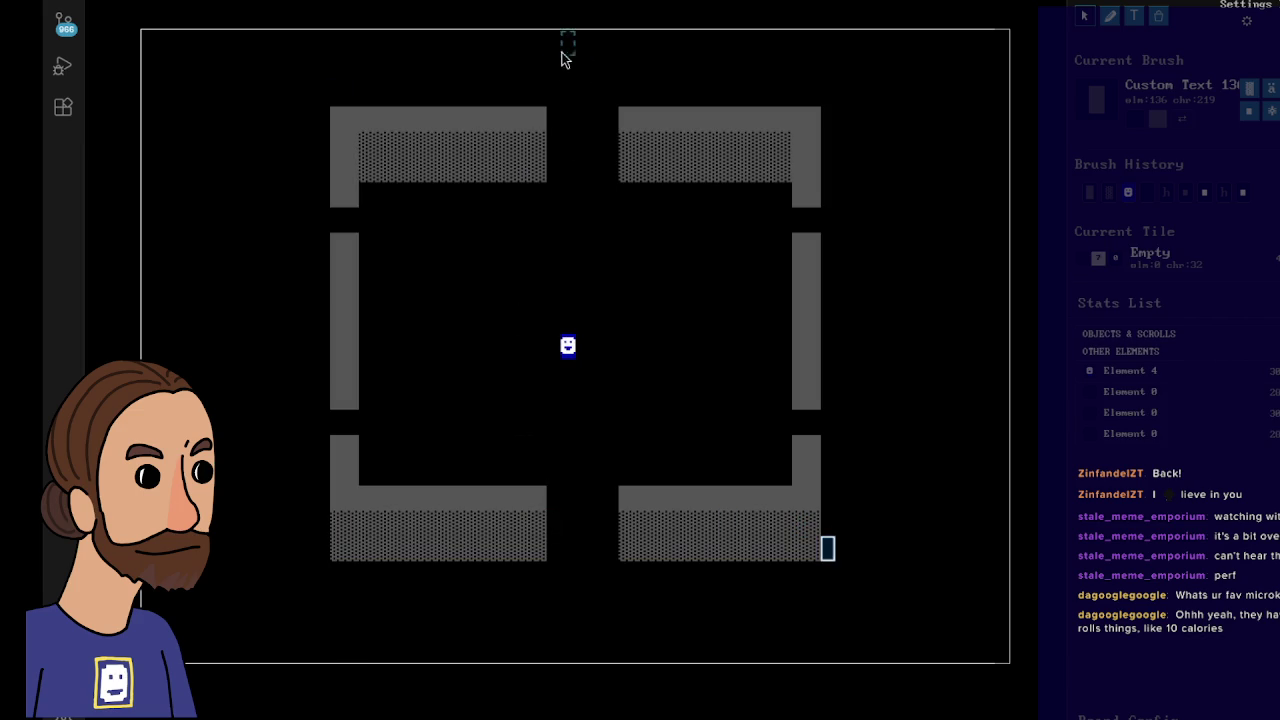
Check the columns beyond the top and bottom passages, then place the player in the room's centre
left_click_drag(528, 100, 524, 36)
left_click_drag(539, 566, 540, 654)
left_click_drag(580, 447, 598, 447)
left_click(568, 346)
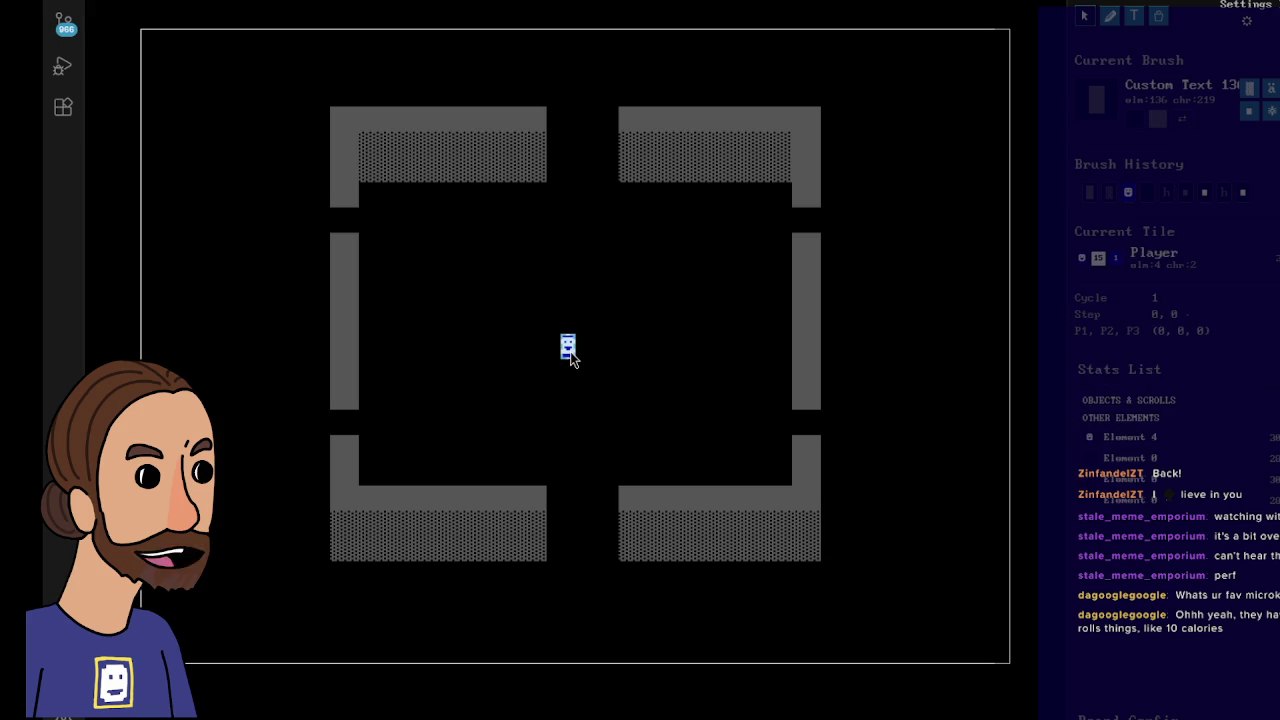
key("ctrl+c")
left_click(580, 323)
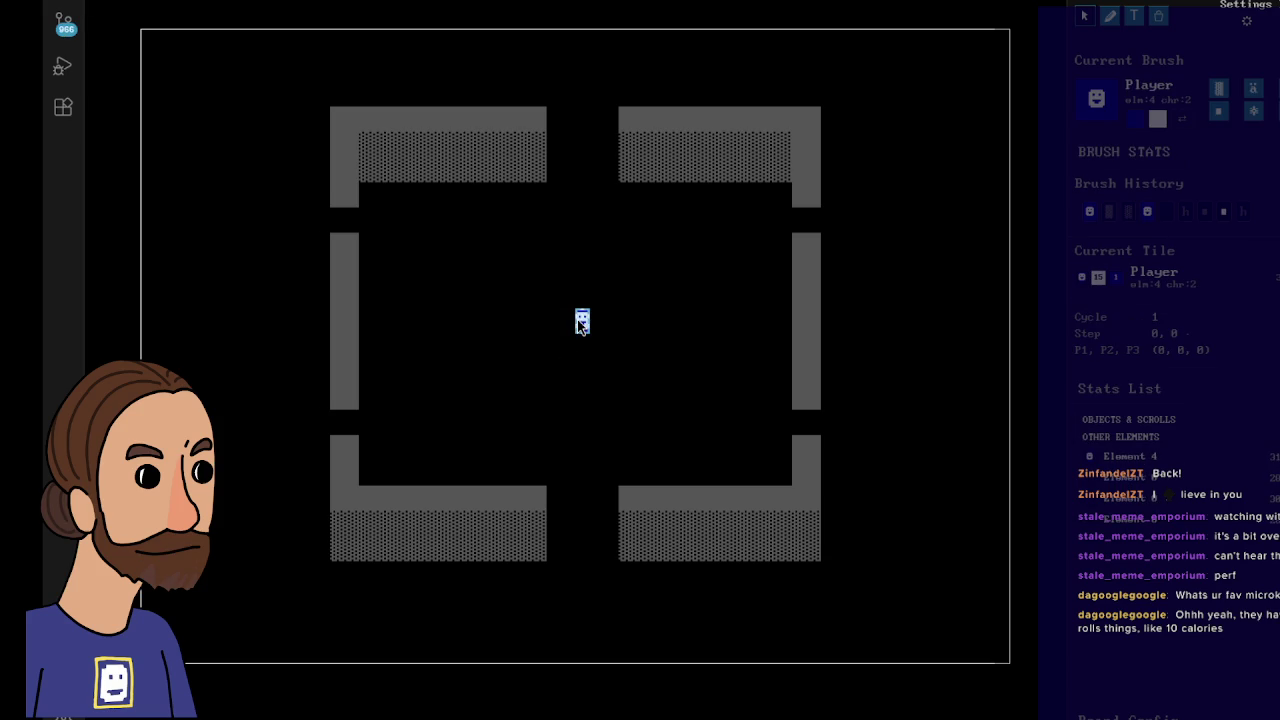
left_click(688, 388)
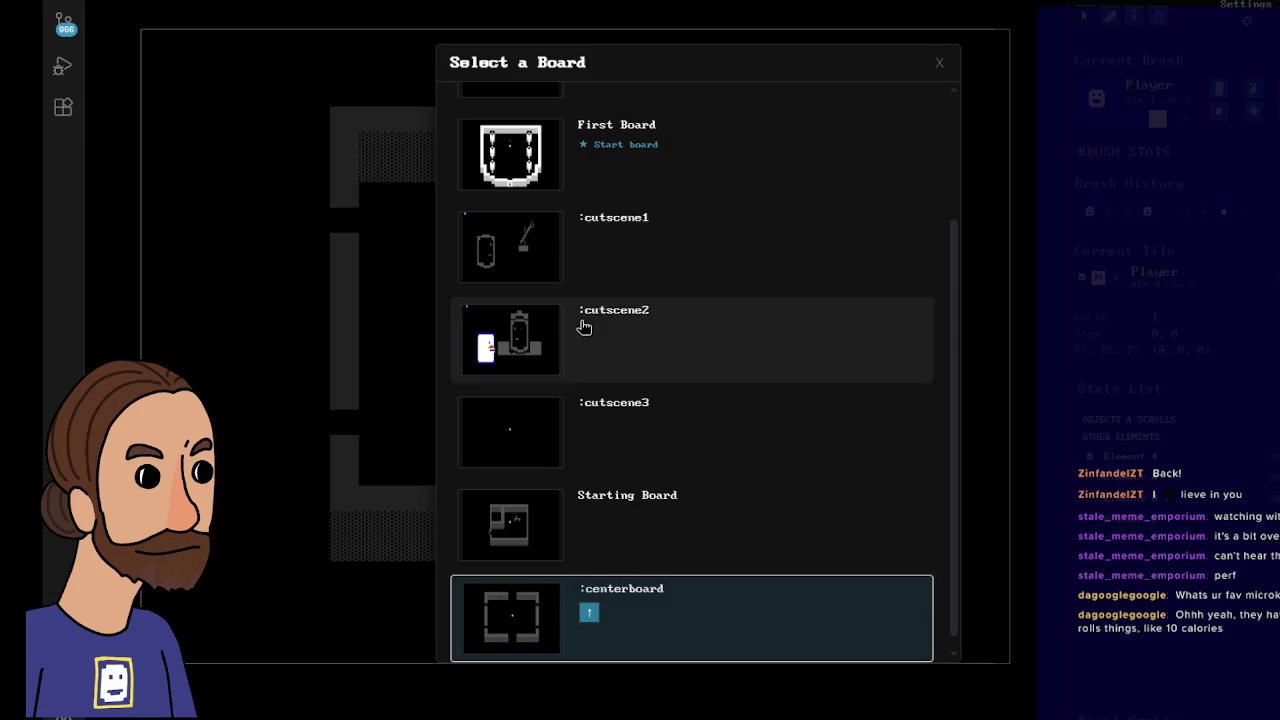
Add a new blank board and open the centerboard for editing
scroll(720, 305, "up", 3)
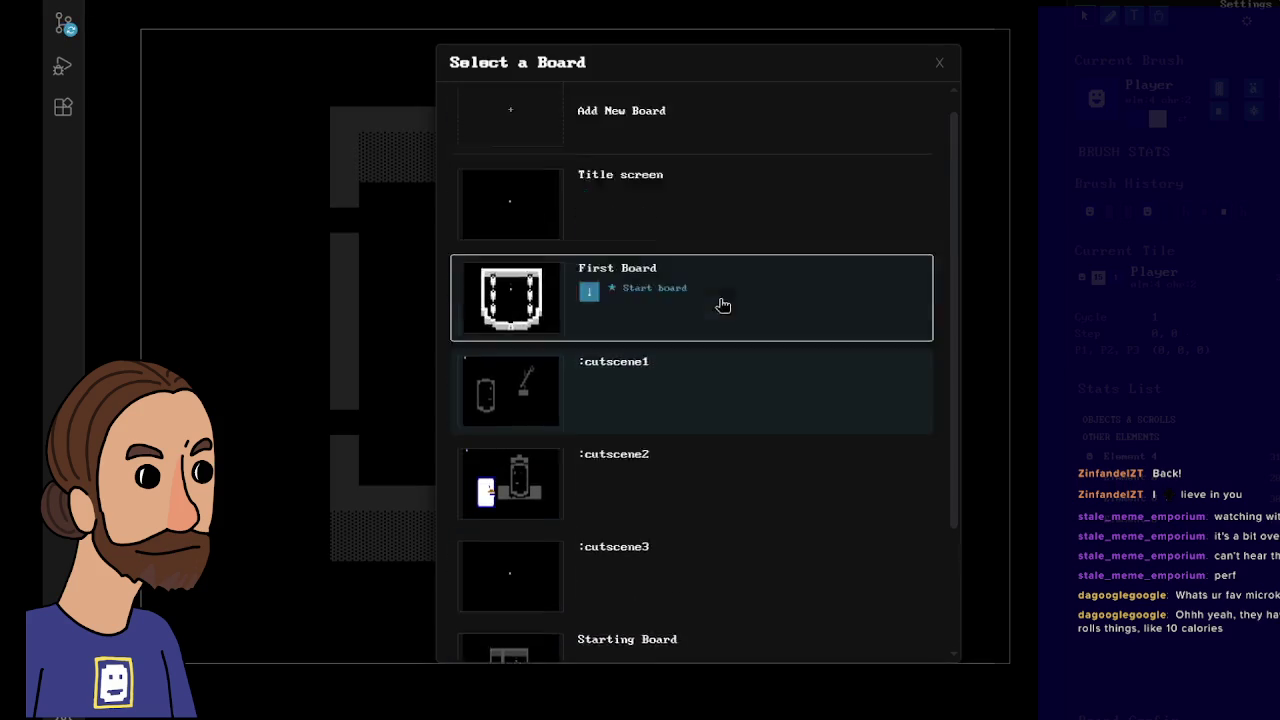
left_click(651, 143)
key("b")
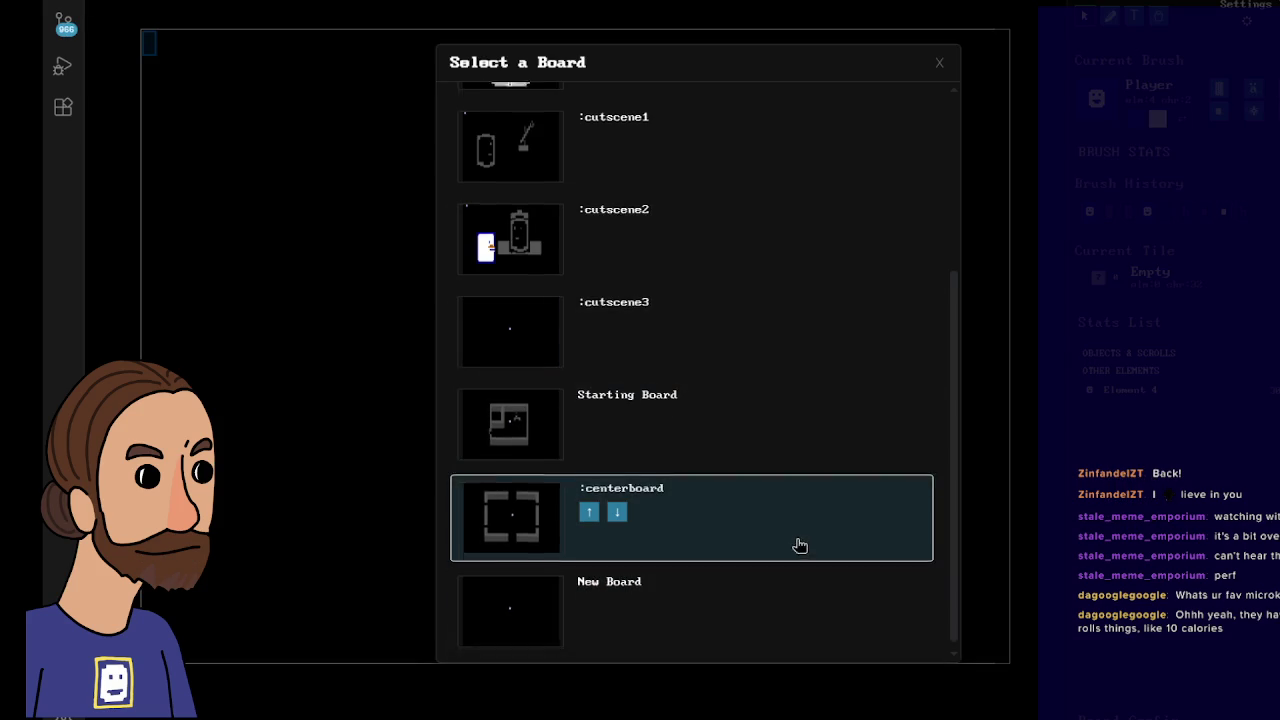
left_click(797, 517)
Copy the doorway tiles from First Board and return to the centerboard
left_click(556, 522)
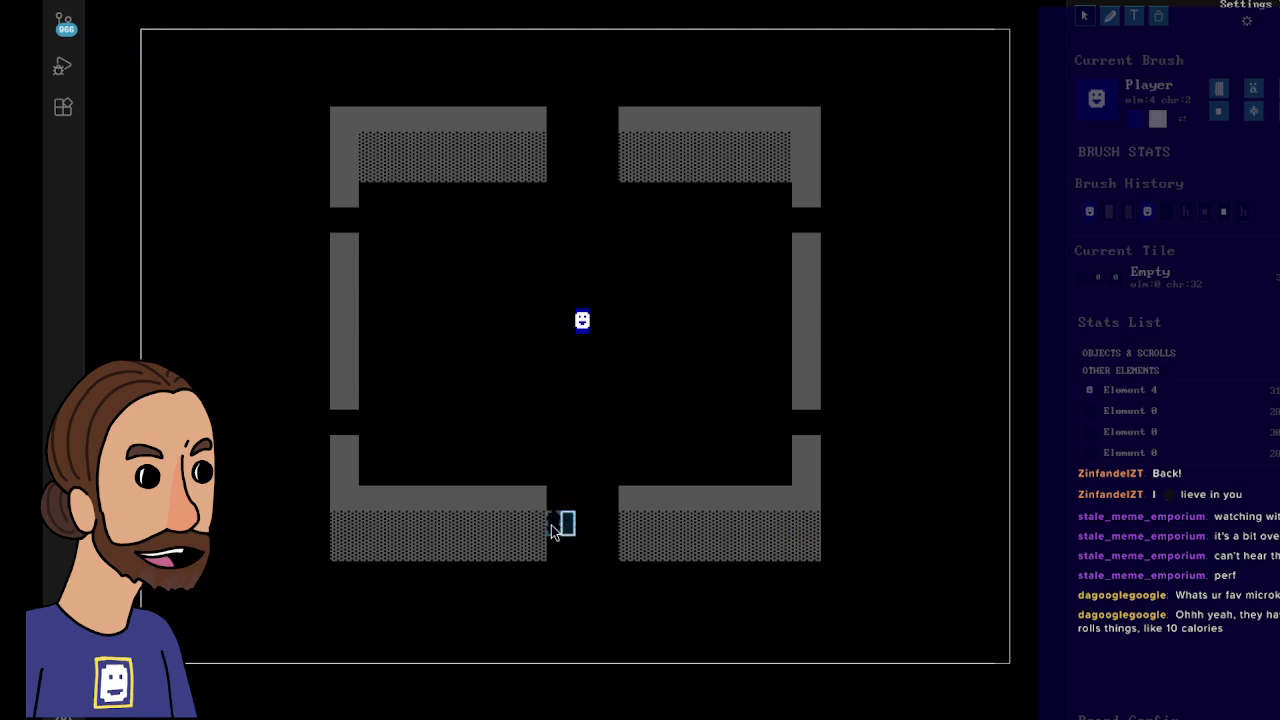
key("b")
scroll(734, 346, "up", 2)
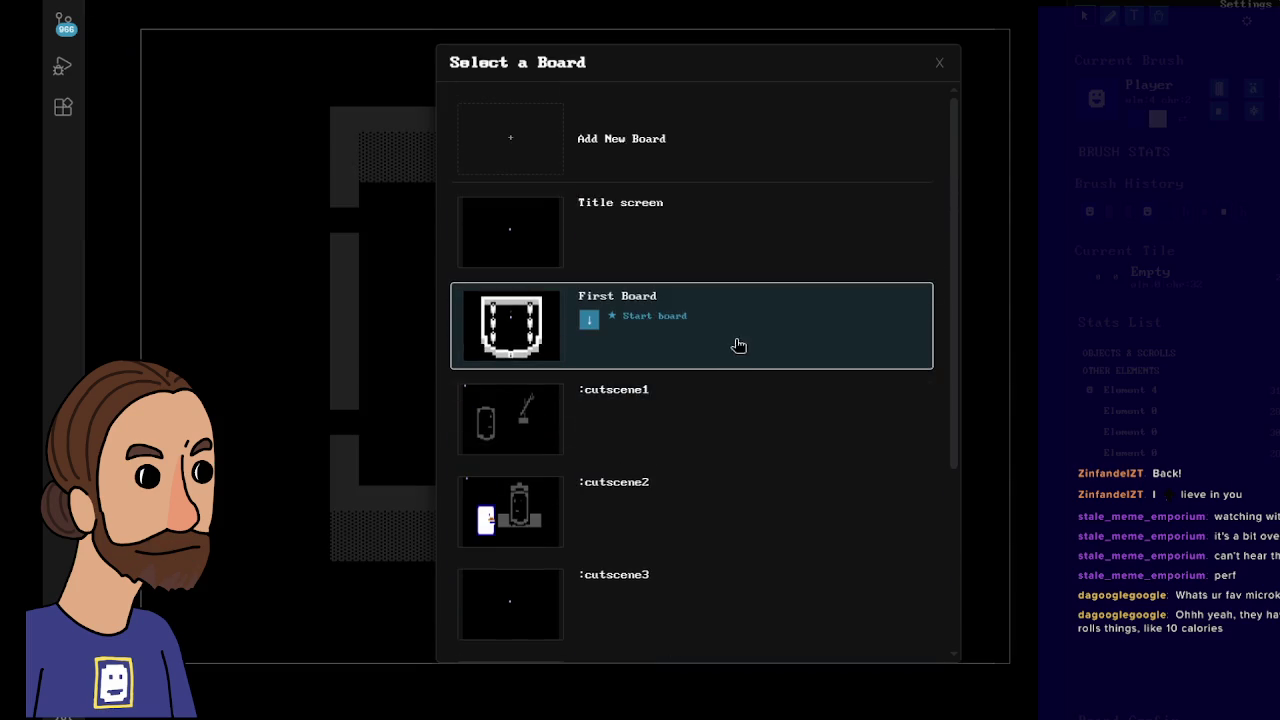
left_click(734, 346)
mouse_move(549, 605)
left_mouse_down()
mouse_move(566, 600)
mouse_move(582, 634)
left_mouse_up()
key("b")
scroll(631, 523, "down", 3)
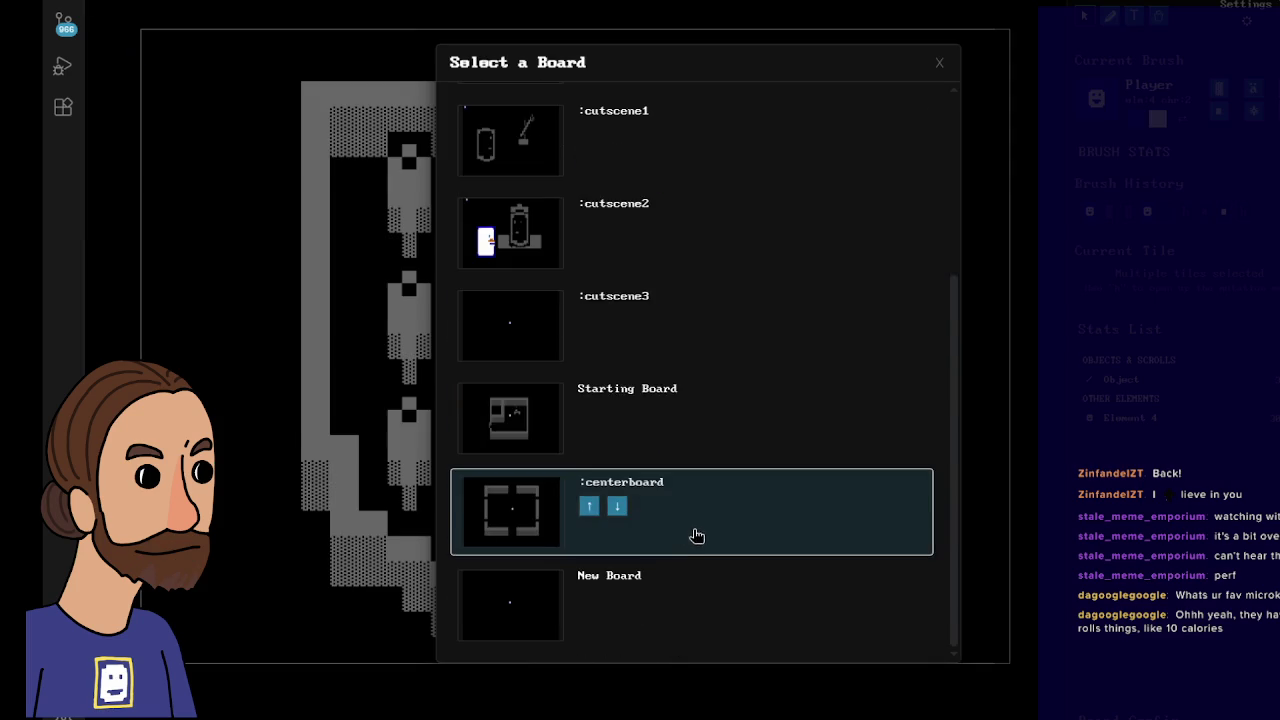
left_click(694, 534)
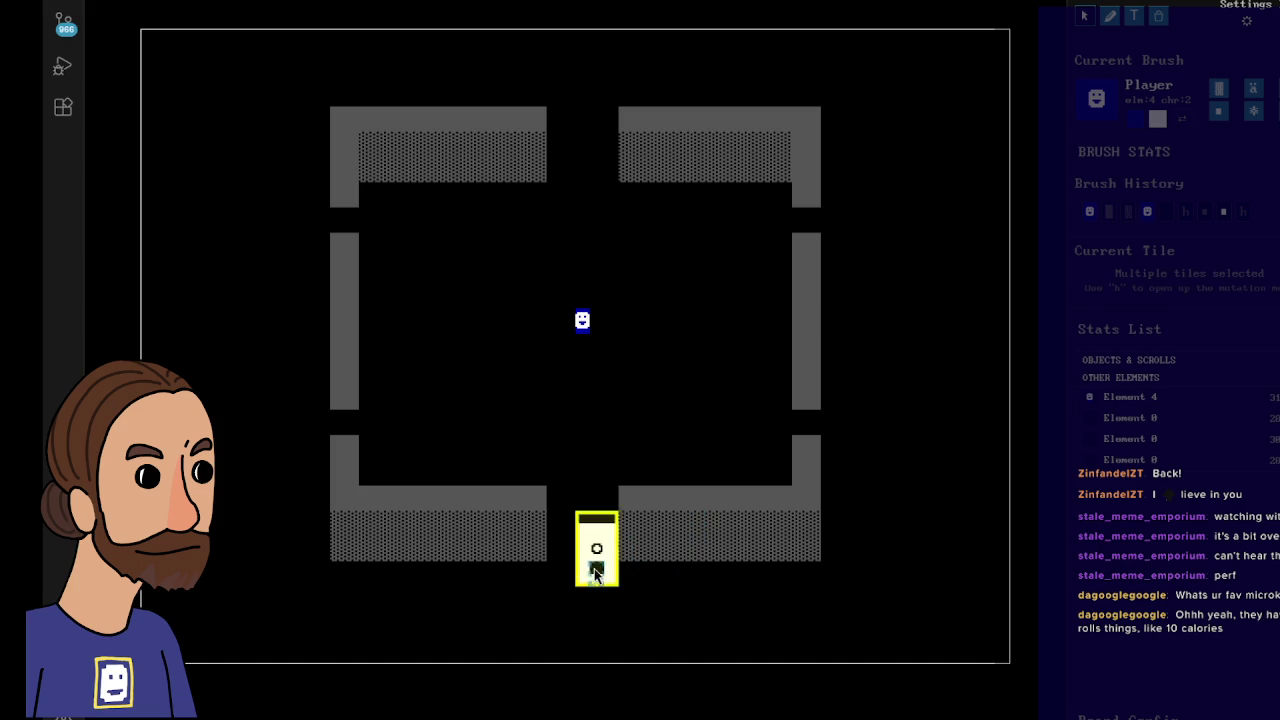
Stamp the copied doorway into the bottom opening, add white side posts, and move the blue object right
left_click(626, 582)
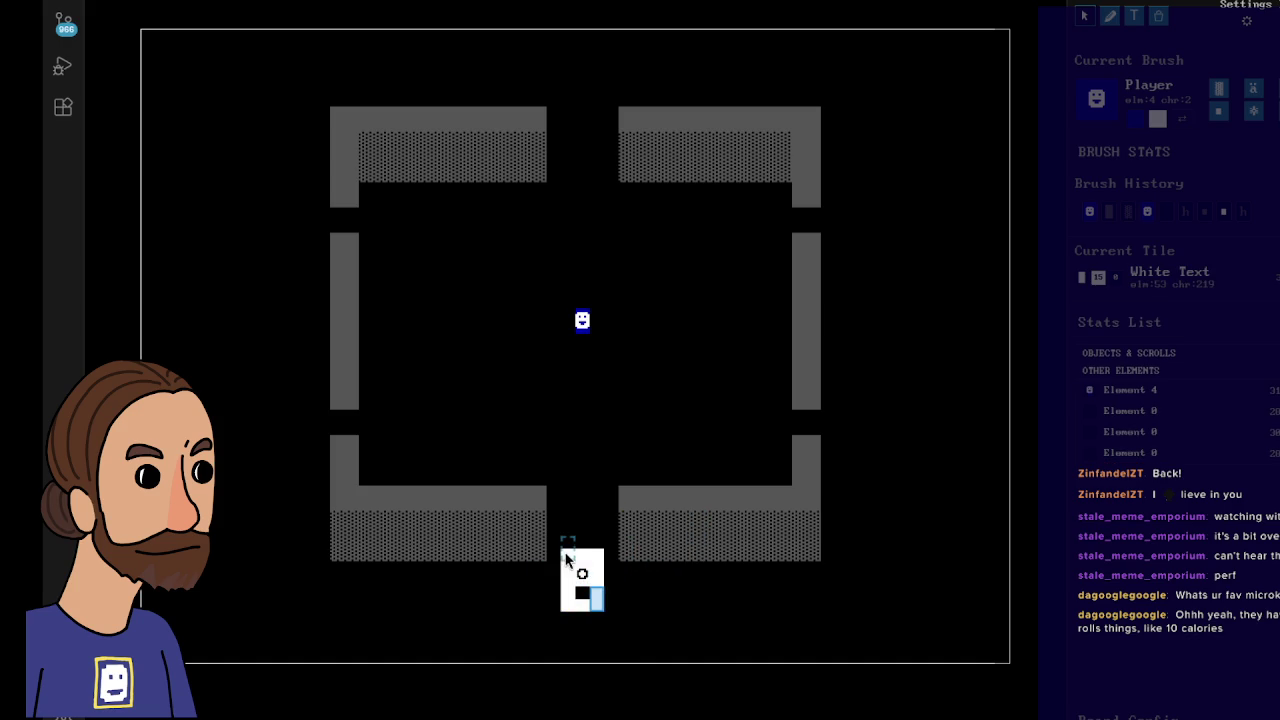
left_click_drag(567, 542, 568, 590)
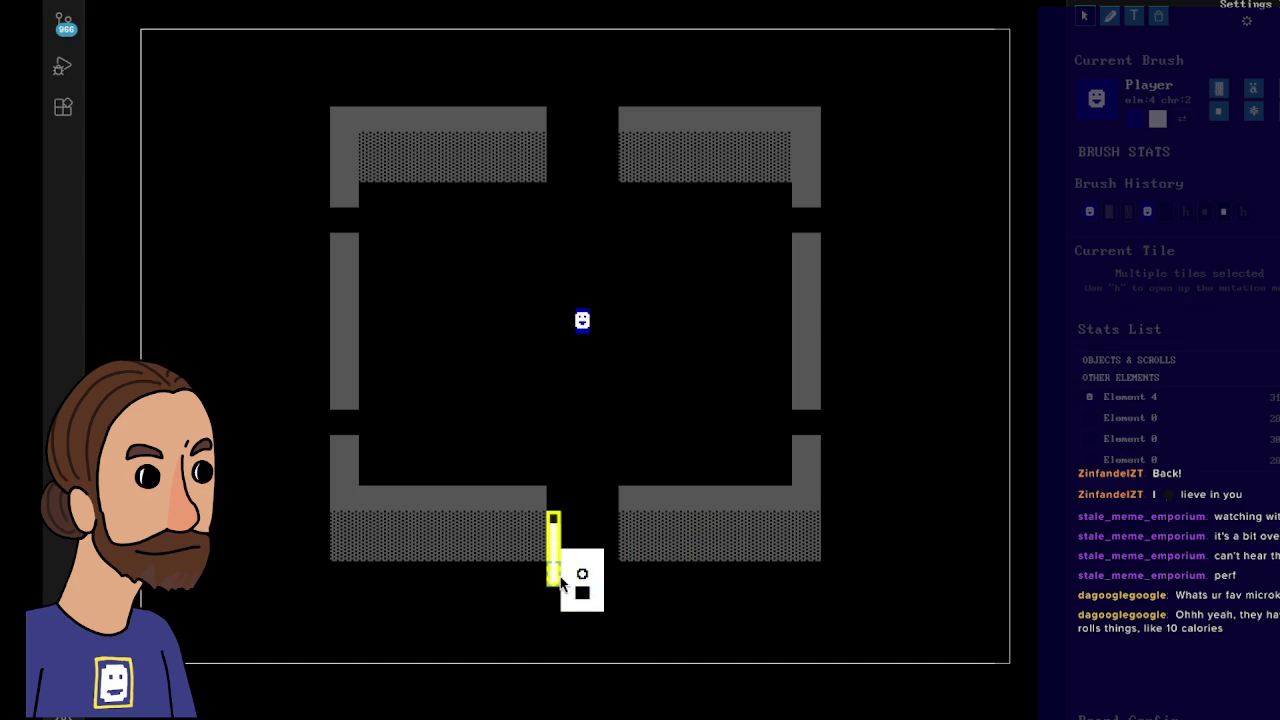
left_click(554, 583)
left_click_drag(594, 556, 595, 600)
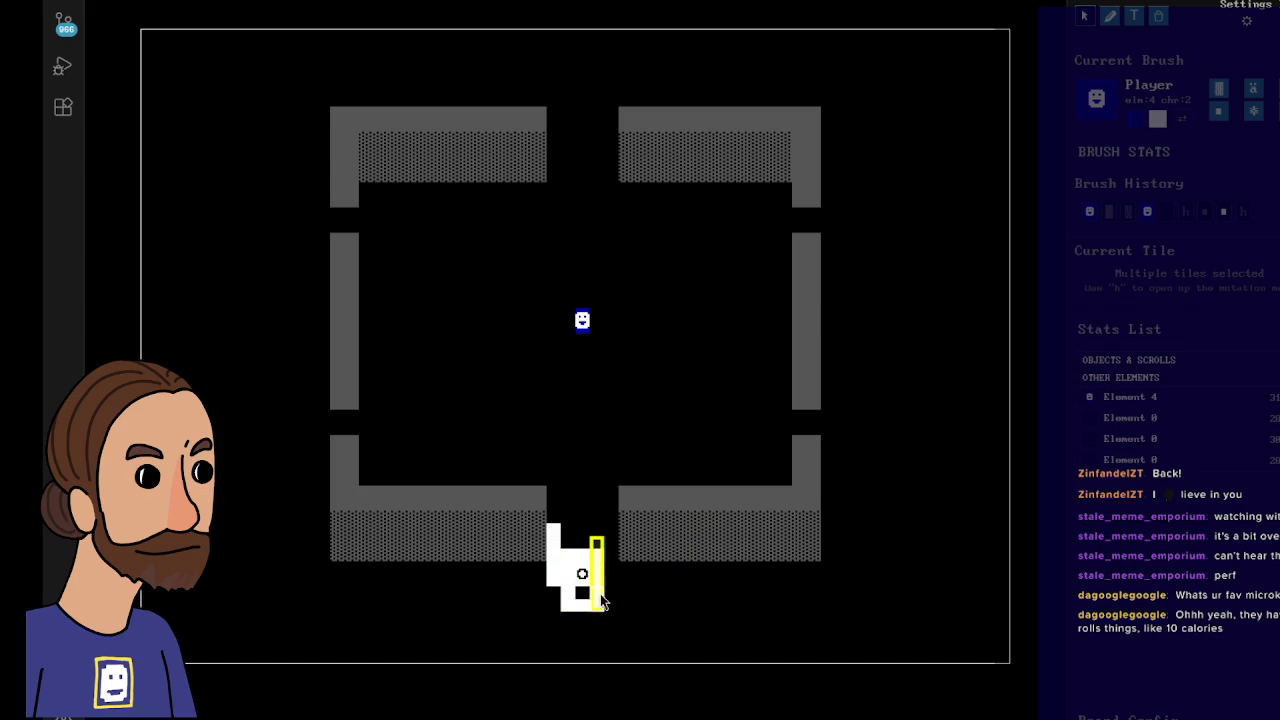
left_click(614, 583)
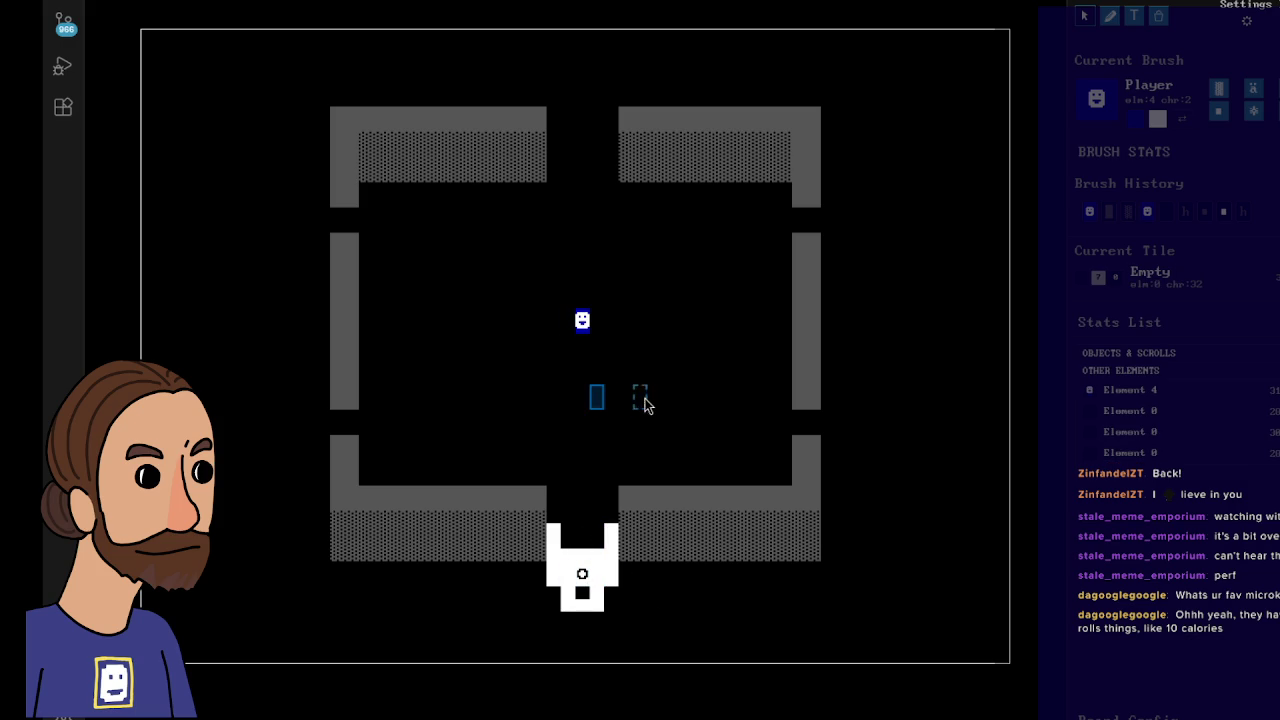
left_click(642, 400)
Paint dithered character-13 tiles on the right and left wall ends
key("c")
left_click(632, 172)
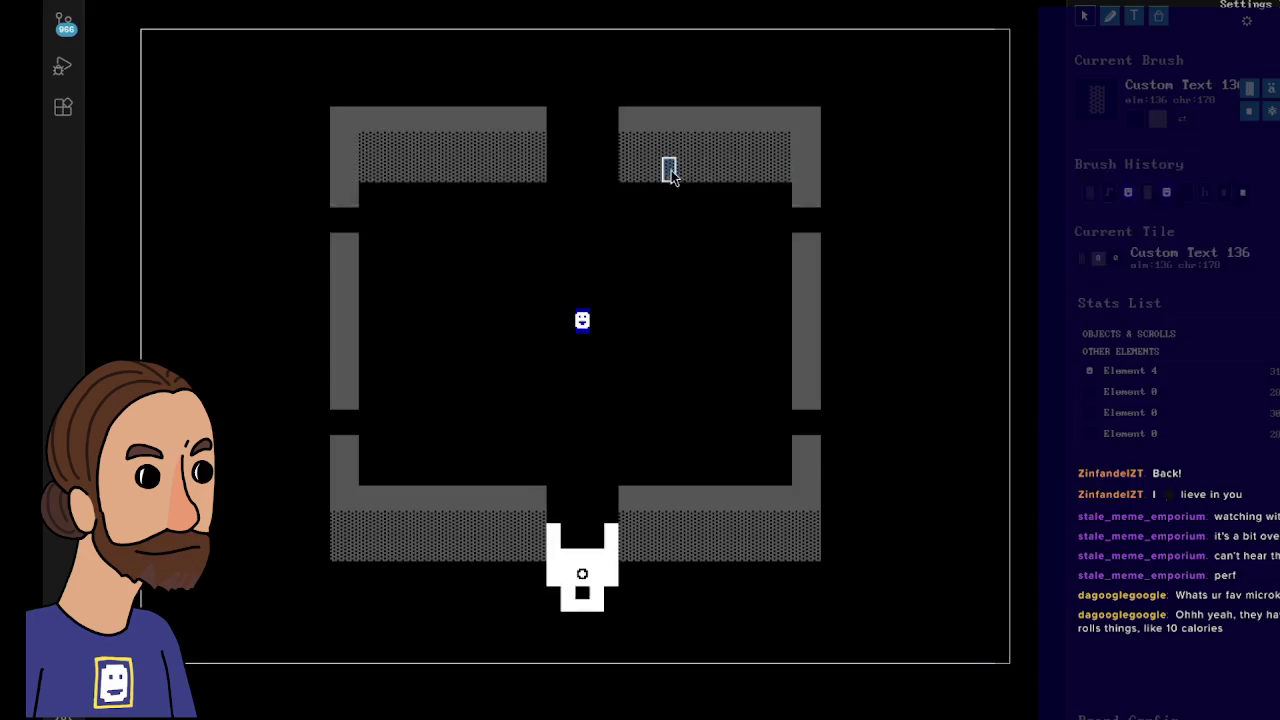
left_click_drag(797, 194, 814, 198)
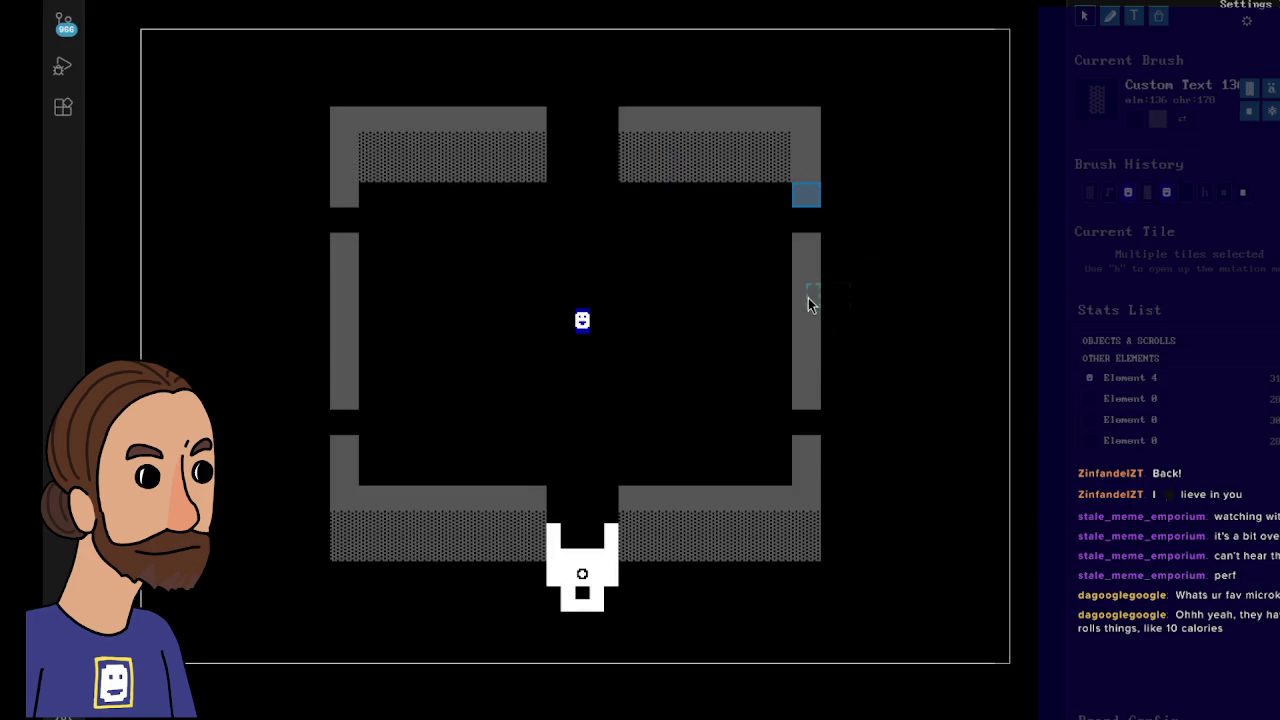
left_click(809, 401)
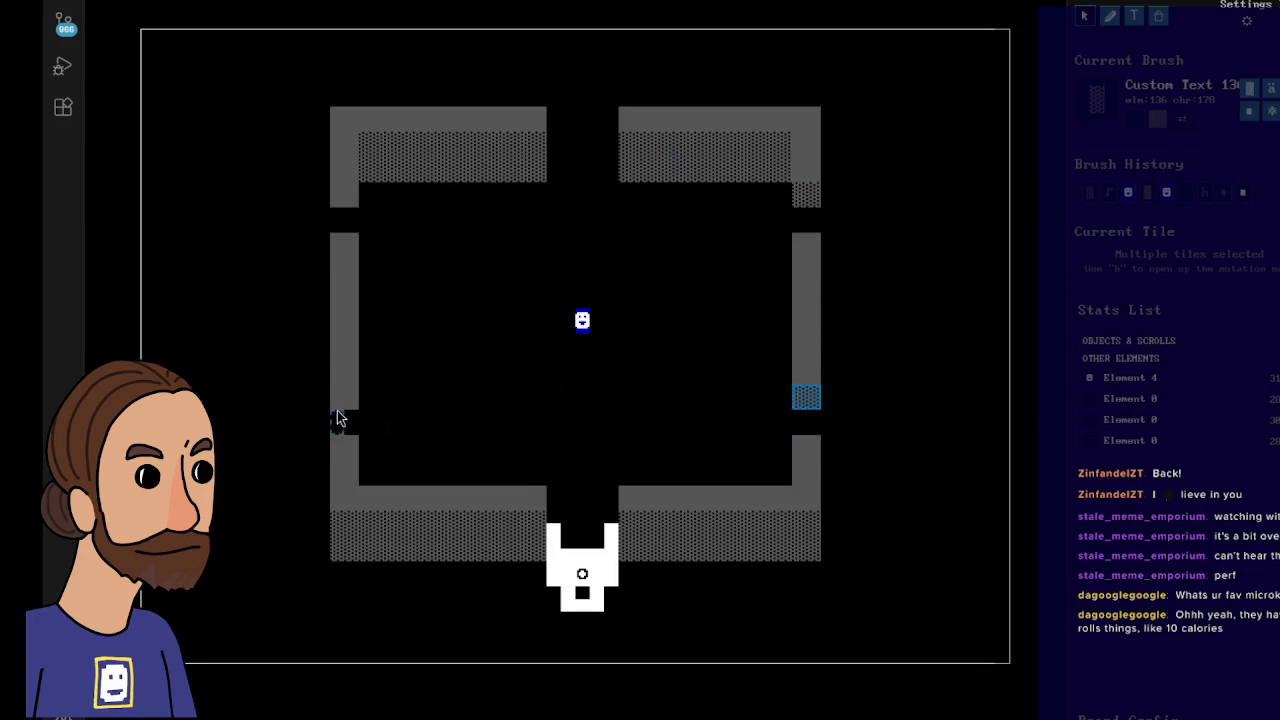
left_click(341, 196)
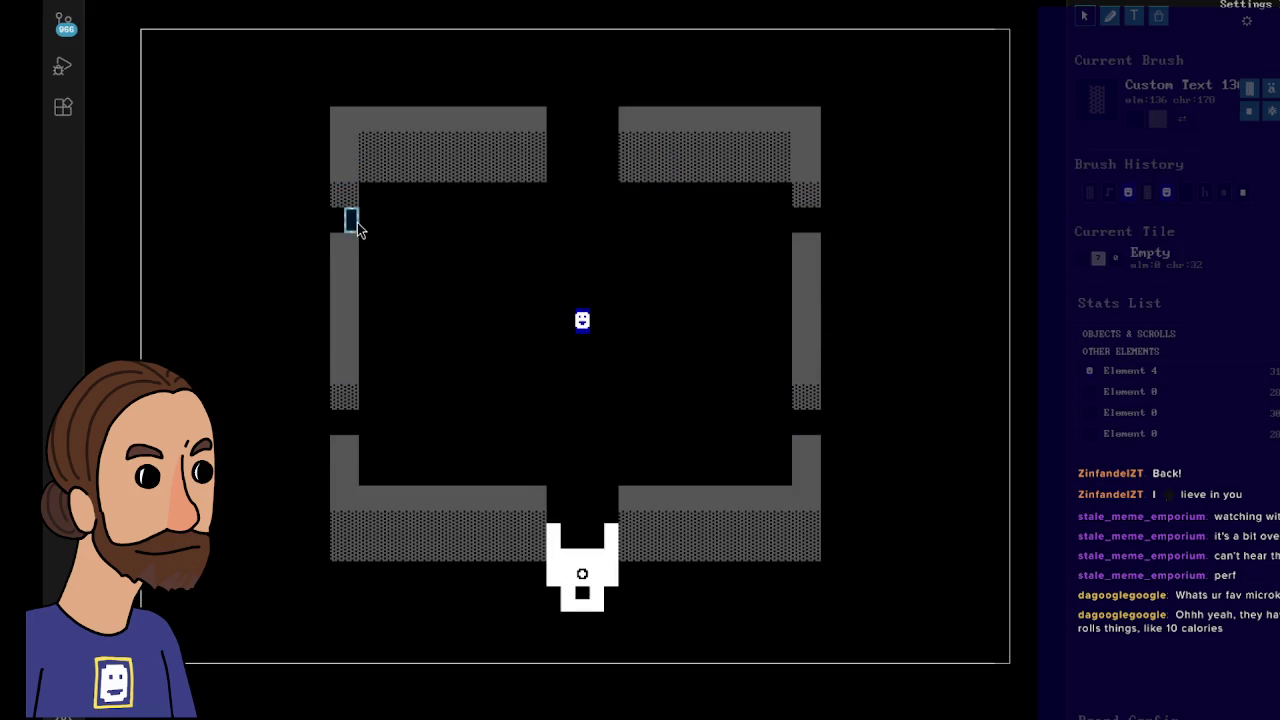
left_click(345, 220)
Clear a left-wall tile and move wall pieces to shift the side gaps
left_click(356, 248)
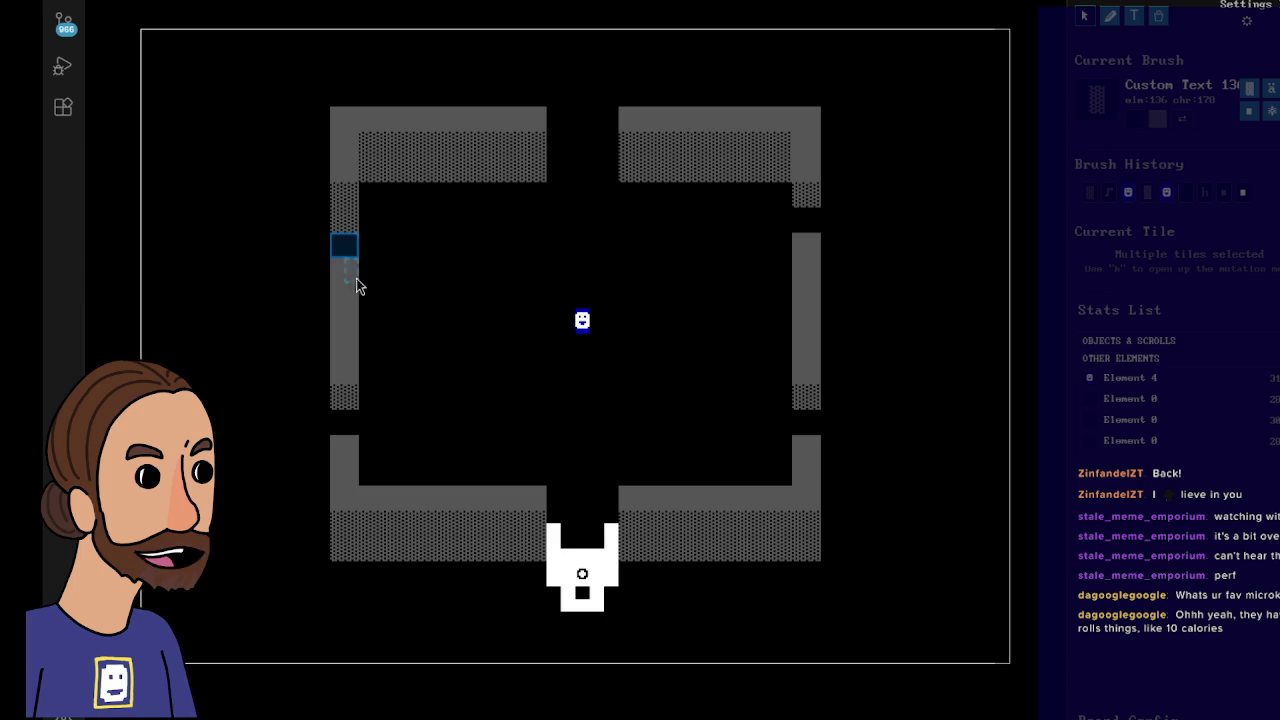
mouse_move(335, 448)
left_mouse_down()
mouse_move(353, 451)
mouse_move(353, 416)
left_mouse_up()
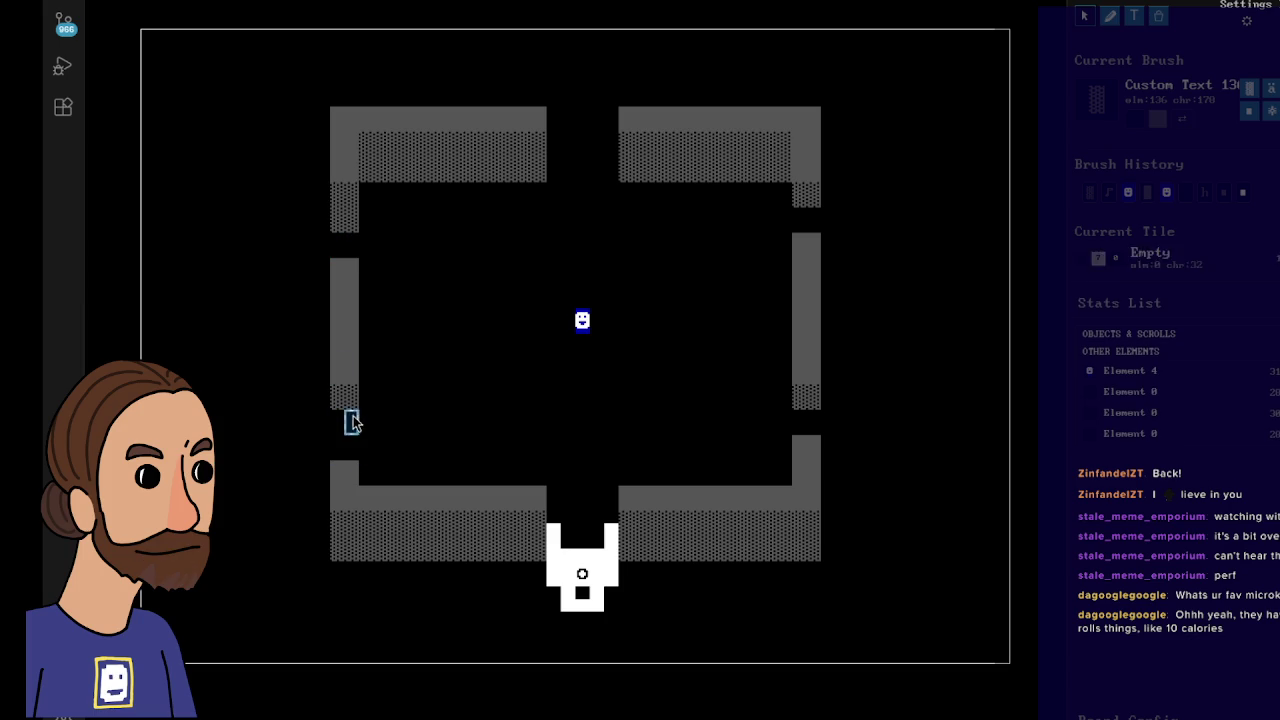
left_click(806, 425)
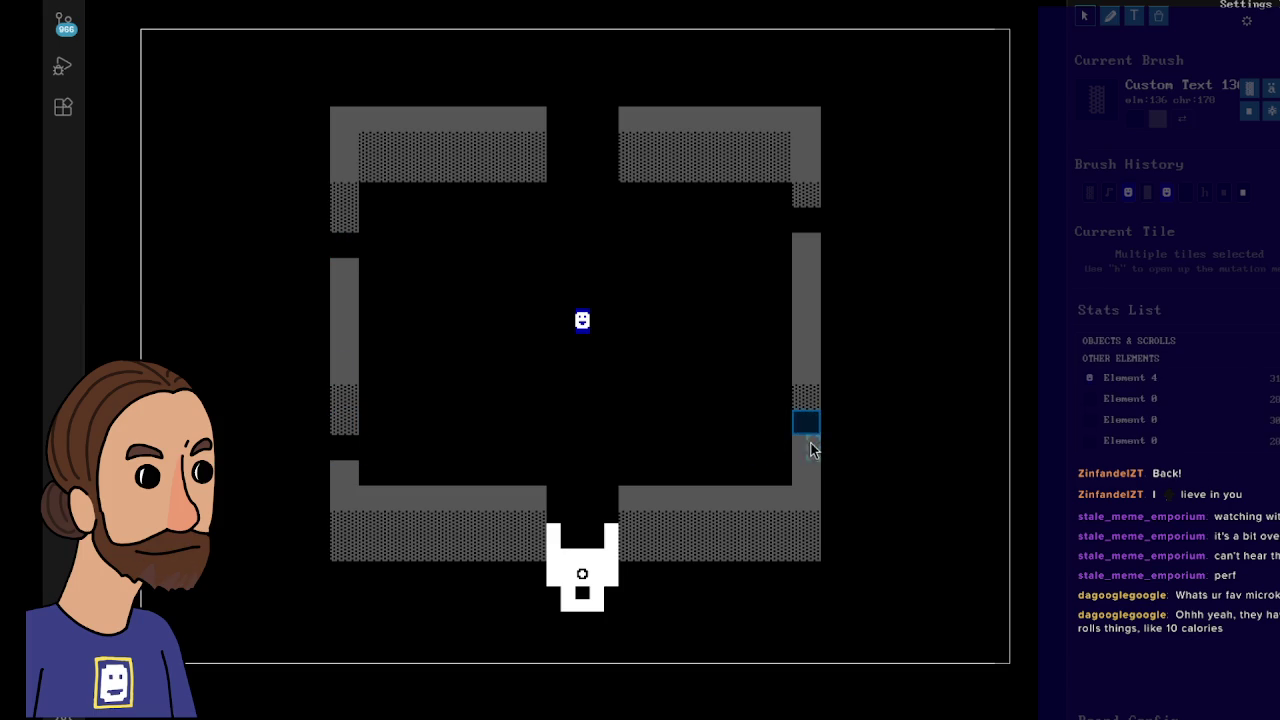
left_click(798, 447)
mouse_move(798, 447)
left_mouse_down()
mouse_move(841, 420)
mouse_move(826, 220)
mouse_move(469, 257)
mouse_move(394, 251)
mouse_move(363, 232)
left_mouse_up()
Try filling and shifting the left wall (both undone), then shift the right wall column up one tile
left_click(330, 148)
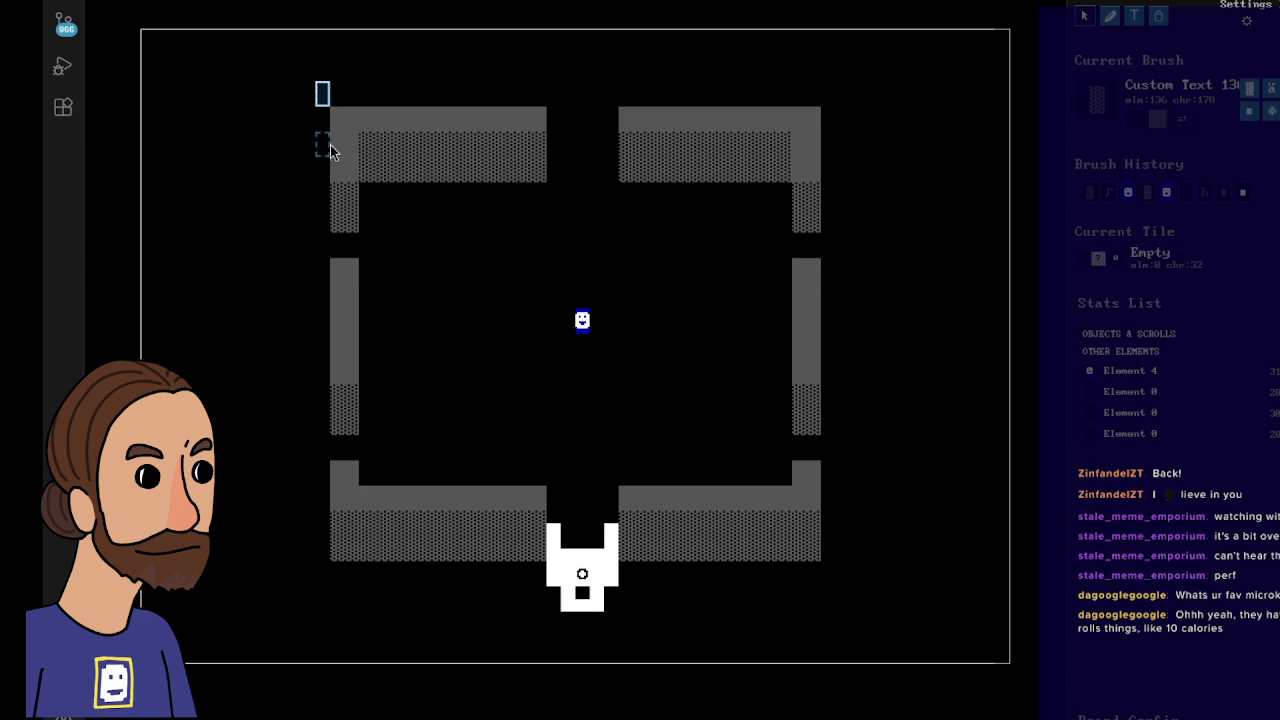
mouse_move(341, 183)
left_mouse_down()
mouse_move(389, 394)
mouse_move(369, 400)
mouse_move(359, 472)
left_mouse_up()
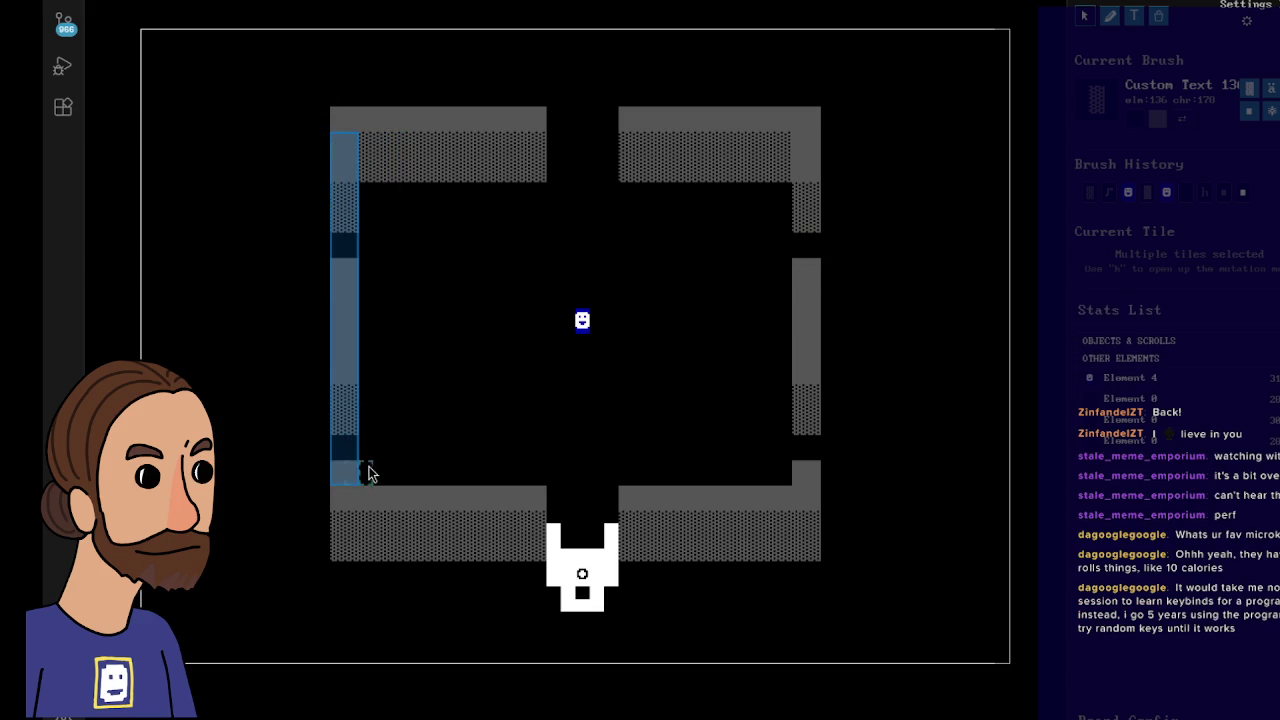
key("f")
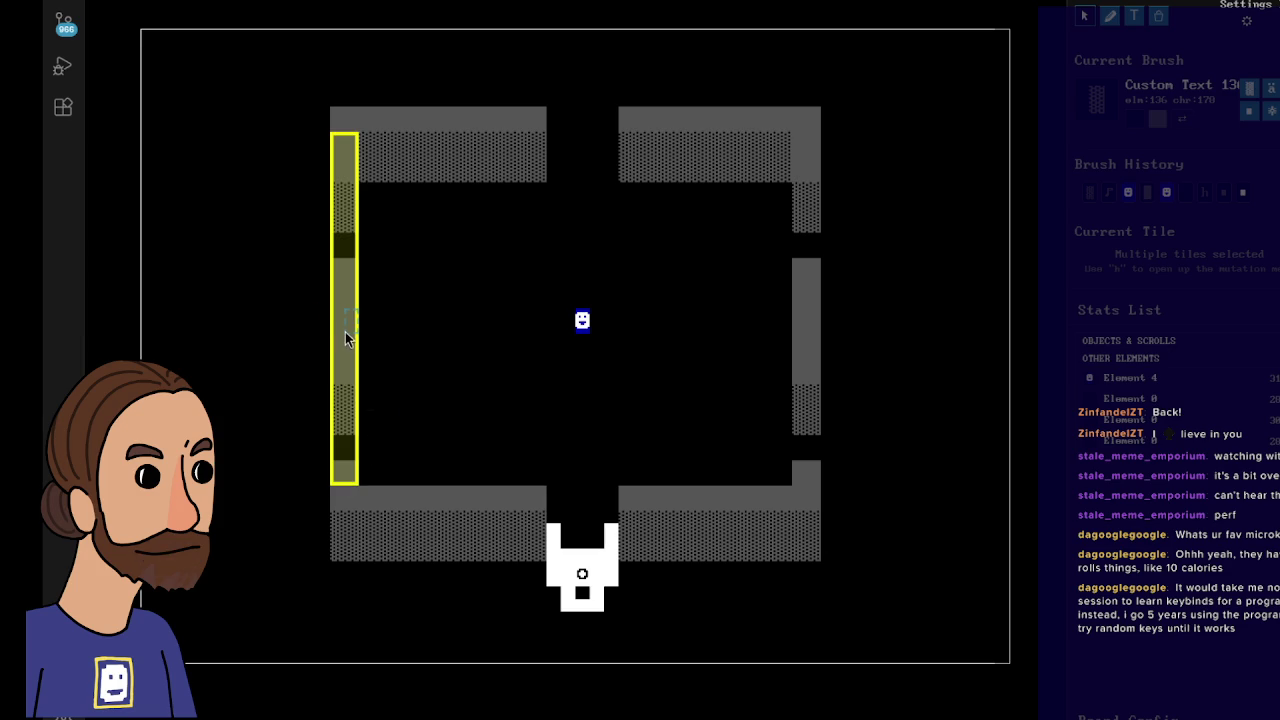
key("ctrl+z")
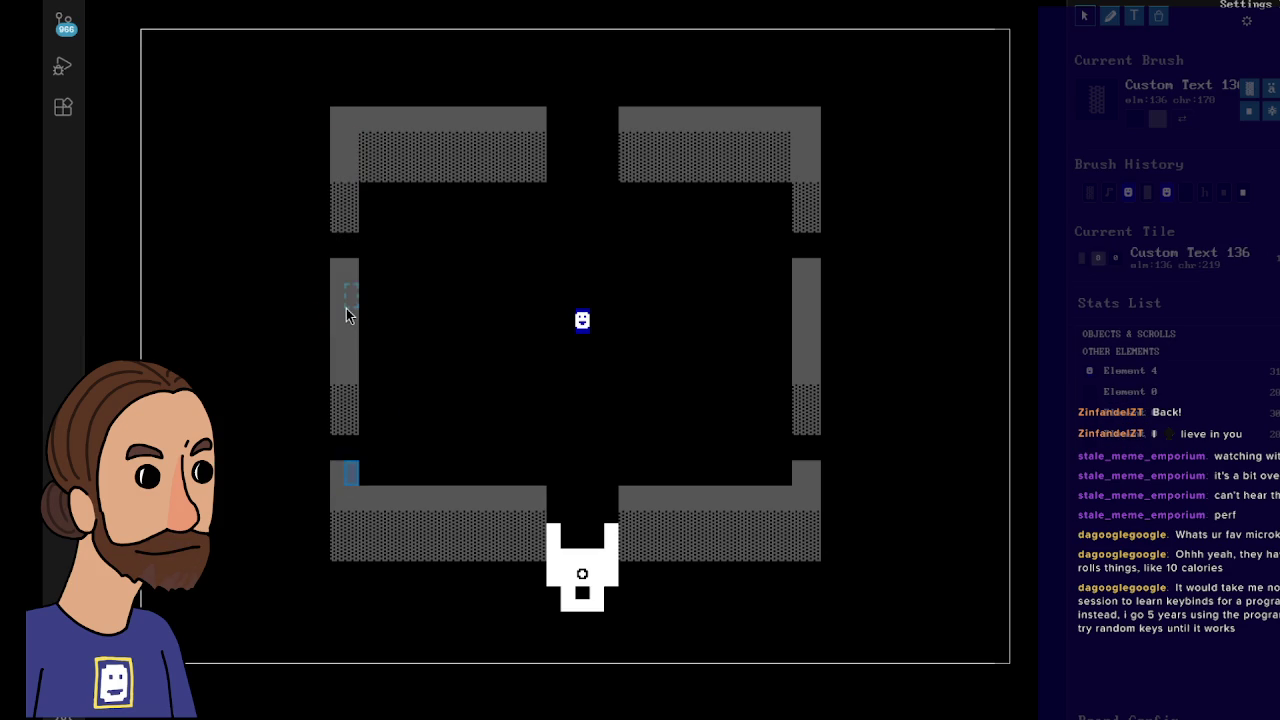
left_click_drag(346, 308, 352, 326)
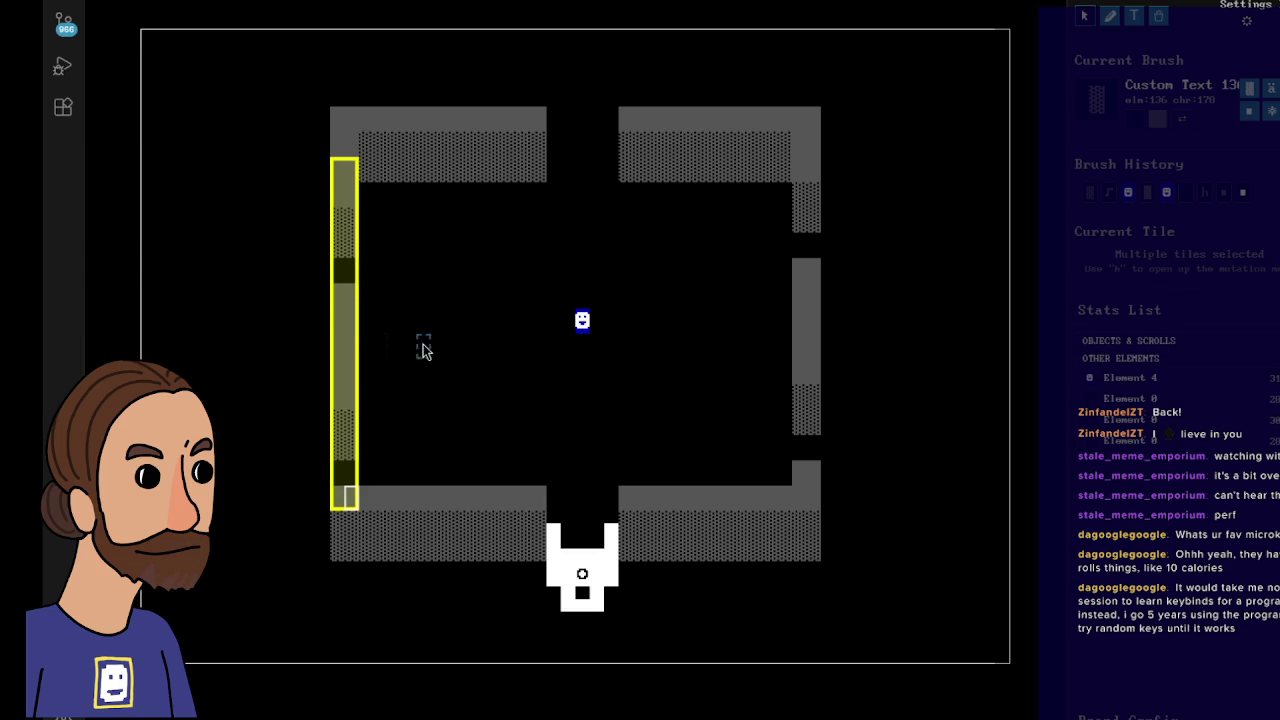
key("ctrl+z")
left_click_drag(803, 171, 812, 497)
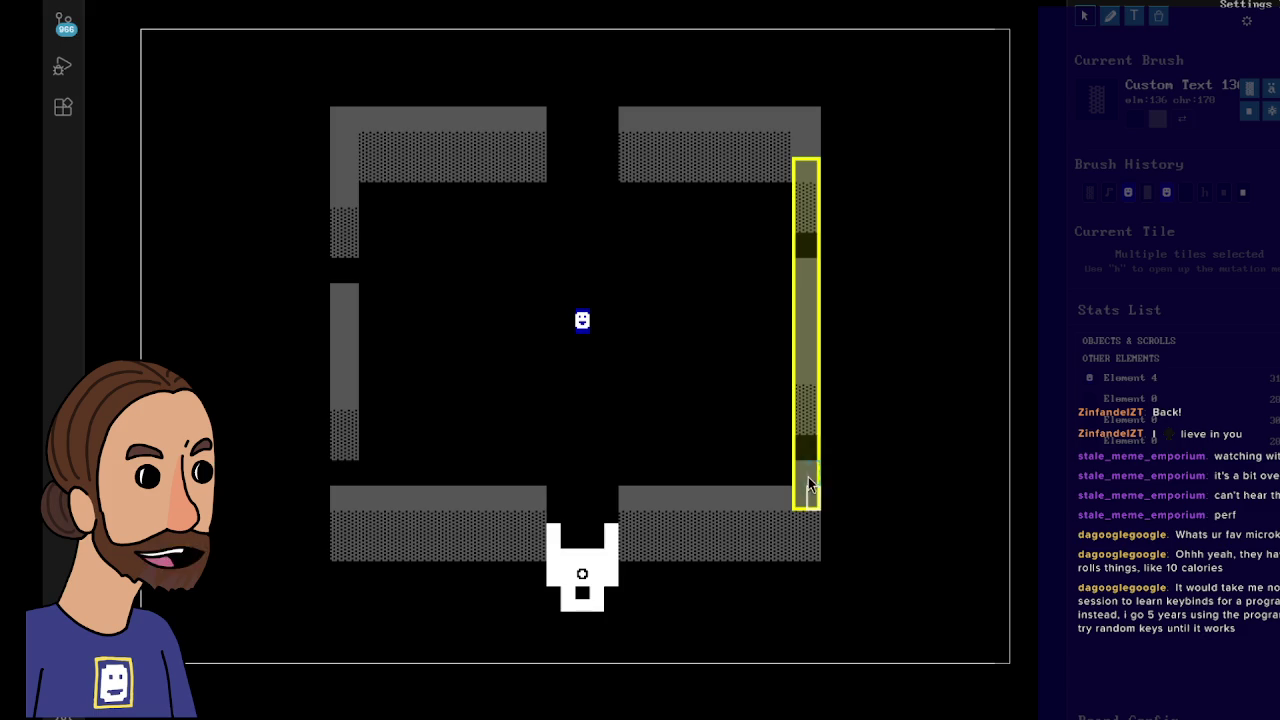
left_click_drag(808, 438, 808, 414)
left_click(806, 414)
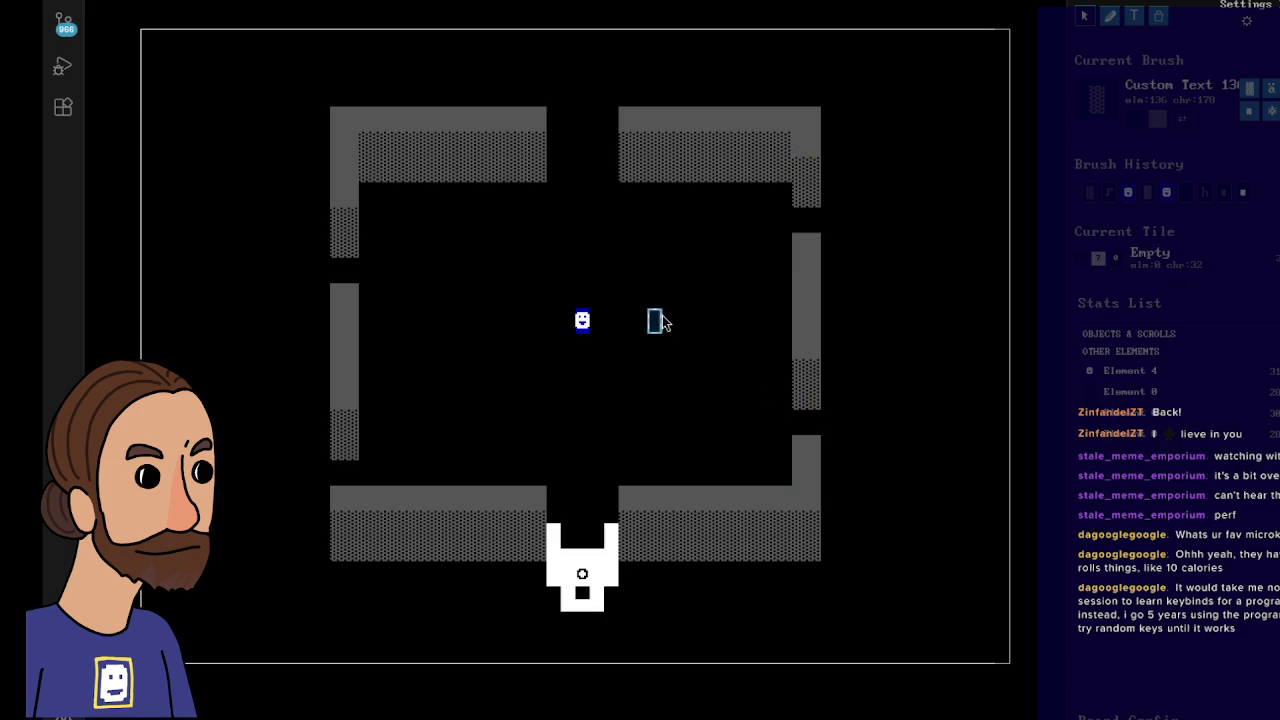
Reposition the outlined object and stray tiles, putting the blank tile into the right-wall gap
left_click(571, 297)
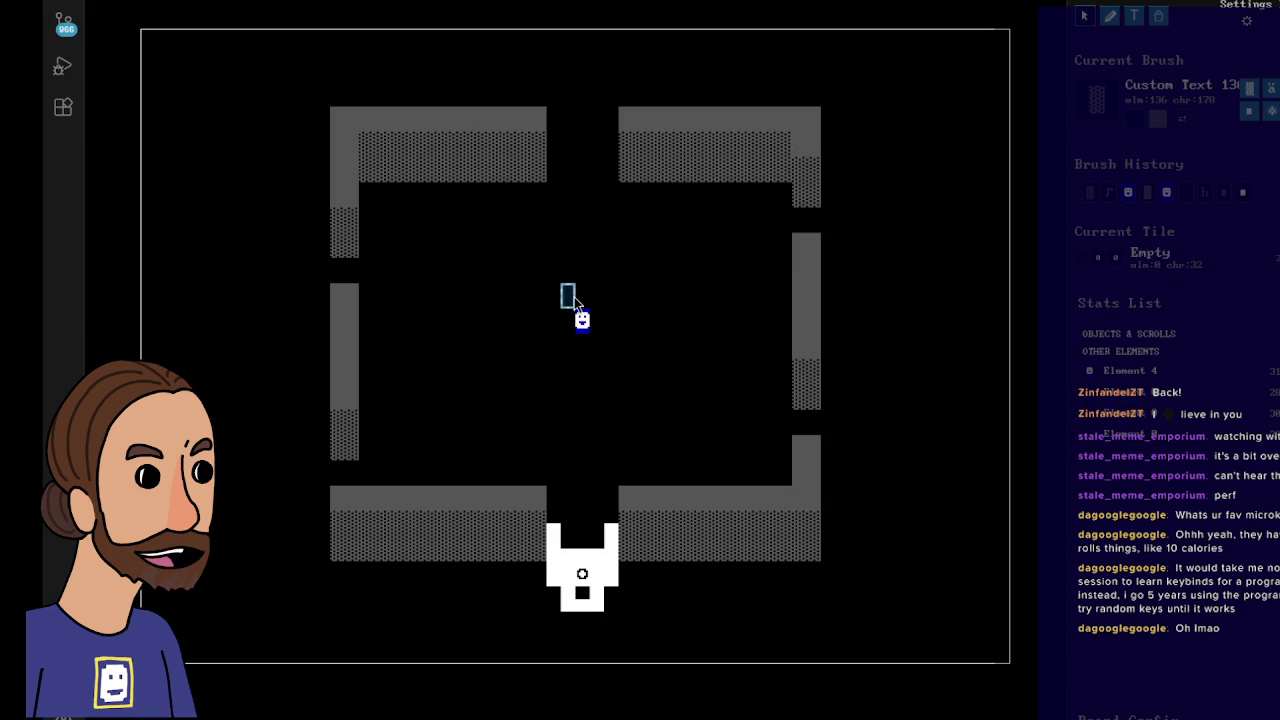
left_click(596, 347)
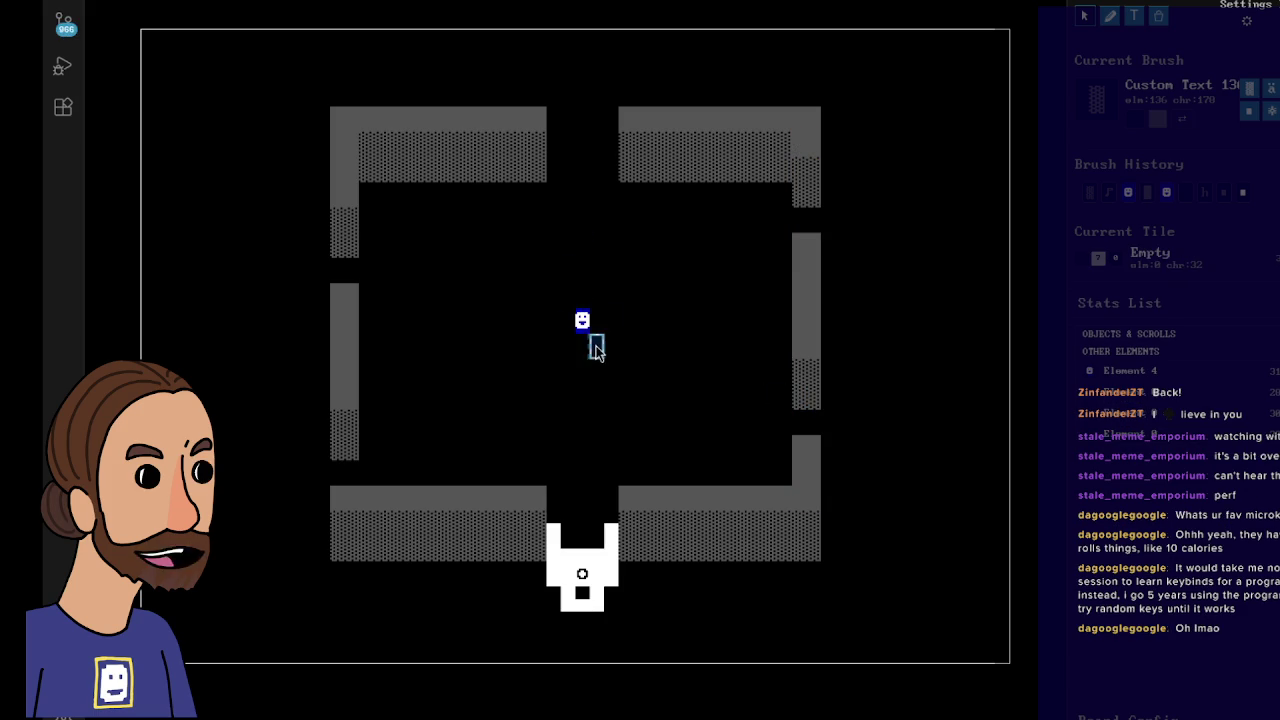
left_click(538, 118)
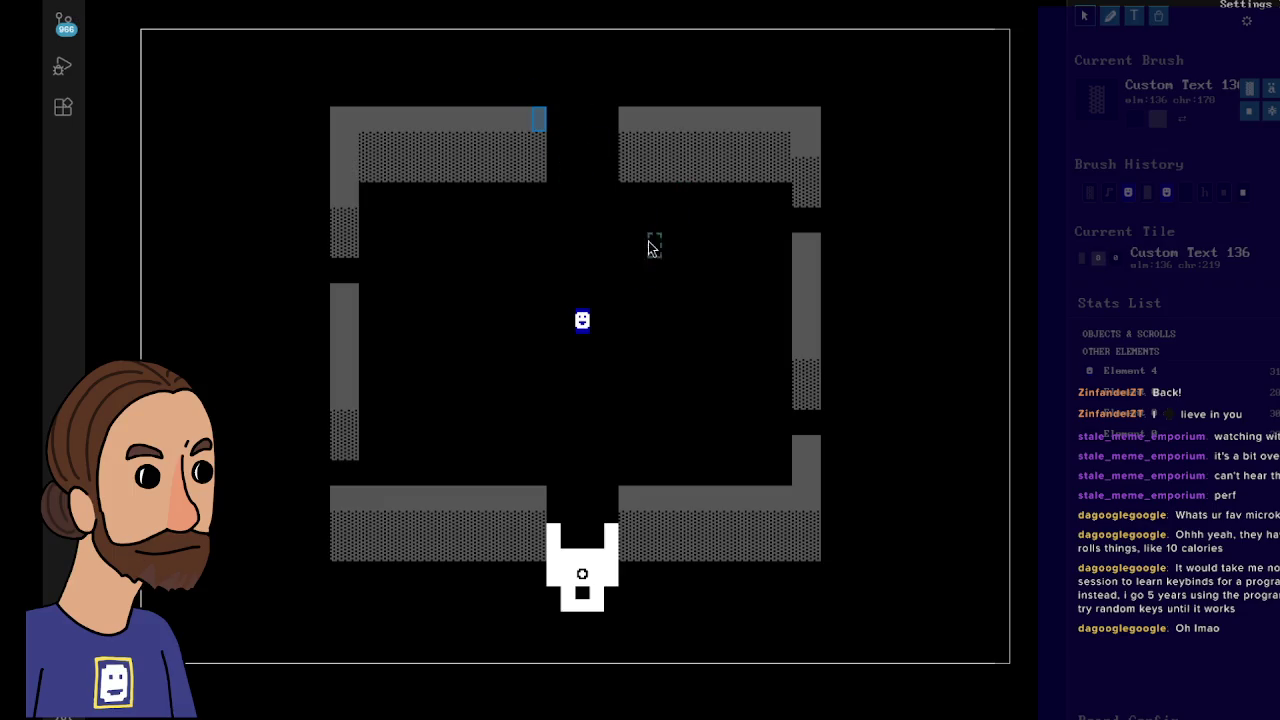
left_click(555, 70)
left_click(541, 423)
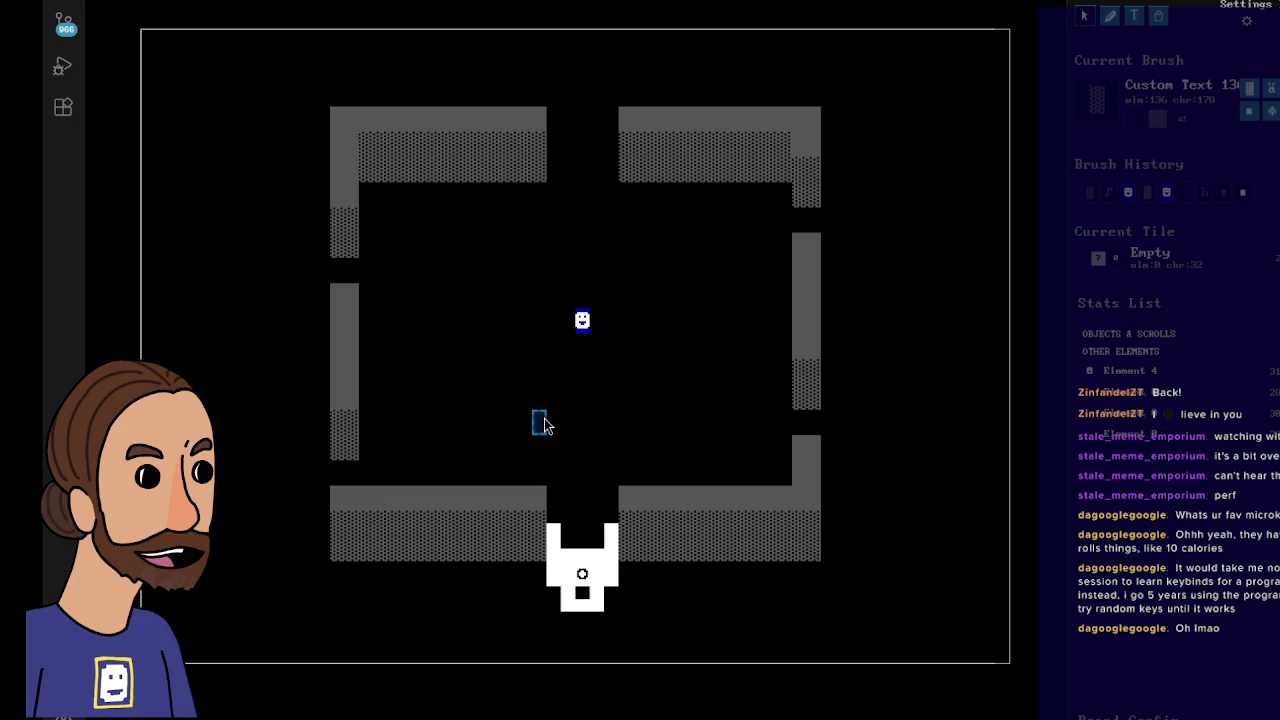
left_click(700, 296)
left_click(789, 198)
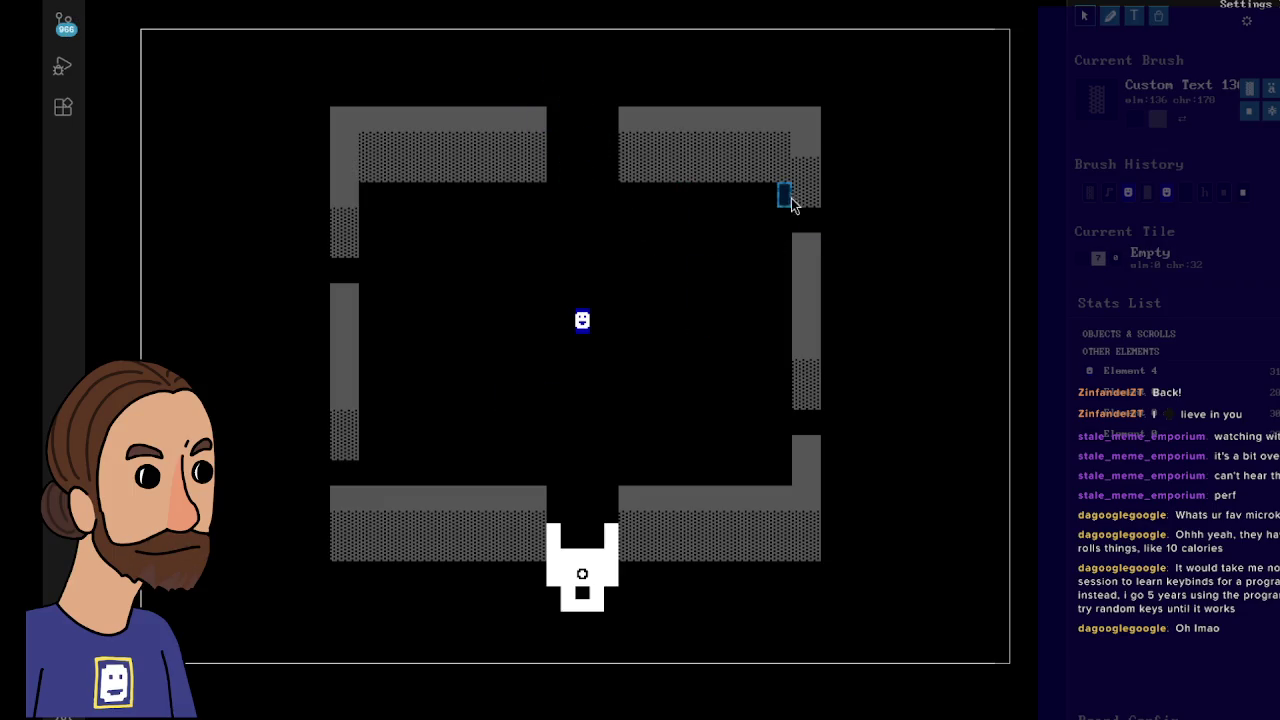
left_click(813, 221)
Place a blue passage in the upper-right doorway and a green one in the lower-right doorway
left_click(1246, 100)
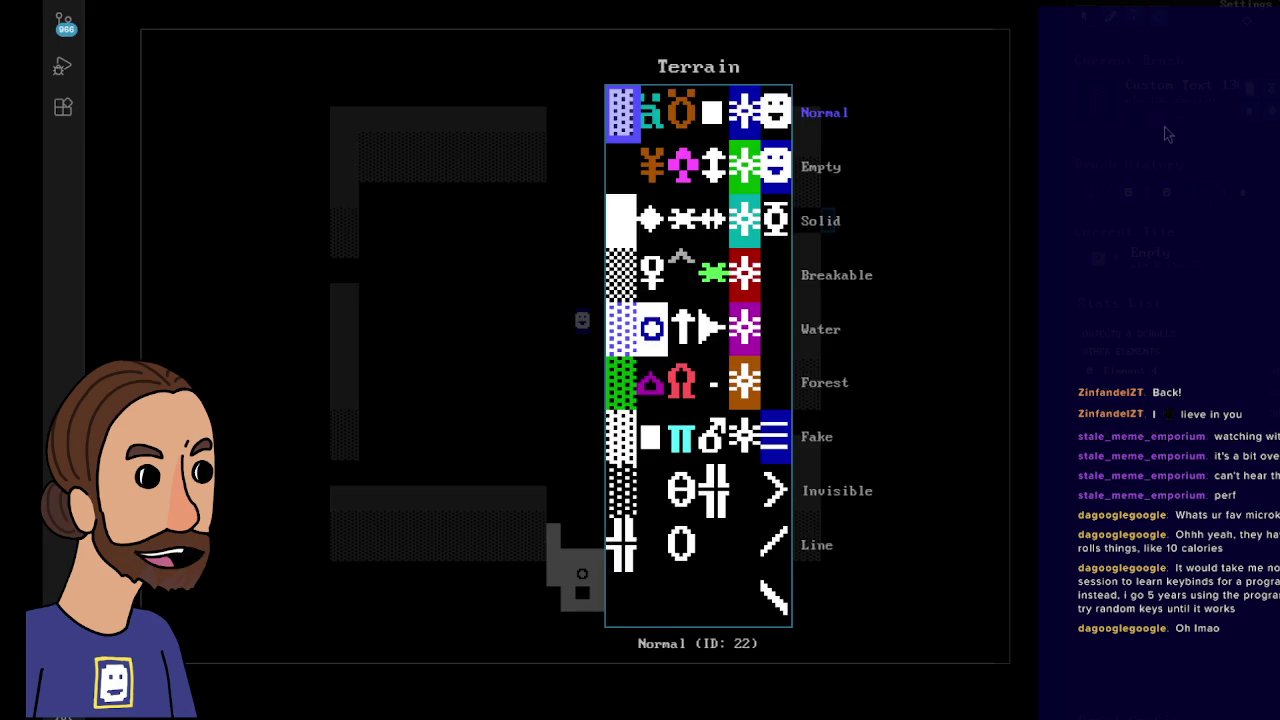
scroll(808, 432, "down", 2)
left_click(808, 432)
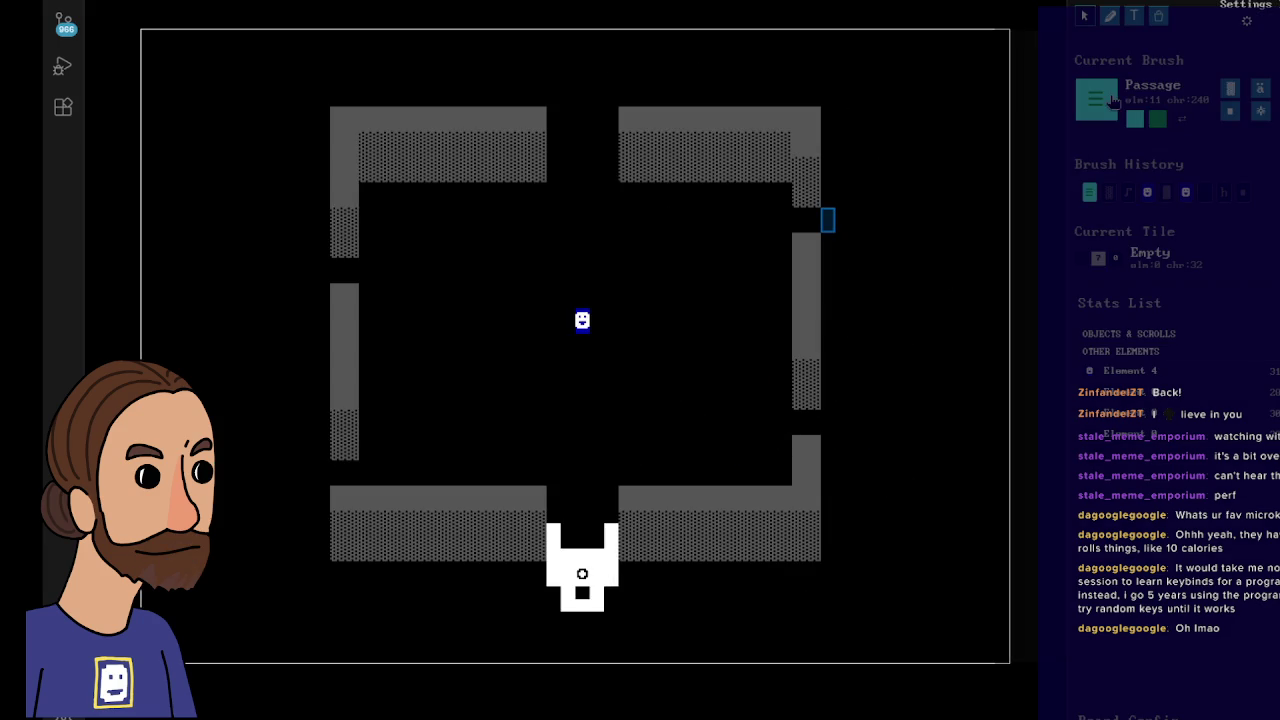
left_click(1134, 119)
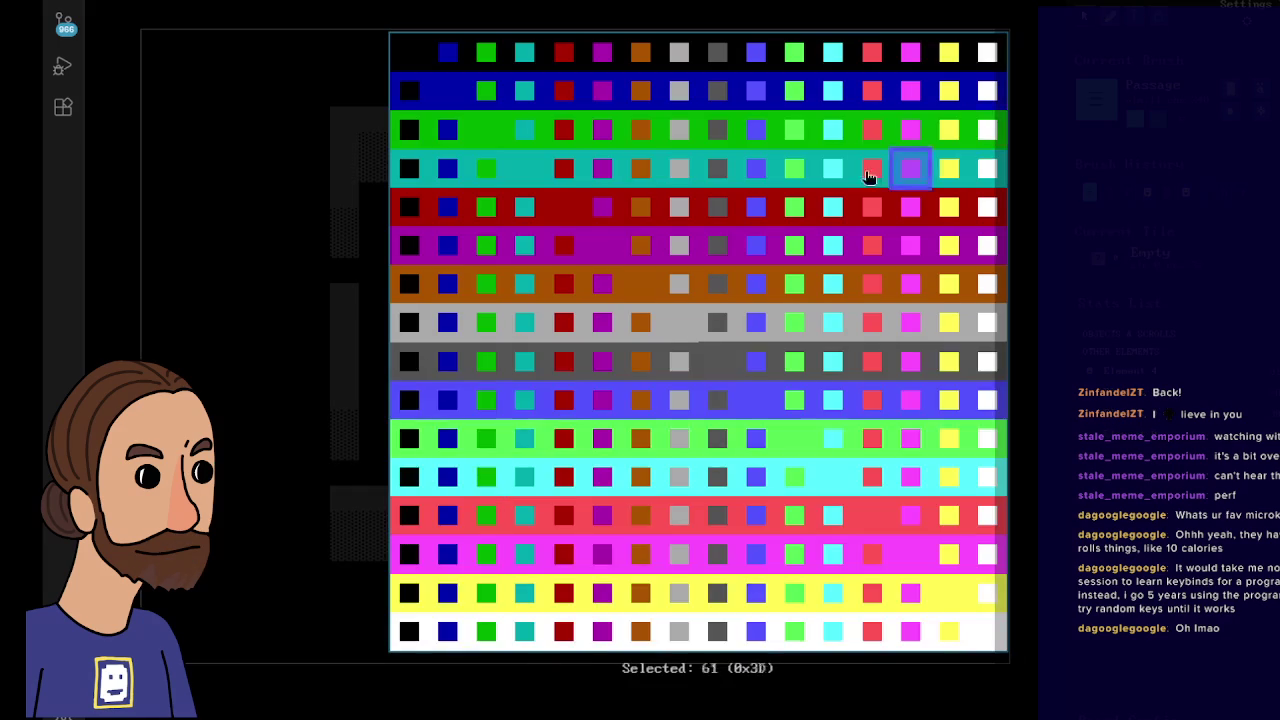
left_click(987, 92)
left_click(827, 219)
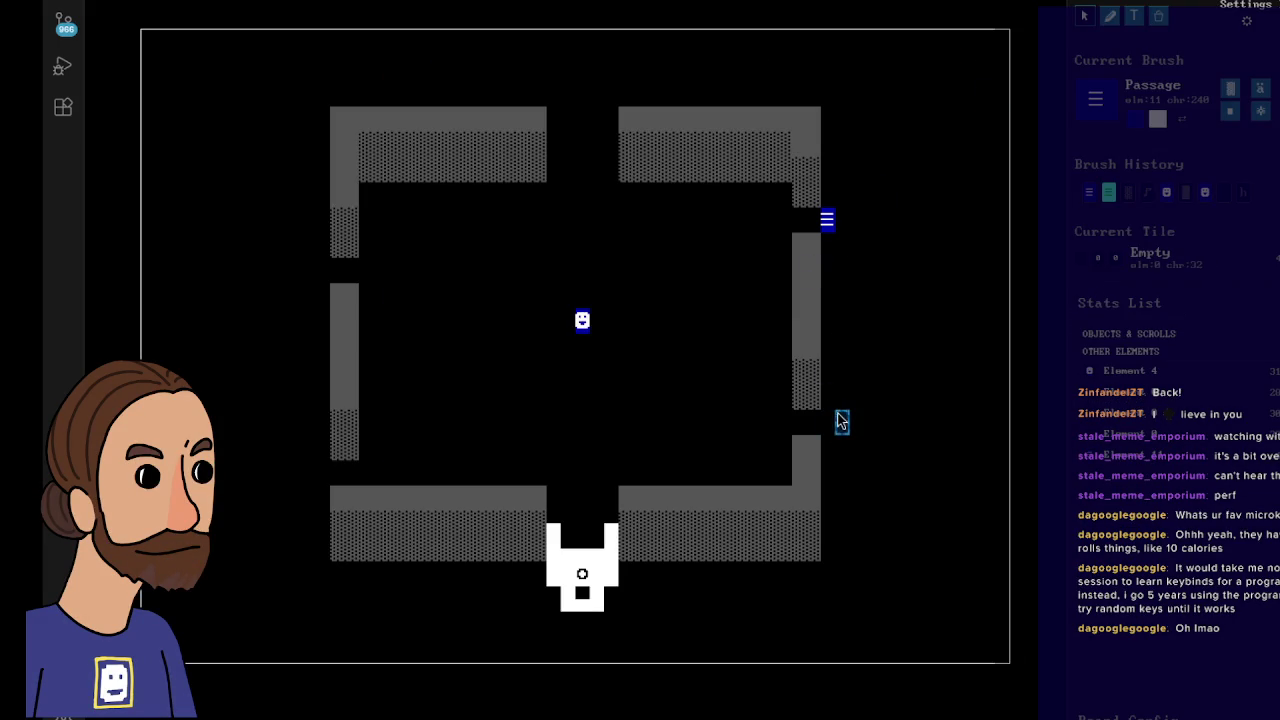
left_click(1178, 121)
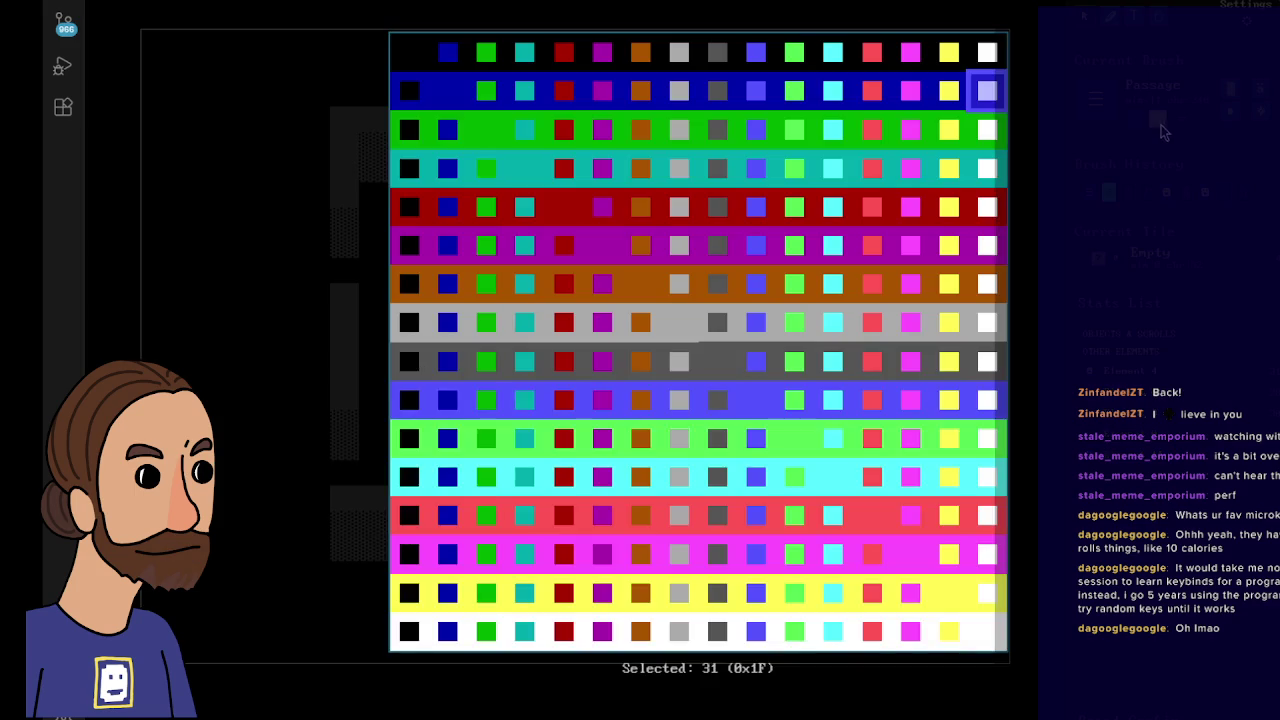
left_click(986, 129)
left_click(827, 422)
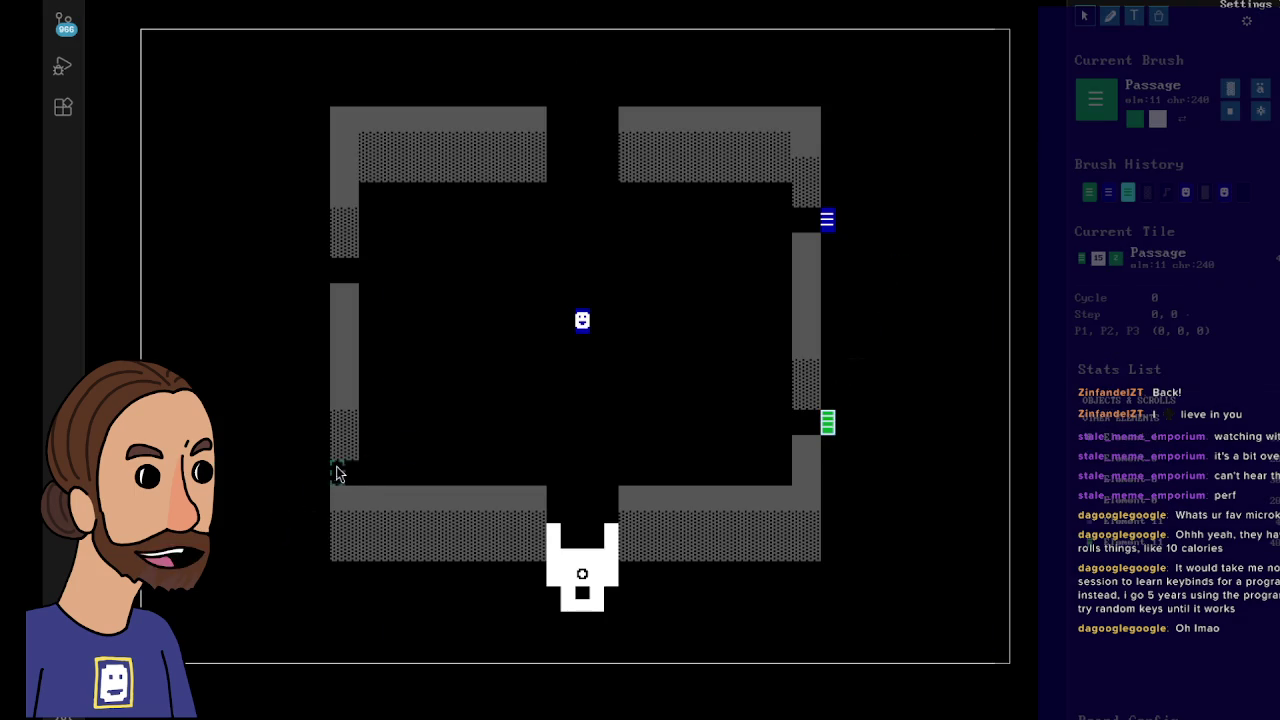
Place brown and red passages in the left doorways and a purple passage at the top
left_click(1153, 125)
left_click(986, 284)
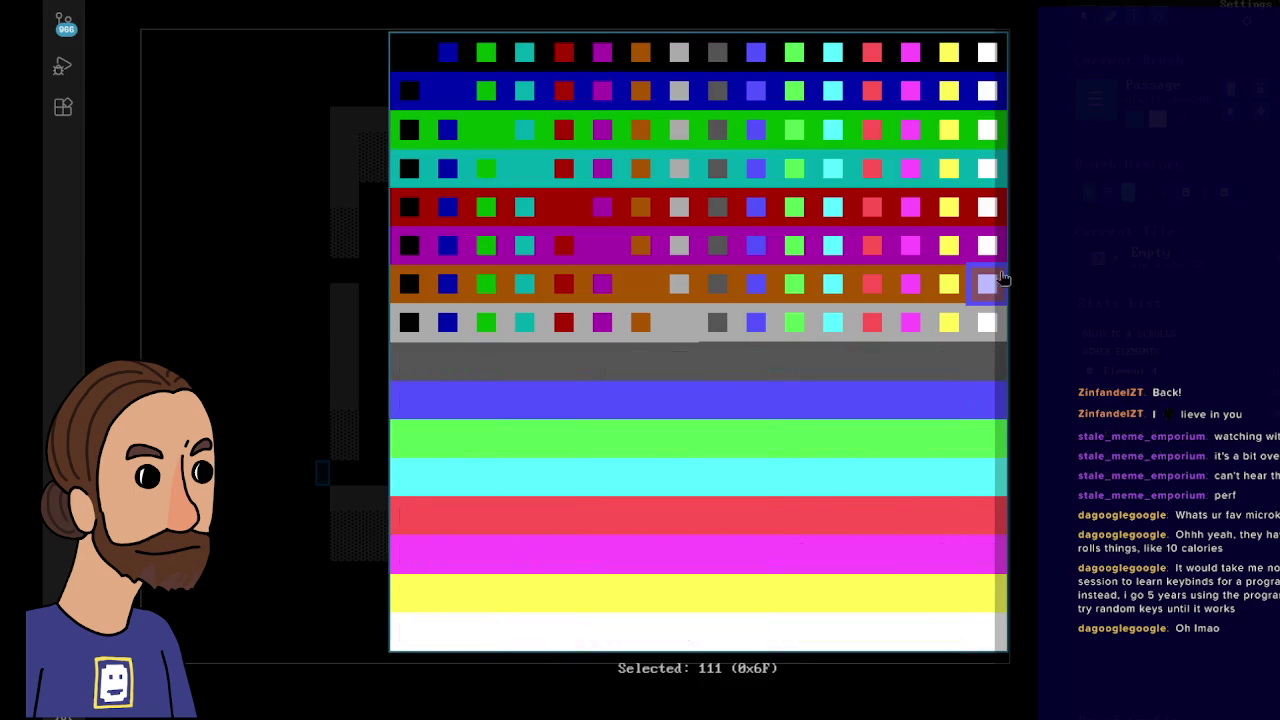
left_click(322, 472)
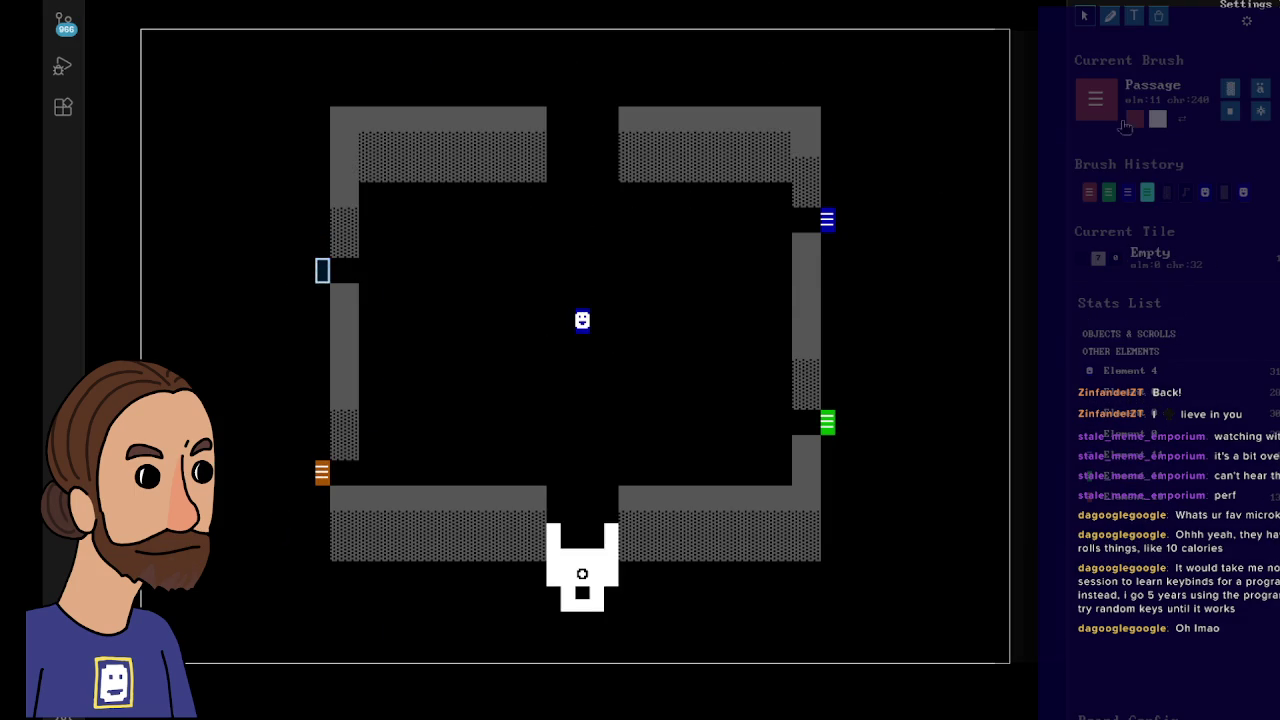
left_click(1157, 121)
left_click(988, 218)
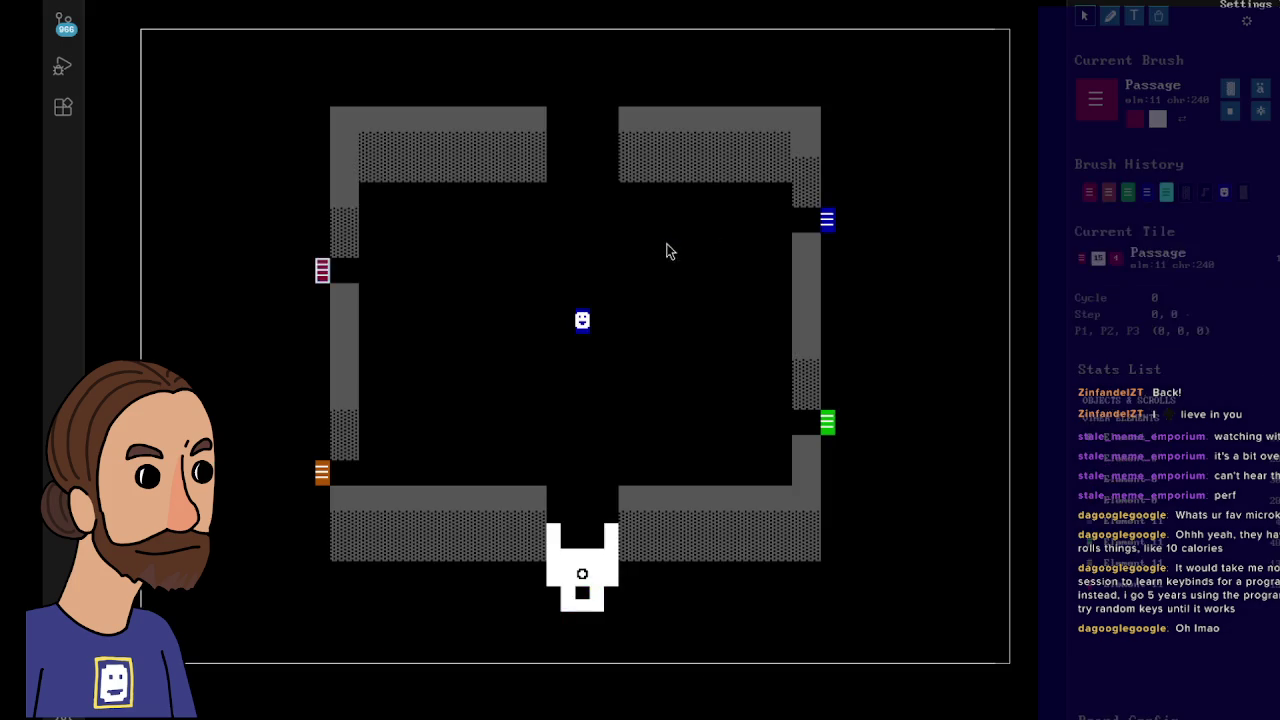
left_click(322, 270)
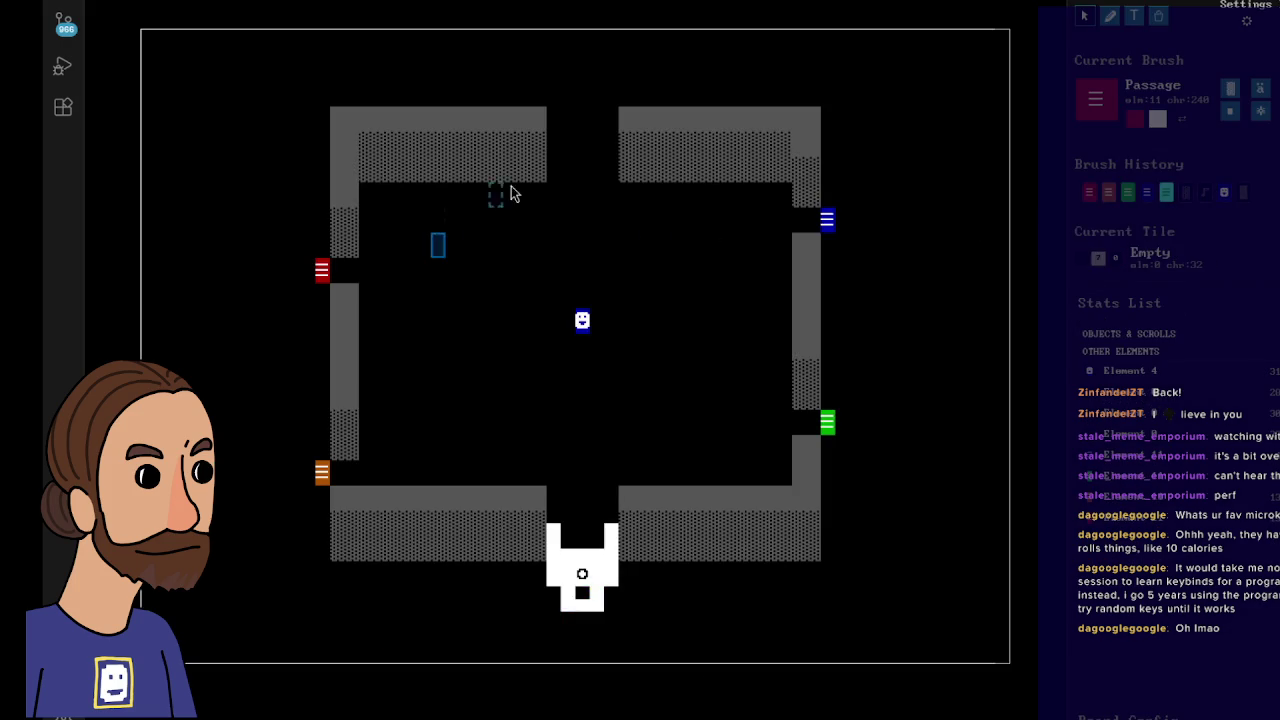
left_click(1157, 121)
left_click(983, 251)
left_click(582, 93)
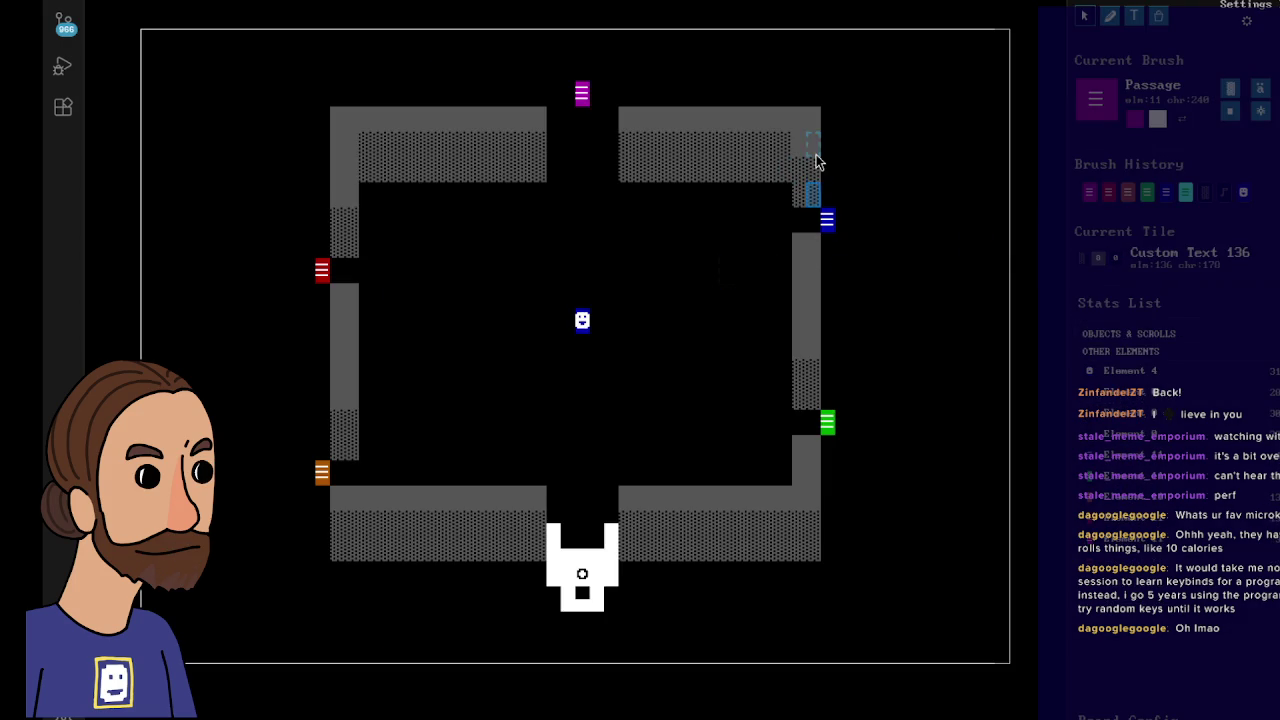
With blank character 32, clear the stray tile near the blue passage and inspect adjacent cells
left_click(809, 216)
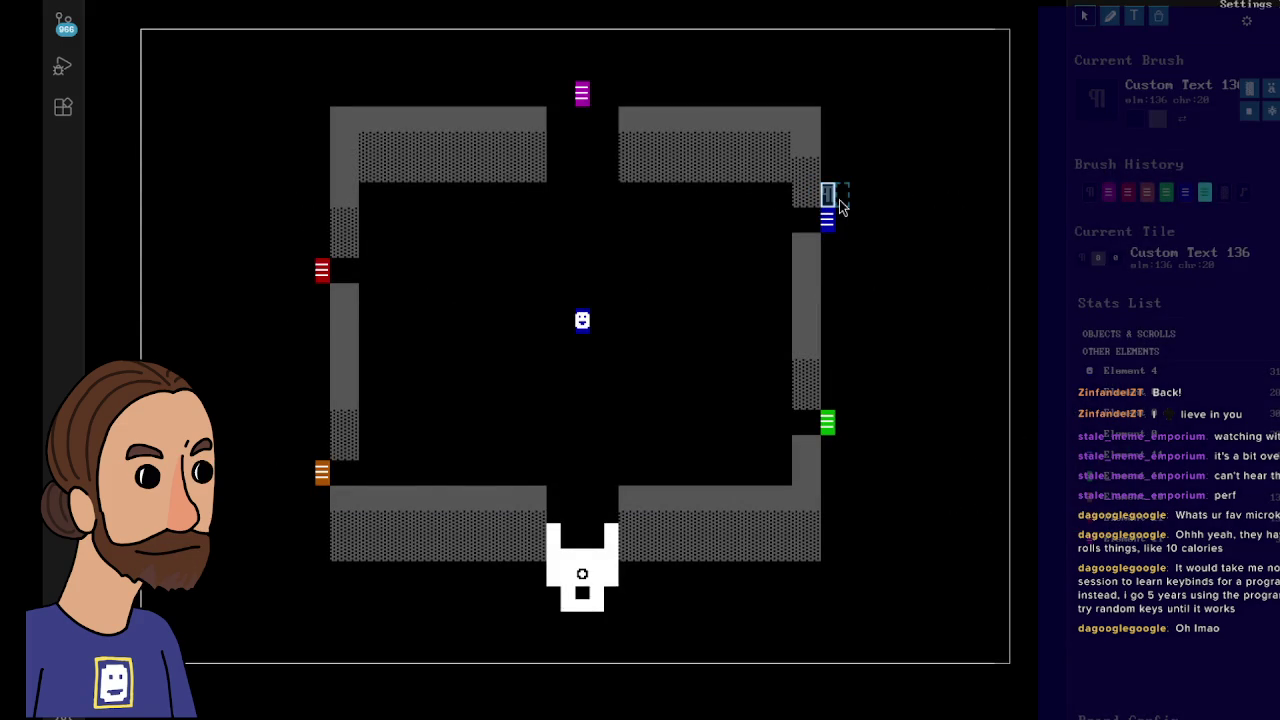
left_click(840, 205)
left_click(276, 226)
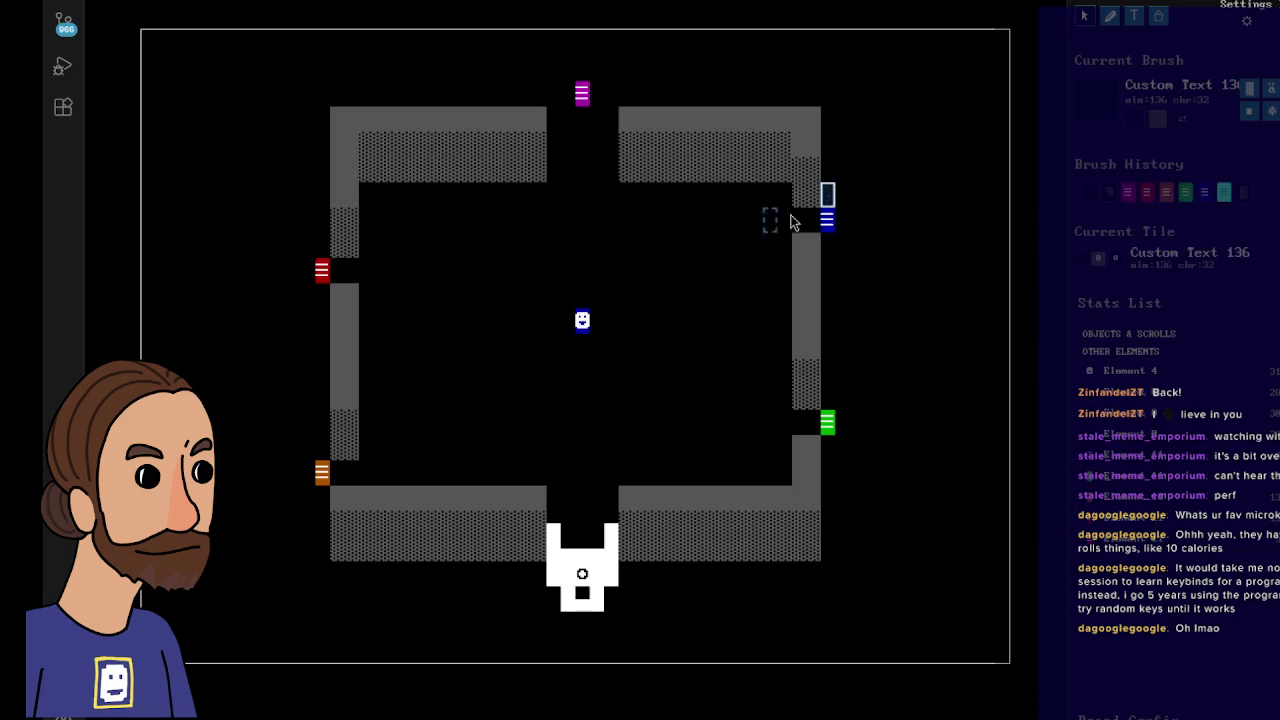
left_click_drag(845, 195, 840, 253)
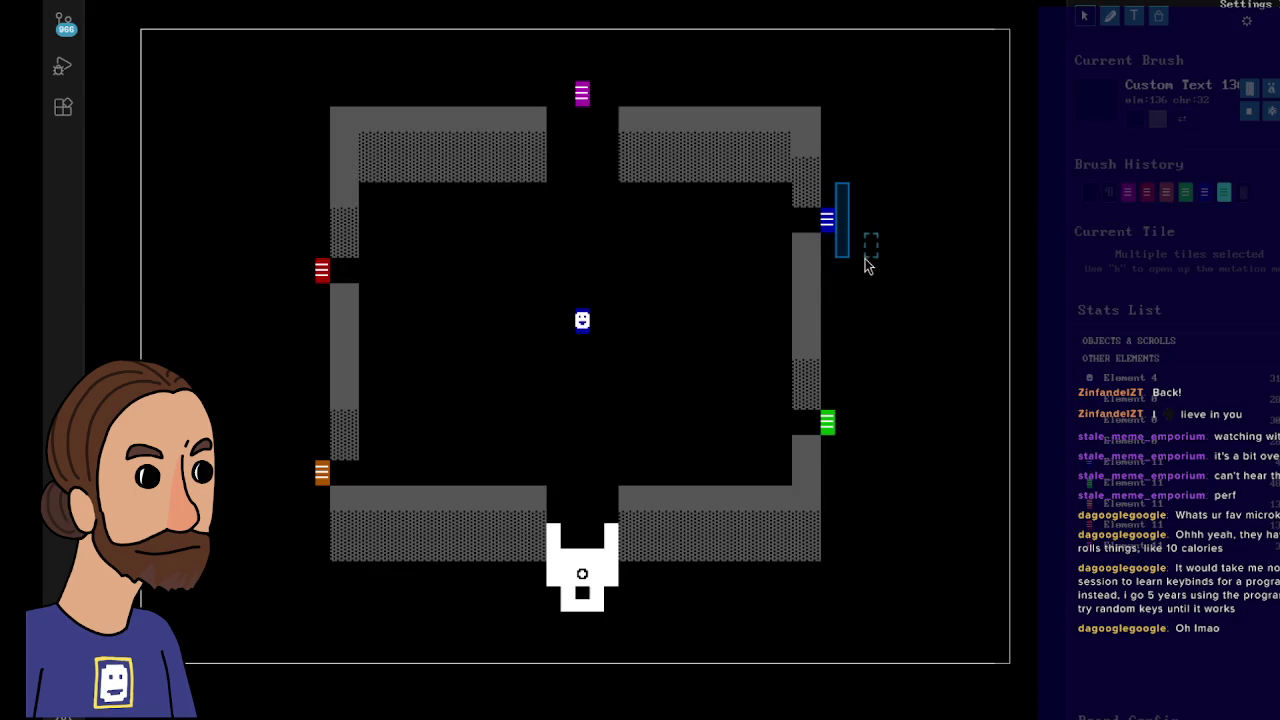
left_click(835, 256)
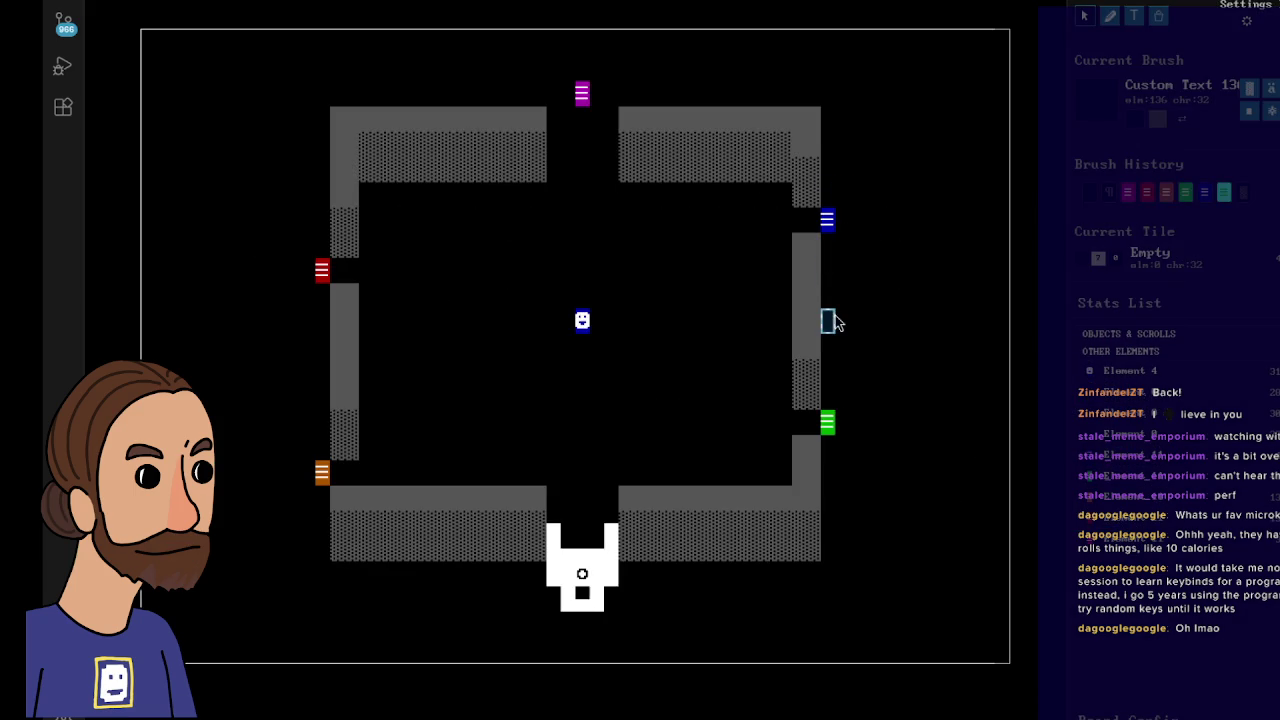
left_click(878, 320)
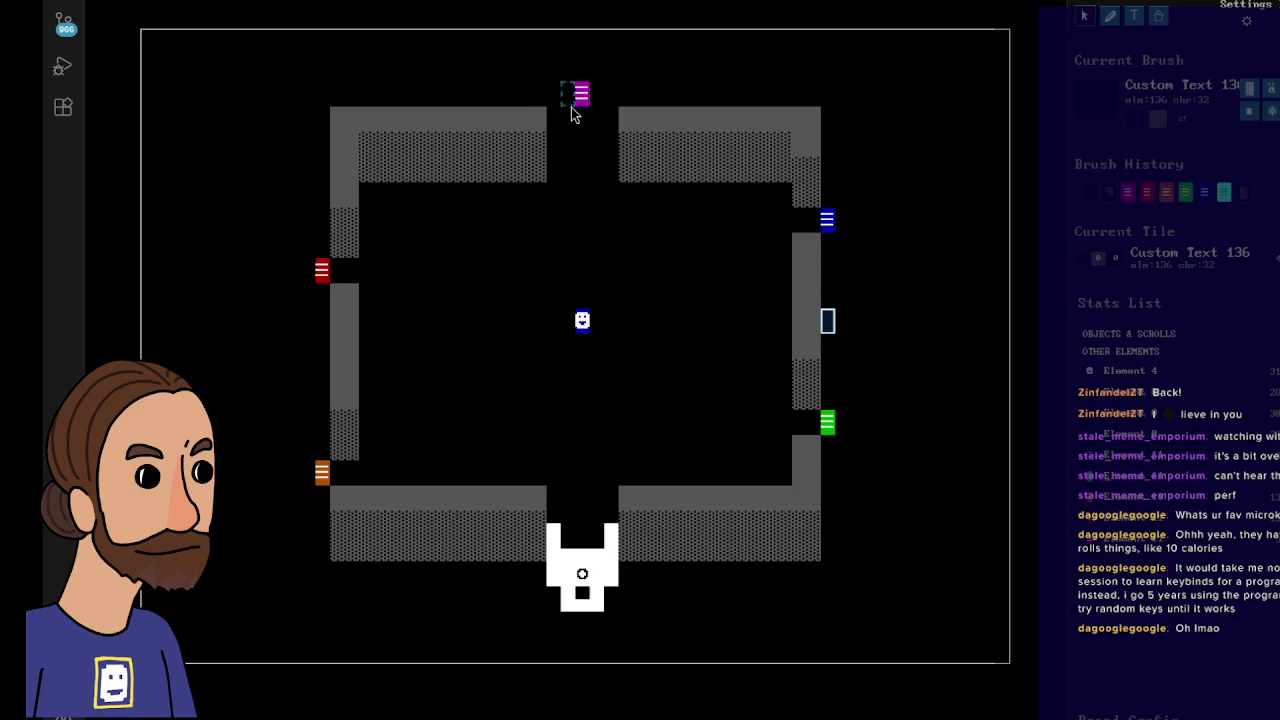
Clear the tiles beside the purple passage and move the stray tile into the room
left_click_drag(538, 93, 614, 100)
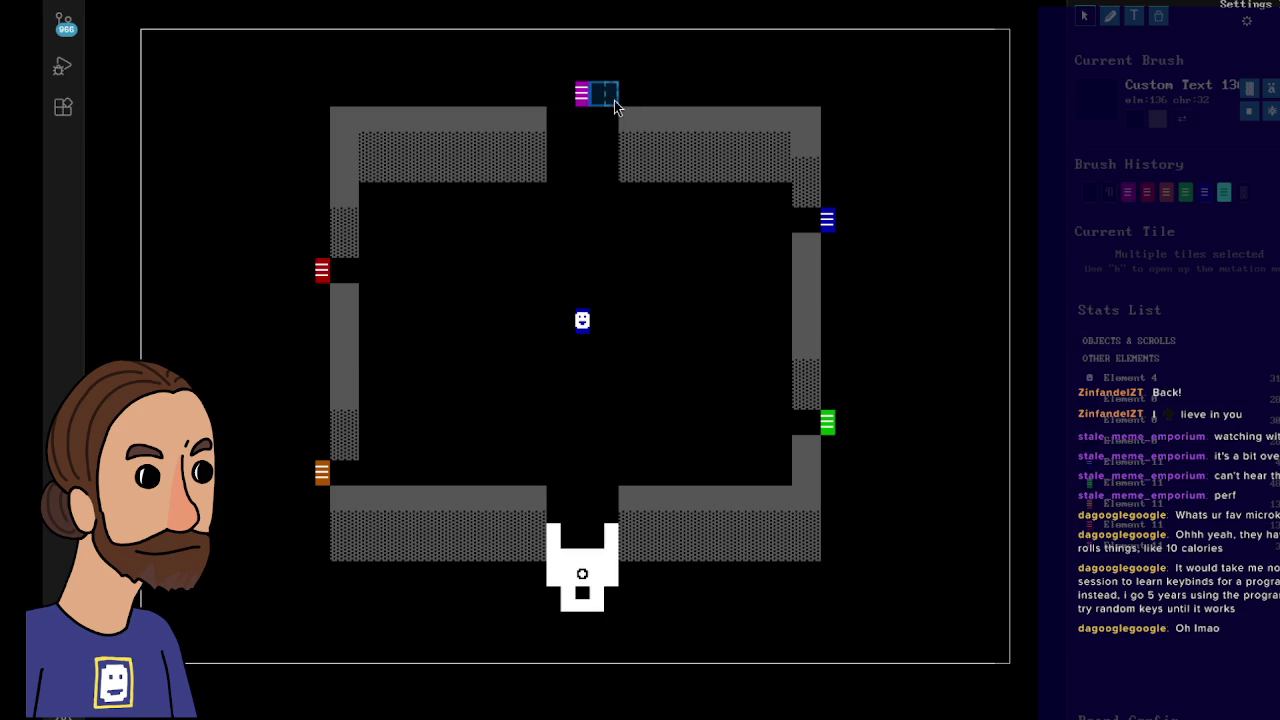
left_click(743, 80)
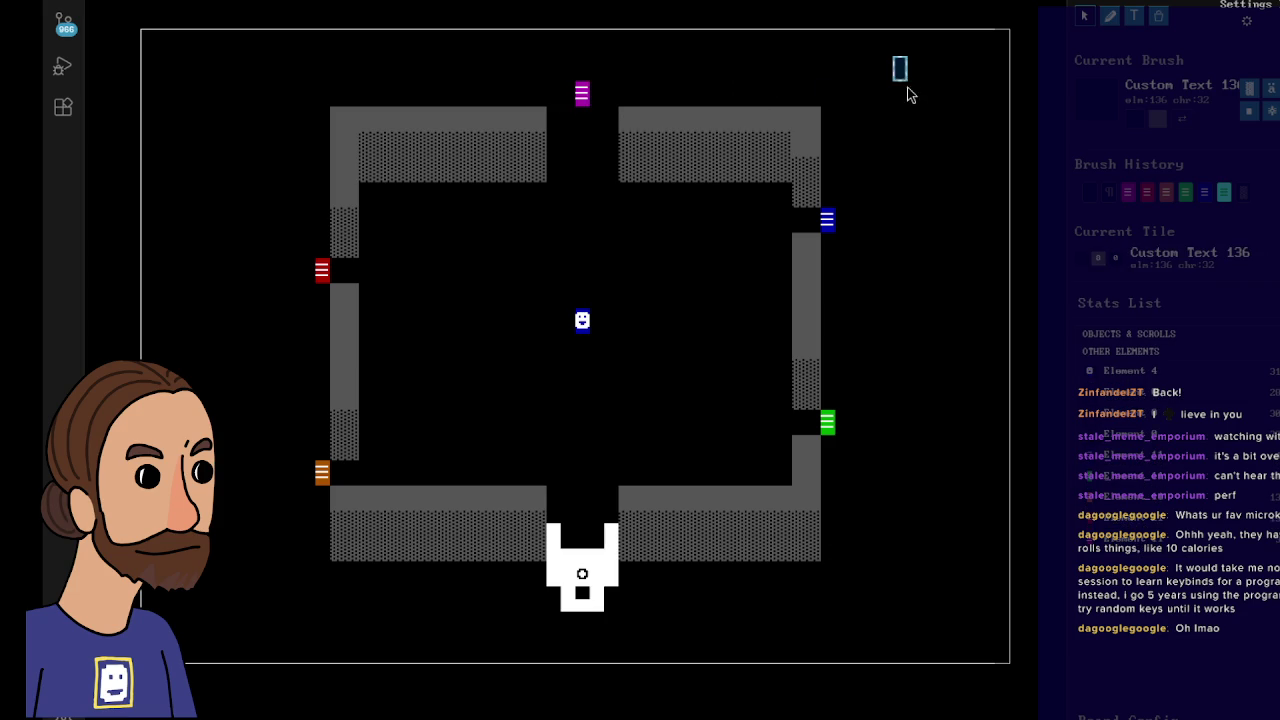
left_click(670, 350)
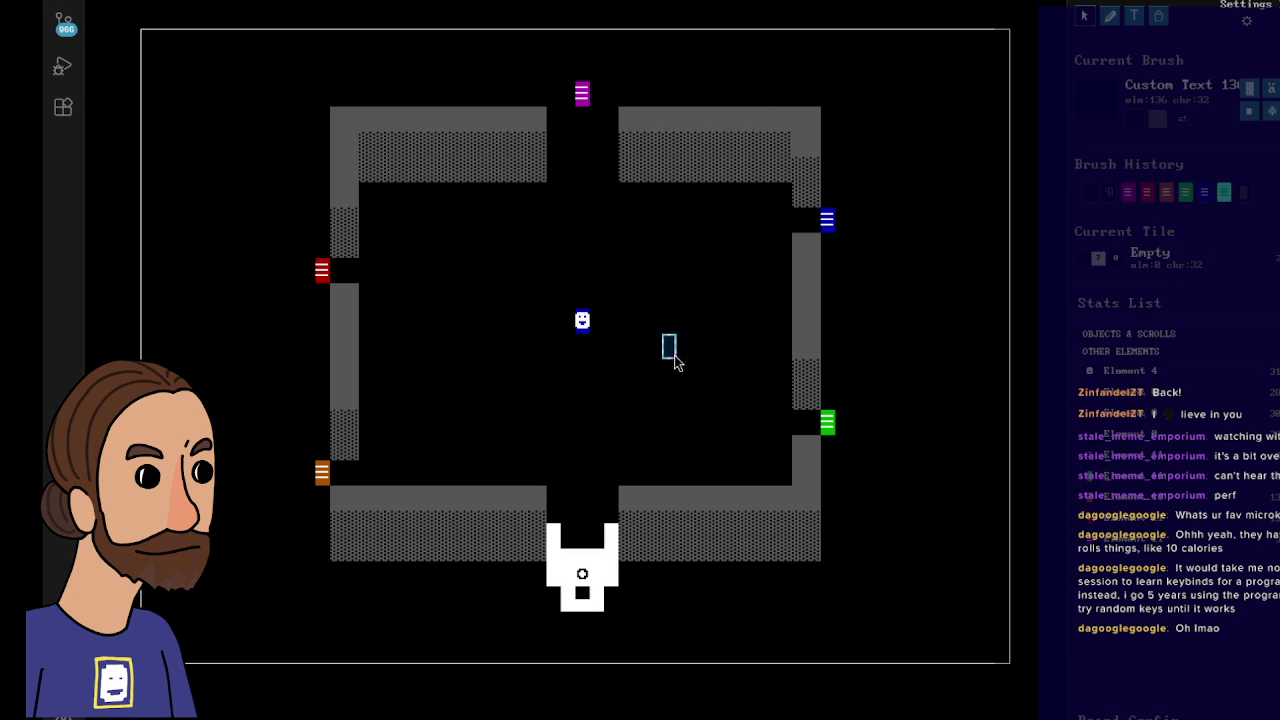
left_click(640, 397)
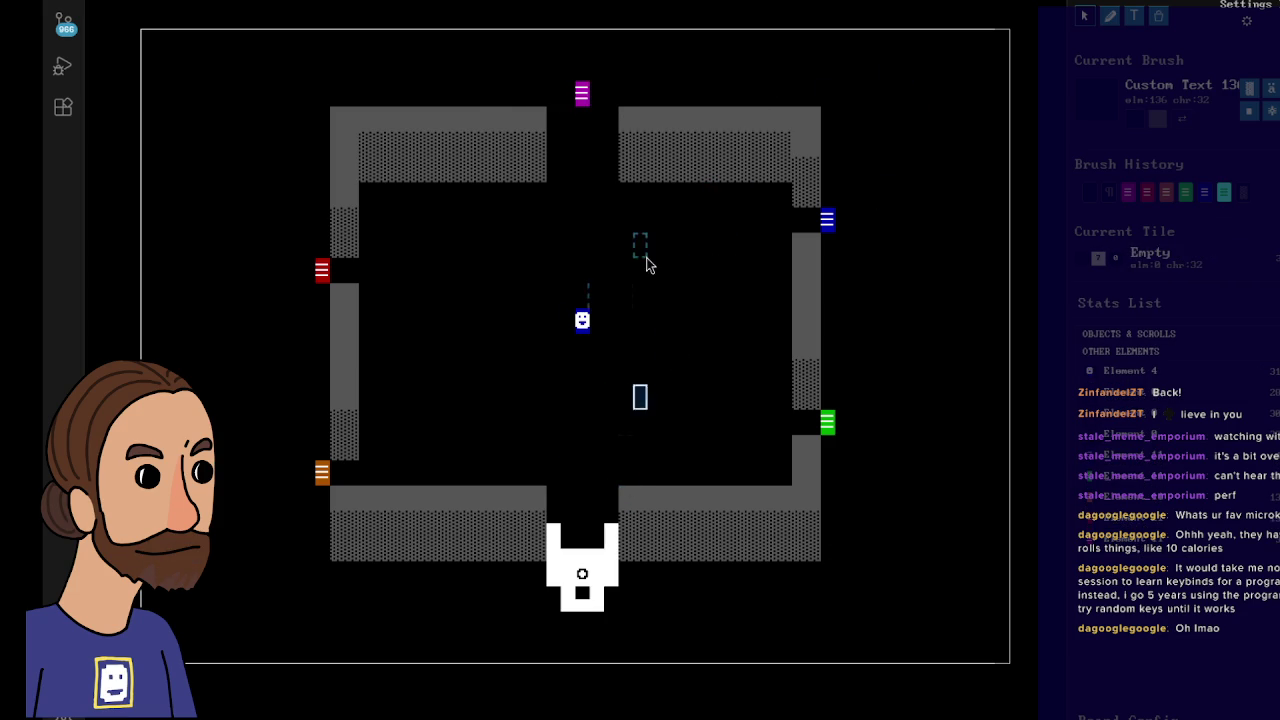
key("b")
key("Escape")
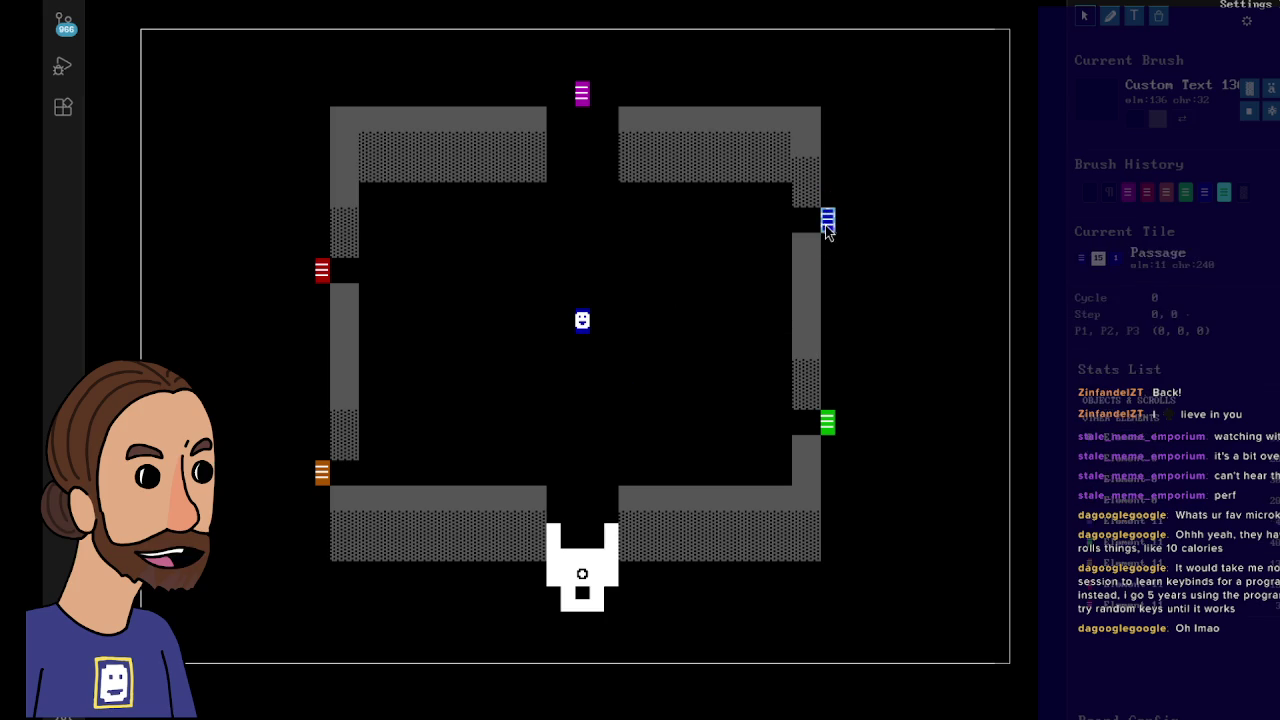
Set the blue upper-right passage's destination to Starting Board and travel through it
right_click(828, 227)
left_click(837, 230)
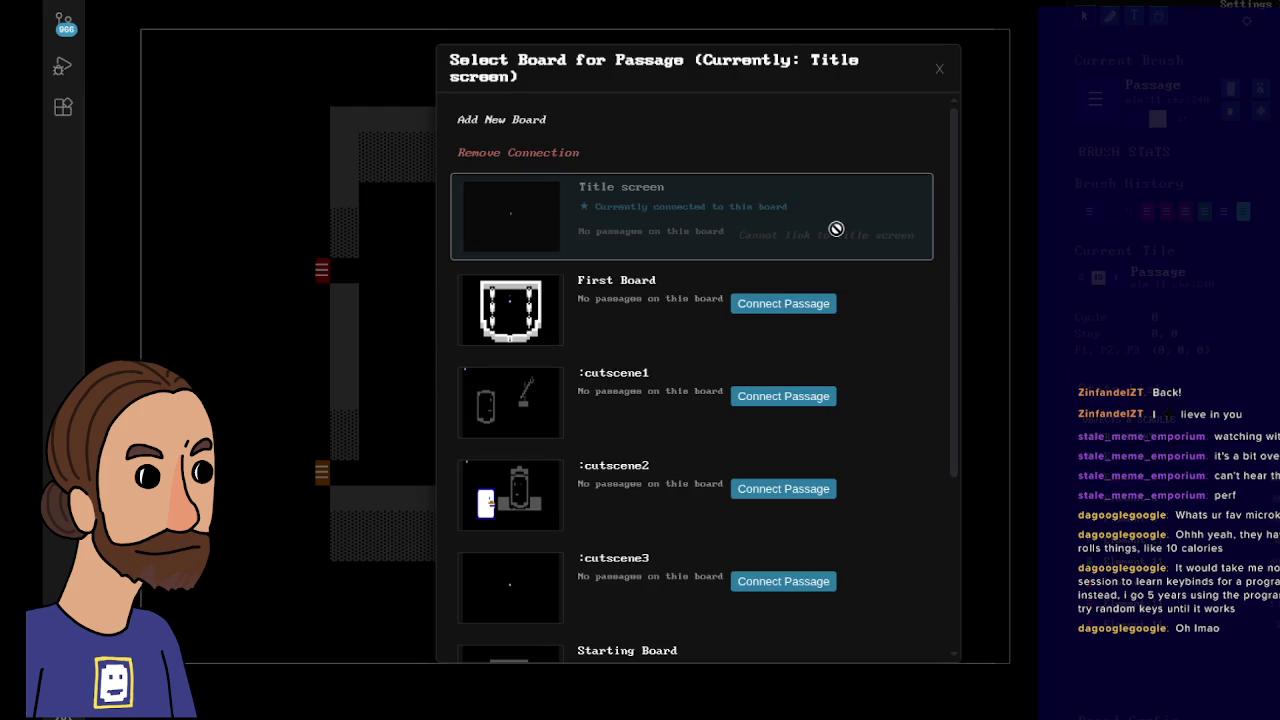
key("Down")
key("Down")
key("Down")
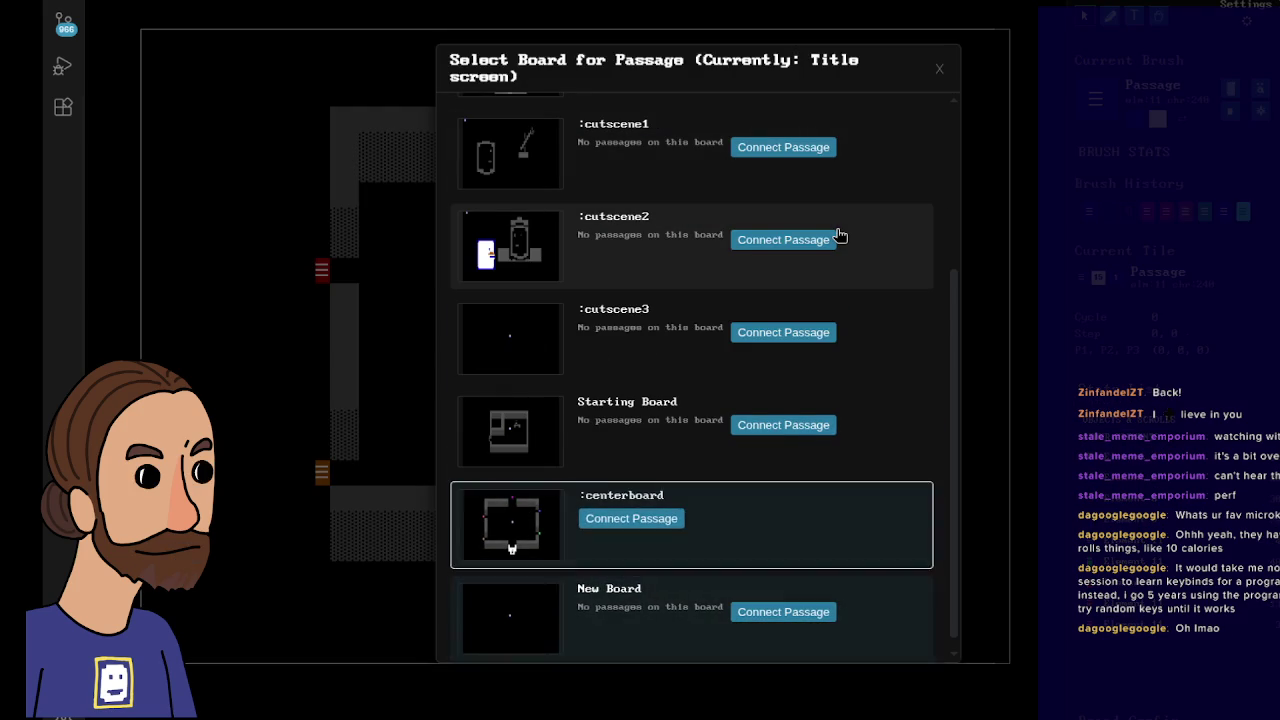
key("Up")
left_click(767, 424)
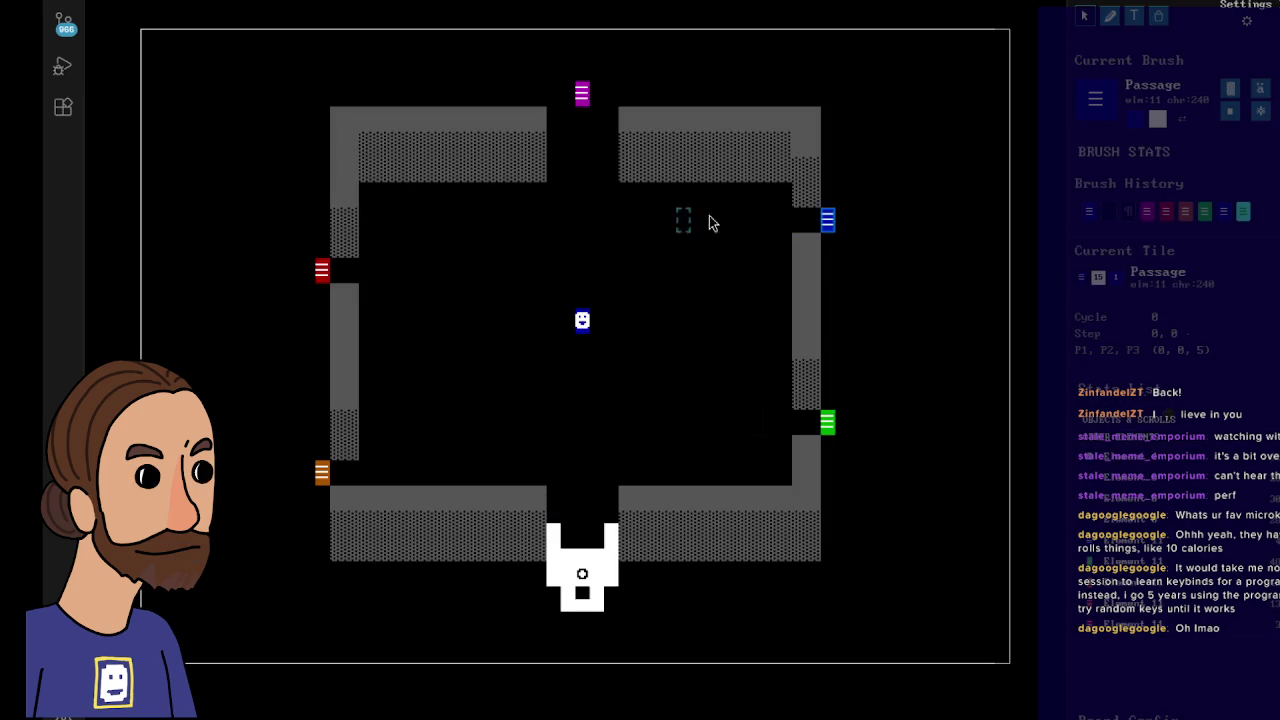
key("Right")
key("Right")
key("Right")
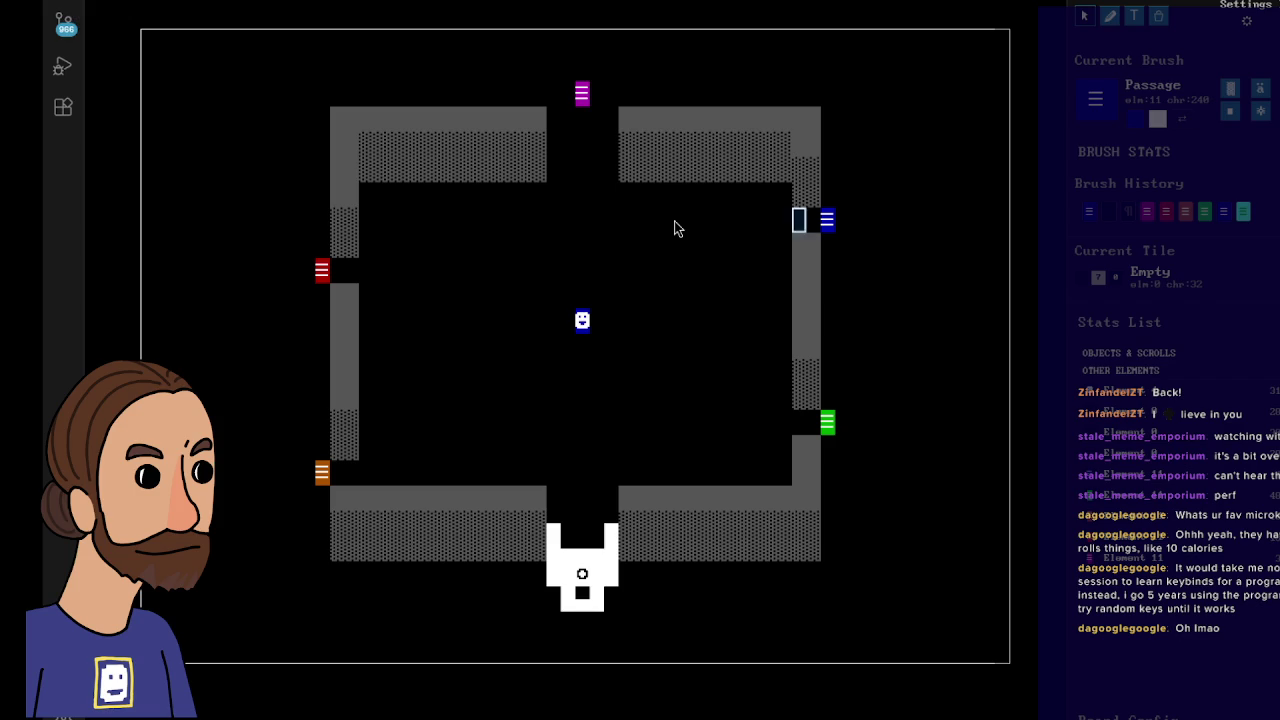
key("Return")
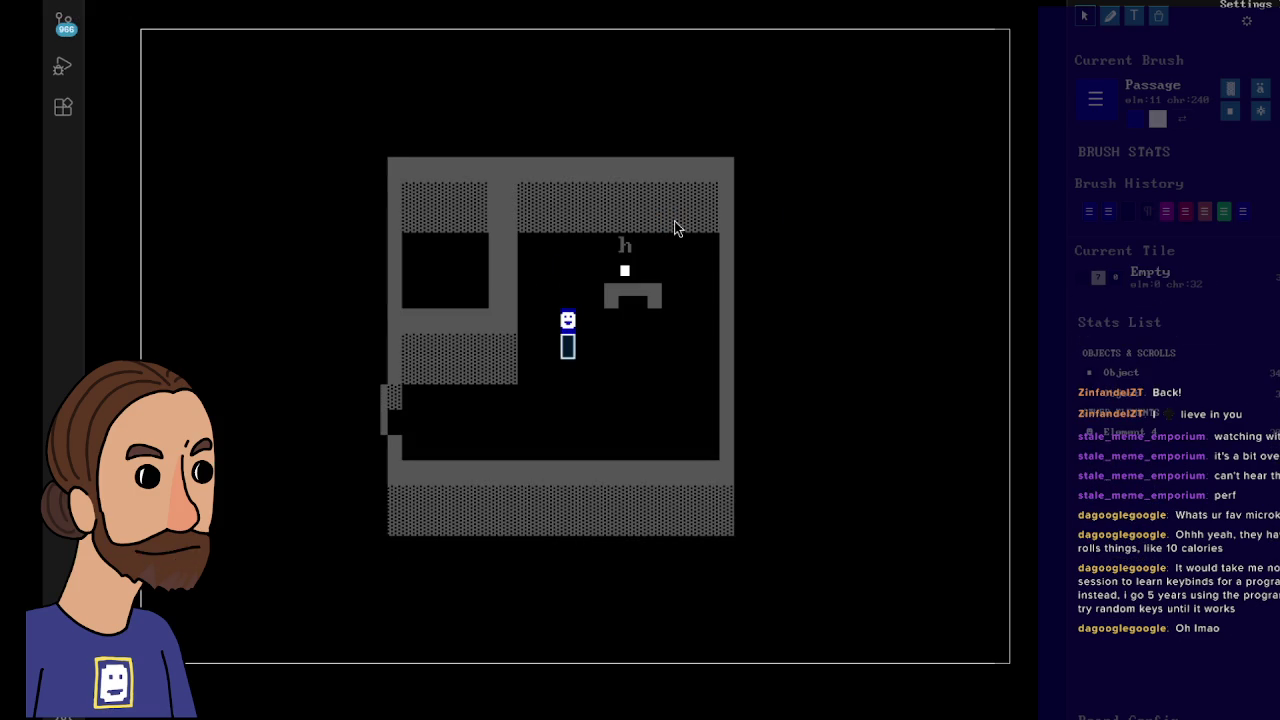
Place a blue passage in the left wall opening and connect it to the Starting Board
left_click(400, 426)
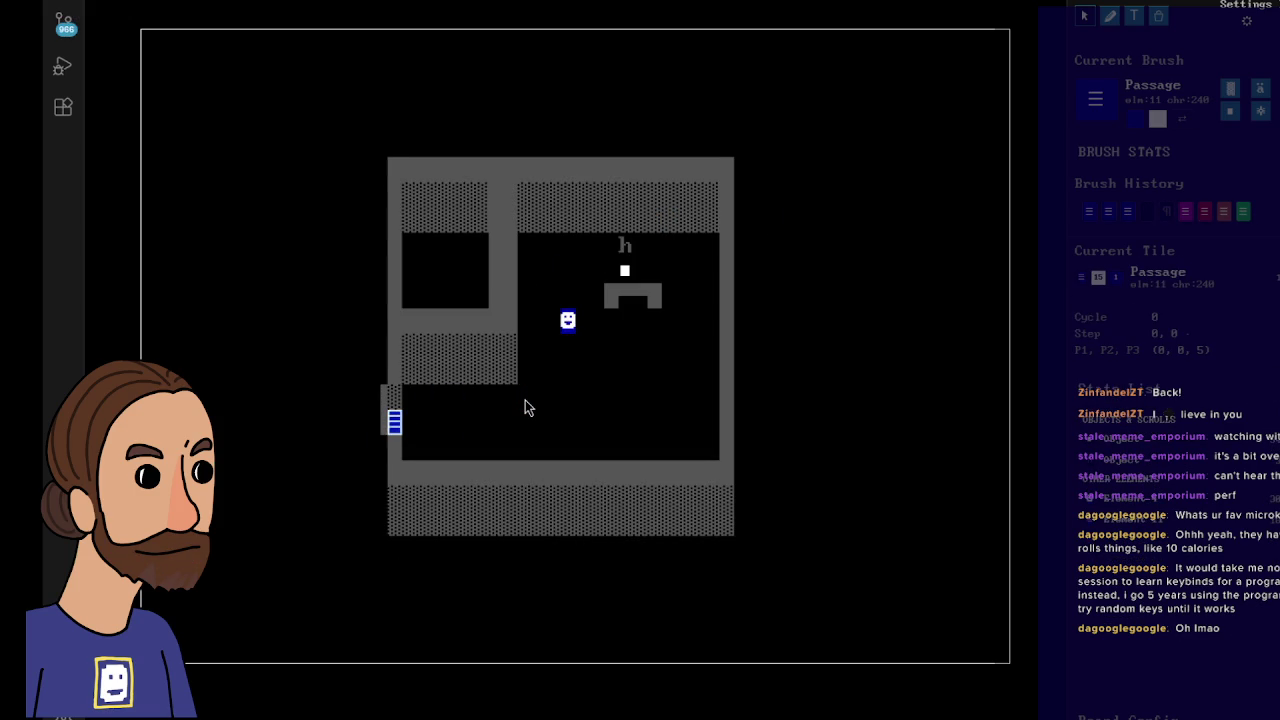
key("Return")
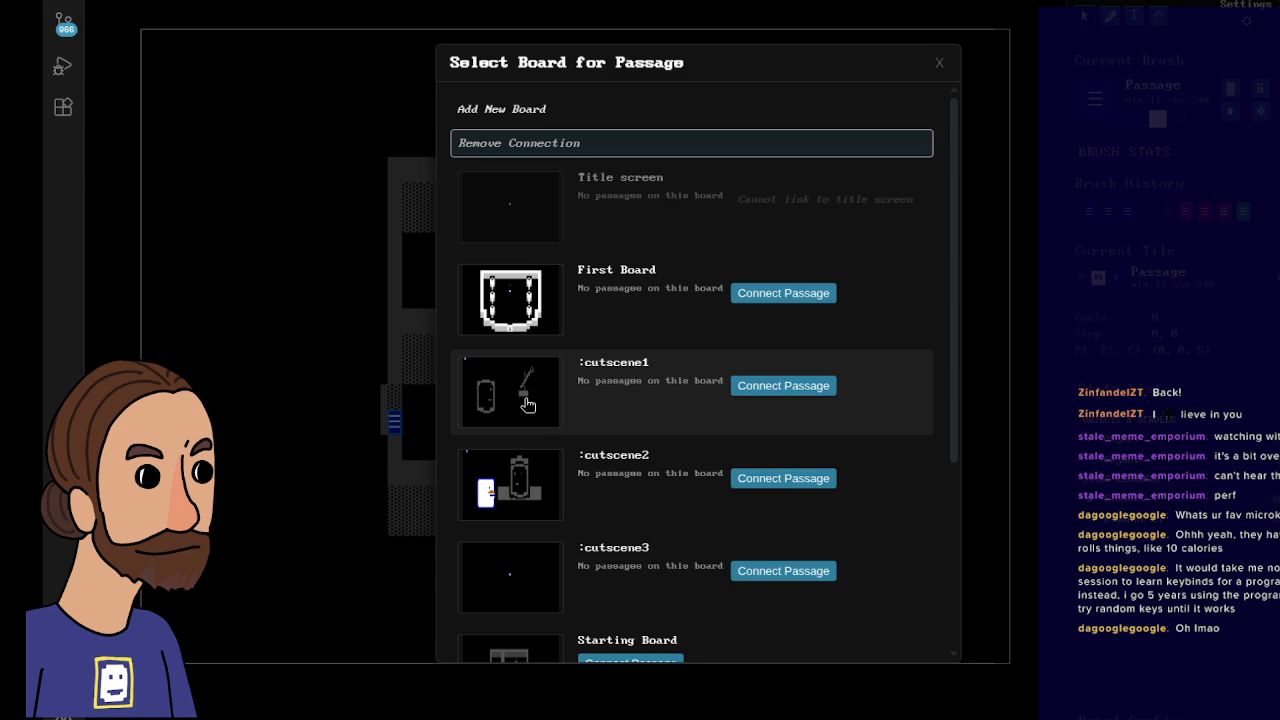
scroll(527, 404, "down", 3)
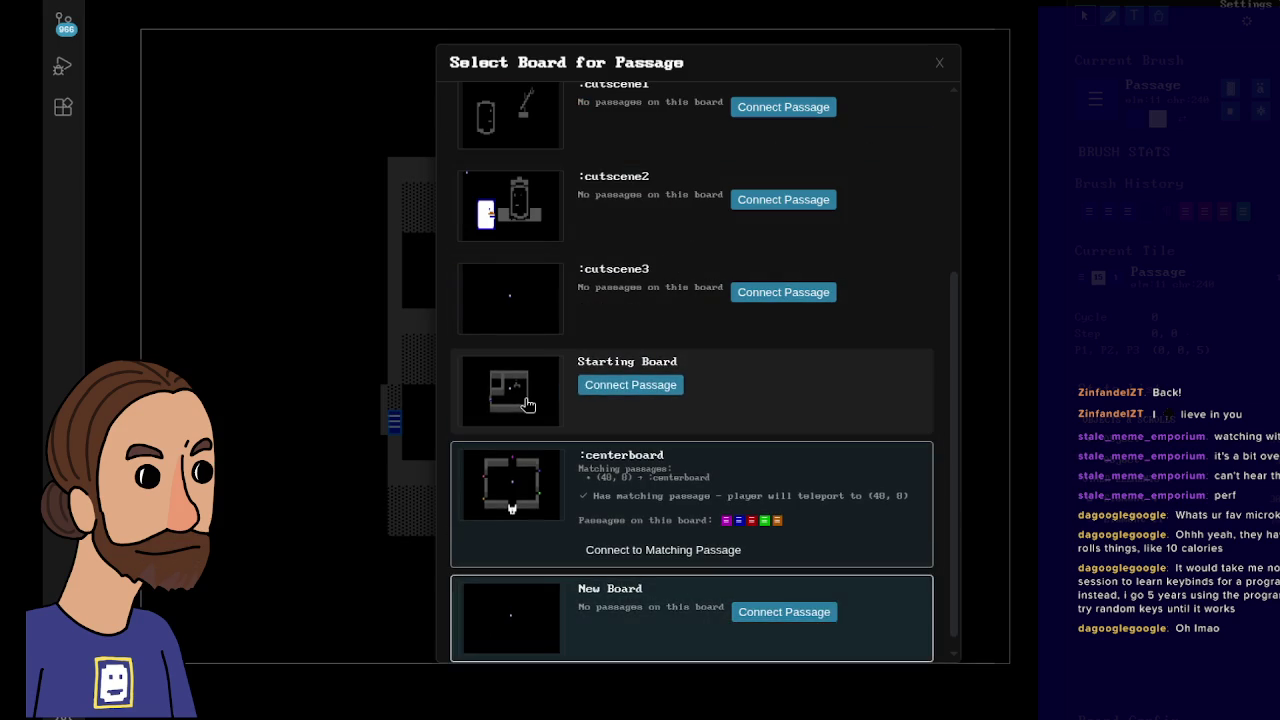
left_click(527, 404)
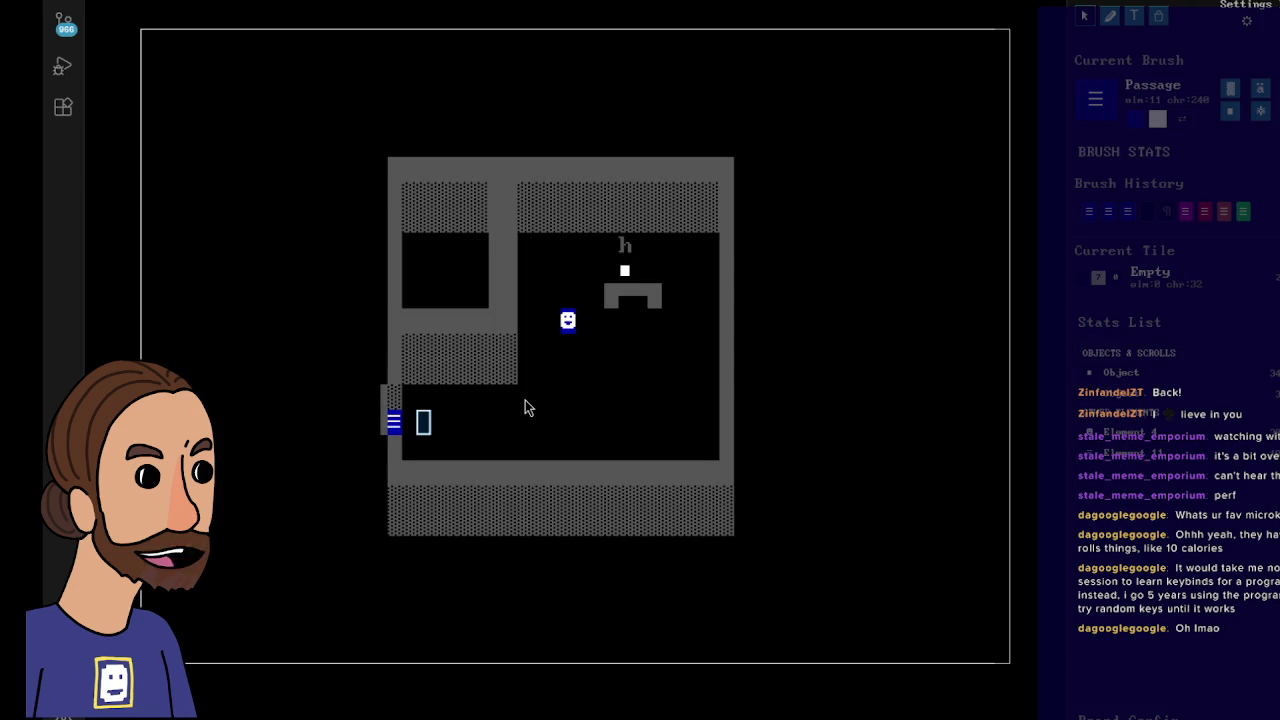
Switch to editing the :centerboard board from the board list
key("b")
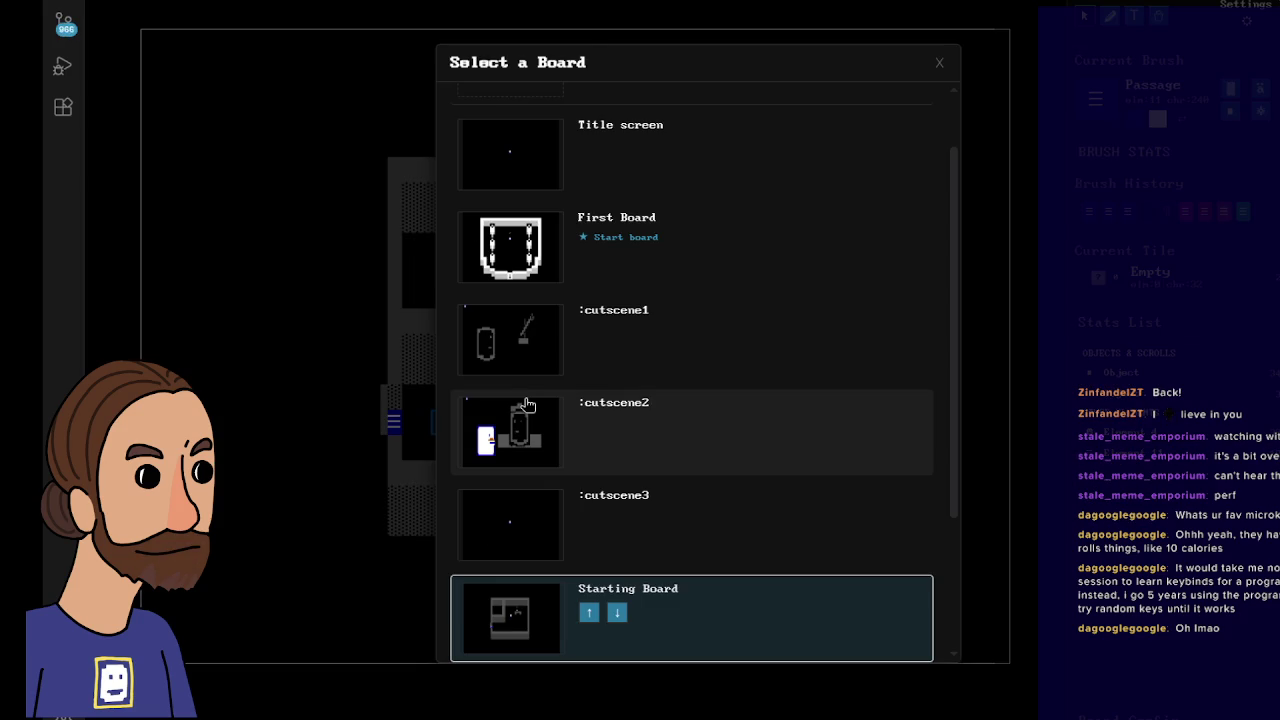
key("Escape")
key("Left")
key("Left")
key("b")
key("Up")
key("Down")
key("Down")
key("Down")
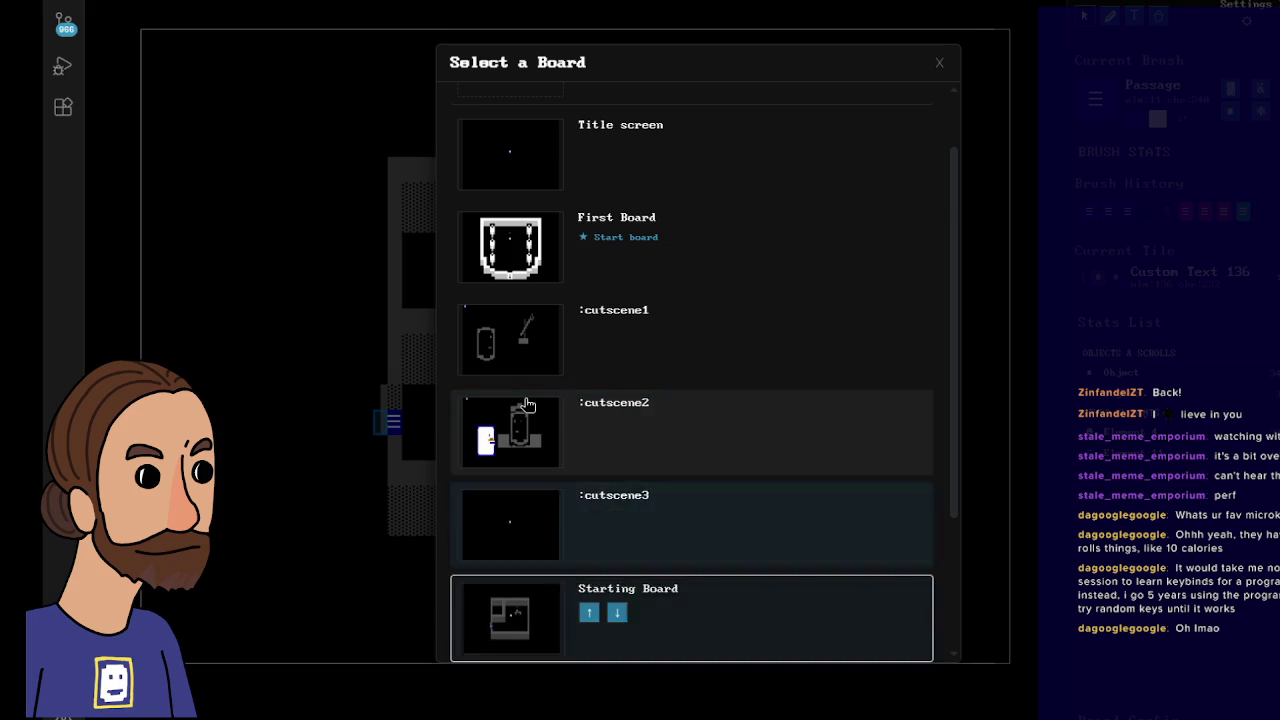
key("Return")
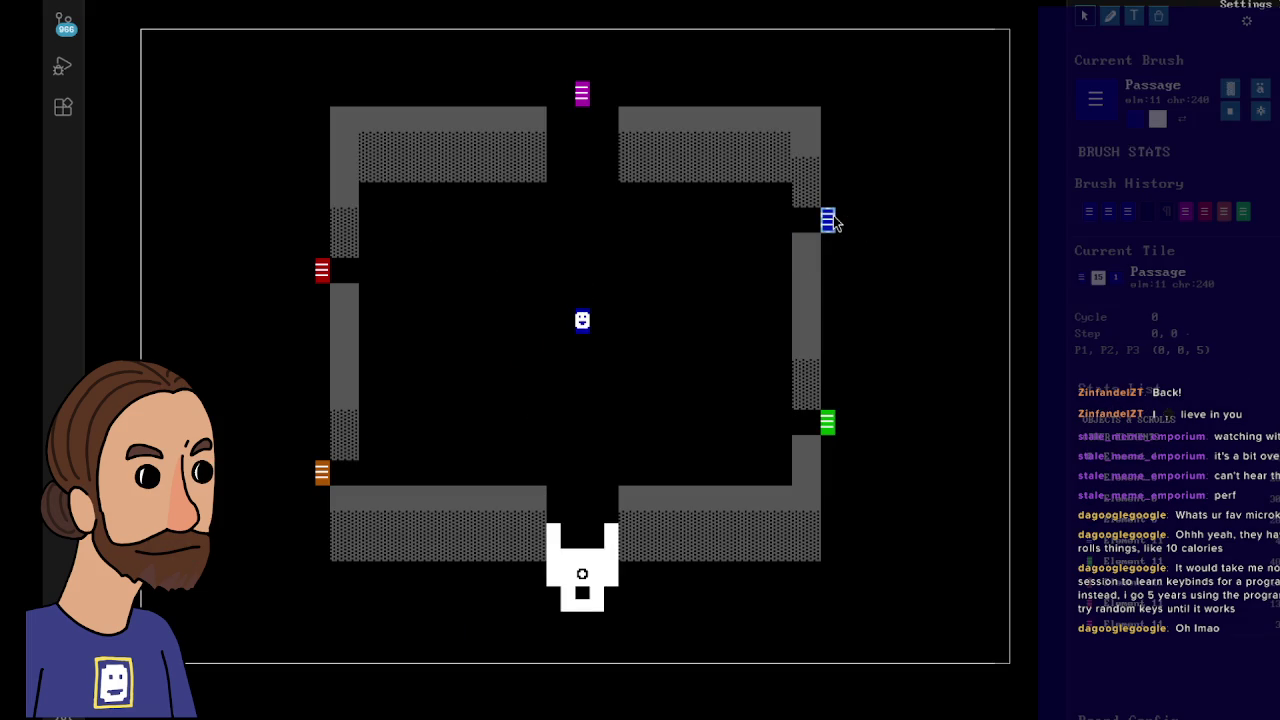
Shift the blue, green and orange passages one cell inward into their wall openings
right_click(830, 221)
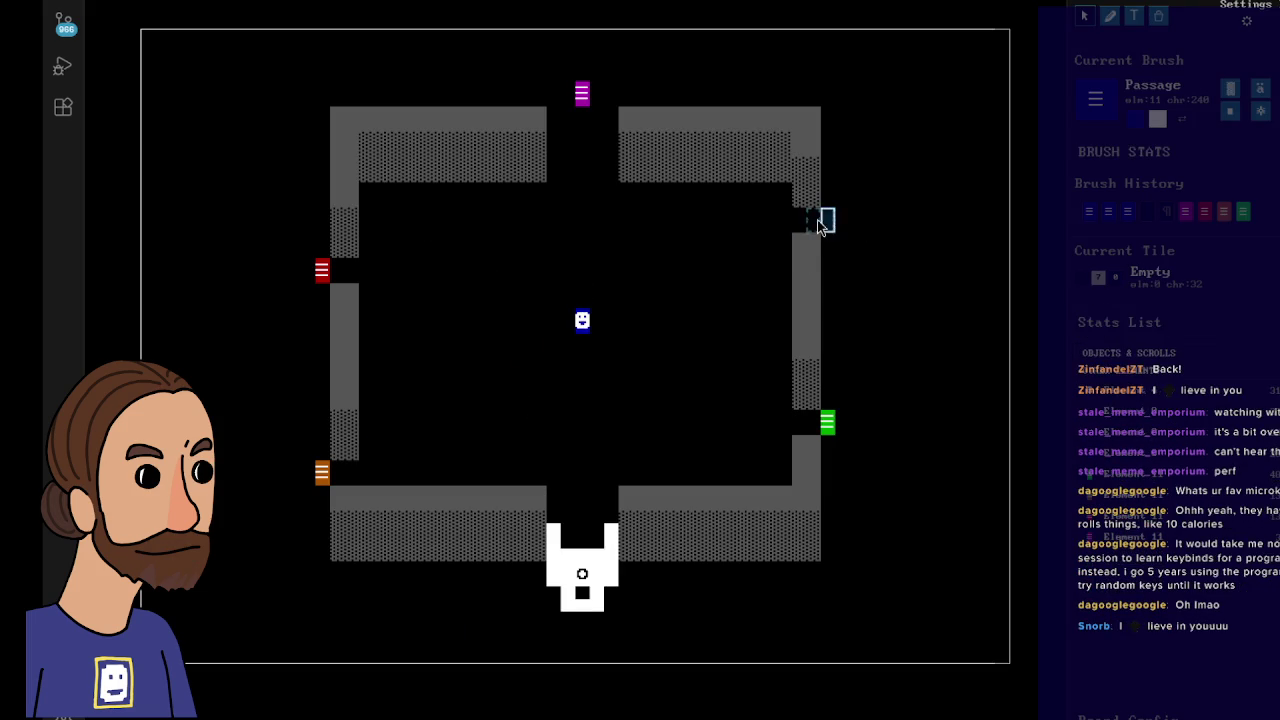
left_click(817, 226)
middle_click(823, 431)
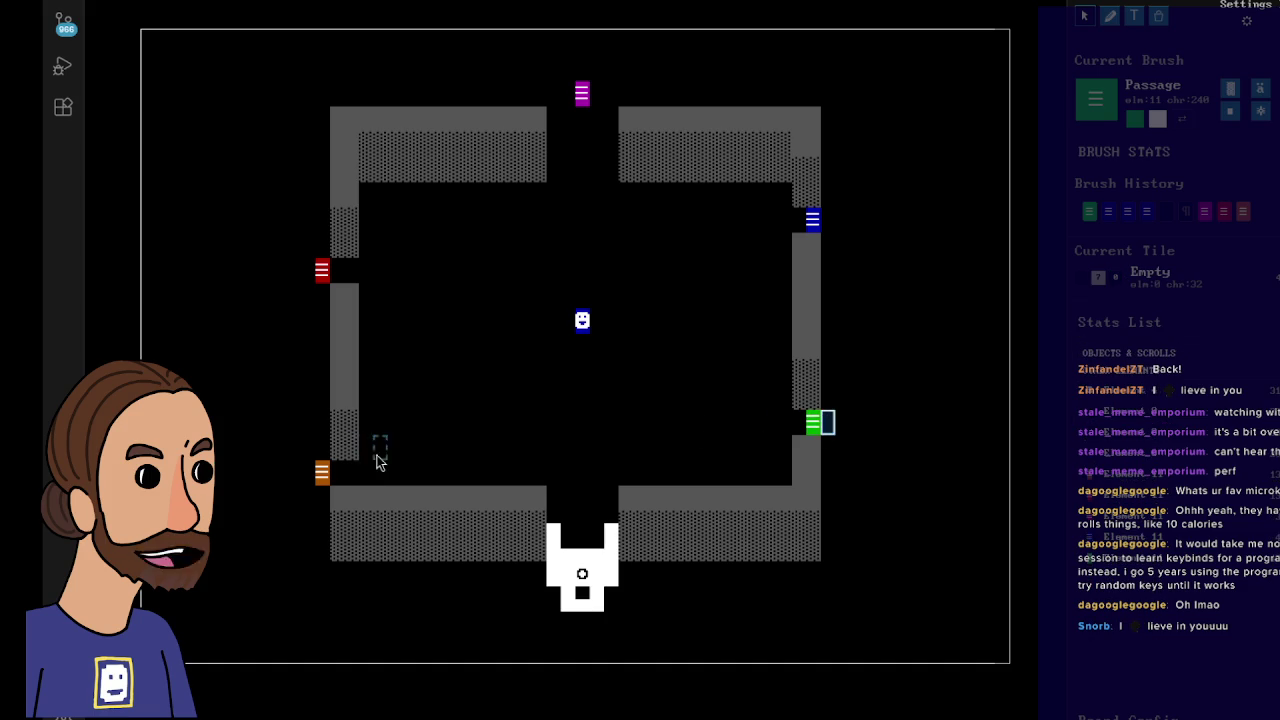
left_click_drag(323, 480, 341, 477)
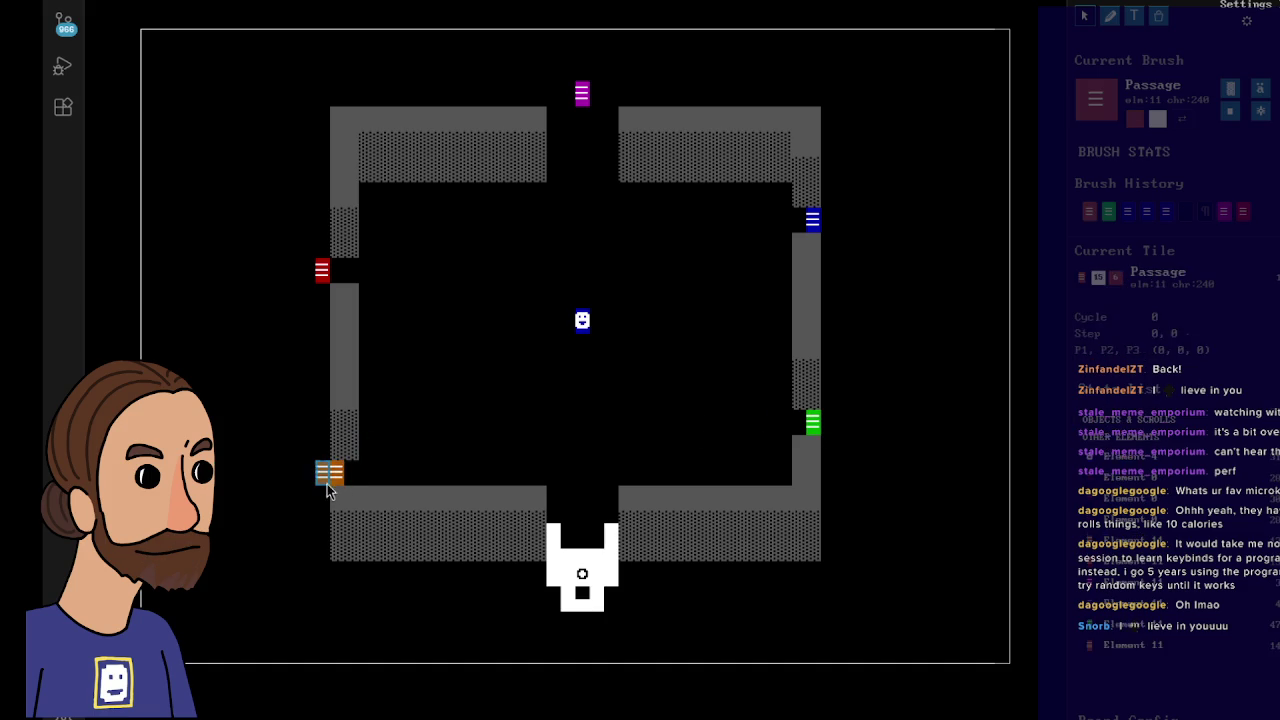
Move the red passage one cell right into the left wall opening
middle_click(320, 272)
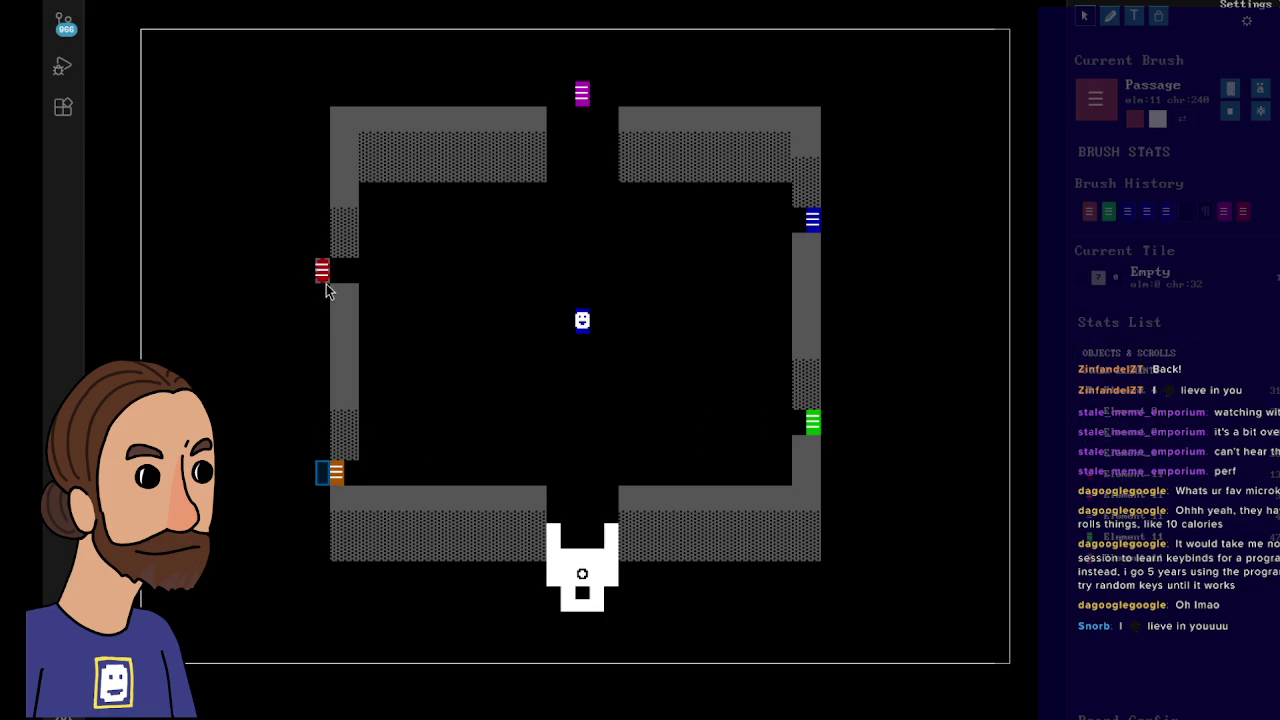
left_click_drag(322, 273, 338, 272)
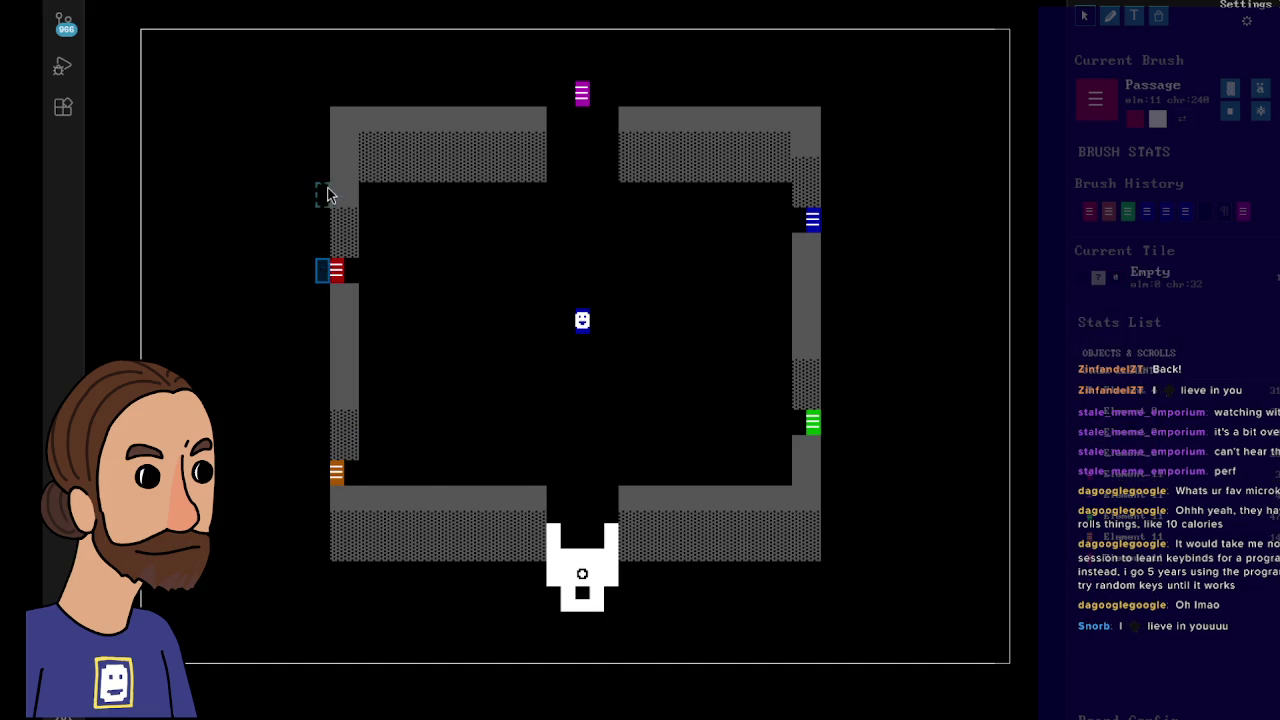
left_click(327, 194)
key("Escape")
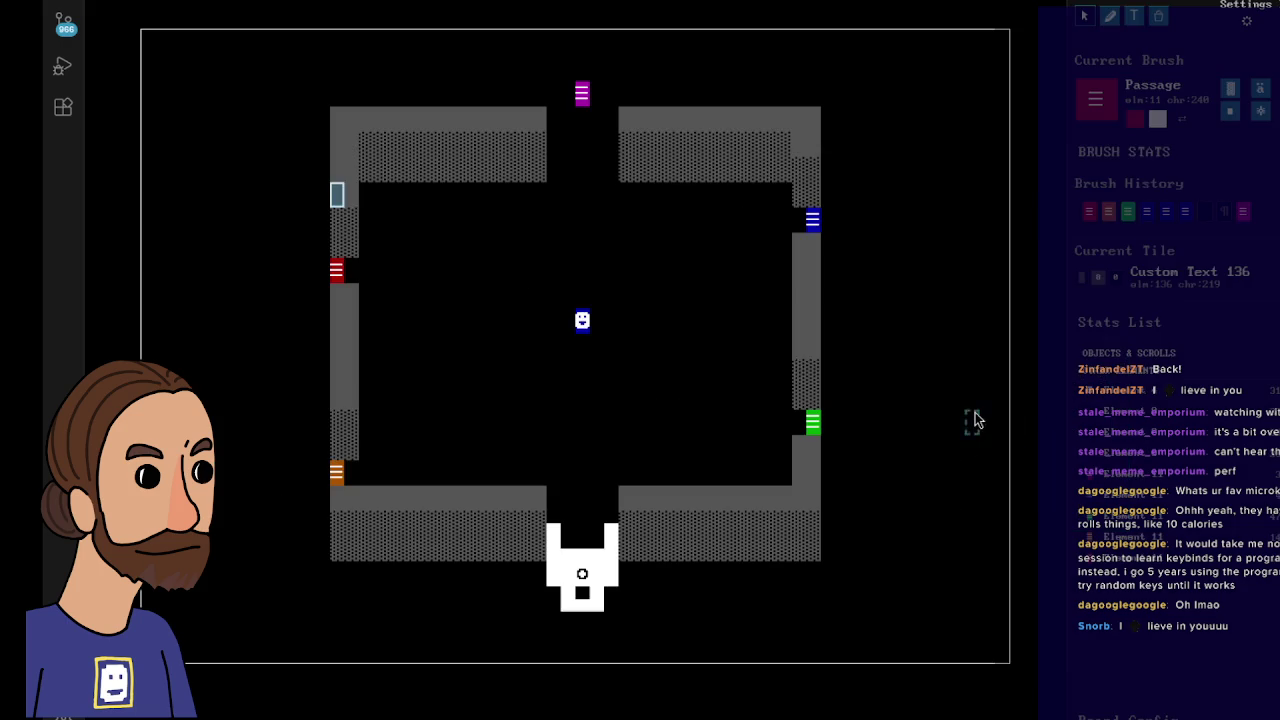
left_click(311, 272)
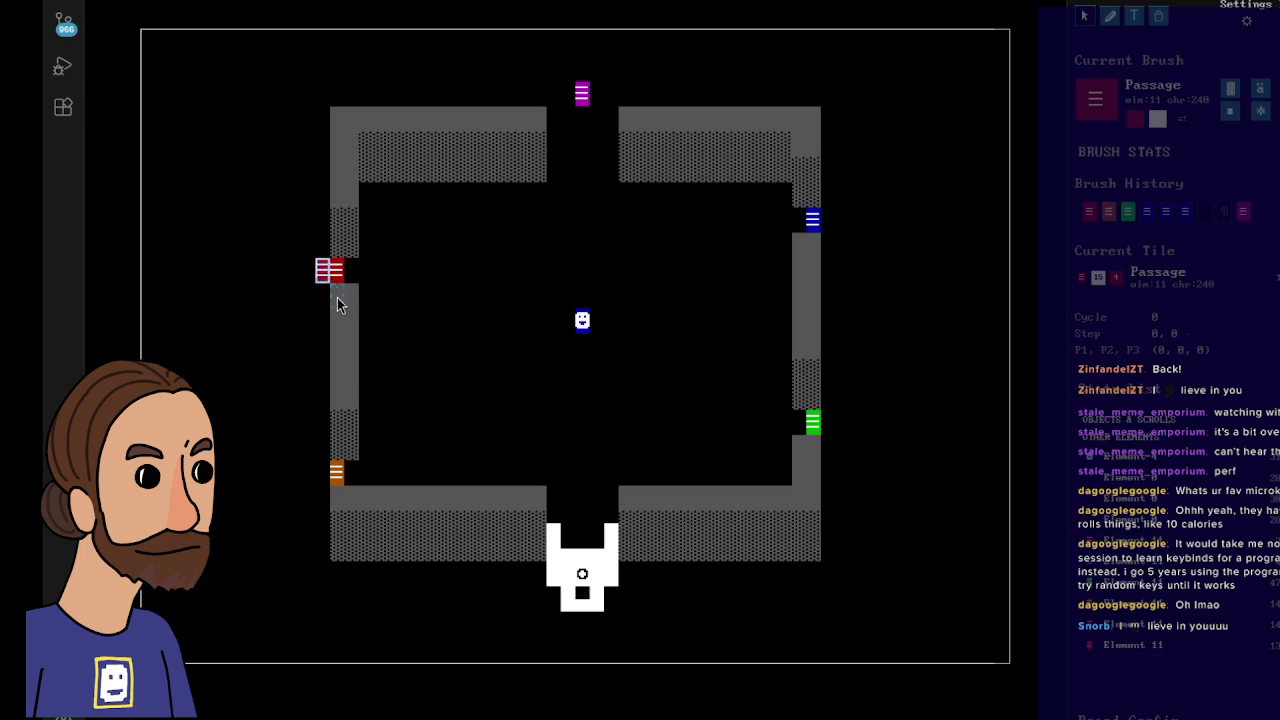
Fill the cells beside the orange, green and blue passages with half-block wall tiles
right_click(346, 205)
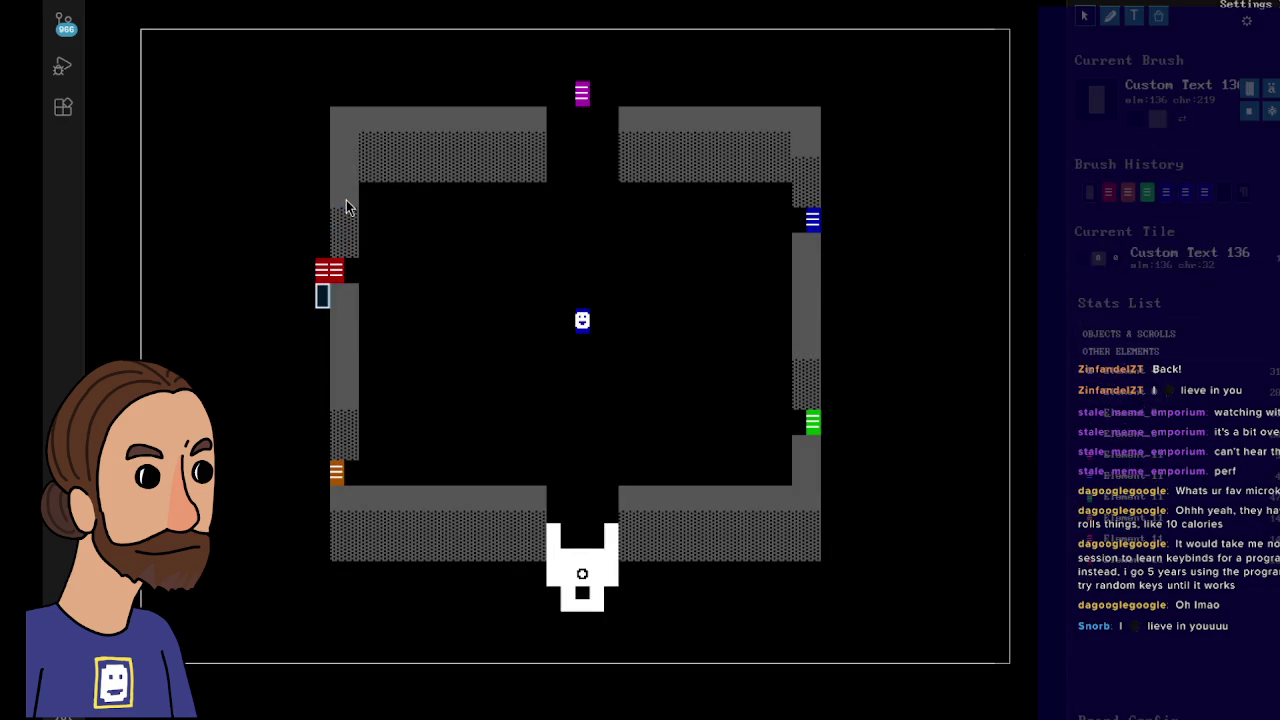
left_click(346, 205)
key("Right")
key("Right")
key("Right")
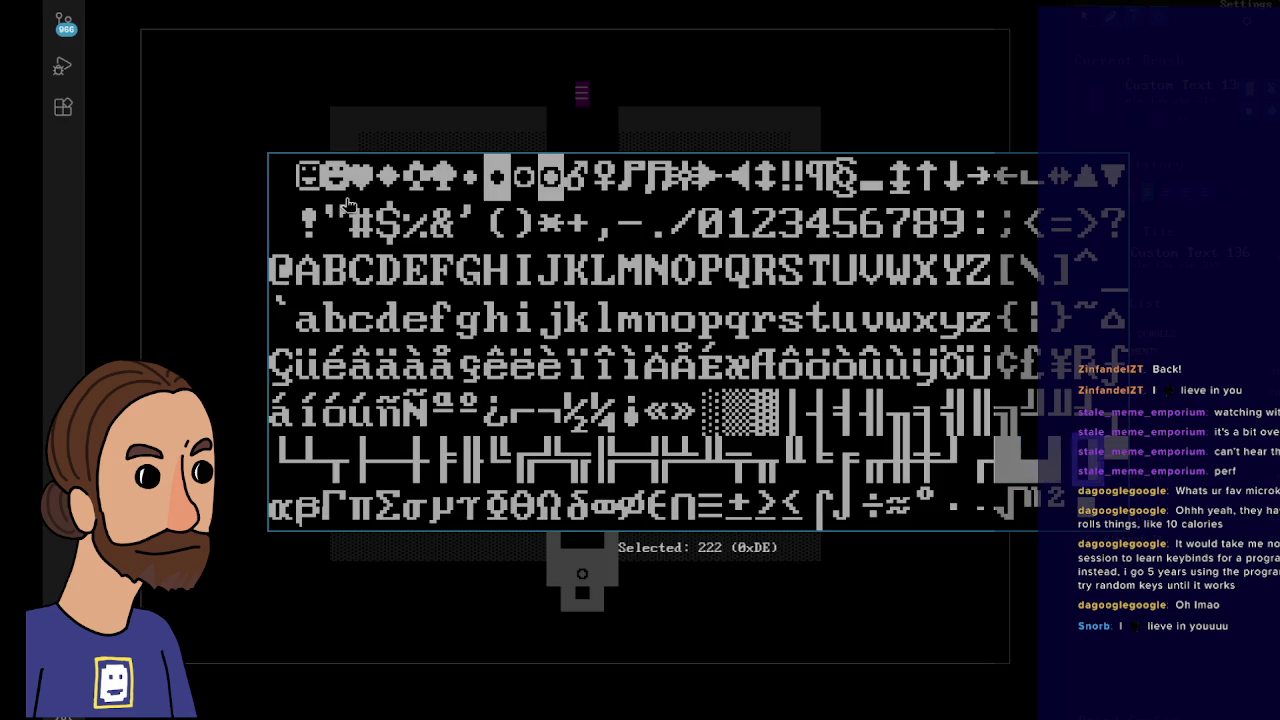
key("Return")
key("space")
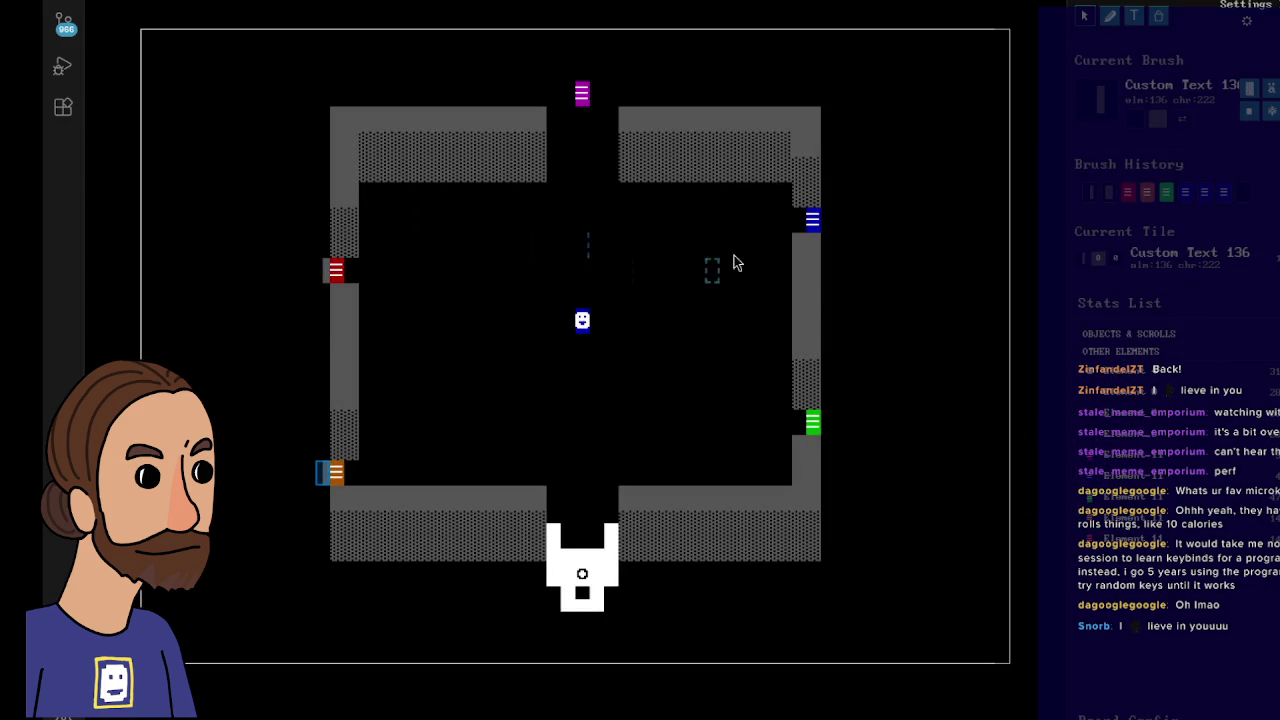
left_click(833, 432)
key("Left")
key("Return")
key("Up")
key("Up")
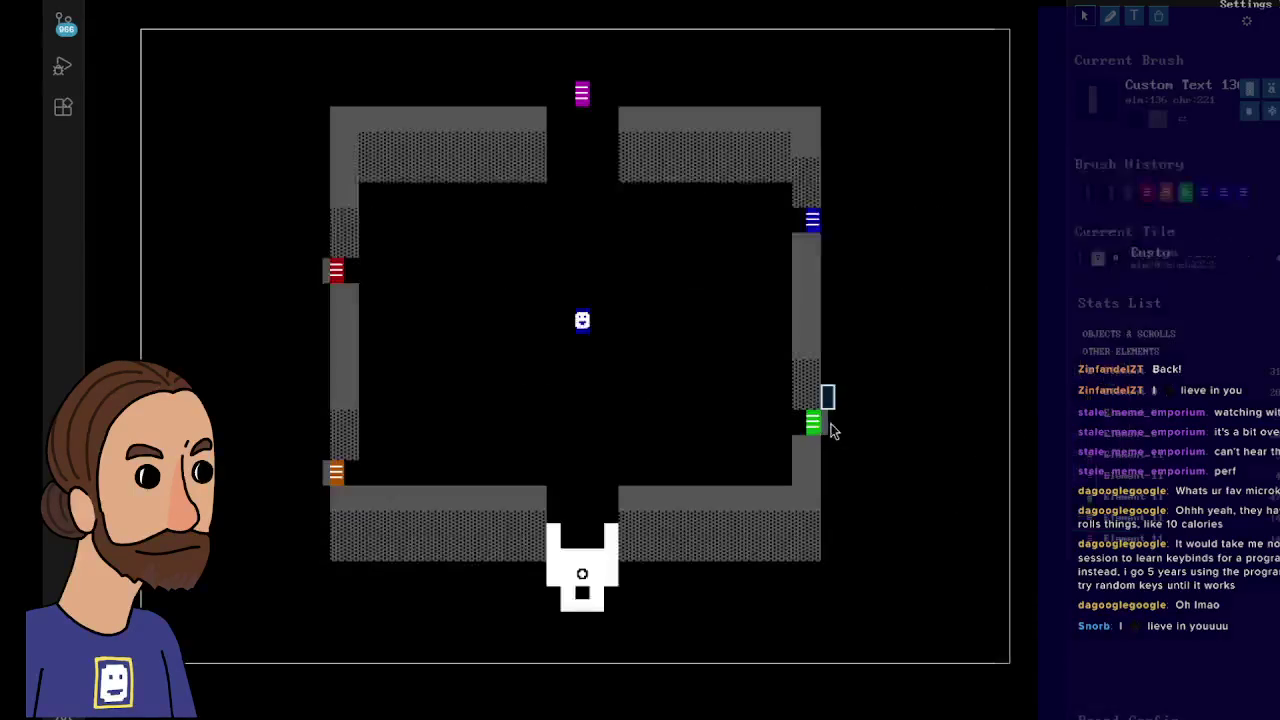
key("Up")
key("Up")
key("Up")
key("space")
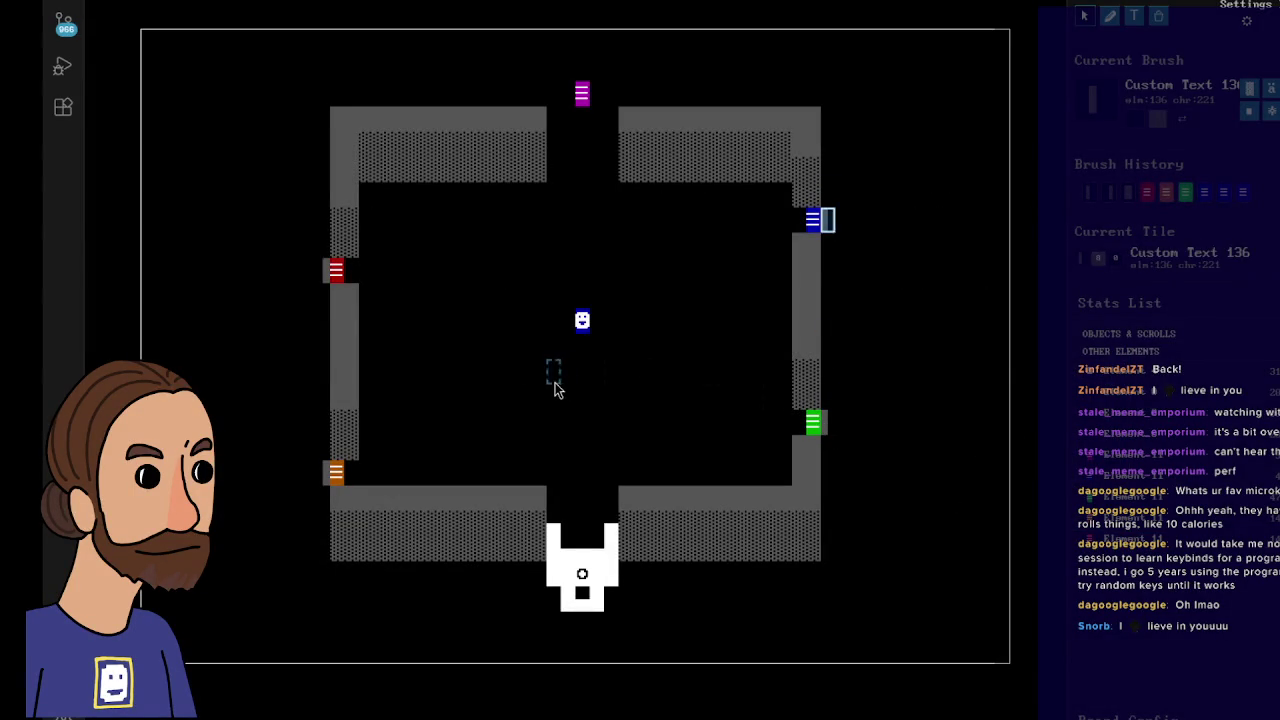
Move the magenta passage down into the top gap and set solid block characters around it
left_click(554, 380)
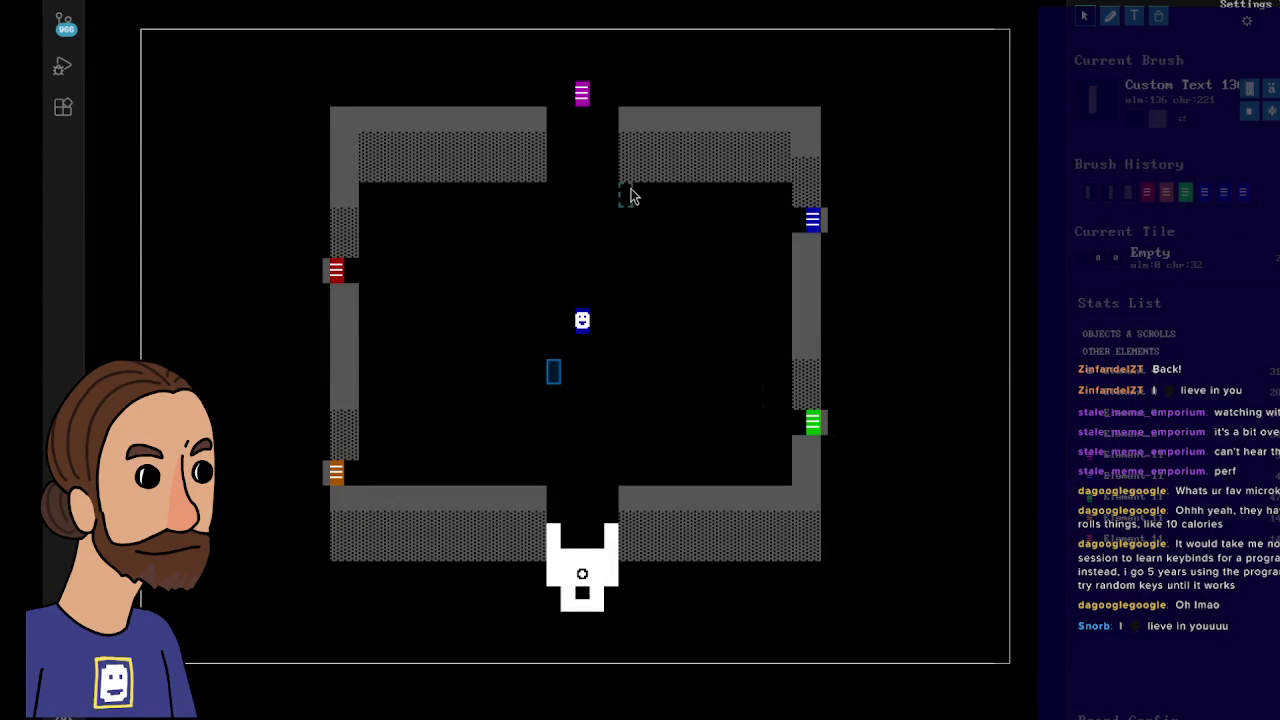
left_click_drag(554, 94, 585, 128)
left_click(580, 94)
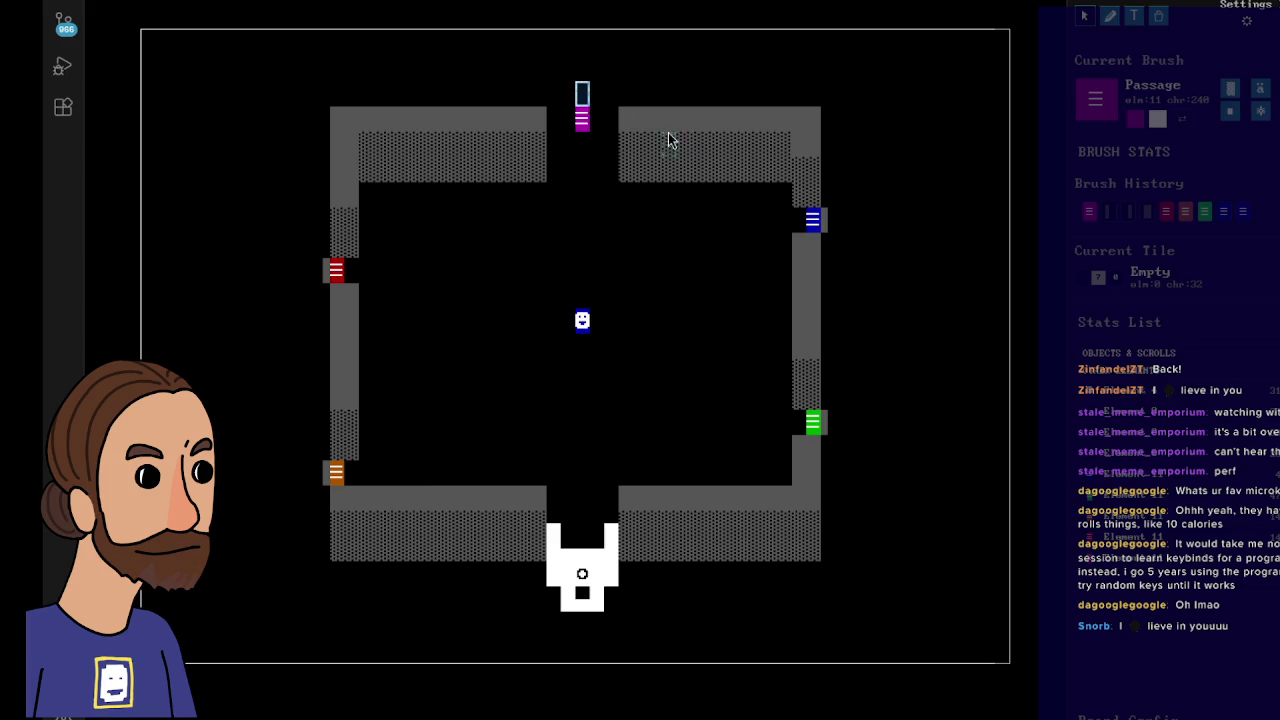
key("ctrl+a")
key("Return")
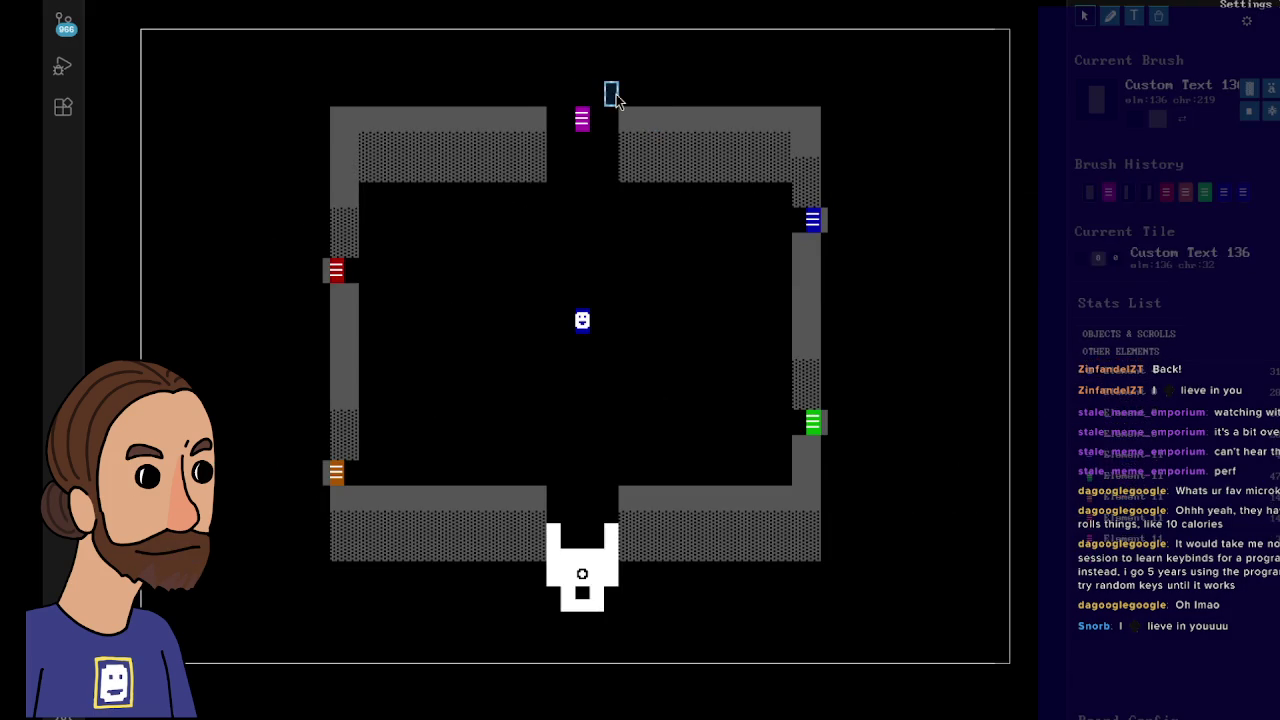
left_click_drag(610, 94, 550, 95)
key("ctrl+a")
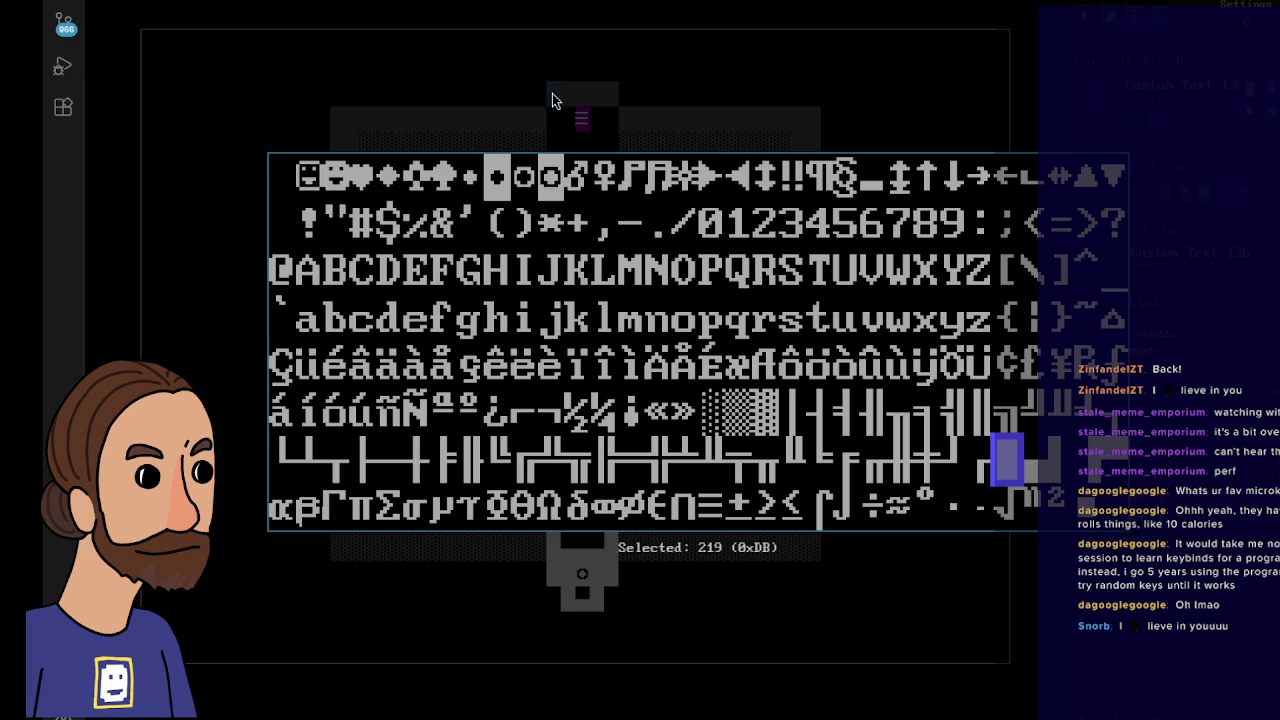
left_click(1041, 452)
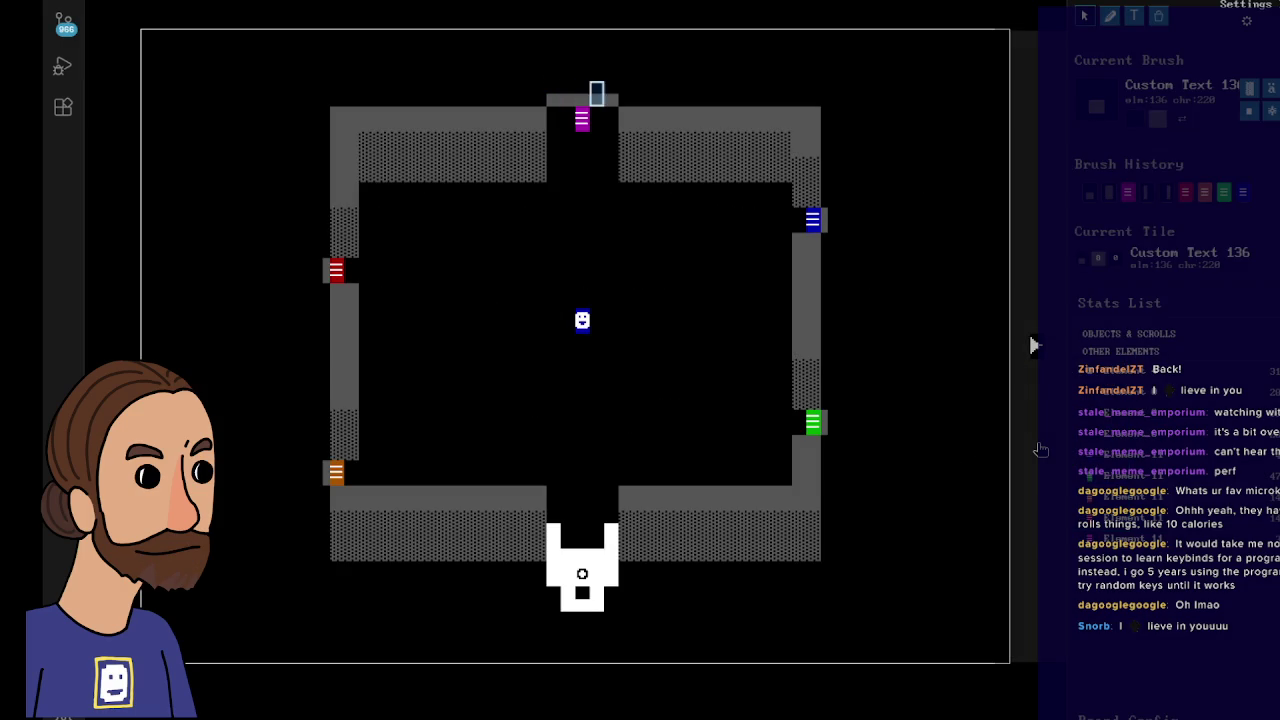
Cap the space around the magenta top passage with gray wall tiles and bring up the board list
key("Down")
key("Left")
key("Left")
key("Left")
key("Down")
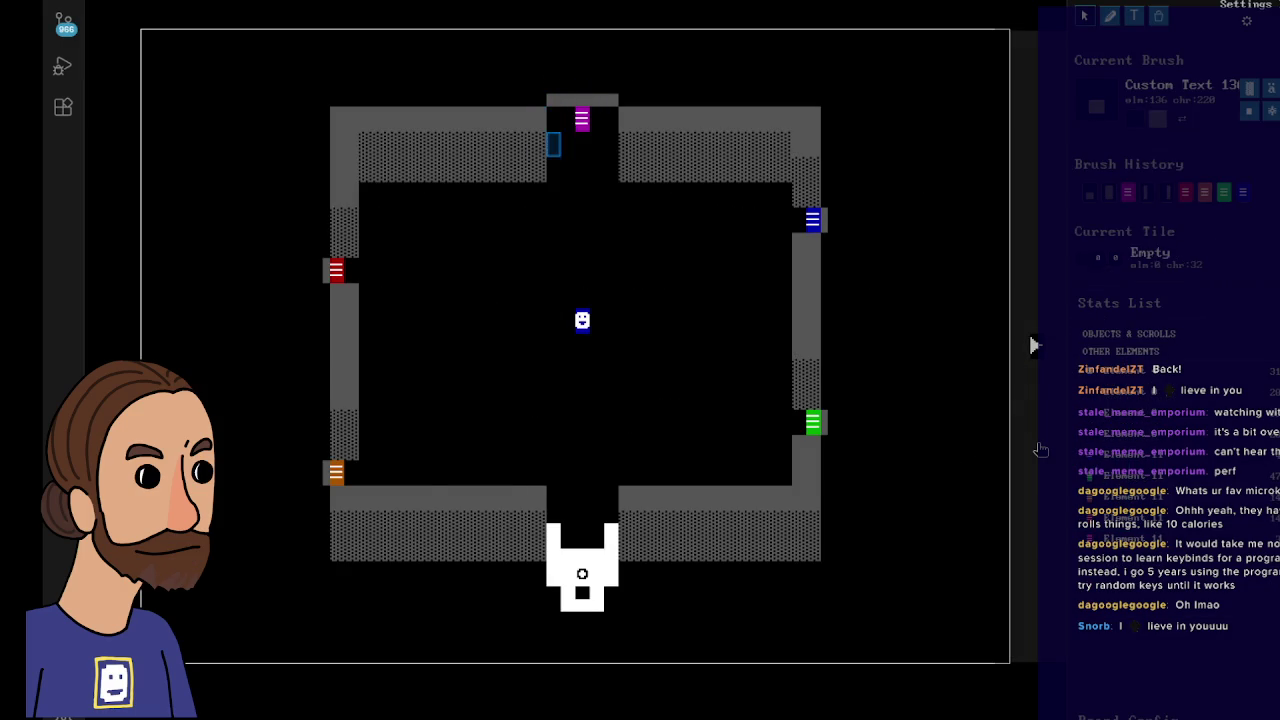
key("Up")
key("Left")
key("Right")
key("Right")
key("Right")
key("Right")
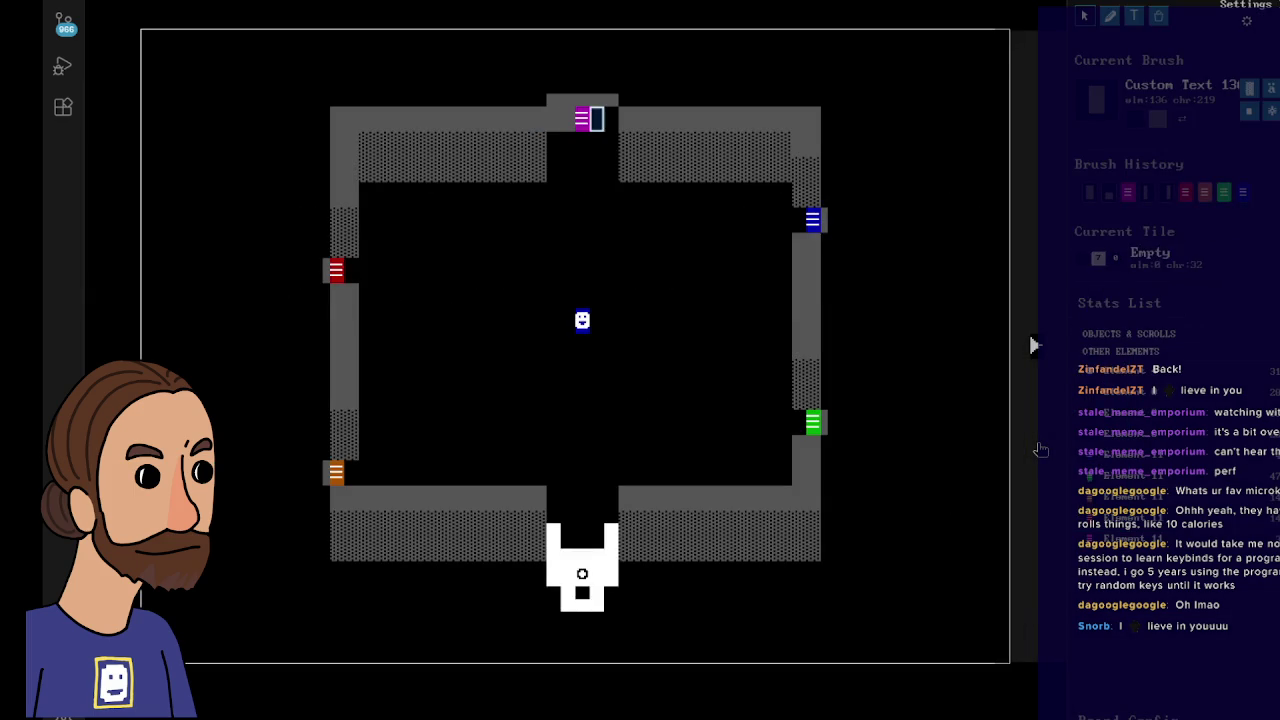
key("Right")
key("Down")
key("Down")
key("Left")
key("Left")
key("Up")
key("Left")
key("Left")
key("Left")
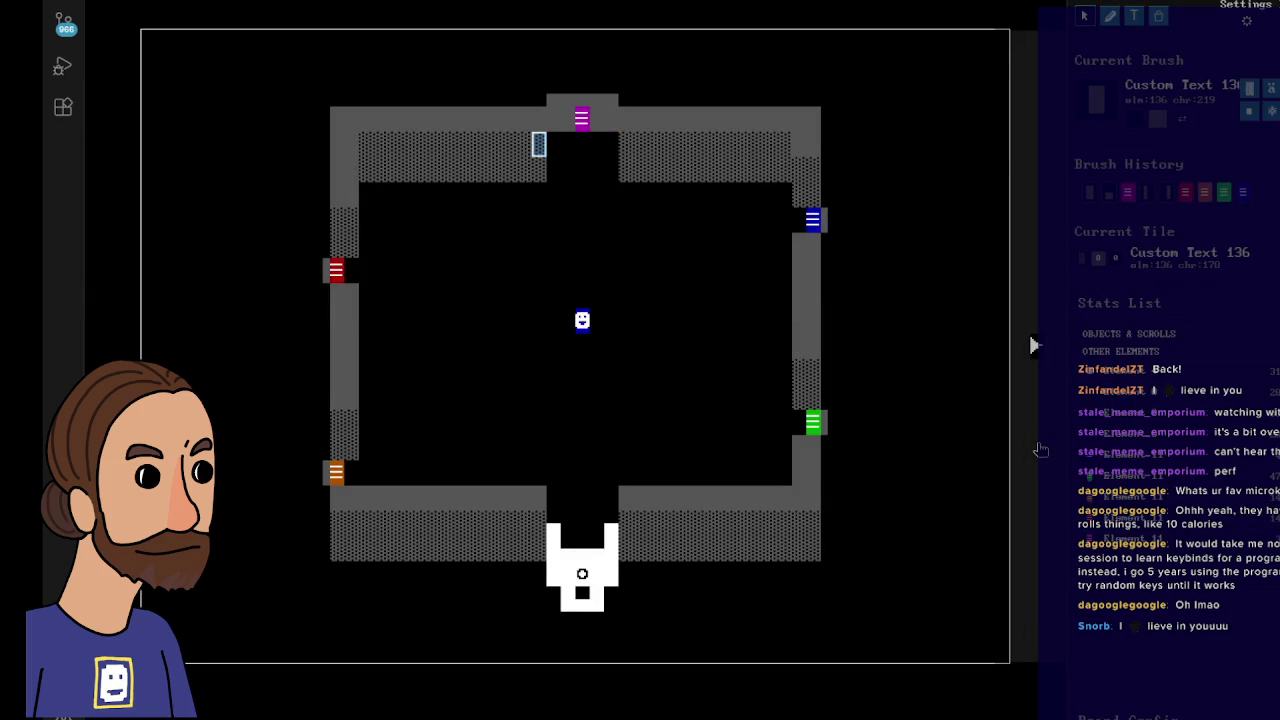
key("Down")
key("Down")
key("Down")
key("Down")
key("Right")
Visit the Starting Board and :centerboard, then return to the Starting Board
key("b")
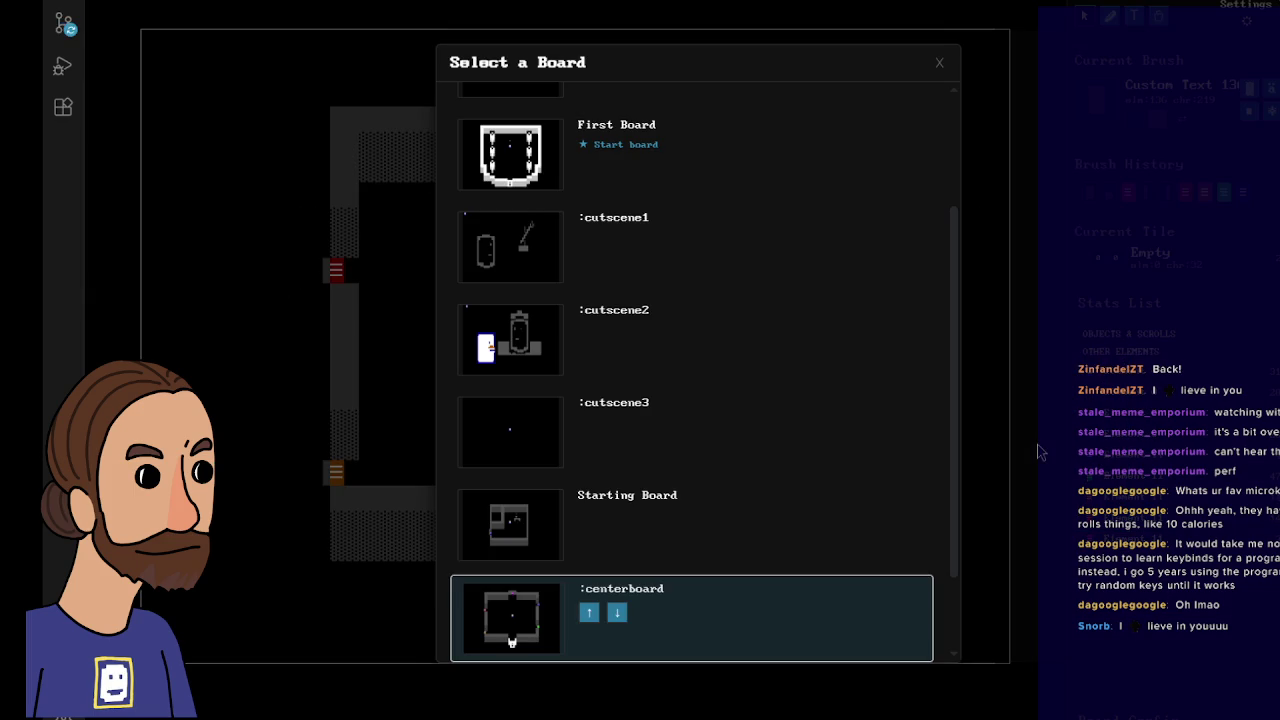
key("Up")
key("Return")
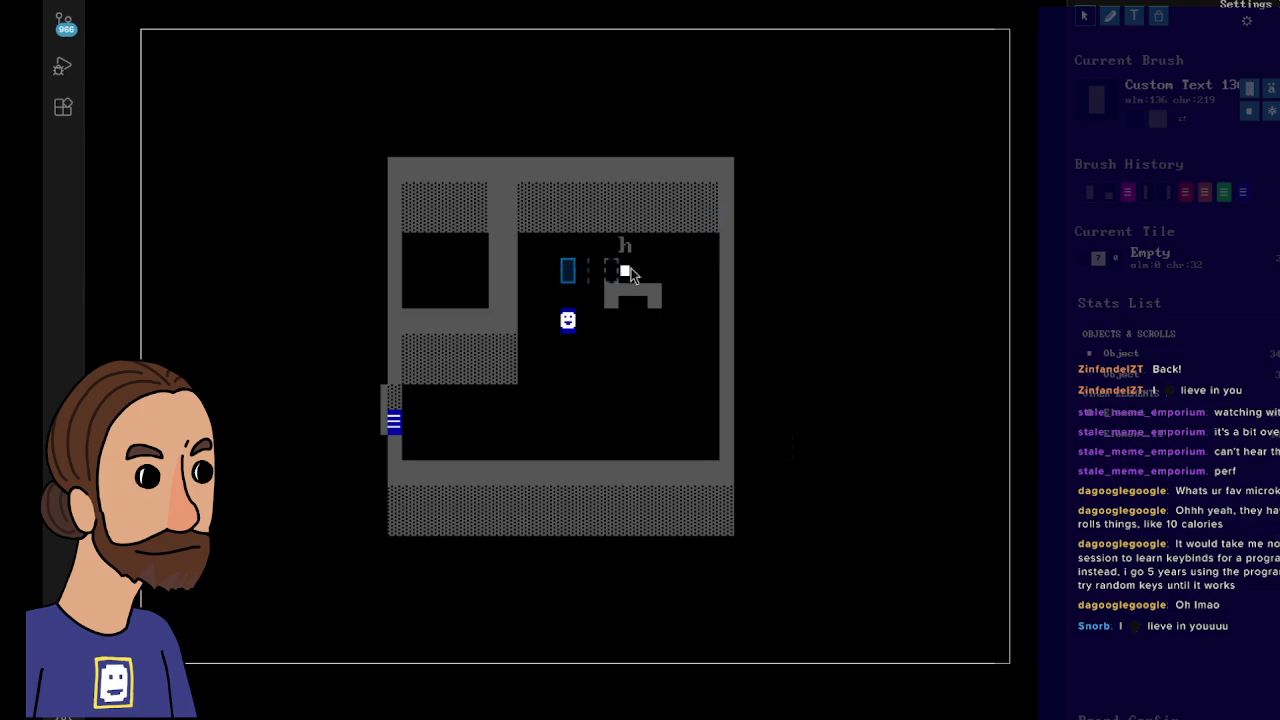
key("b")
scroll(734, 528, "down", 2)
left_click(734, 528)
key("b")
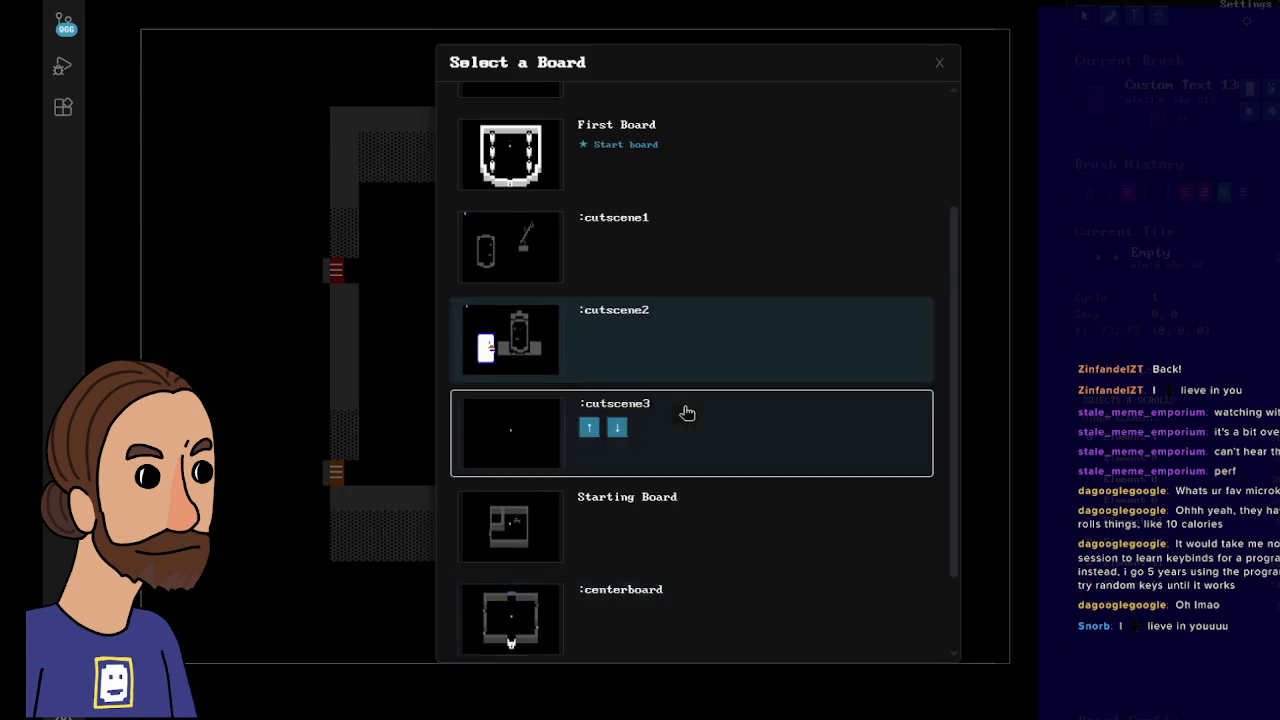
scroll(687, 412, "down", 2)
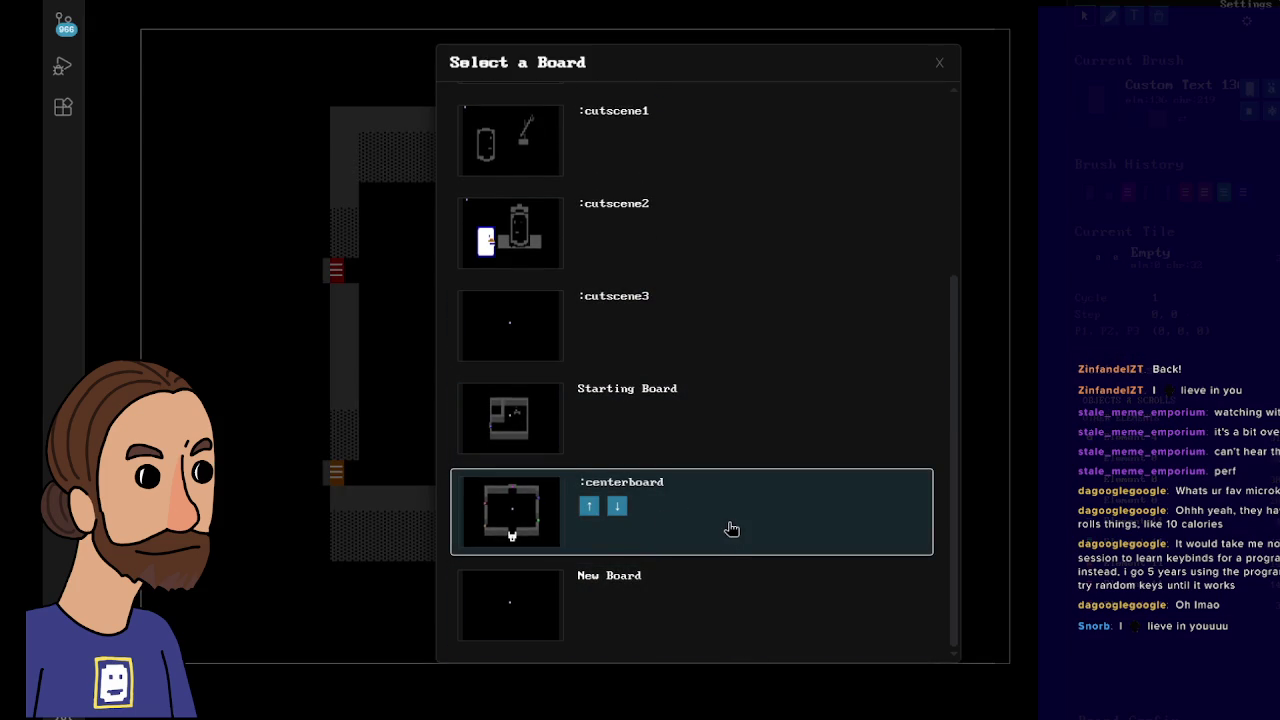
left_click(749, 431)
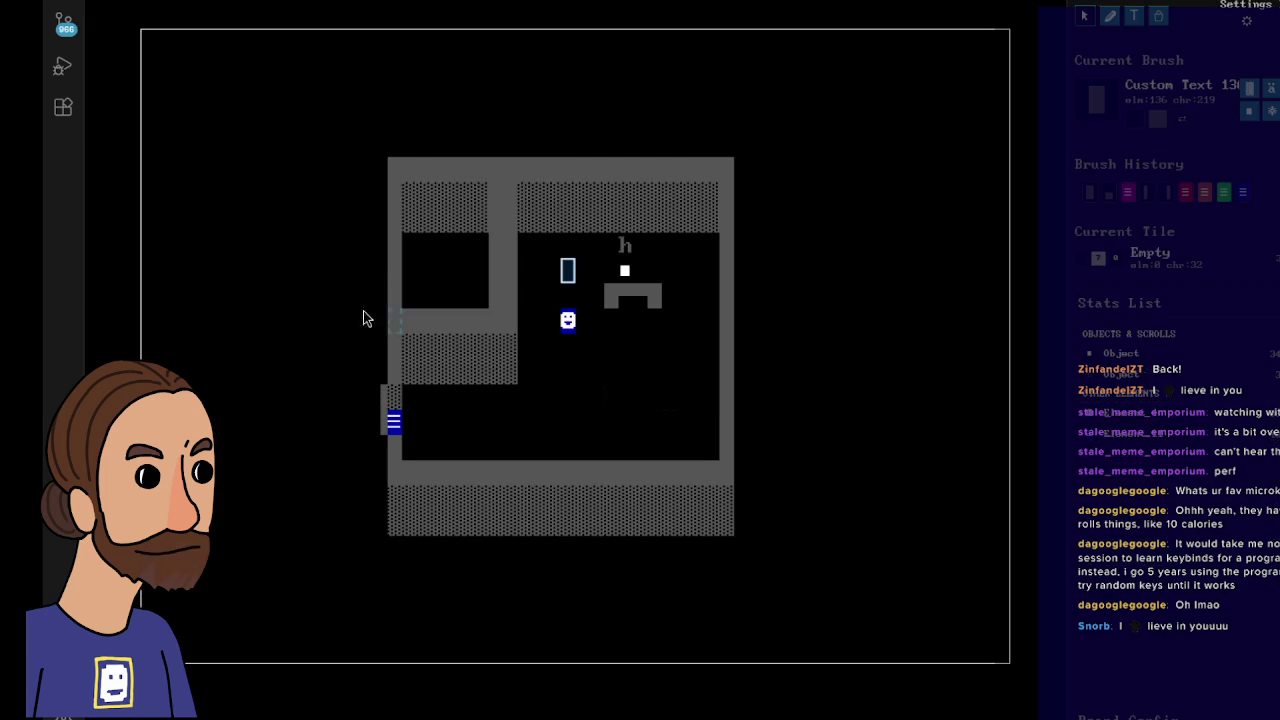
Copy the whole Starting Board room and paste it onto the empty New Board
mouse_move(378, 174)
left_mouse_down()
mouse_move(551, 249)
mouse_move(756, 546)
left_mouse_up()
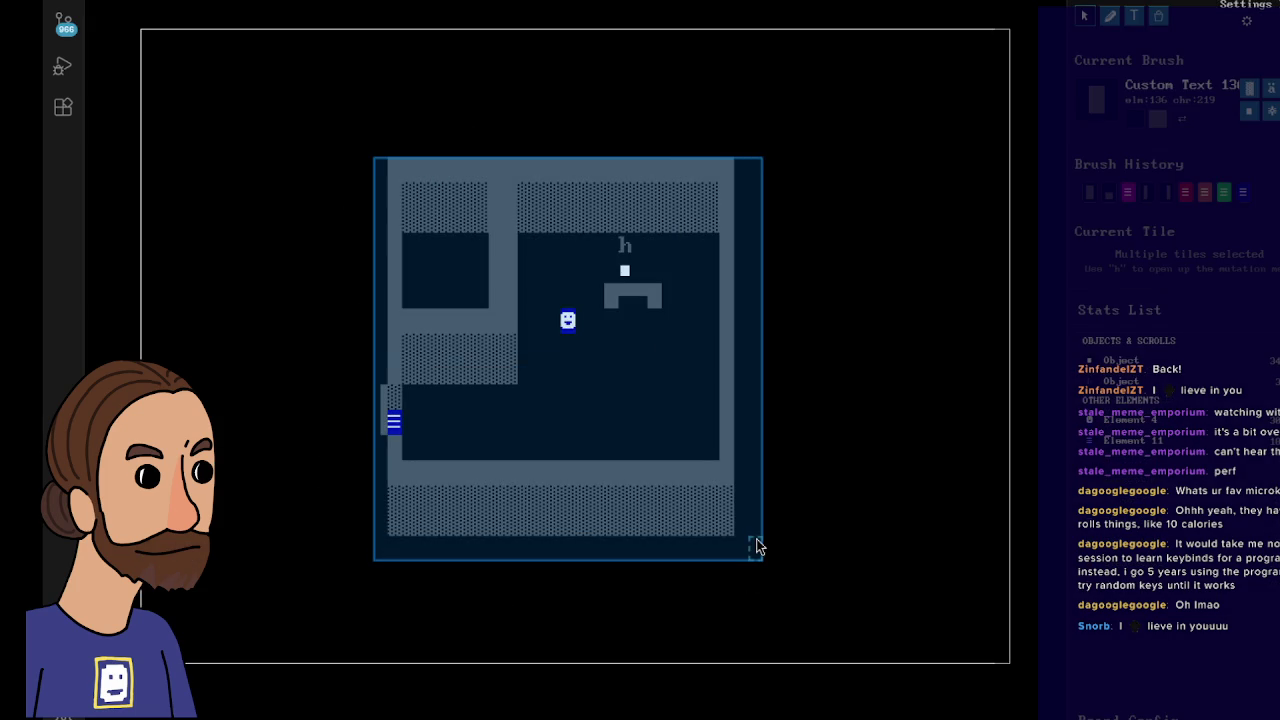
key("b")
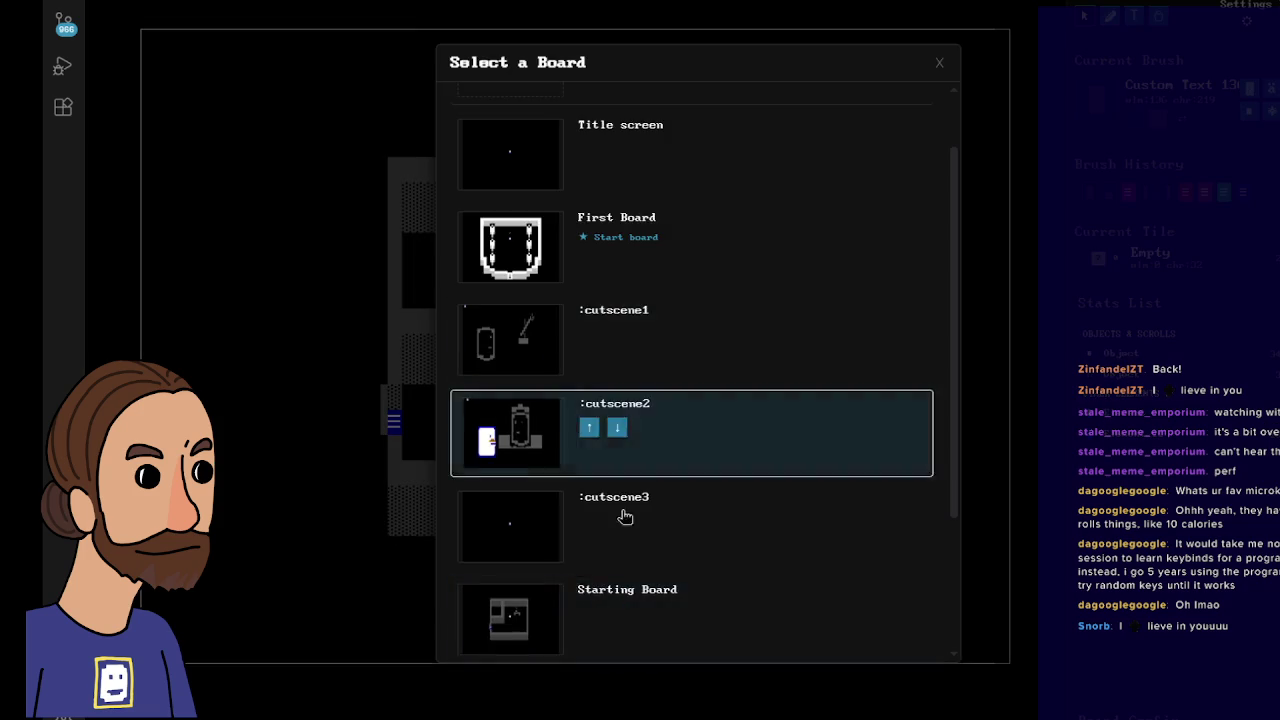
scroll(623, 514, "down", 2)
left_click(740, 590)
key("ctrl+v")
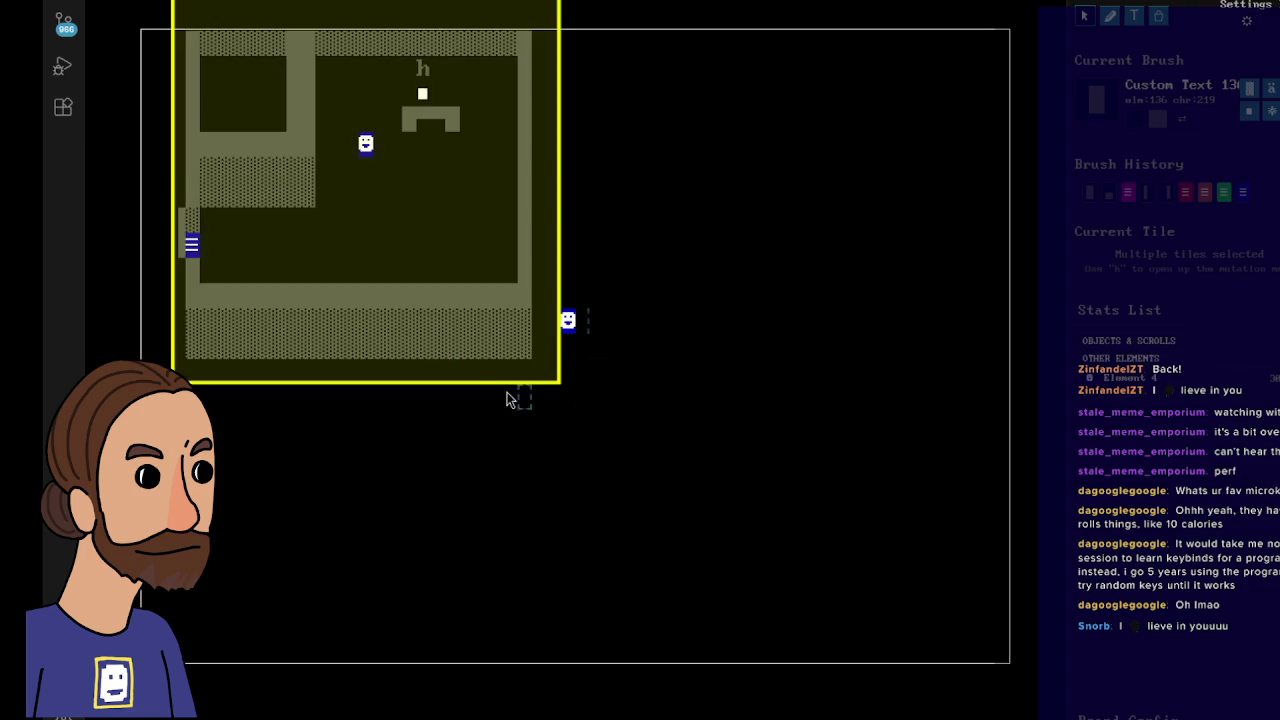
Set the pasted room down and put an orange passage in its right-wall opening
left_click(647, 493)
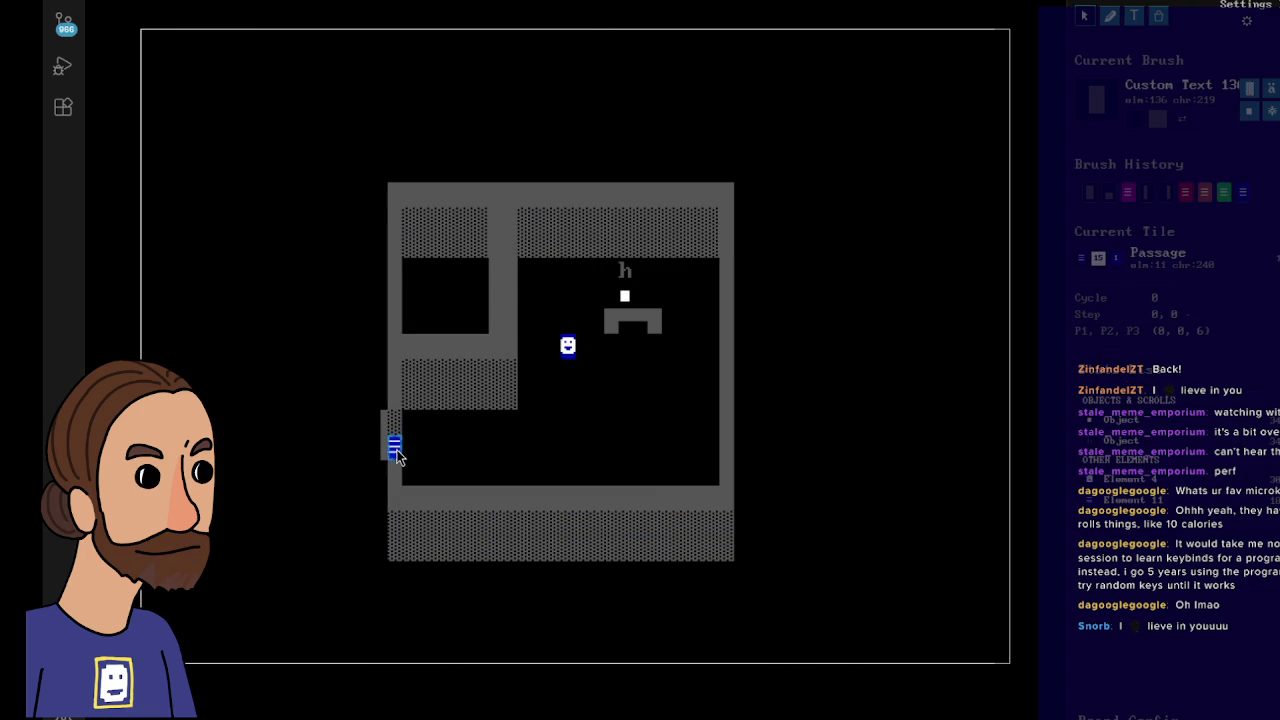
right_click(397, 455)
left_click(1158, 118)
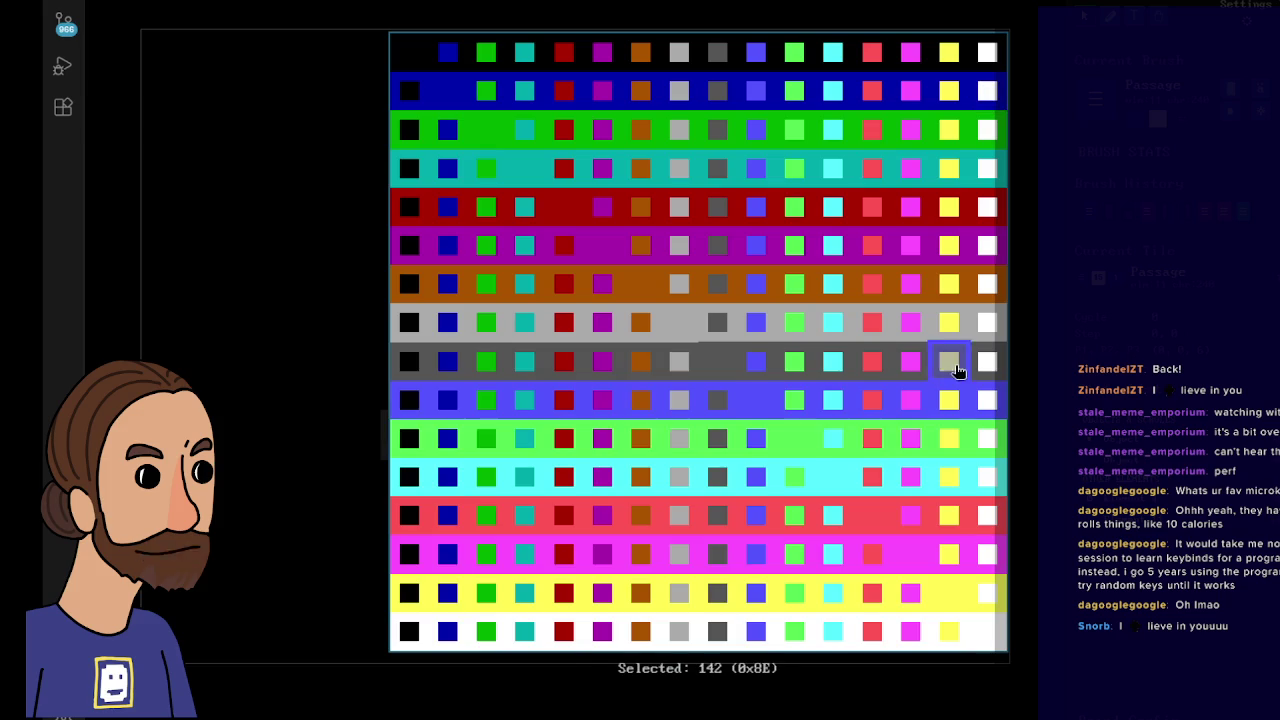
left_click(980, 240)
left_click(727, 321)
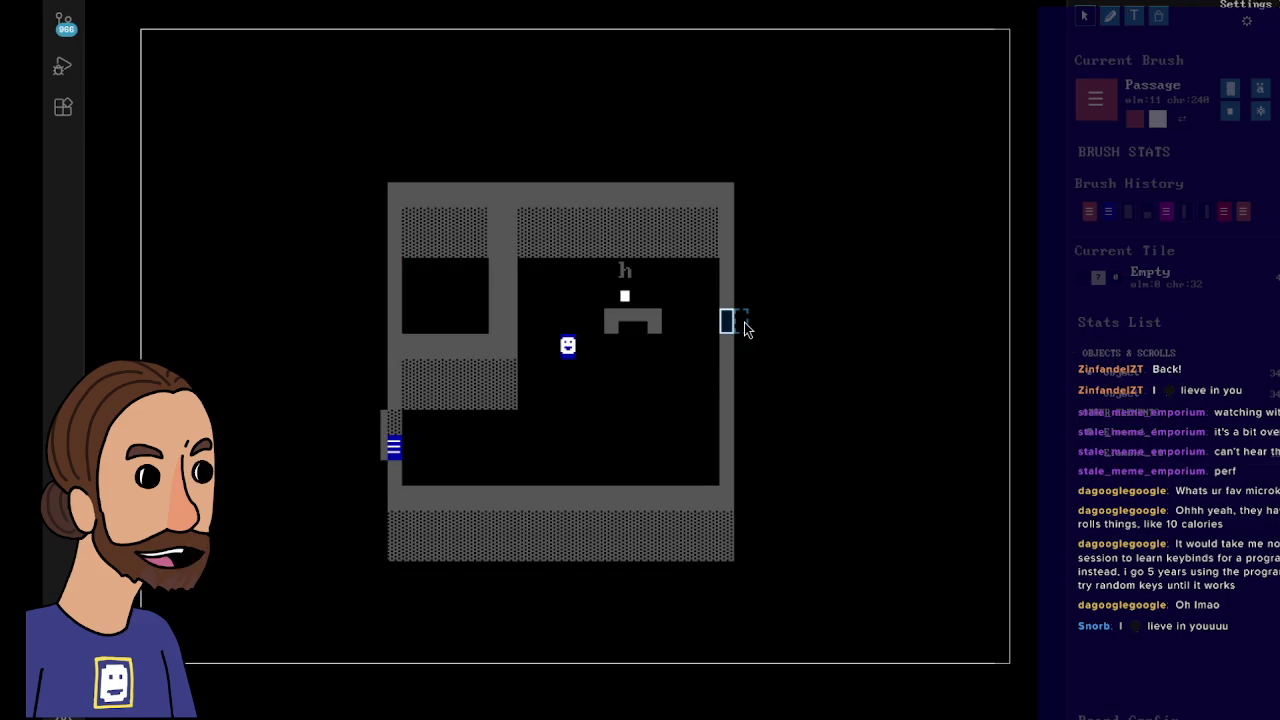
key("Delete")
left_click(727, 321)
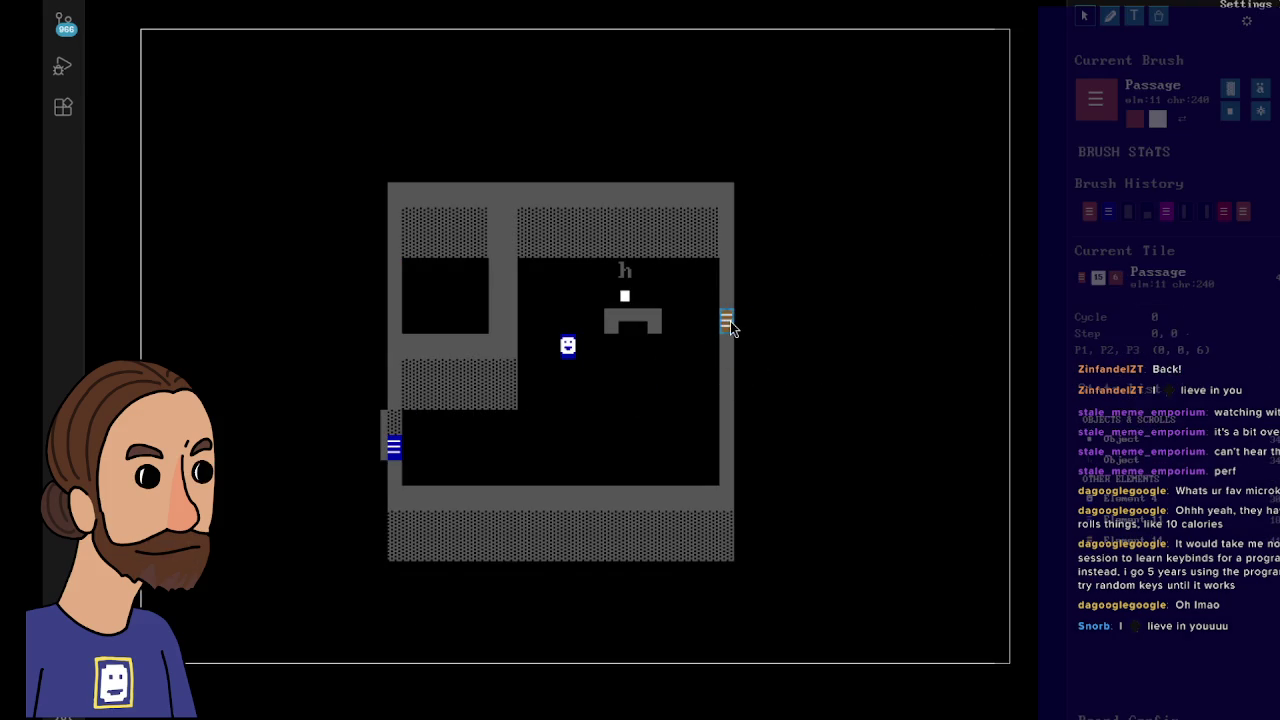
Patch the wall beside the orange passage and reposition the blue object in the lower room
right_click(683, 248)
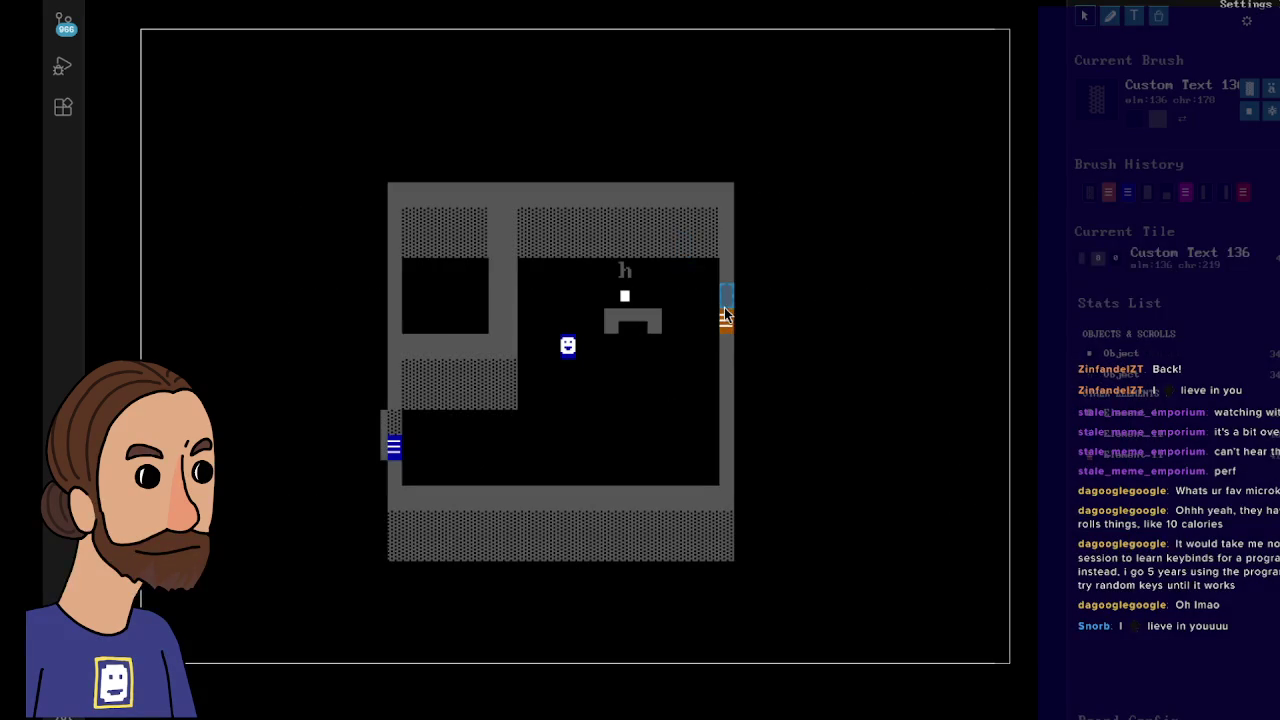
right_click(380, 445)
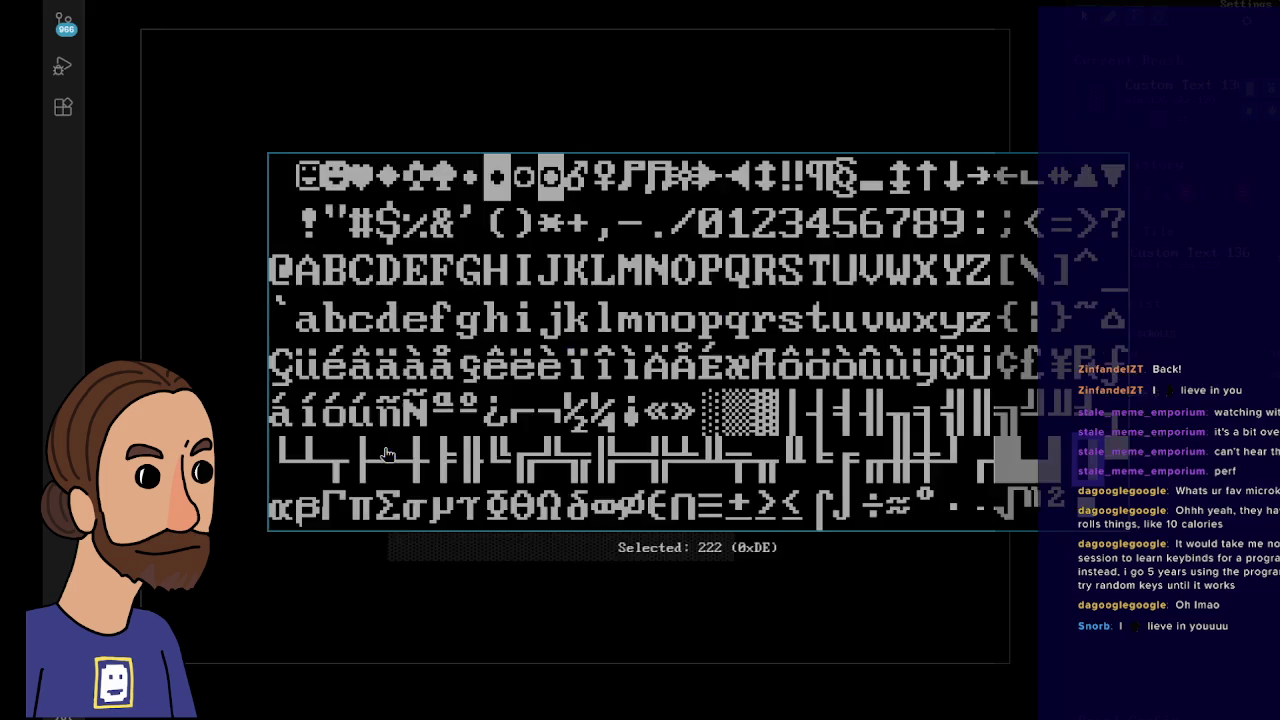
left_click(741, 320)
right_click(766, 321)
key("Escape")
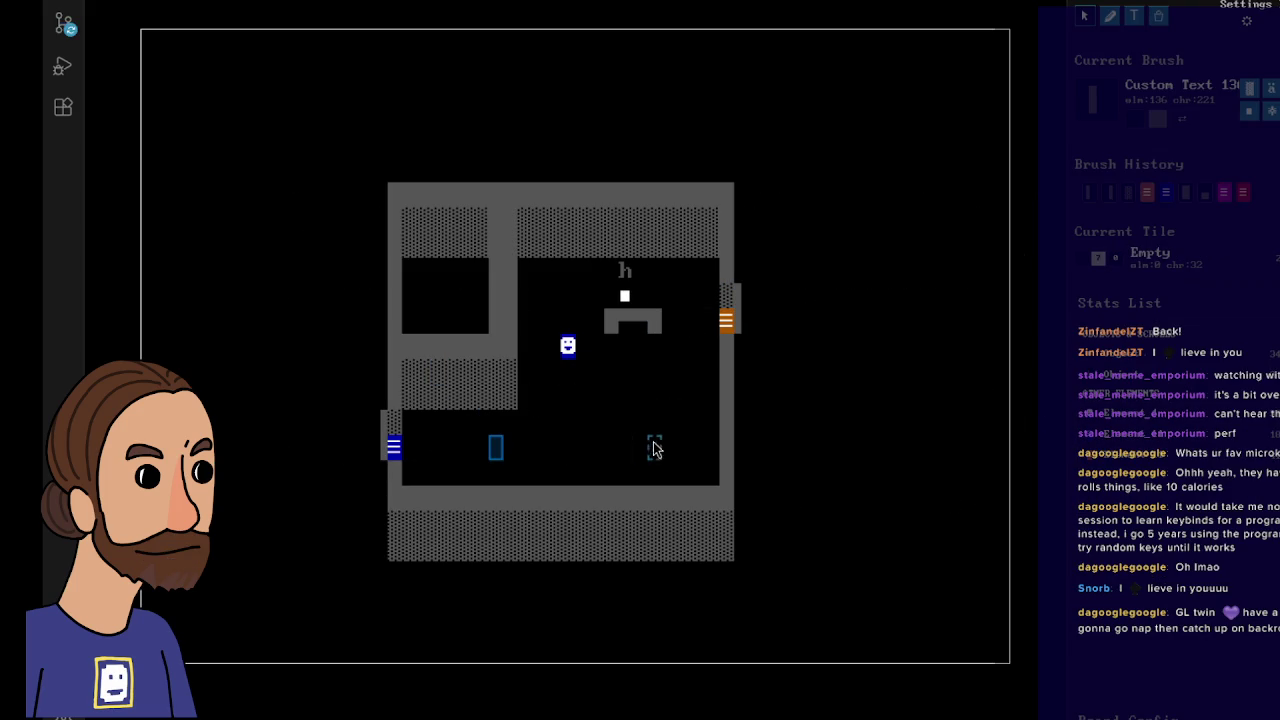
left_click(596, 422)
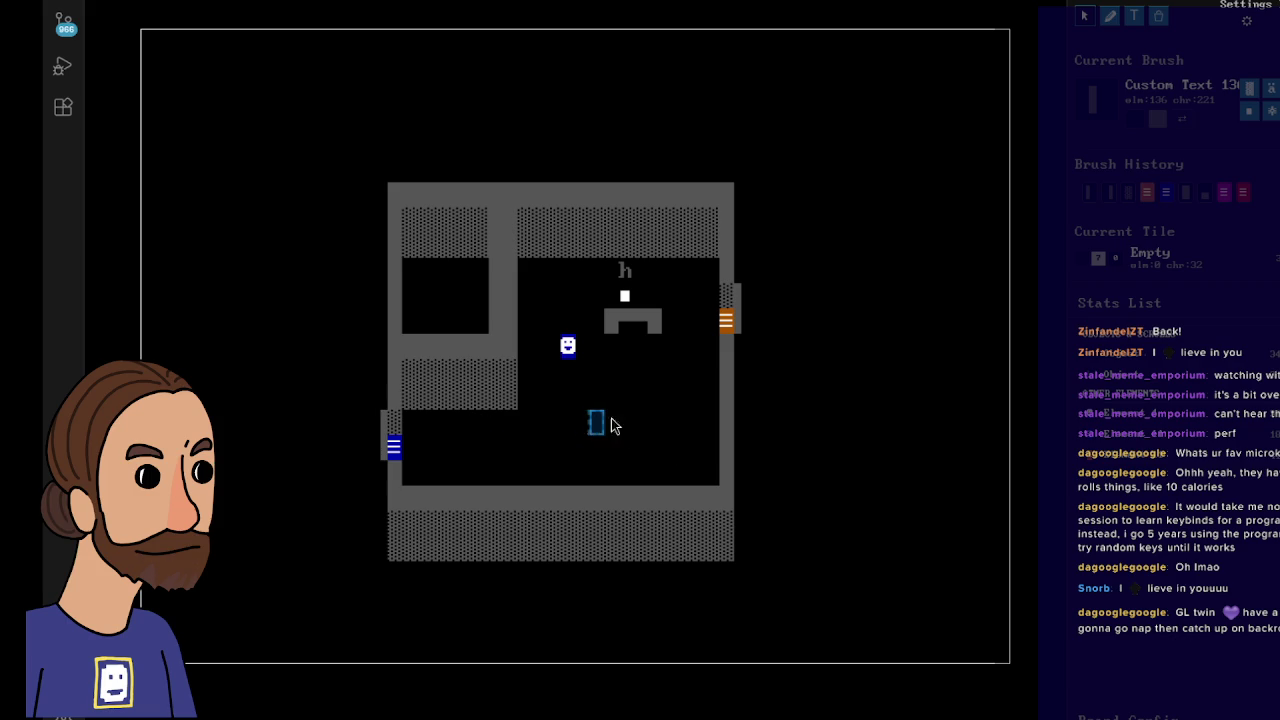
Delete the blue left-wall passage and fill the left wall gap with the ñ character
key("c")
left_click(405, 405)
key("ctrl+z")
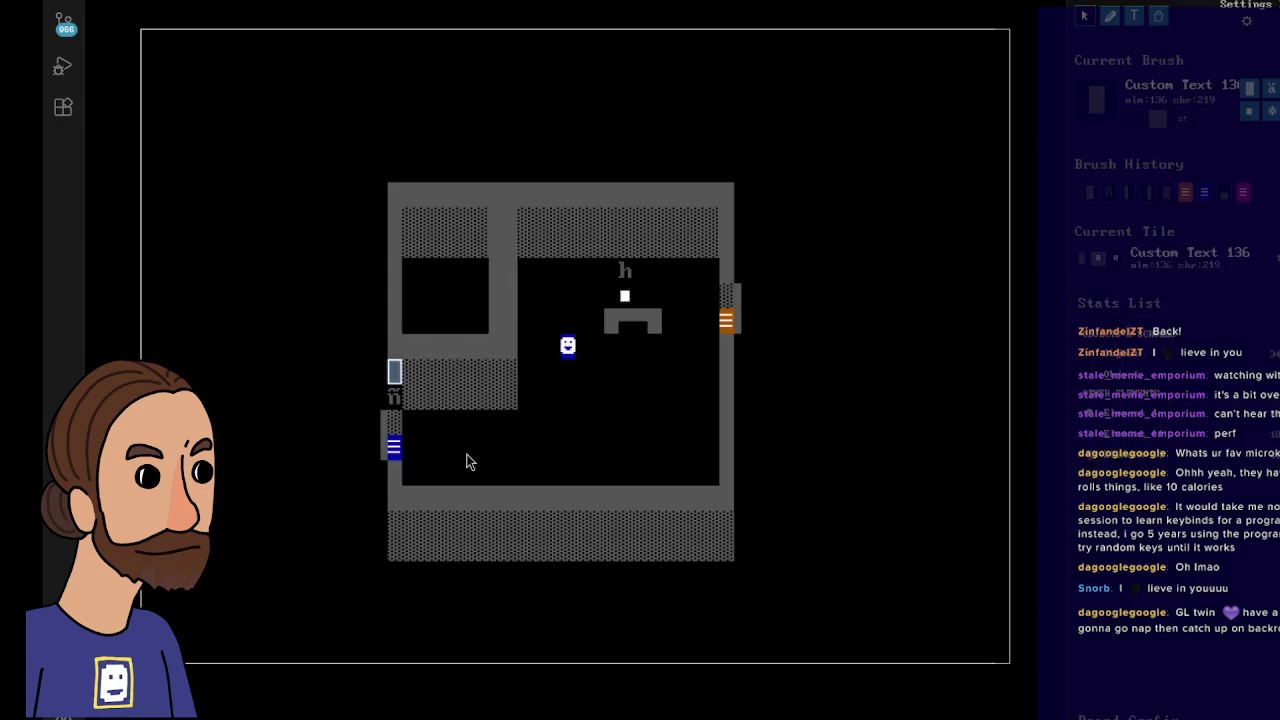
key("Delete")
key("Left")
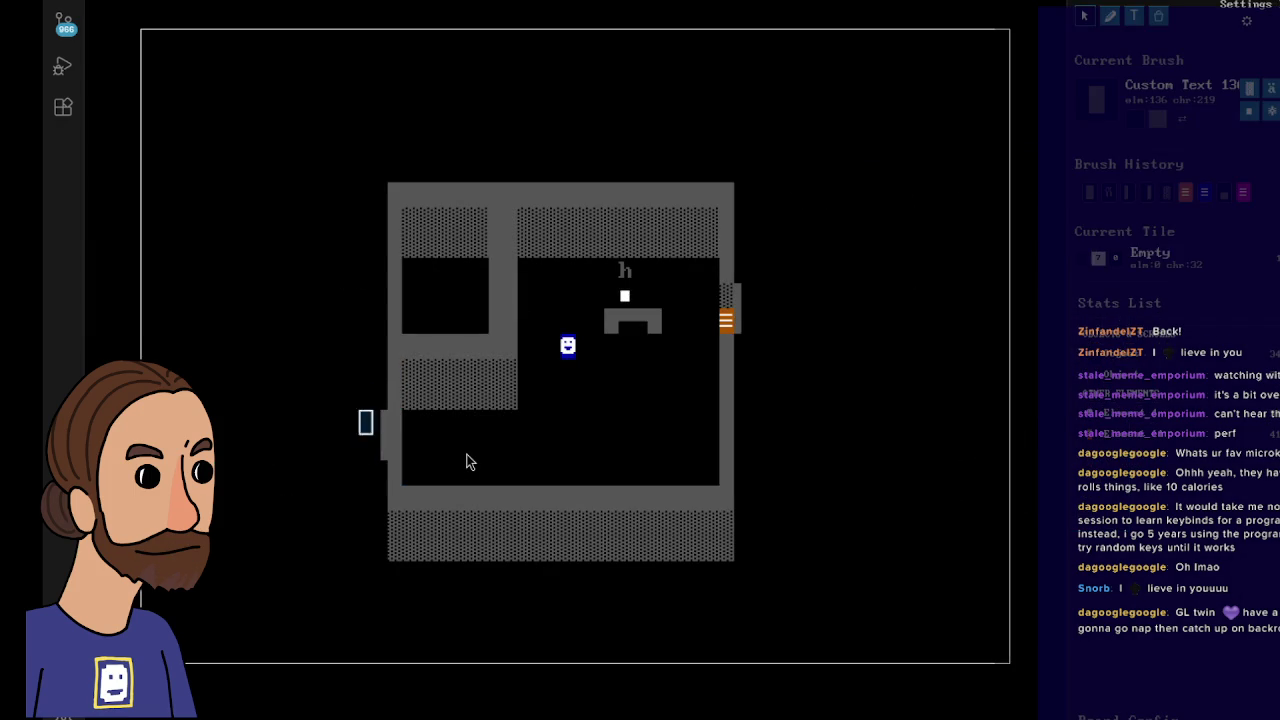
key("shift+Up")
key("shift+Up")
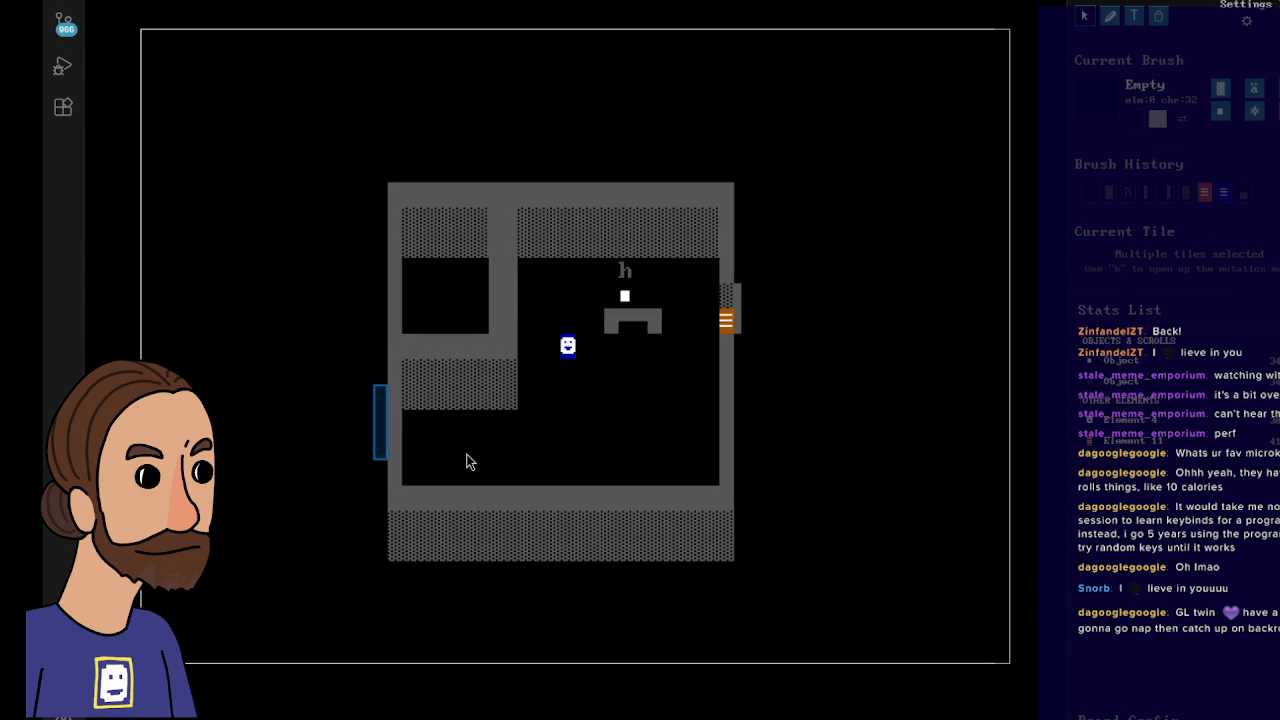
left_click(527, 445)
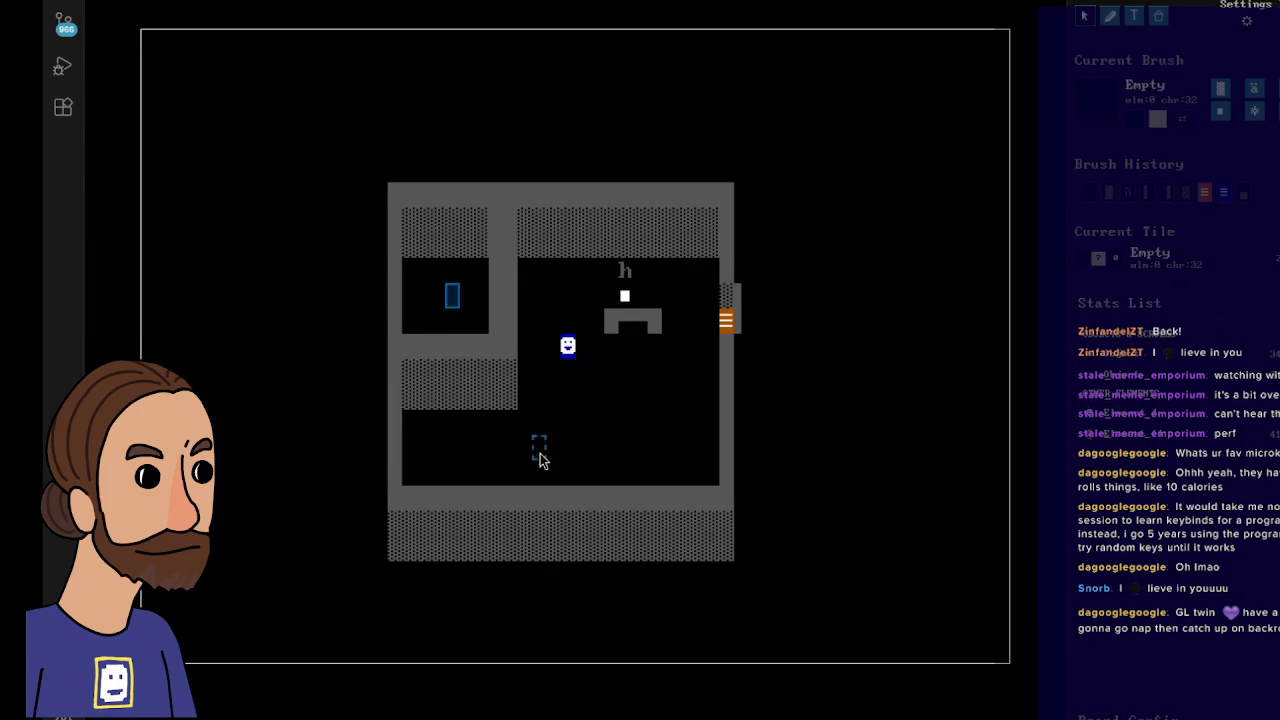
Clear the inner walls on the room's left side and fill the top wall gap with dither
left_click(567, 449)
left_click_drag(537, 455, 413, 275)
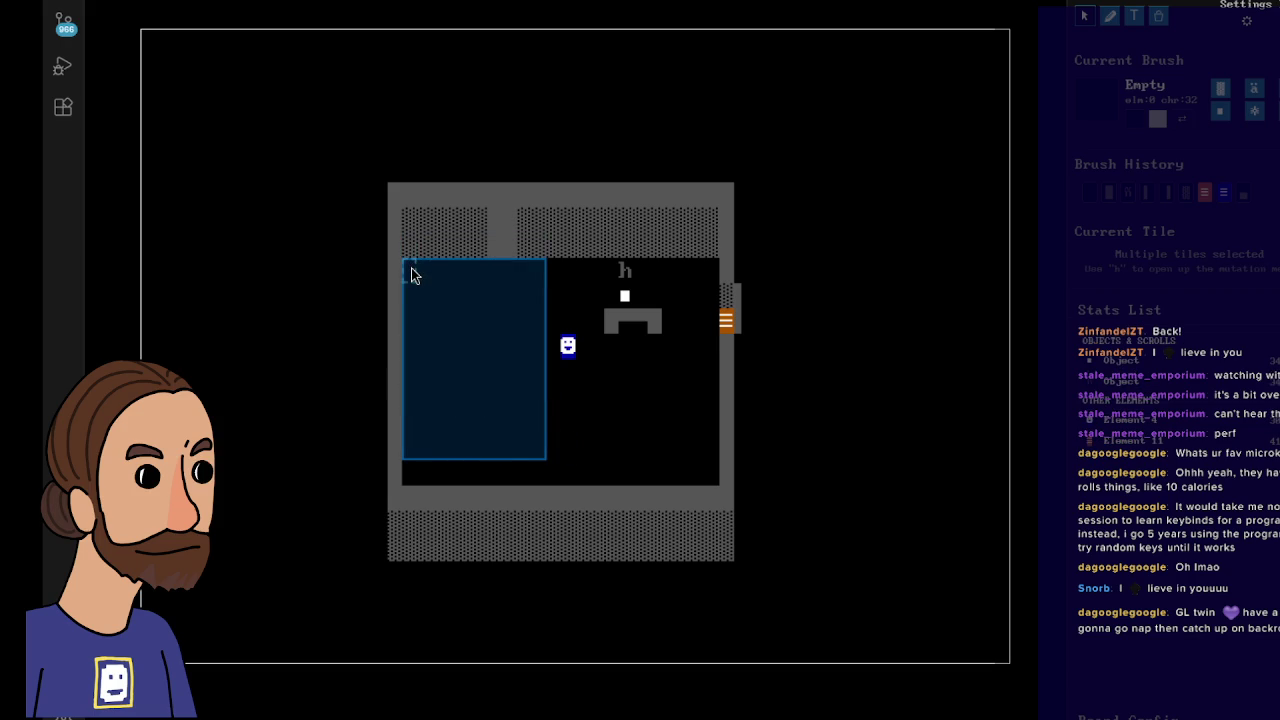
left_click(539, 297)
key("c")
key("Return")
key("Up")
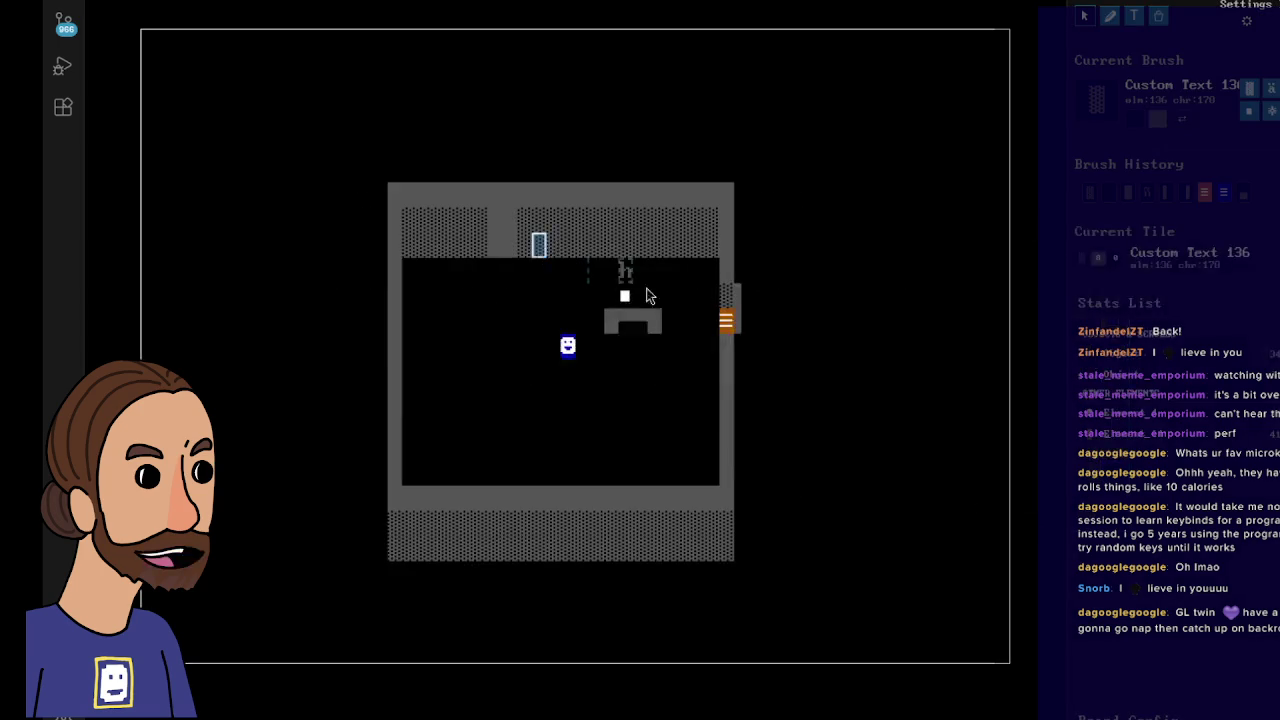
key("Left")
key("shift+Left")
key("shift+Up")
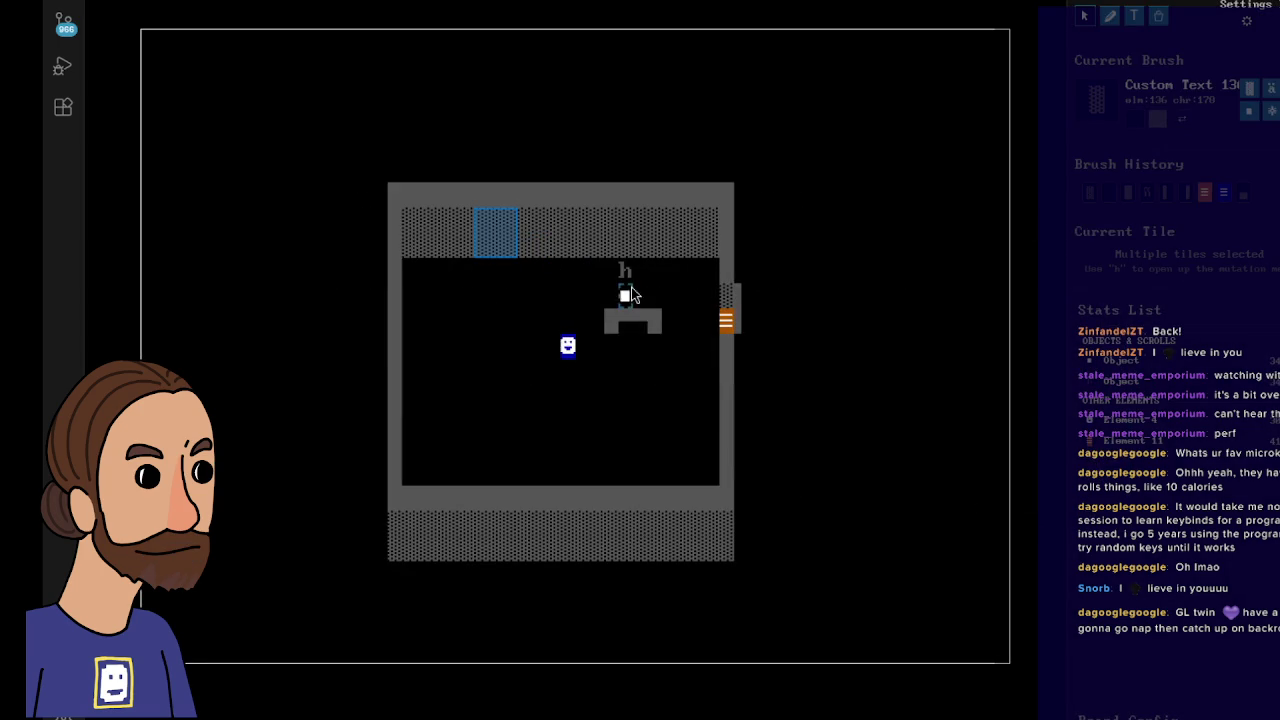
Move the bed and the h above it toward the room's left side
mouse_move(594, 264)
left_mouse_down()
mouse_move(662, 360)
mouse_move(650, 325)
mouse_move(451, 425)
mouse_move(476, 394)
mouse_move(478, 326)
left_mouse_up()
key("Escape")
key("Left")
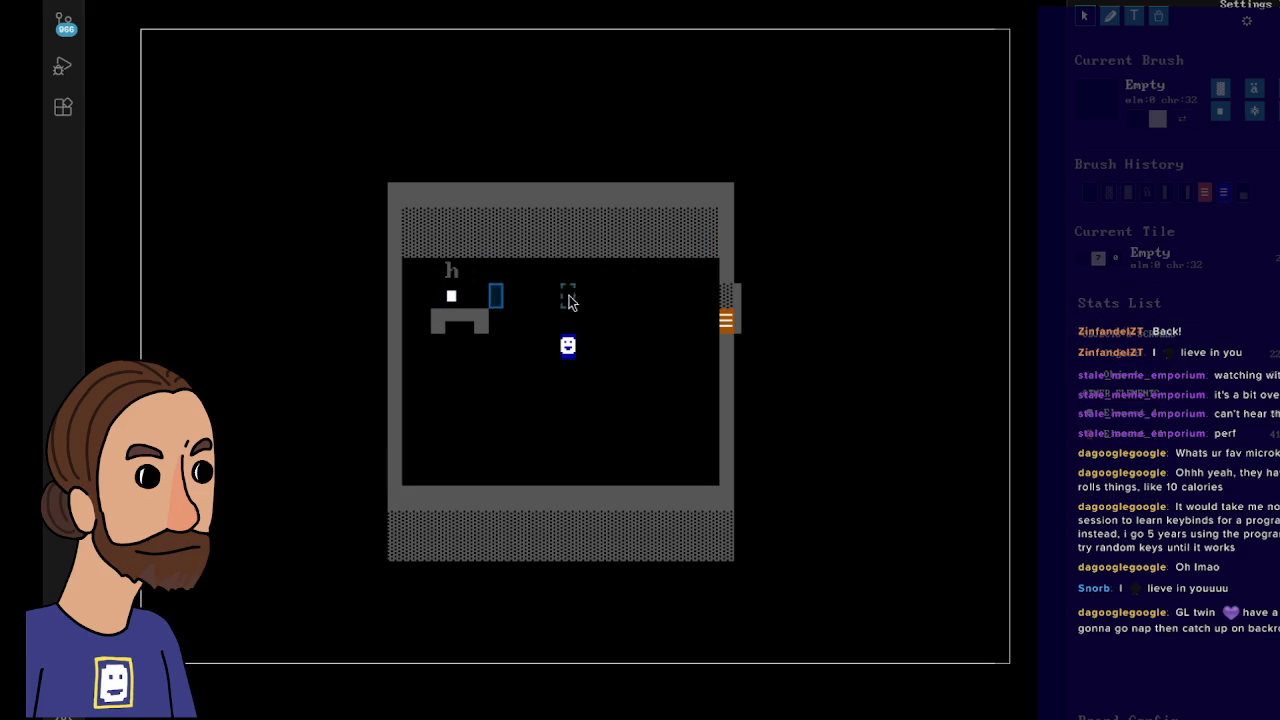
Copy the whole New Board room and paste it at the centre of First Board
key("b")
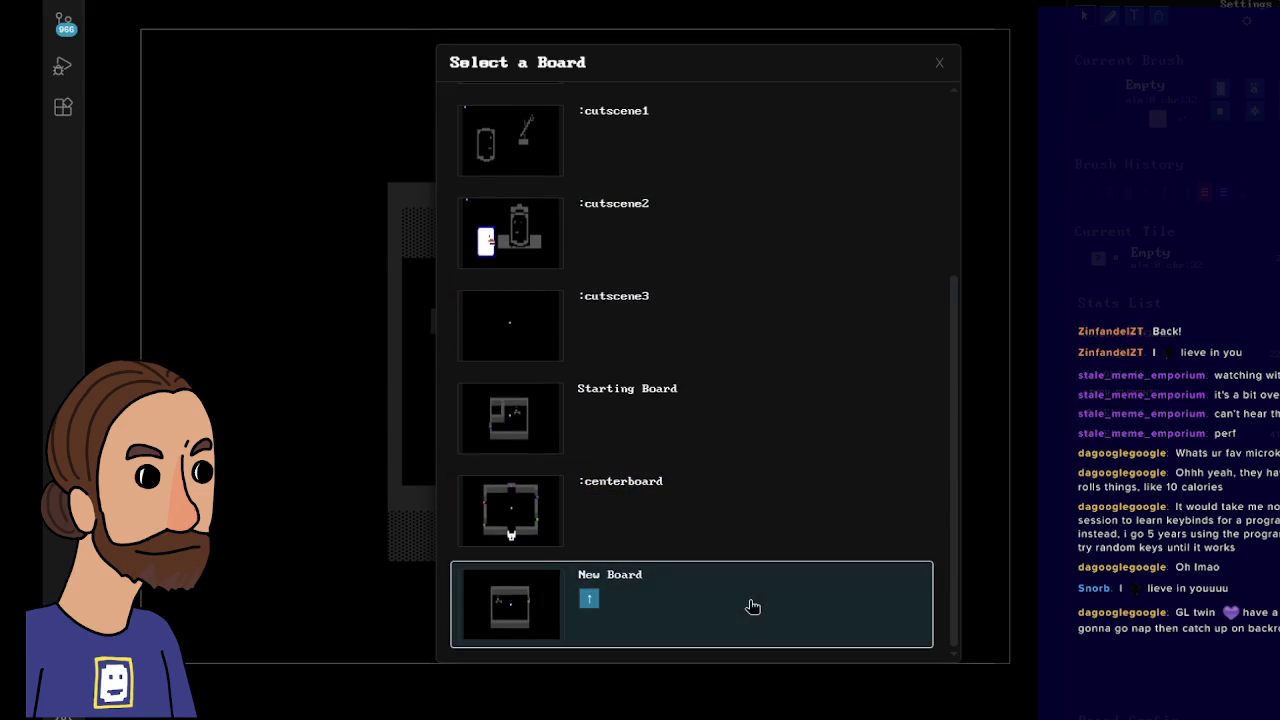
key("Escape")
left_click_drag(391, 190, 742, 558)
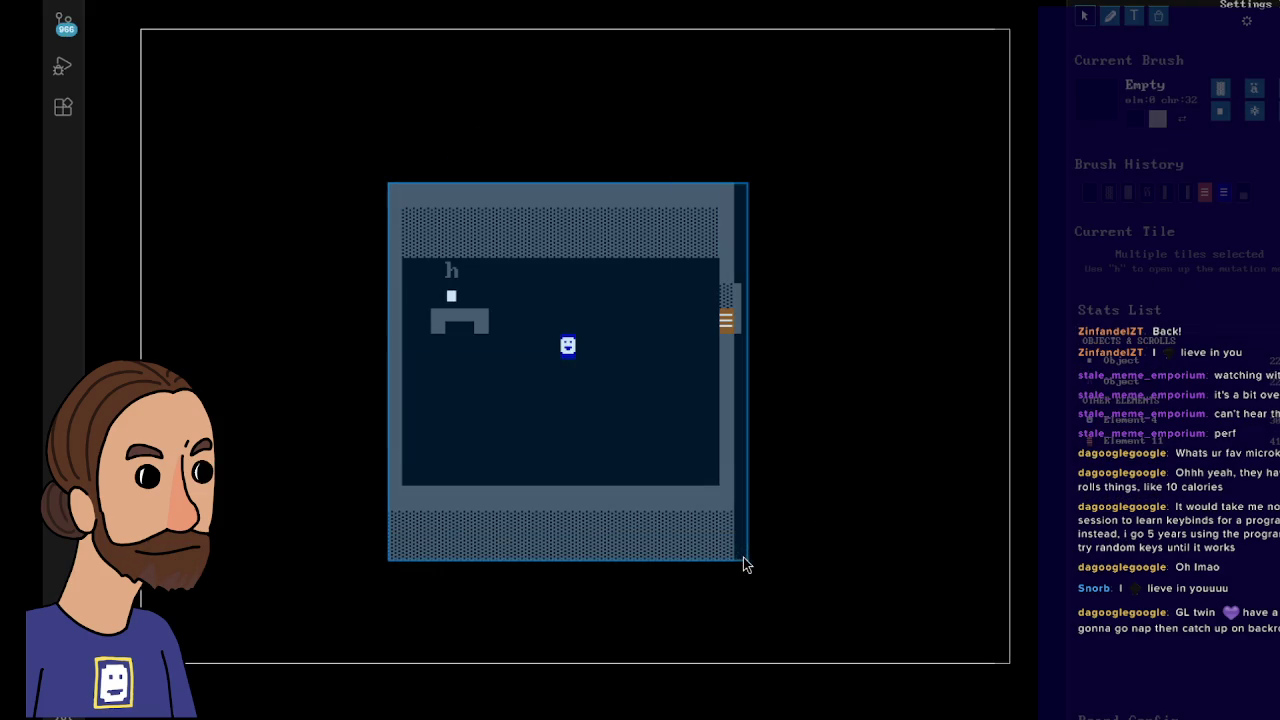
key("Escape")
key("b")
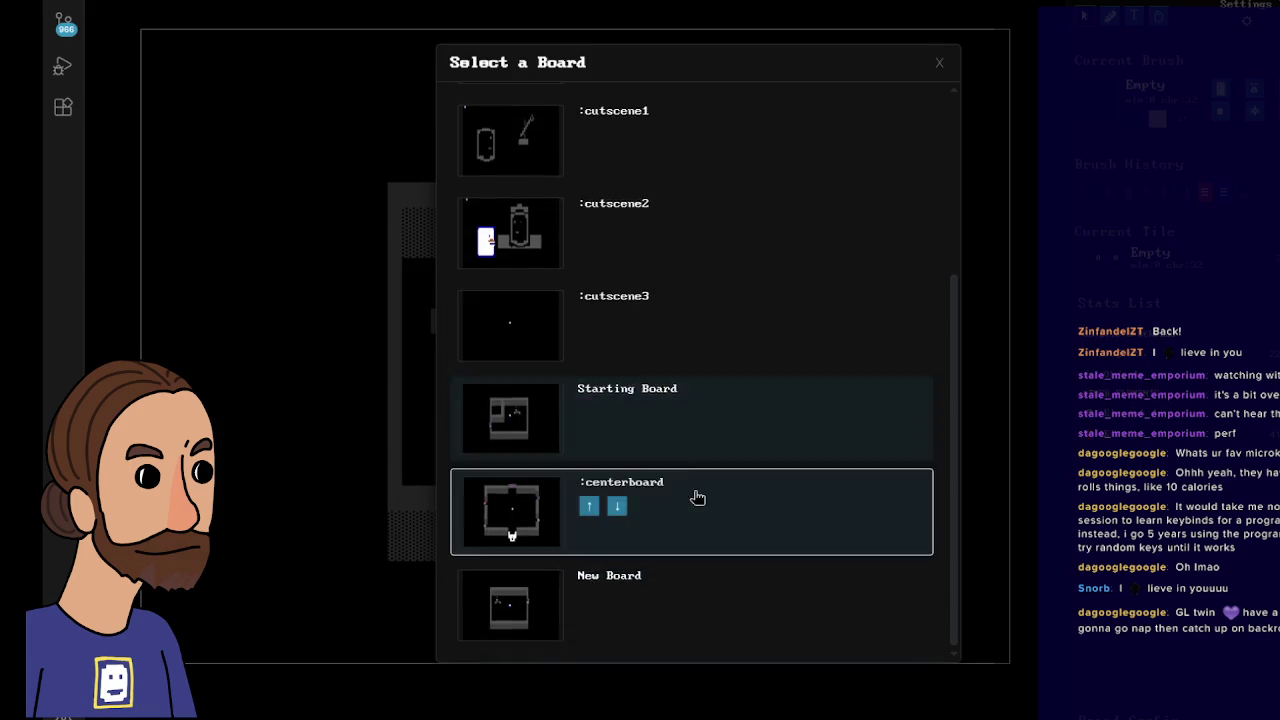
scroll(697, 497, "up", 5)
left_click(700, 294)
left_click_drag(524, 263, 527, 291)
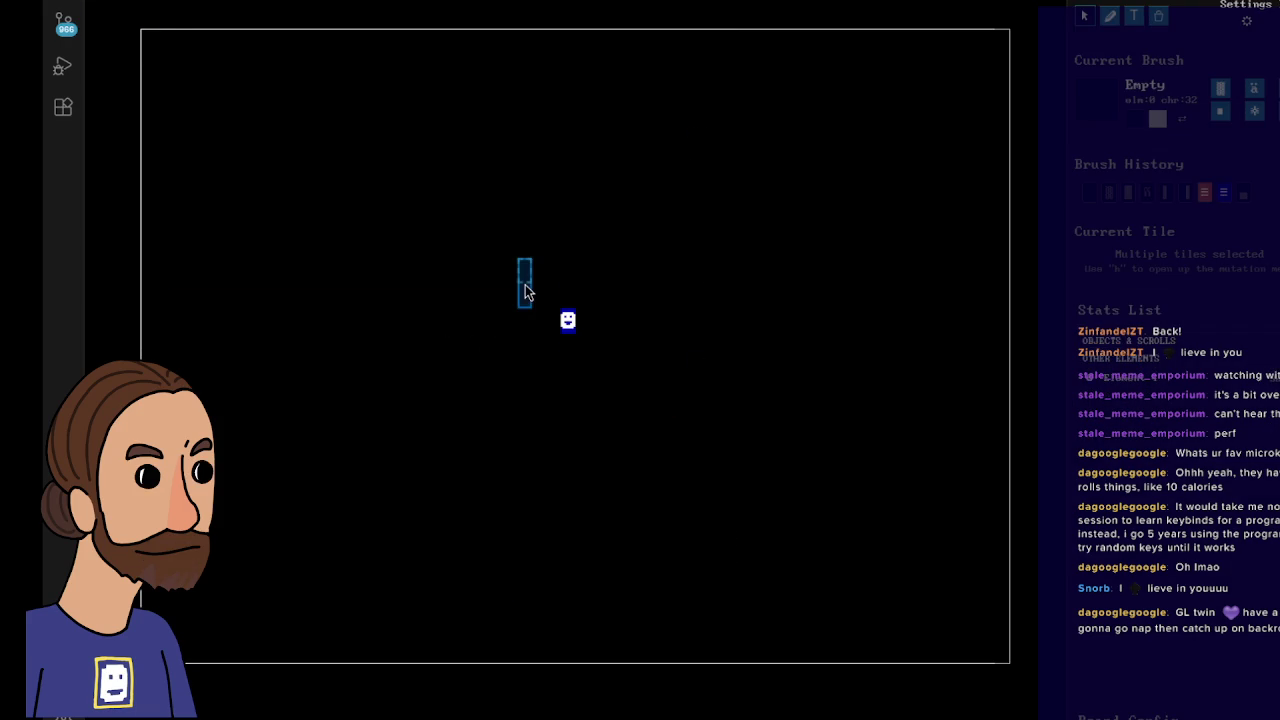
key("ctrl+v")
left_click(555, 402)
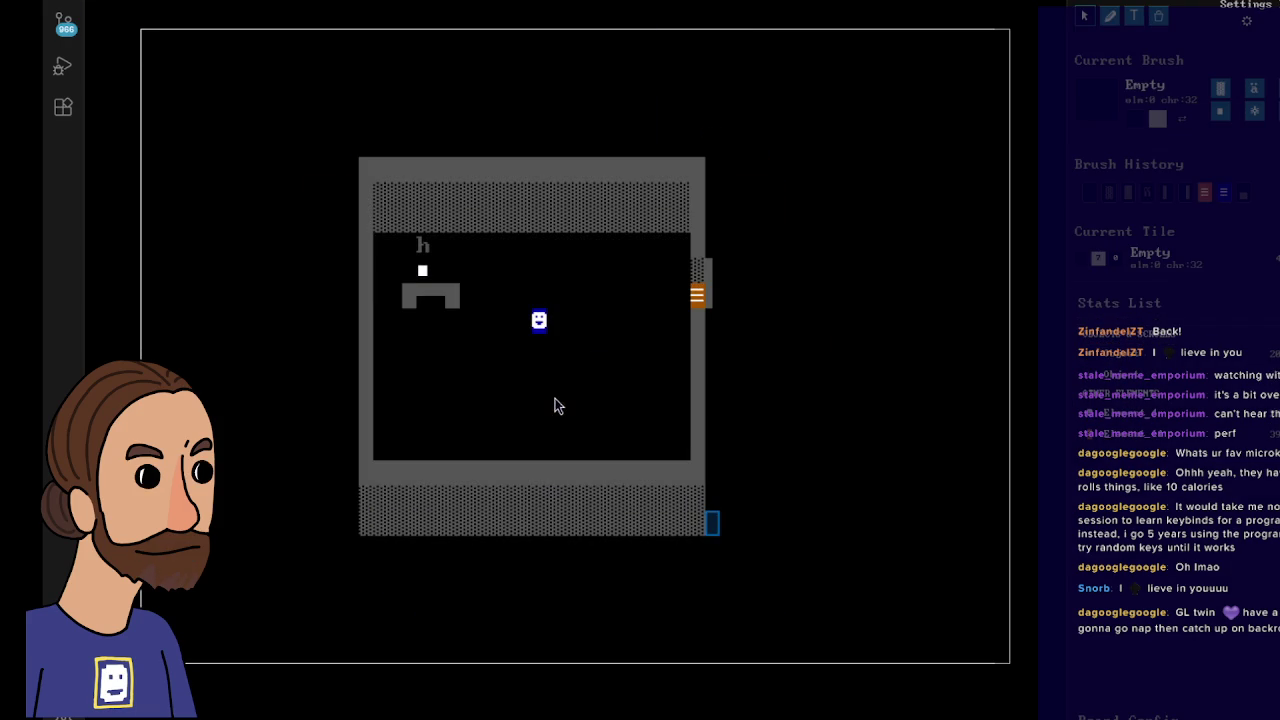
Open :centerboard and pick up the red passage as the brush
key("b")
scroll(700, 331, "up", 3)
scroll(711, 397, "down", 4)
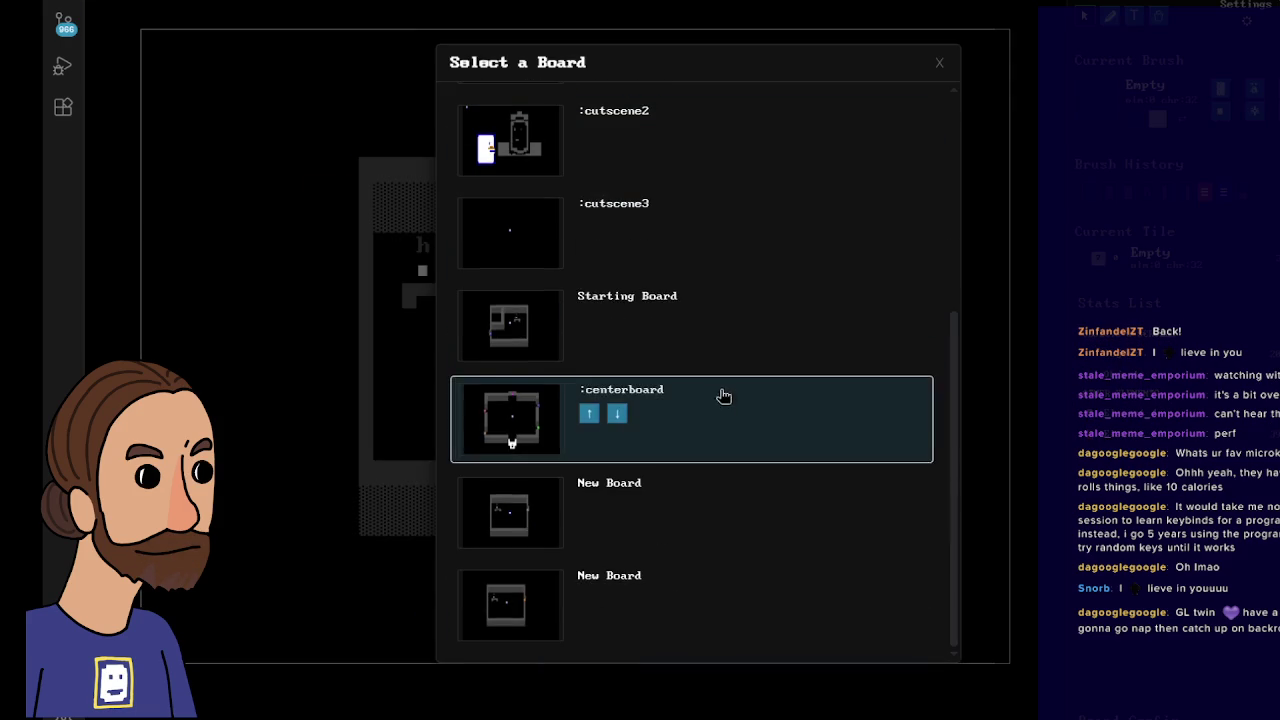
left_click(763, 446)
right_click(338, 282)
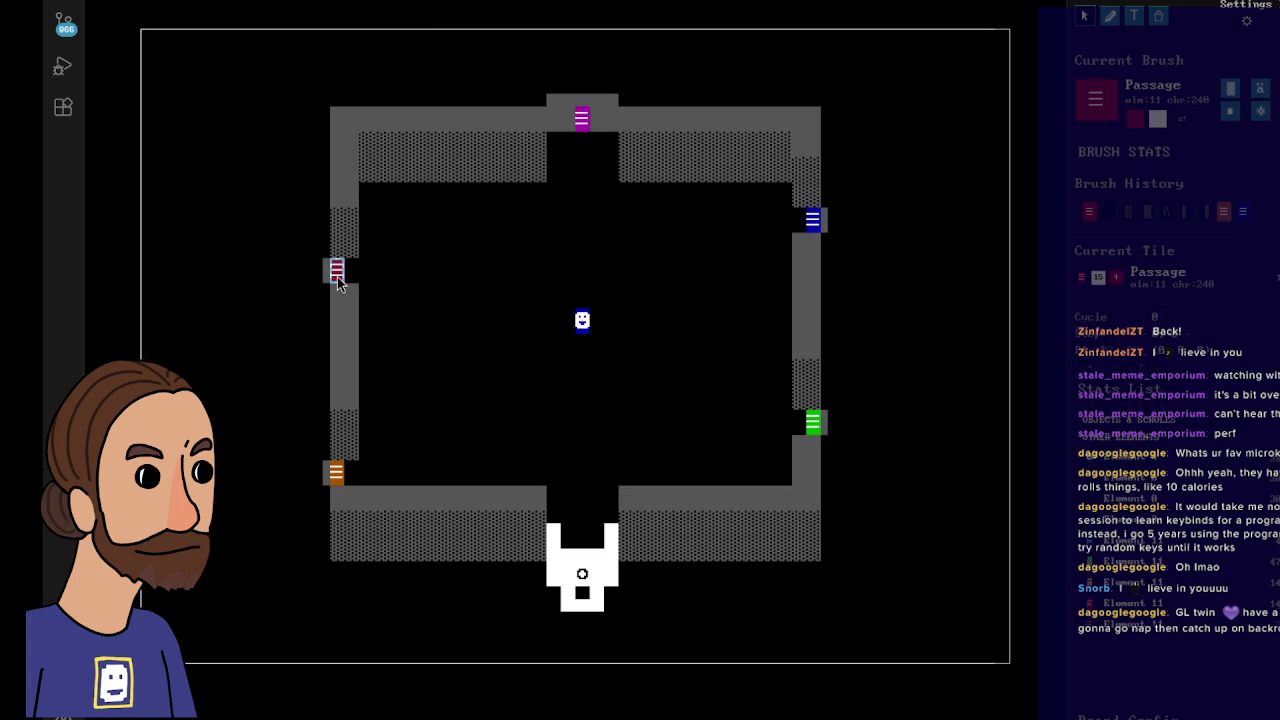
On New Board, connect the right-edge passage to another board instead of the title screen
key("b")
scroll(694, 386, "down", 3)
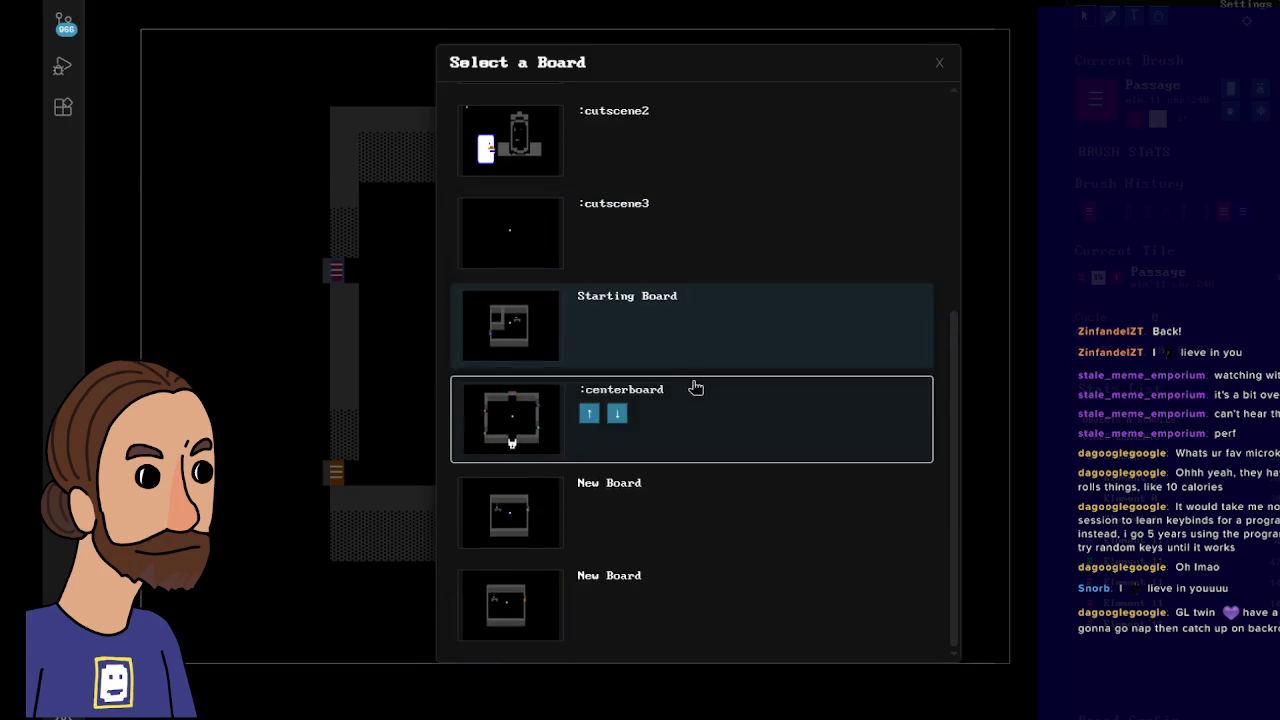
left_click(808, 620)
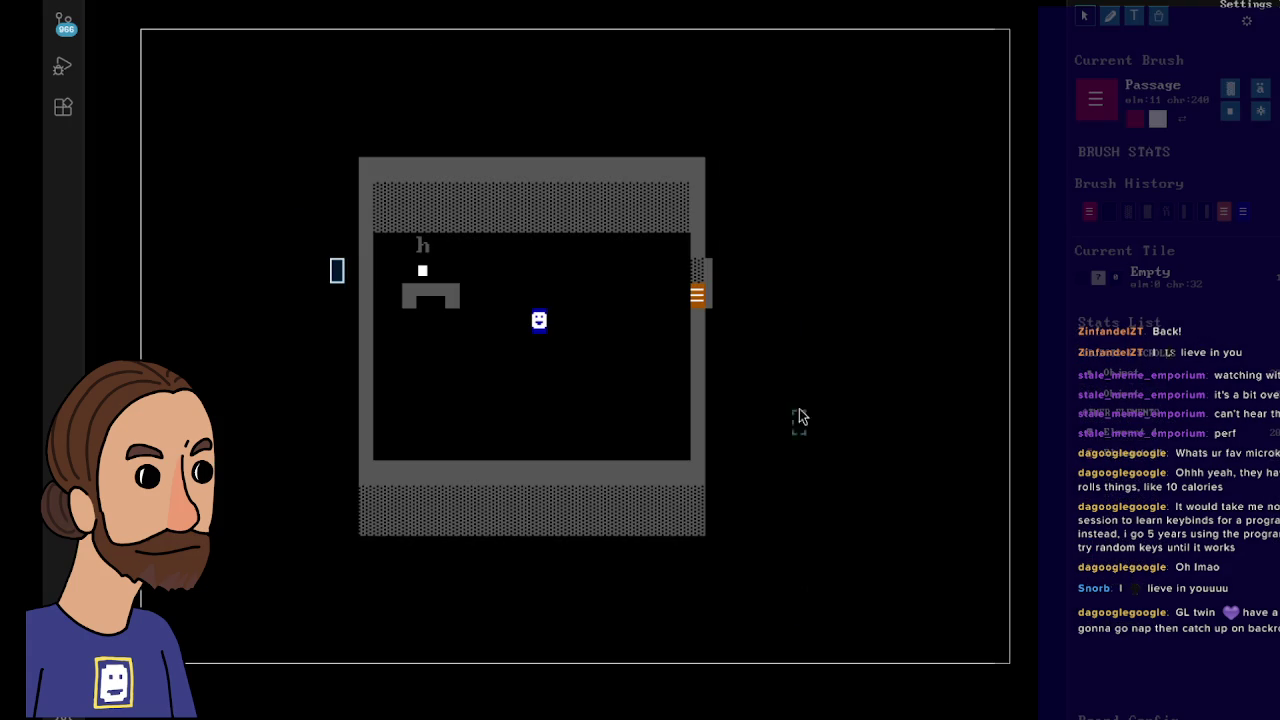
left_click(697, 295)
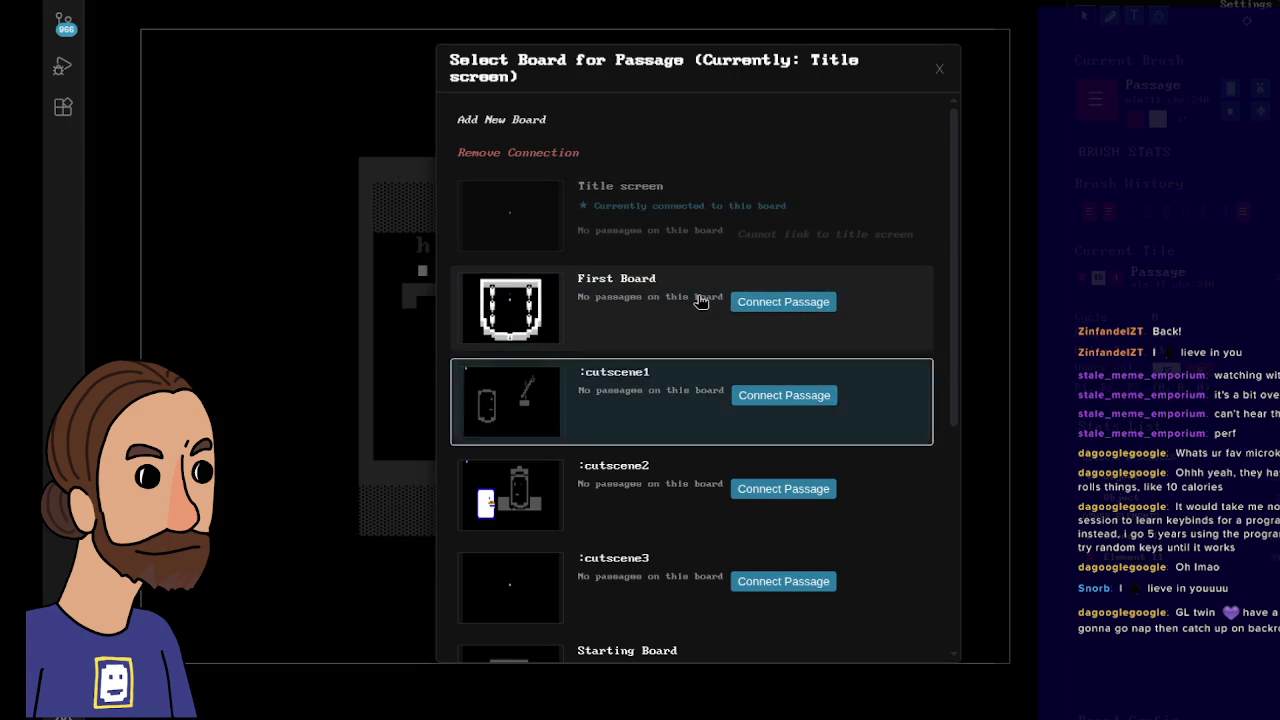
scroll(702, 302, "down", 3)
scroll(710, 298, "down", 1)
left_click(737, 292)
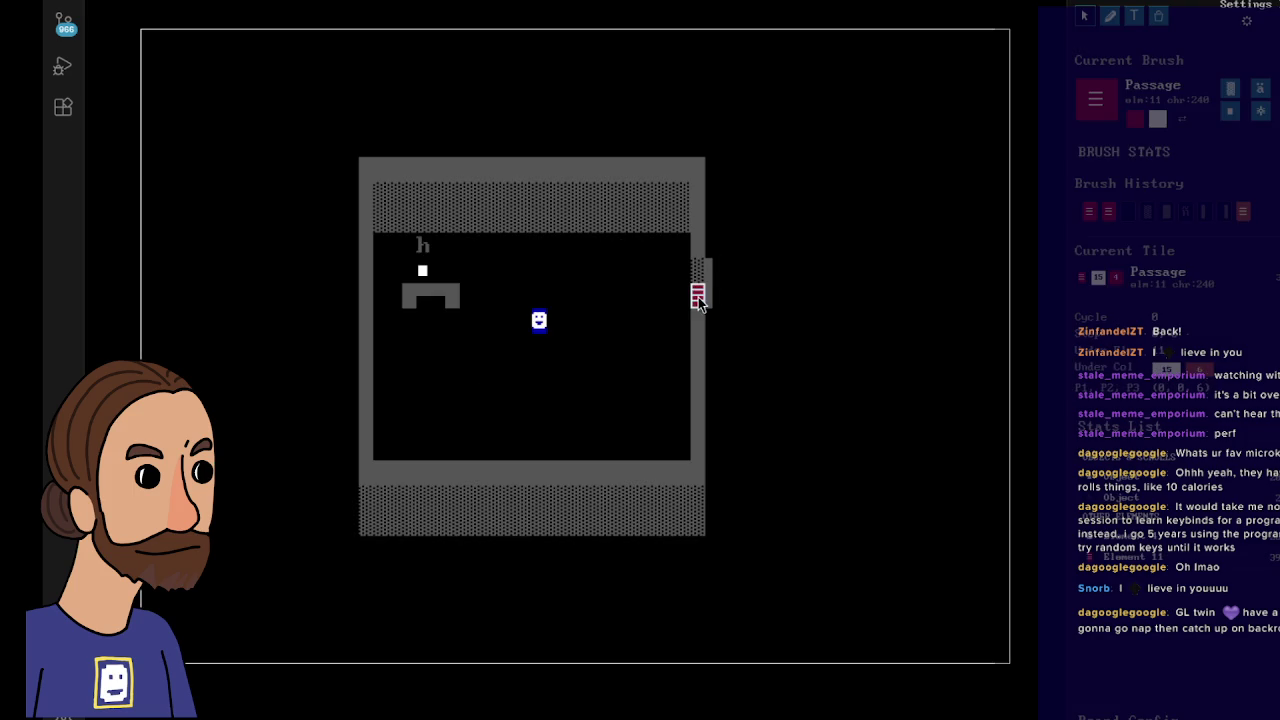
Select and then clear the whole room selection, and switch to :centerboard
left_click(697, 294)
scroll(723, 420, "down", 1)
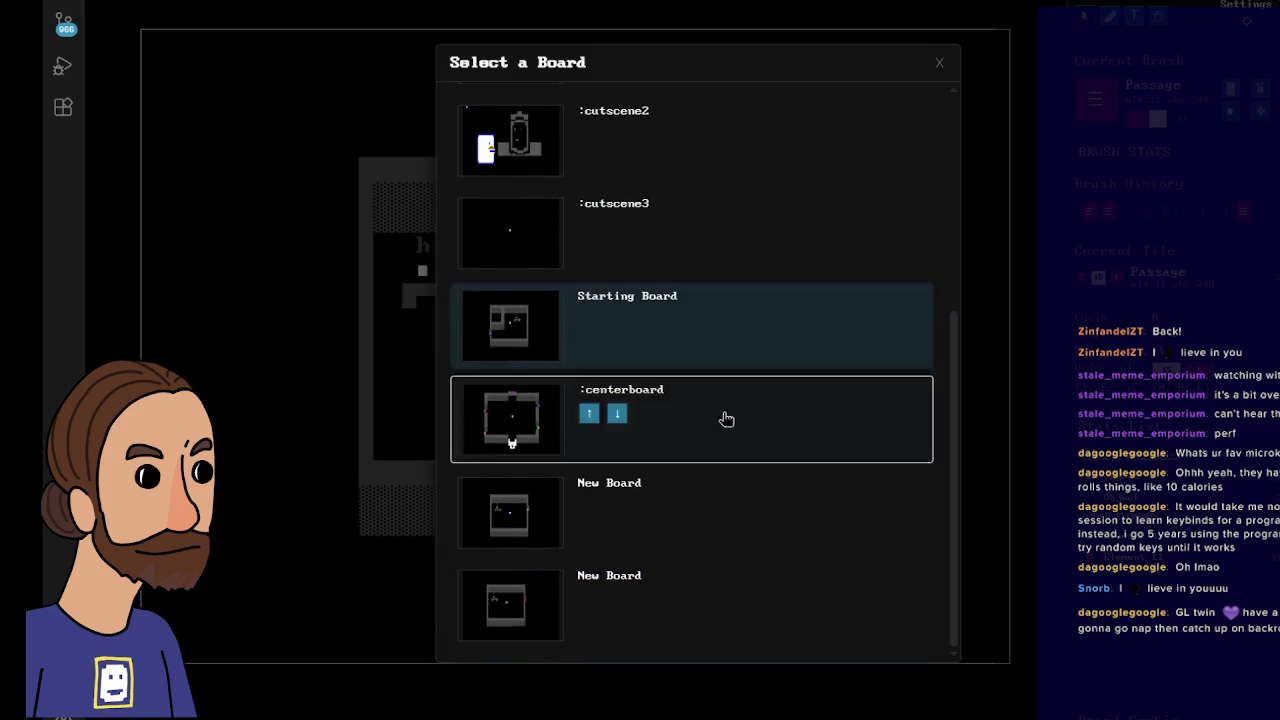
left_click(380, 165)
left_click_drag(380, 165, 717, 536)
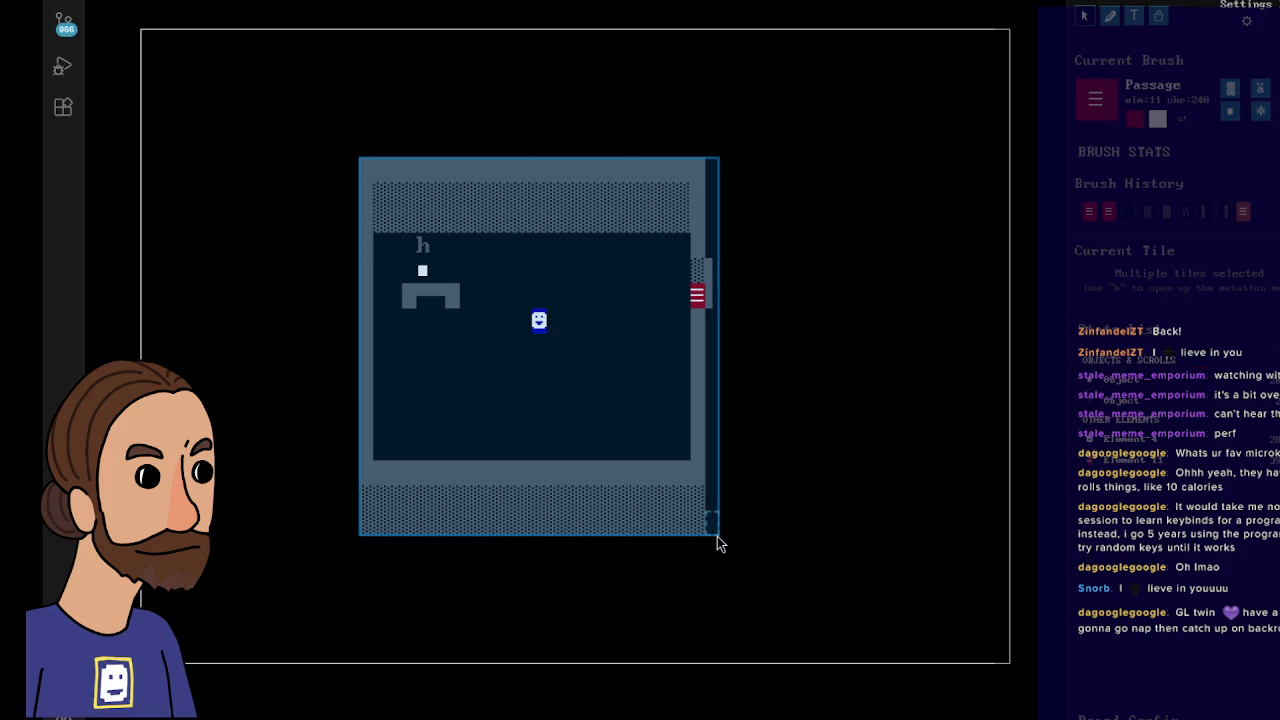
left_click(495, 360)
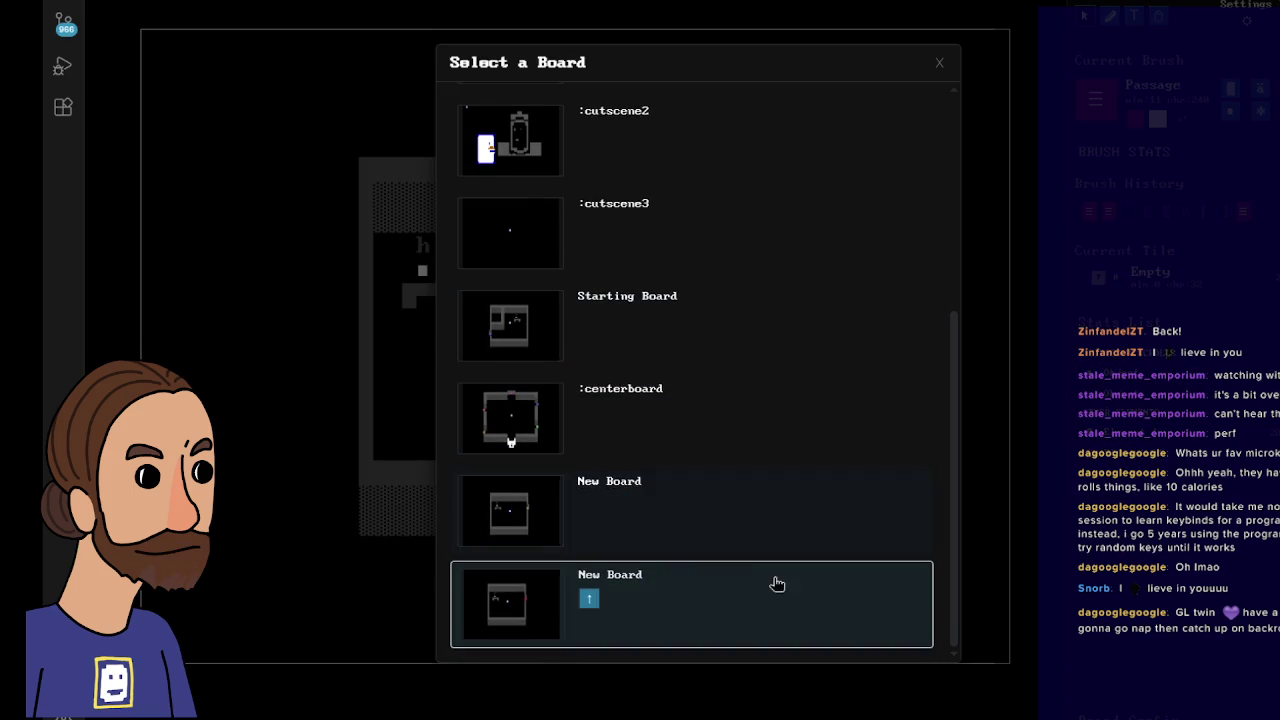
left_click(740, 429)
Load the :centerboard board again from the board list
left_click(740, 434)
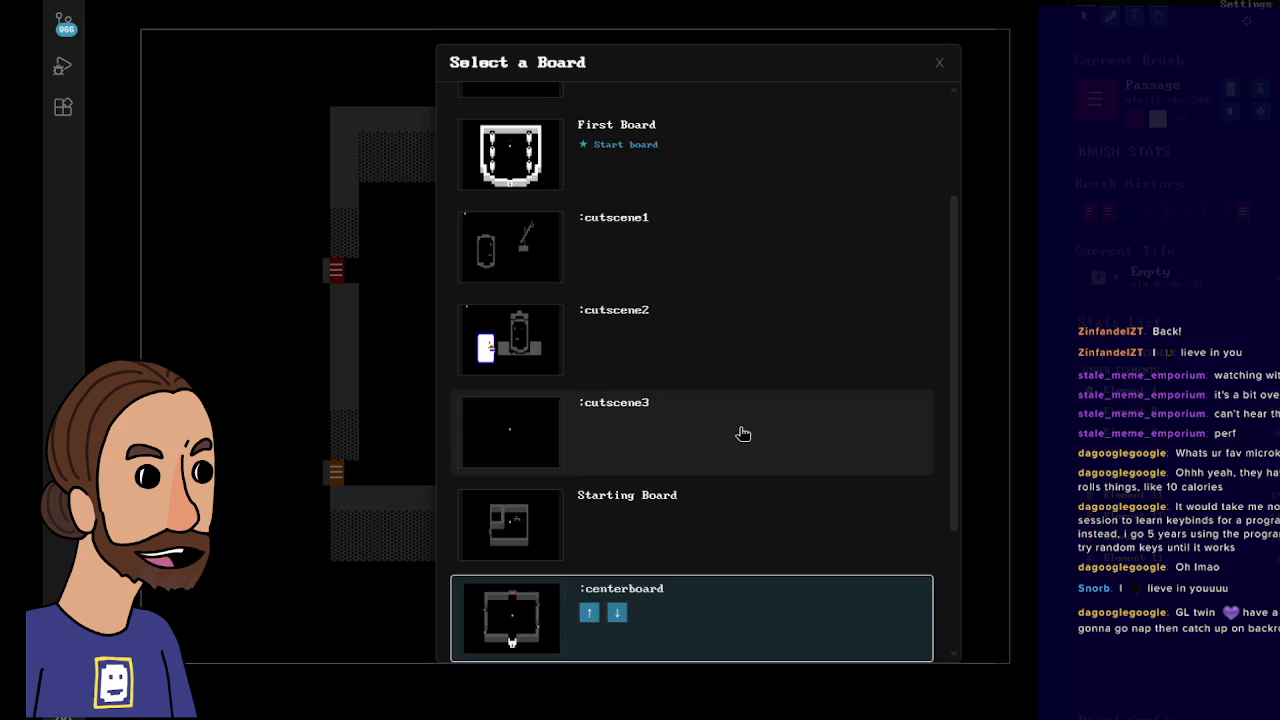
scroll(766, 460, "down", 2)
scroll(672, 262, "up", 4)
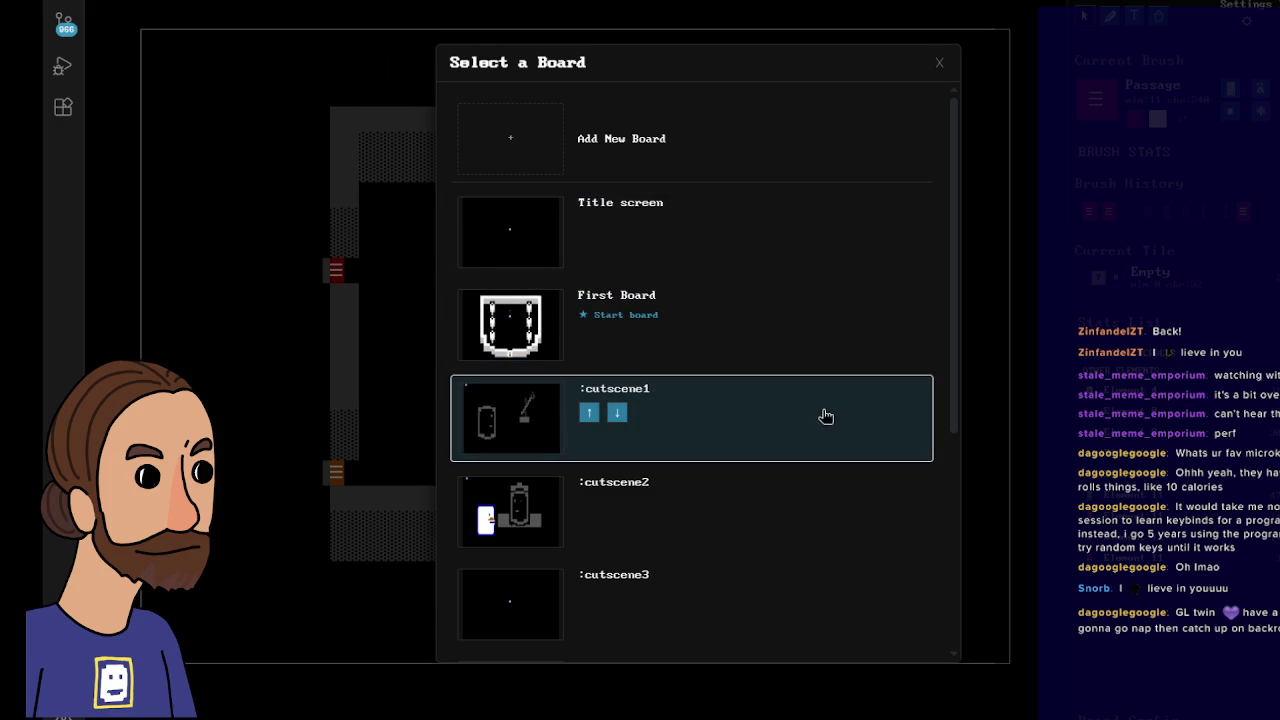
scroll(895, 504, "down", 4)
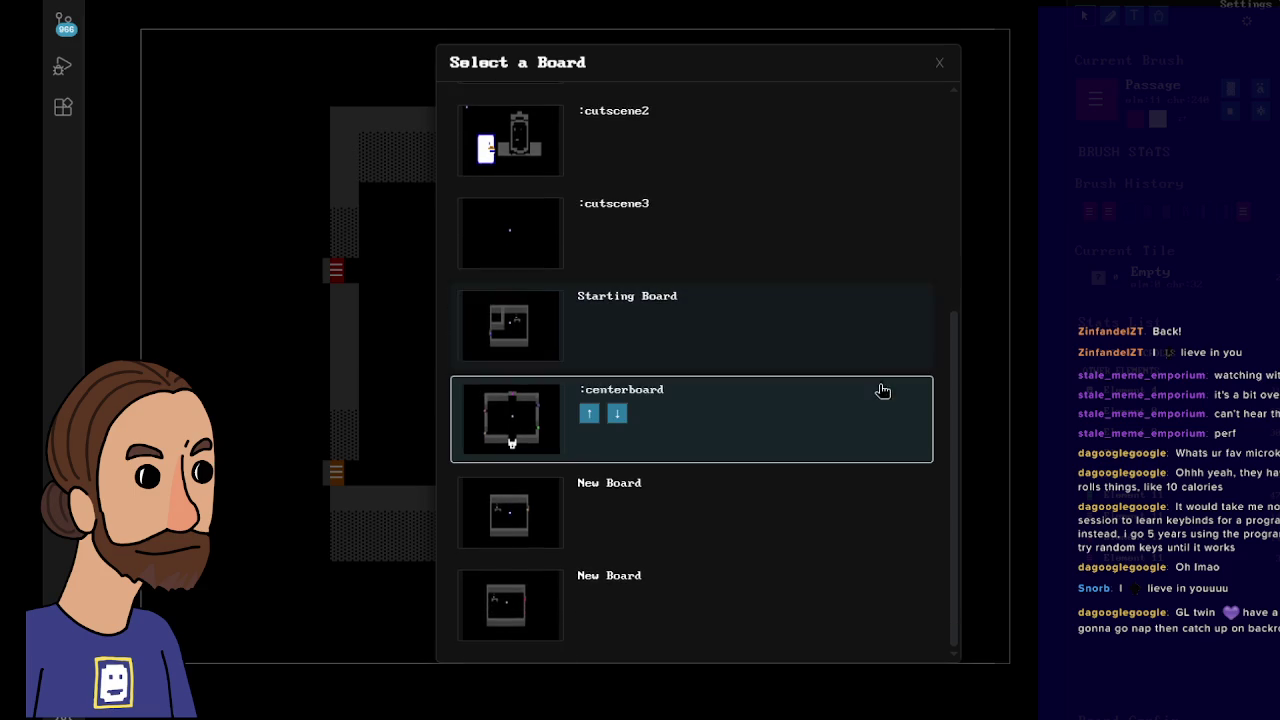
left_click(868, 412)
Add a blank New Board after :centerboard and reopen the board list
key("b")
scroll(777, 337, "down", 5)
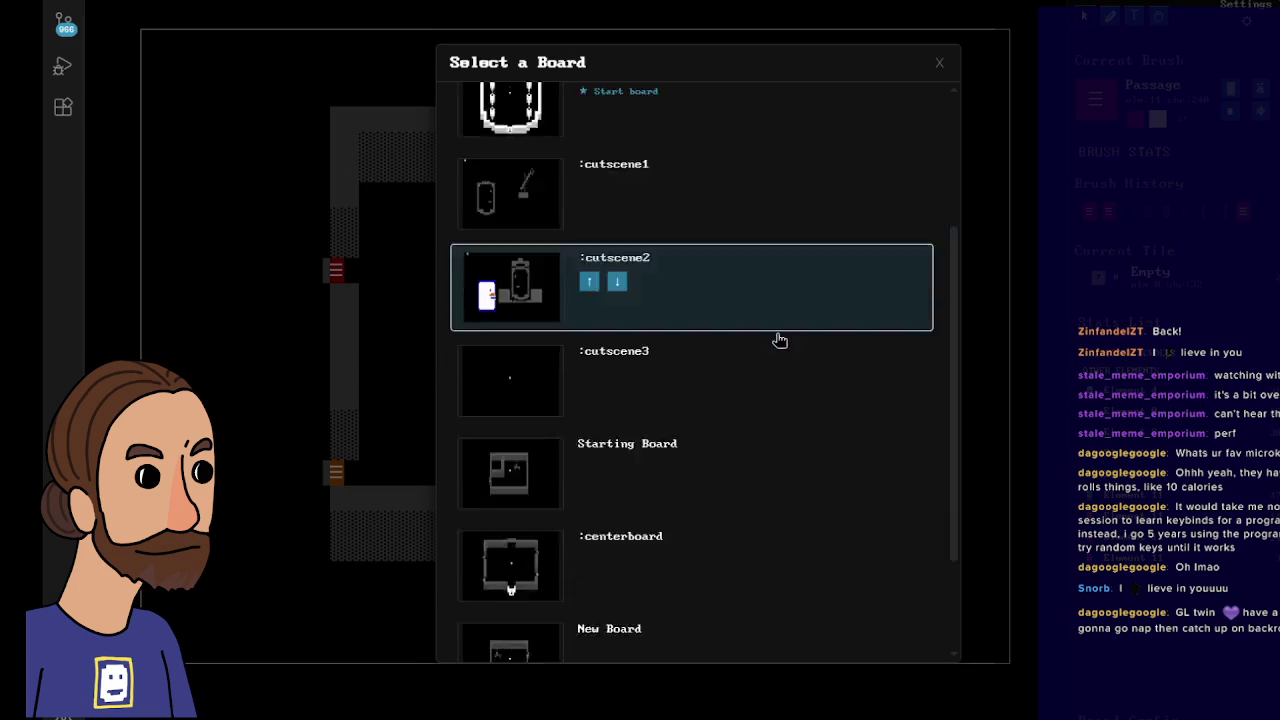
scroll(777, 394, "up", 8)
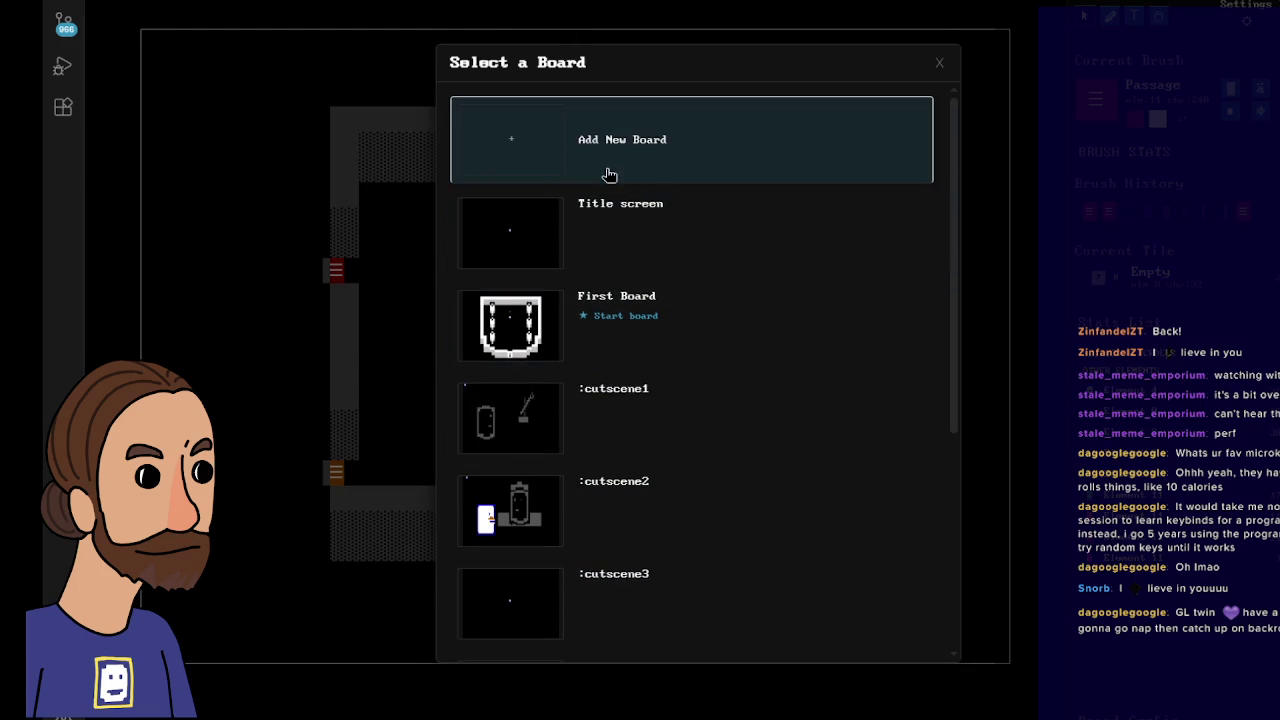
left_click(651, 176)
key("b")
key("Escape")
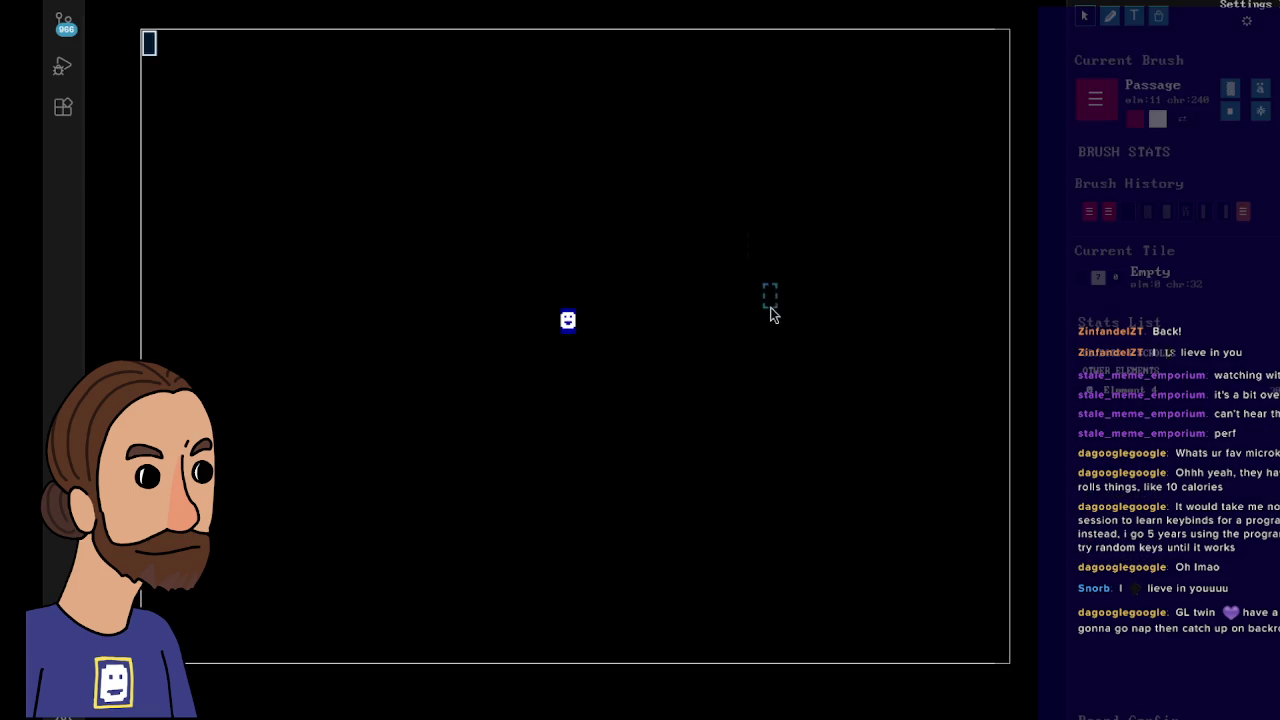
key("b")
scroll(723, 551, "down", 5)
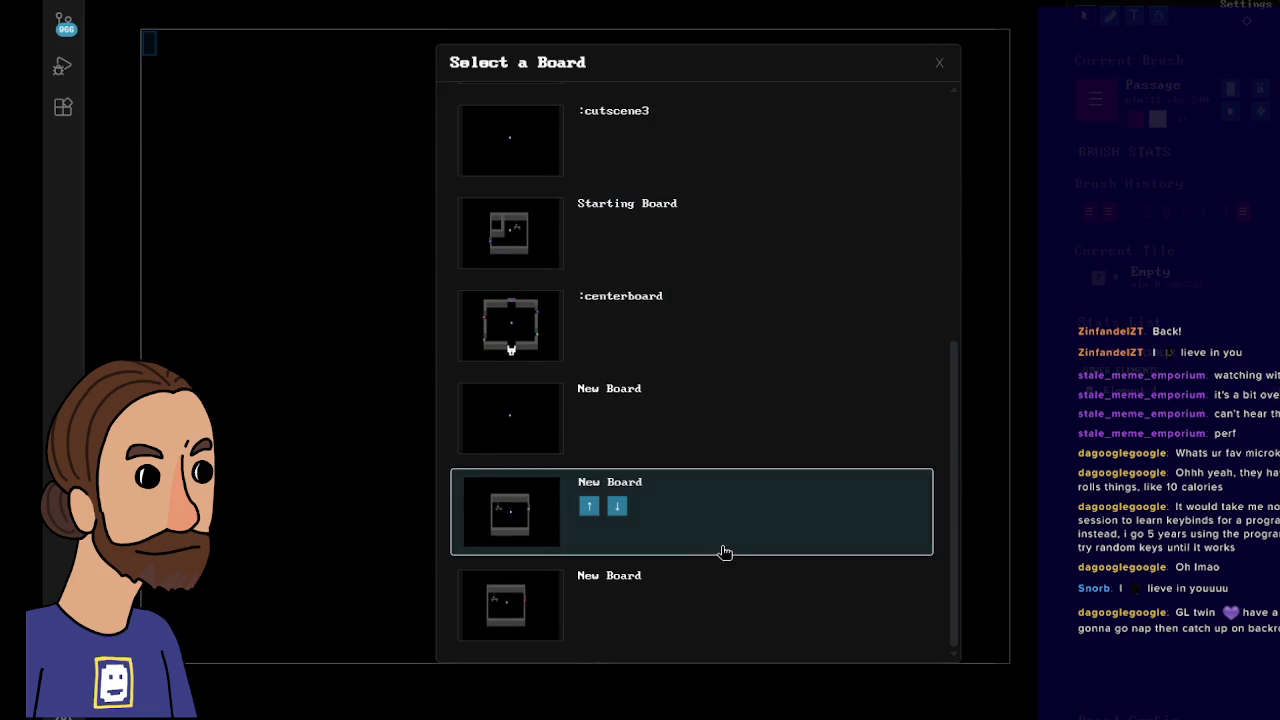
Load the New Board, paste the copied gray room, and paint a passage on its left wall
left_click(730, 427)
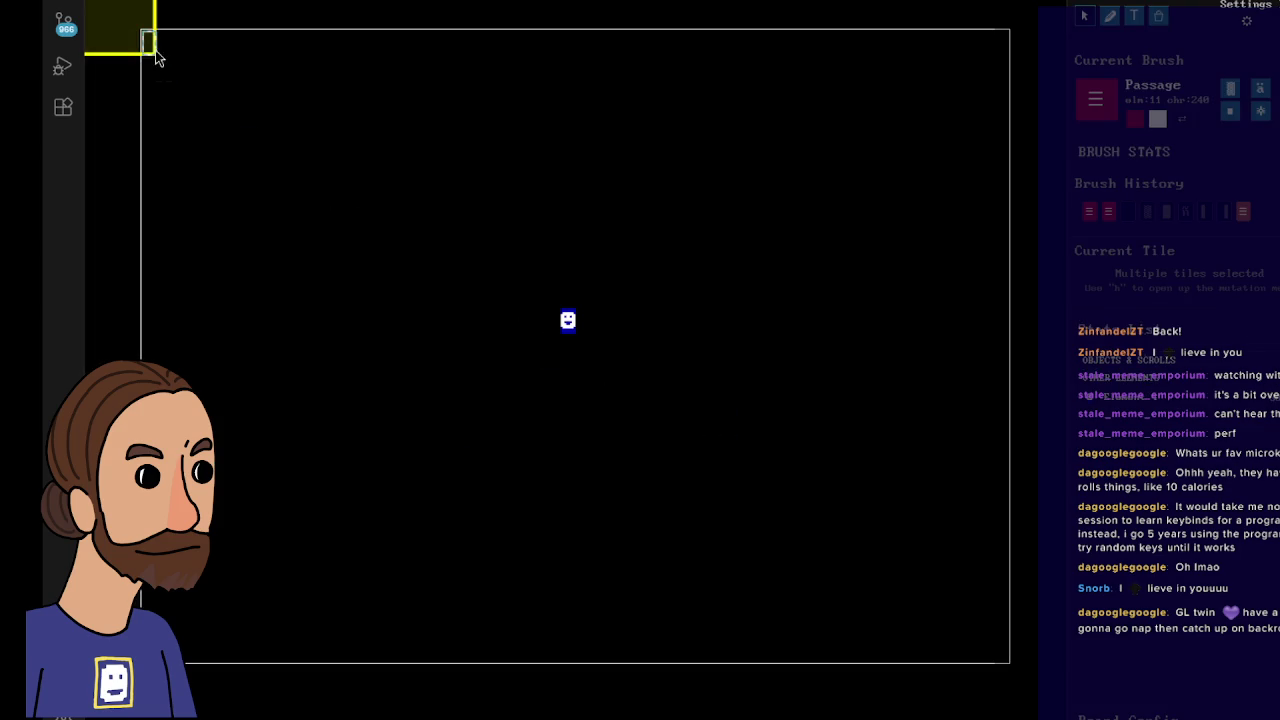
left_click(749, 550)
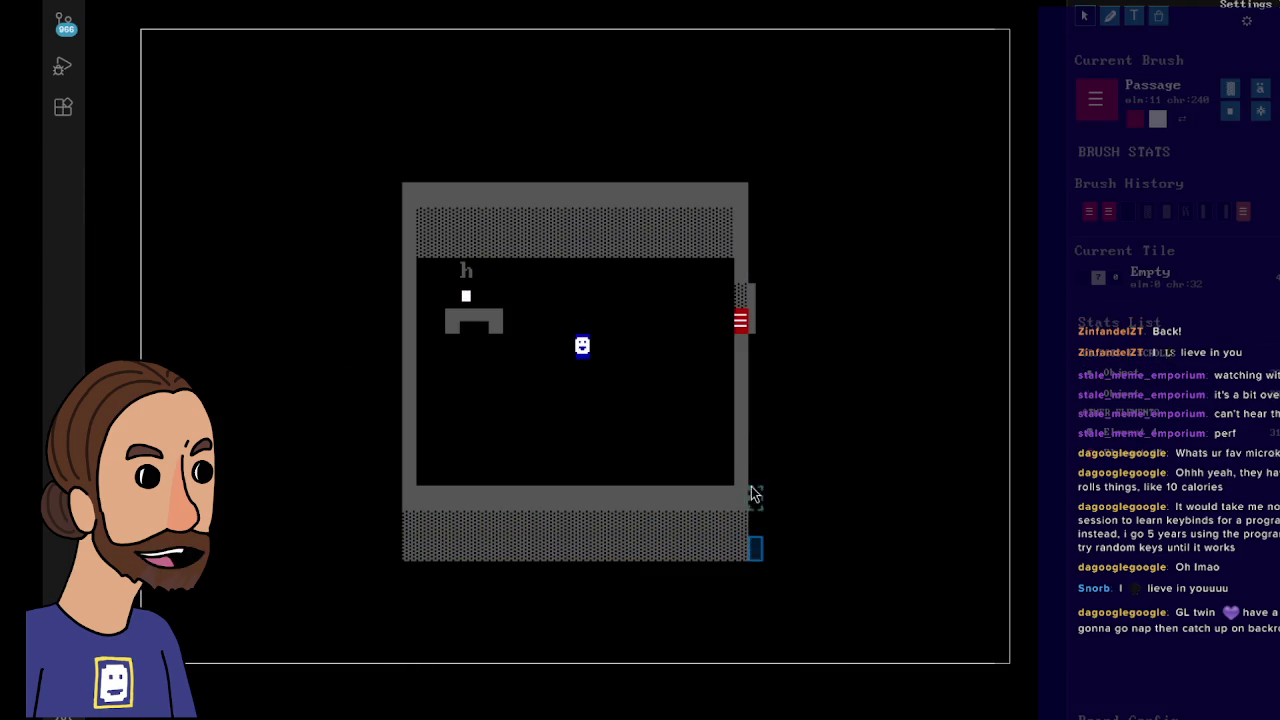
left_click(734, 334)
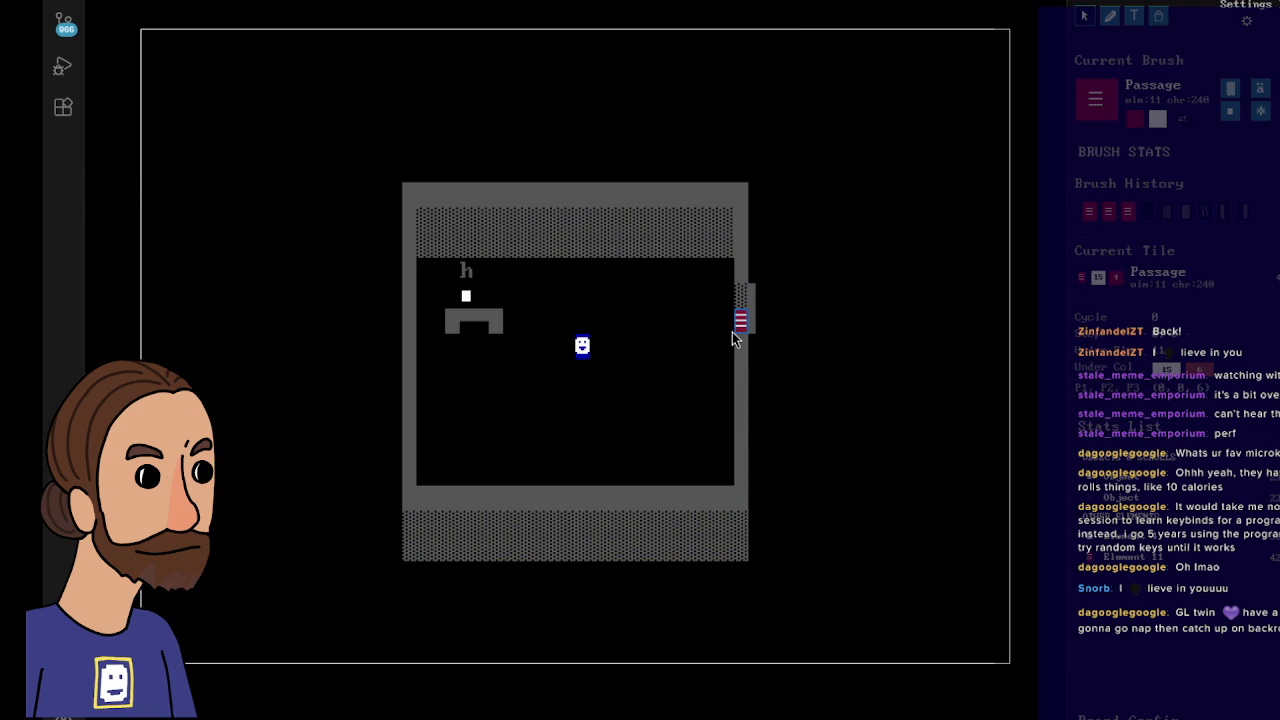
left_click(408, 397)
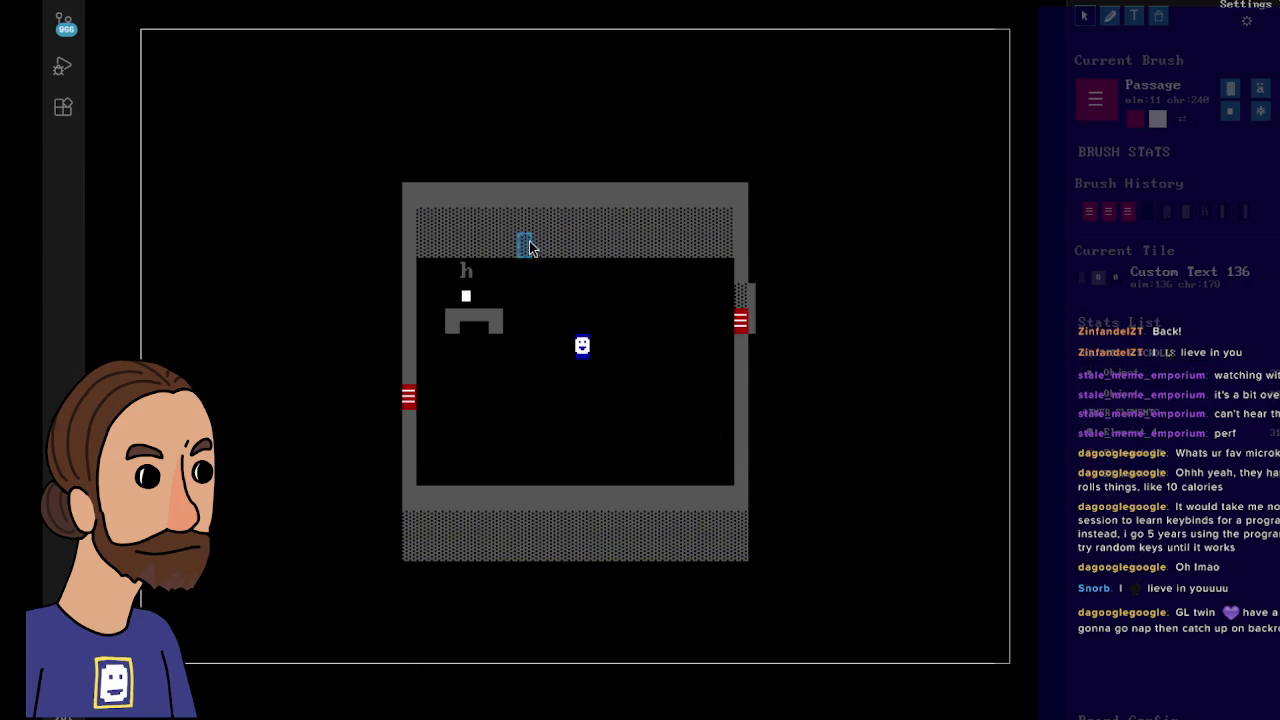
Patch the wall tiles around both passages with a new wall character and pick up the left passage
right_click(526, 247)
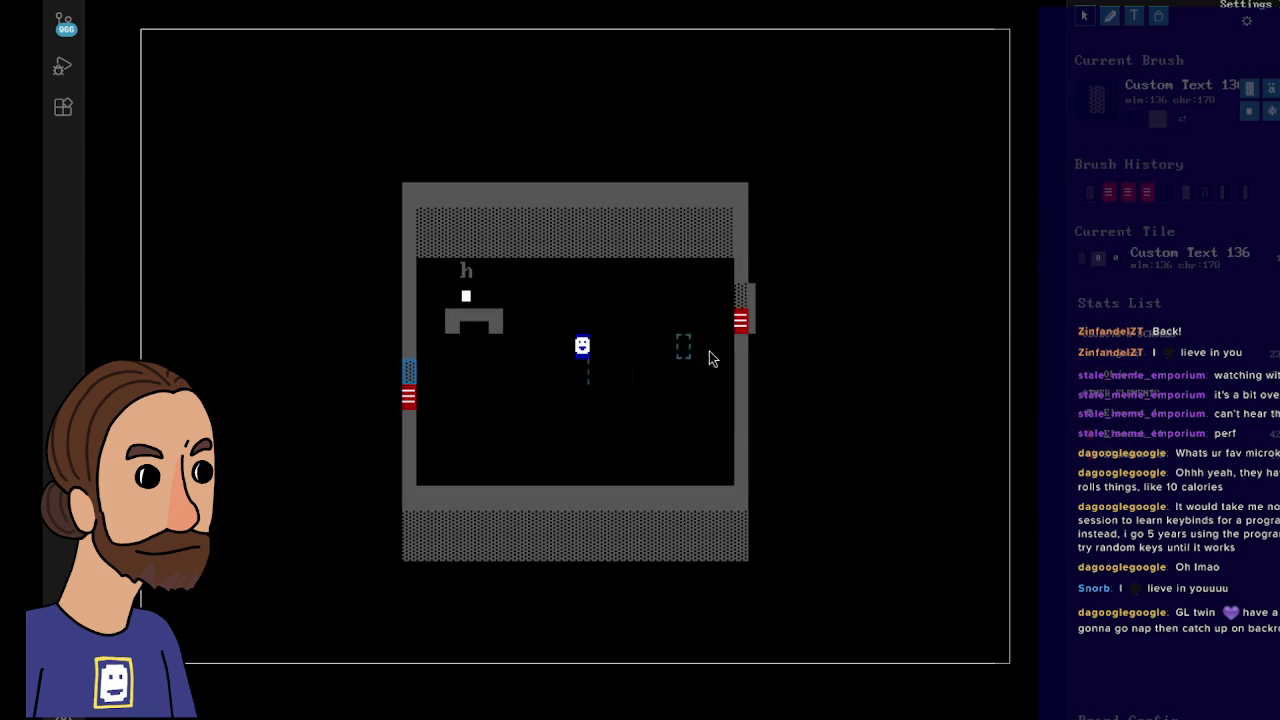
left_click(760, 320)
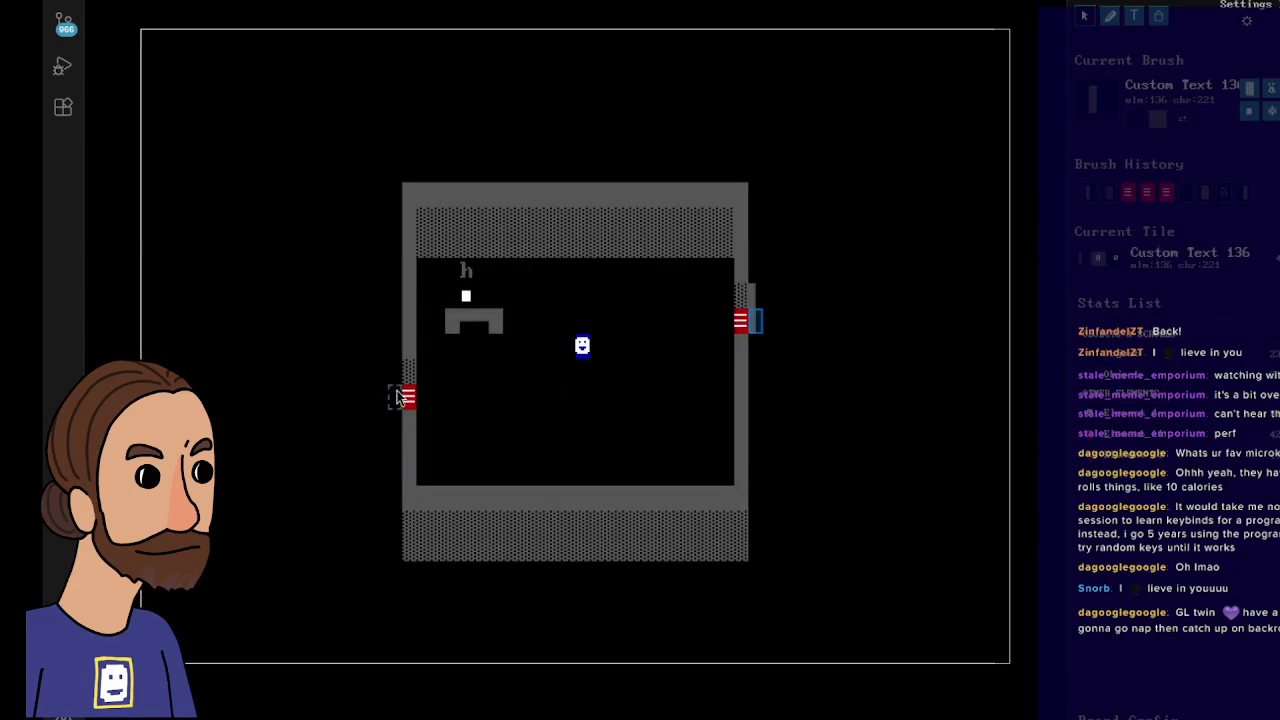
left_click_drag(397, 397, 397, 378)
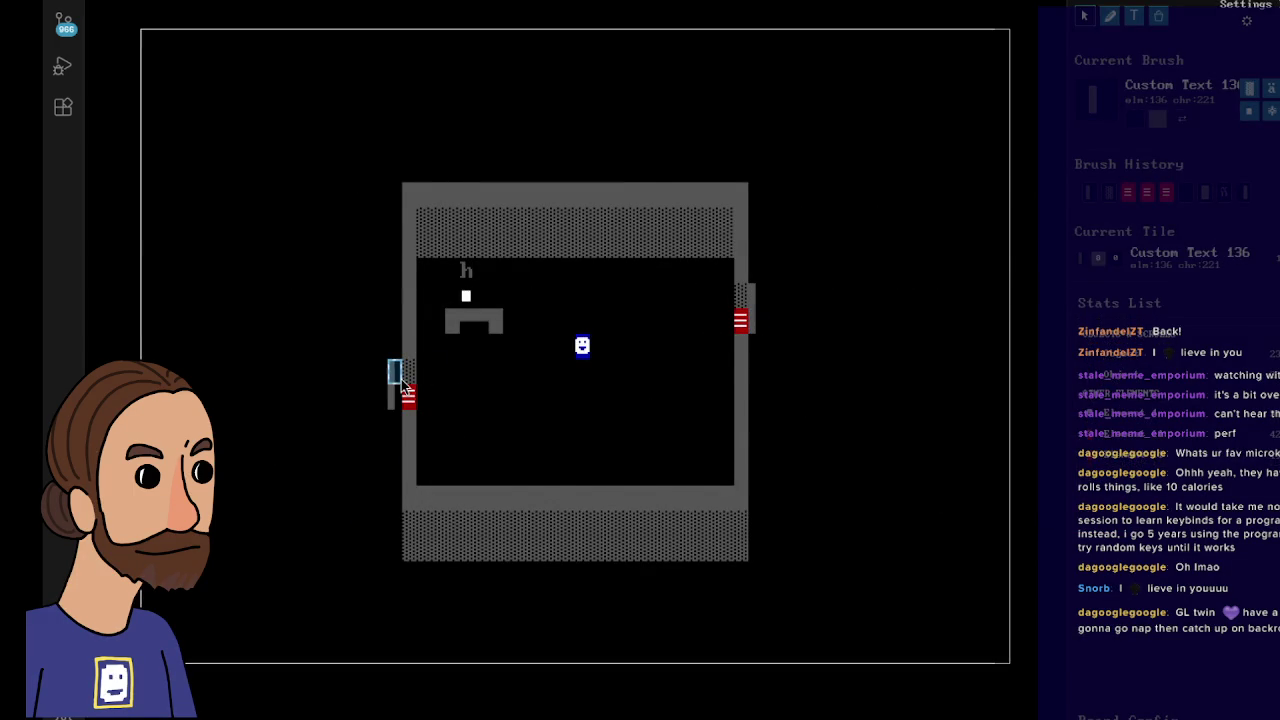
key("h")
key("Right")
key("Return")
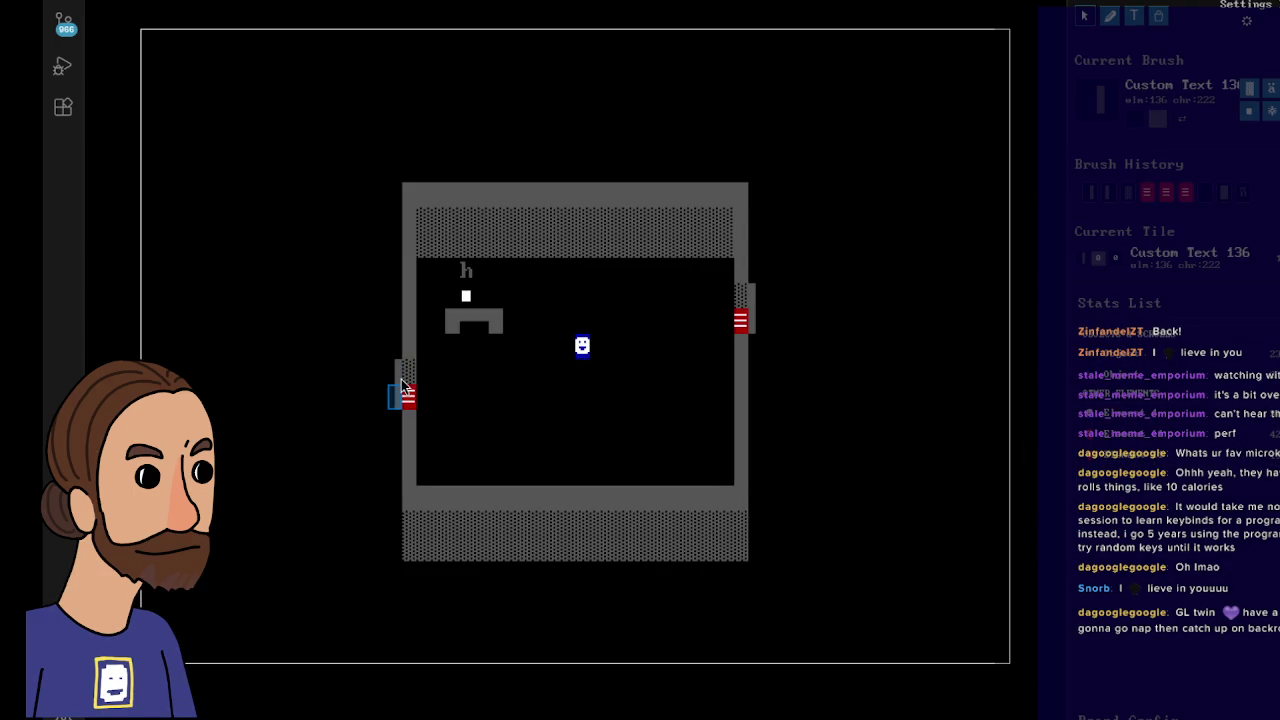
left_click(406, 404)
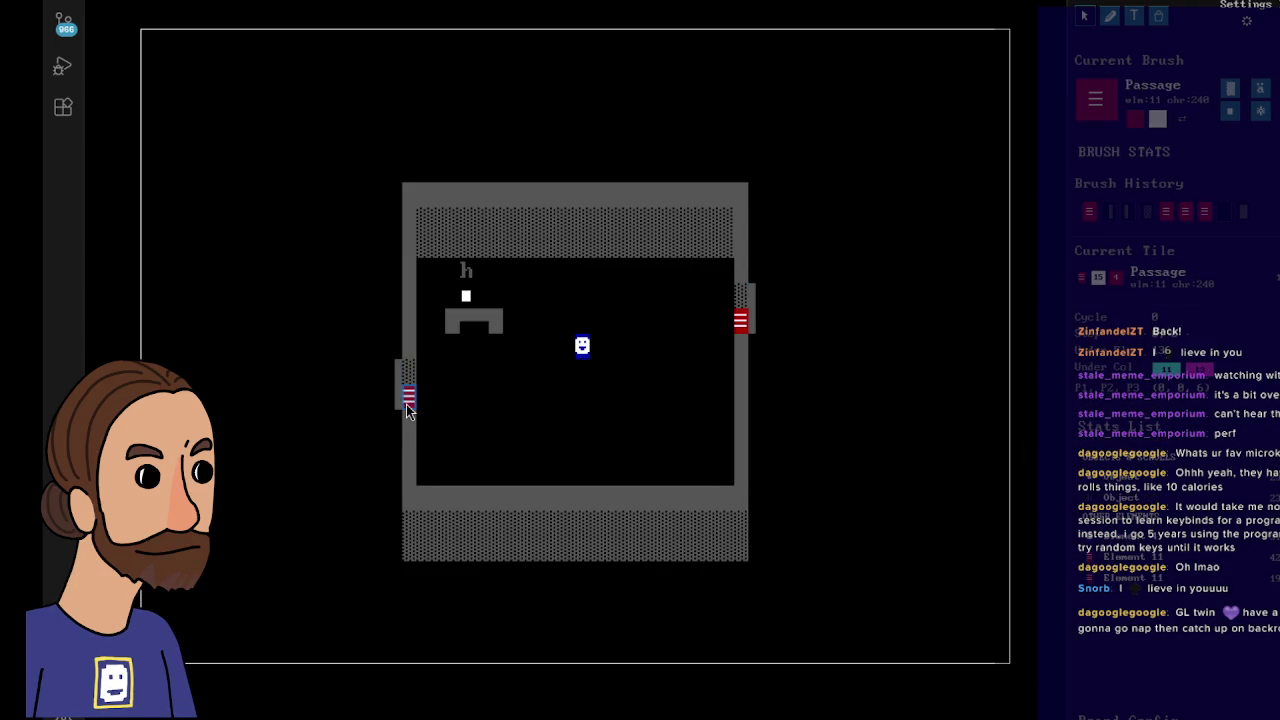
key("c")
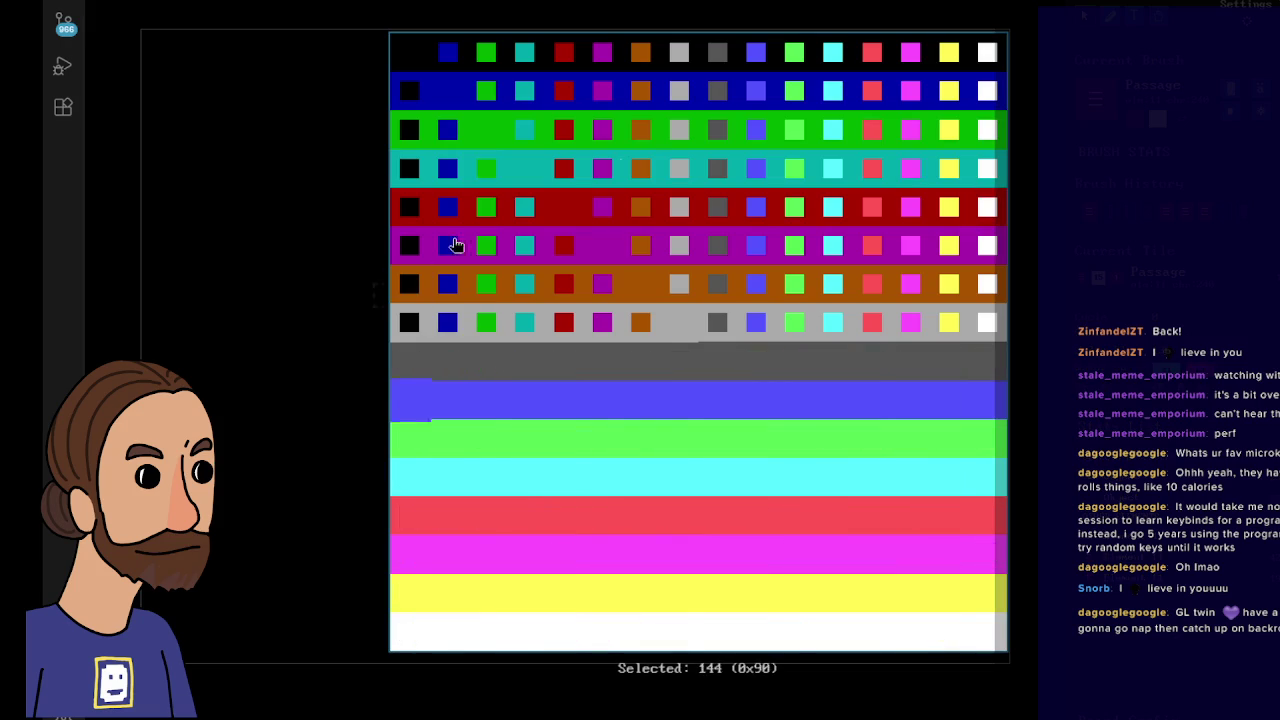
Recolour the left passage purple, then load the first New Board from the board list
left_click(986, 246)
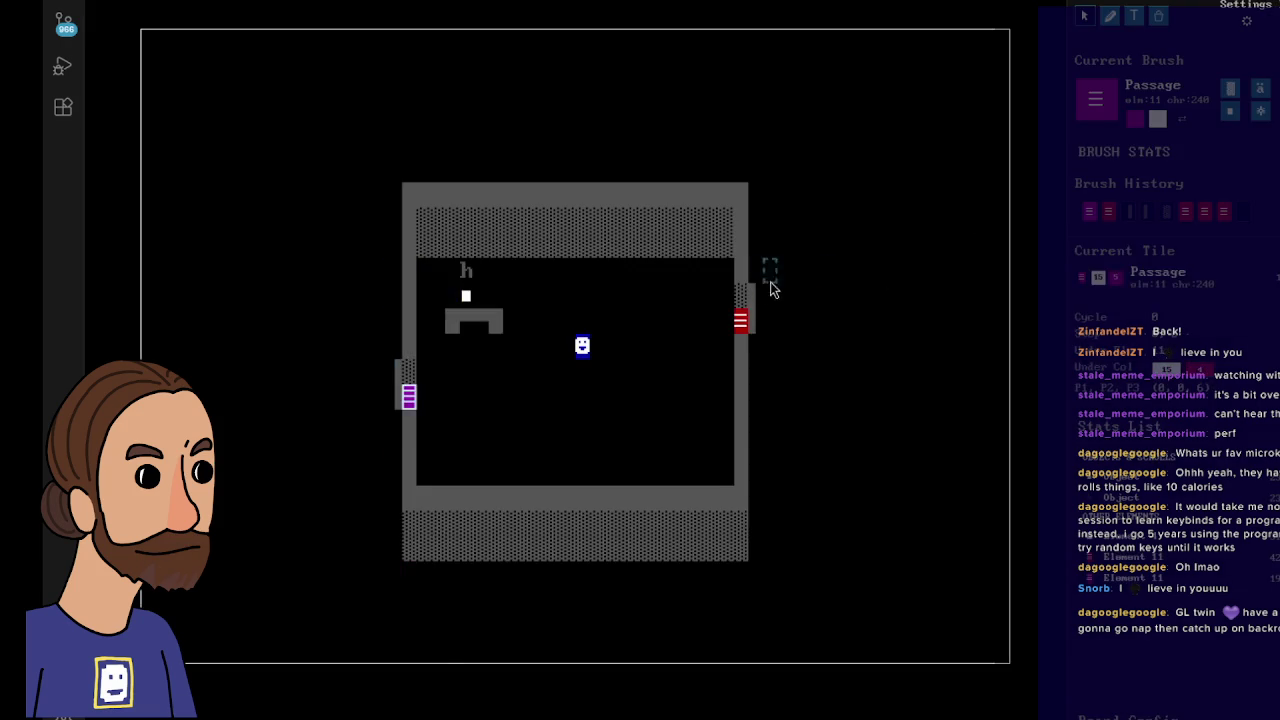
key("b")
key("Up")
key("Up")
key("Down")
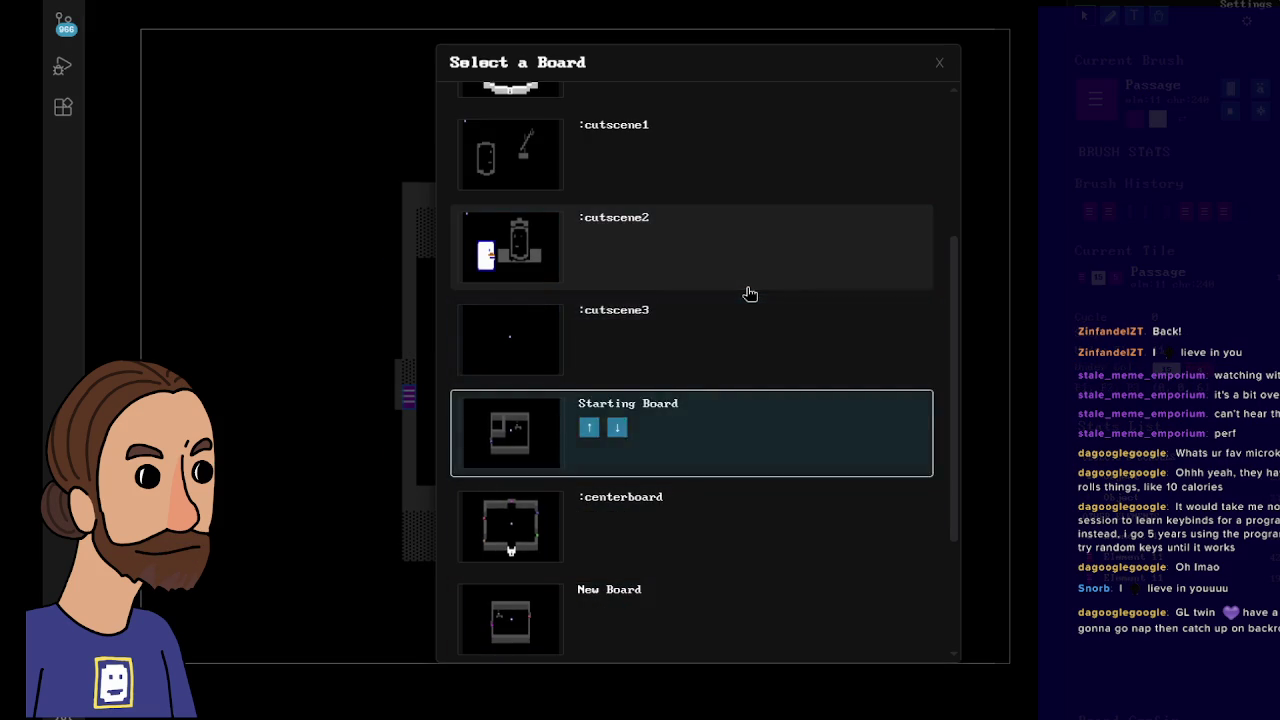
key("Down")
key("Down")
key("Down")
key("Up")
key("Up")
key("Down")
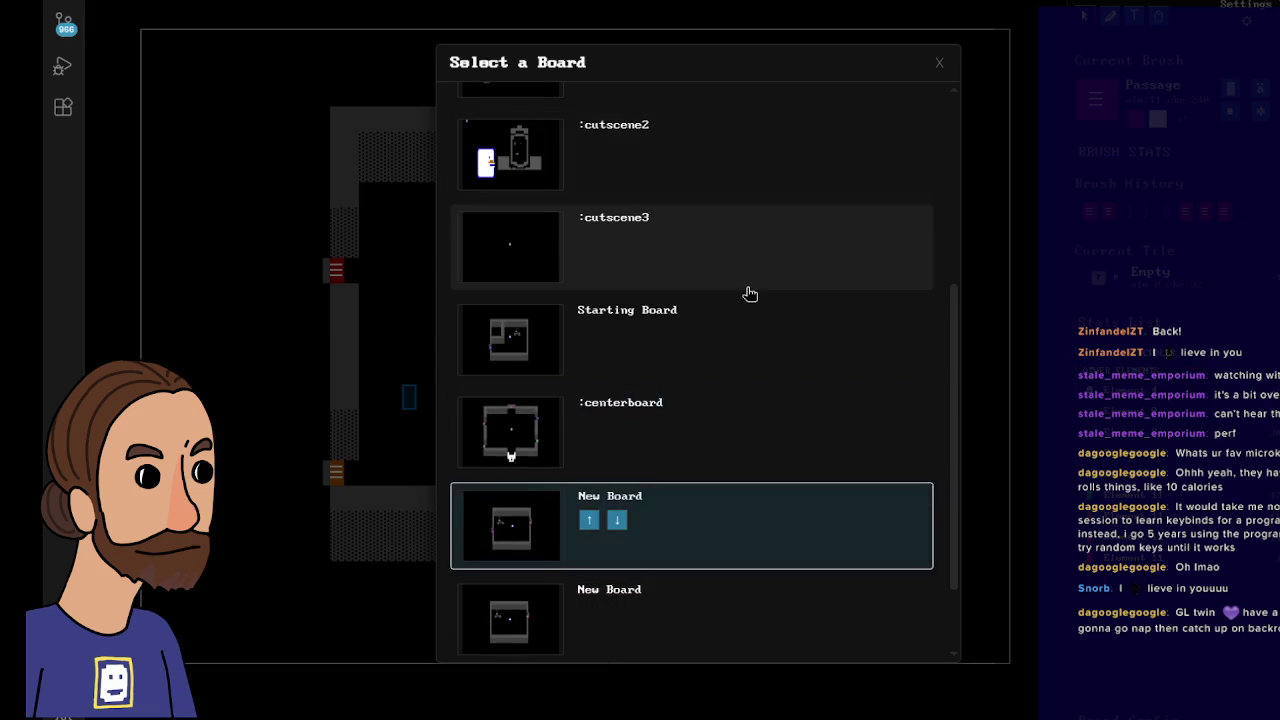
key("Return")
Make the left passage green
key("c")
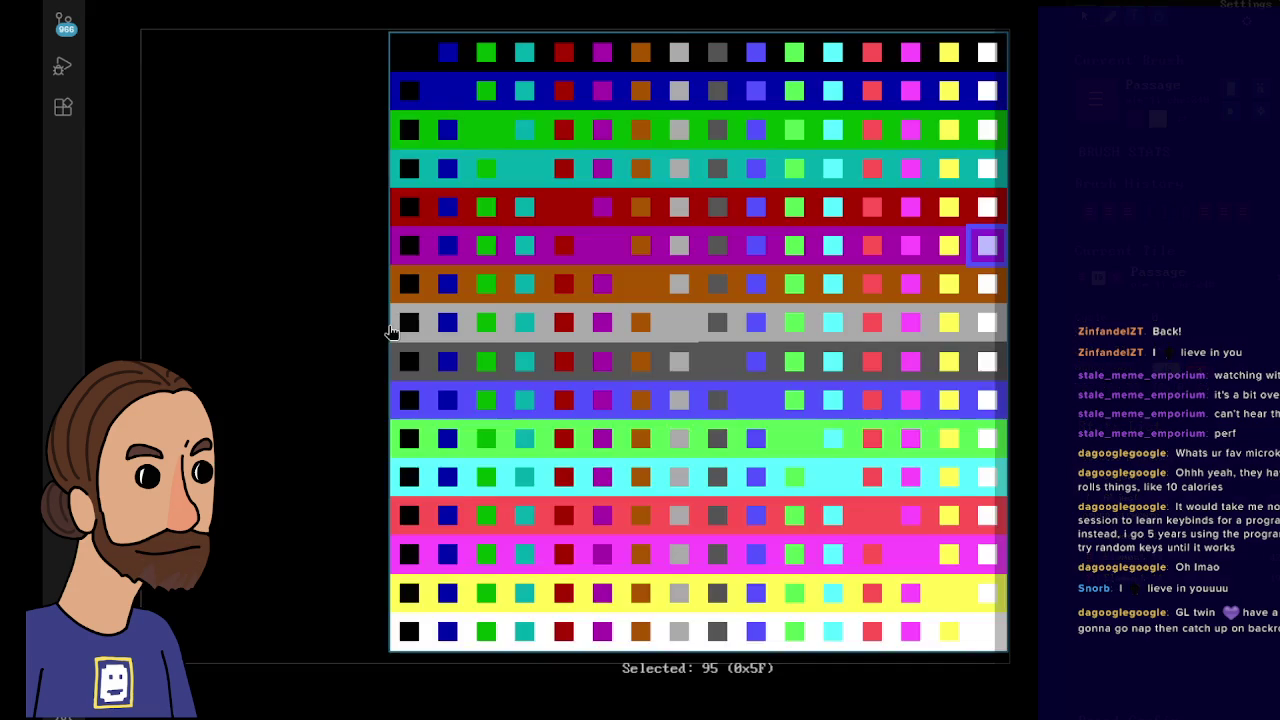
key("Up")
key("Up")
key("Up")
key("Return")
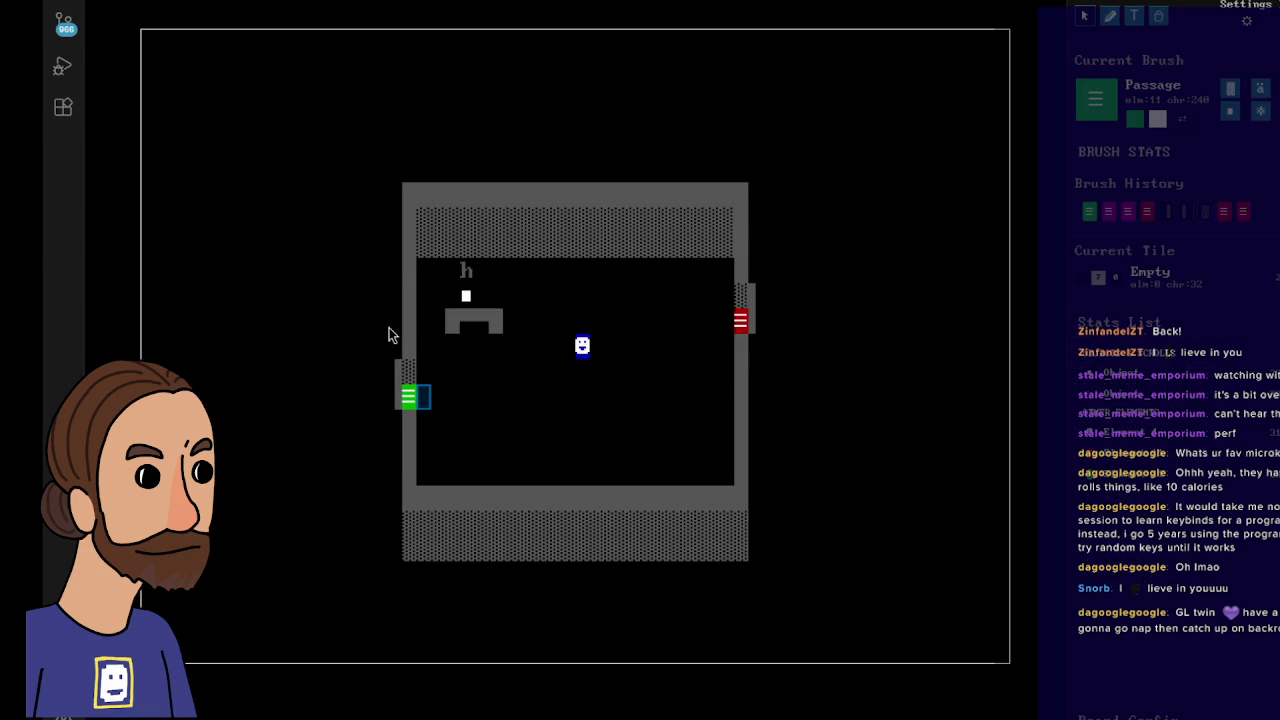
Replace the right-wall passage with wall, clear leftover tiles, and select the block holding the h object
right_click(748, 350)
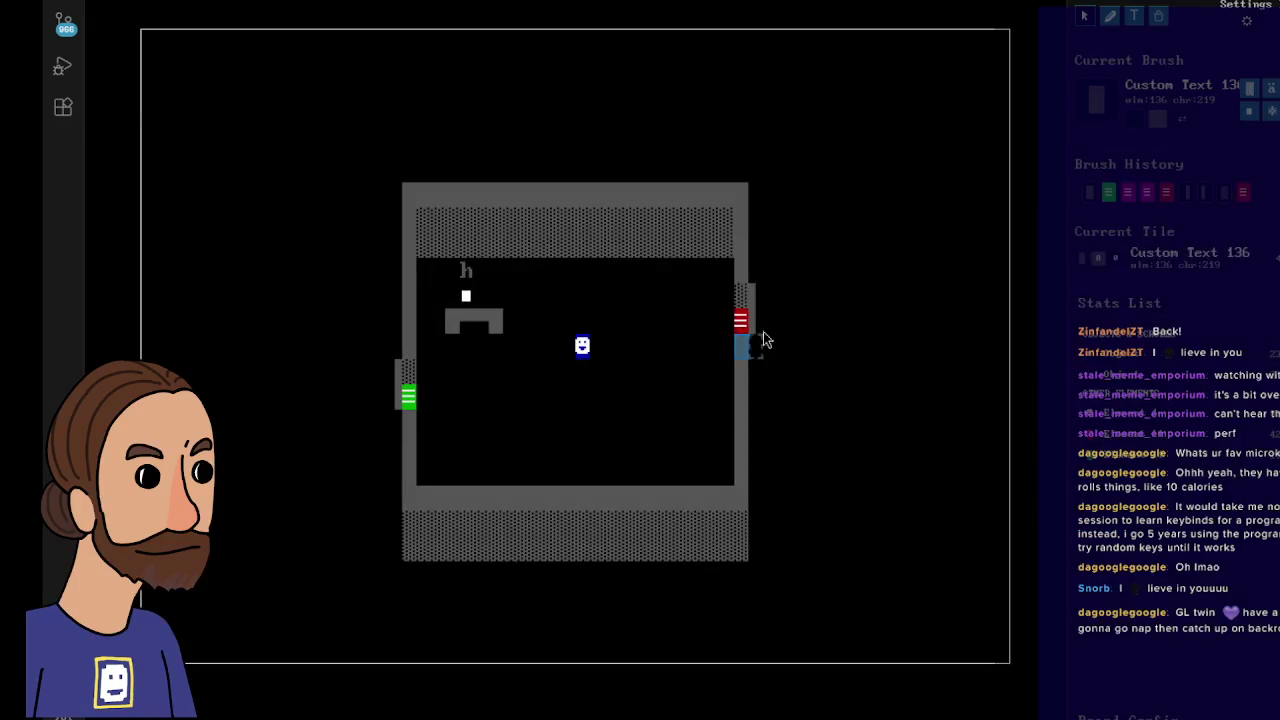
left_click(741, 320)
right_click(757, 277)
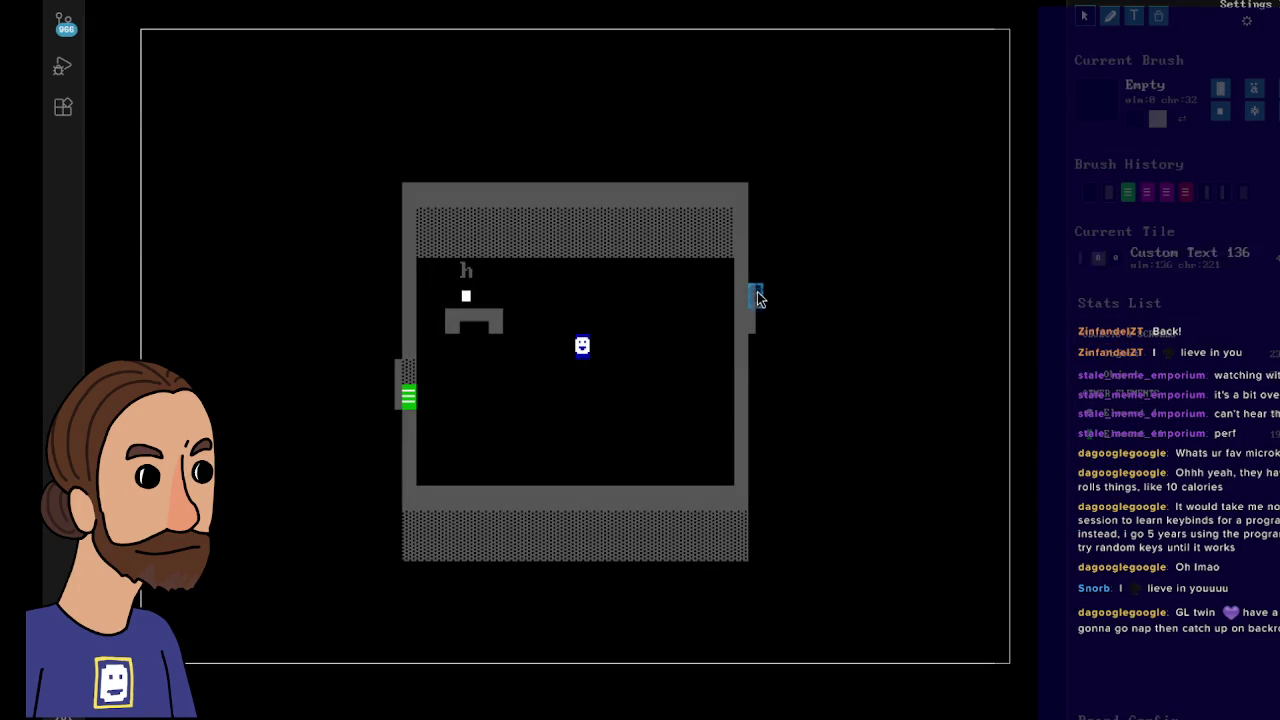
left_click_drag(751, 280, 751, 357)
mouse_move(446, 259)
left_mouse_down()
mouse_move(501, 343)
mouse_move(694, 466)
mouse_move(686, 420)
left_mouse_up()
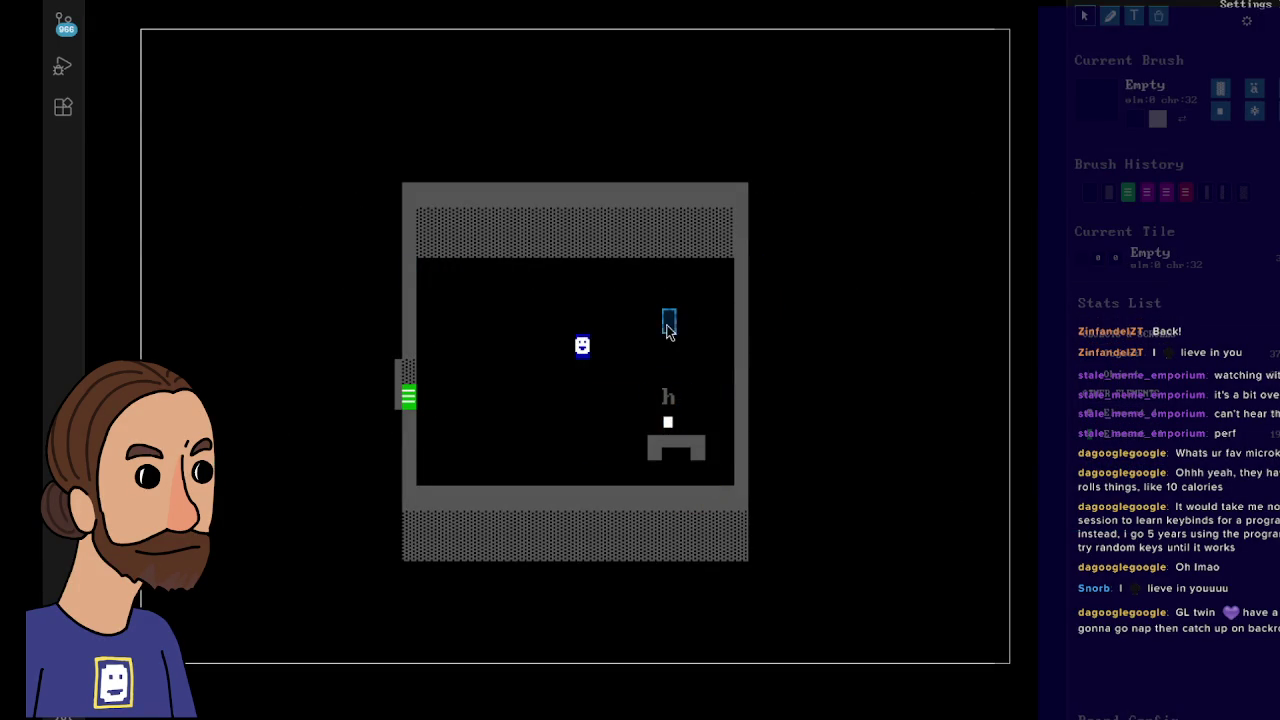
Step through the board list past the New Boards and Starting Board, then load :centerboard
key("b")
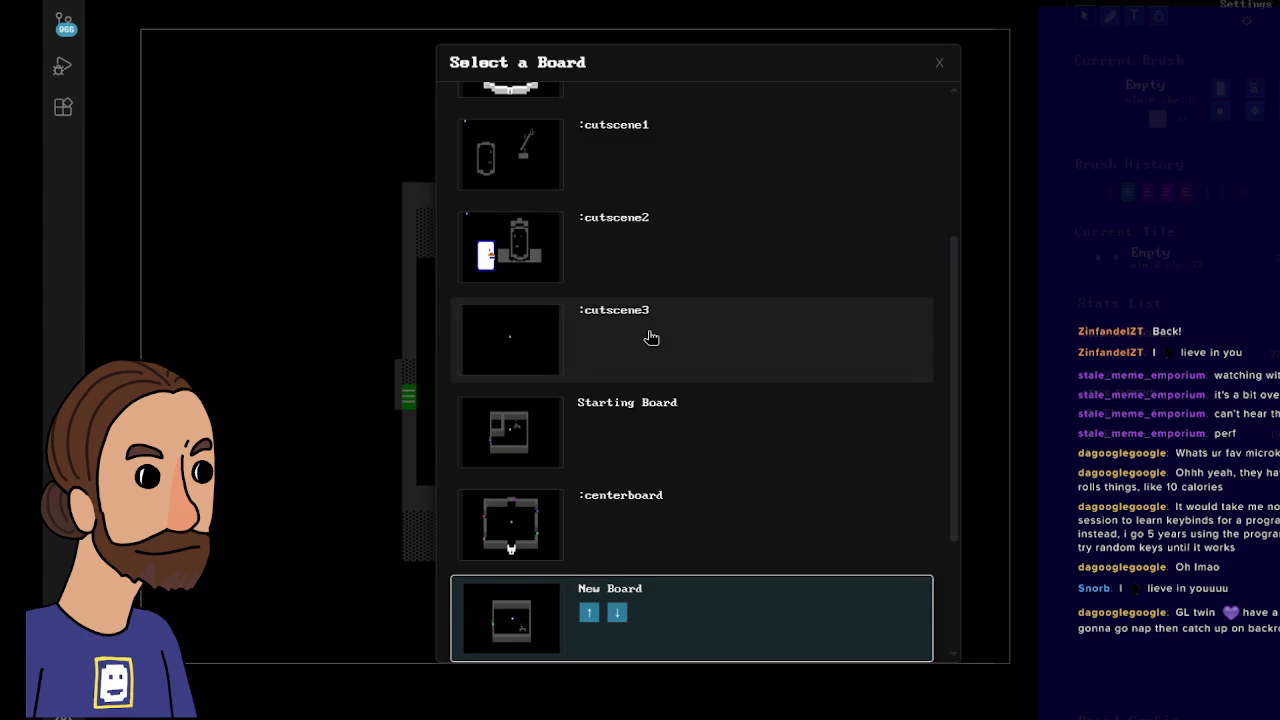
key("Up")
key("Up")
key("Down")
key("Down")
key("Down")
key("Down")
key("Up")
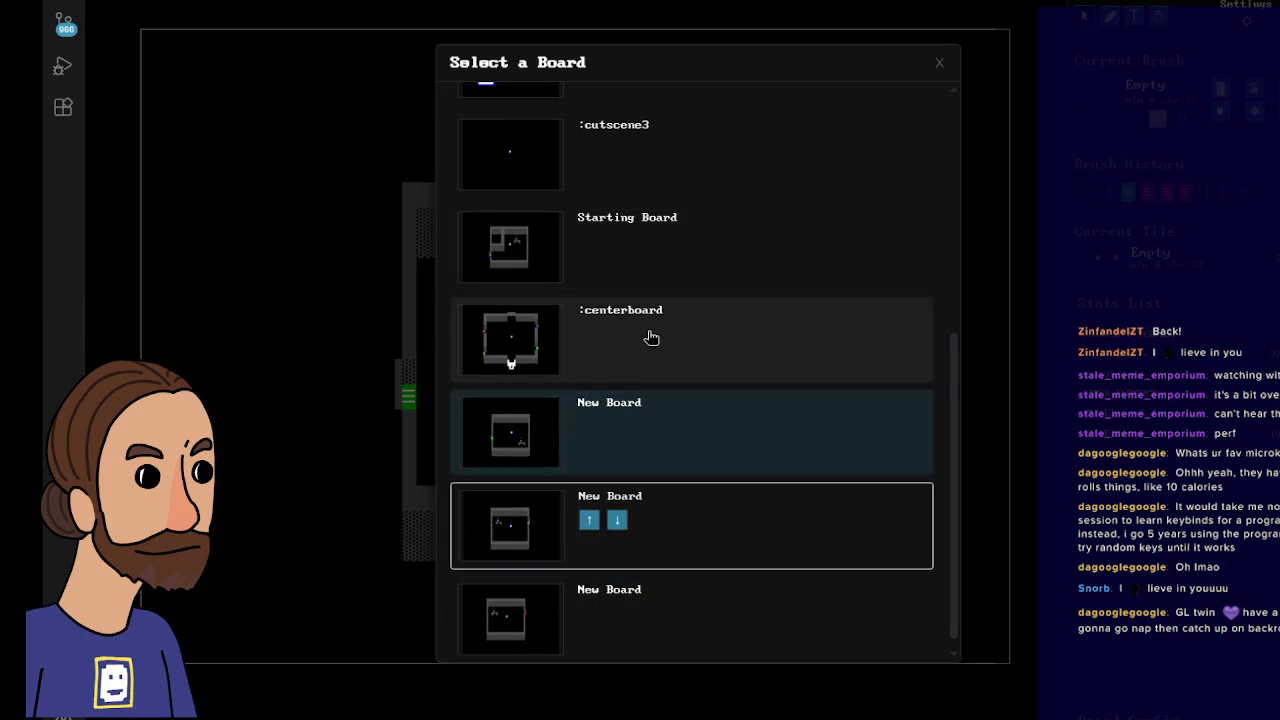
key("Down")
key("Up")
key("Down")
key("Up")
key("Down")
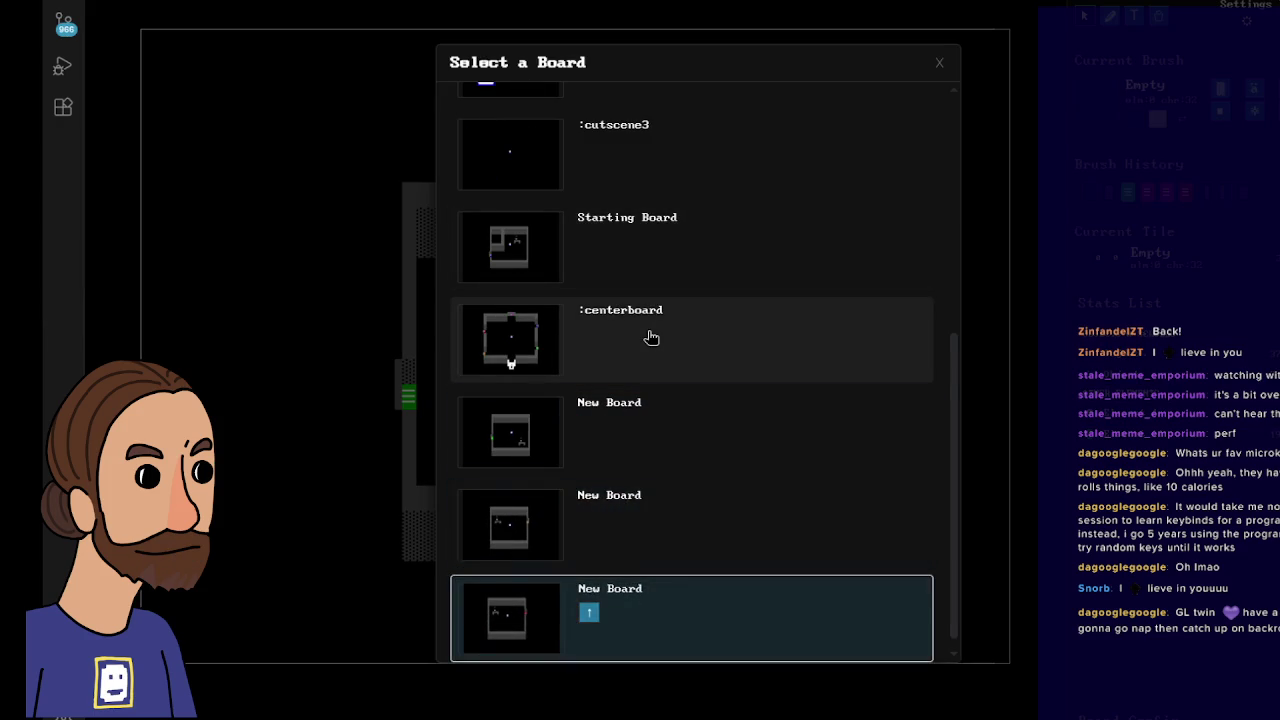
key("Up")
key("Down")
key("Up")
key("Down")
key("Up")
key("Down")
key("Up")
key("Down")
key("Up")
key("Down")
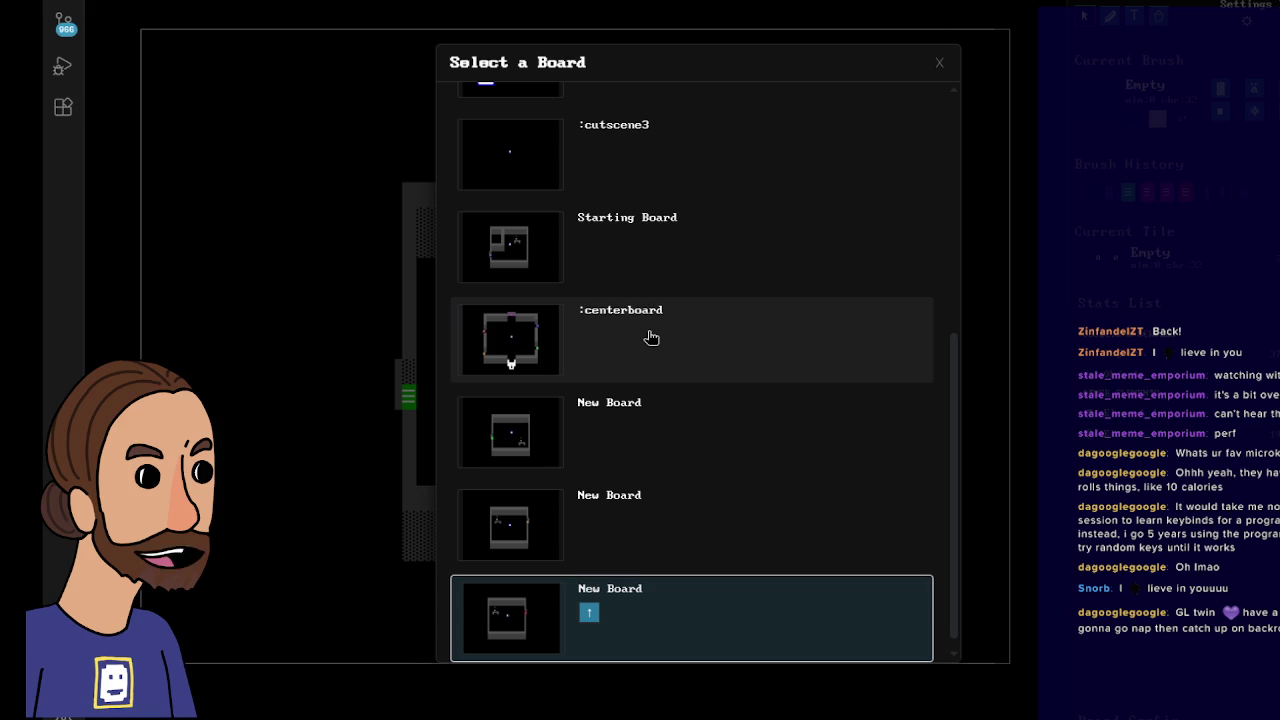
key("Up")
left_click(605, 255)
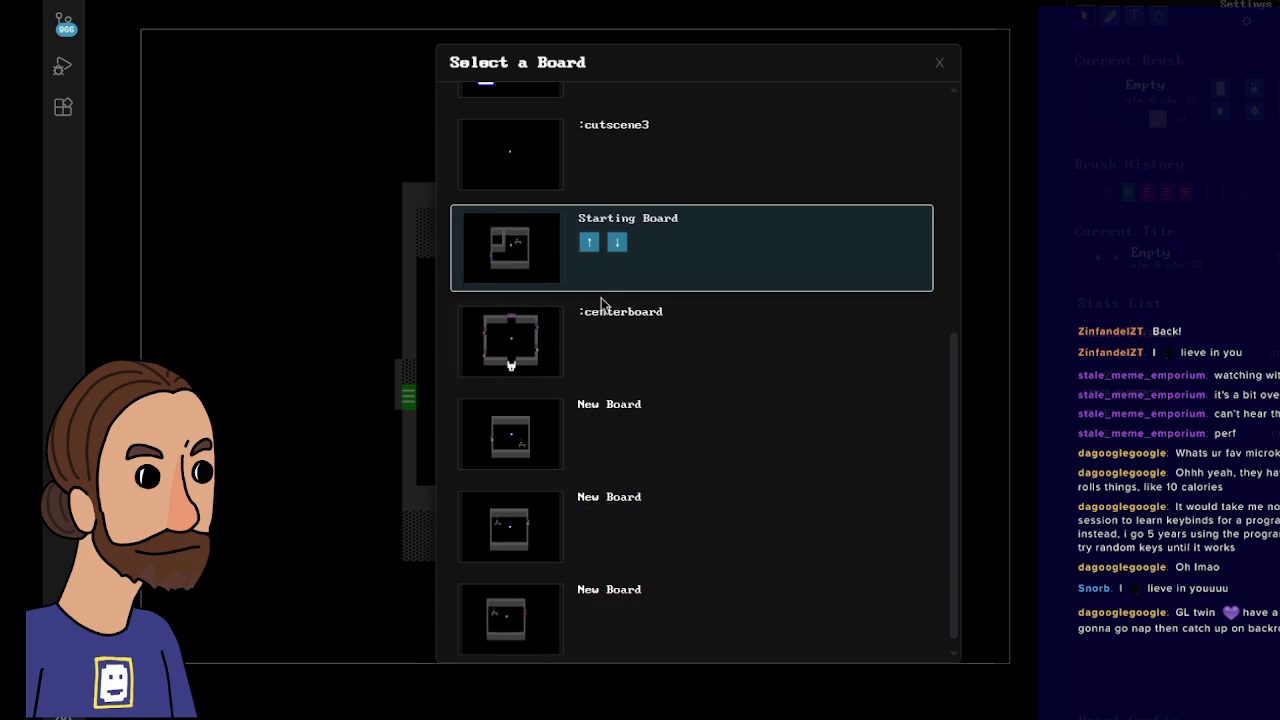
scroll(660, 460, "up", 2)
left_click(700, 540)
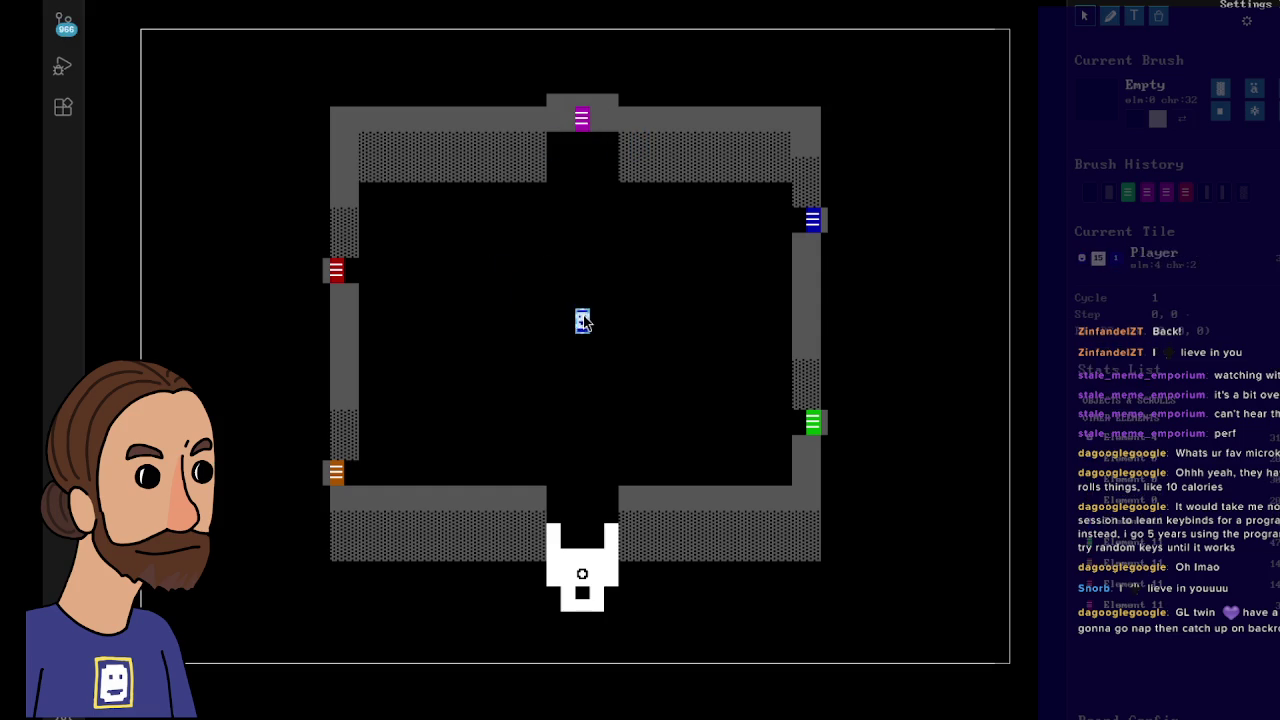
Add a new empty board from the board list
key("b")
scroll(620, 400, "down", 3)
scroll(663, 323, "up", 5)
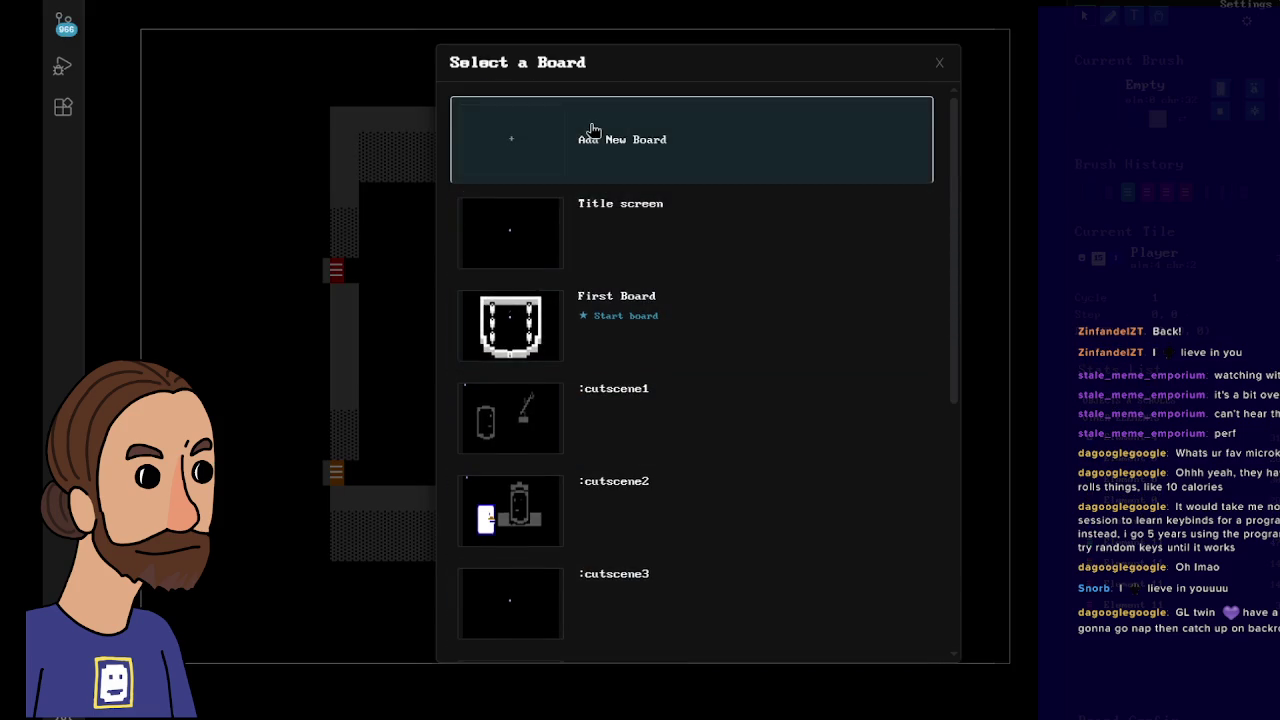
left_click(593, 130)
Open the First Board to select a block of tiles, then open the new empty board
key("b")
scroll(656, 296, "up", 5)
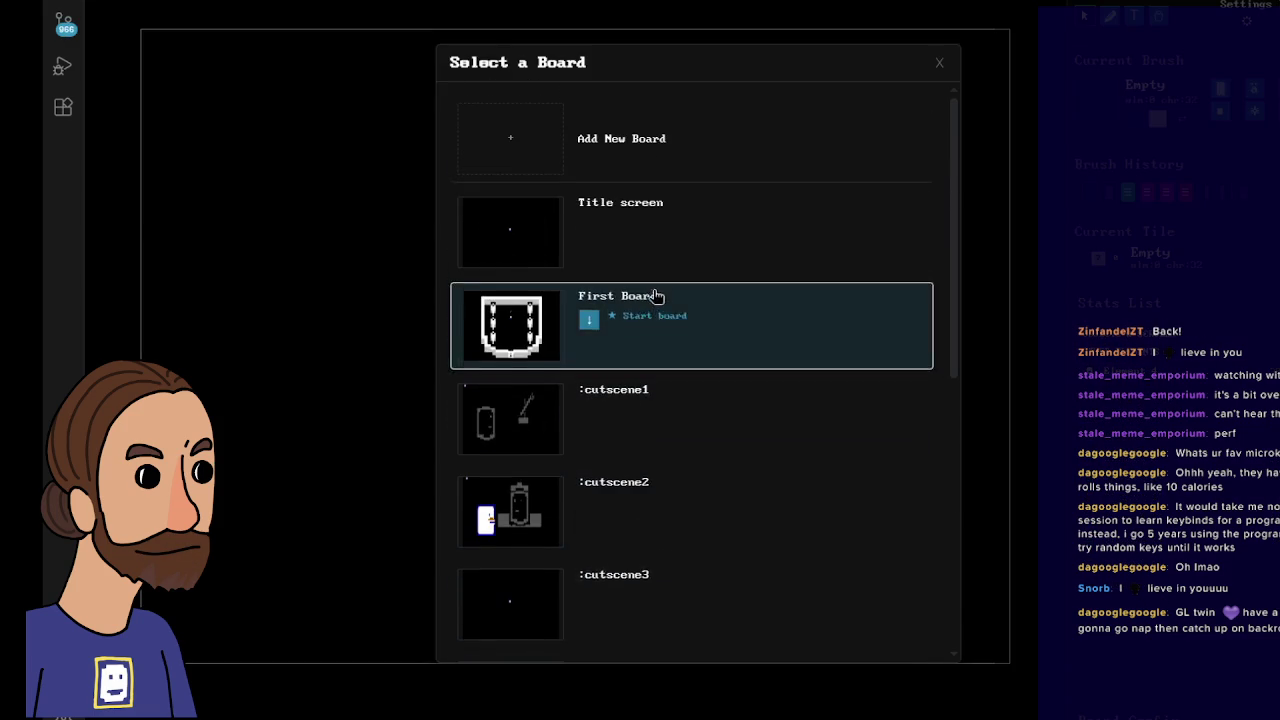
left_click(709, 331)
mouse_move(308, 90)
left_mouse_down()
mouse_move(826, 648)
mouse_move(842, 640)
left_mouse_up()
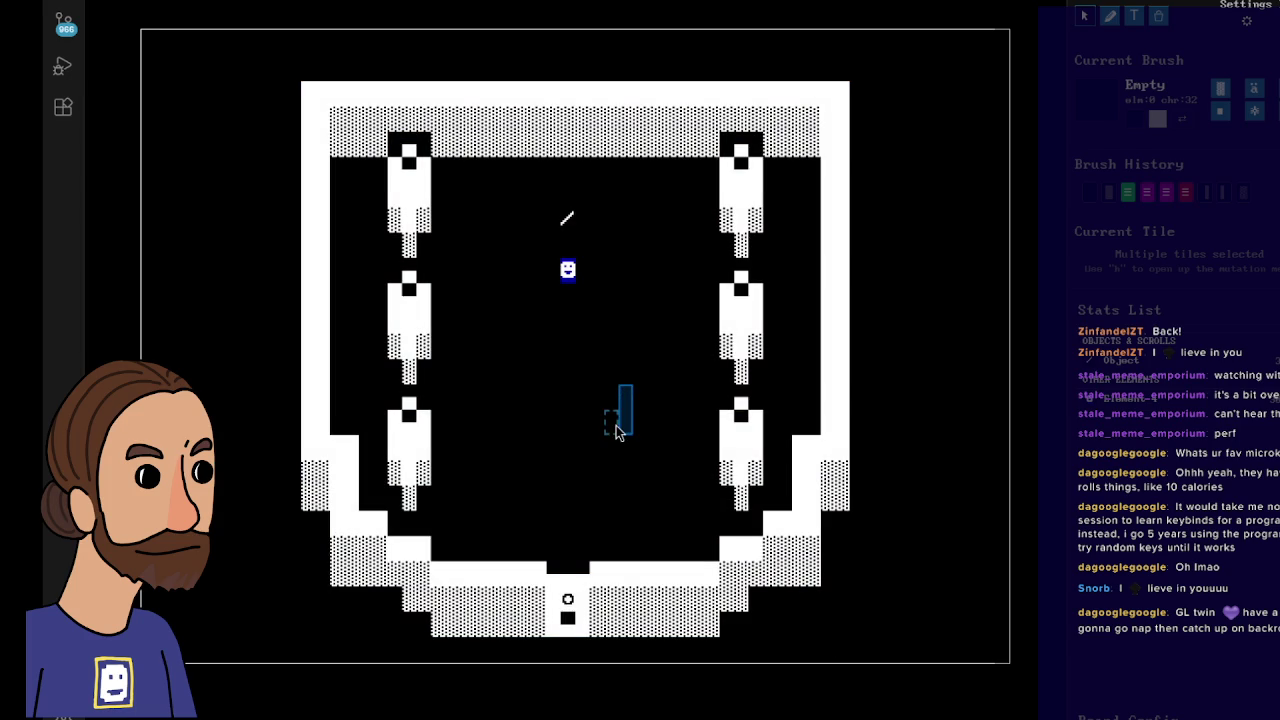
key("b")
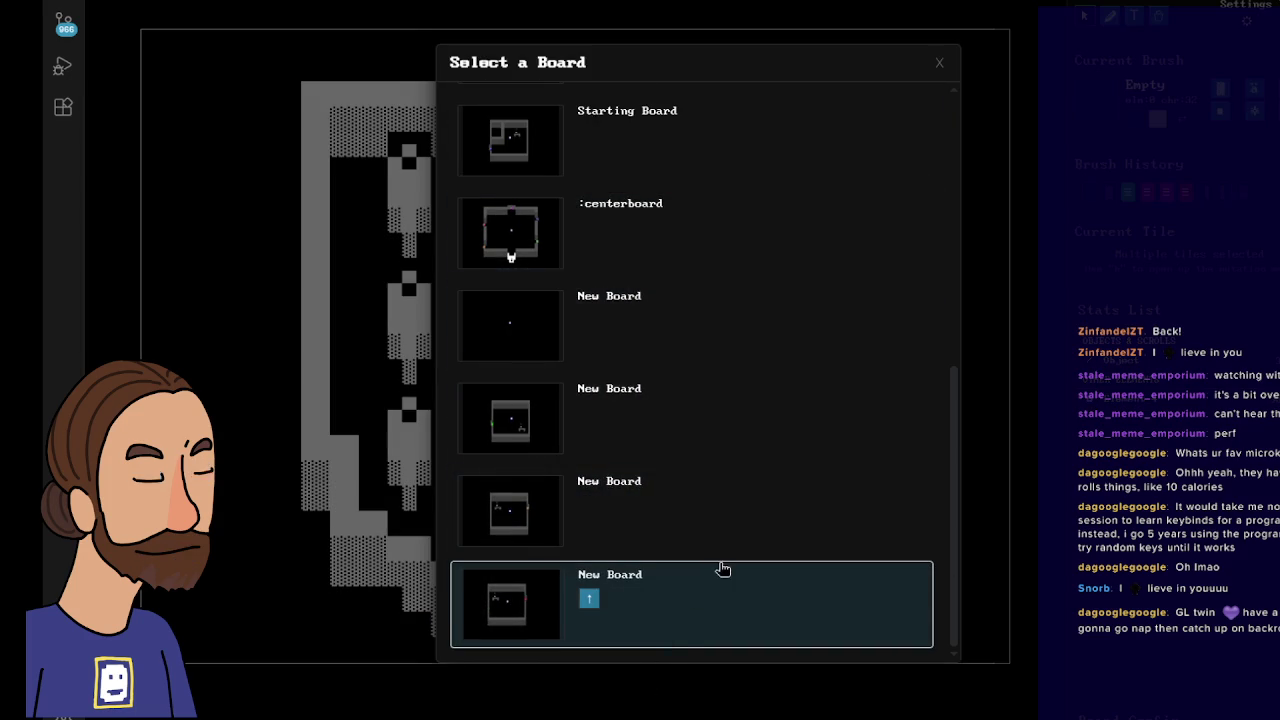
scroll(689, 534, "up", 2)
scroll(688, 520, "down", 2)
left_click(771, 317)
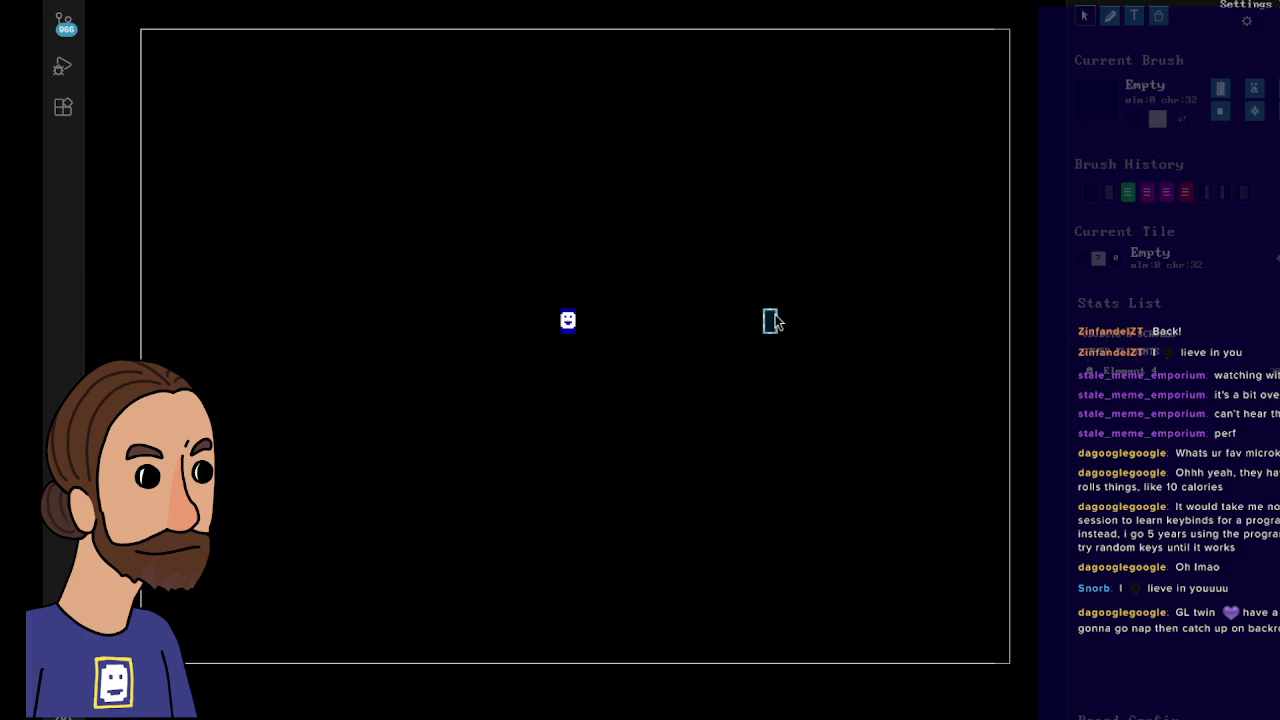
Move the empty board to the end of the board list and open it
key("b")
scroll(590, 335, "down", 4)
left_click(616, 322)
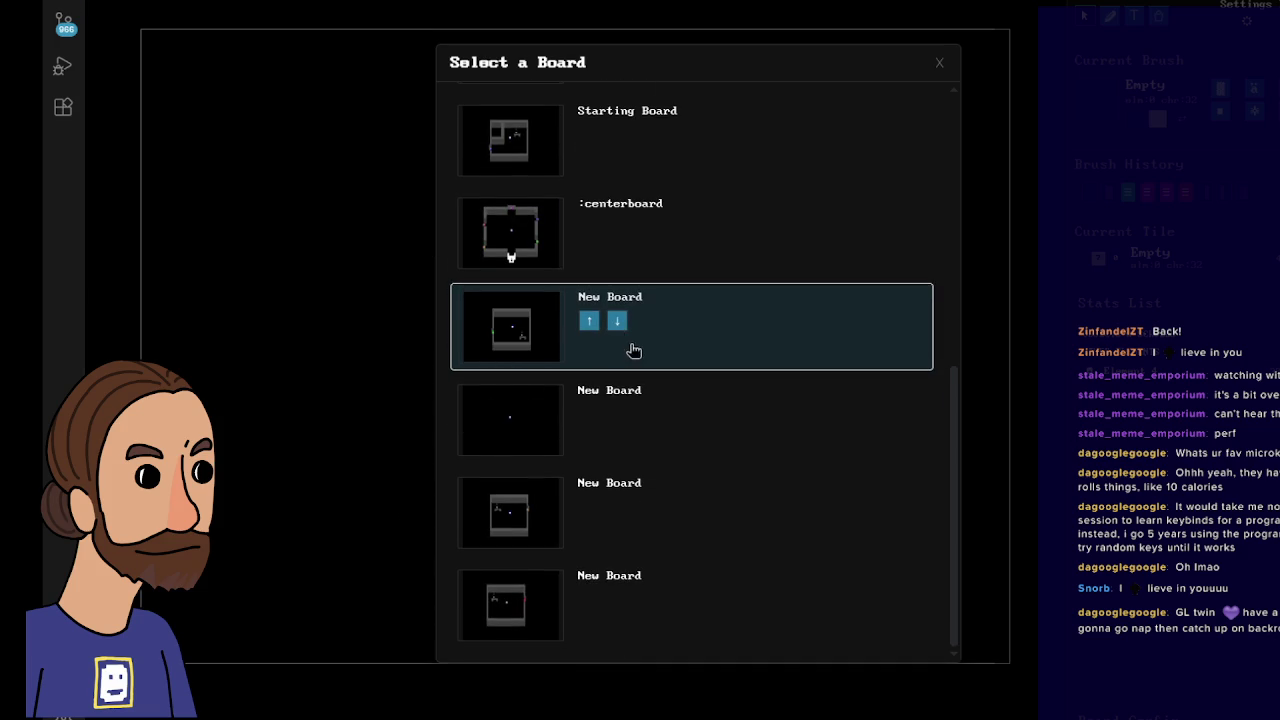
left_click(621, 420)
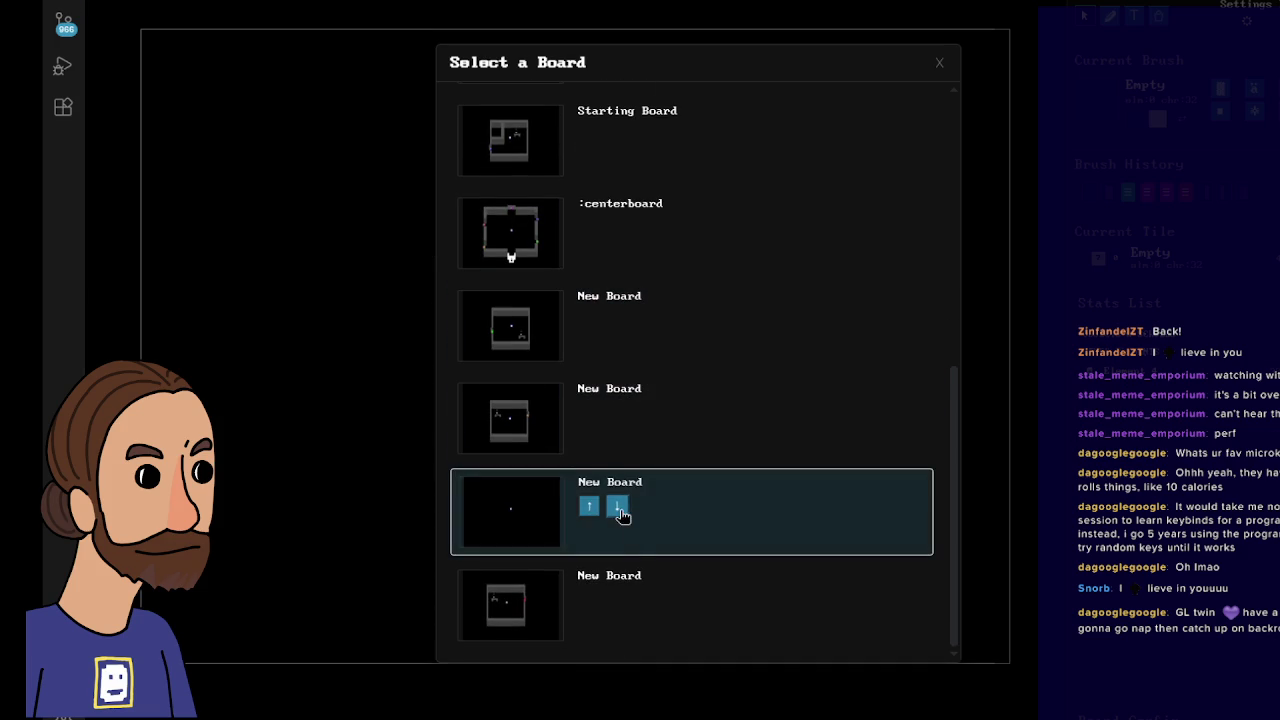
left_click(618, 508)
scroll(740, 590, "up", 2)
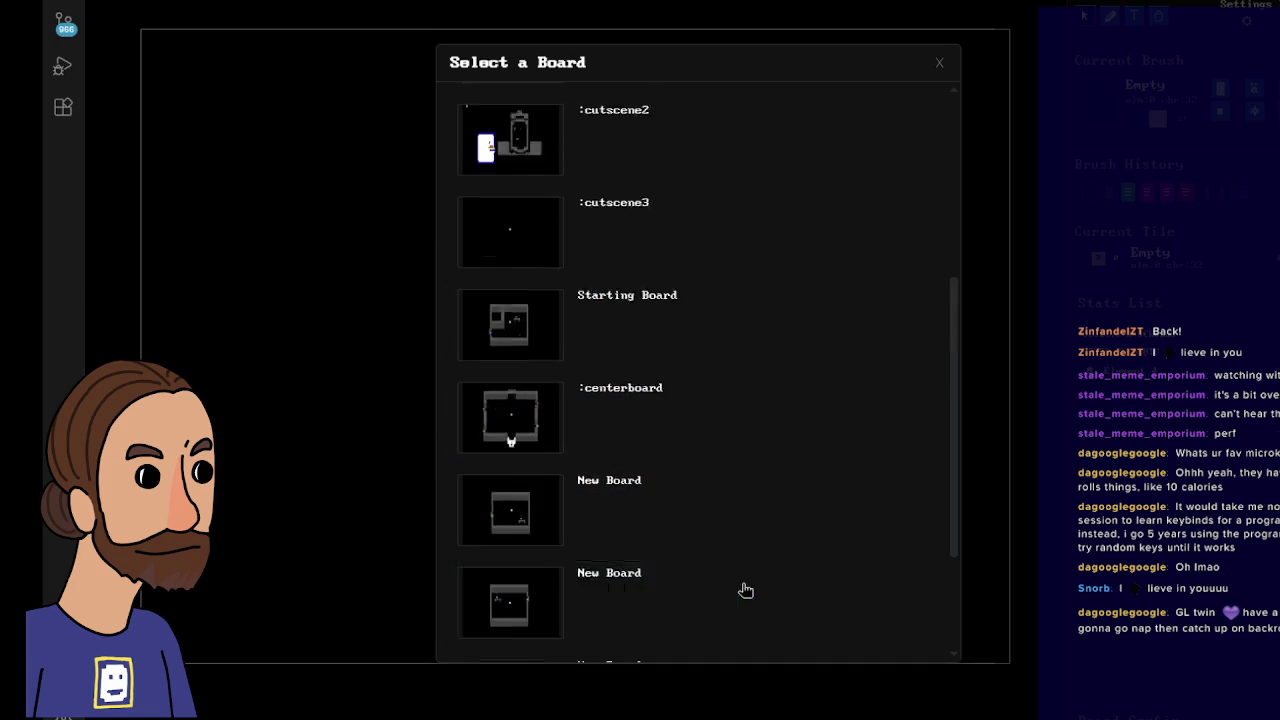
scroll(730, 600, "down", 2)
left_click(726, 606)
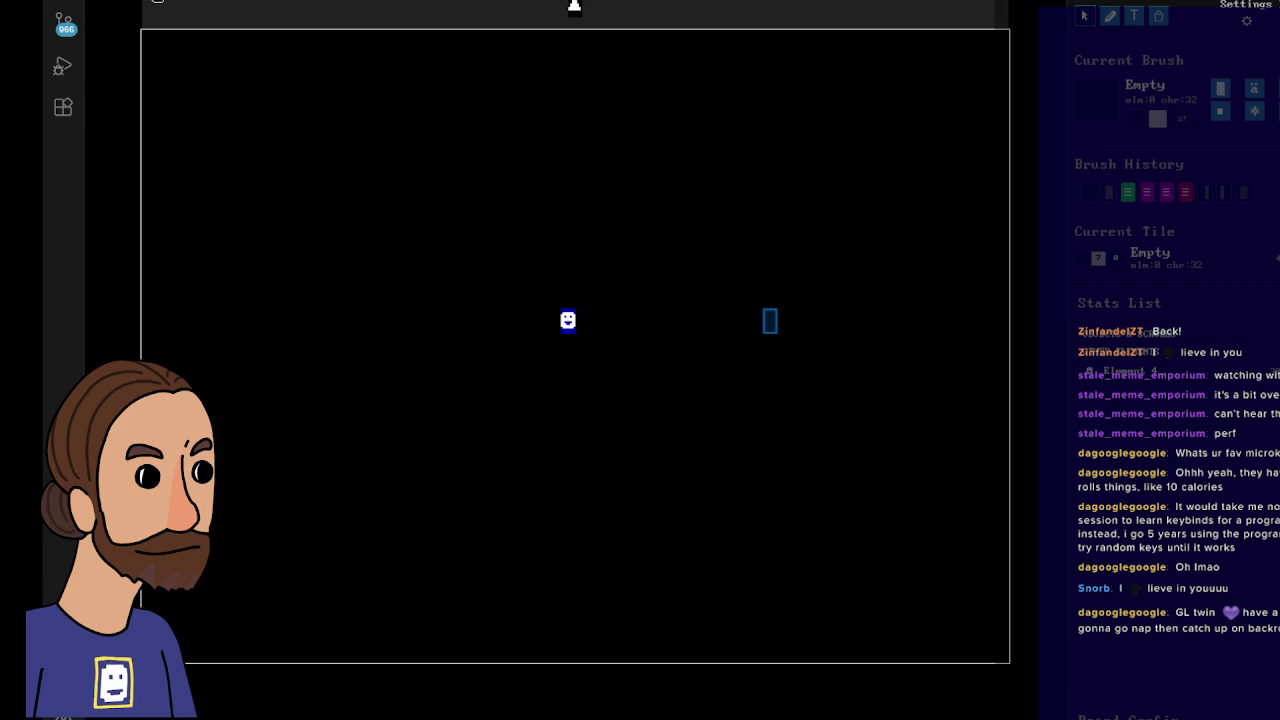
Load the :cutscene1 board and reopen the board list
key("b")
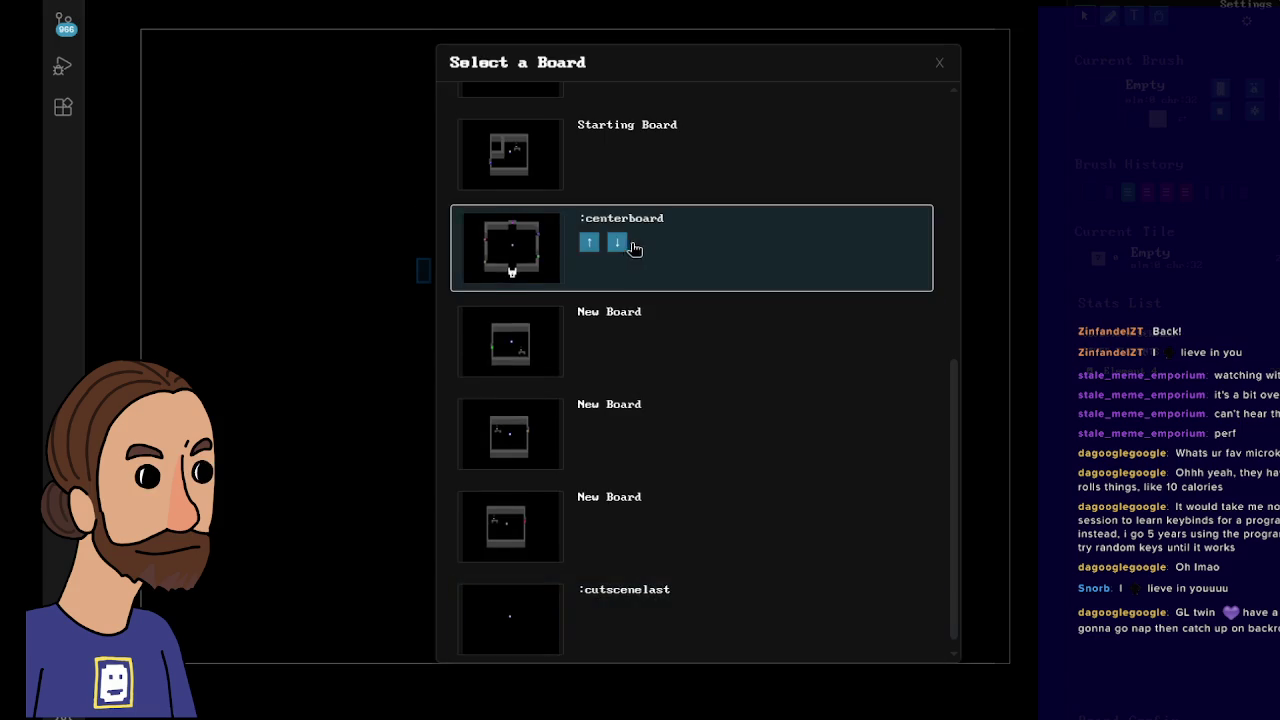
scroll(700, 520, "up", 10)
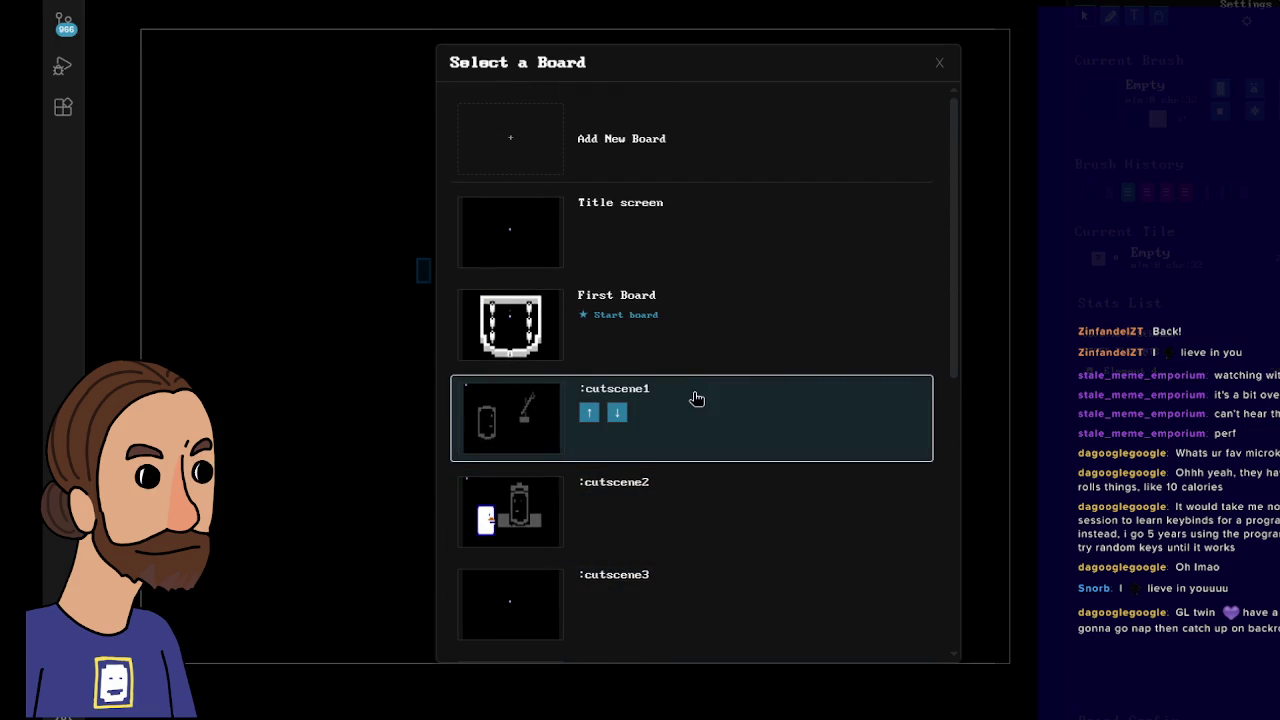
left_click(697, 399)
key("b")
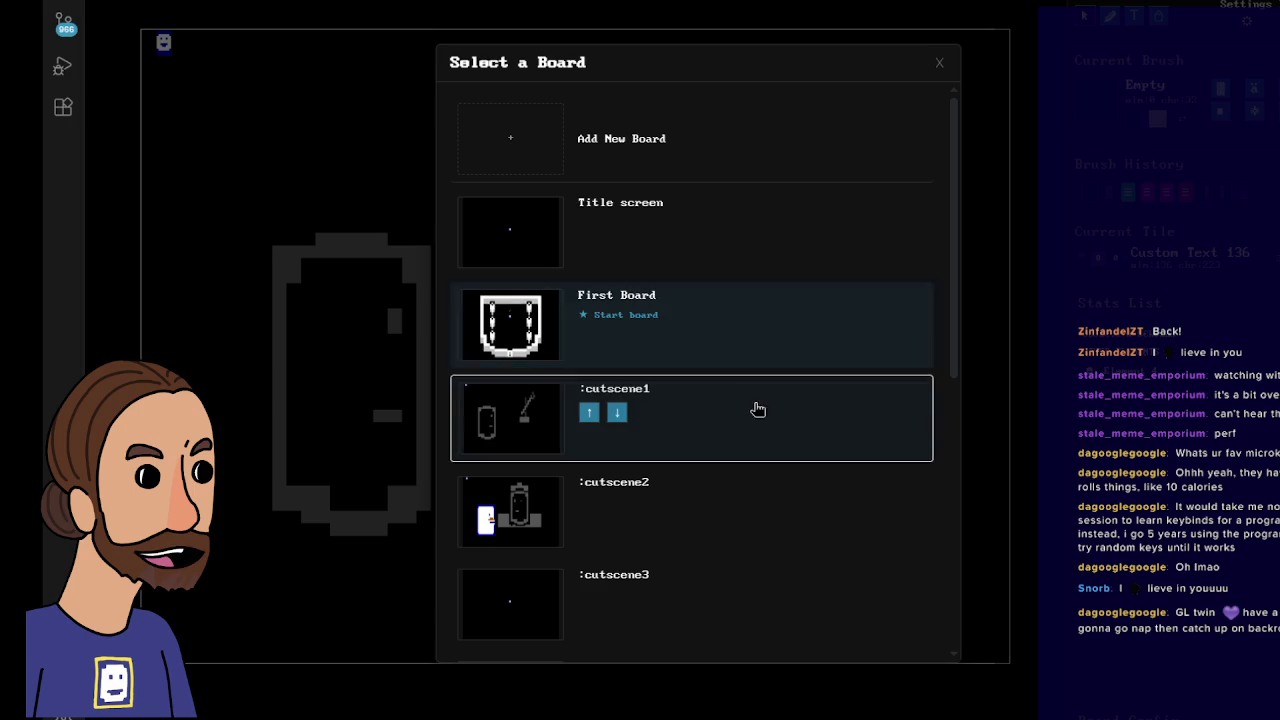
On :cutscene1, place a scripted object on the empty tile right of the player
left_click(766, 409)
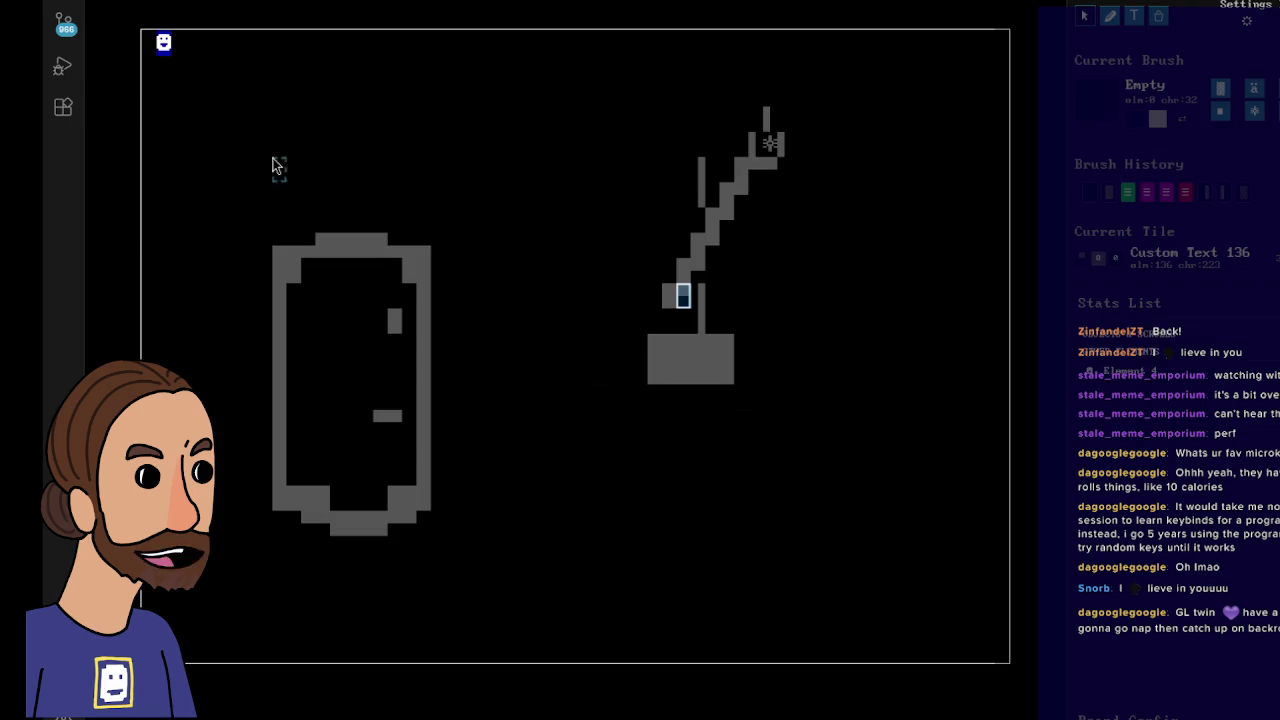
left_click(205, 29)
key("Escape")
left_click(221, 43)
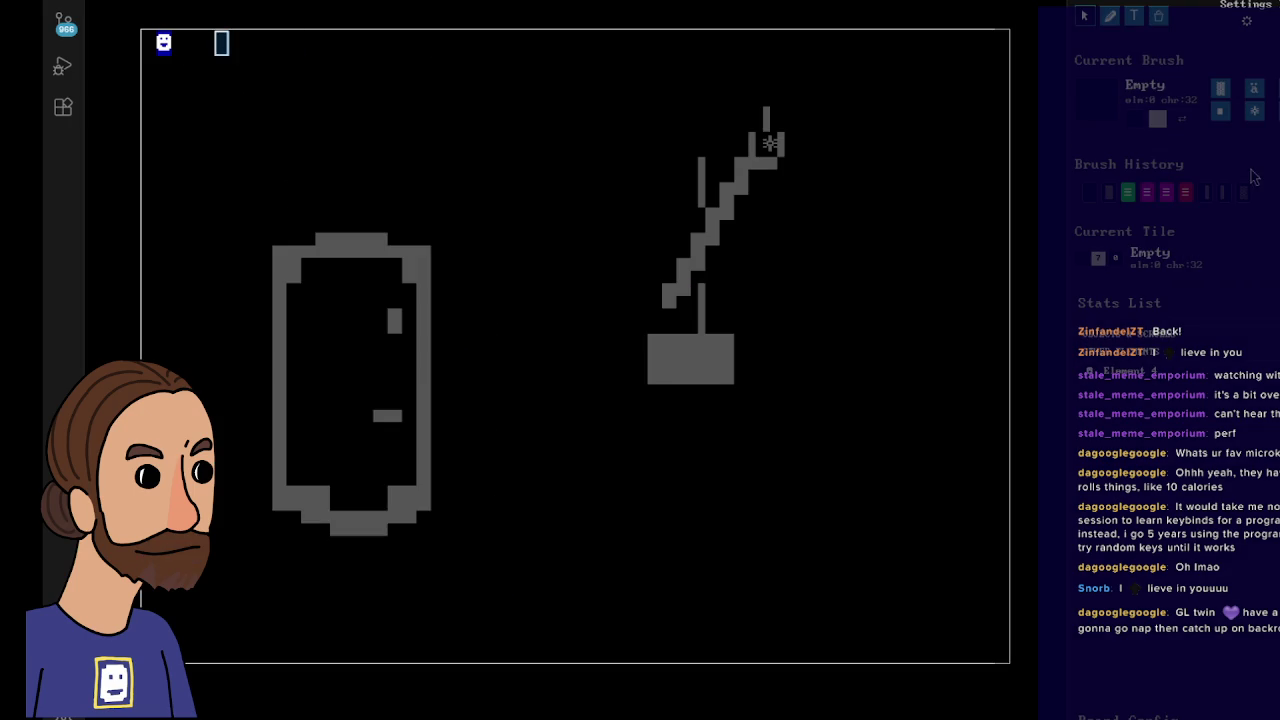
key("F1")
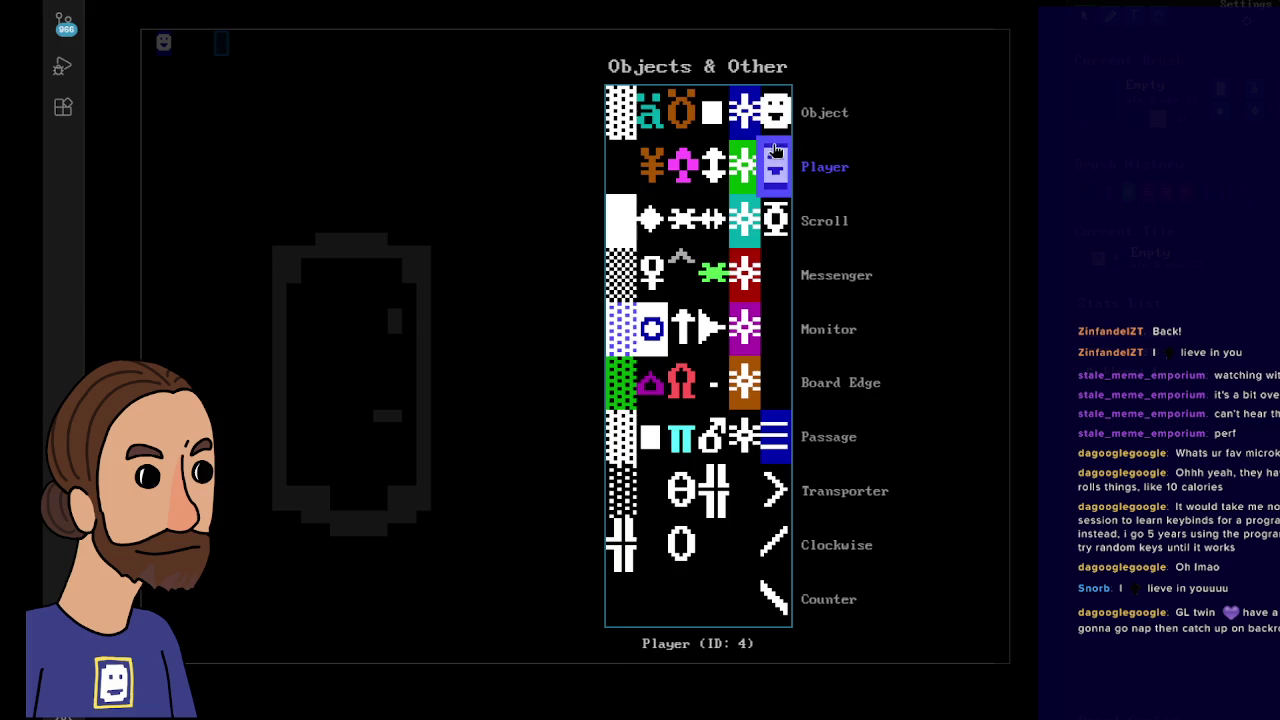
left_click(776, 118)
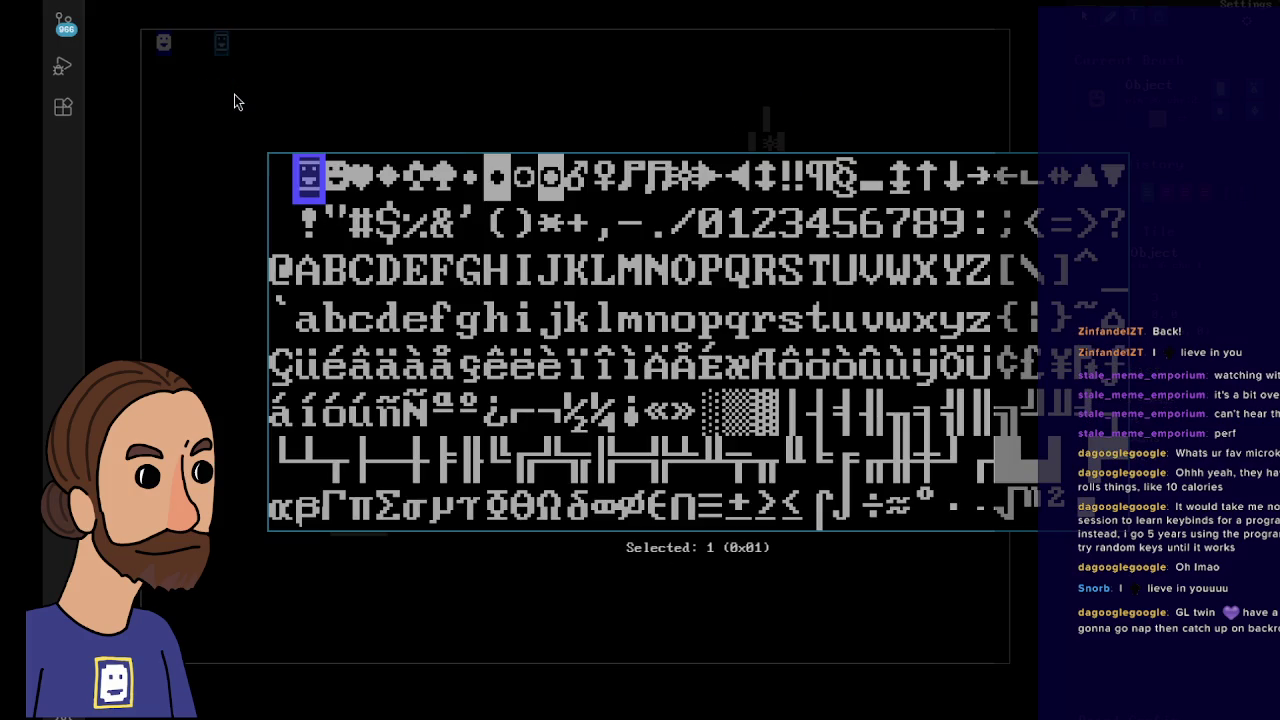
left_click(474, 179)
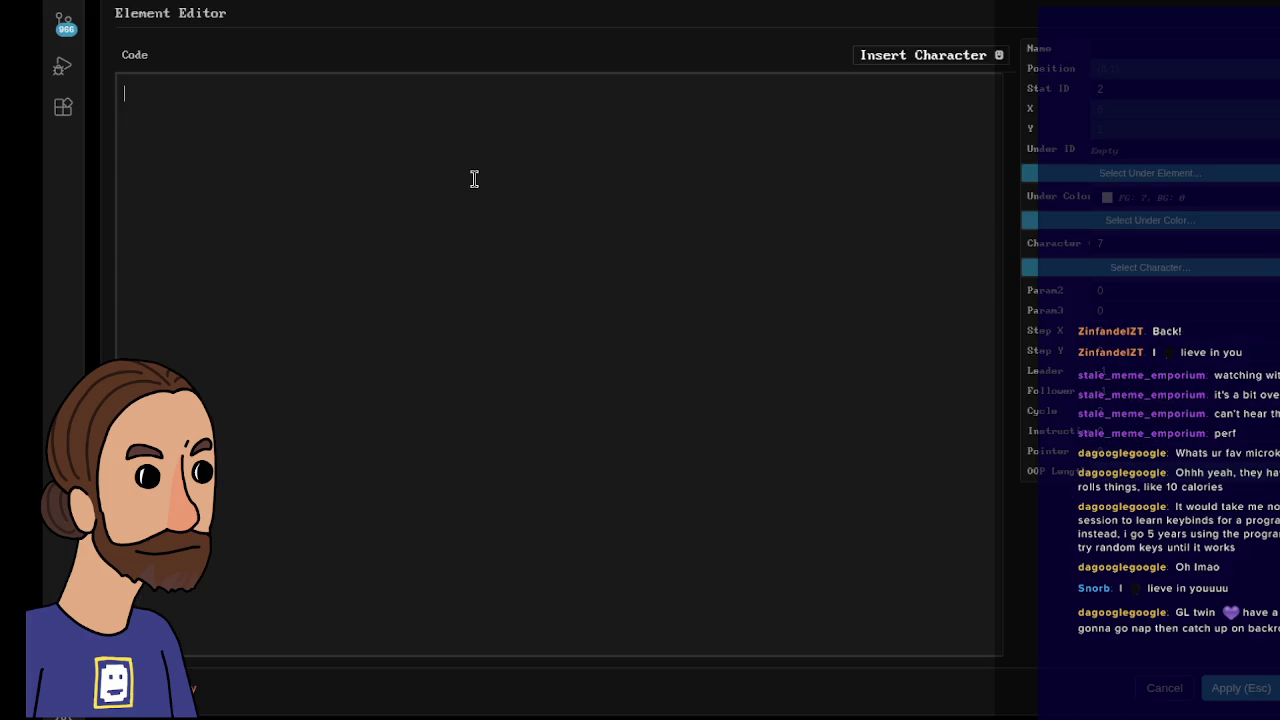
Give the object its Conversation name line and begin an /i/ wait line
type("@next")
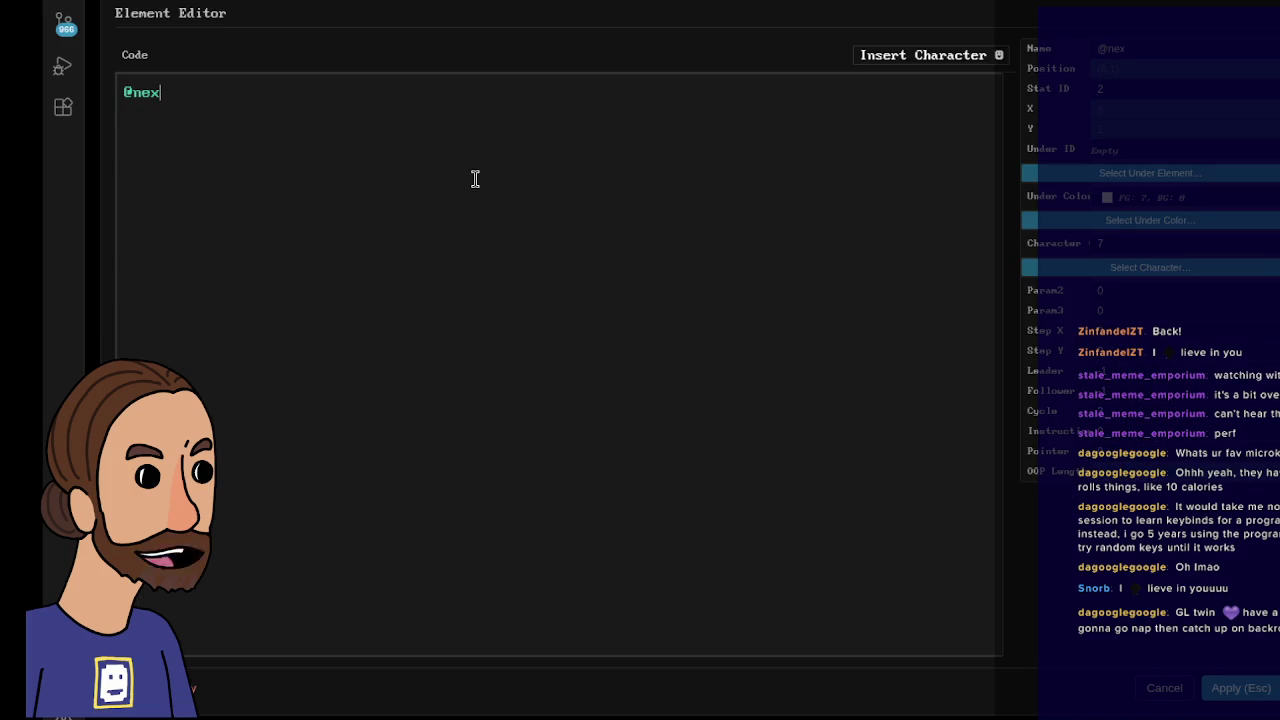
key("Return")
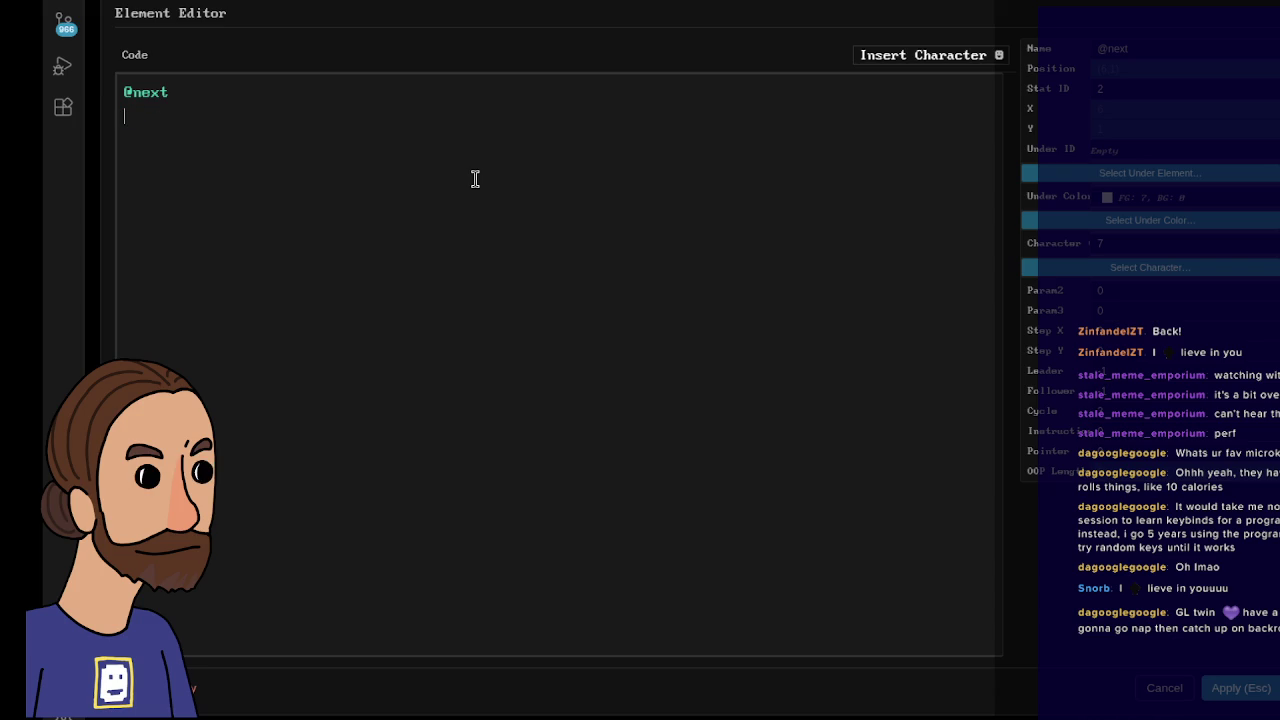
type("s")
type("Conversatio")
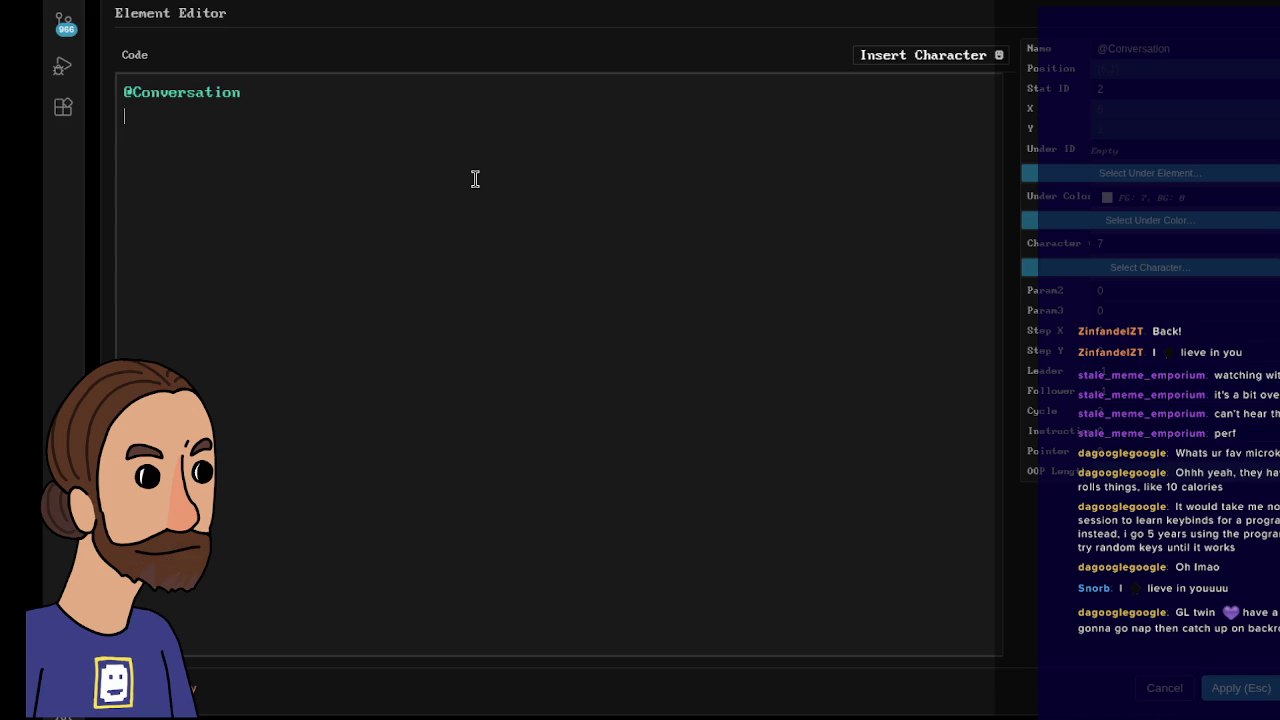
type("#board")
key("Return")
type("/i/")
Copy the /i/i/i/i/i wait line until the script holds five of them
key("shift+Left")
key("shift+Left")
key("shift+Left")
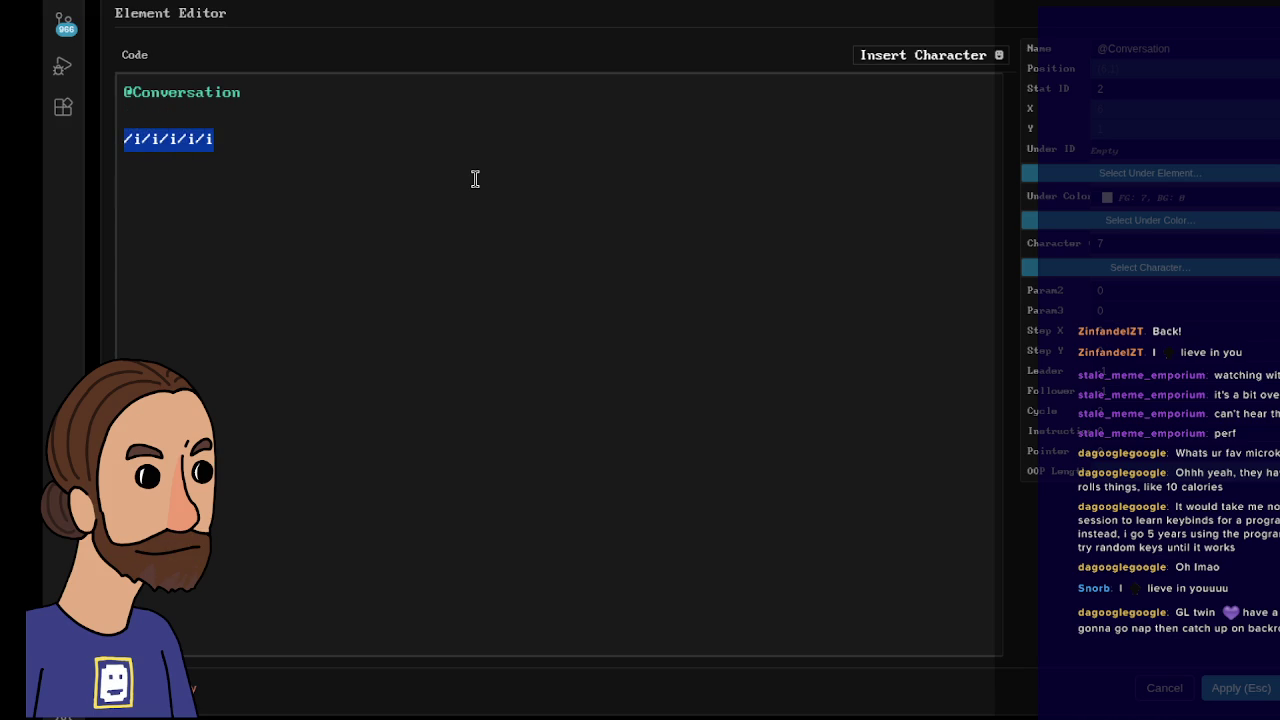
key("ctrl+c")
key("End")
key("Return")
key("ctrl+v")
key("Return")
key("ctrl+v")
key("Return")
key("ctrl+v")
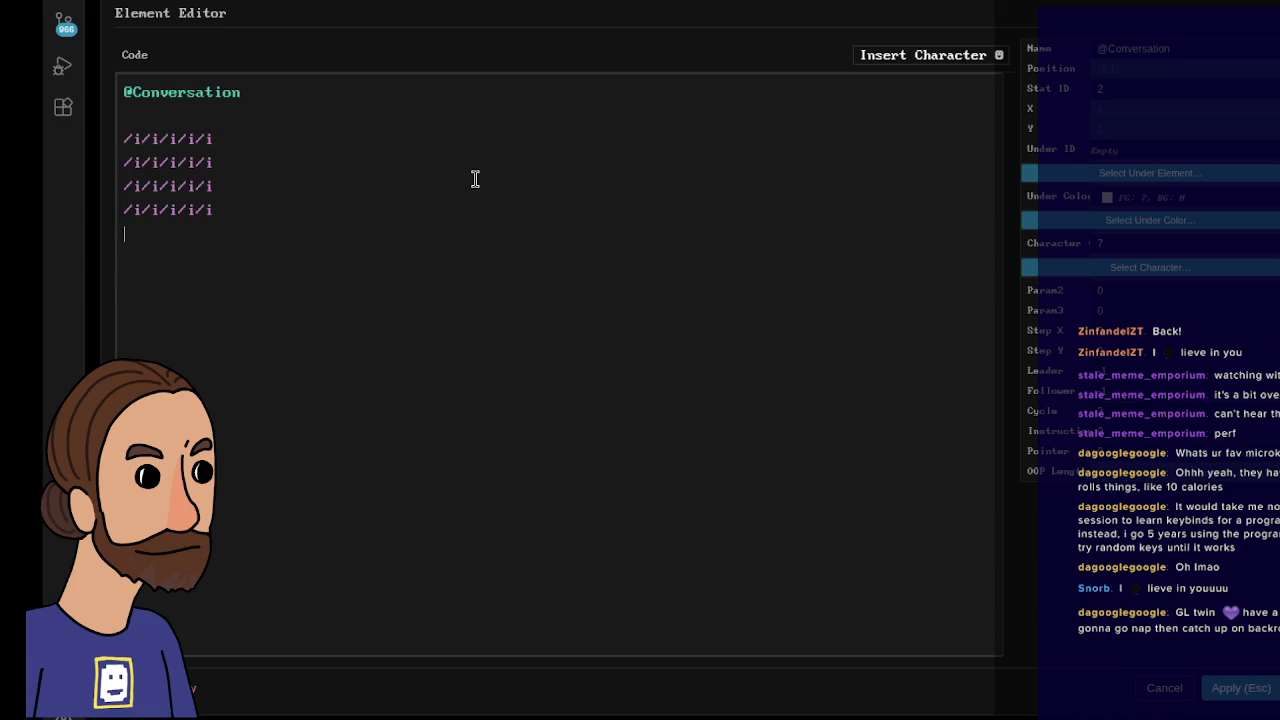
key("ctrl+v")
End the script with '#board cutscene3' and apply it
key("Return")
type("#board cu")
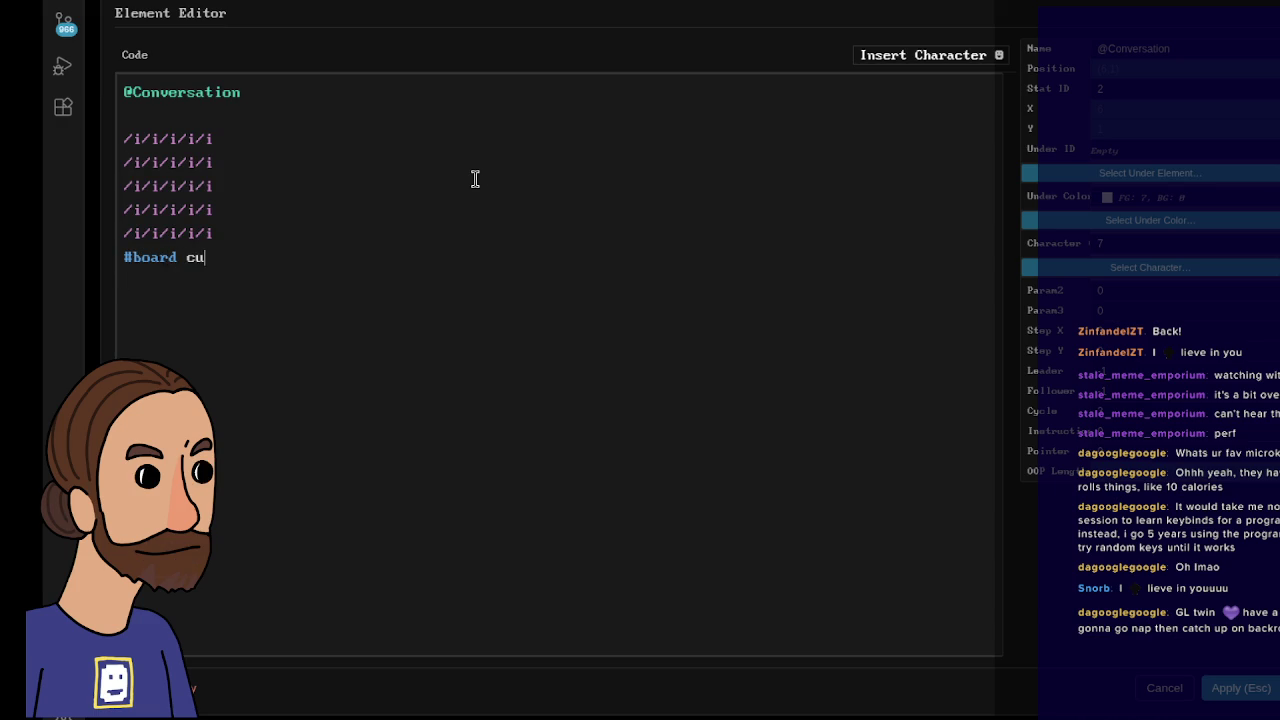
type("tscenethree")
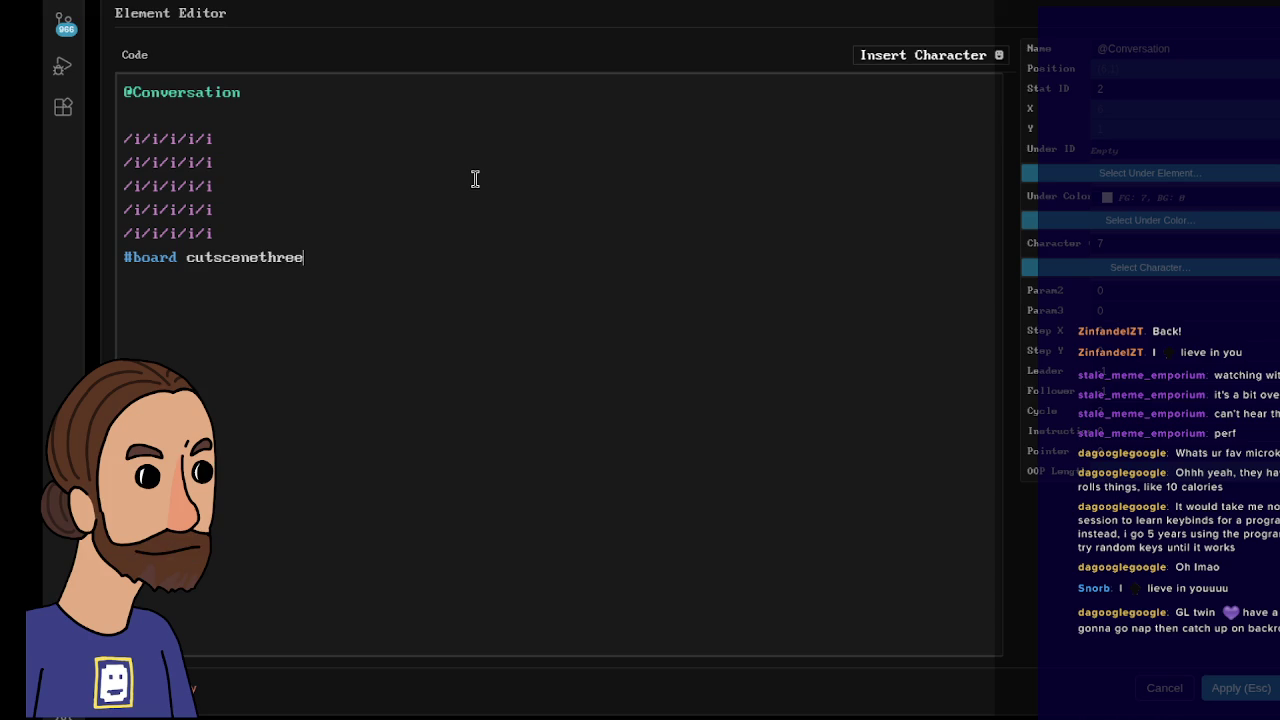
key("BackSpace")
key("BackSpace")
key("BackSpace")
type("3")
key("Escape")
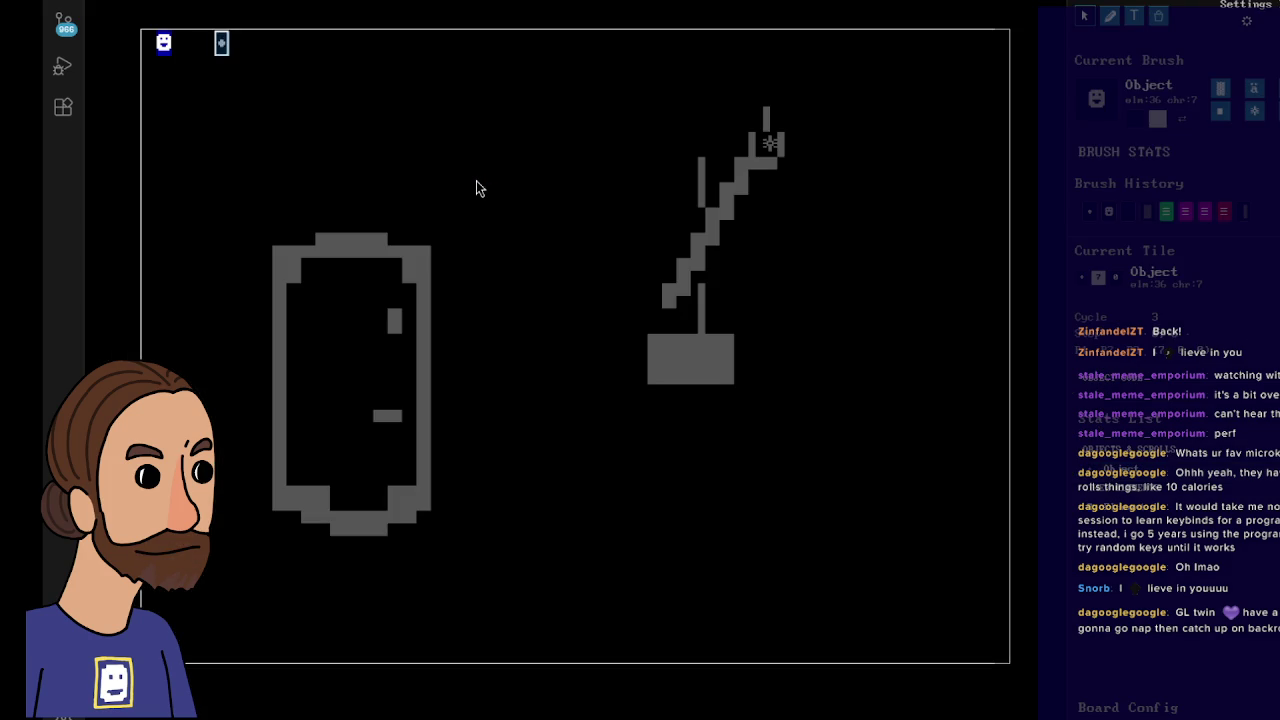
Visit cutscene3 and the starting board, then switch to the nearly empty cutscene board
key("b")
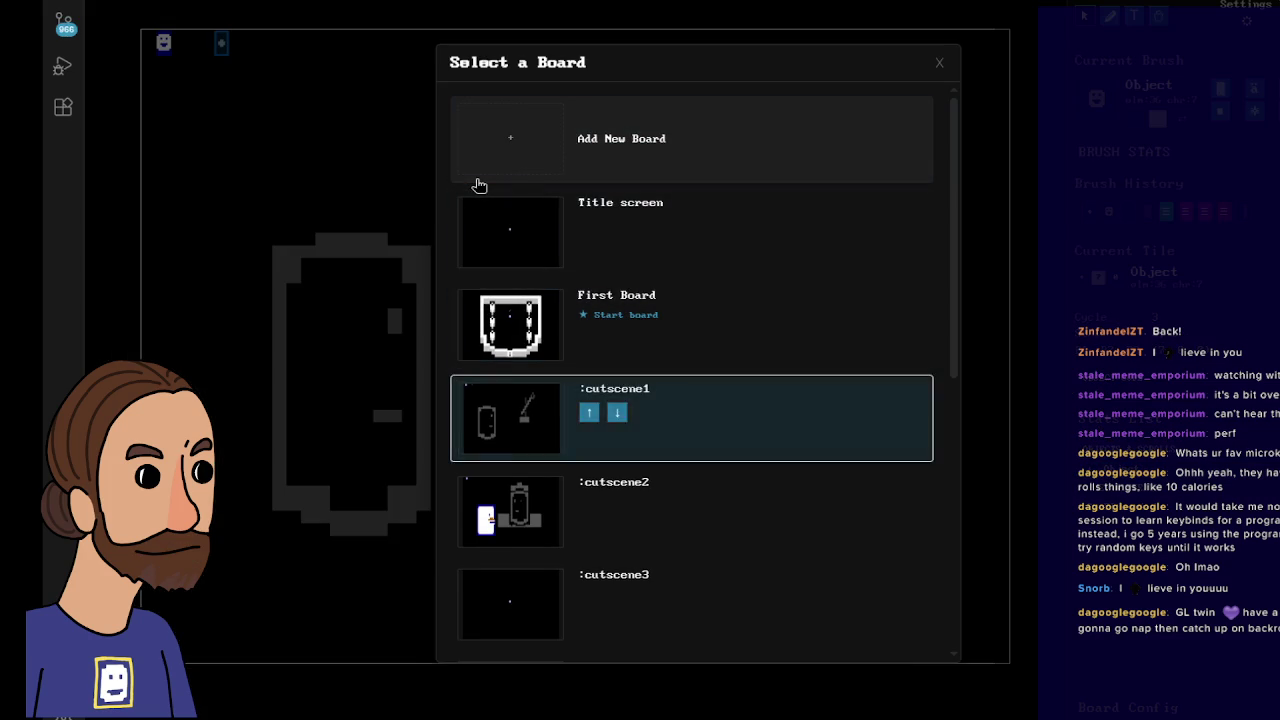
key("Down")
key("Down")
key("Return")
key("Return")
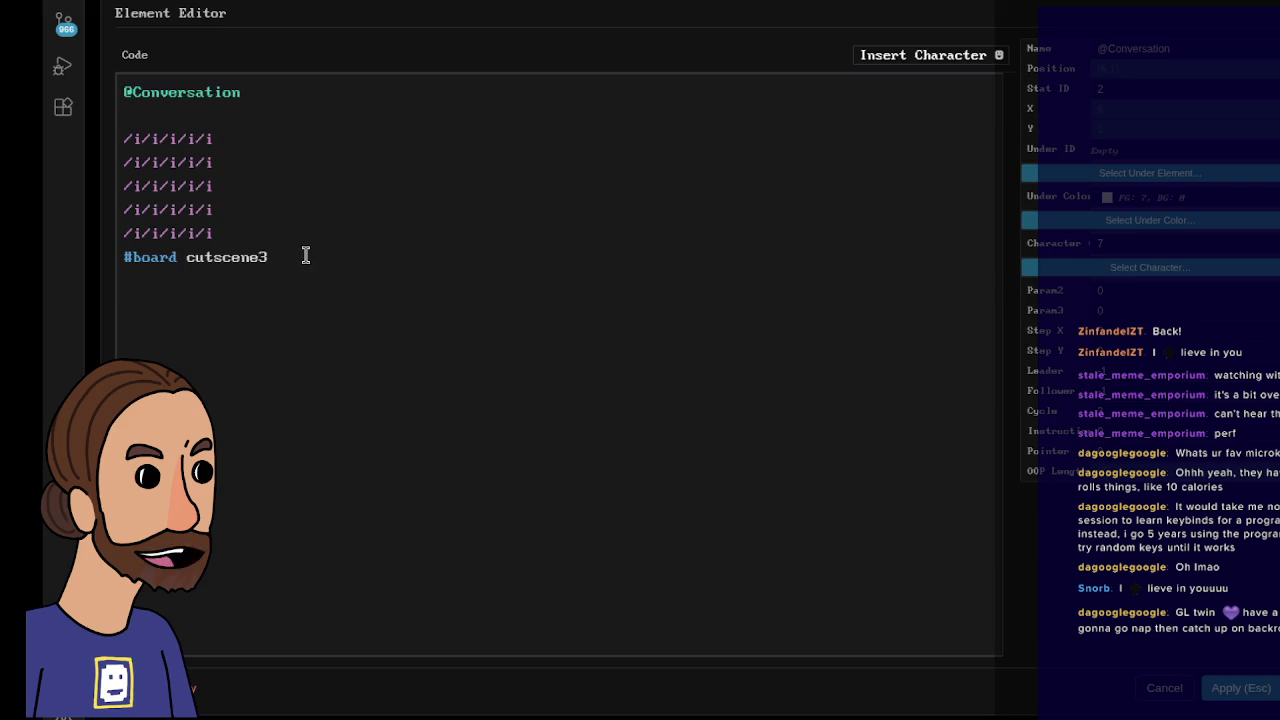
key("Escape")
key("b")
scroll(824, 413, "down", 2)
left_click(770, 470)
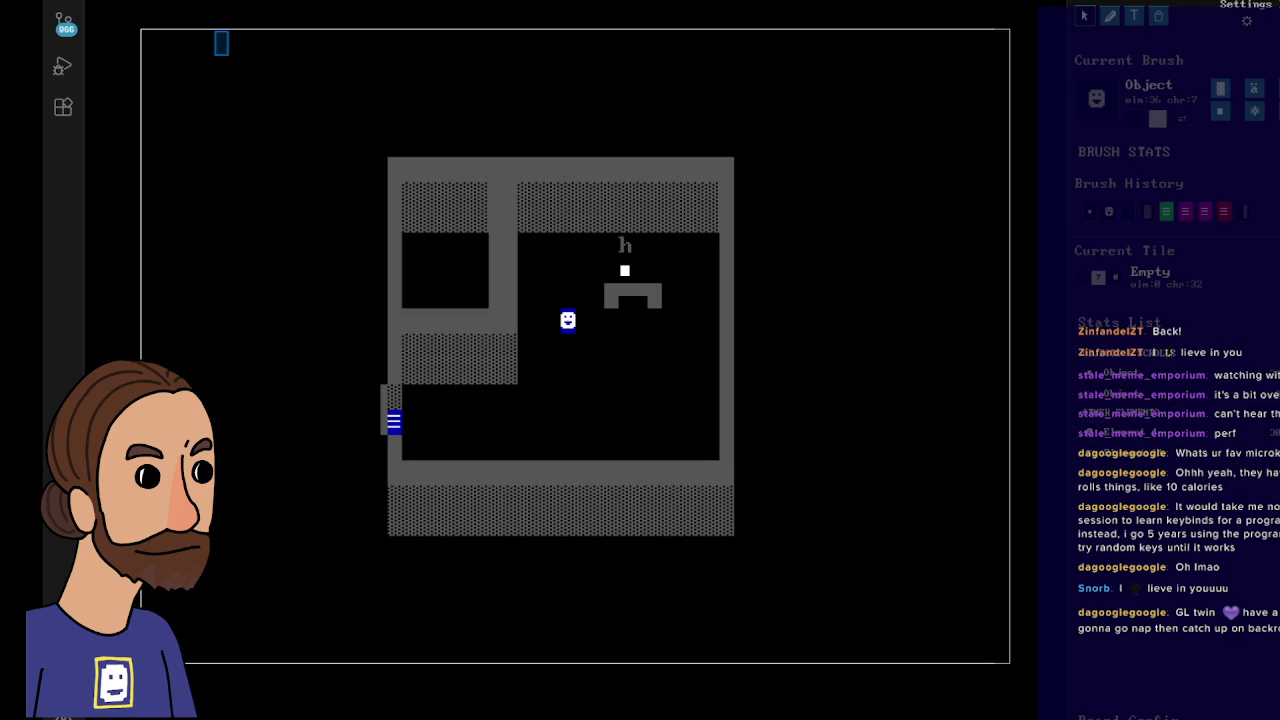
left_click(553, 270)
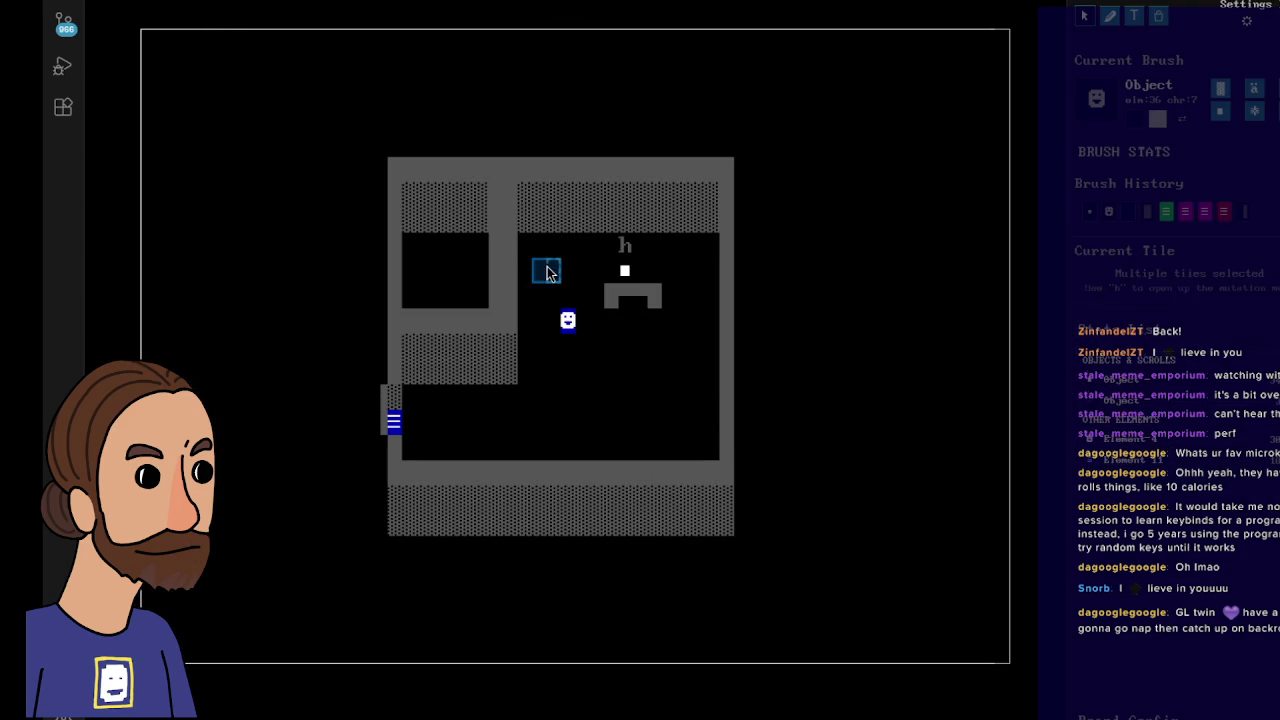
key("b")
left_click(543, 258)
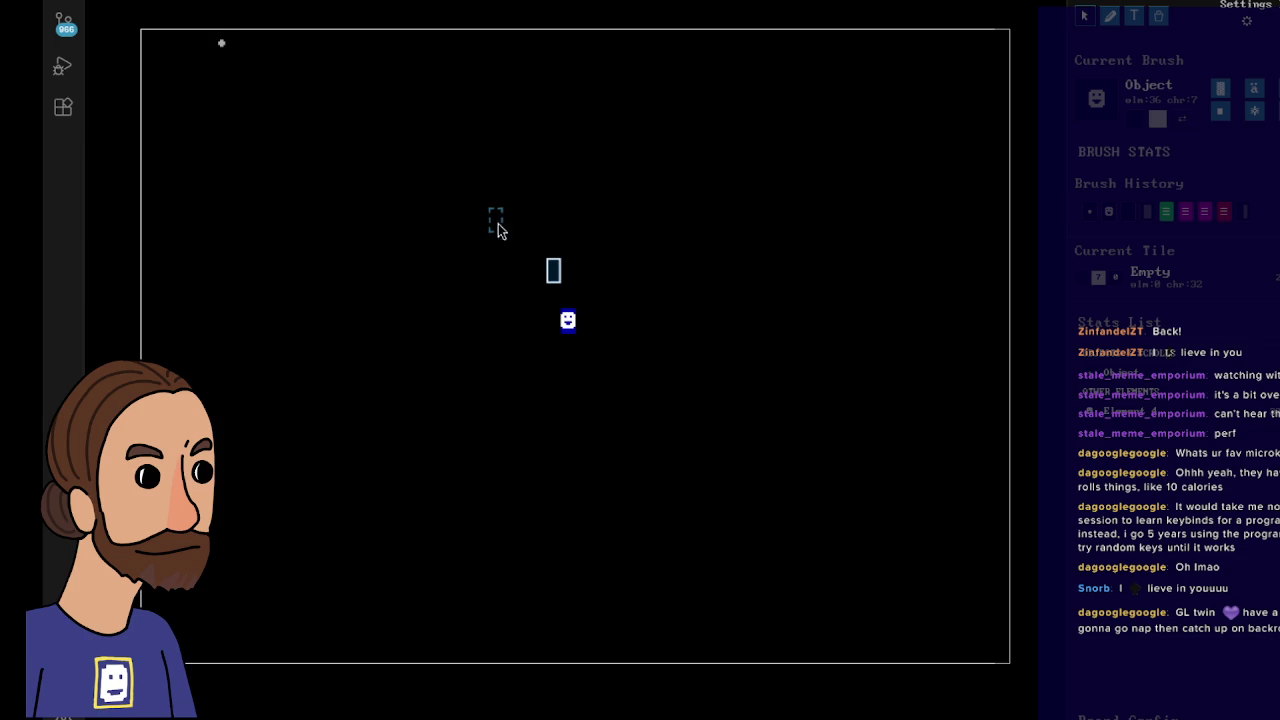
Change the object's final line to '#board startingboard' and apply the script
left_click(229, 48)
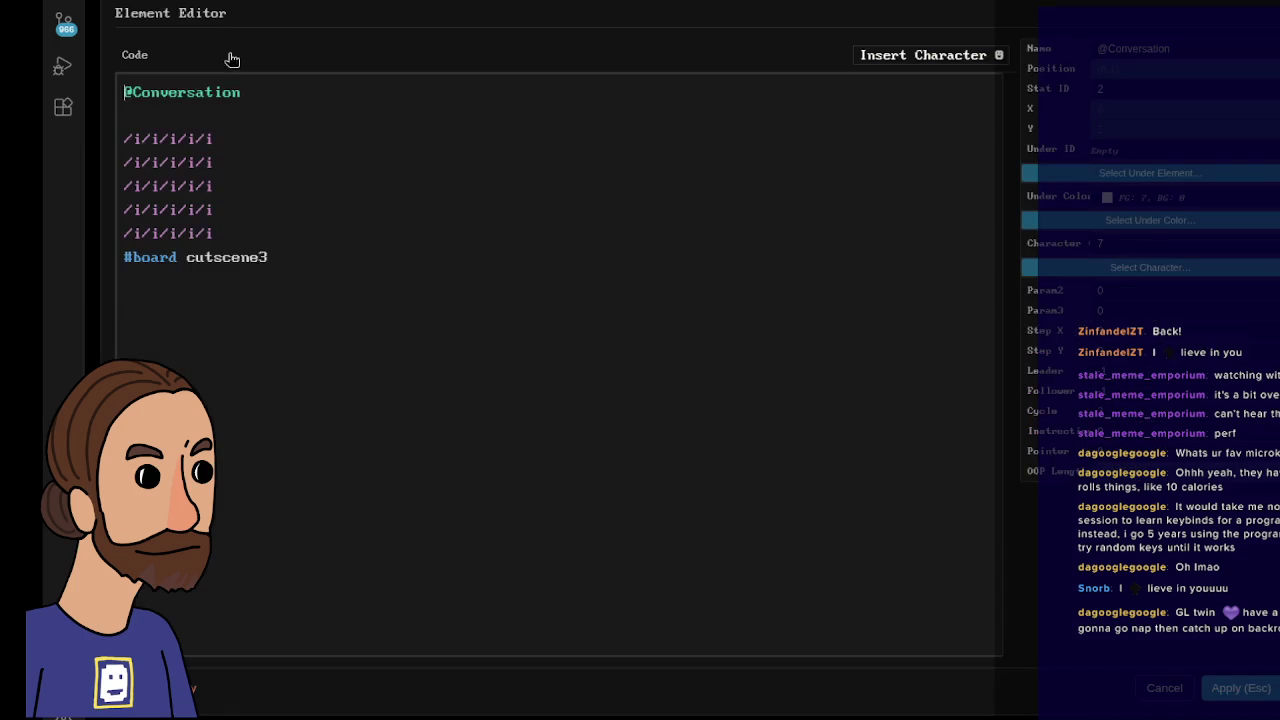
double_click(249, 258)
type("startingboard")
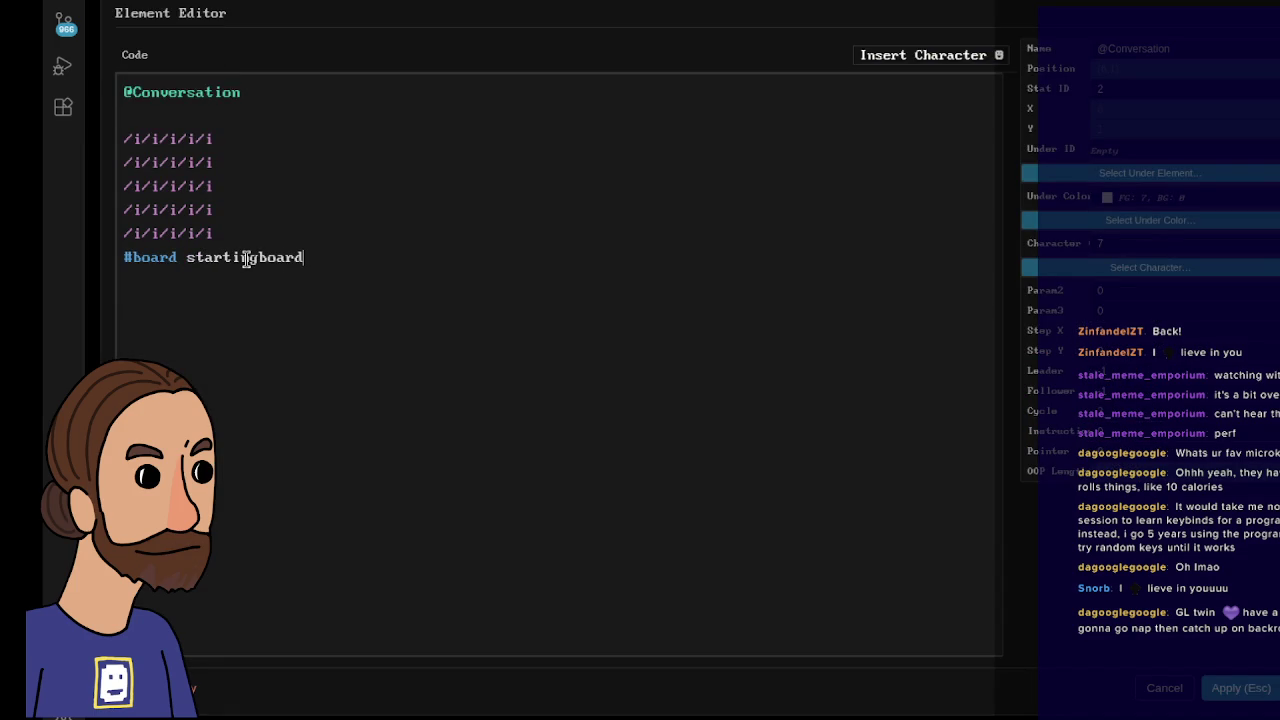
key("Escape")
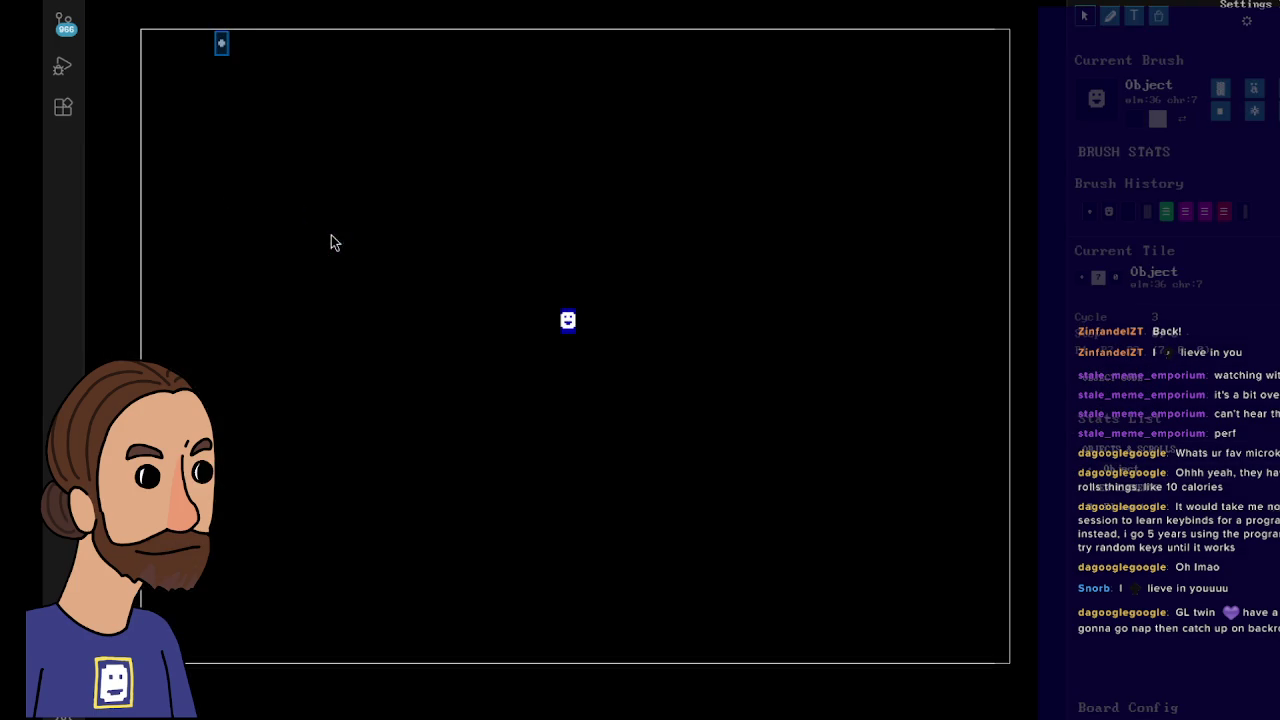
Move the player to the top-left corner tile, then check the cutscene2 board
left_click(569, 320)
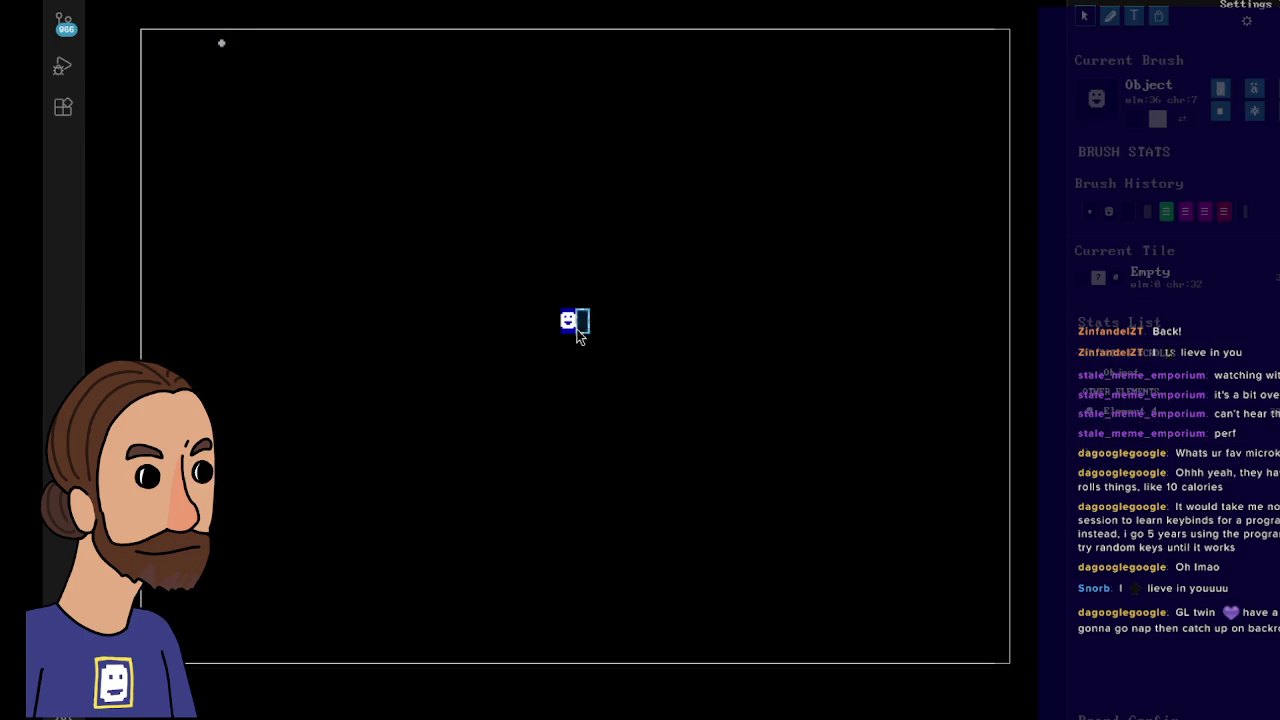
left_click(160, 50)
key("b")
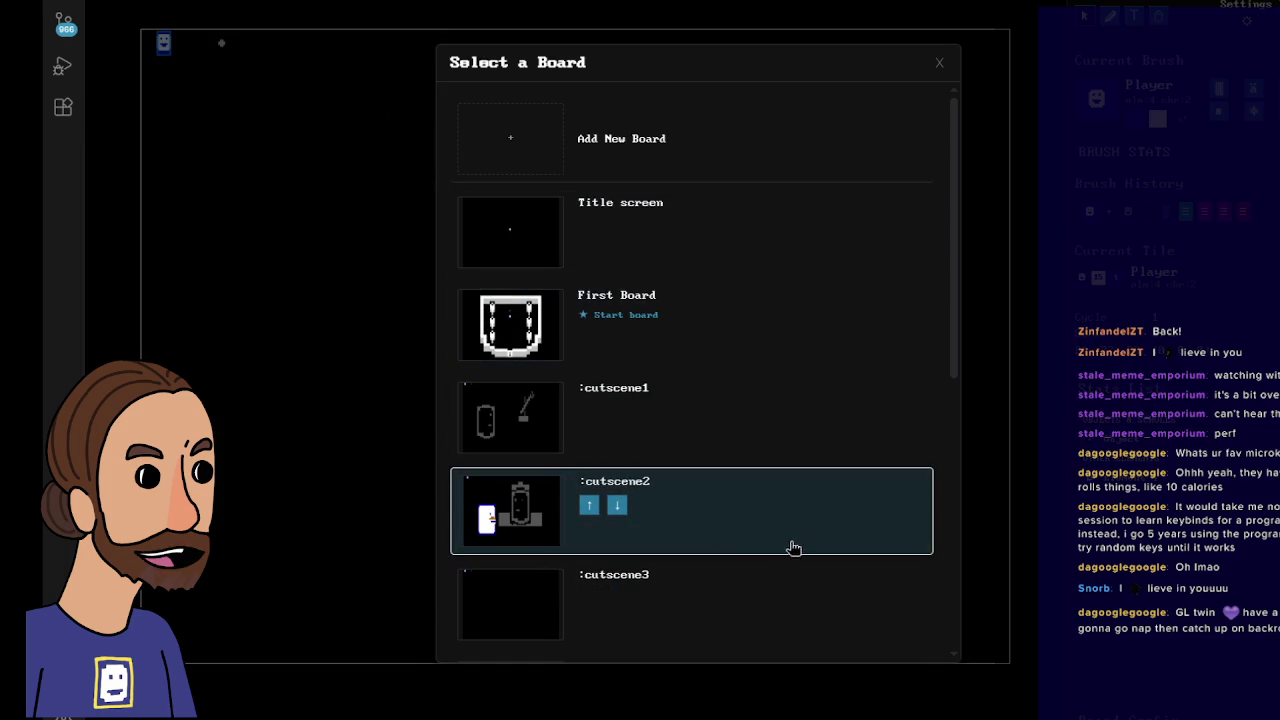
left_click(798, 540)
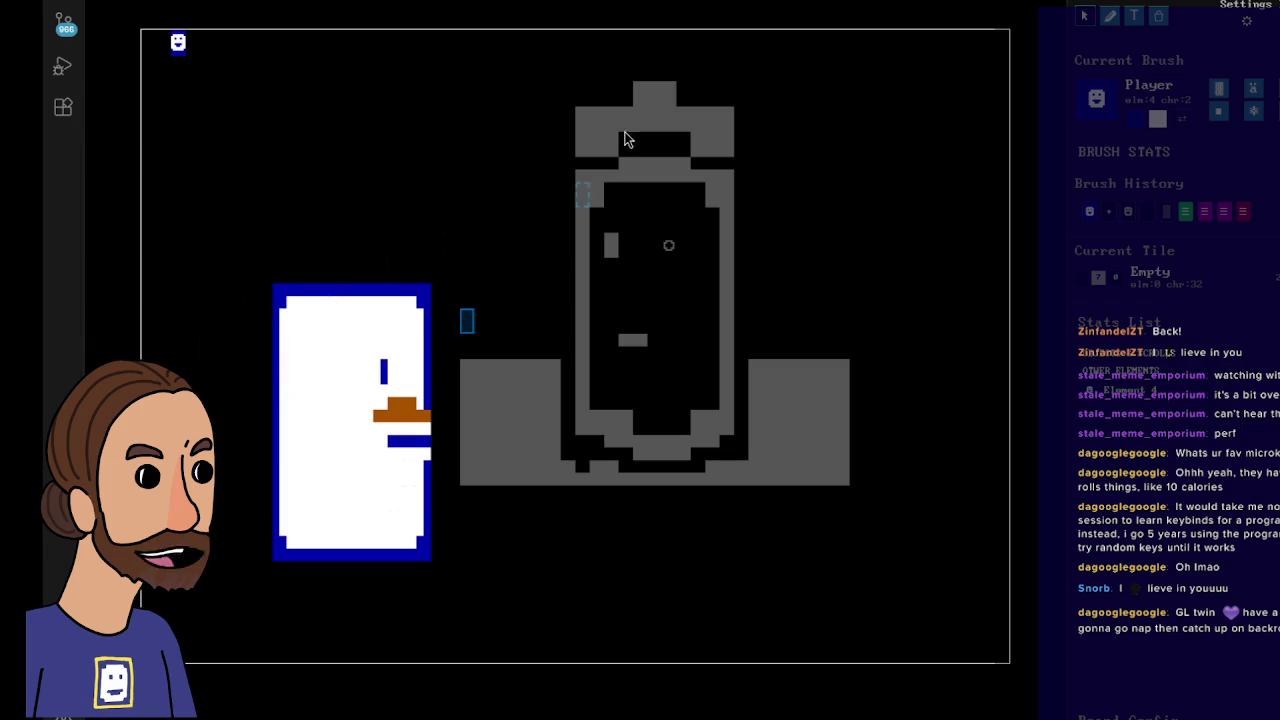
Load the :startingboard room from the board list
key("b")
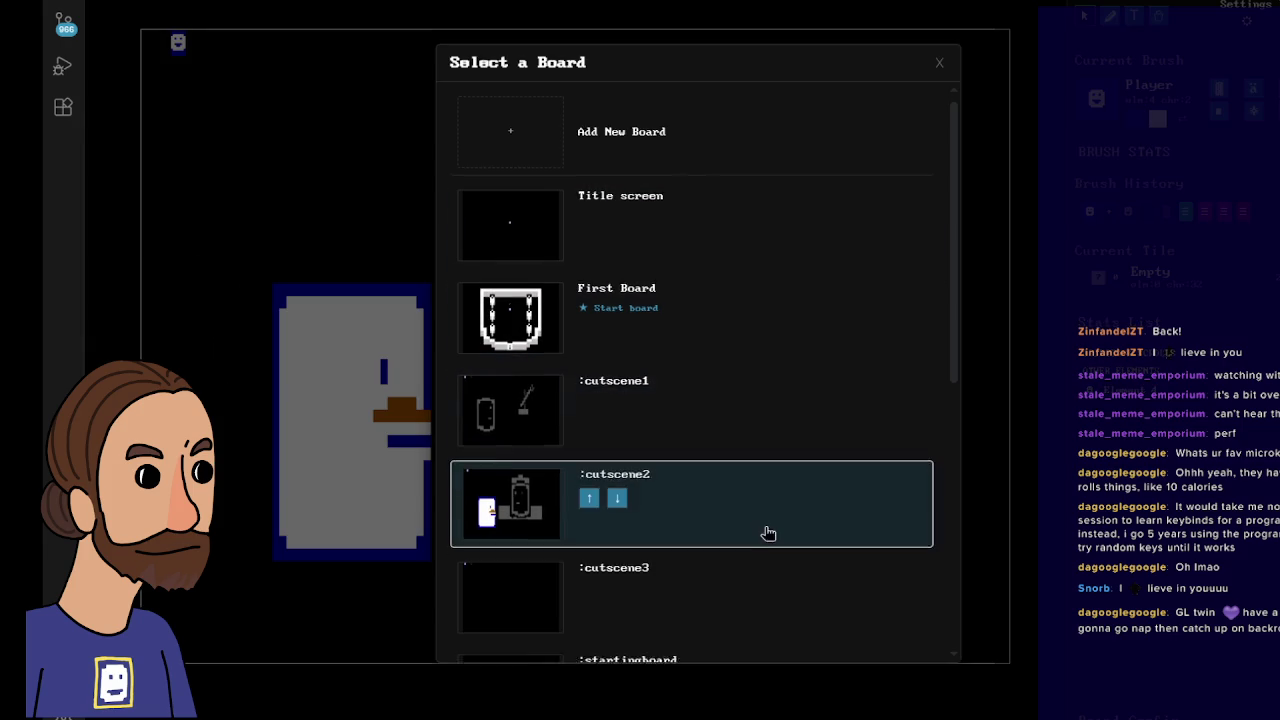
scroll(740, 320, "down", 3)
scroll(767, 410, "up", 3)
scroll(767, 410, "down", 5)
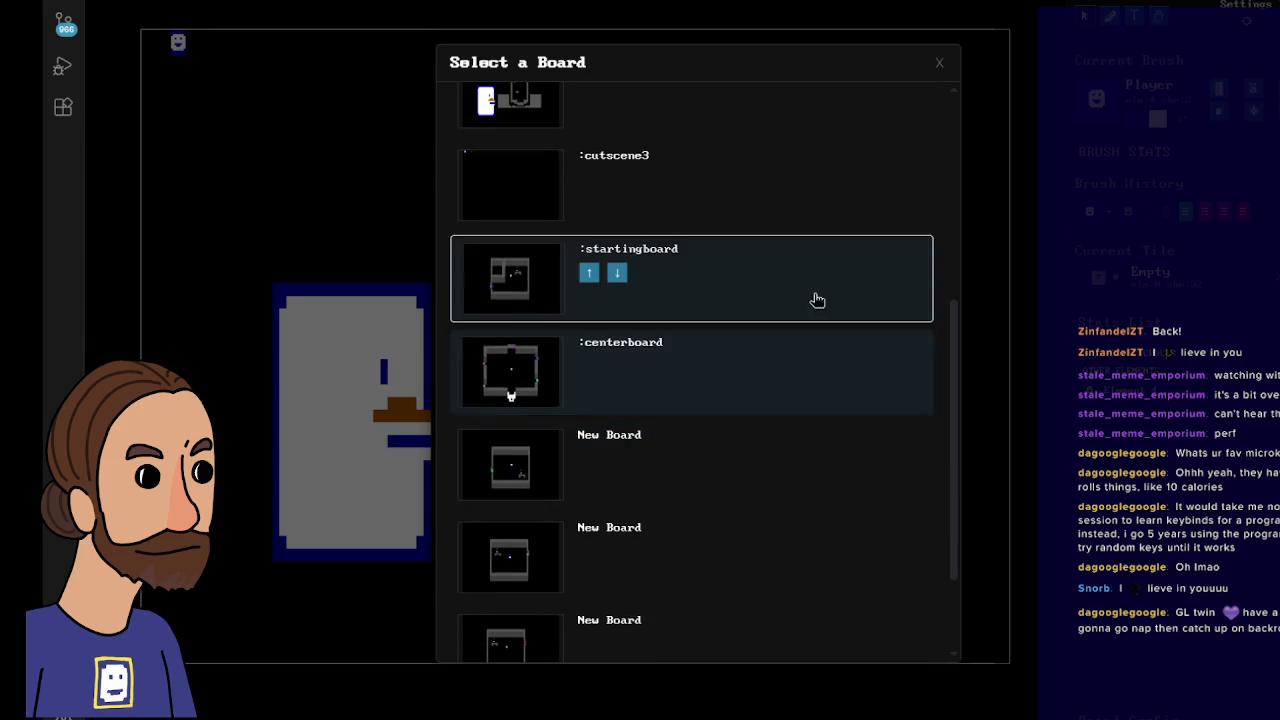
left_click(805, 285)
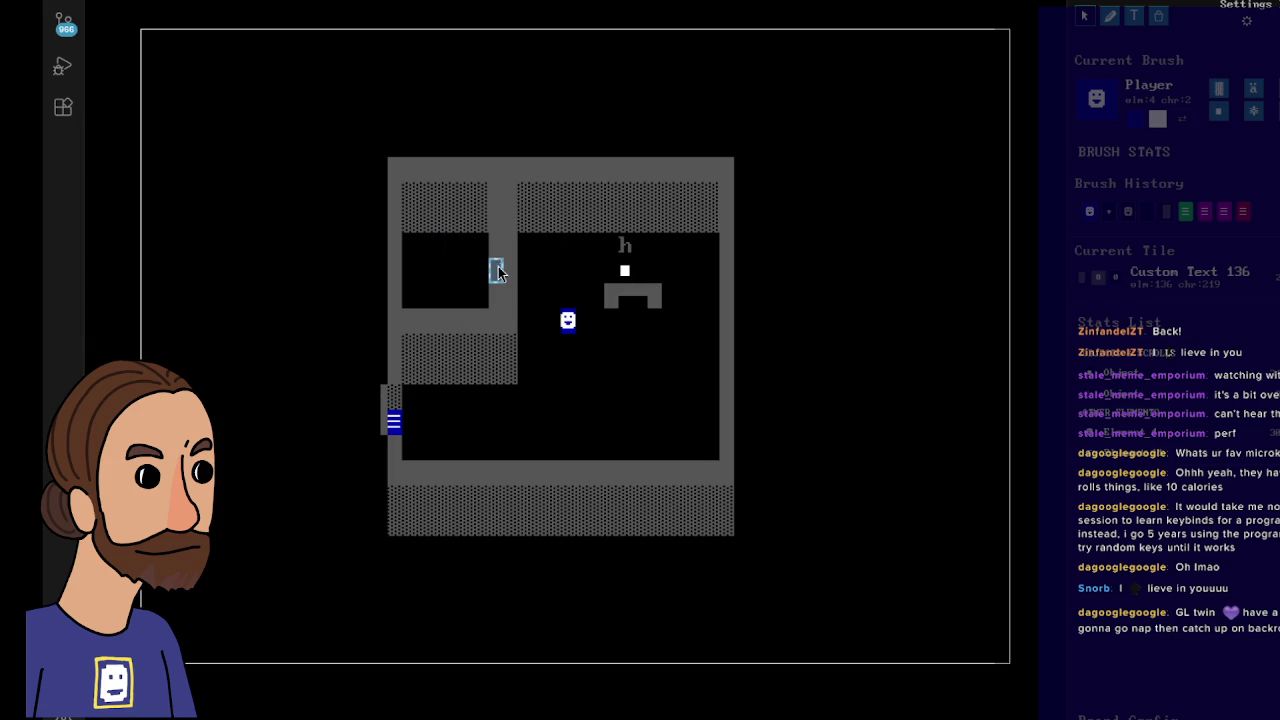
Set the brush to the solid square character using the room's white square tile
right_click(495, 268)
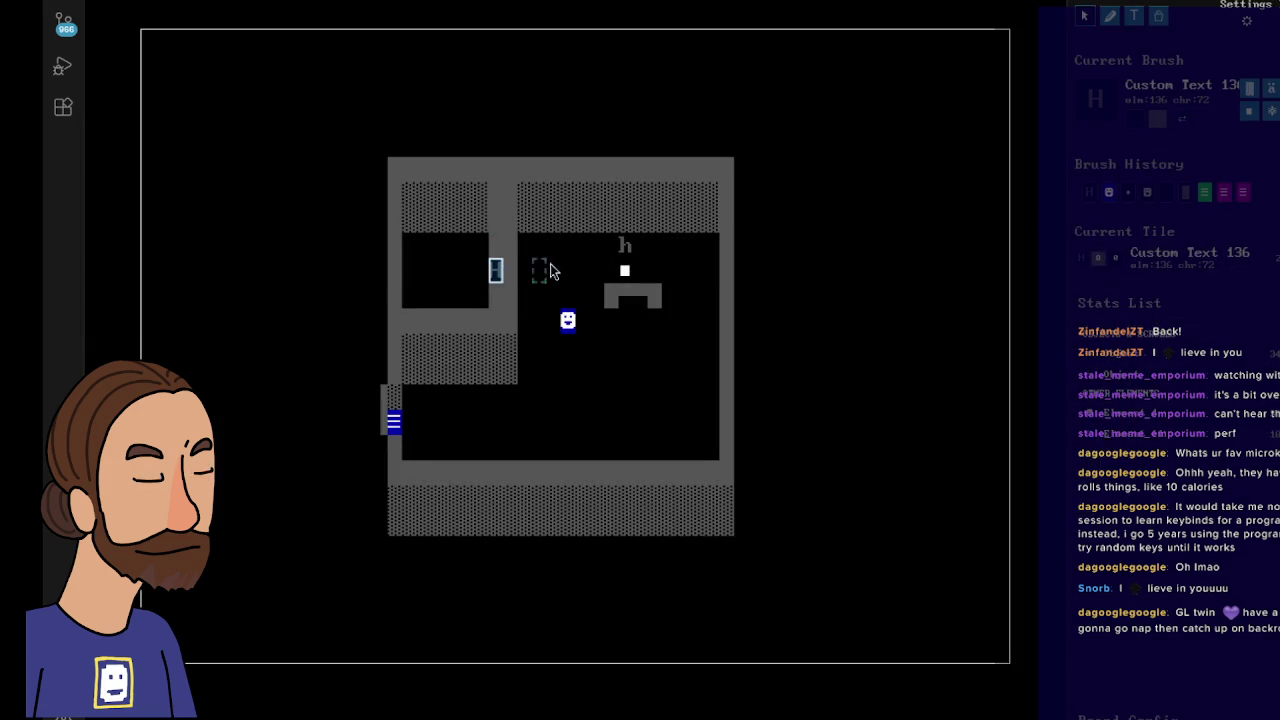
left_click_drag(621, 262, 632, 272)
left_click(629, 266)
key("c")
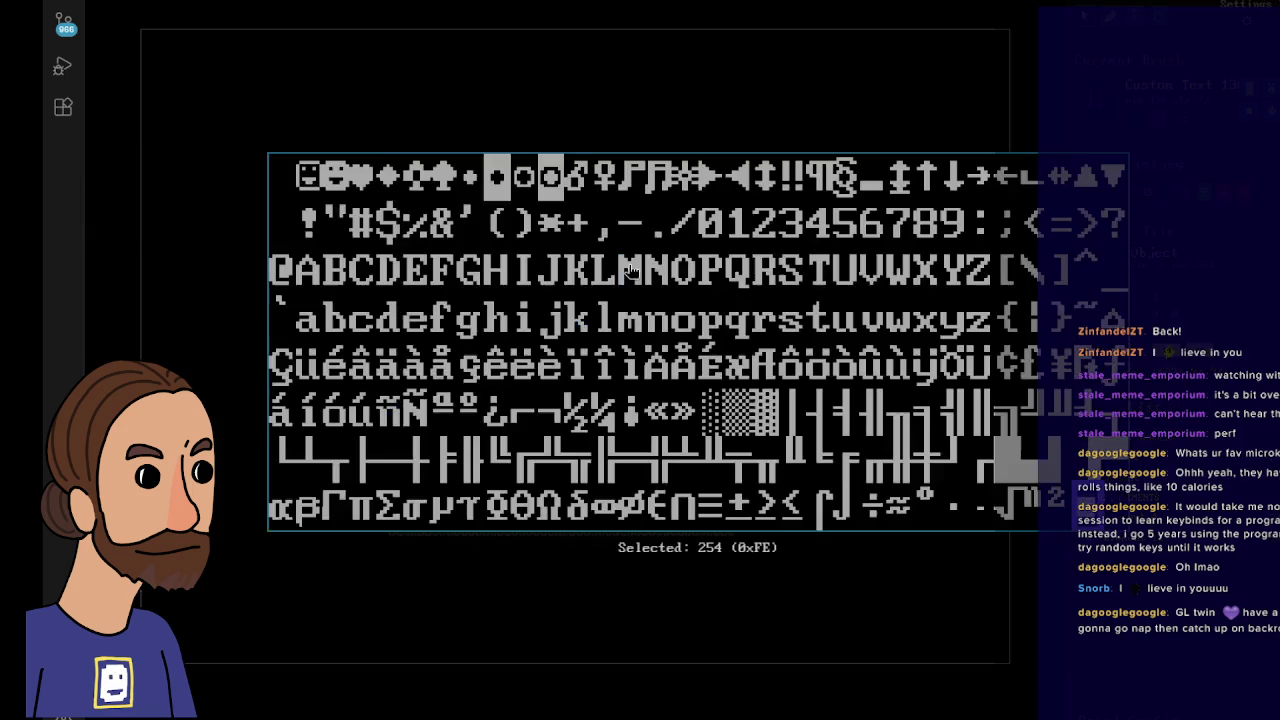
key("Return")
Place an Items door beside the blue passage, give the brush a new colour, and pick up the white square
left_click(409, 424)
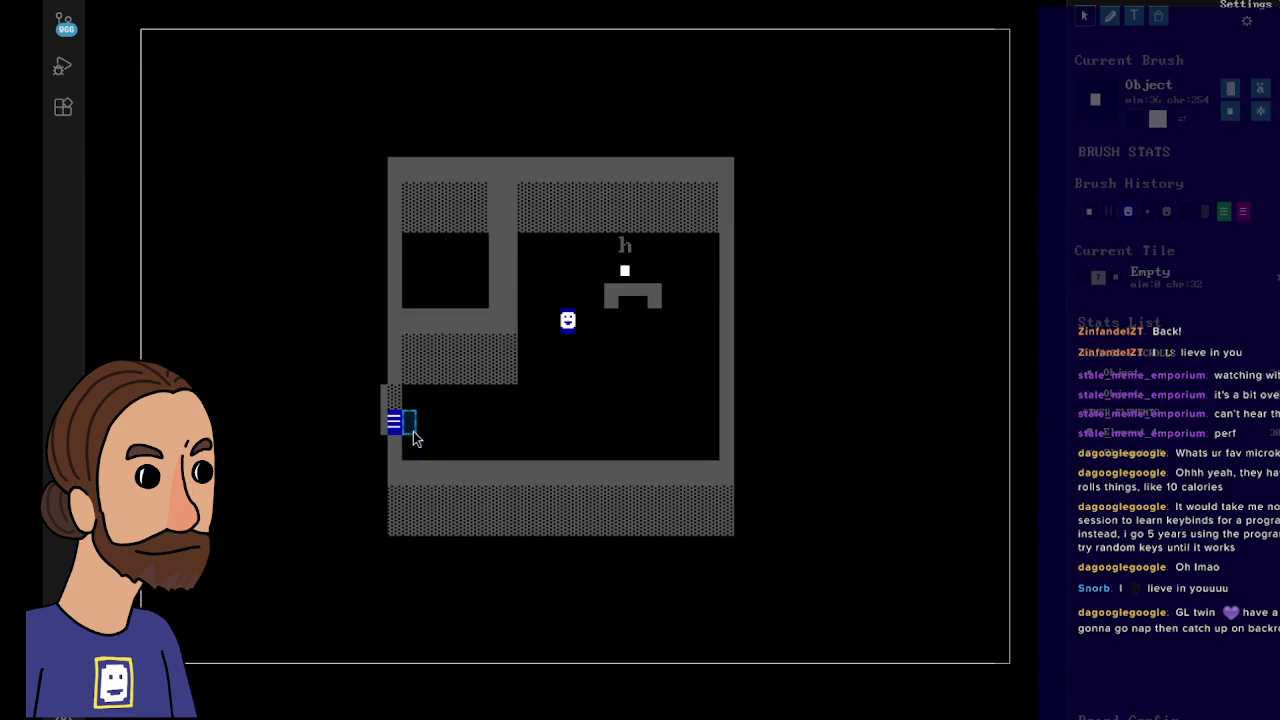
key("o")
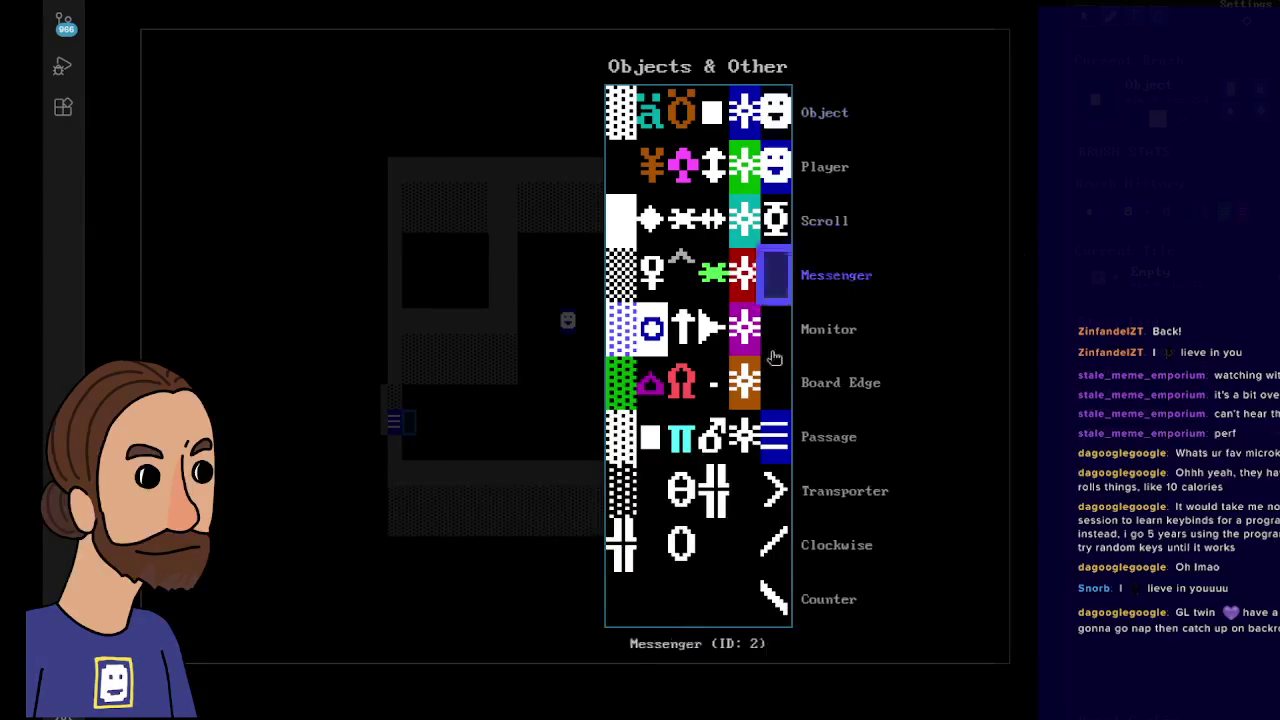
key("Tab")
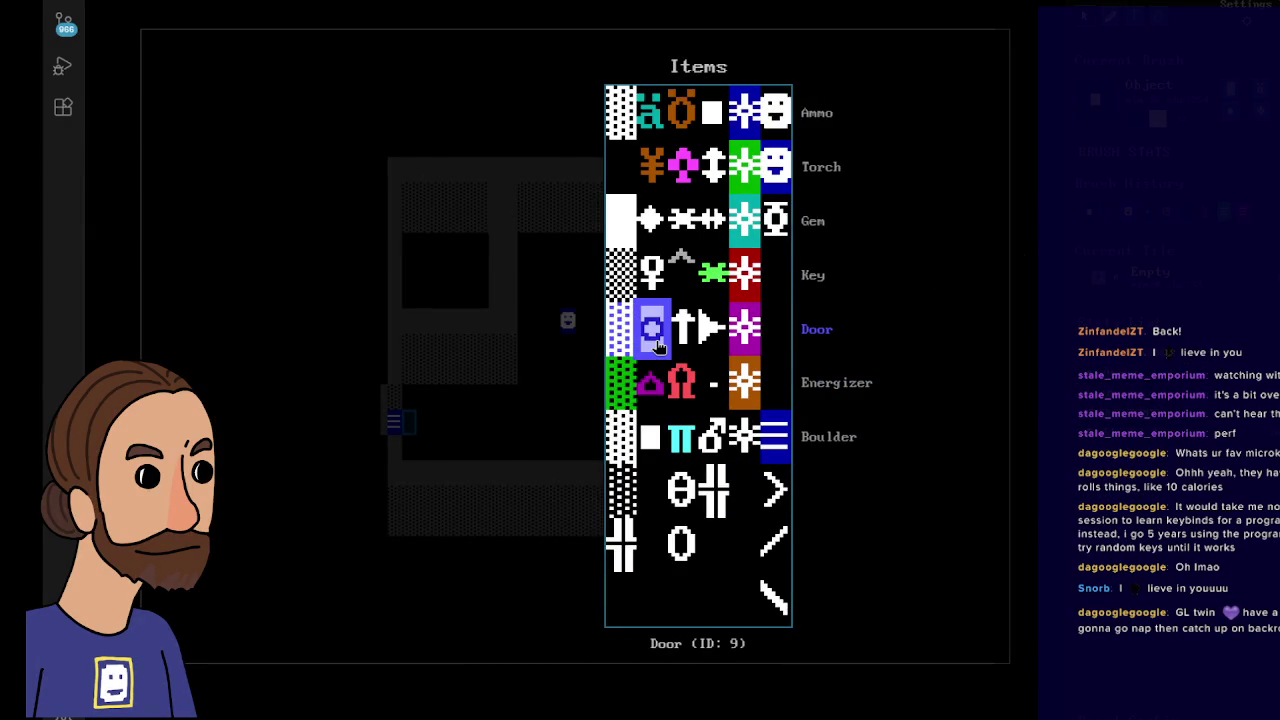
left_click(657, 343)
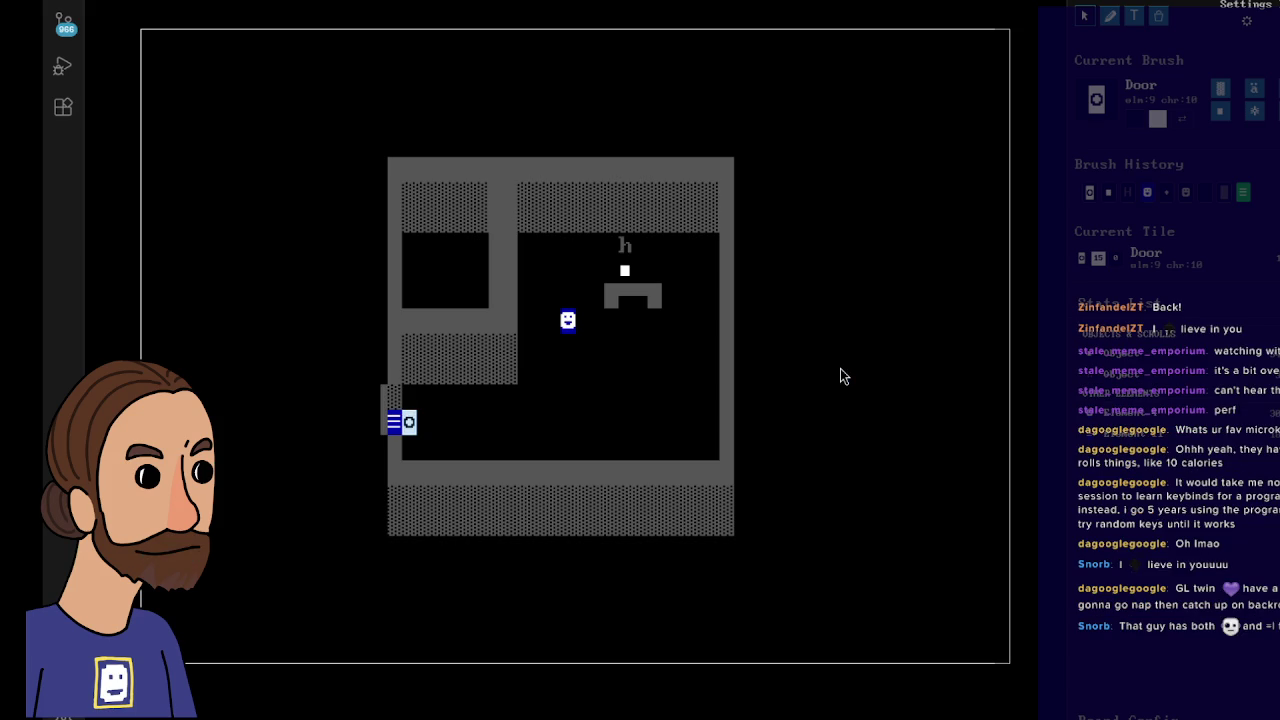
left_click(1161, 124)
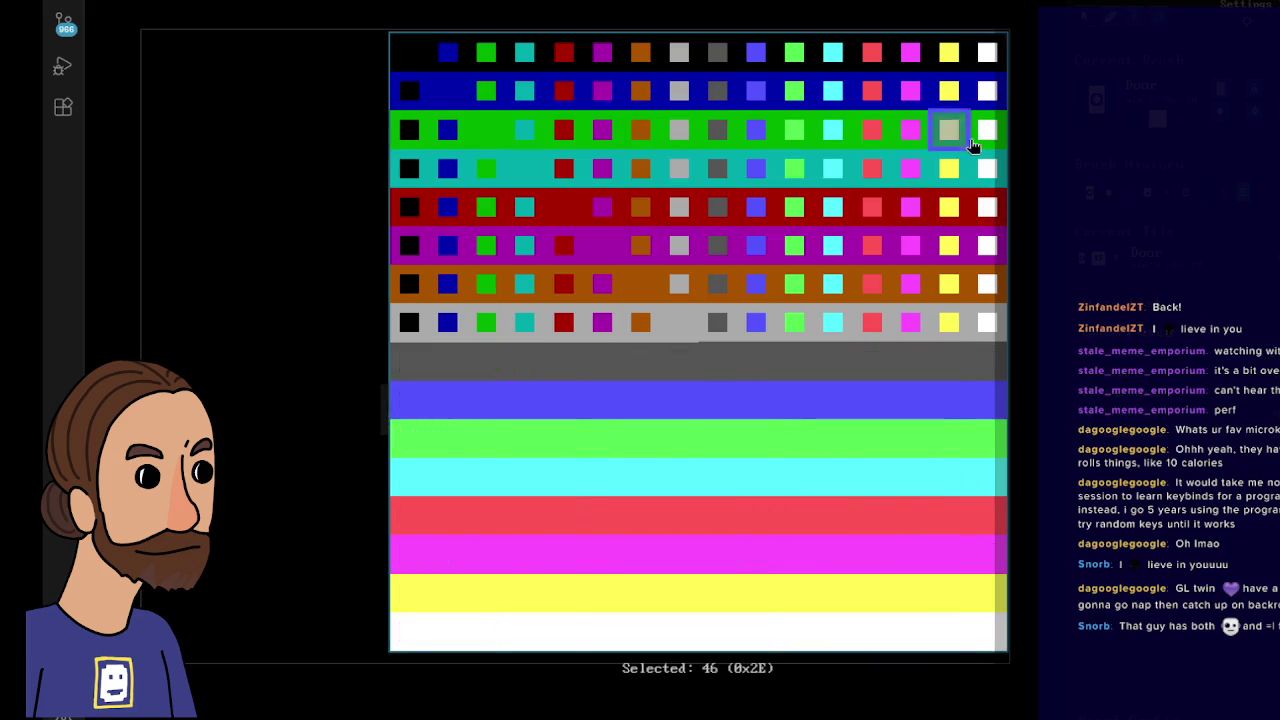
left_click(975, 128)
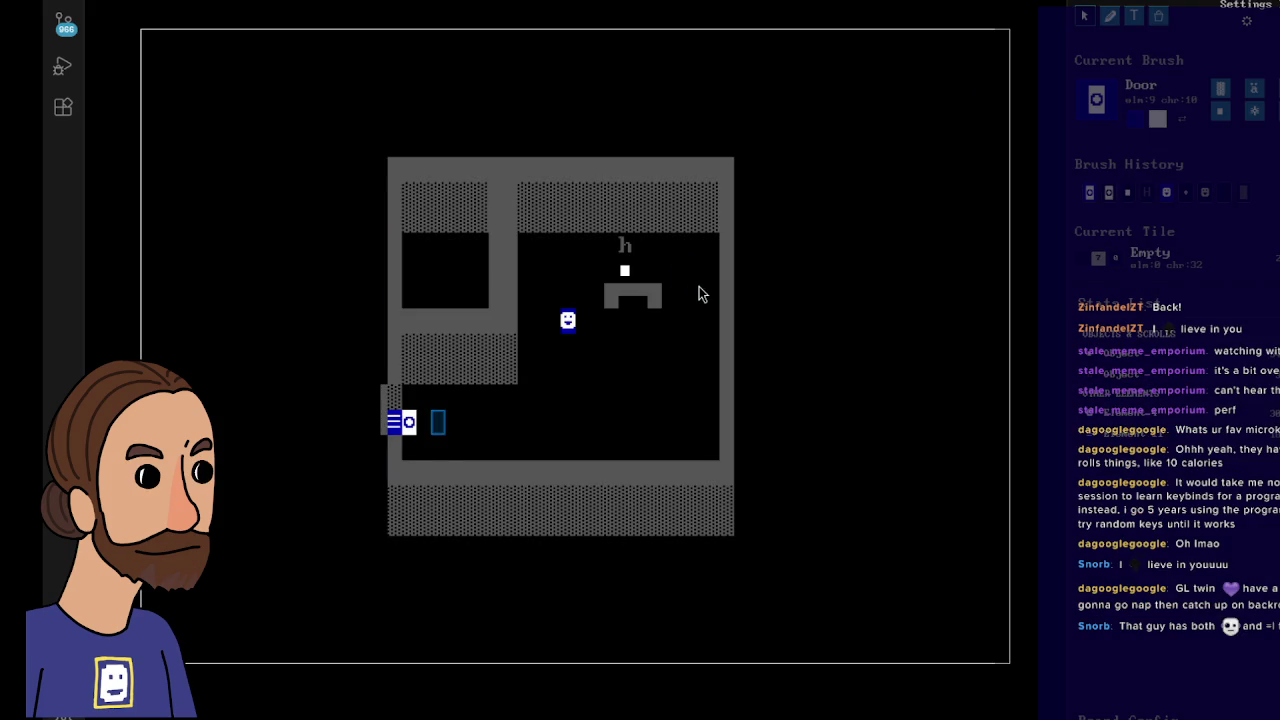
right_click(625, 270)
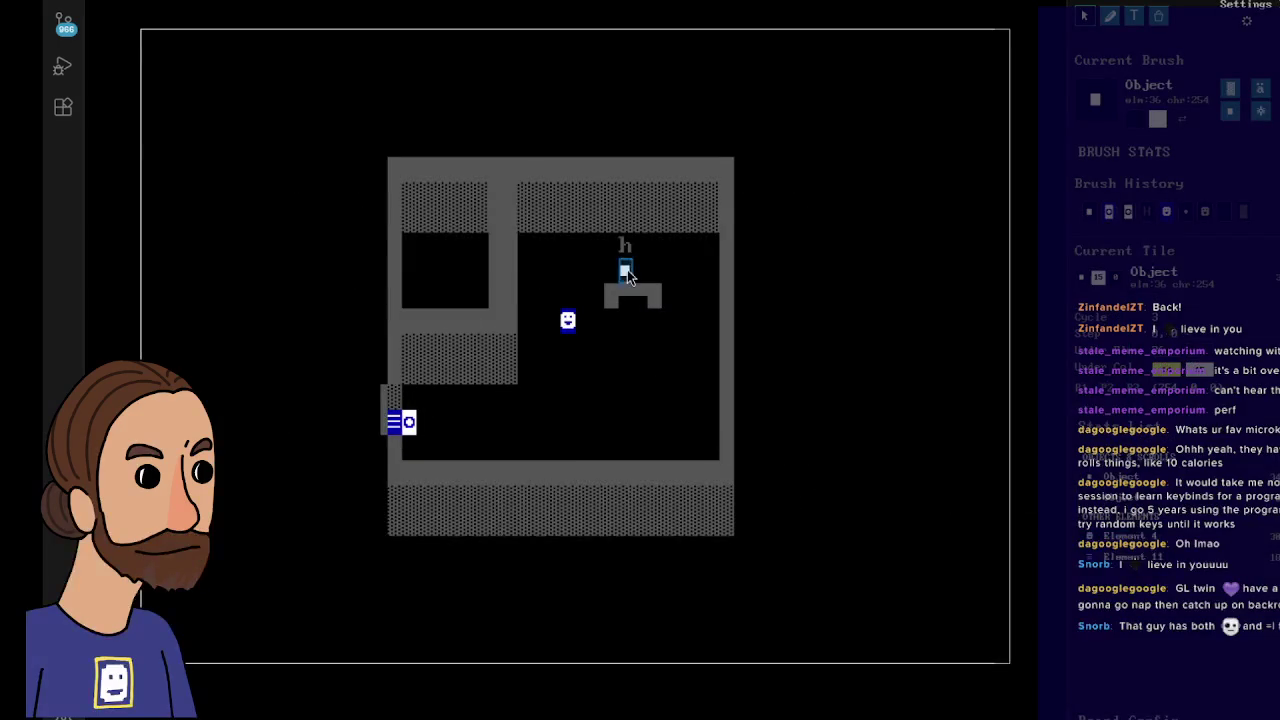
left_click(625, 270)
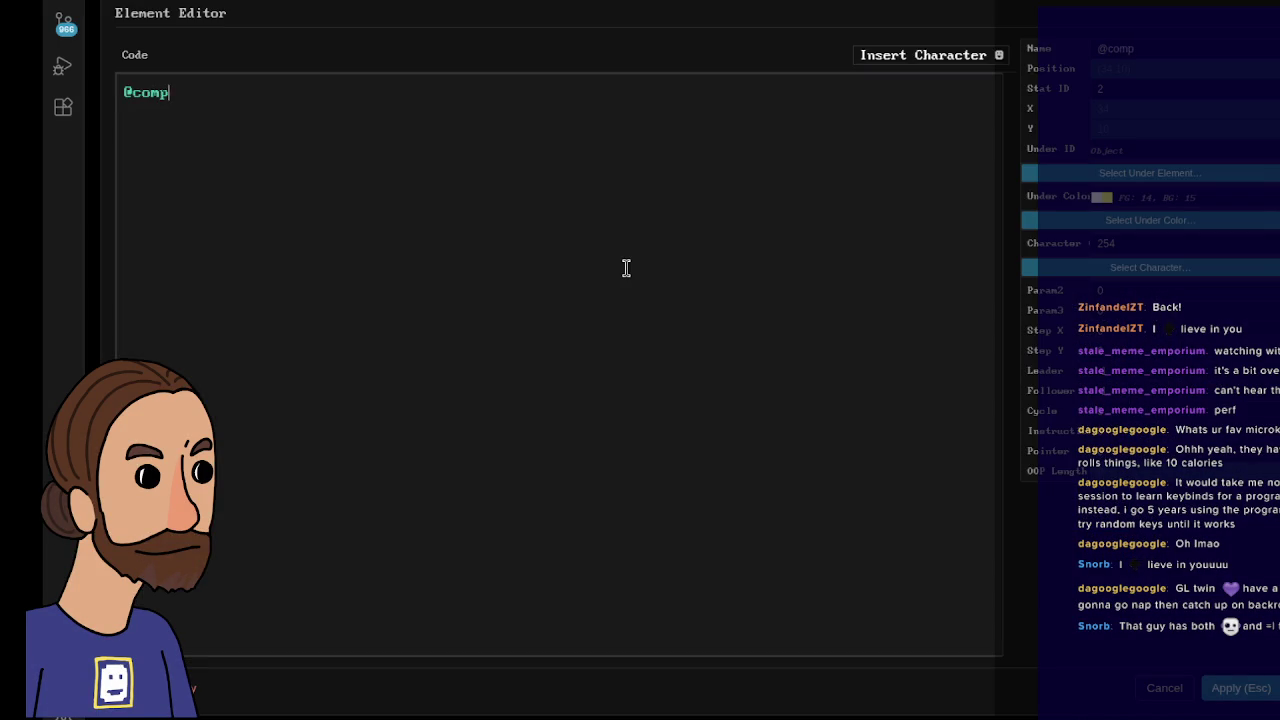
type("uter")
key("Return")
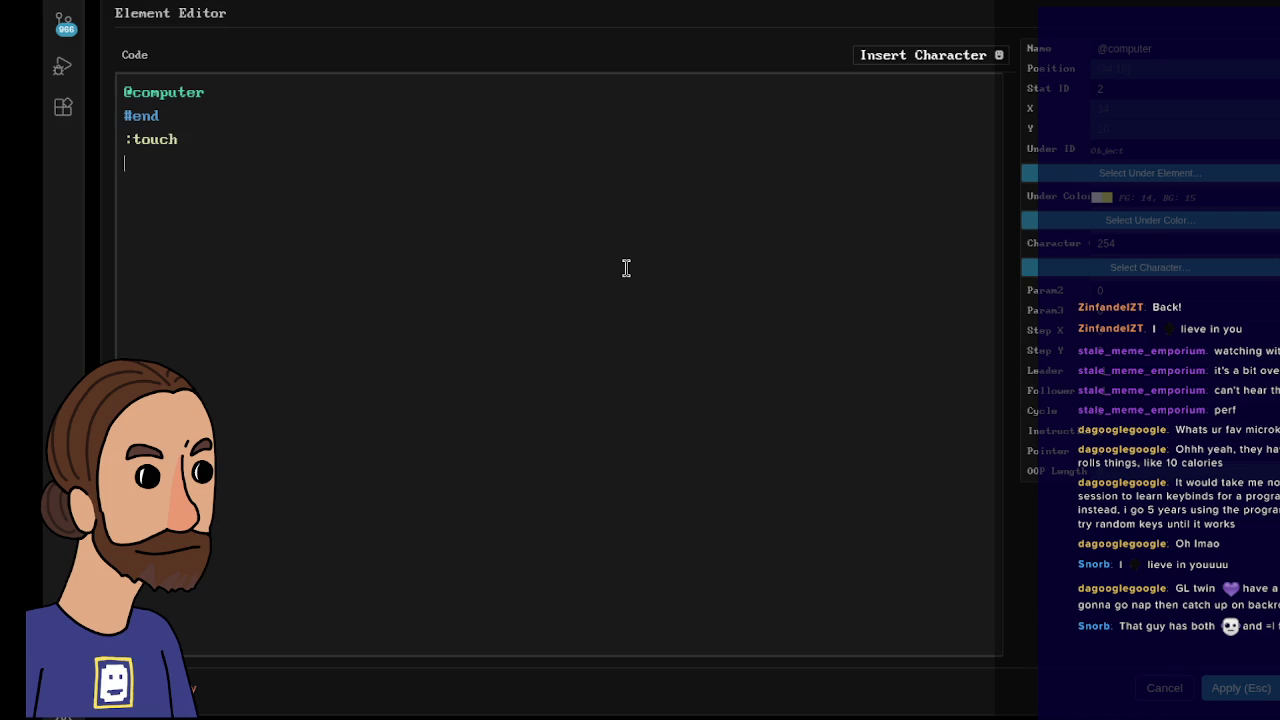
key("Return")
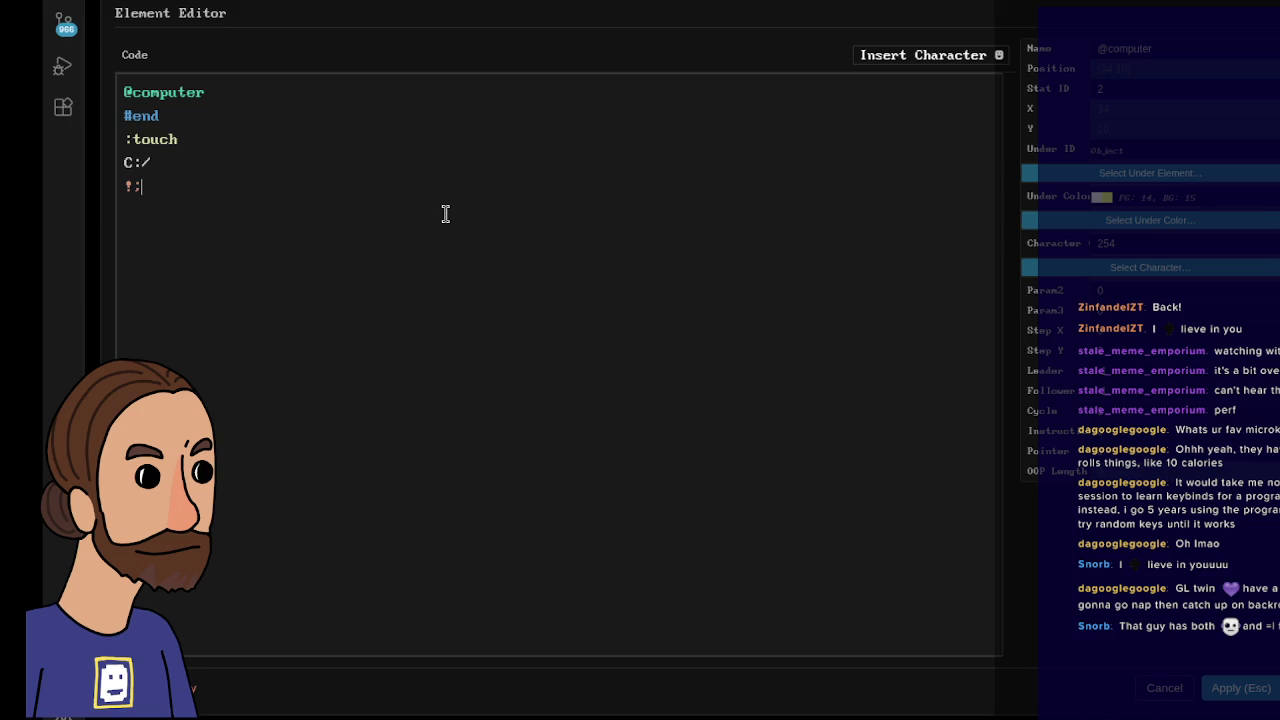
Add the !scept;scepters.txt and !pass;passwords.txt menu entries to the computer's code
type("cepters.txt")
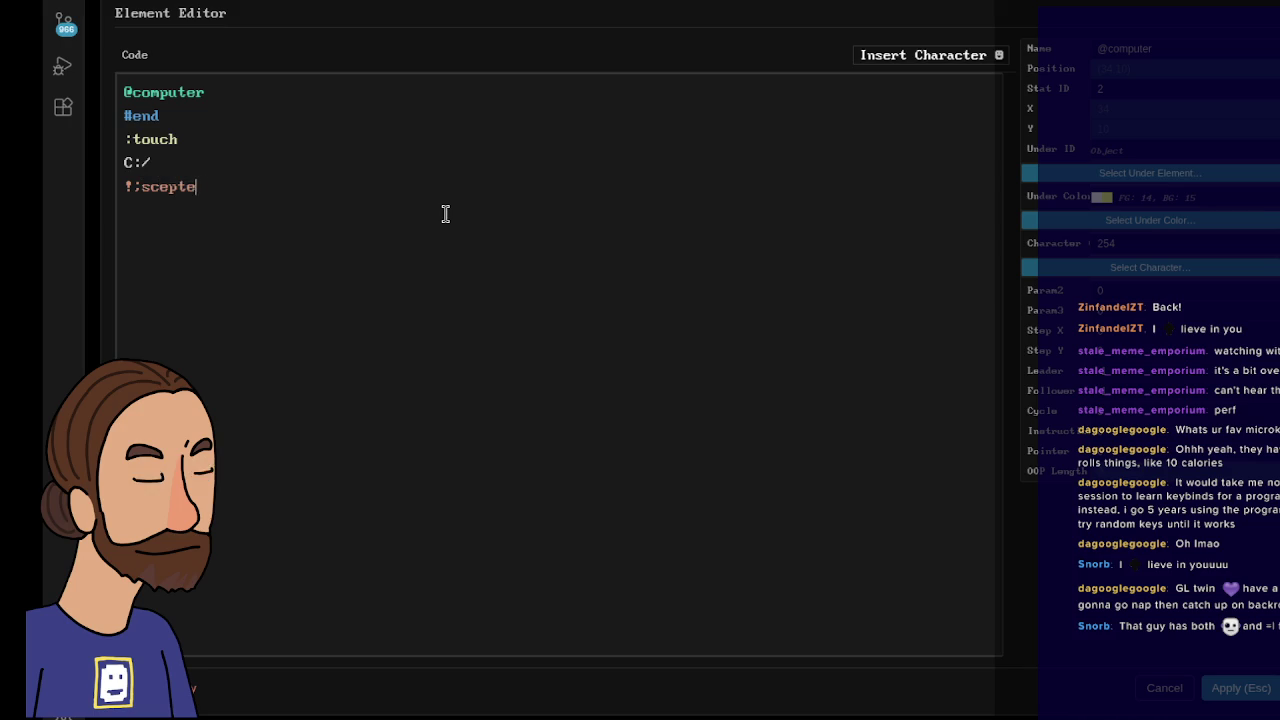
key("Return")
type("!")
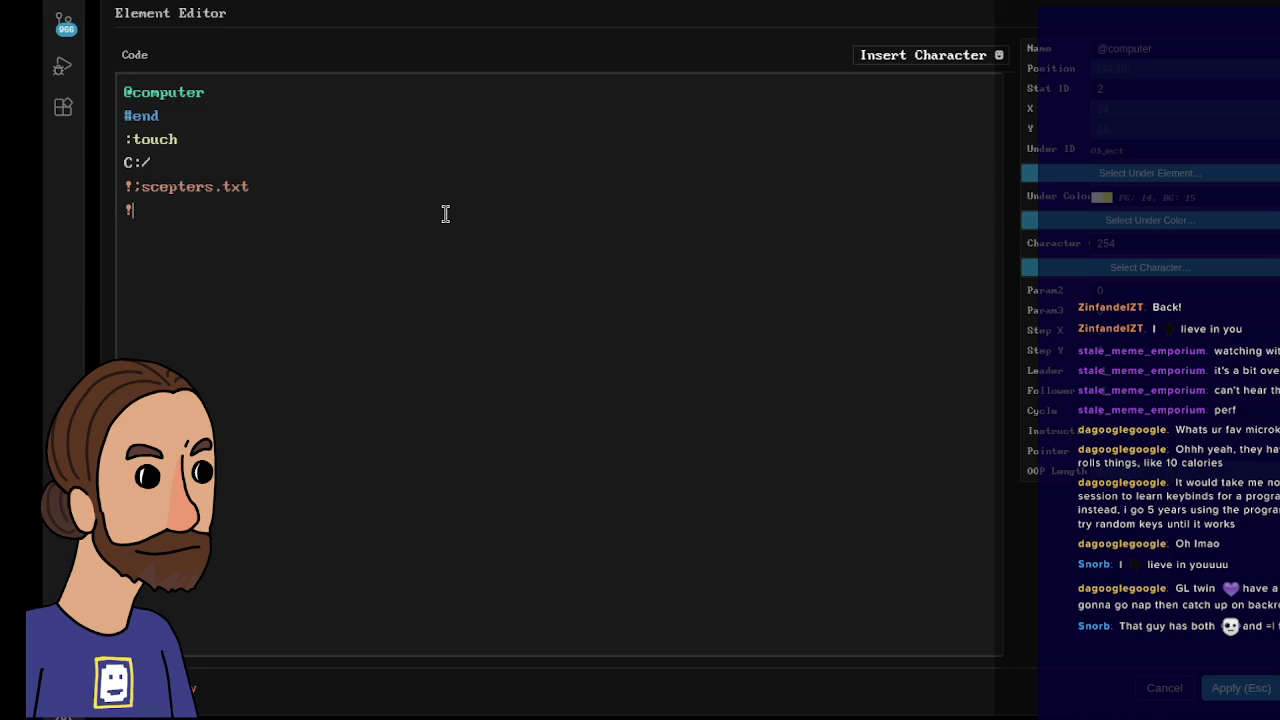
type(";pass")
type("words.txt")
key("Return")
key("Up")
key("Up")
type("scept")
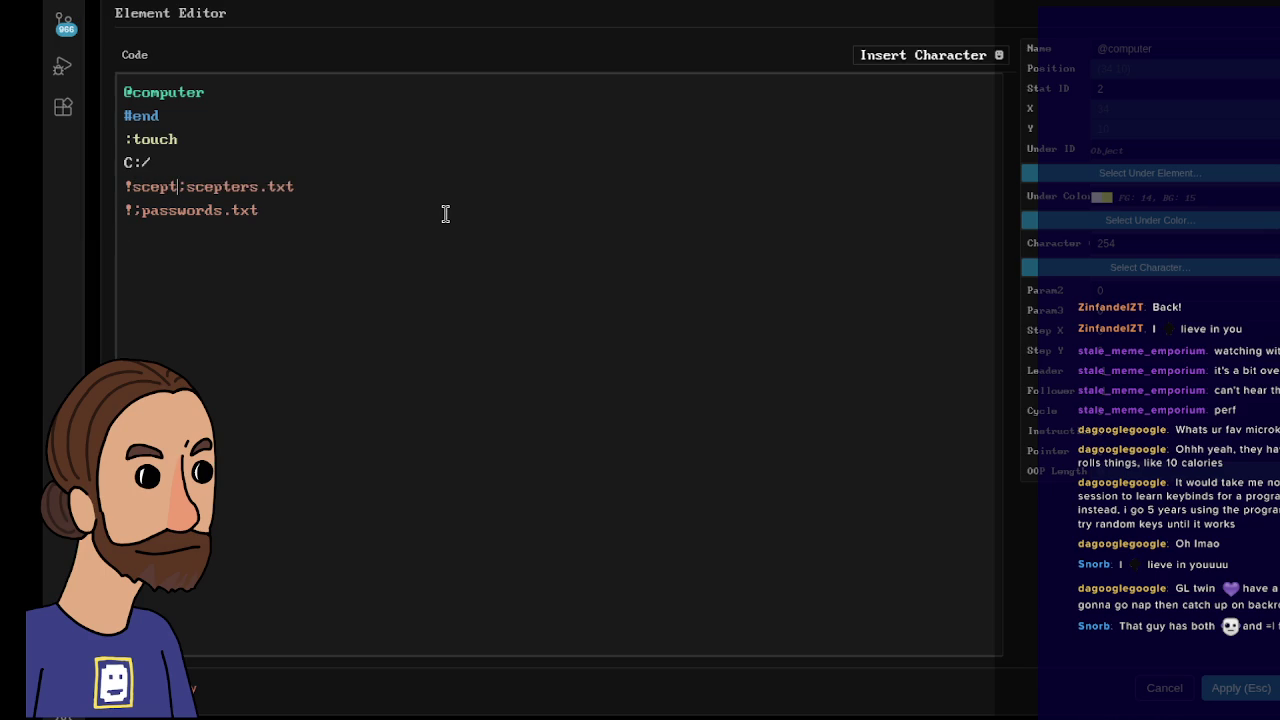
key("Up")
key("Left")
key("Left")
key("Left")
key("Left")
key("Down")
key("Left")
key("Left")
key("Left")
type("password")
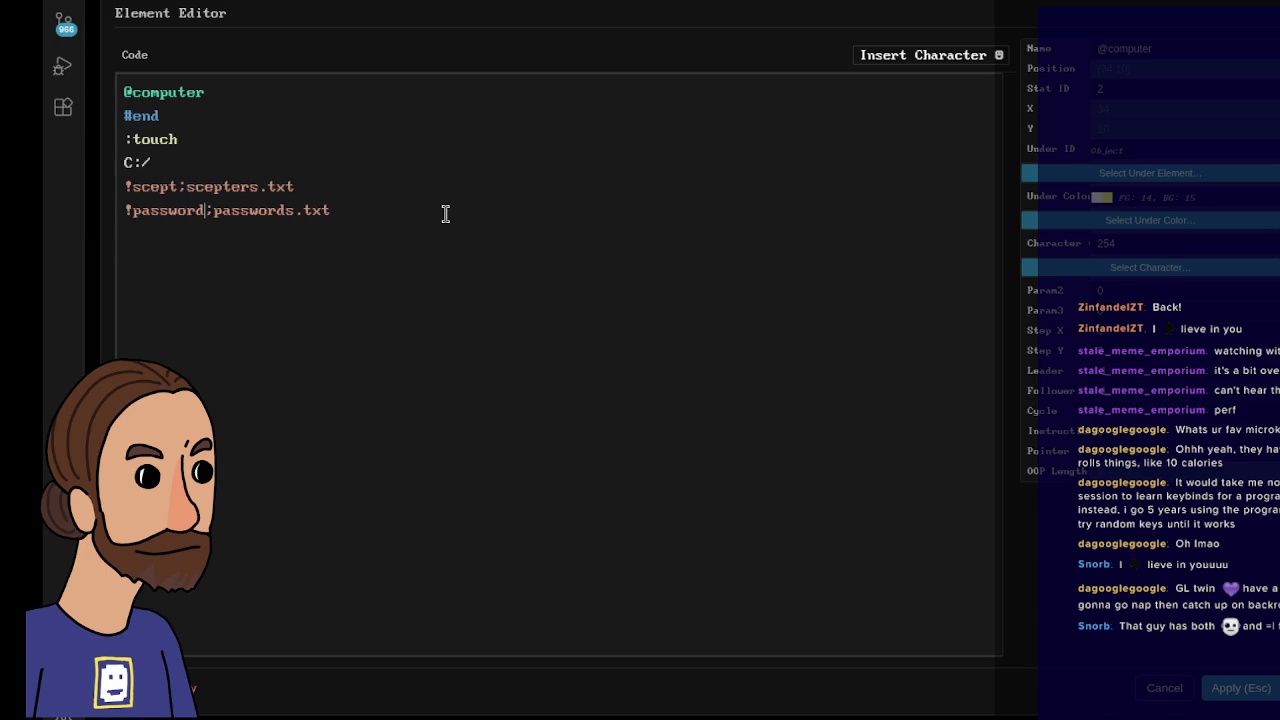
key("BackSpace")
key("BackSpace")
key("BackSpace")
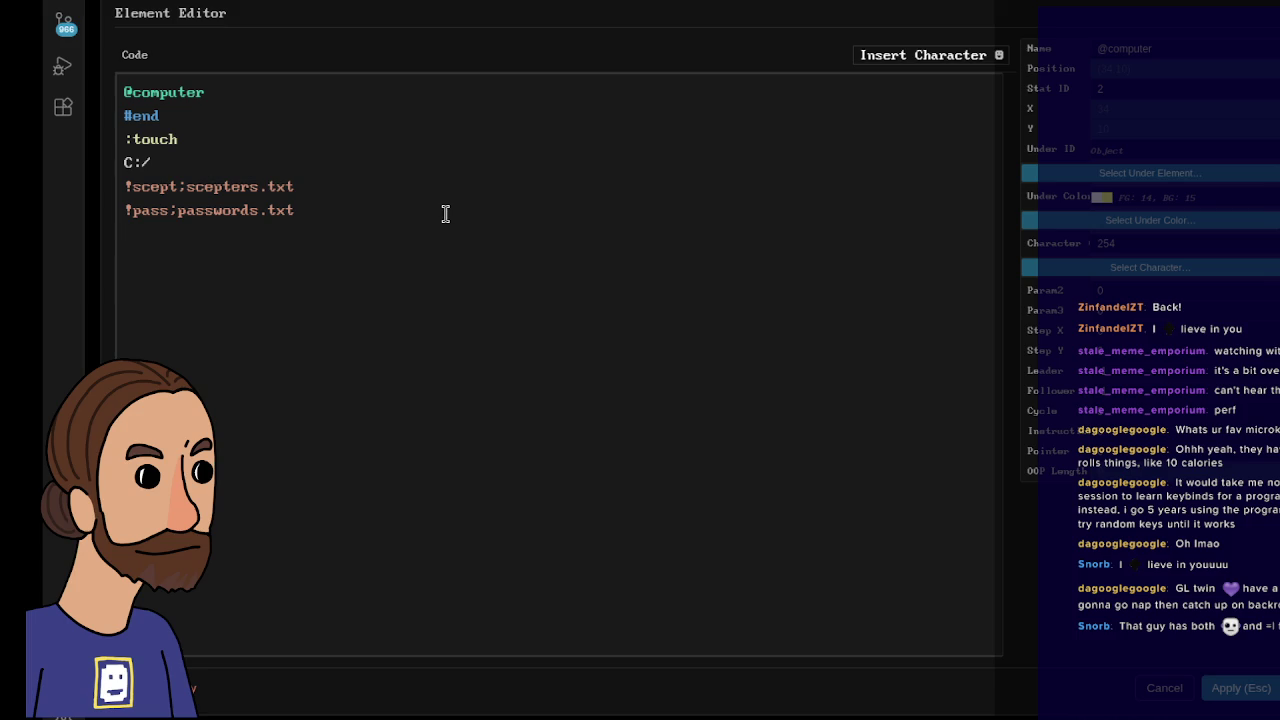
Write the :scept branch with #set scept and #end, then add a :pass label
type("#end")
key("Return")
type(":scept")
key("Return")
key("Return")
type("#end")
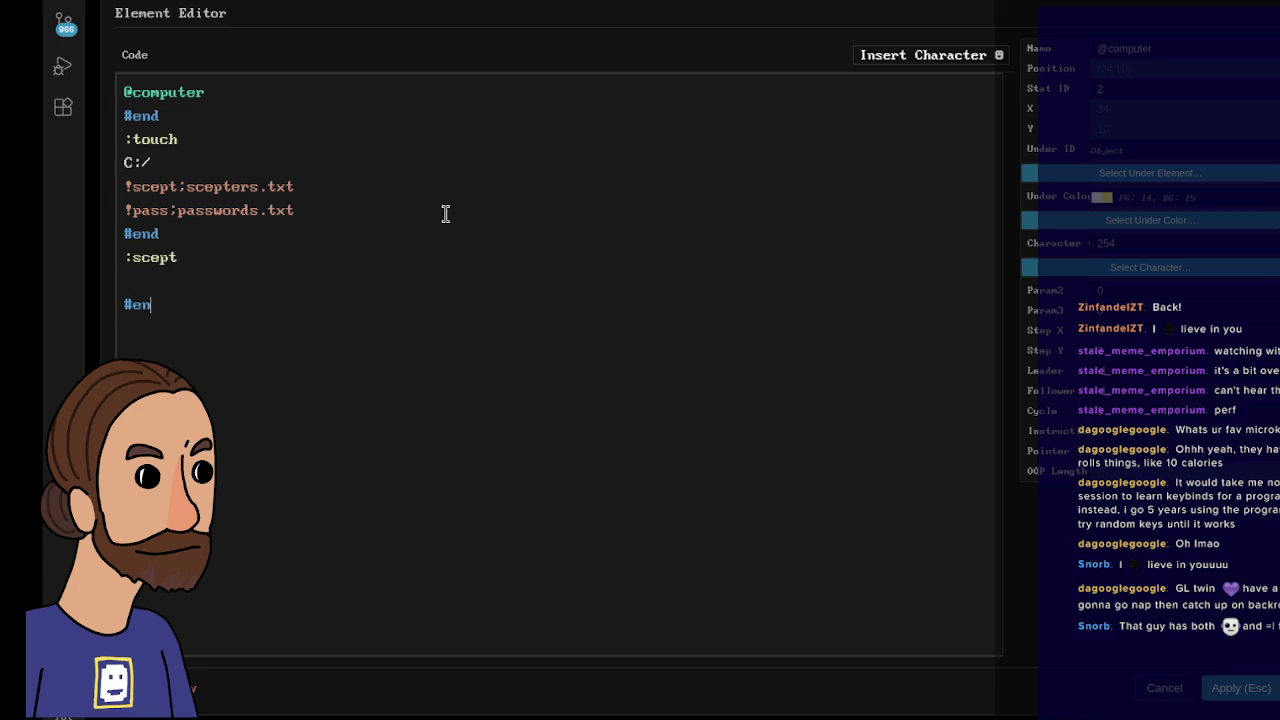
key("Return")
type(":pass")
key("Up")
type("#set ")
type("scept")
Under :pass, add #put w blue key so choosing passwords places a blue key
key("Down")
key("Down")
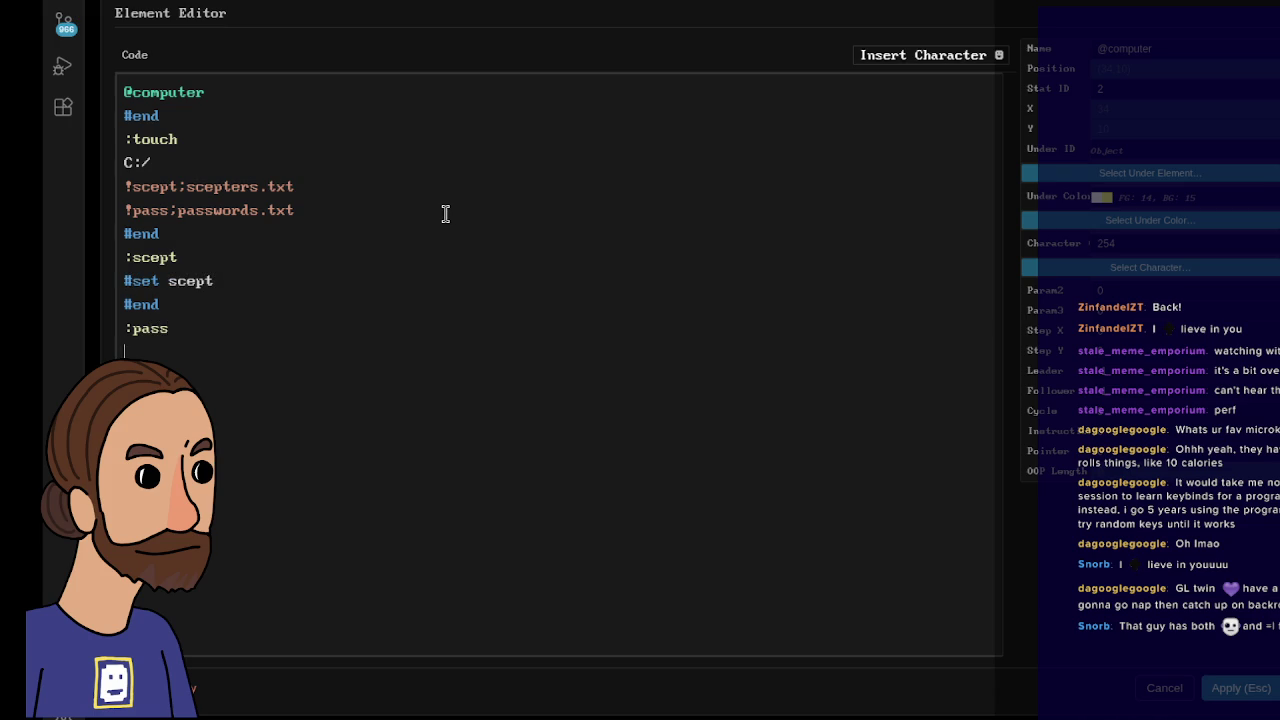
key("Return")
type("#")
type("give")
key("BackSpace")
key("BackSpace")
key("BackSpace")
type("put")
key("BackSpace")
type("w")
key("BackSpace")
type("w blue key")
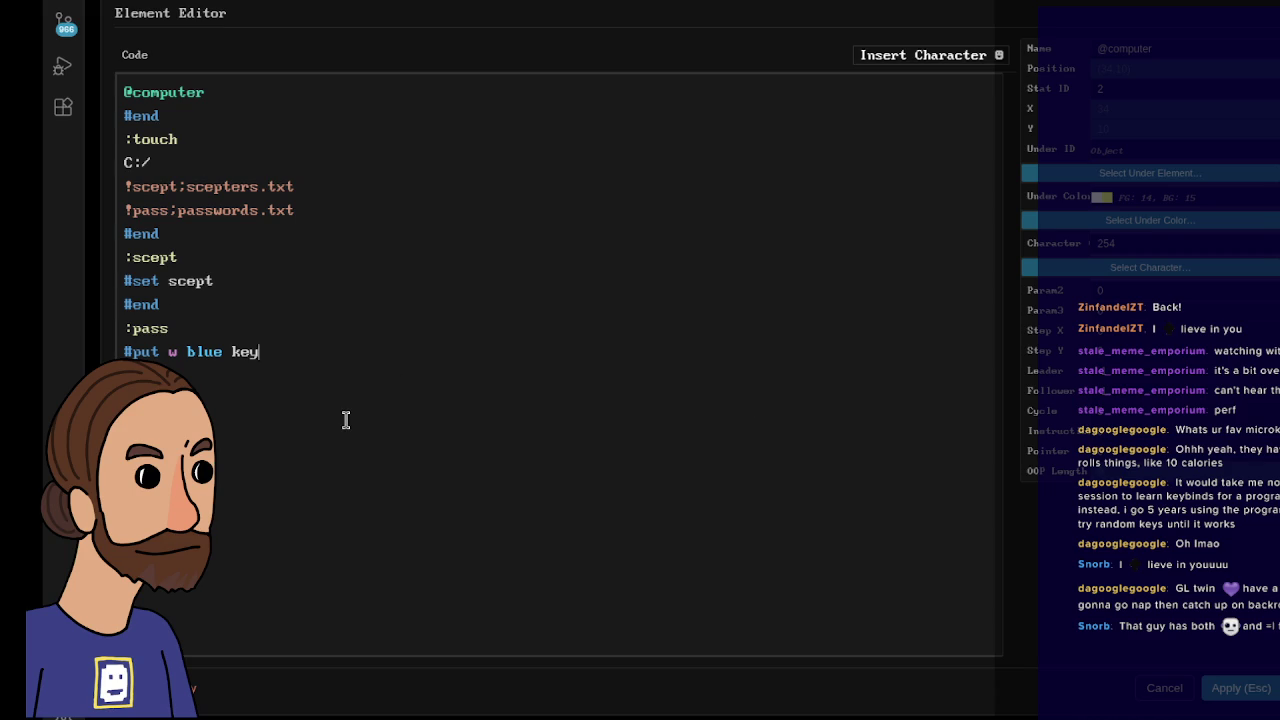
Add the line 'the password is blue key' above the #put command
key("Right")
key("Right")
key("Right")
key("Return")
type("th")
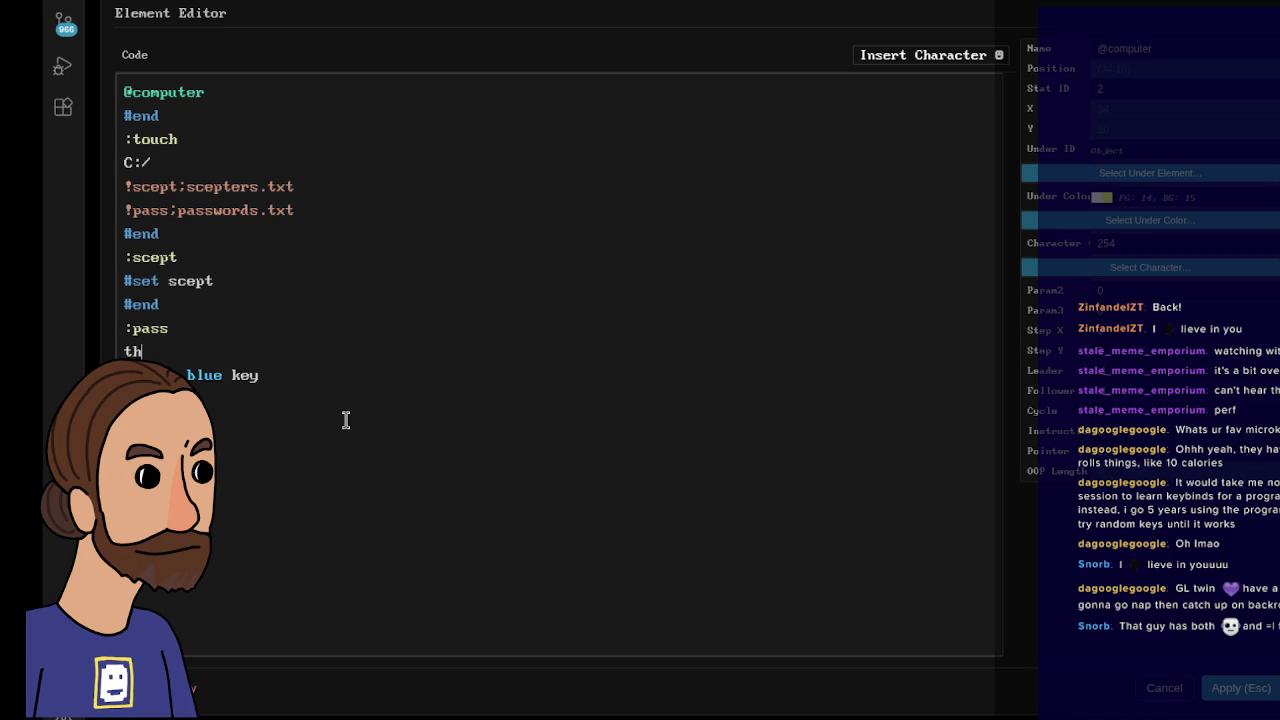
key("BackSpace")
key("BackSpace")
type("t")
key("BackSpace")
type("the password is ")
type("blue key")
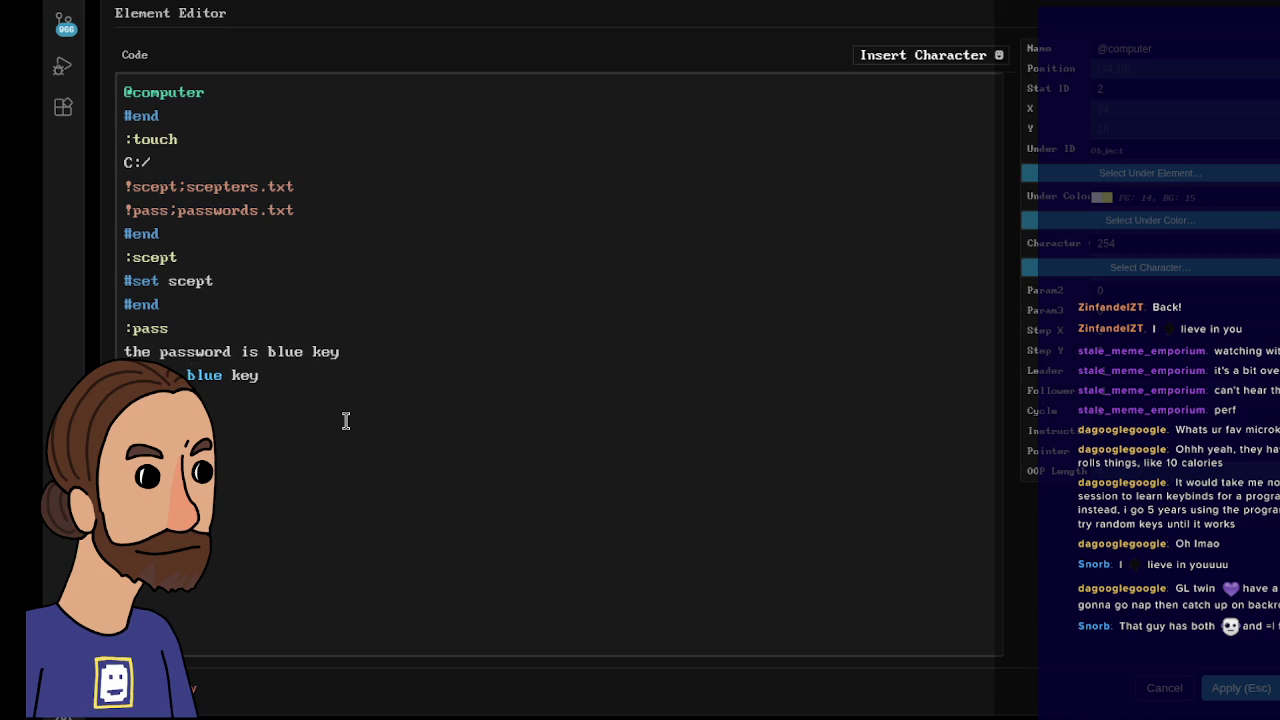
Add a SCEPTER PROGRAM title under #set scept with %%$$ decoration
key("Up")
key("Down")
key("Return")
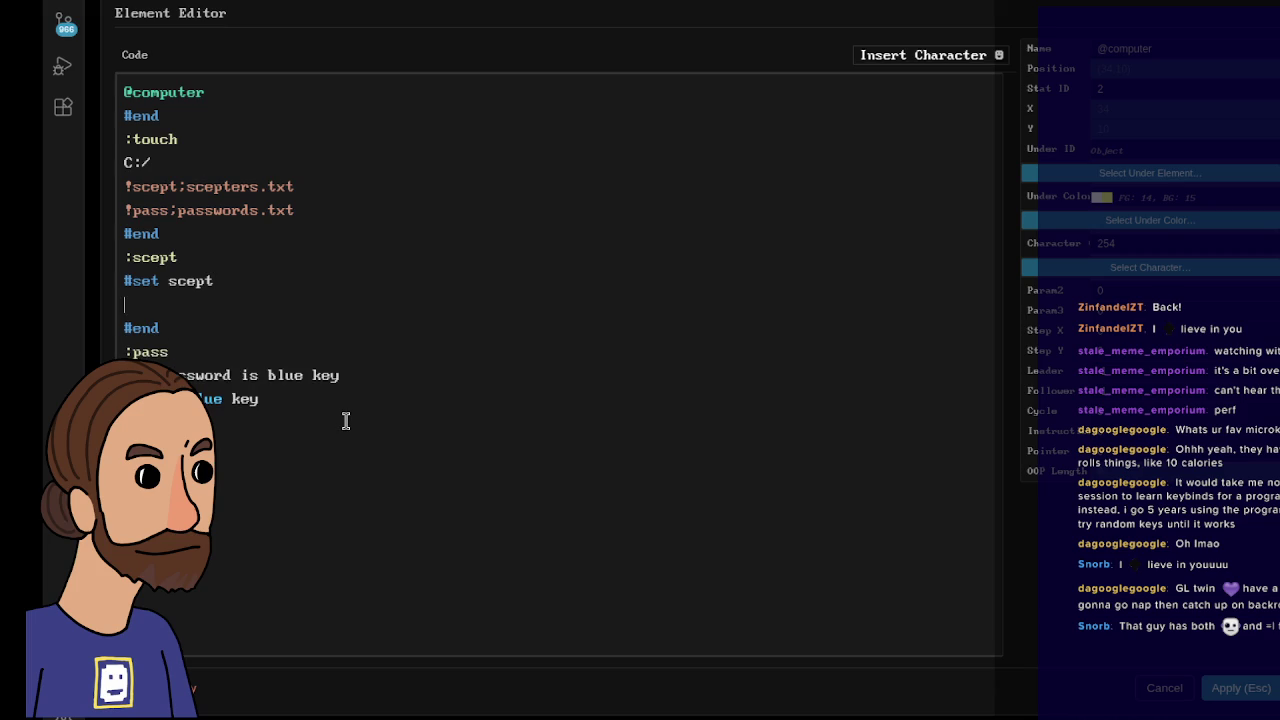
type("SCEPTER PRO")
type("GRAM")
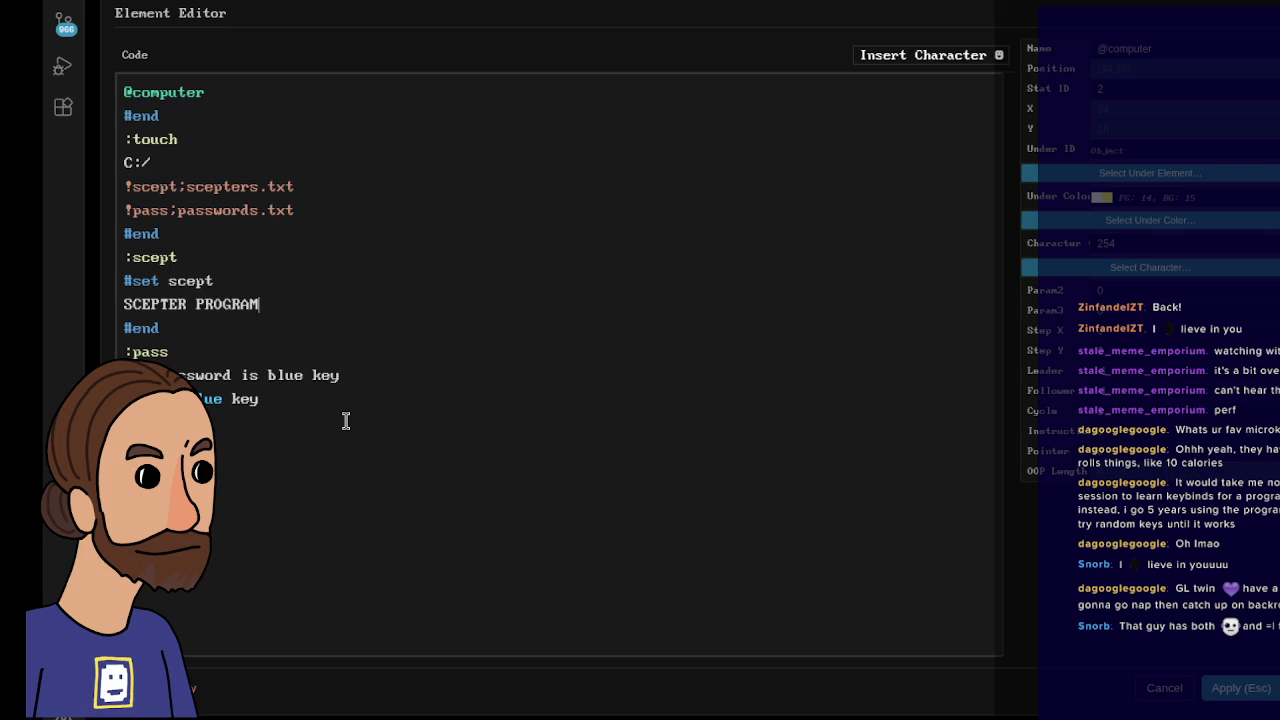
key("Return")
type("%%")
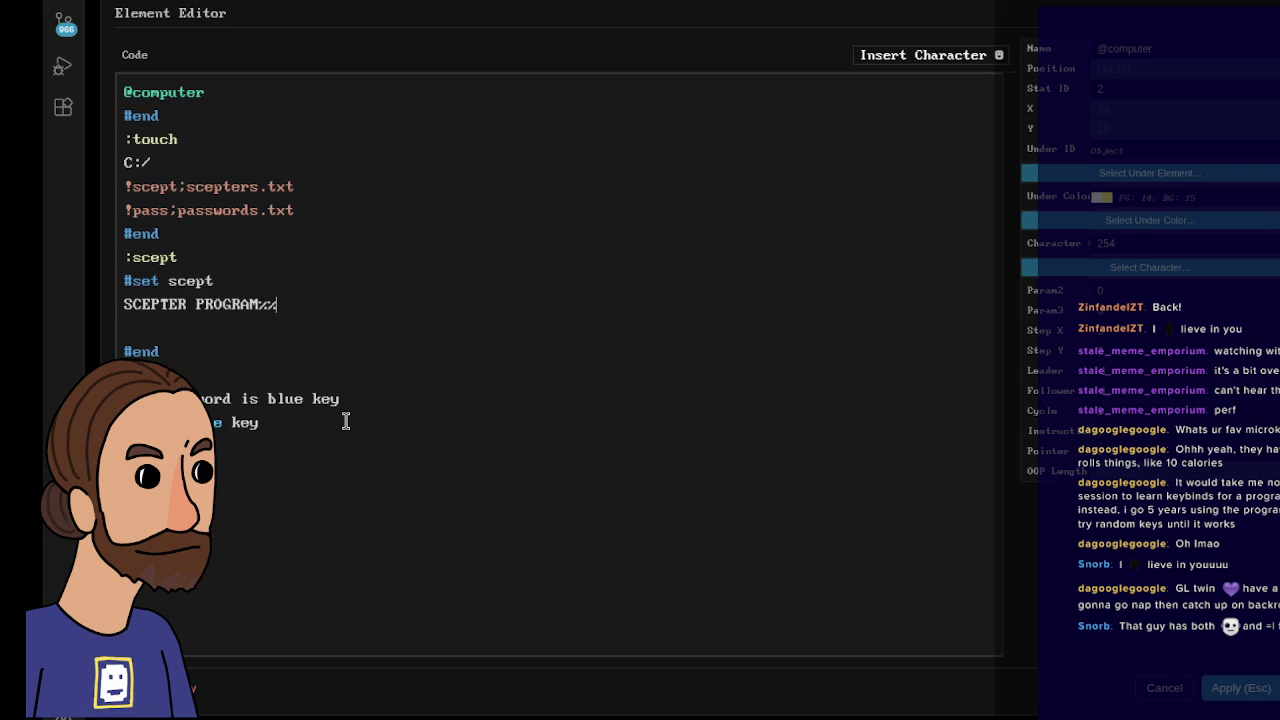
type("$$")
key("Left")
key("shift+Left")
key("shift+Left")
key("shift+Left")
Frame the title so it reads ..$$%%SCEPTER PROGRAM%%$$.
key("Up")
key("Up")
left_click(129, 309)
type("%%$$")
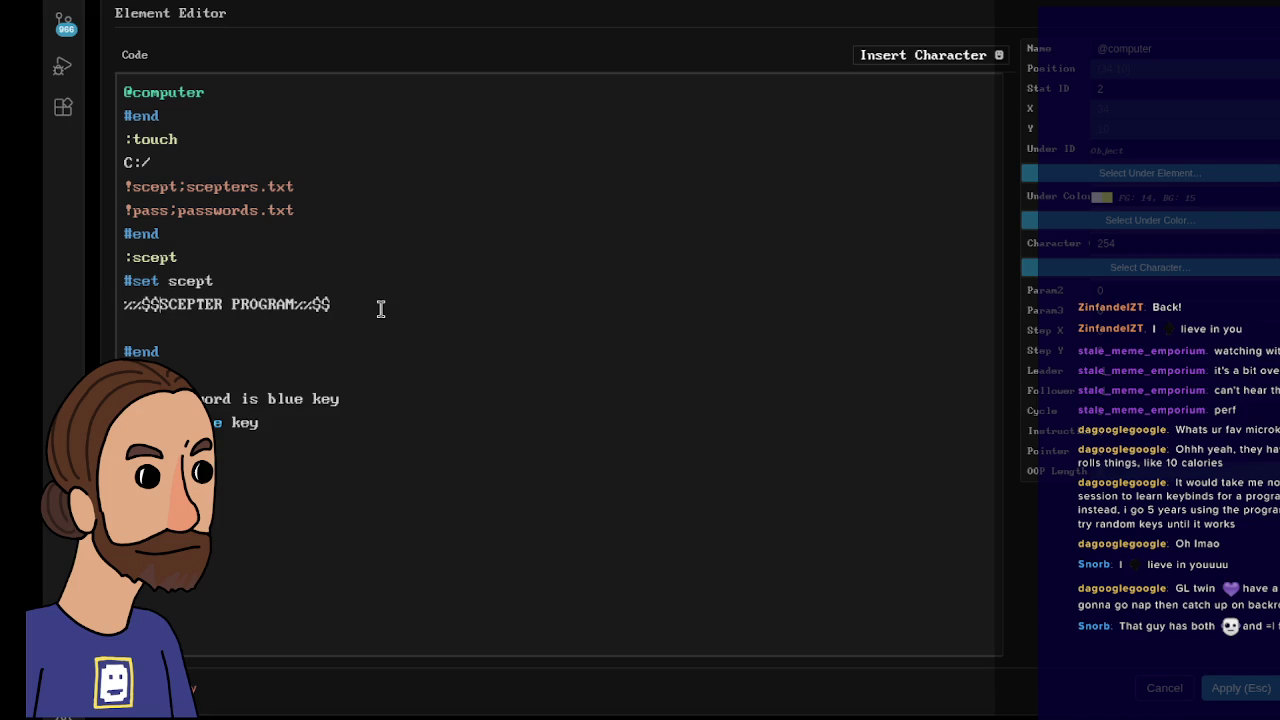
key("BackSpace")
key("BackSpace")
type("$$")
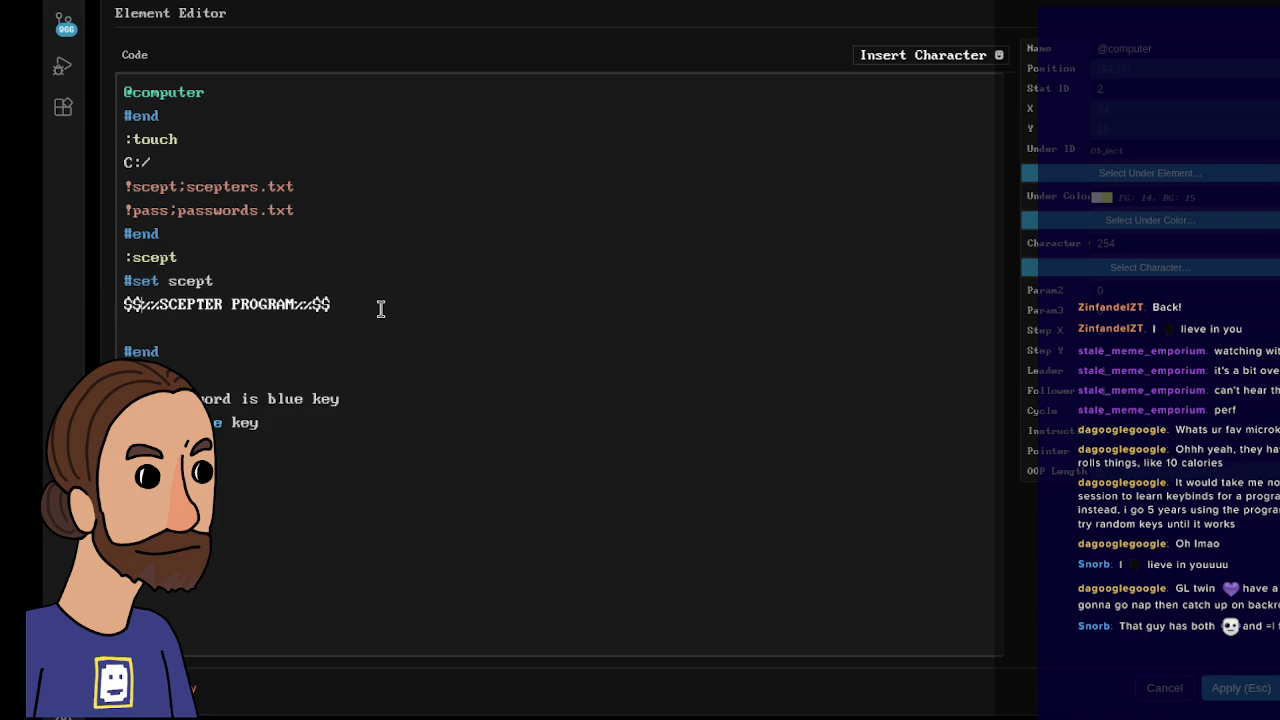
key("Down")
key("Up")
key("Home")
type("..")
key("Down")
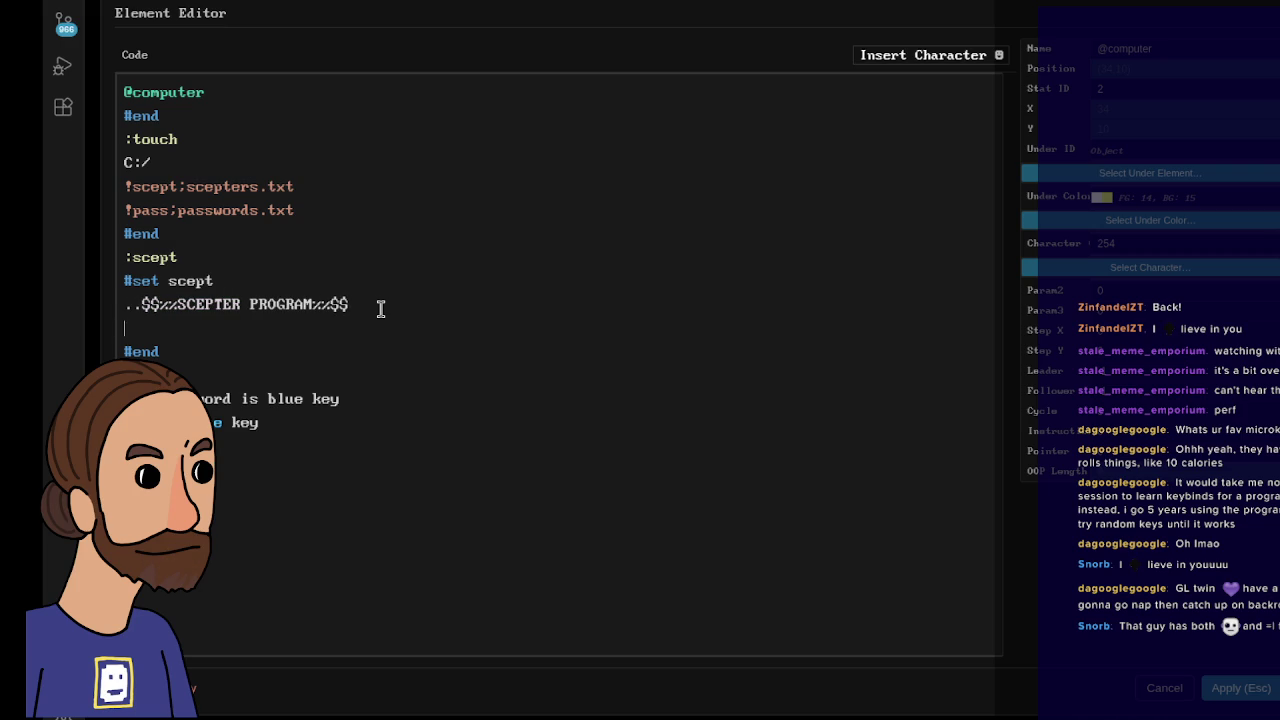
type("..")
Add <locked> and 'locked. hm' lines below the SCEPTER PROGRAM banner
key("Down")
key("Return")
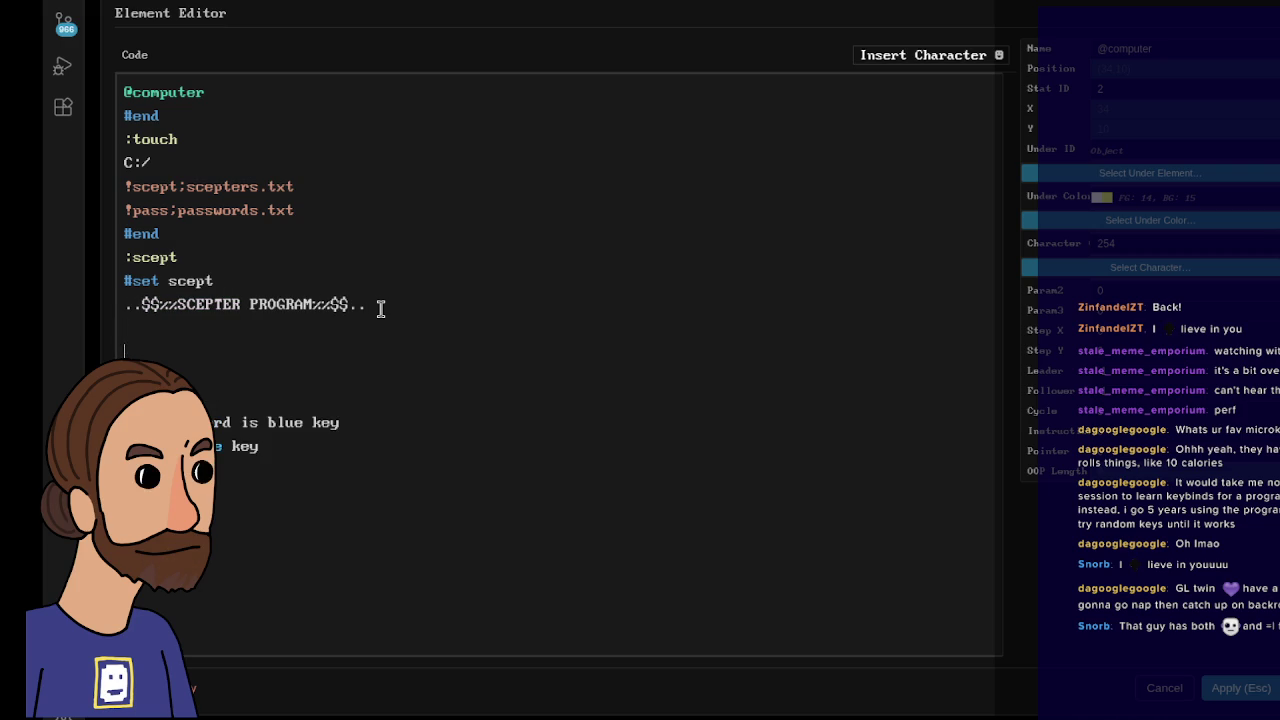
key("Delete")
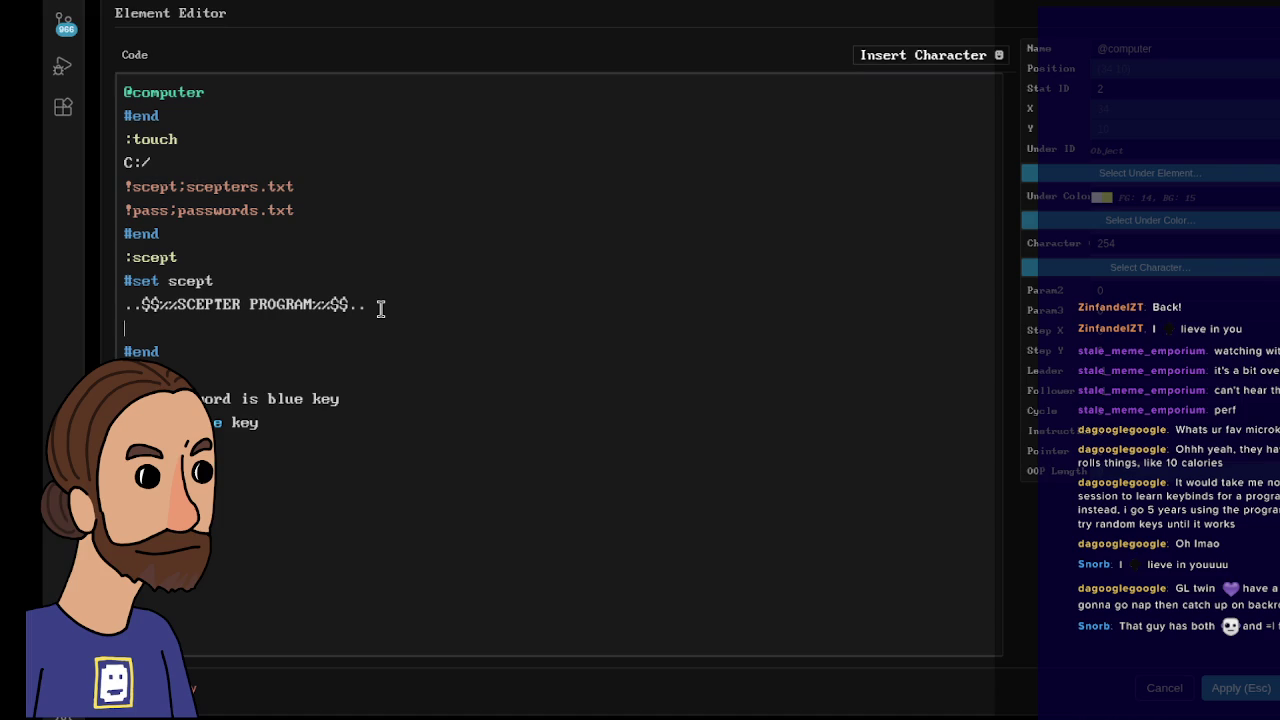
type("<")
key("BackSpace")
type("<locke")
type("d>")
key("Return")
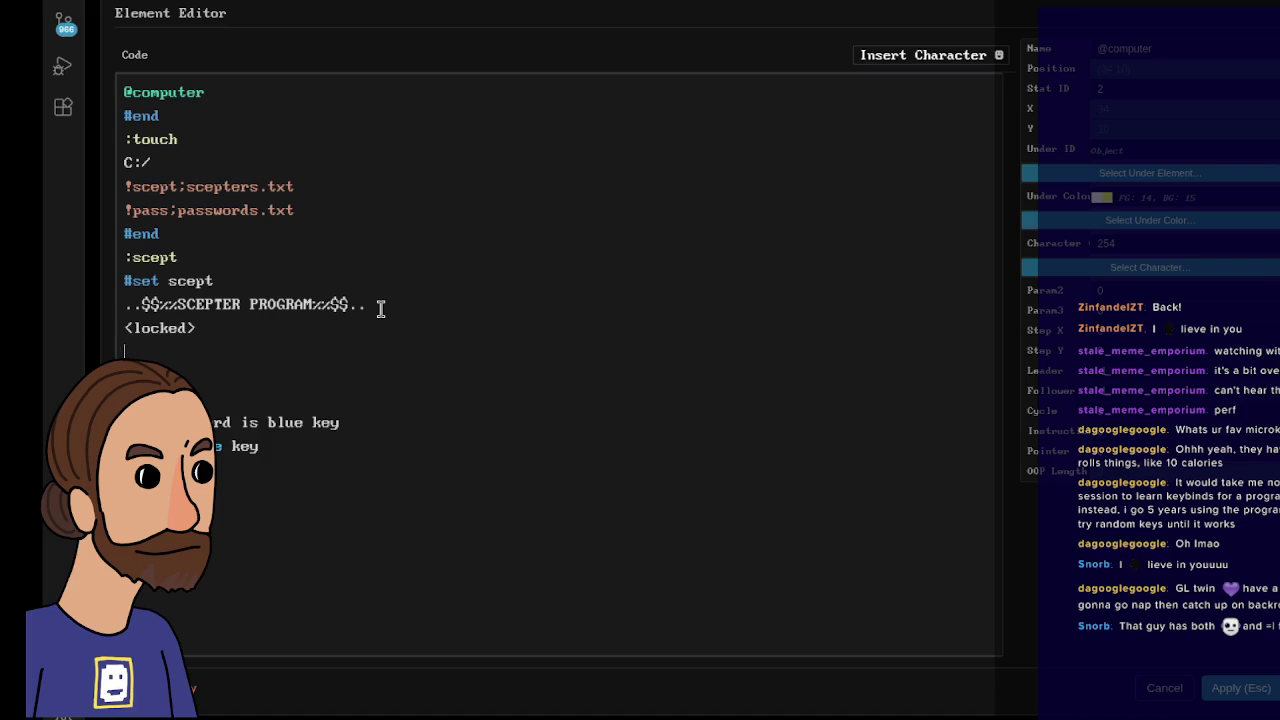
type("th")
key("BackSpace")
key("BackSpace")
key("Return")
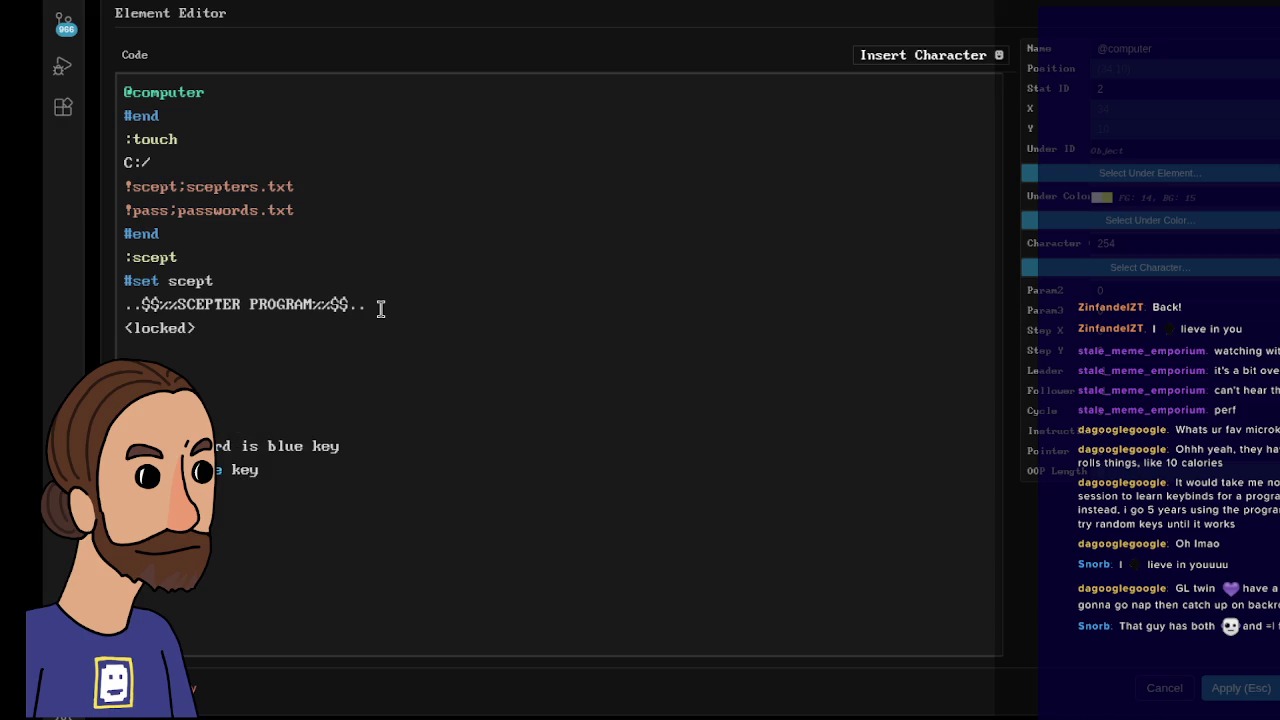
type("locked. hm")
Apply the code, start a playtest, and read the locked scepters.txt file on the computer
key("Escape")
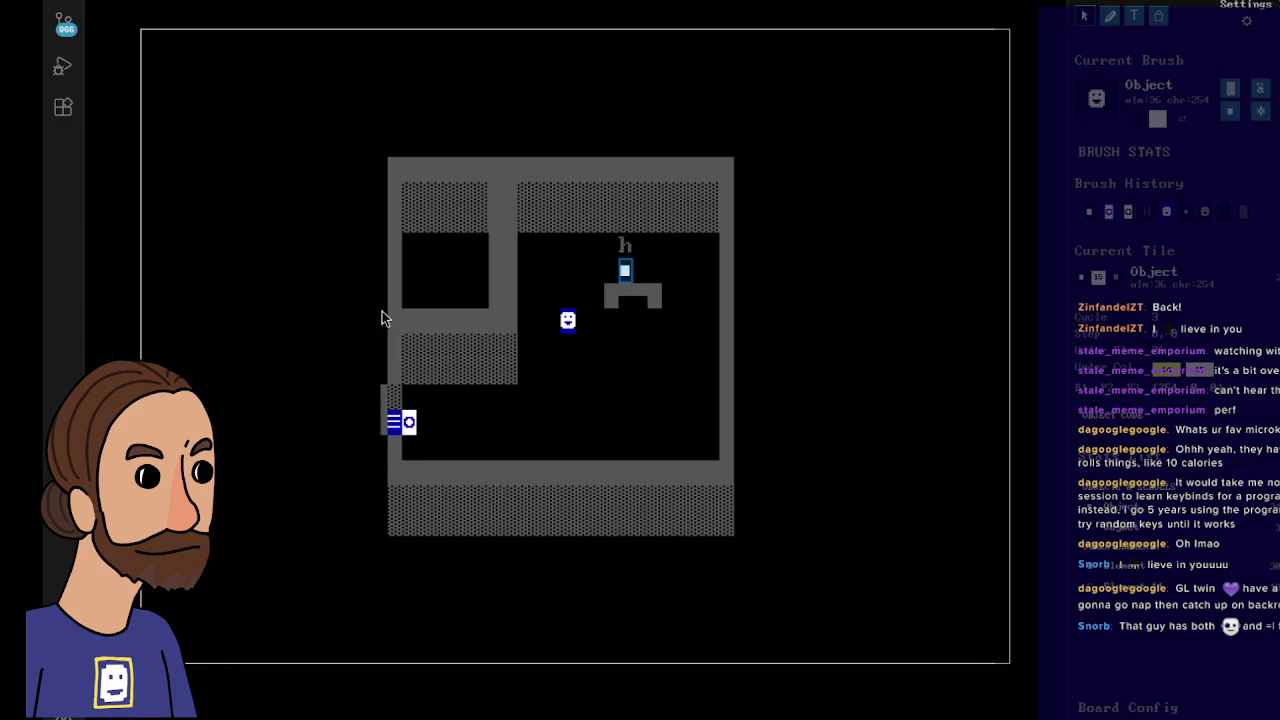
key("F5")
key("Up")
key("Up")
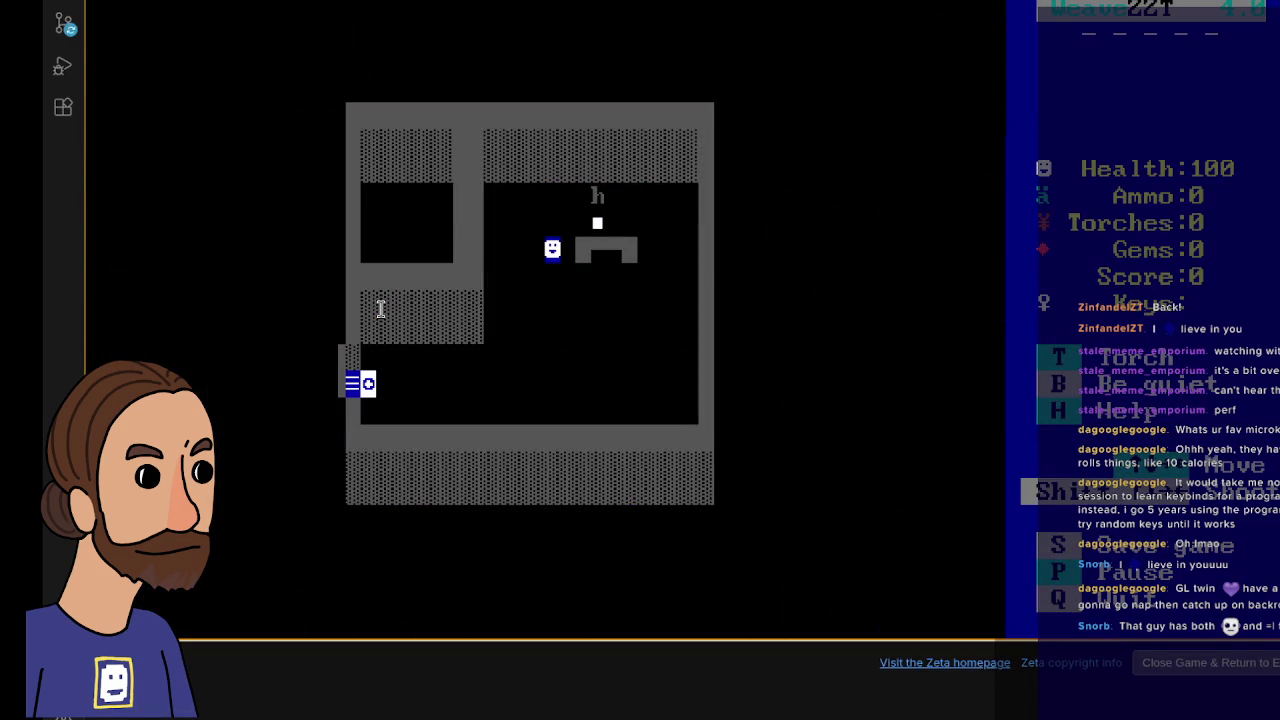
key("Right")
key("Right")
key("Down")
key("Return")
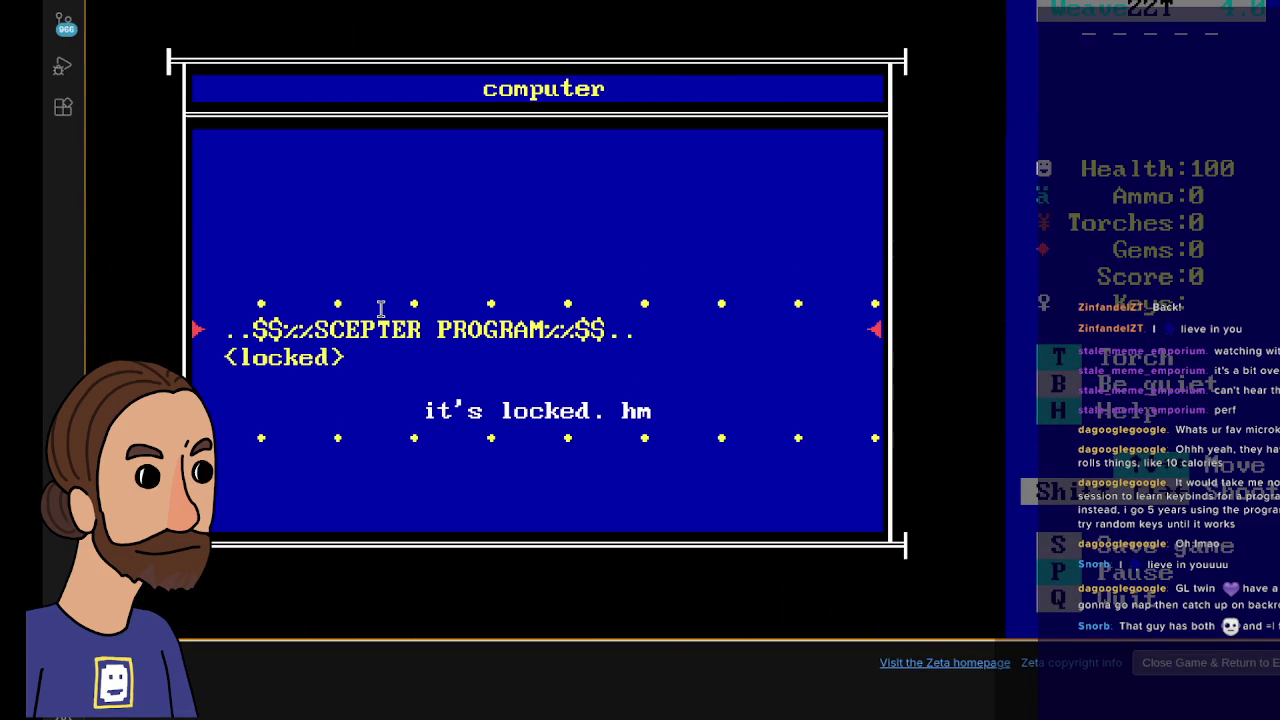
key("Escape")
Open passwords.txt, pick up the blue key, and unlock the blue door
key("Right")
key("Down")
key("Return")
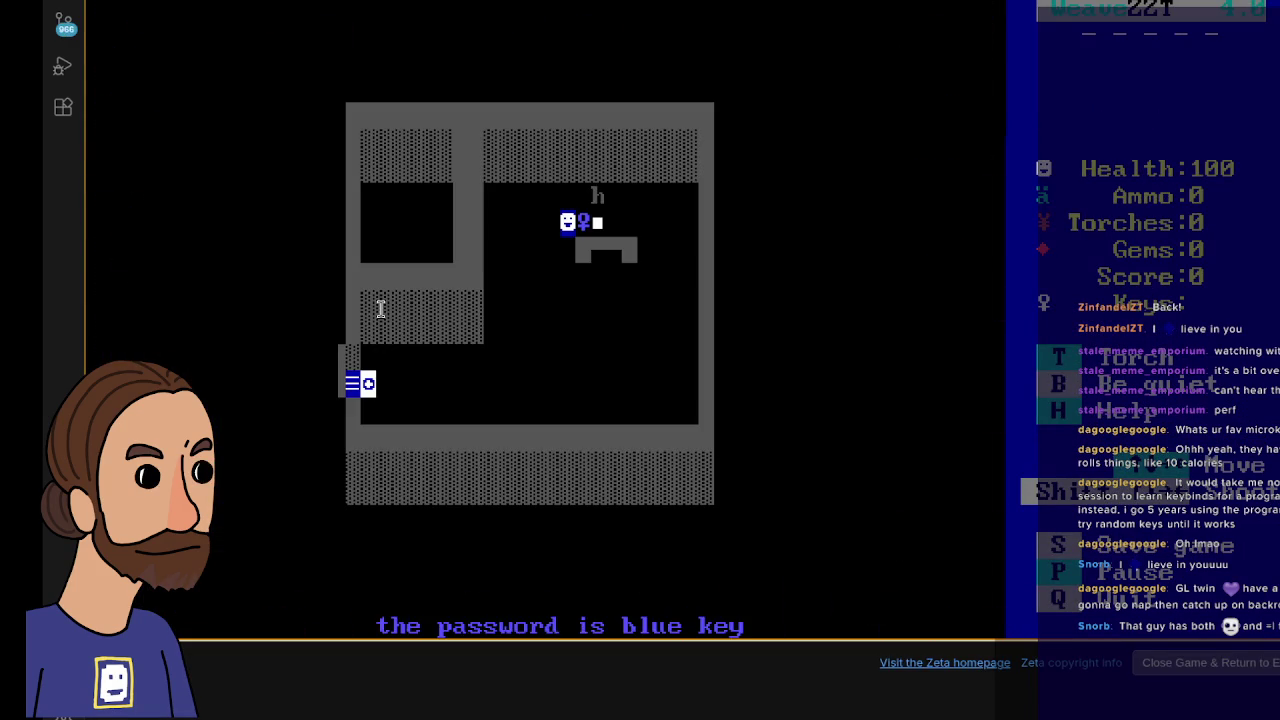
key("Right")
key("Left")
key("Left")
key("Left")
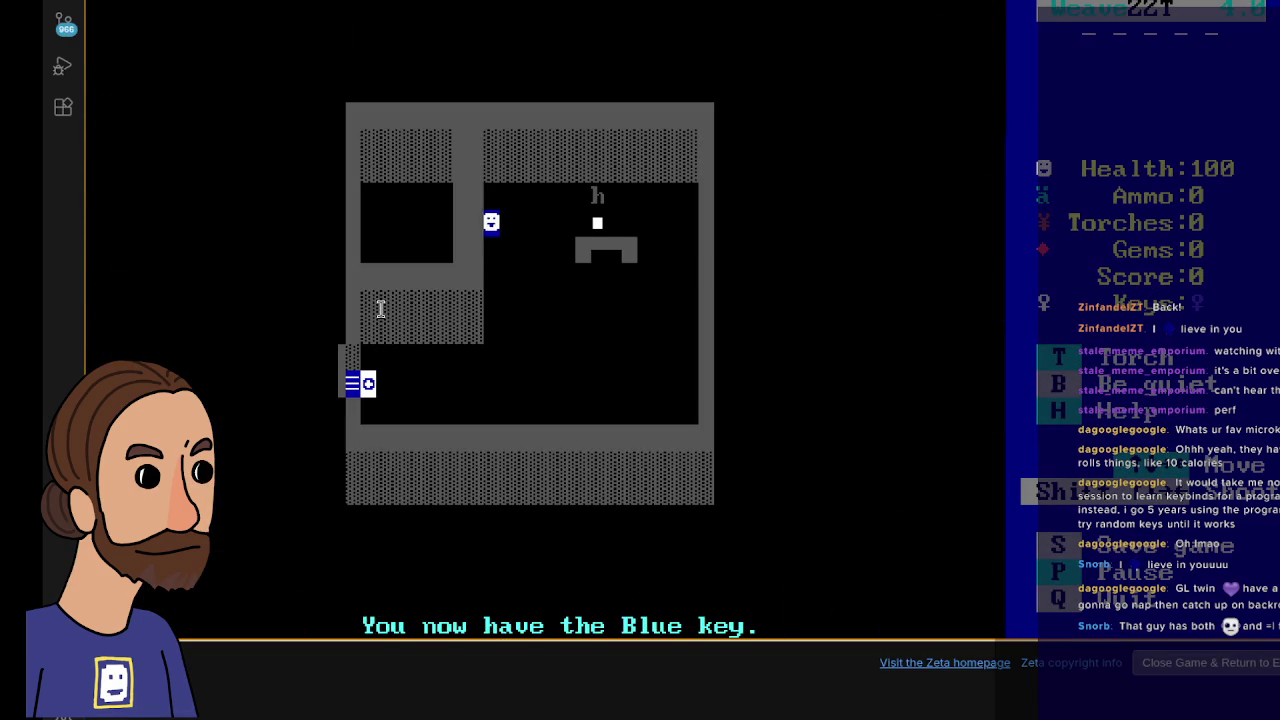
key("Down")
key("Down")
key("Down")
key("Down")
key("Down")
key("Left")
key("Left")
key("Left")
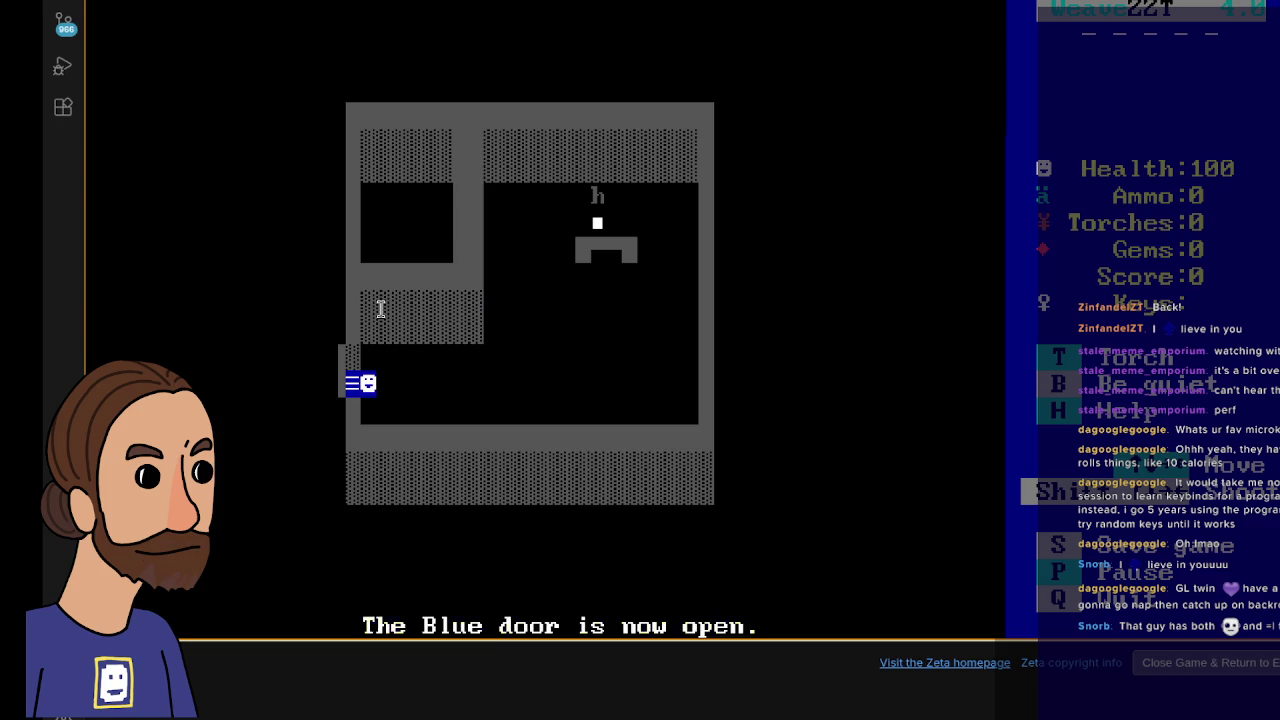
Walk through into the next room, explore it, and quit the playtest
key("Left")
key("Left")
key("Left")
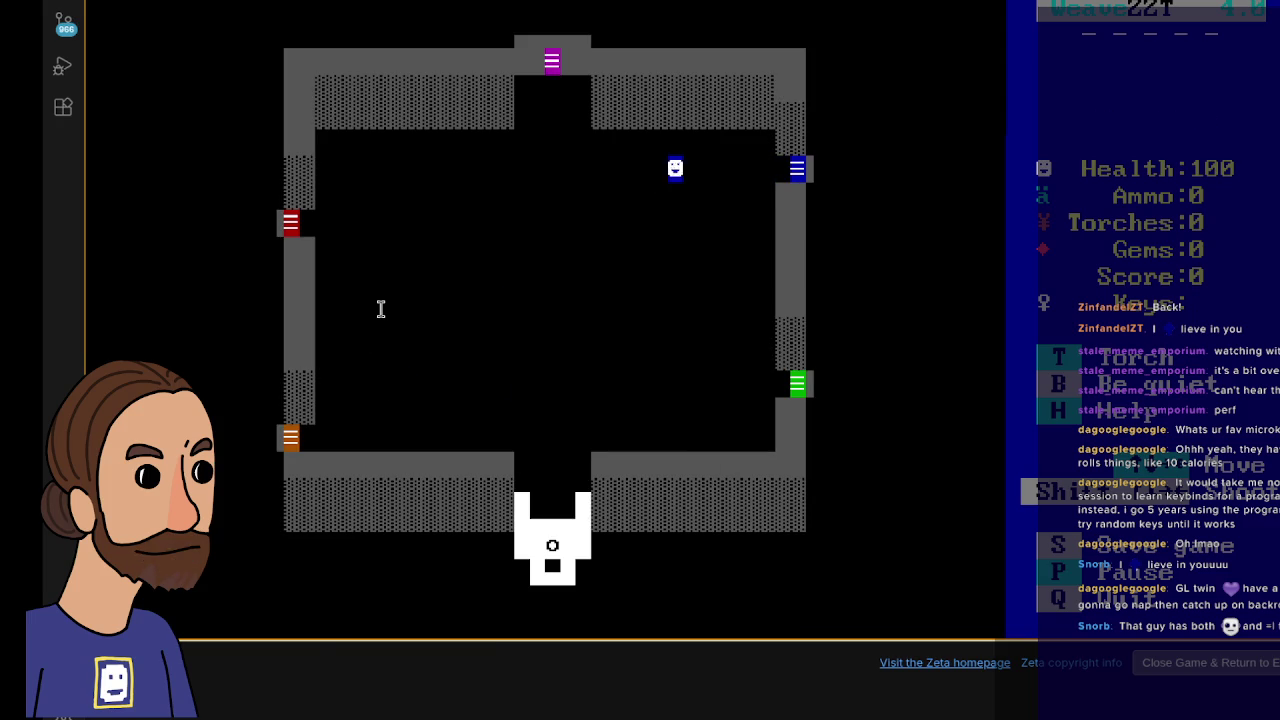
key("Up")
key("Down")
key("Down")
key("Down")
key("Down")
key("Down")
key("Down")
key("Right")
key("Up")
key("Up")
key("Right")
key("Right")
key("q")
key("y")
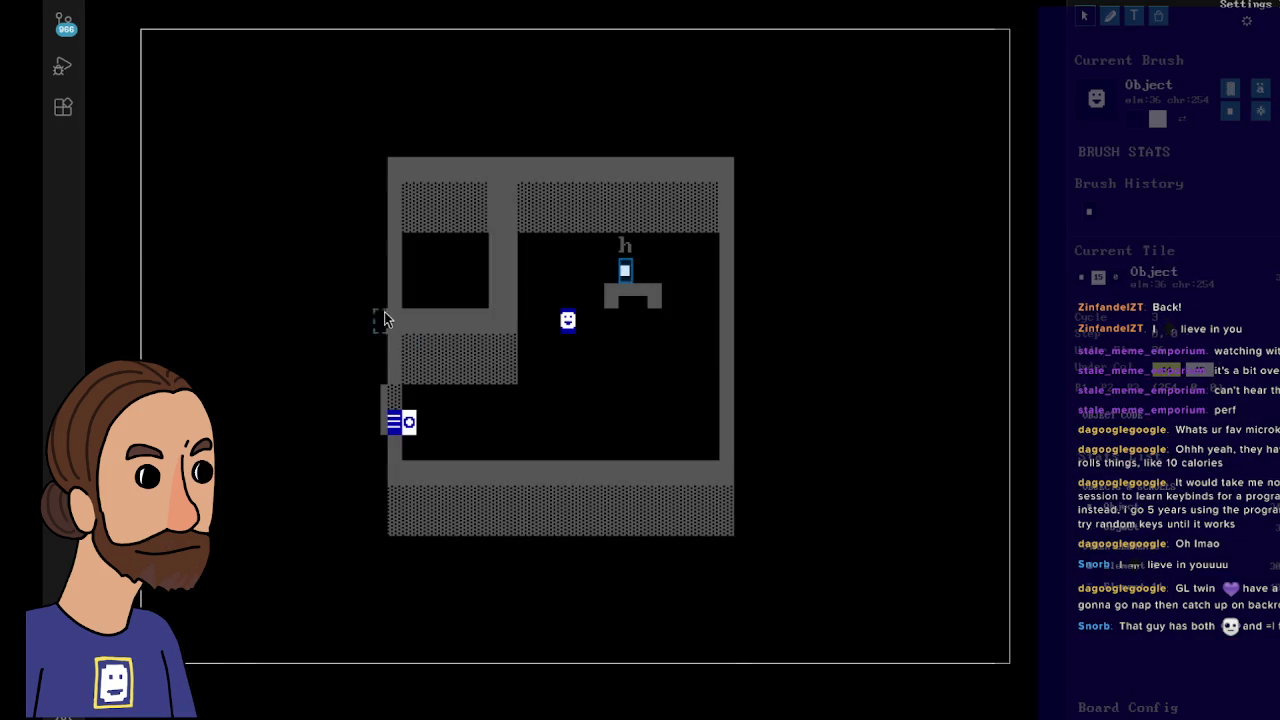
Pick up the floor tile as the brush and undo an accidental fill over the dotted patch
right_click(496, 270)
key("Left")
key("f")
key("Up")
key("Up")
key("Up")
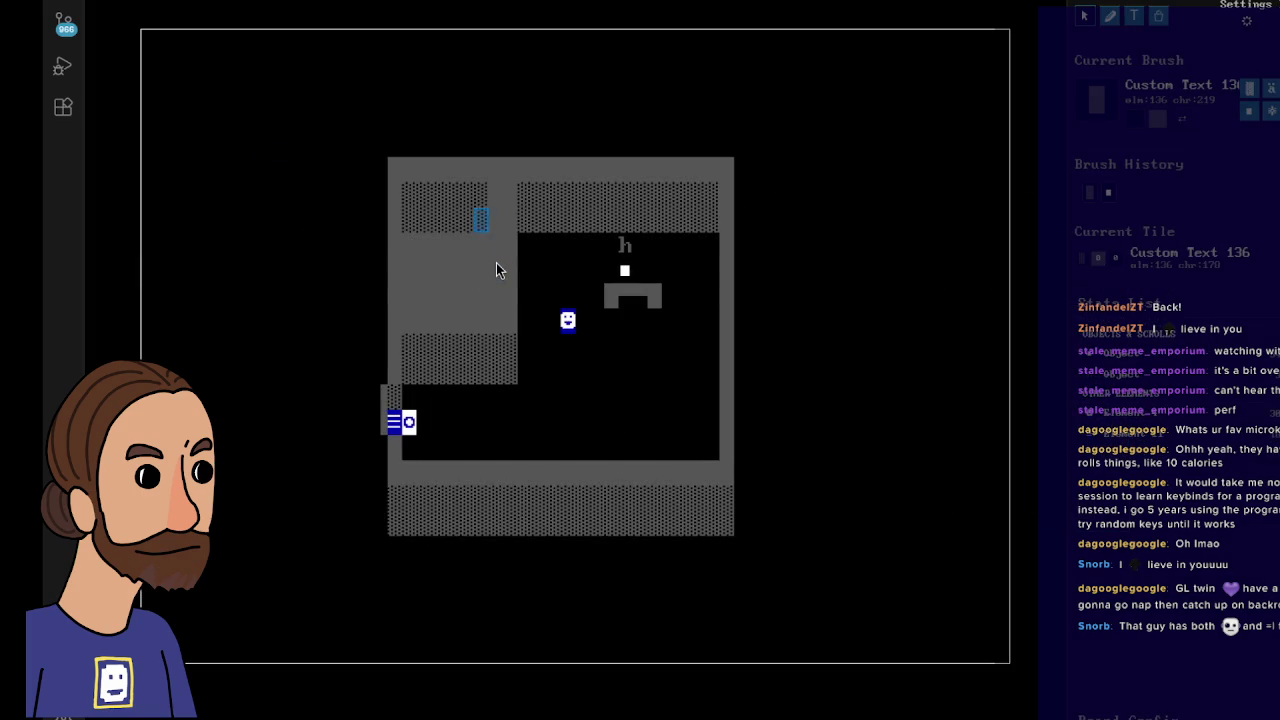
key("f")
key("ctrl+z")
key("shift+Down")
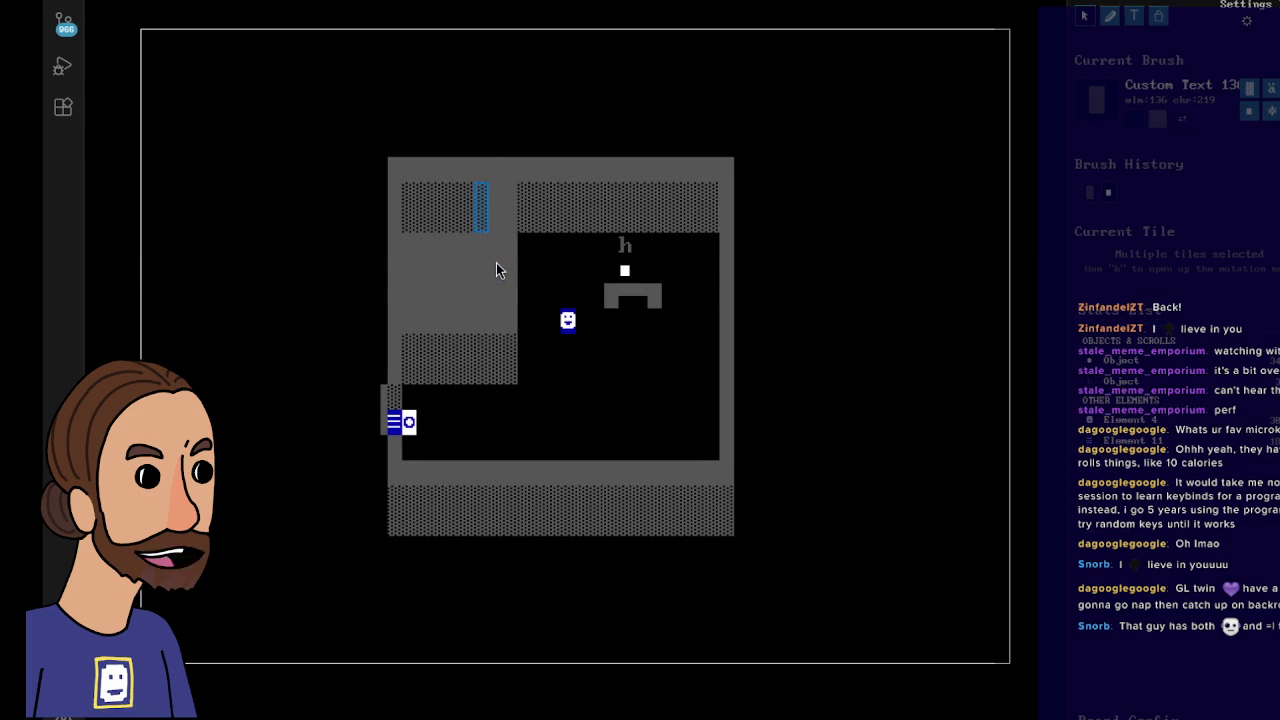
key("shift+Left")
key("shift+Left")
key("shift+Left")
key("shift+Left")
key("shift+Left")
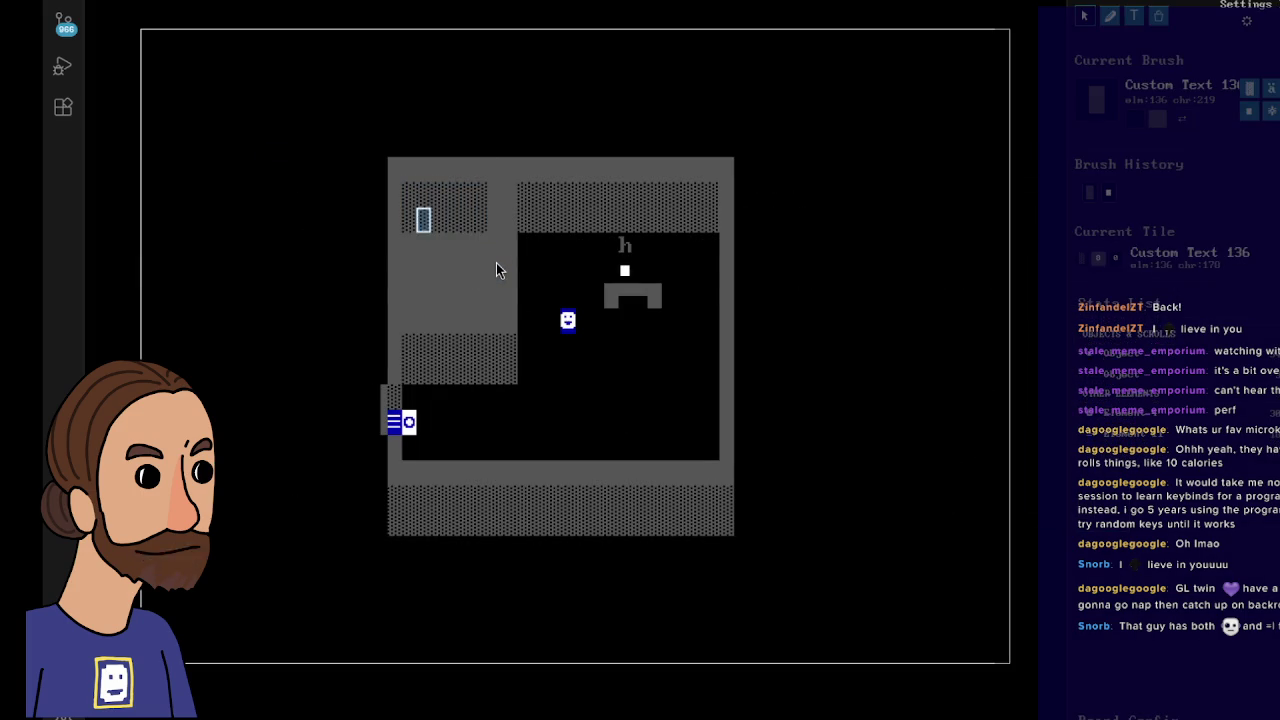
key("f")
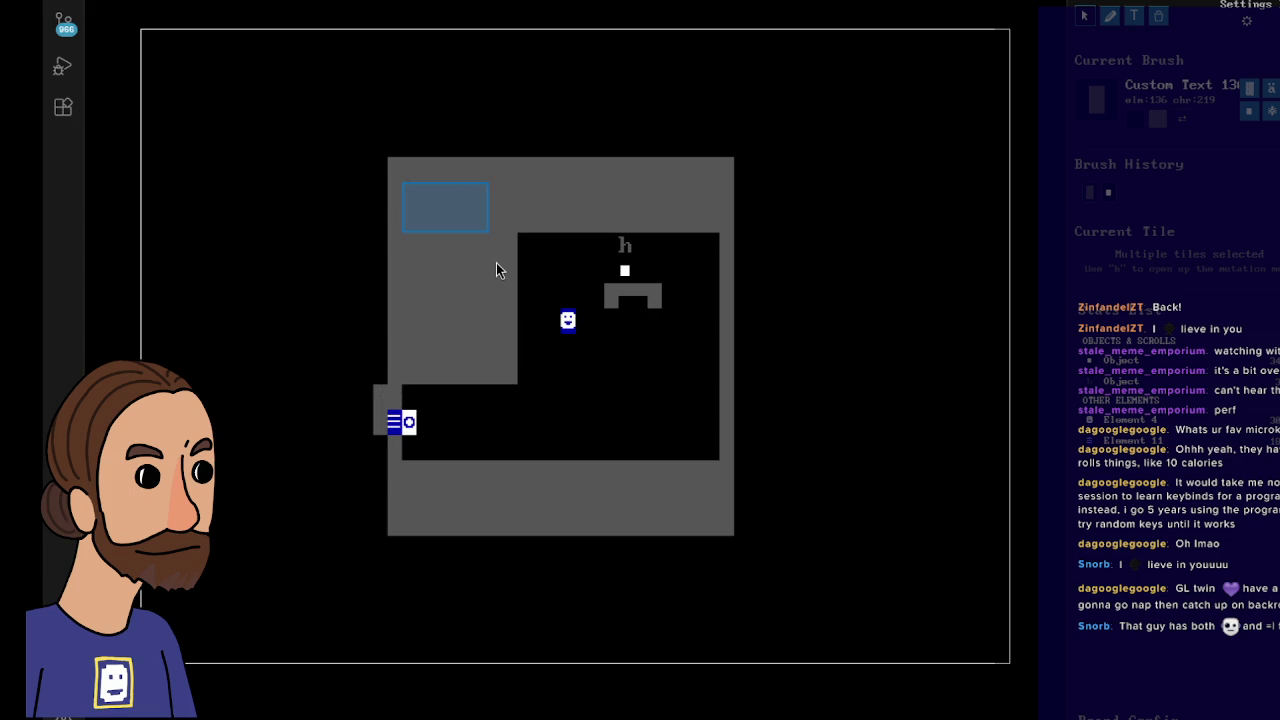
key("ctrl+z")
key("Escape")
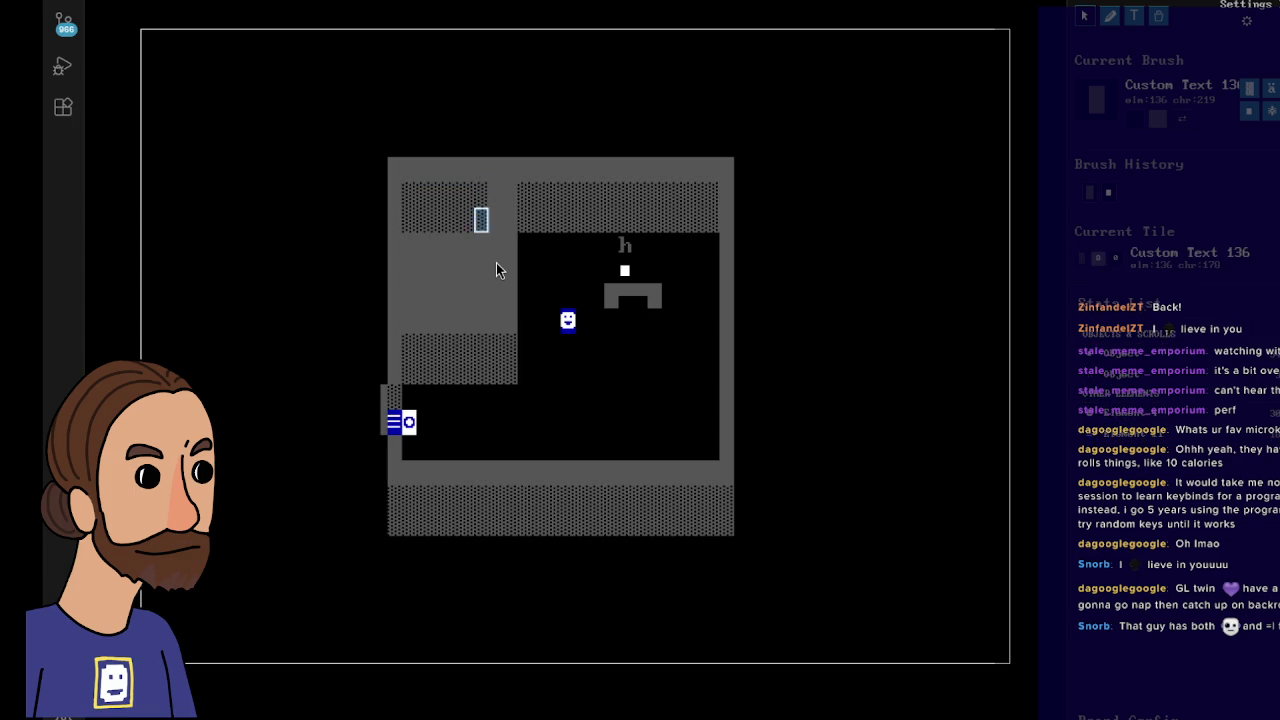
Fill the 3×2 dotted block in the upper-left room with plain floor
key("shift+Up")
key("shift+Left")
key("shift+Left")
key("f")
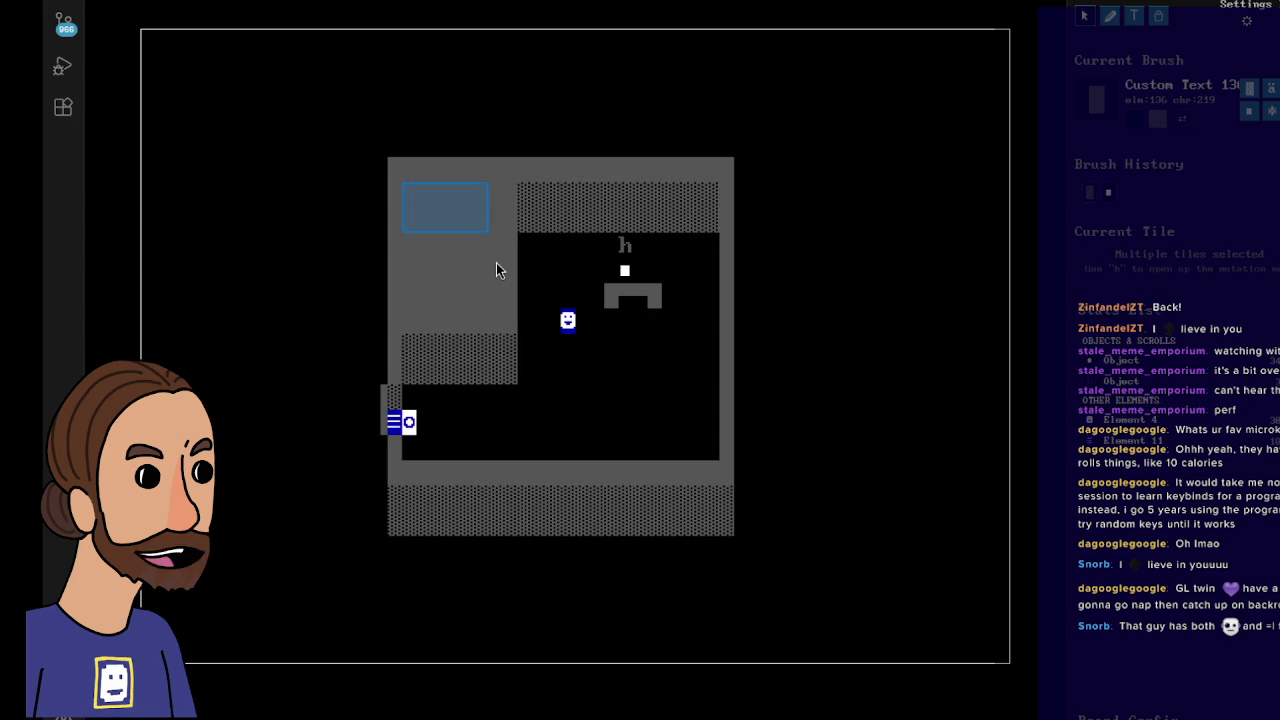
key("Escape")
Browse the mask scope, connectivity and combine options, then close the mask settings unchanged
key("m")
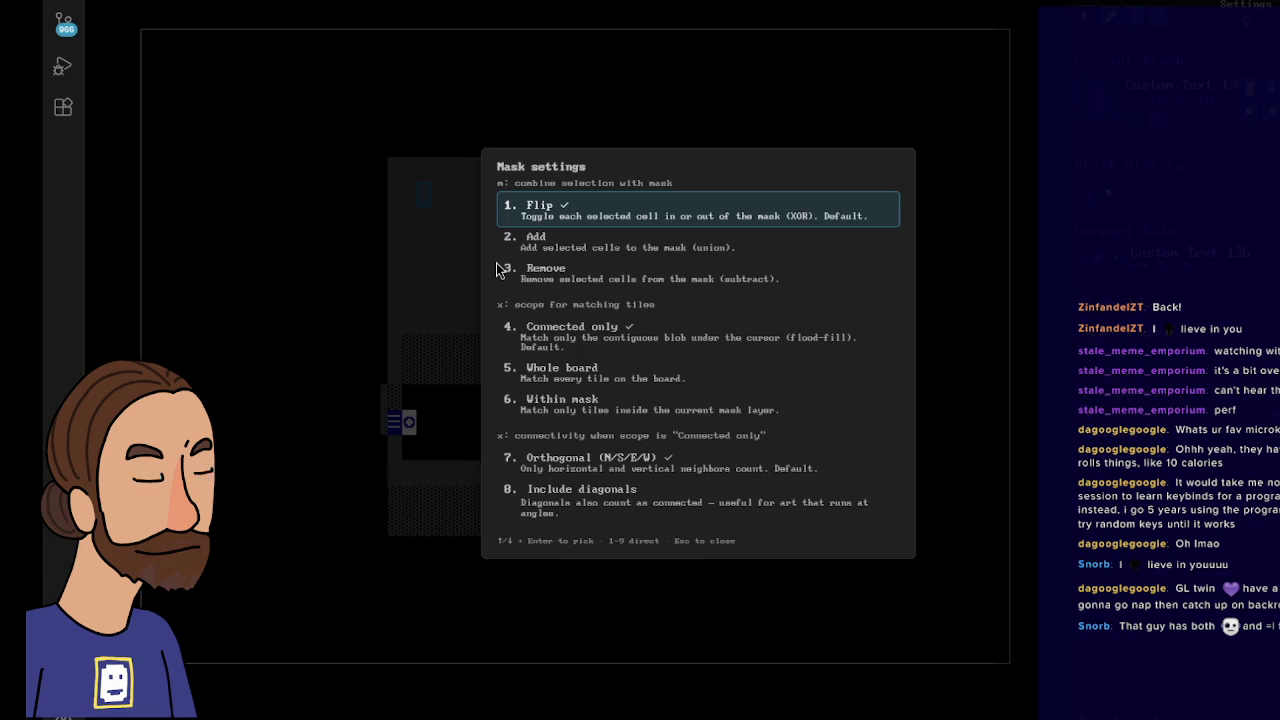
key("Down")
key("Down")
key("Down")
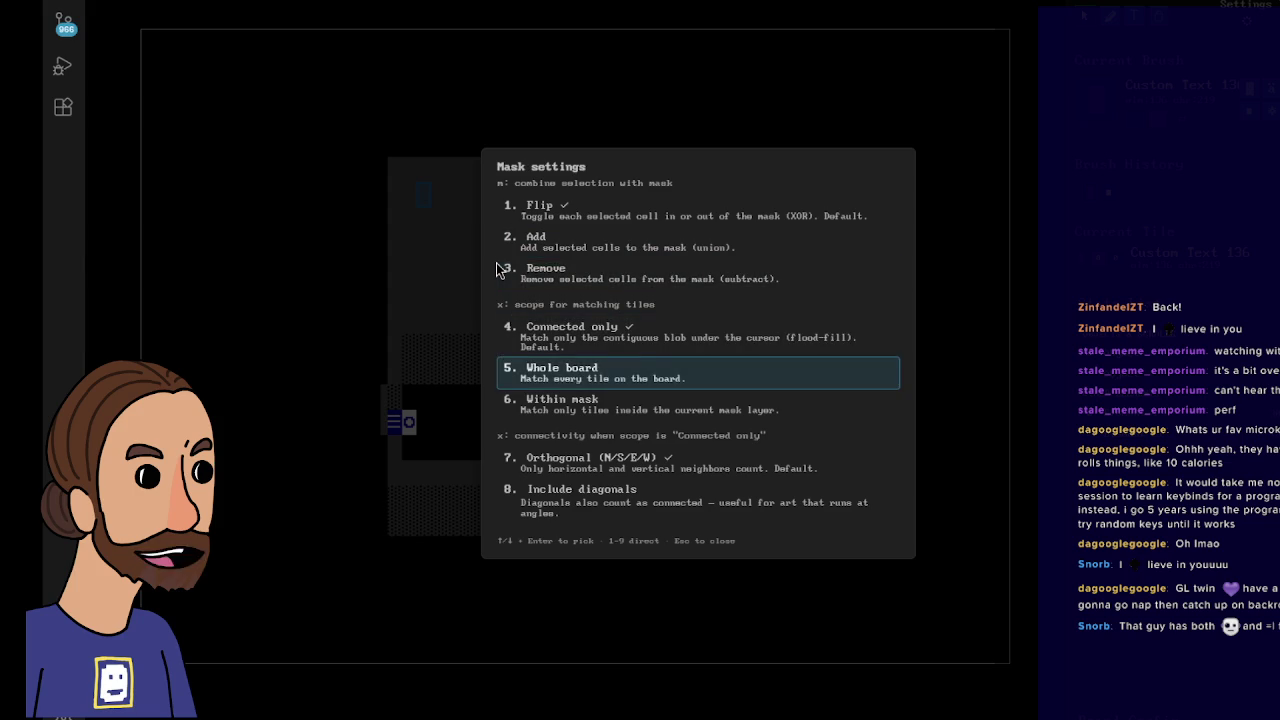
key("Up")
key("Down")
key("Up")
key("Down")
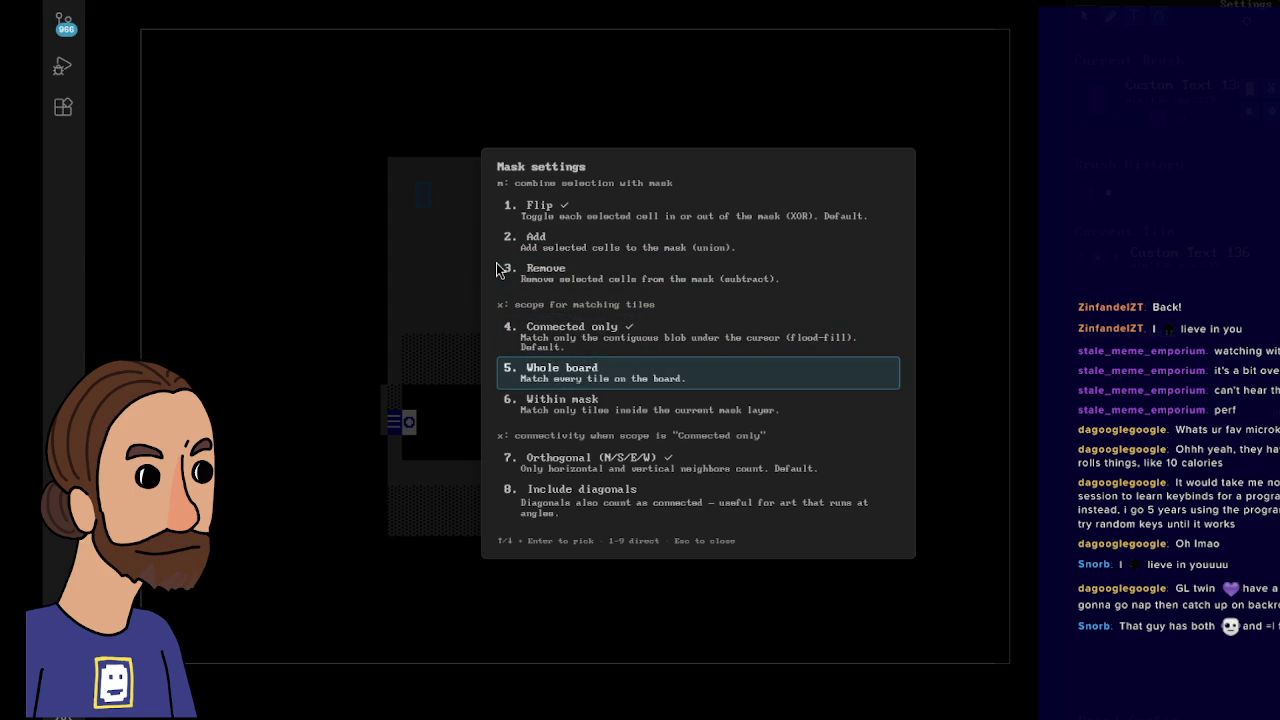
key("Down")
key("Up")
key("Up")
key("Down")
key("Down")
key("Down")
key("Down")
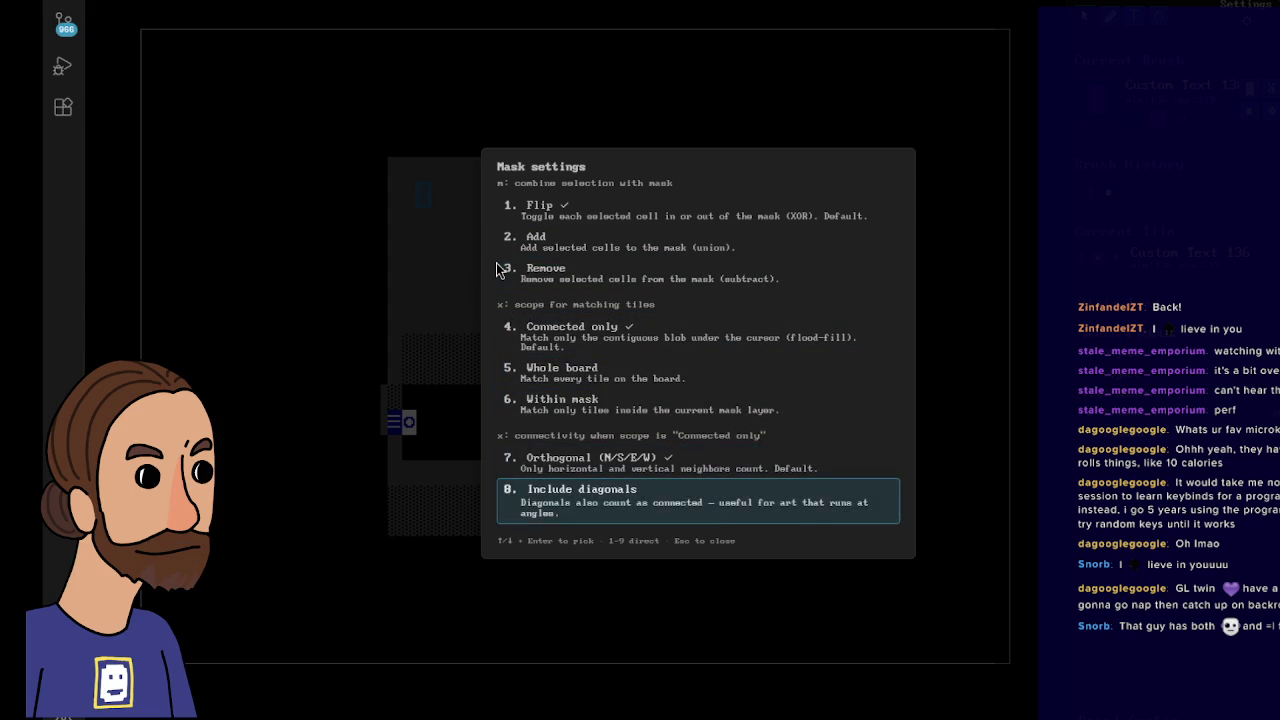
key("Up")
key("Up")
key("Up")
key("Up")
key("Up")
key("Up")
key("Down")
key("Down")
key("Down")
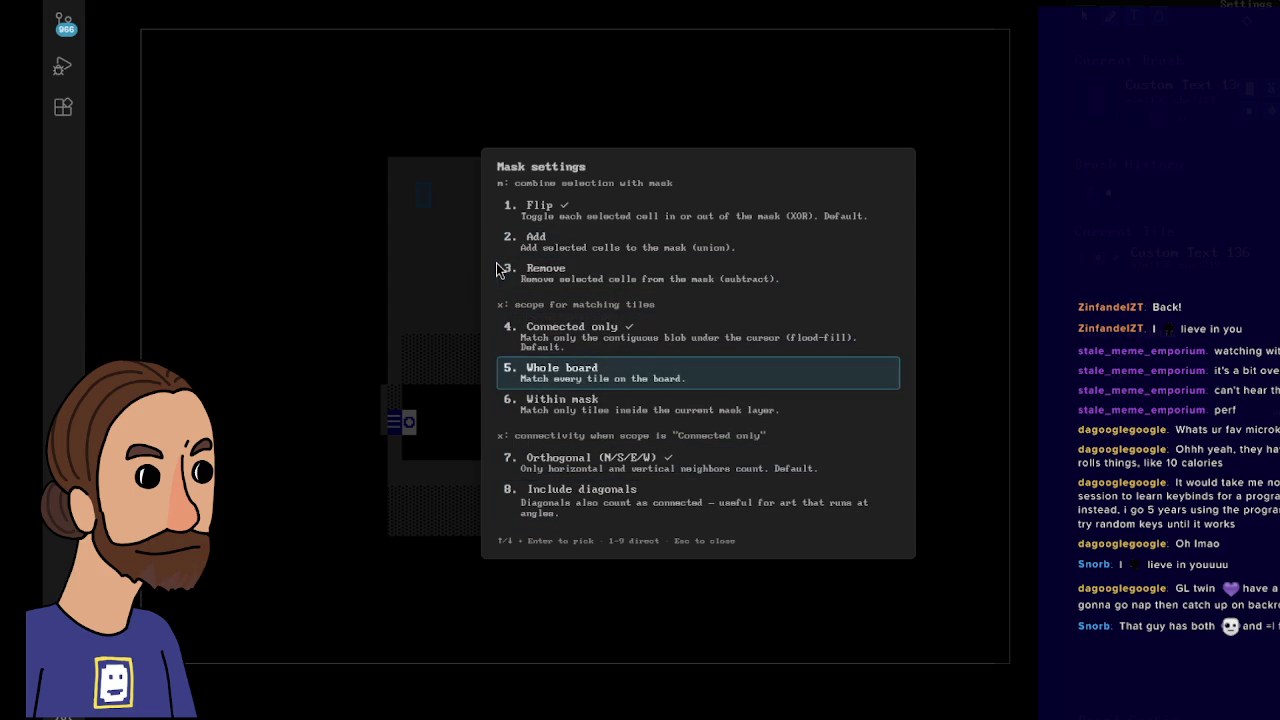
key("Down")
key("Down")
key("Escape")
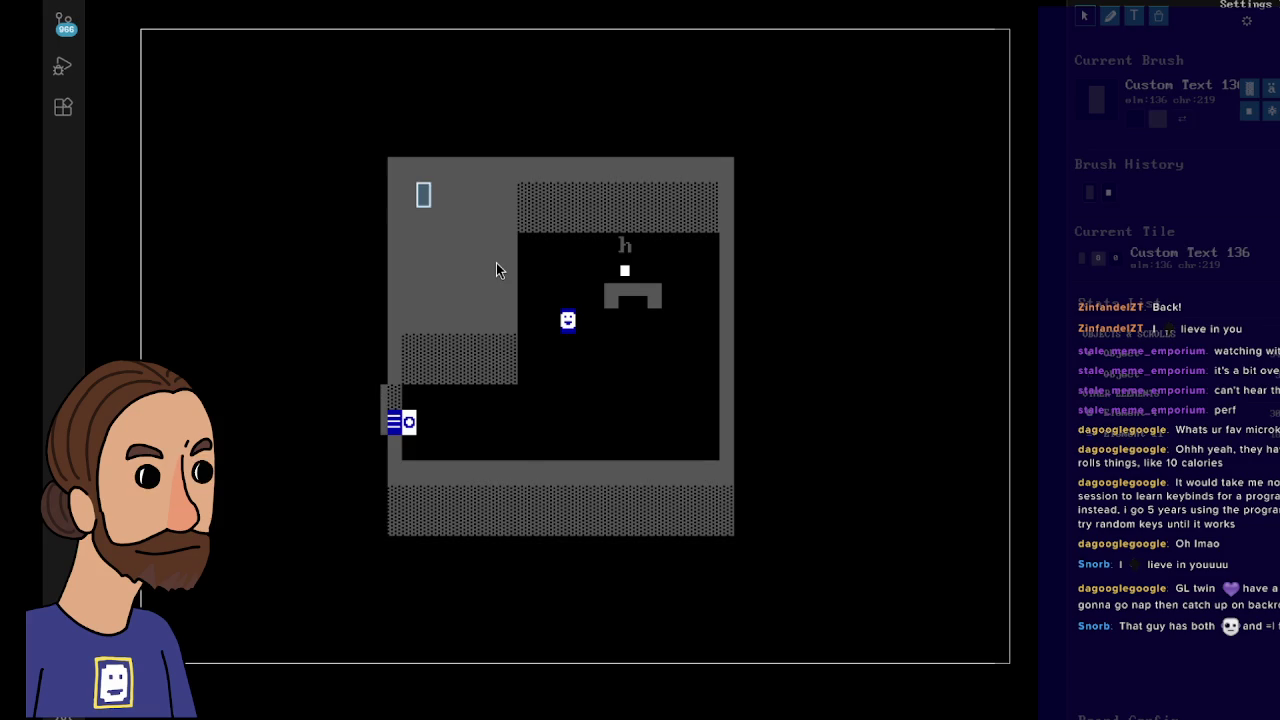
Go to the player in the black room and pick it up
key("Right")
key("Right")
key("Right")
key("Down")
key("Down")
key("Up")
key("Down")
key("Down")
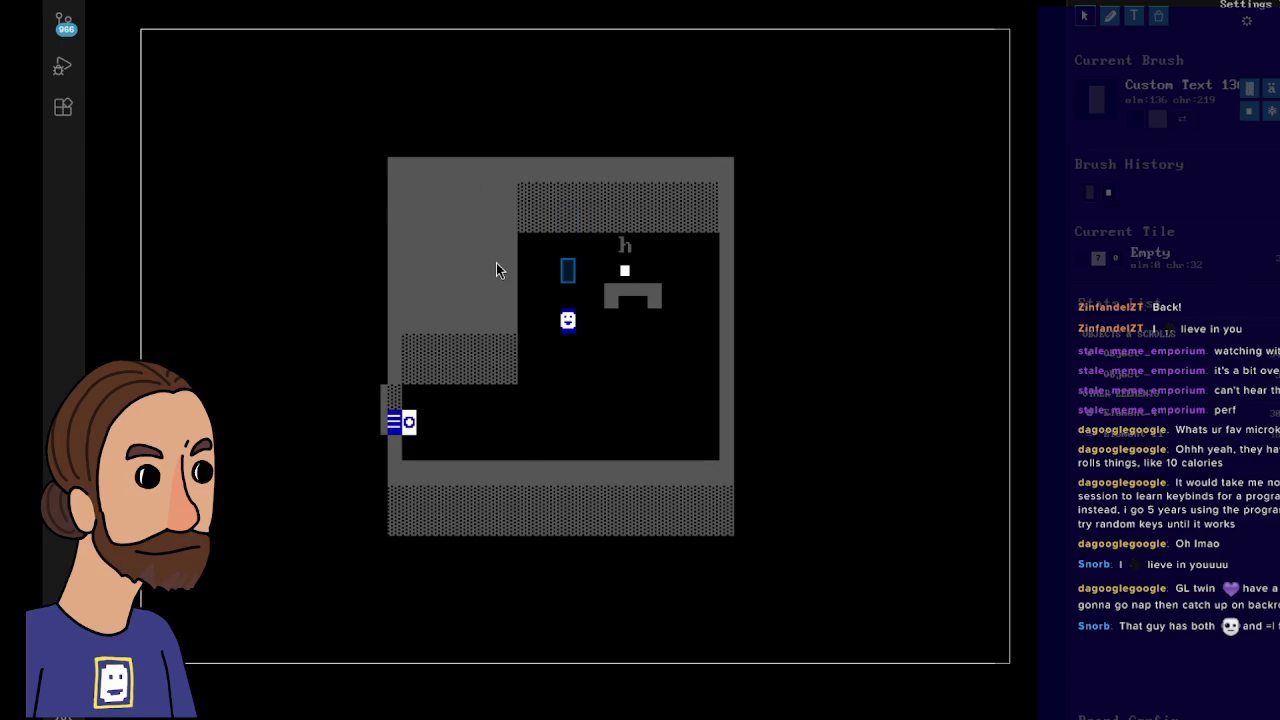
key("Down")
key("Right")
key("Right")
key("Right")
key("Up")
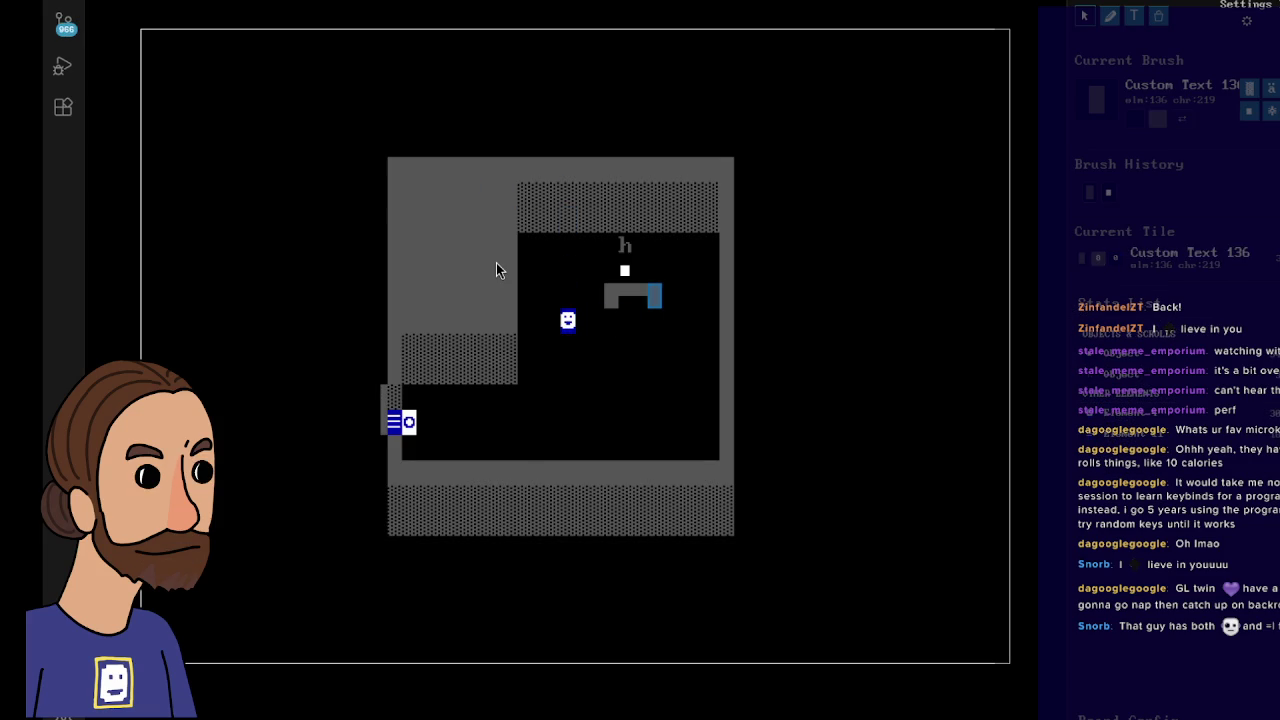
key("Left")
key("Down")
key("Left")
key("Down")
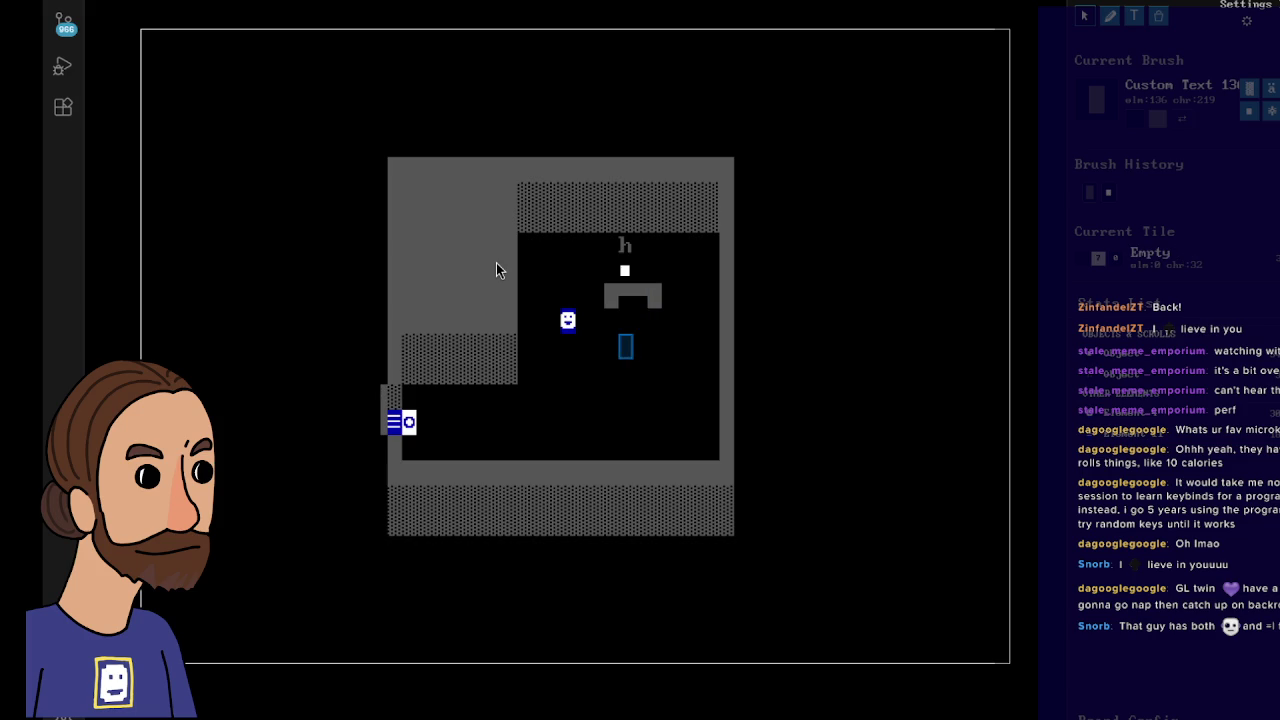
key("Left")
key("Left")
key("Up")
key("Left")
key("Left")
key("Return")
Re-place the player just below the top wall, left of the 'h' object
key("Up")
key("Right")
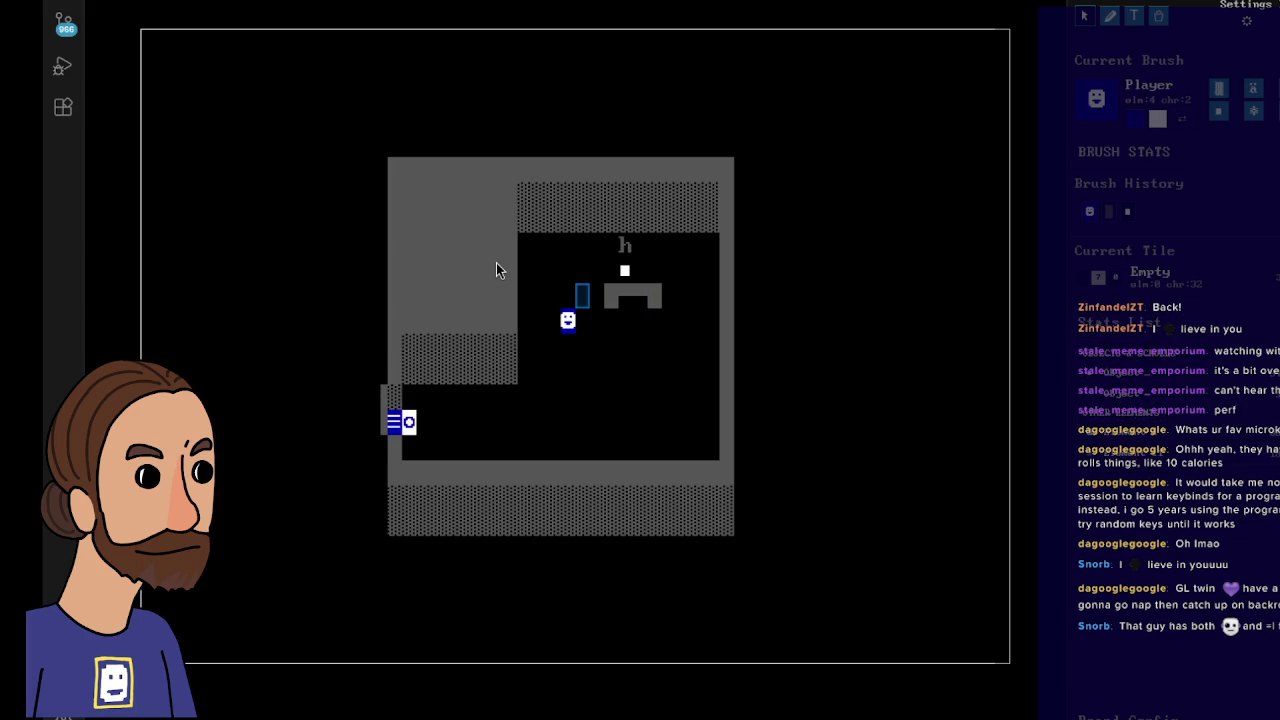
key("Up")
key("Left")
key("Up")
key("Left")
key("Down")
key("Return")
key("Up")
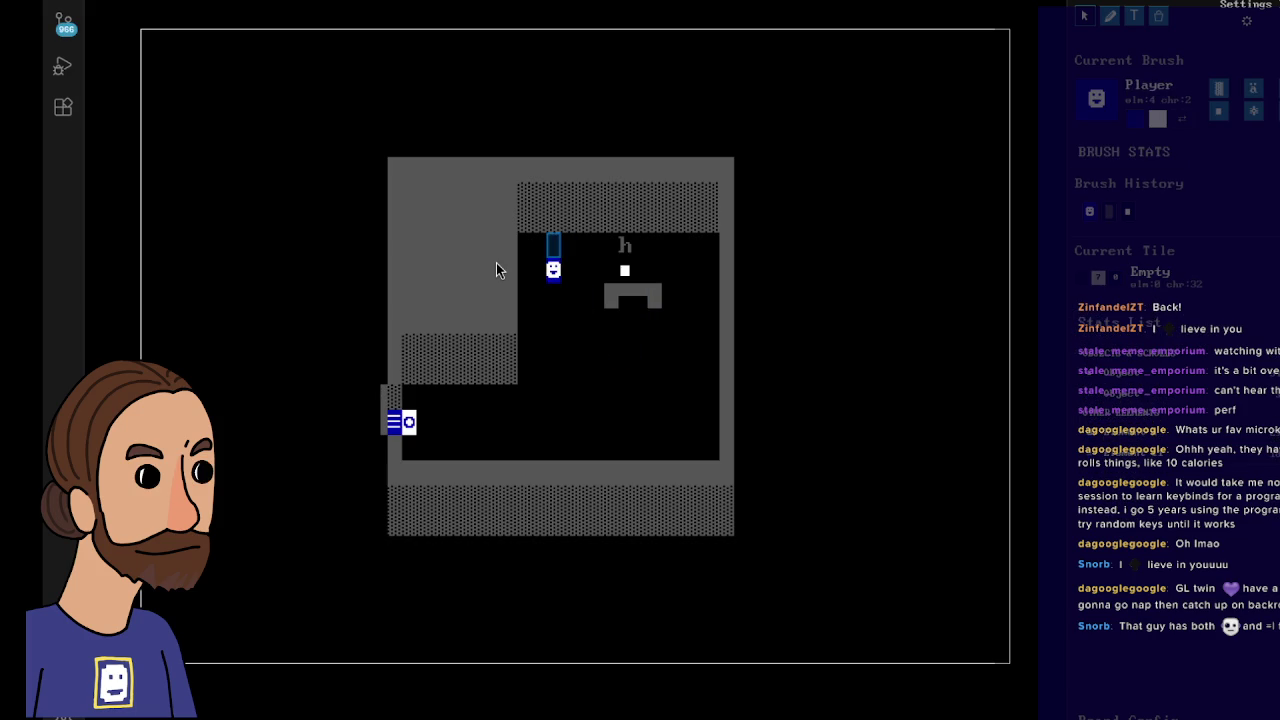
key("Down")
key("Up")
Paint a grey passage down through the dotted wall using character 222
key("Down")
key("Left")
key("Down")
key("Right")
key("Up")
key("Right")
key("Right")
key("Right")
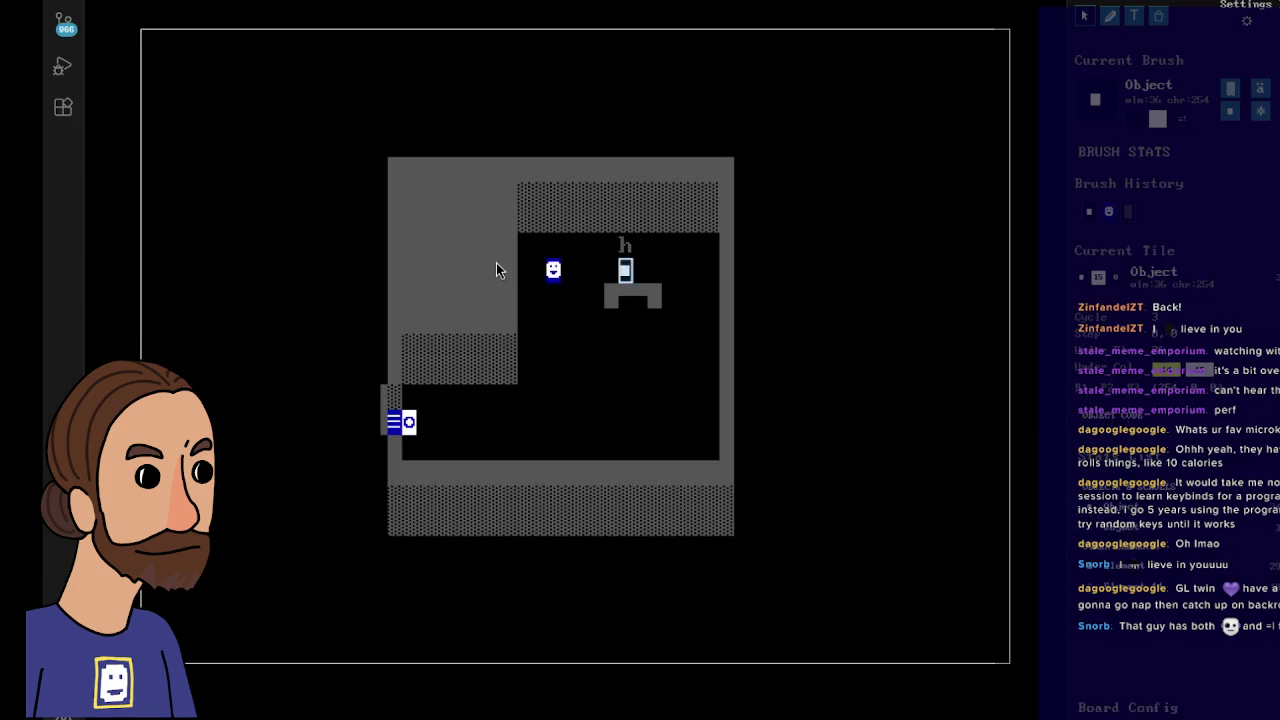
key("Left")
key("Left")
key("Left")
key("Up")
key("Up")
key("Up")
key("Return")
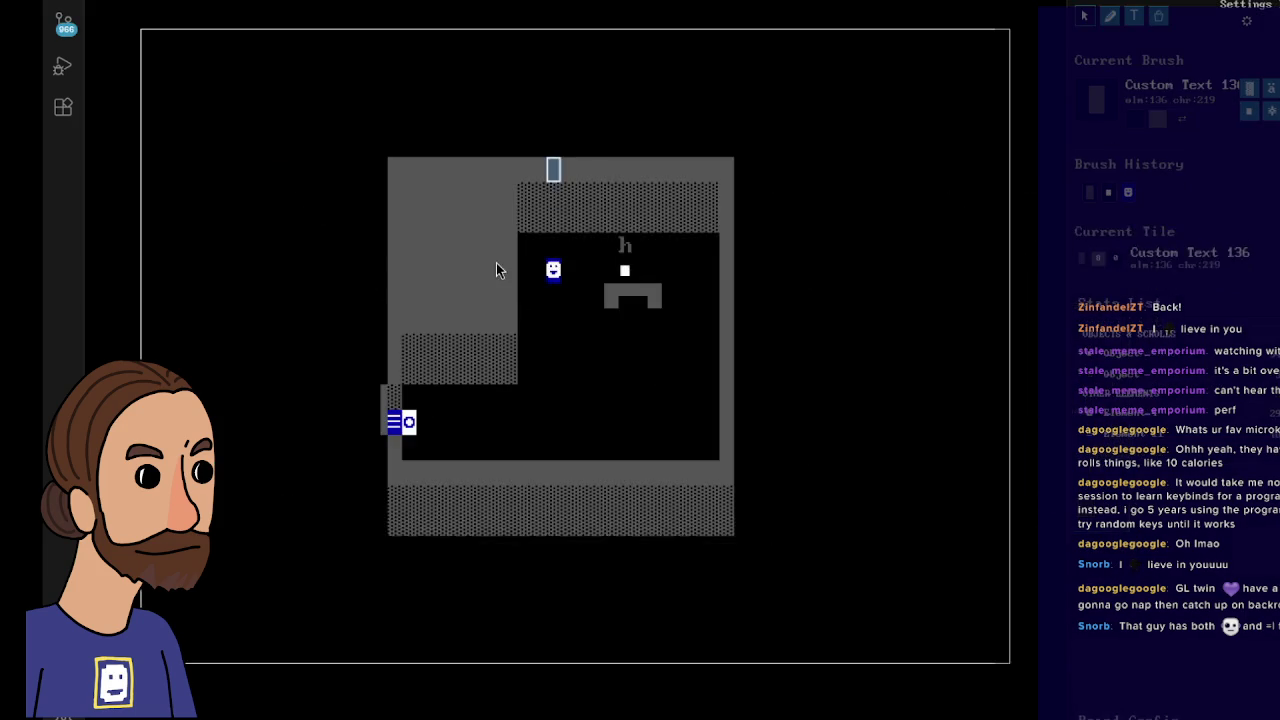
key("Down")
key("Down")
key("Down")
key("Up")
key("Down")
key("Return")
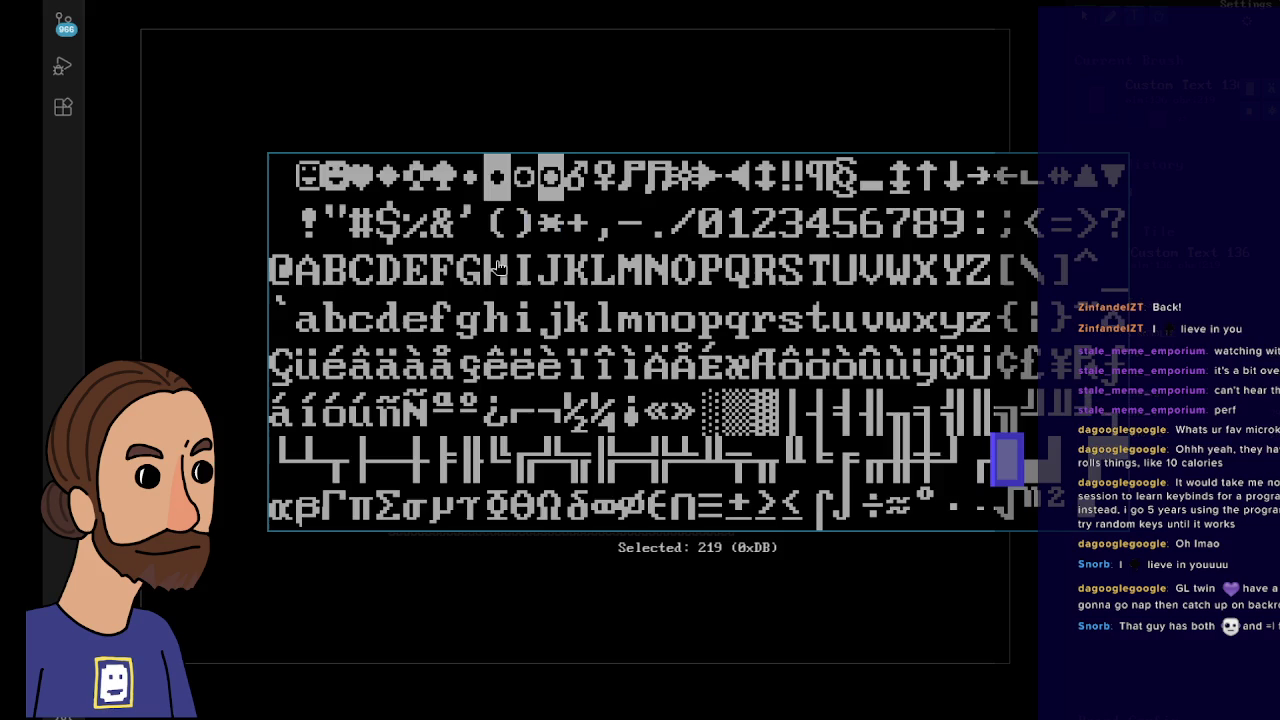
key("Right")
key("Right")
key("Right")
key("Return")
Below the player, switch the passage character to 223
key("Down")
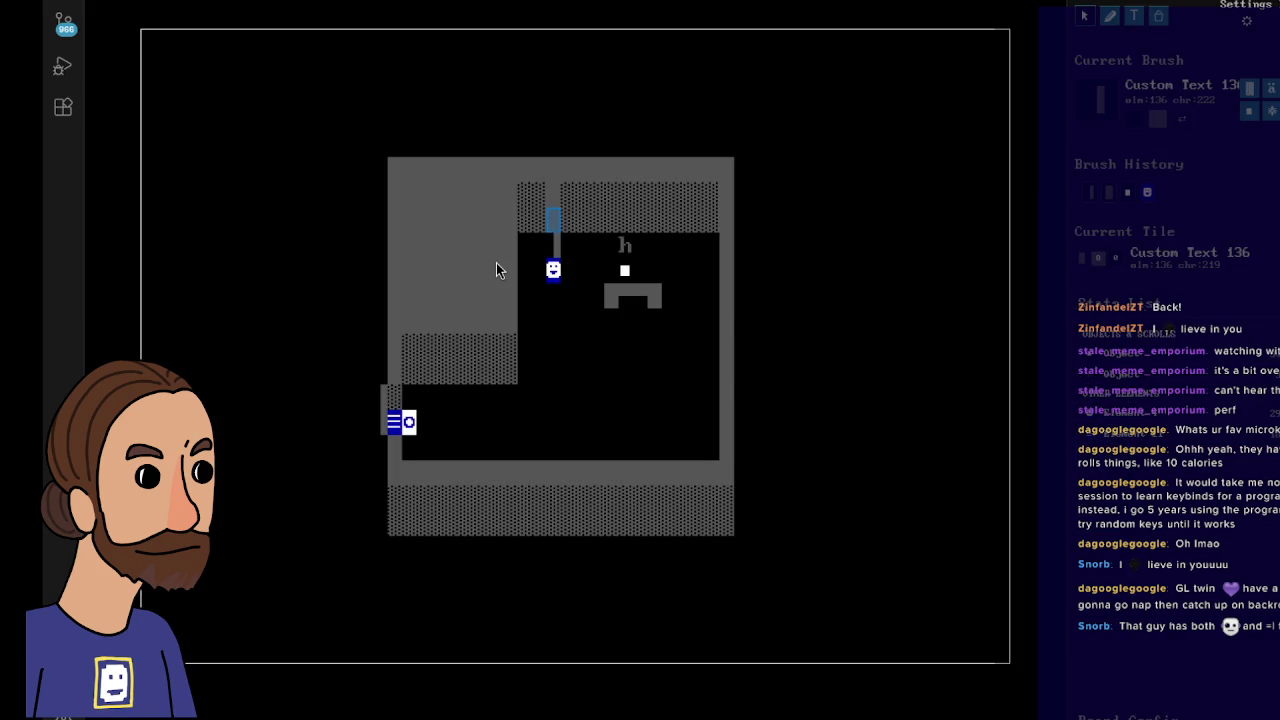
key("Down")
key("Right")
key("Down")
key("Left")
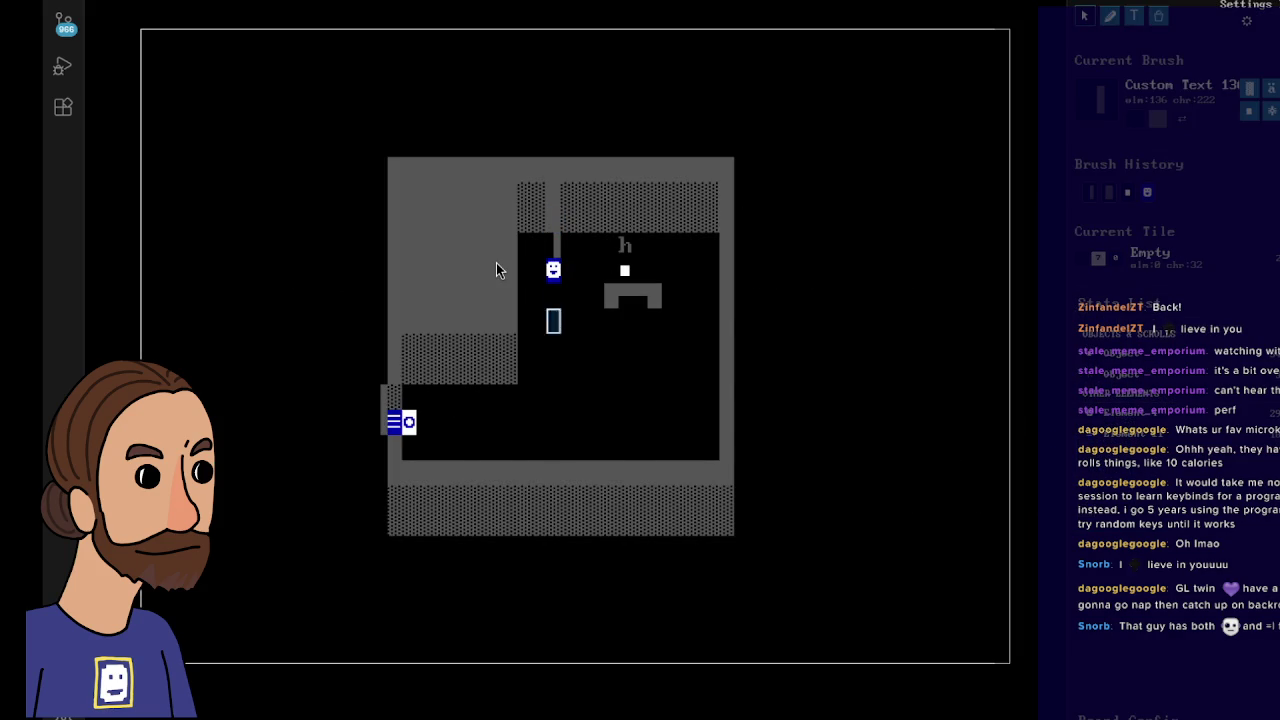
key("Up")
key("Return")
key("Left")
key("Right")
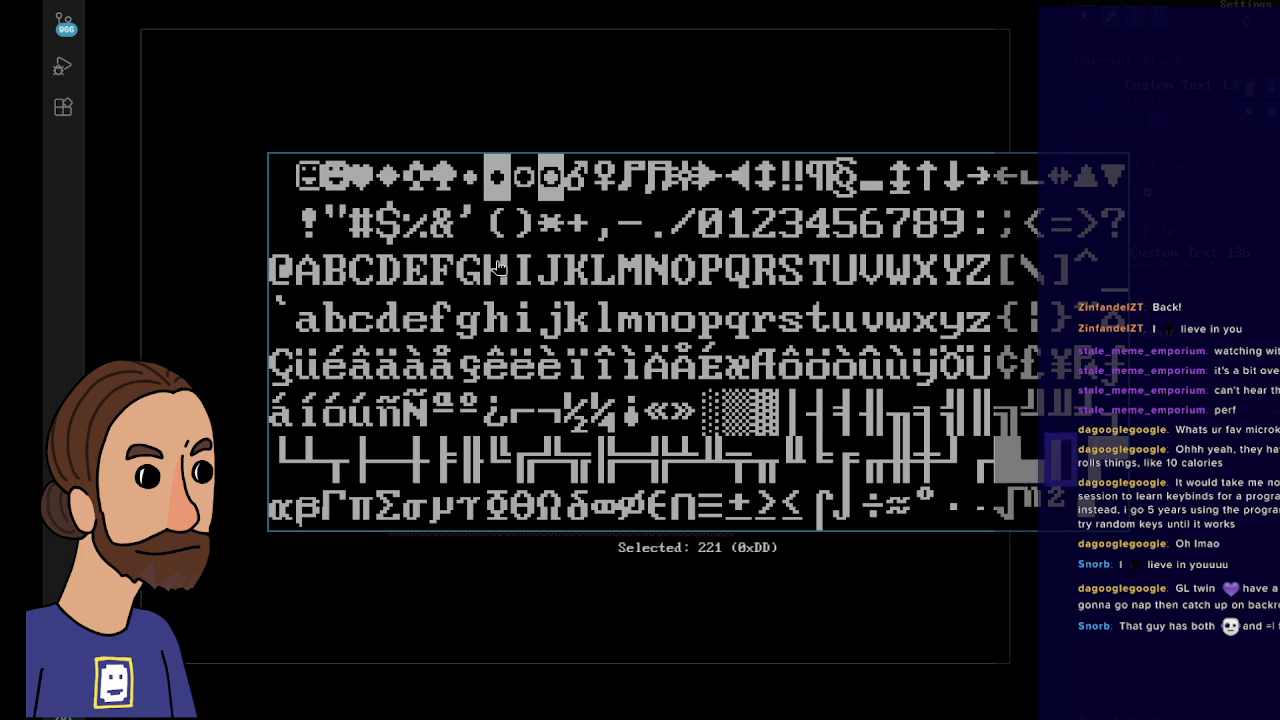
key("Right")
key("Return")
key("Down")
key("Down")
key("Down")
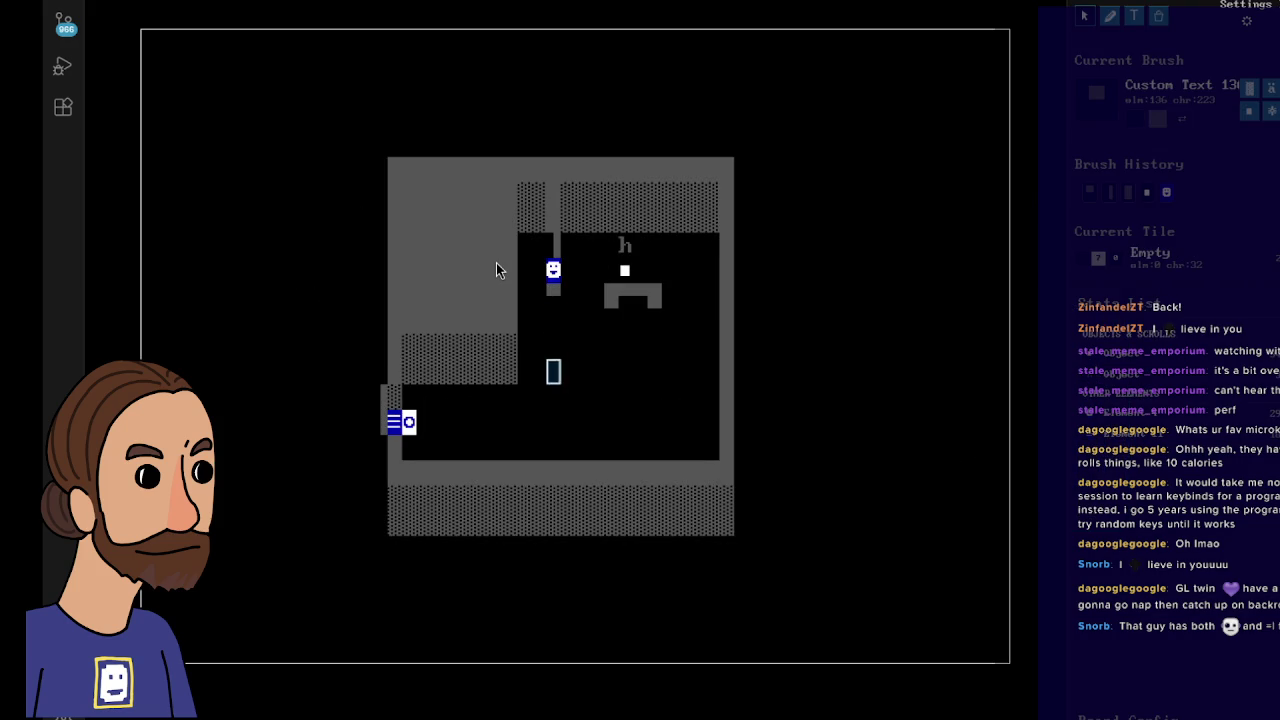
Paint character 220 at the top of the passage
key("Up")
key("Up")
key("Up")
key("Up")
key("Up")
key("Right")
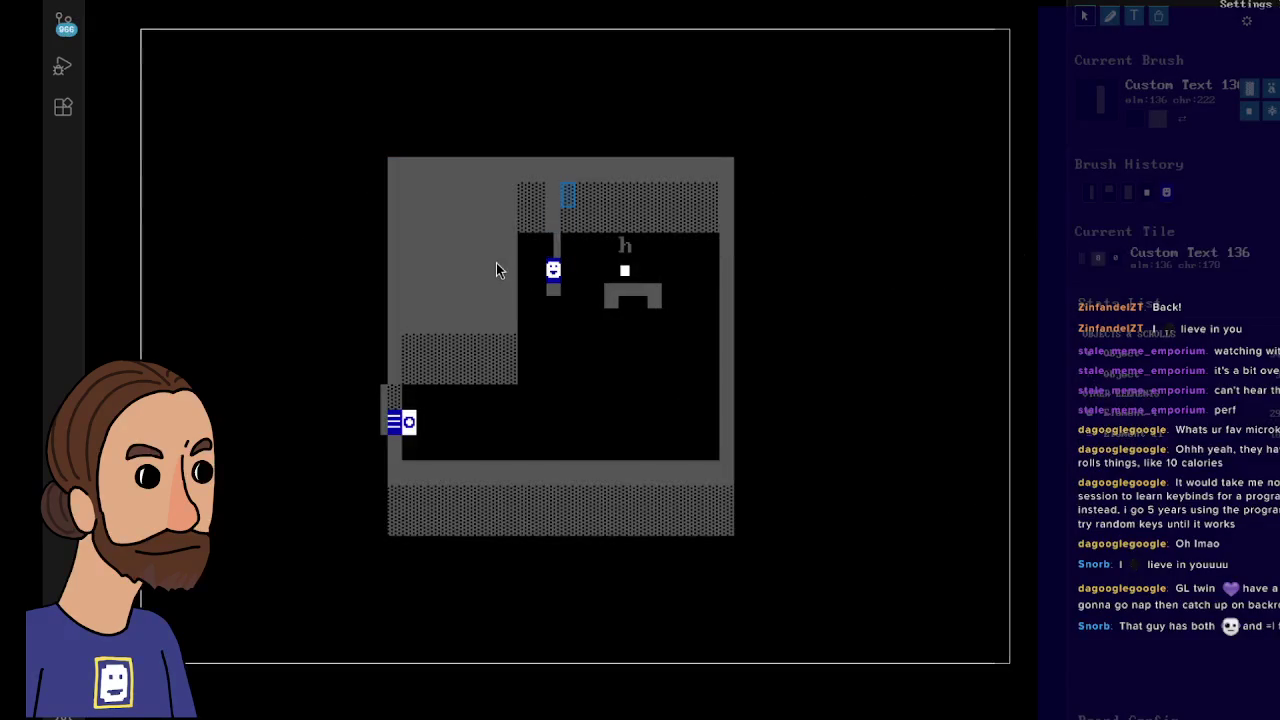
key("Down")
key("Left")
key("Return")
key("Return")
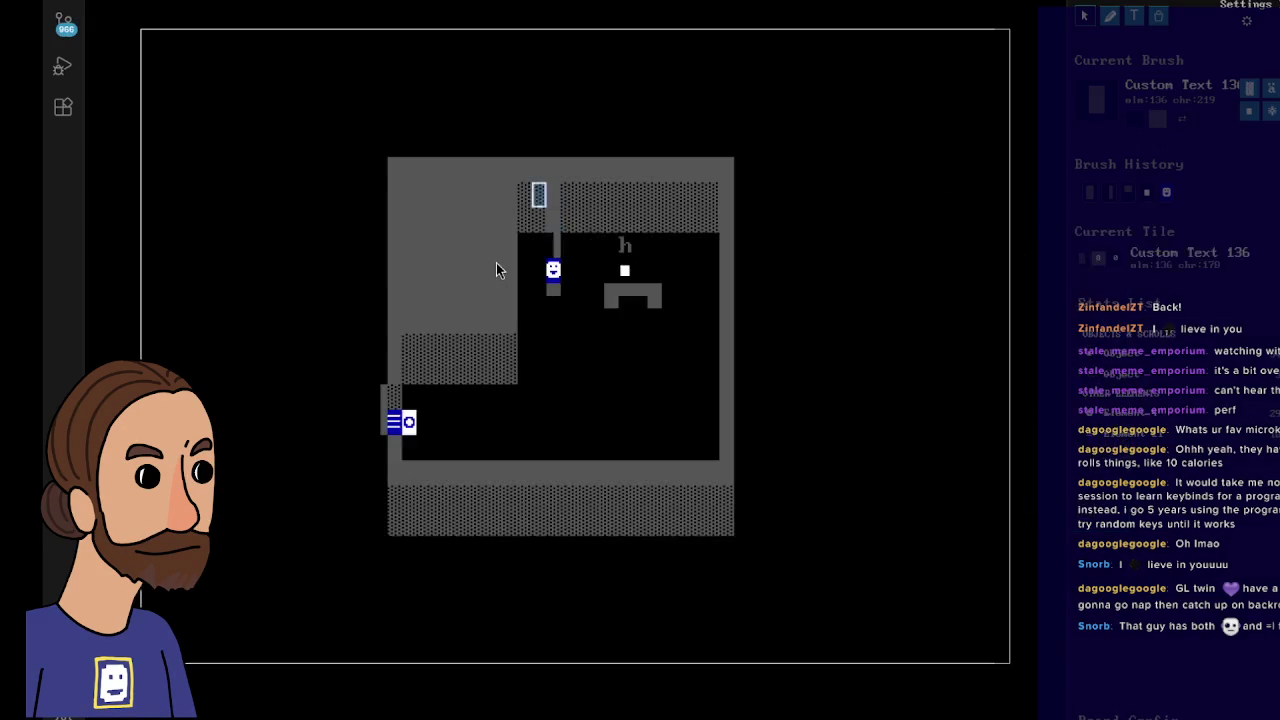
key("Return")
key("Right")
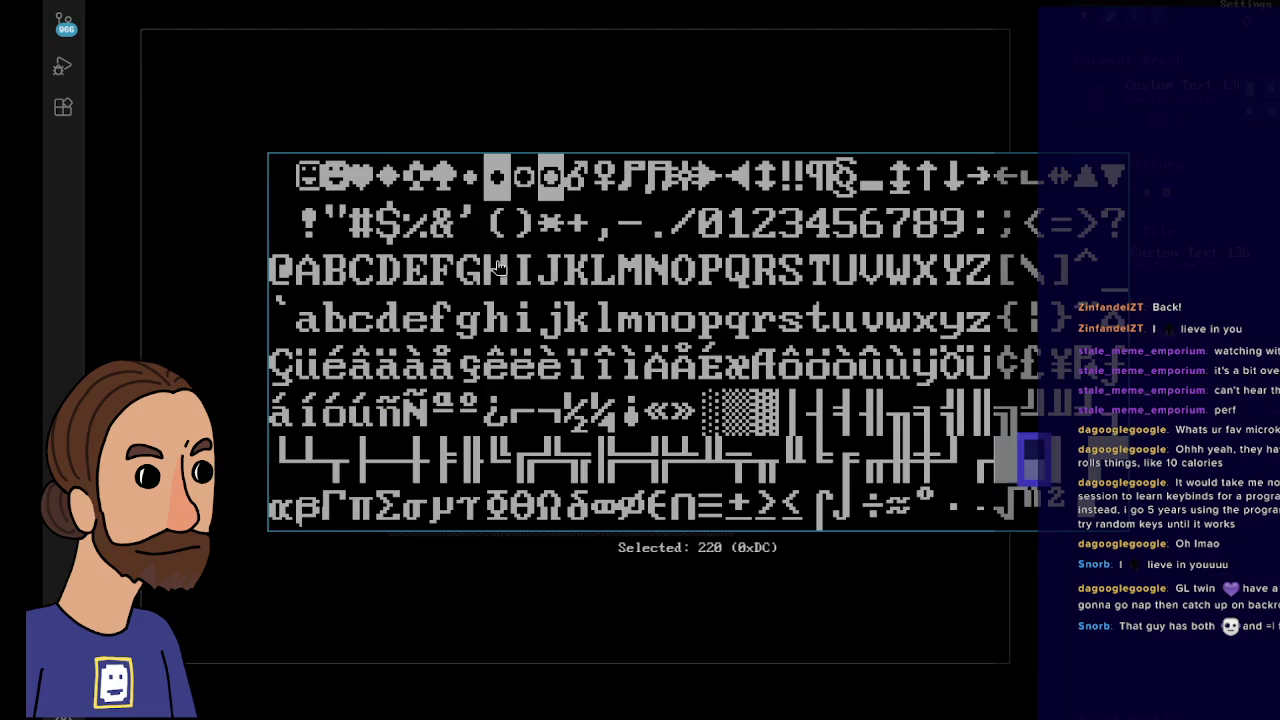
key("Return")
key("Down")
key("Down")
key("Right")
key("Up")
key("Right")
Choose a shaded glyph for the wall cells beside the passage
key("Up")
key("Left")
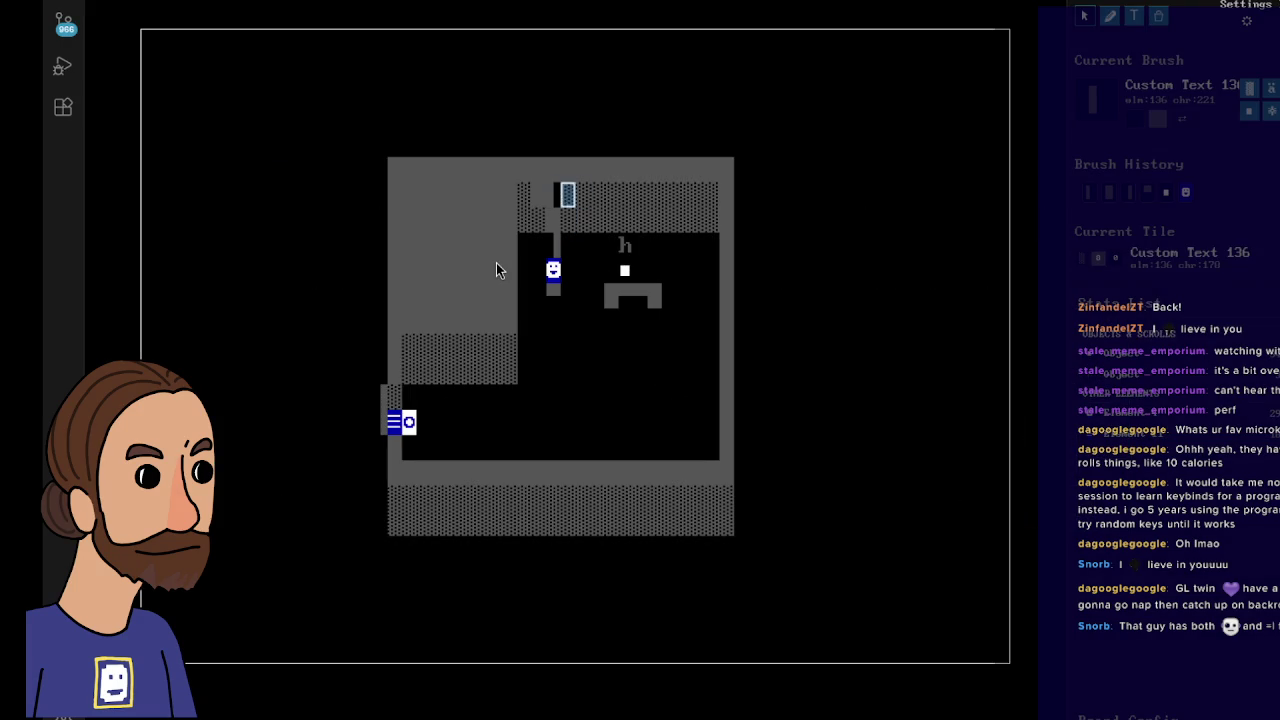
key("Left")
key("Return")
key("Left")
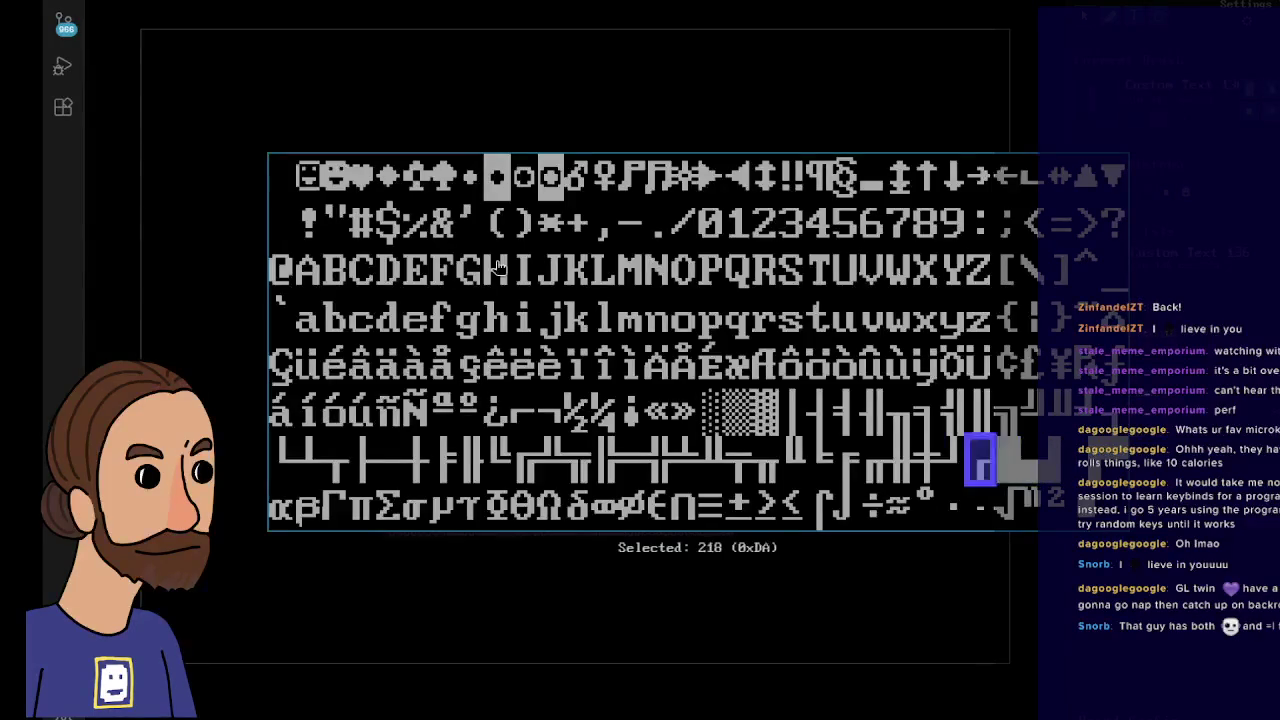
key("Left")
key("Left")
key("Left")
key("Up")
key("Left")
key("Return")
key("Right")
key("Down")
Beside the doorway, step through line glyphs to 180, then settle on half-block 222
key("Up")
key("Left")
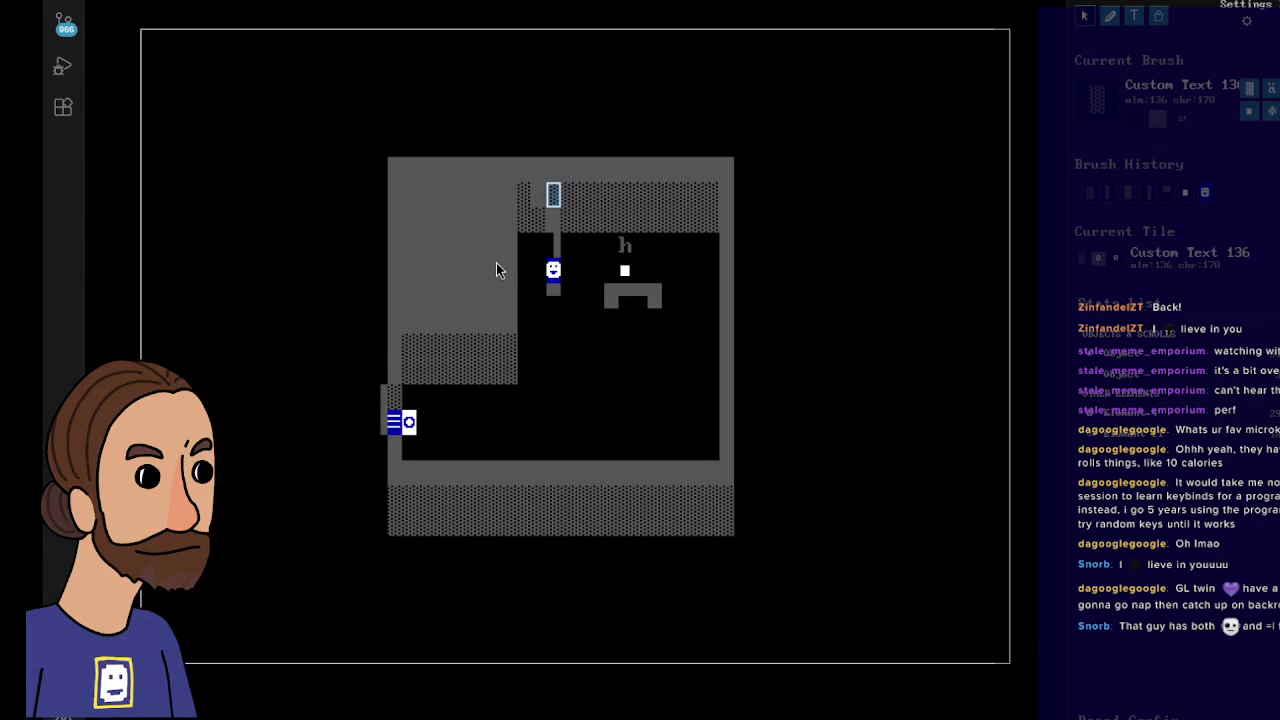
key("Return")
key("Right")
key("Right")
key("Right")
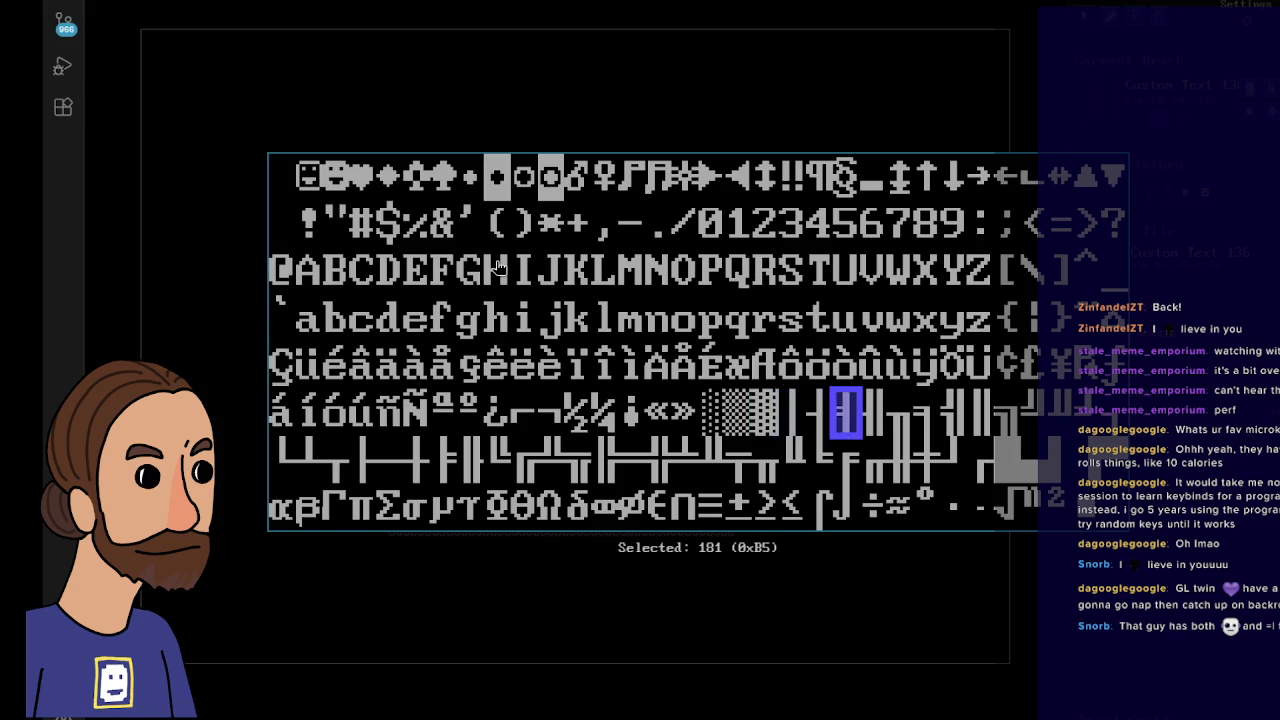
key("Left")
key("Left")
key("Right")
key("Left")
key("Right")
key("Right")
key("Right")
key("Right")
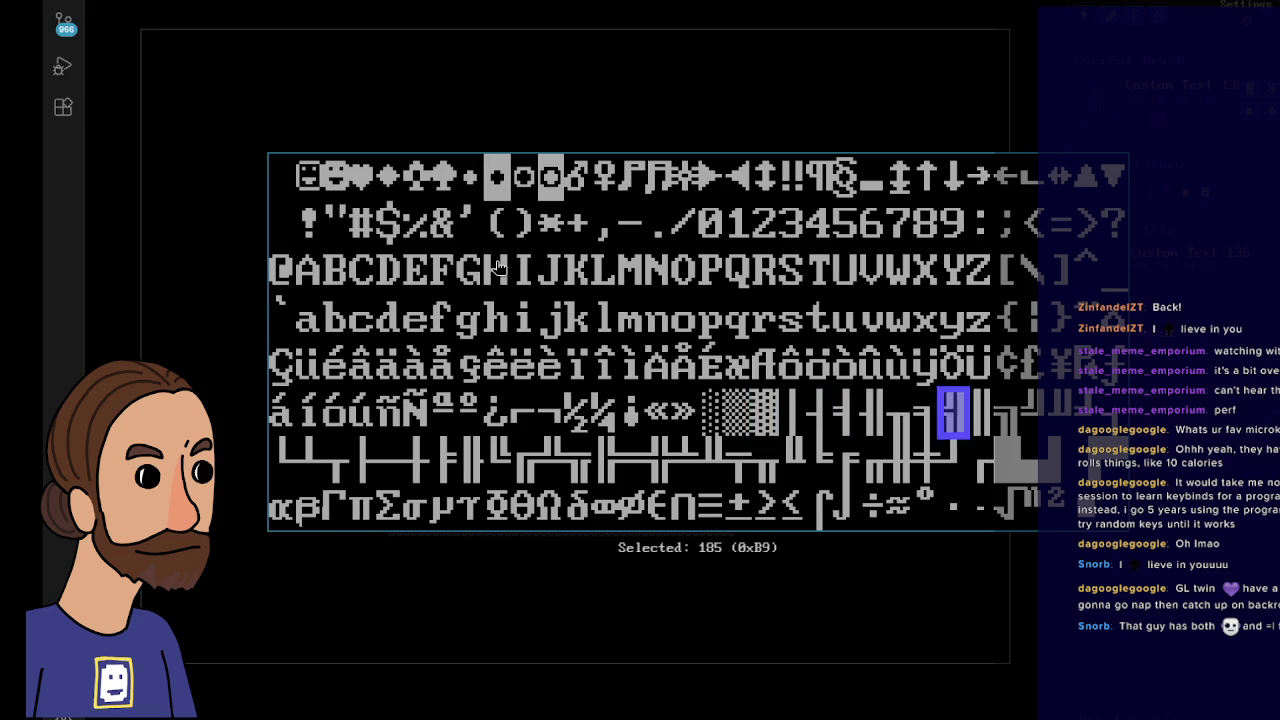
key("Down")
key("Right")
key("Right")
key("Right")
key("Return")
Paint half-block 222 onto the top wall tiles along the partition beside the door
key("Down")
key("Down")
key("Up")
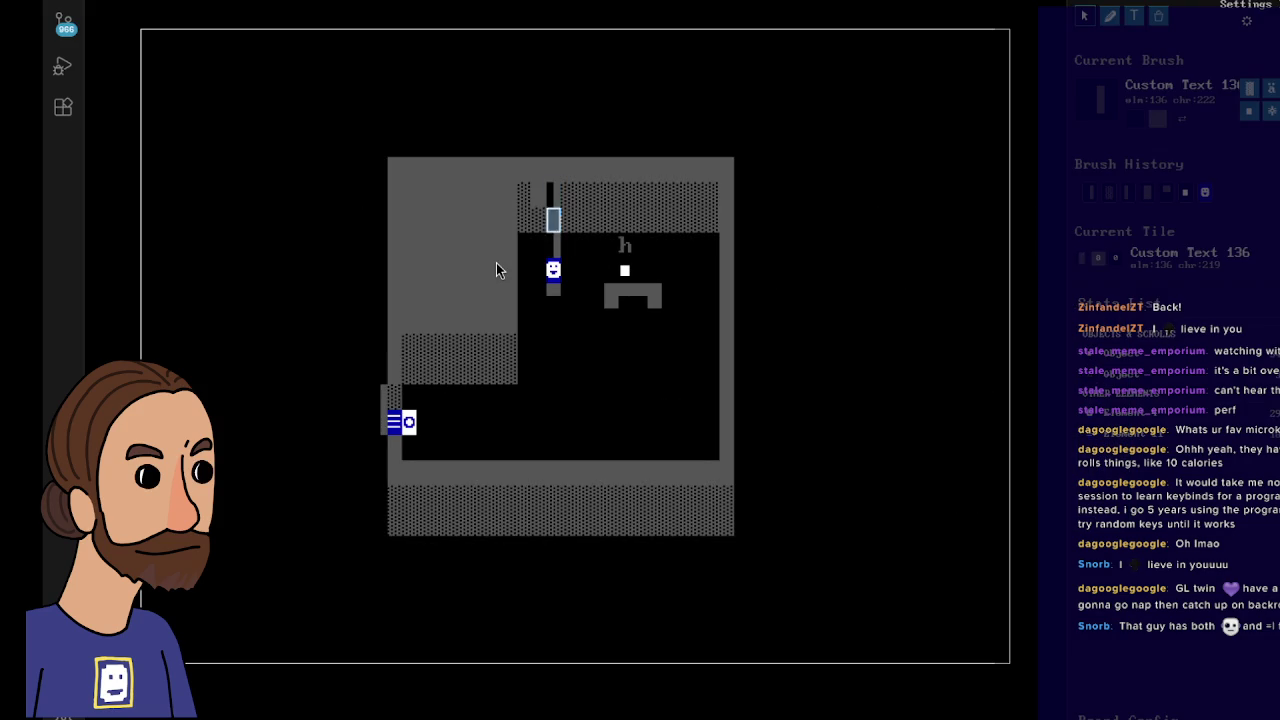
key("Up")
key("Left")
key("Return")
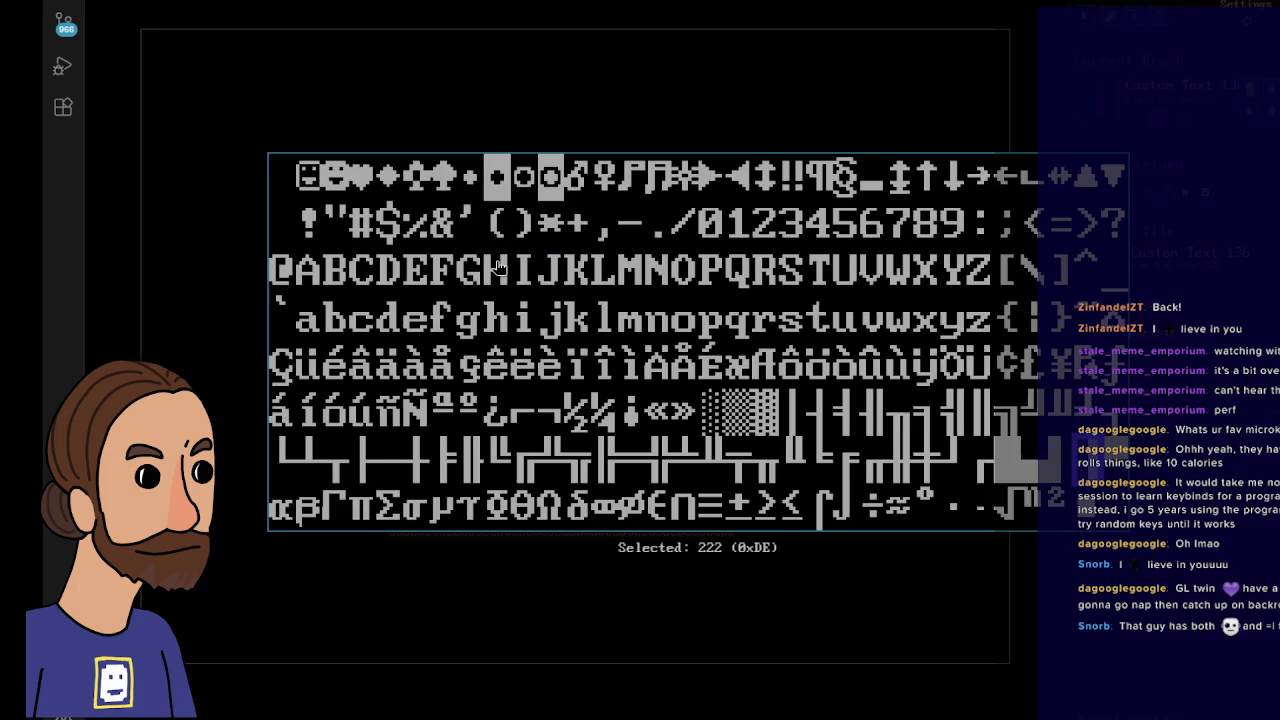
key("Return")
key("Right")
key("Left")
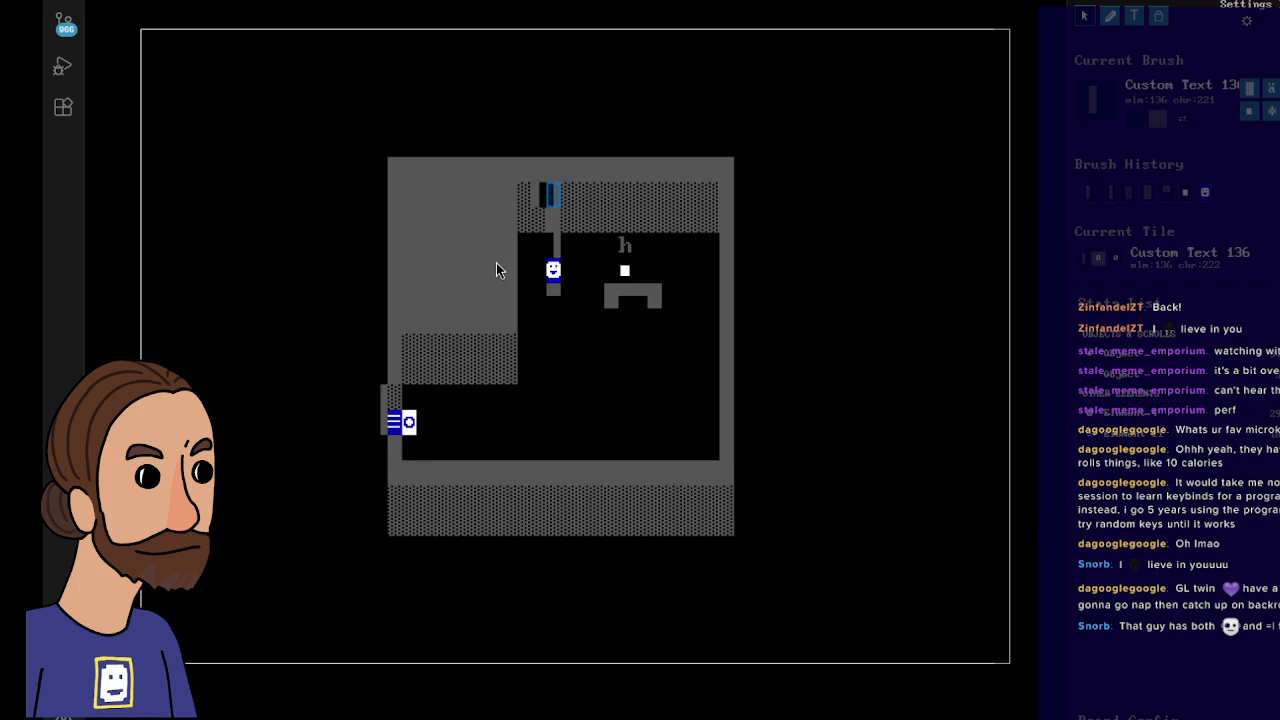
key("Right")
key("Left")
key("space")
key("Right")
key("Right")
key("Right")
key("Left")
key("Left")
key("Up")
key("Down")
key("Left")
key("Right")
key("Down")
Dismiss the character chooser unchanged and bring the cursor near the white square
key("c")
key("Escape")
key("Down")
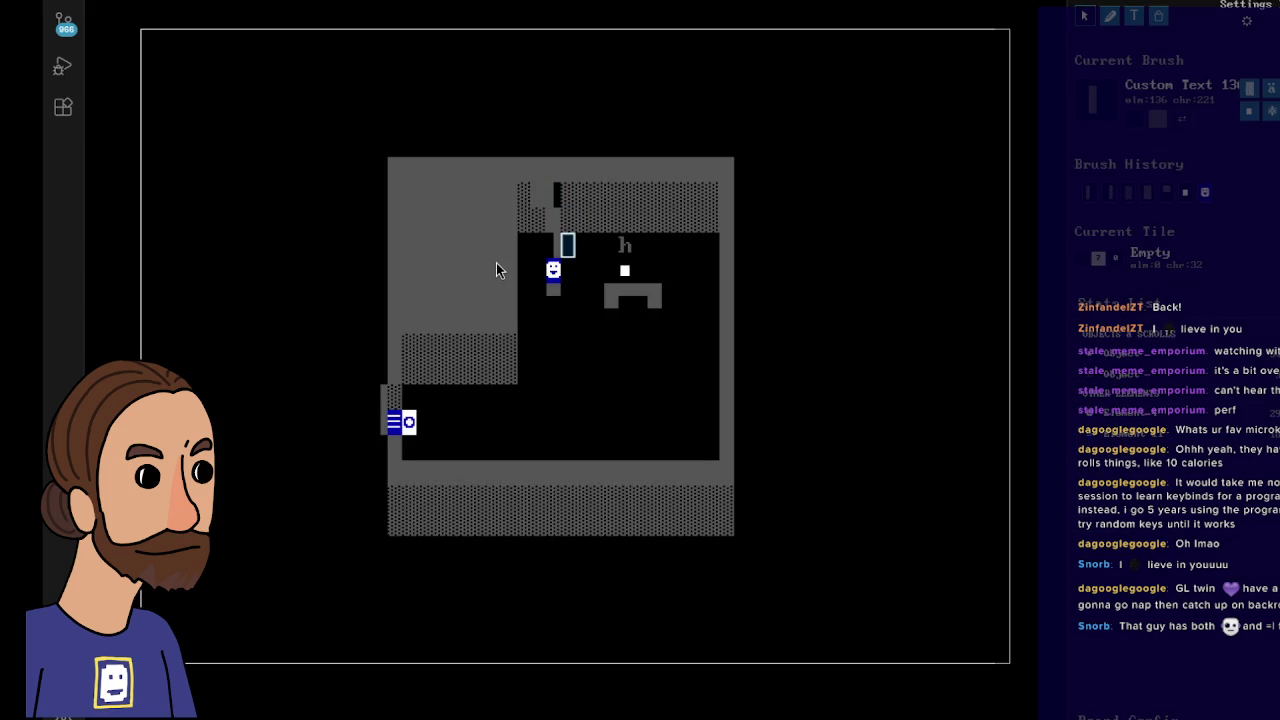
key("Right")
key("Down")
key("Right")
key("Right")
key("Up")
key("Down")
key("Left")
key("Right")
key("Left")
key("Left")
key("Left")
key("Up")
Place an Object drawn as 'h' (character 104) on the tile above the white square
key("Right")
key("Right")
key("Right")
key("Right")
key("c")
key("Escape")
key("Right")
key("Right")
key("Right")
key("Right")
key("c")
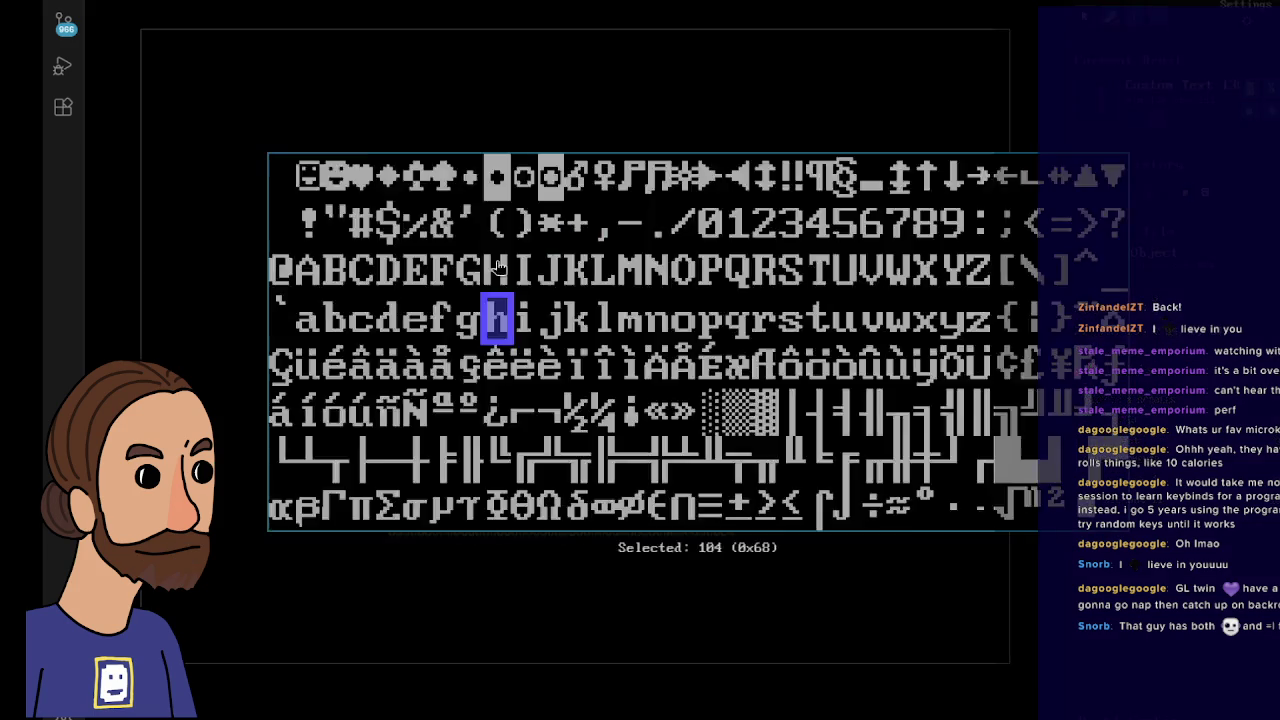
key("Return")
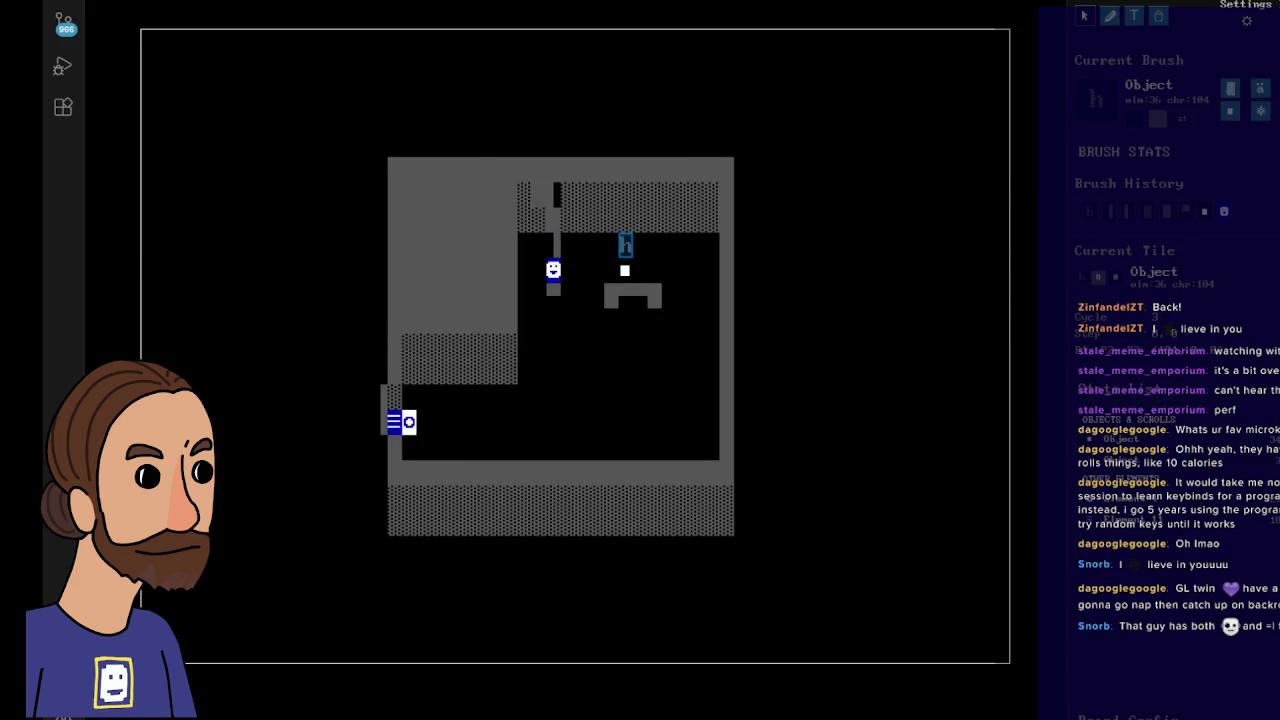
key("Right")
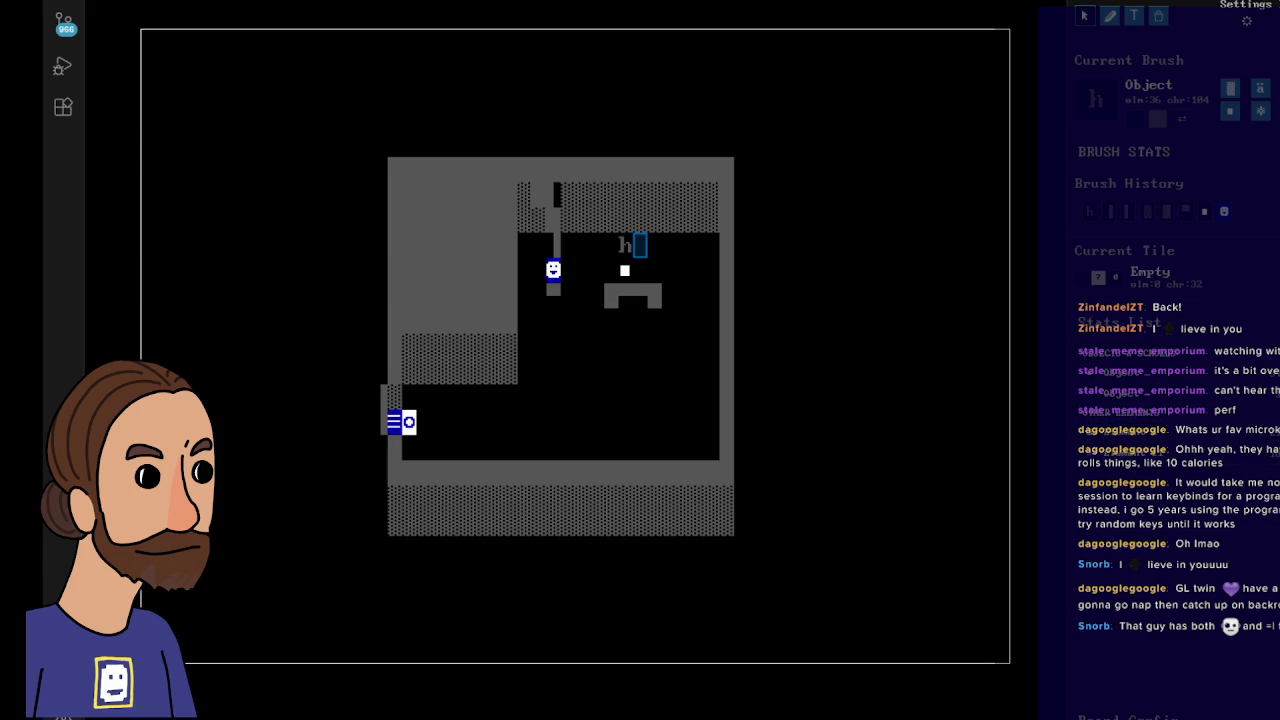
Name the h object 'herman' and give its touch message the office-chair line and 'h must stand for herman' joke
double_click(625, 248)
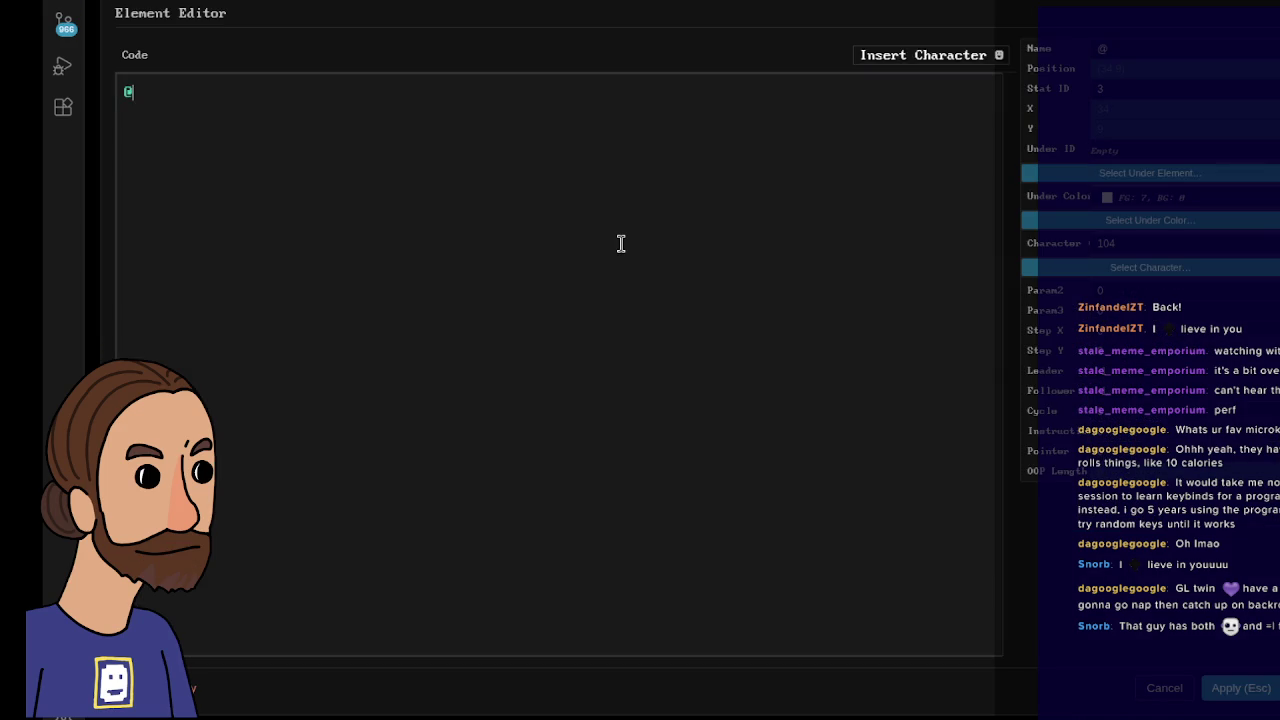
type("herman miller")
type(":touc")
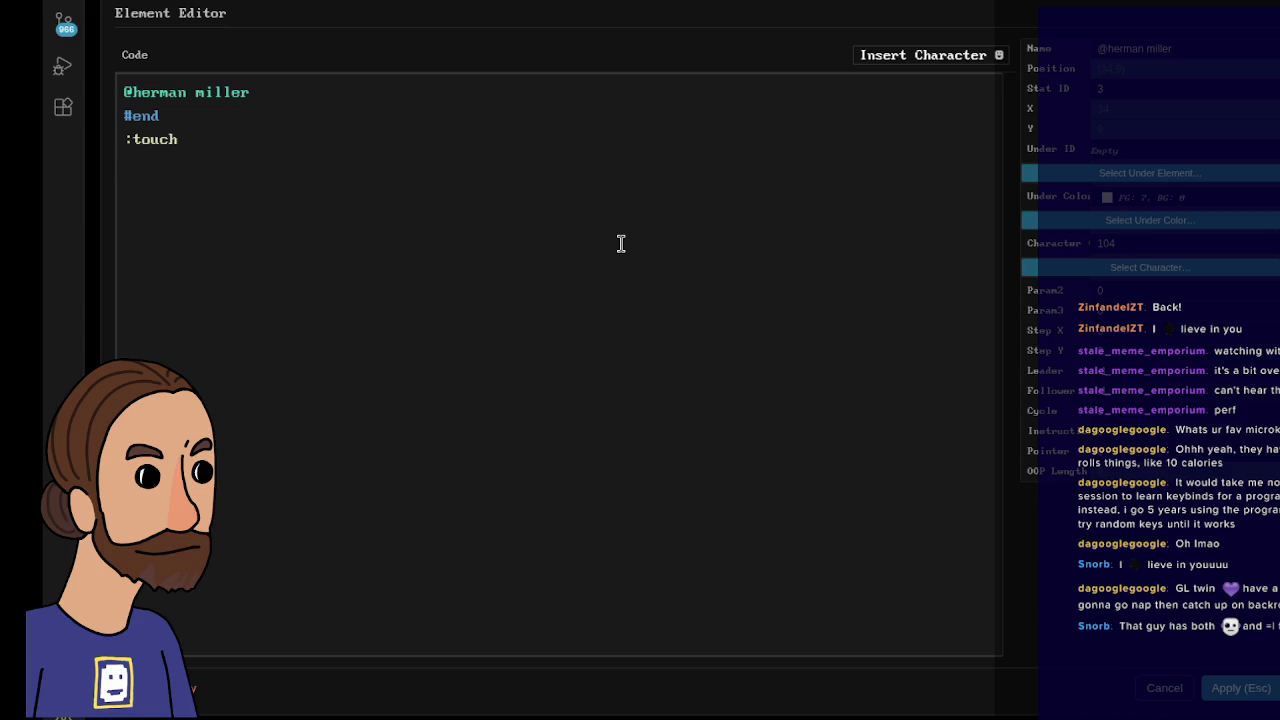
type("he h must stand fo")
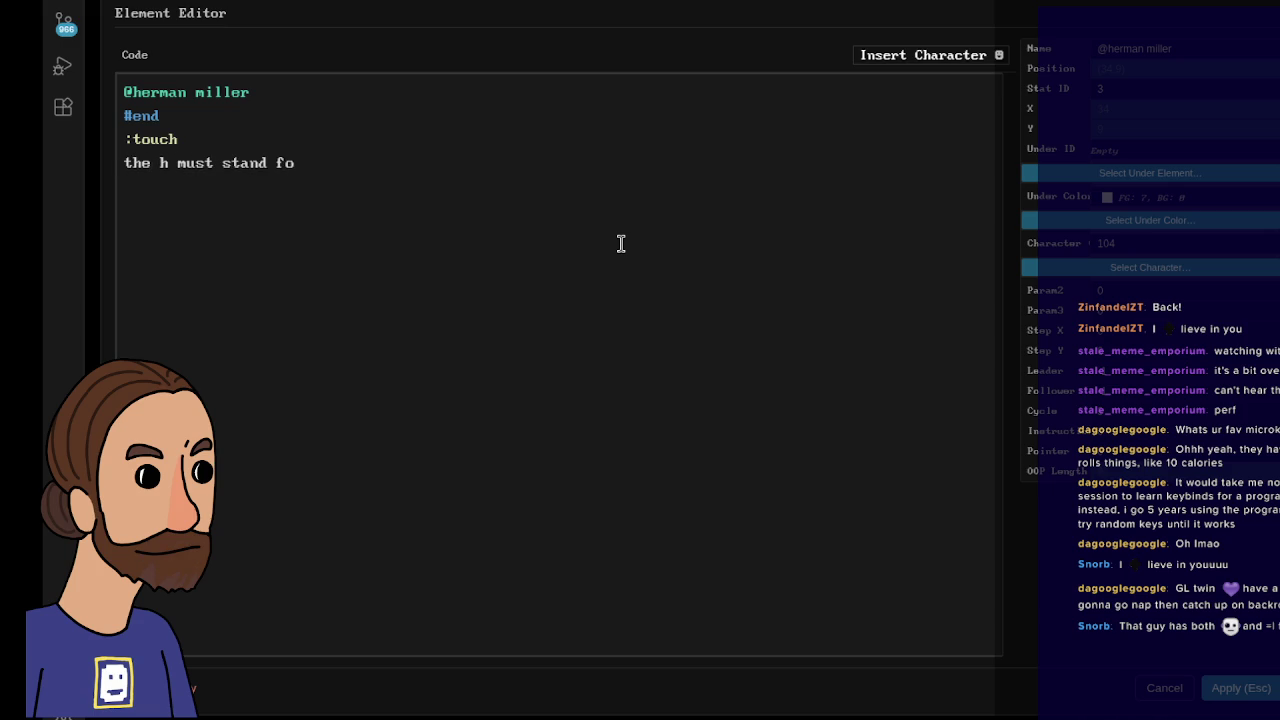
type("r herman miller..")
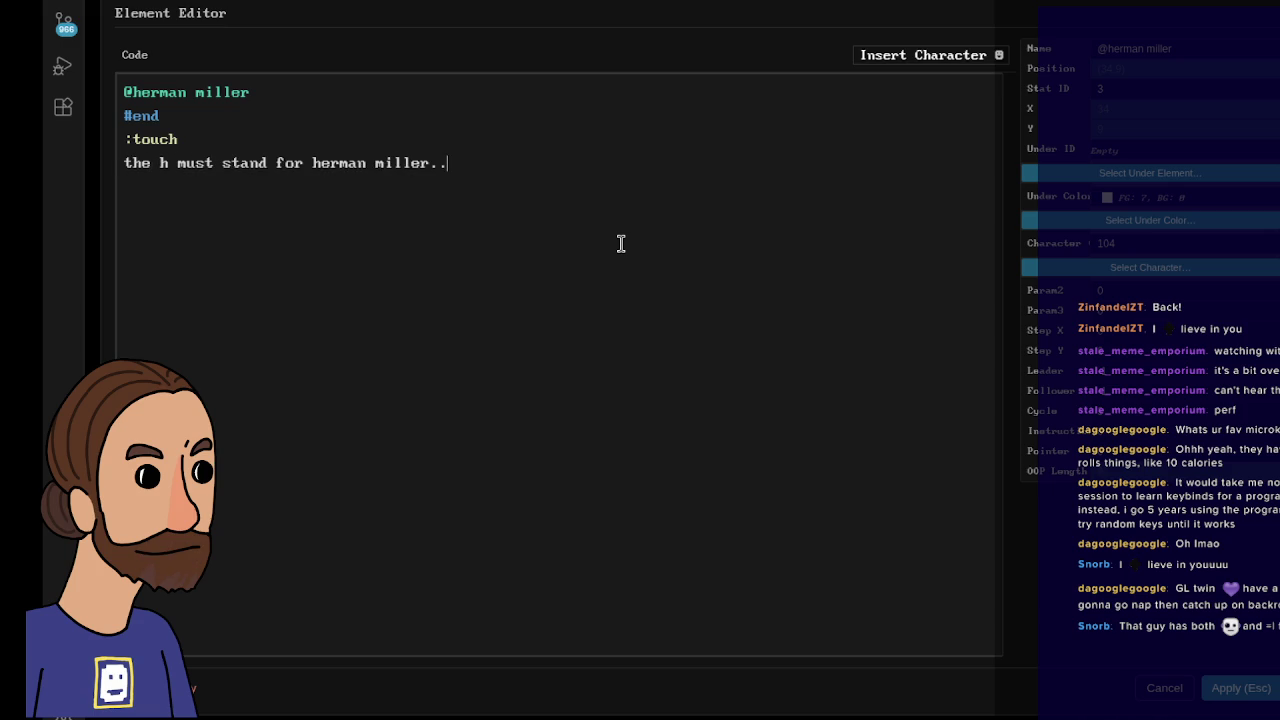
key("Return")
type("a fancy office chair")
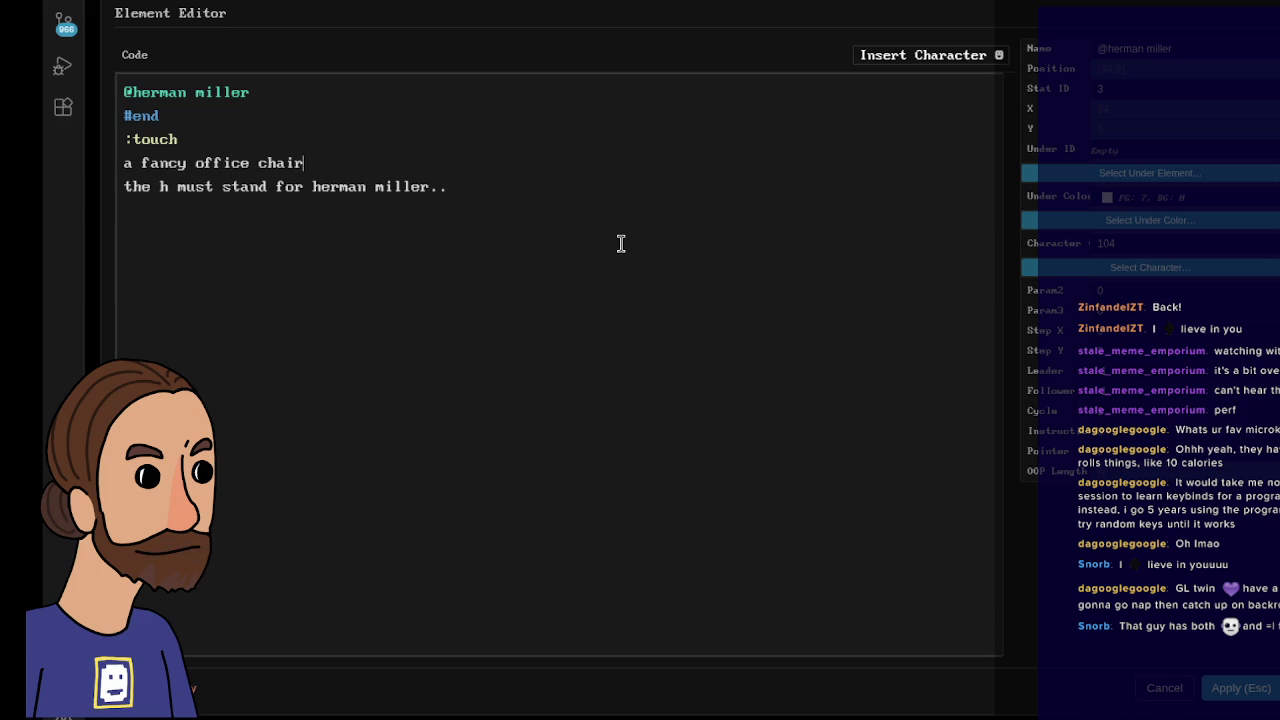
type(".")
key("Return")
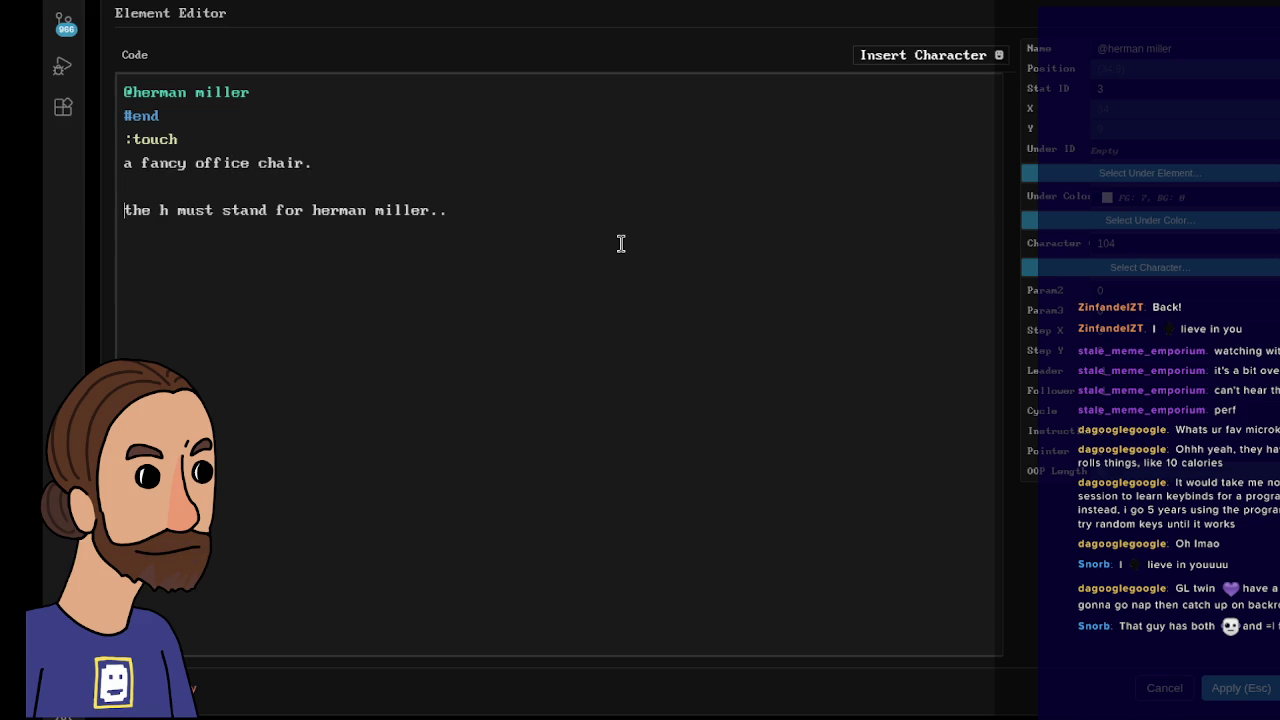
type("#end")
key("Escape")
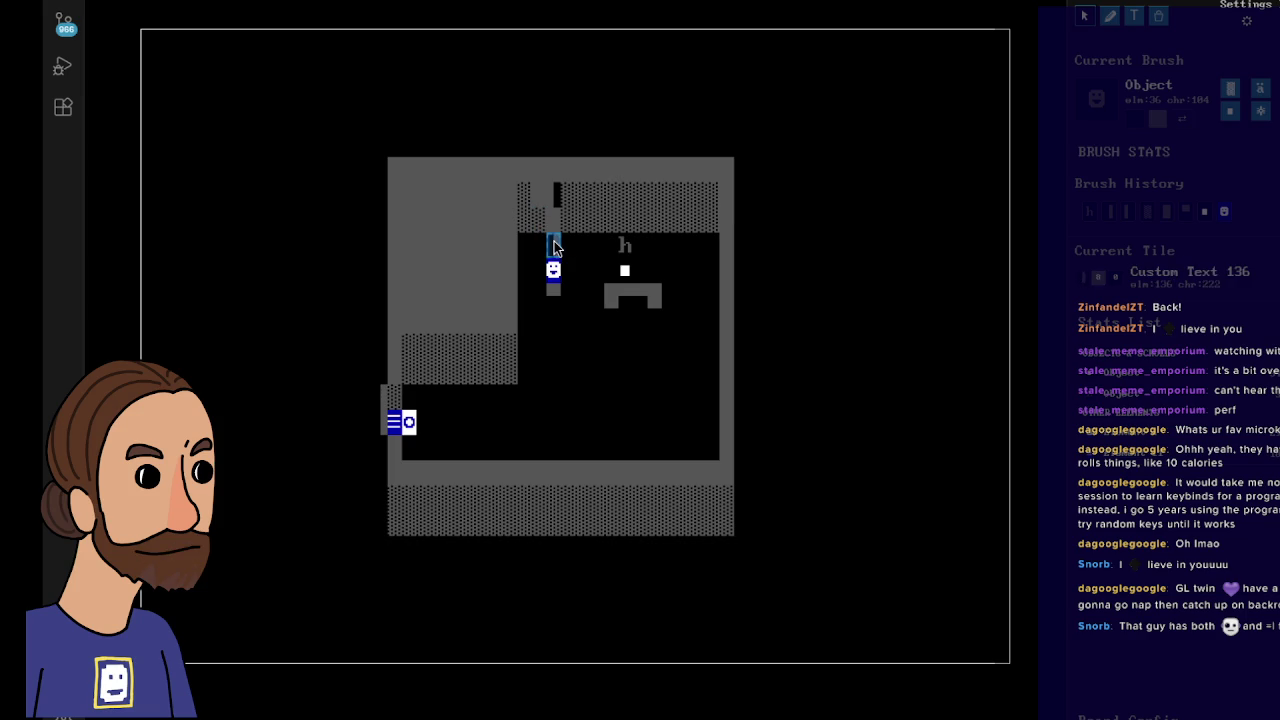
Give the new object half-block glyph 222 and clear its copied chair message and old name
key("c")
left_click(1062, 413)
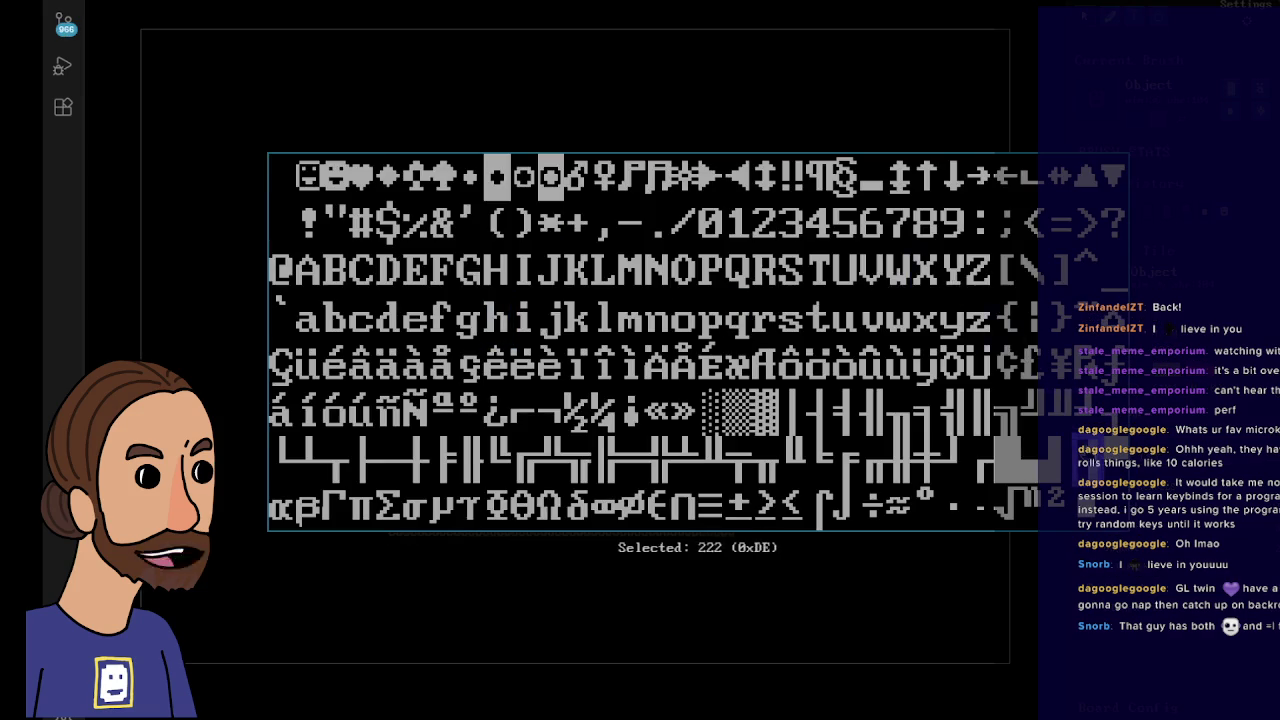
key("Return")
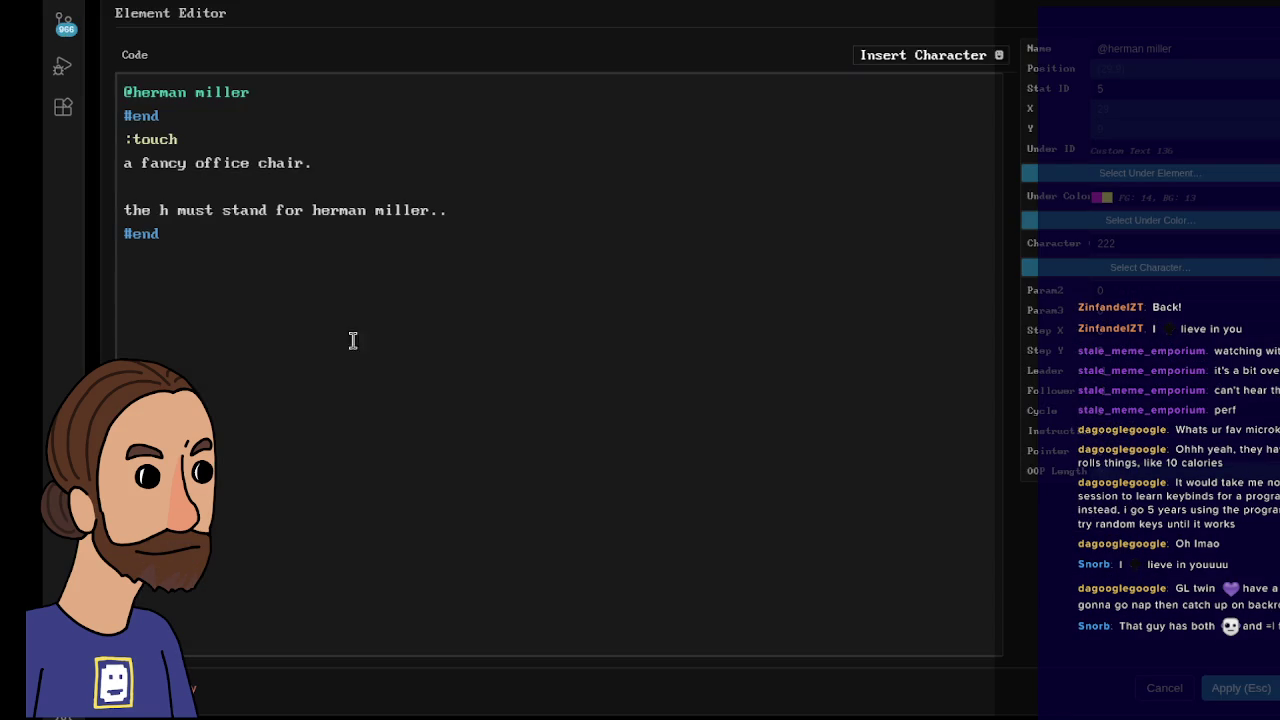
left_click_drag(518, 209, 70, 173)
key("BackSpace")
left_click_drag(282, 85, 135, 92)
key("BackSpace")
Write the brain thing touch message about a forgotten name and removal done too roughly
type("brain thing")
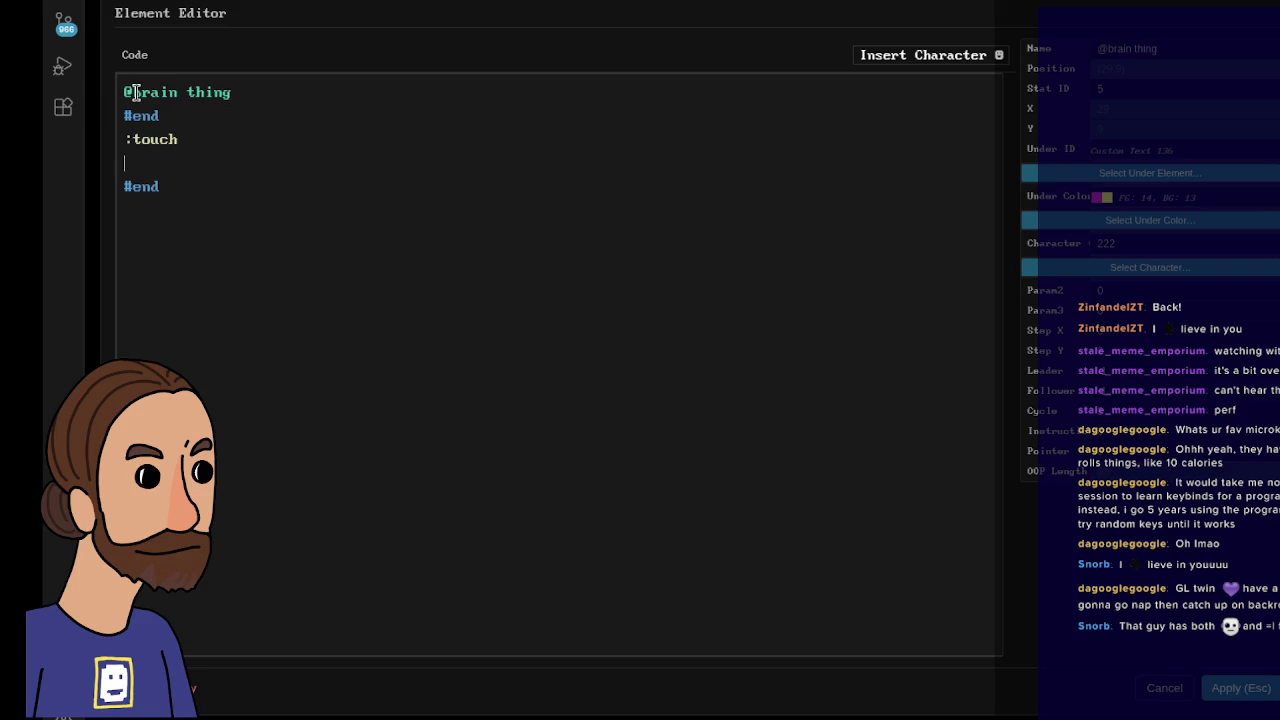
type(" brain thi")
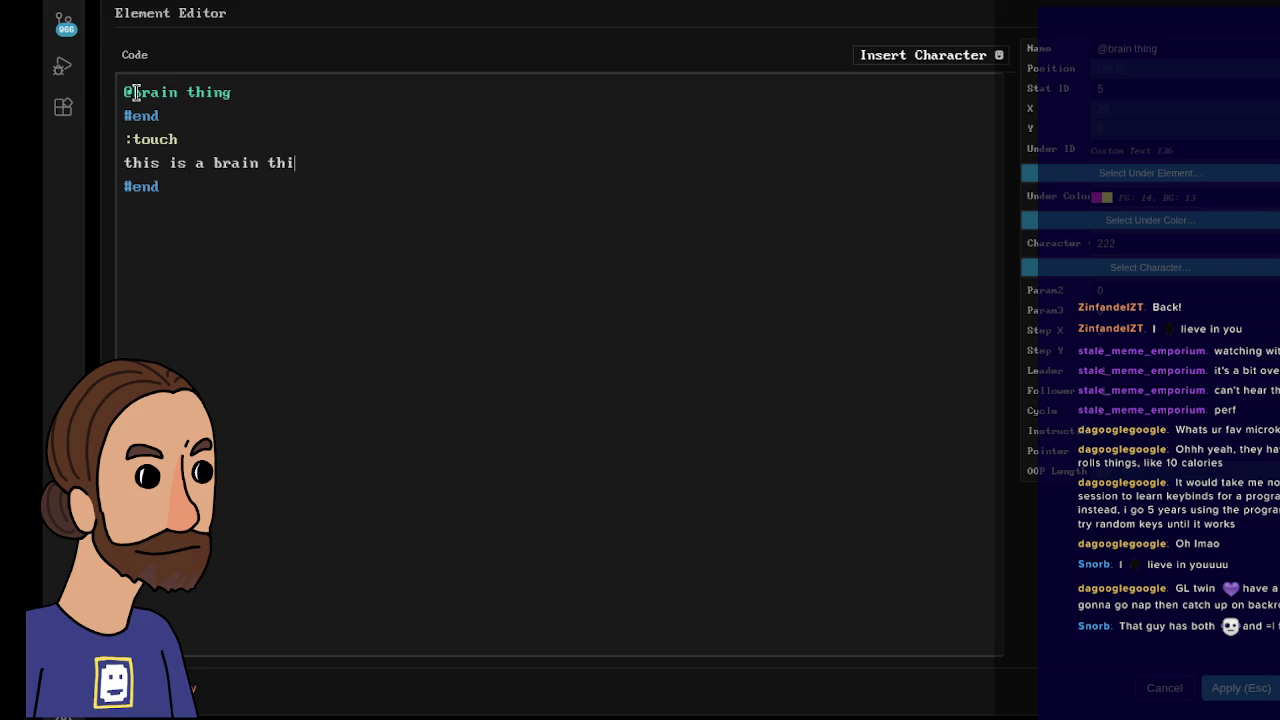
type("as going st")
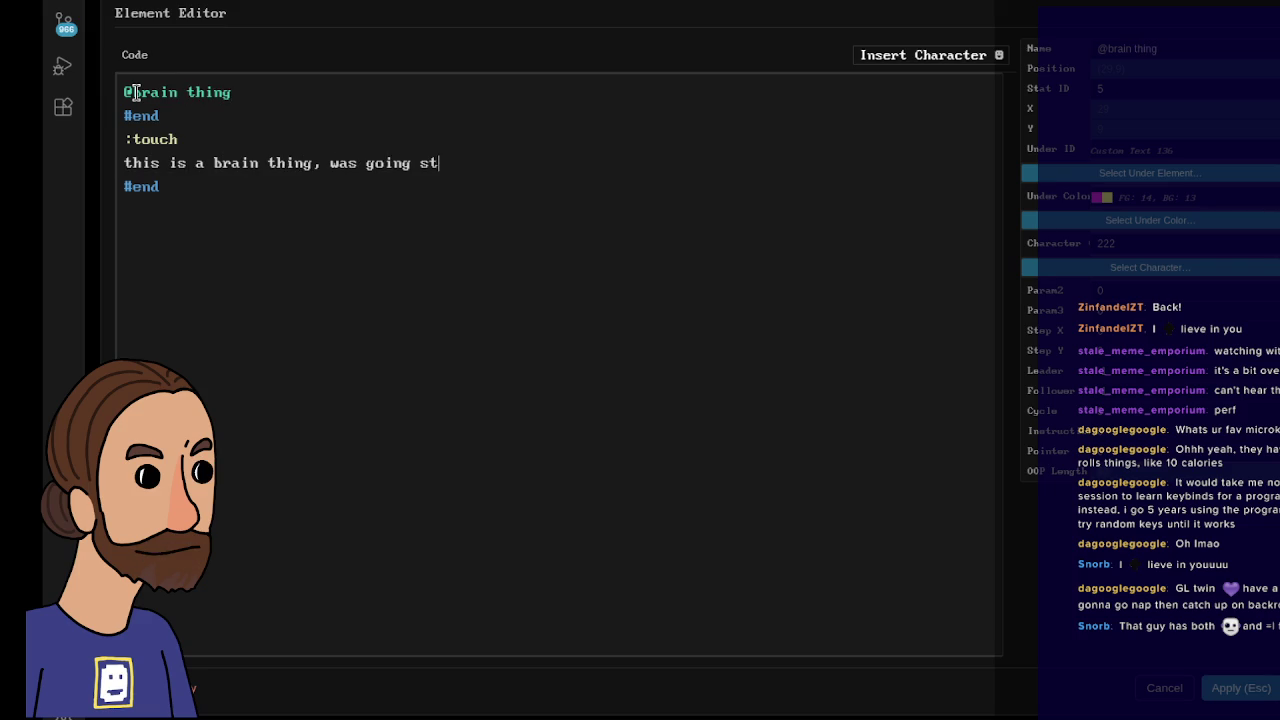
type("raight into my")
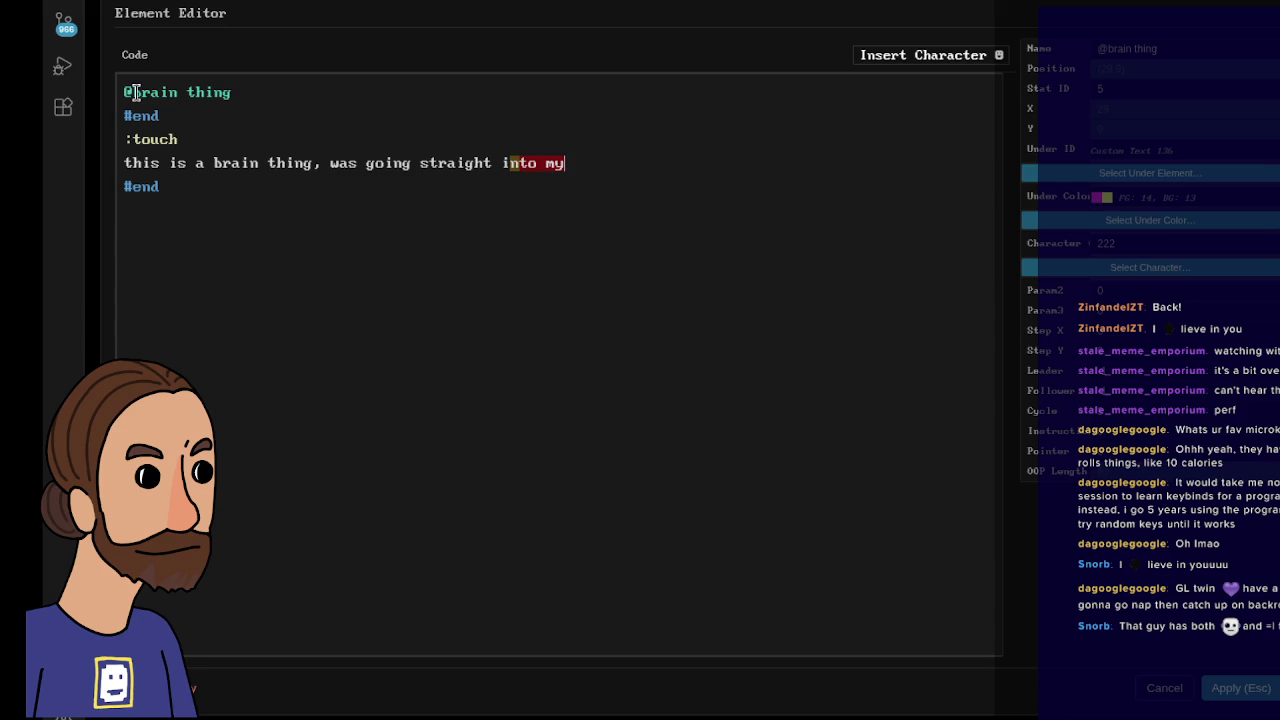
key("BackSpace")
key("BackSpace")
key("BackSpace")
key("Return")
type("into my brain. I")
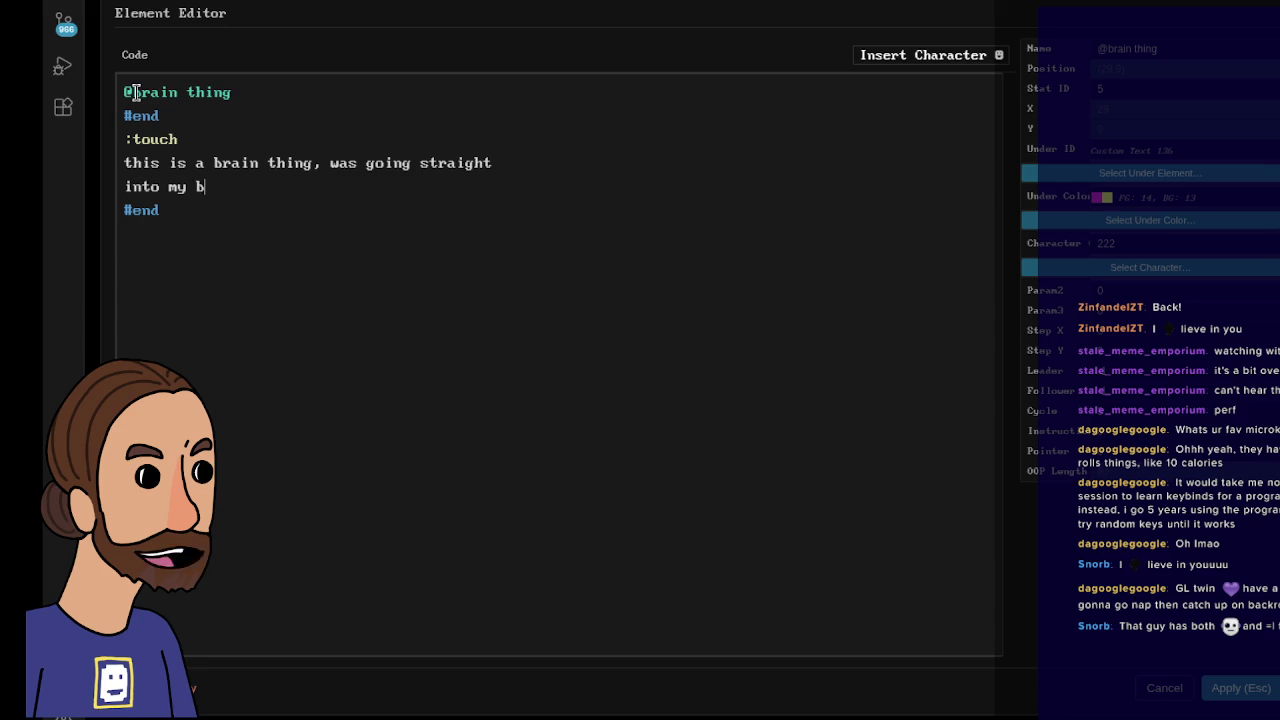
type("t had ")
type("a name but I can't")
key("Return")
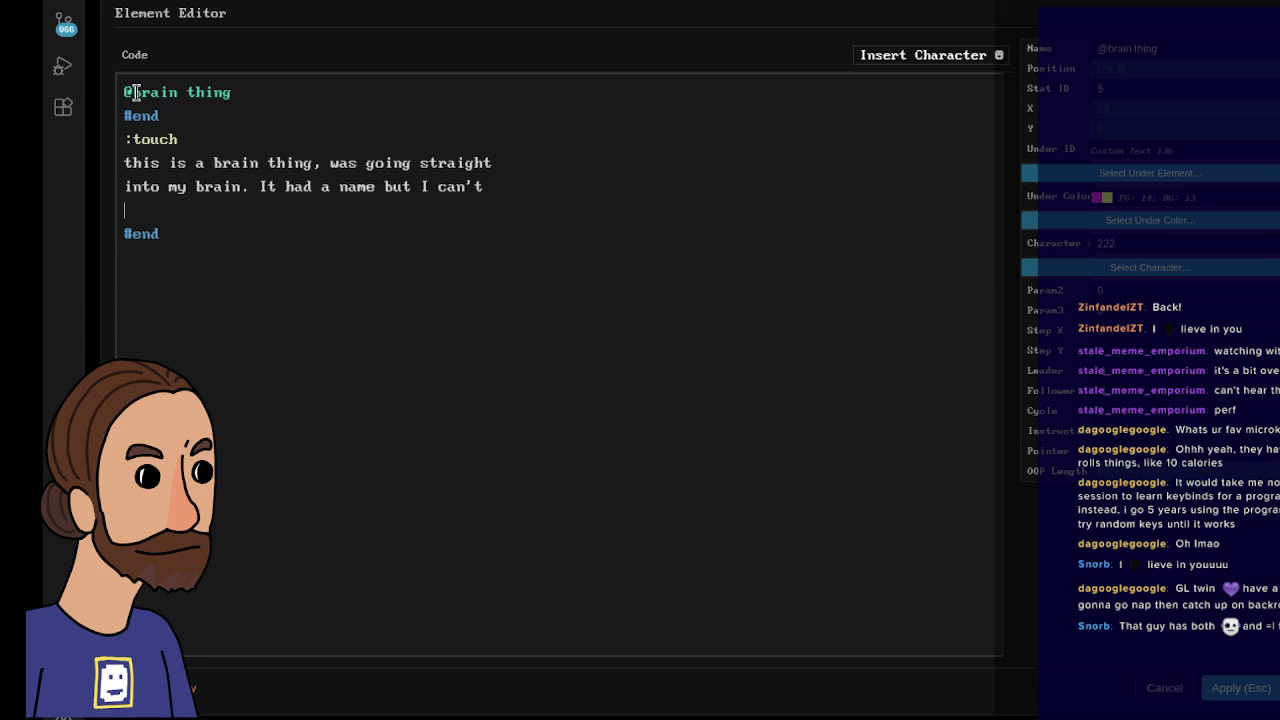
type("remember.")
key("Return")
type(".")
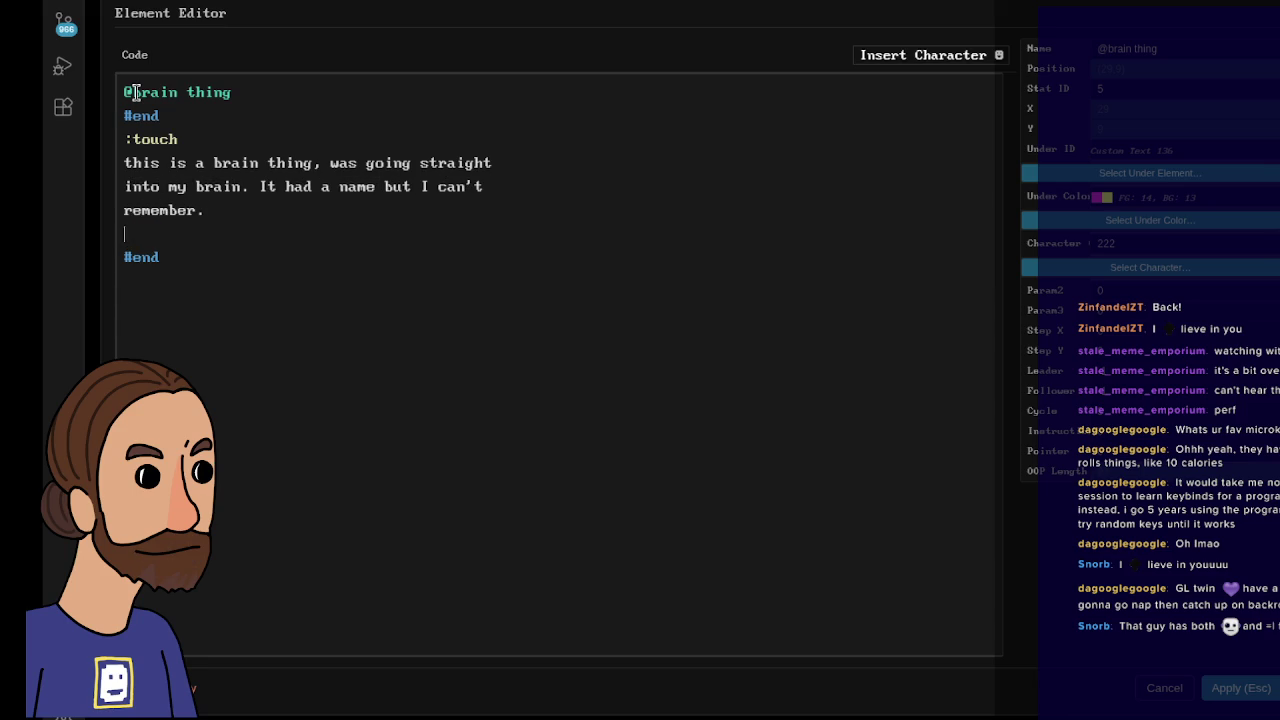
key("Return")
type("probably to")
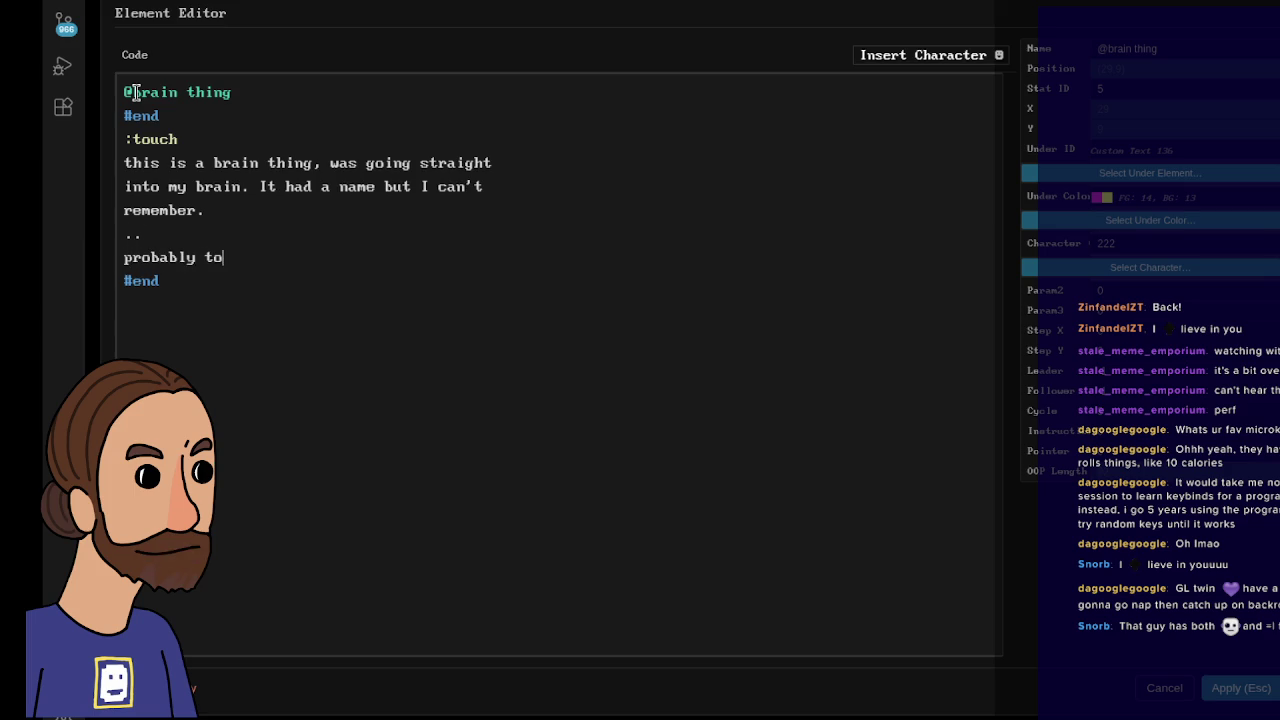
type("ok it out too ")
type("roughly")
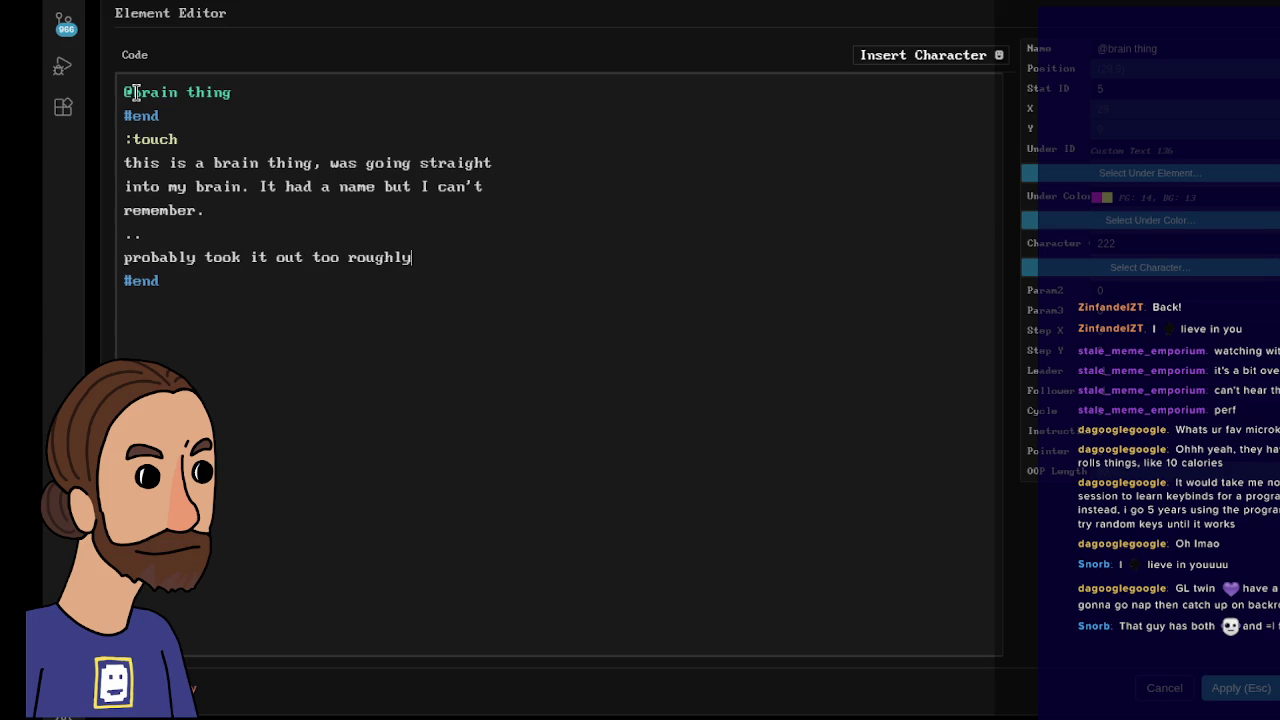
key("Return")
Revise the final sentence, splitting 'can't remember' onto its own line and adding 'cause I' before 'took'
key("Right")
type("can't remember")
key("Return")
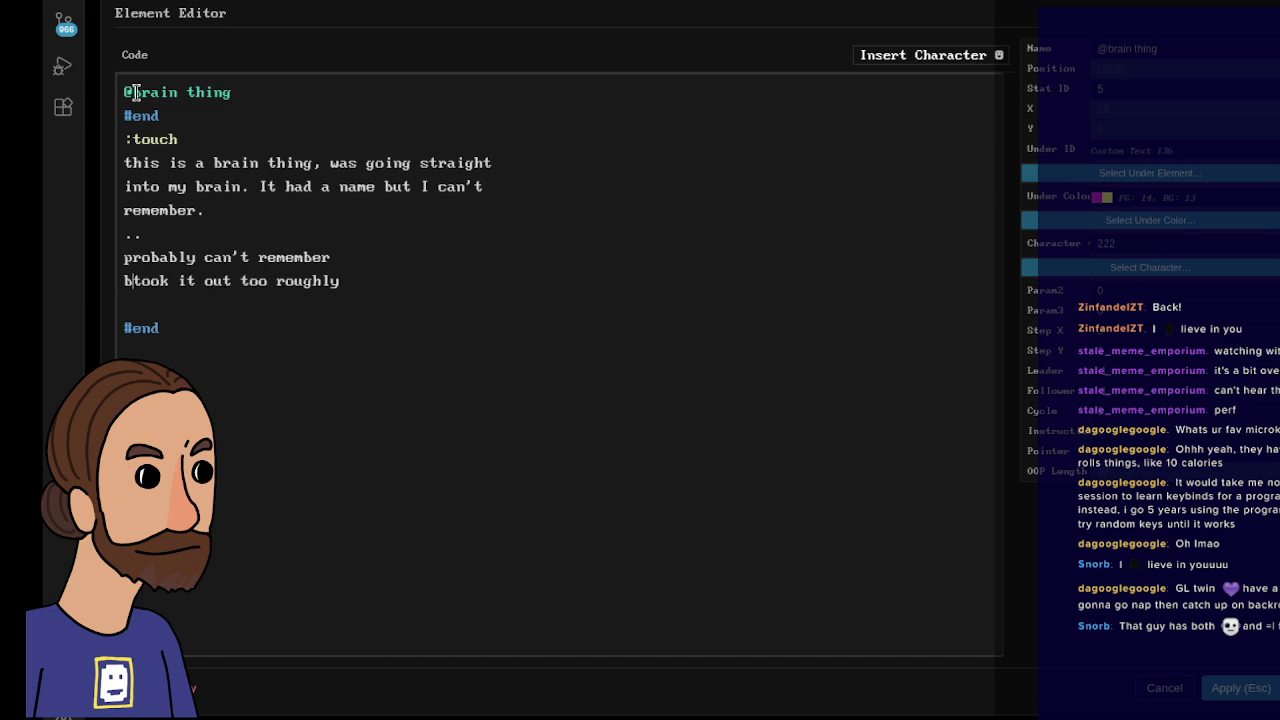
type("eeca")
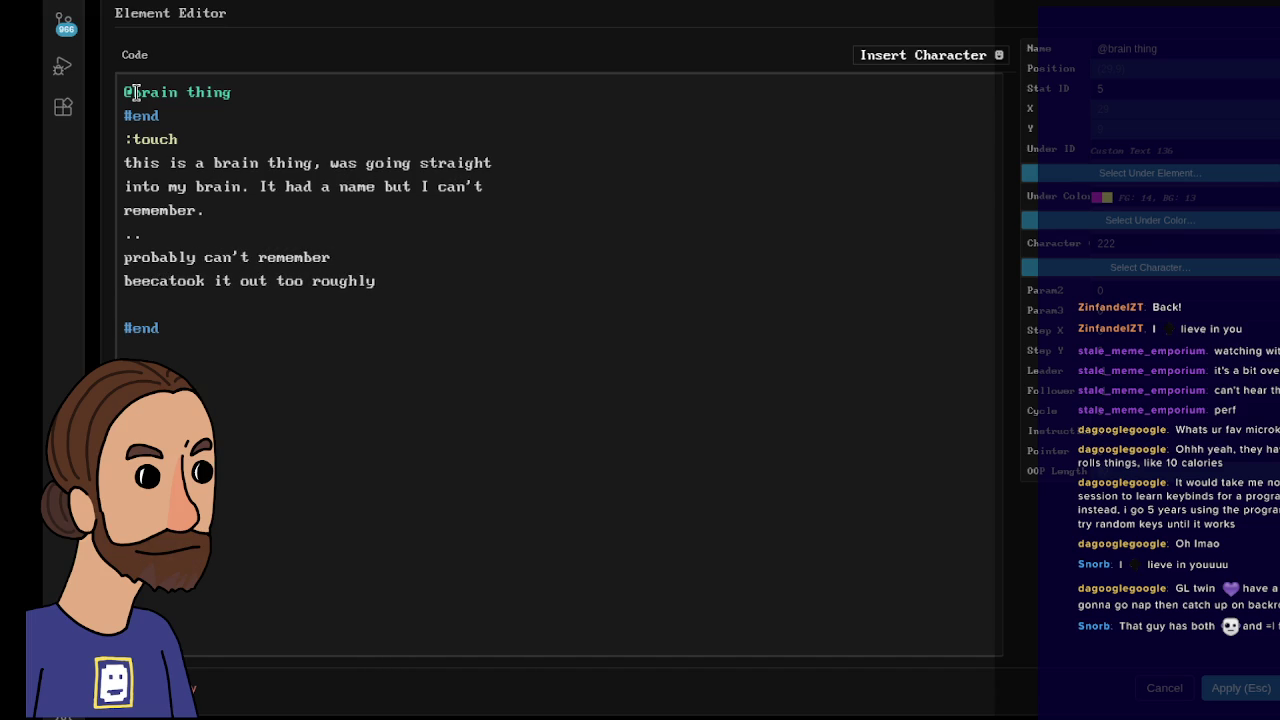
key("BackSpace")
key("BackSpace")
key("BackSpace")
type("cause I")
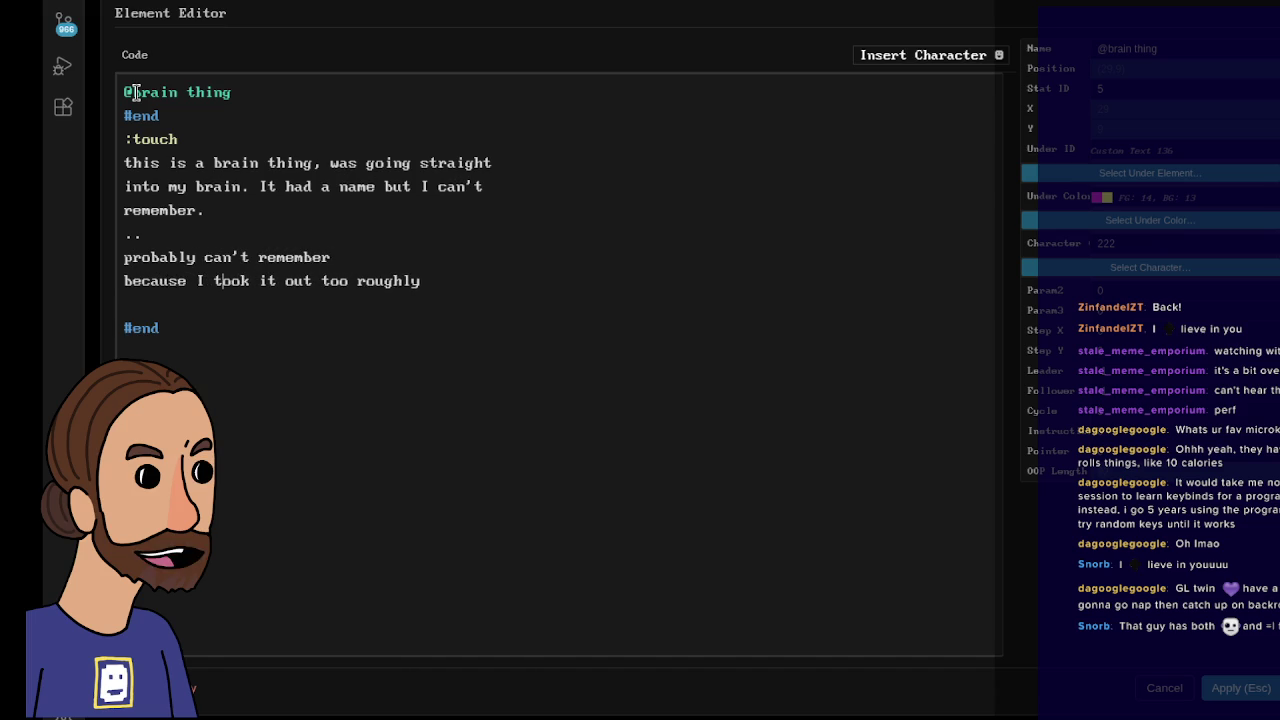
key("End")
Prefix all six message lines with $ so they display centred, and apply the code
left_click(121, 281)
type("$")
left_click(121, 257)
type("$")
left_click(121, 234)
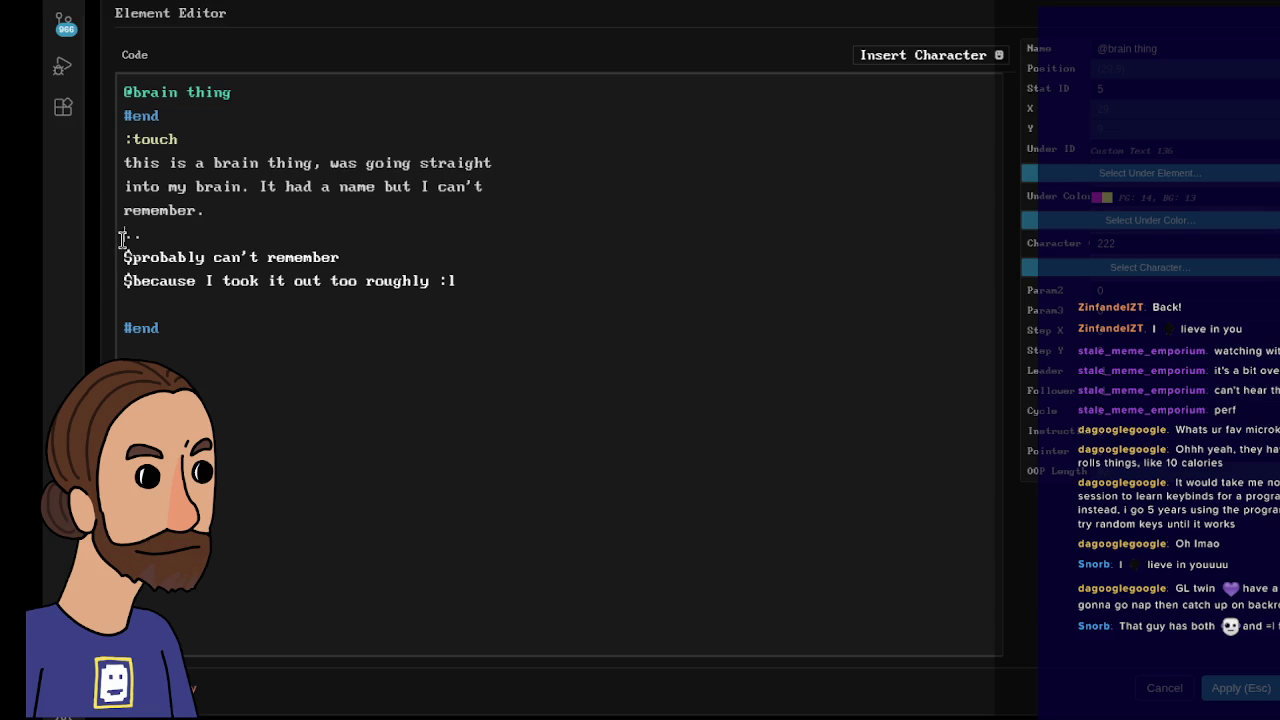
type("$")
left_click(121, 210)
type("$")
left_click(121, 186)
type("$")
left_click(123, 163)
type("$")
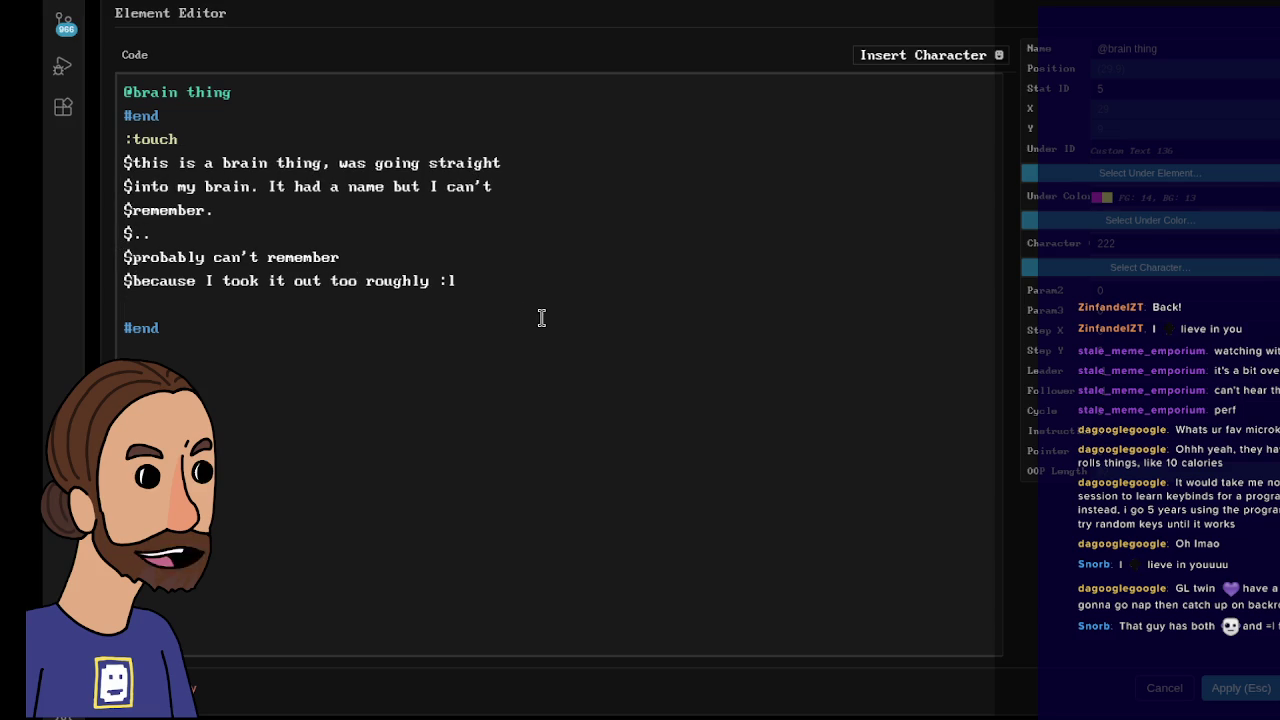
key("Escape")
Move the cursor two tiles right of the object, then up to the board's top wall
key("Down")
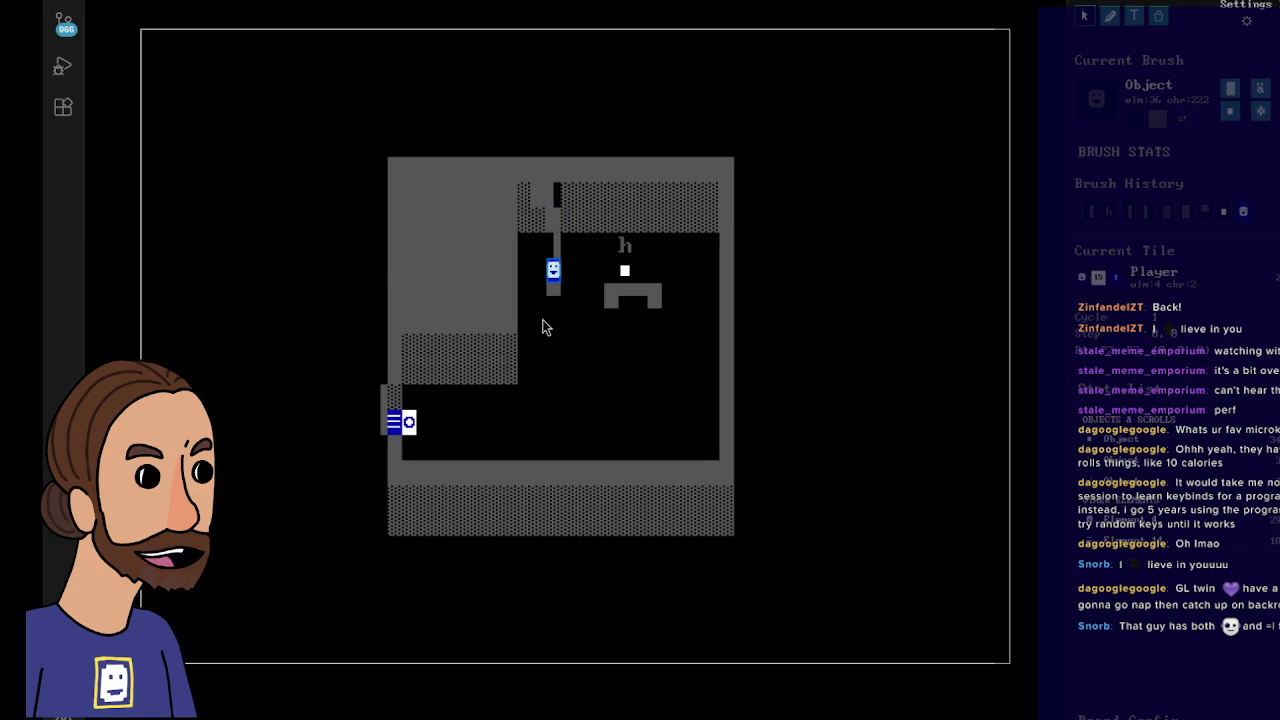
key("Down")
key("Up")
key("Right")
key("Right")
key("Up")
key("Right")
key("Up")
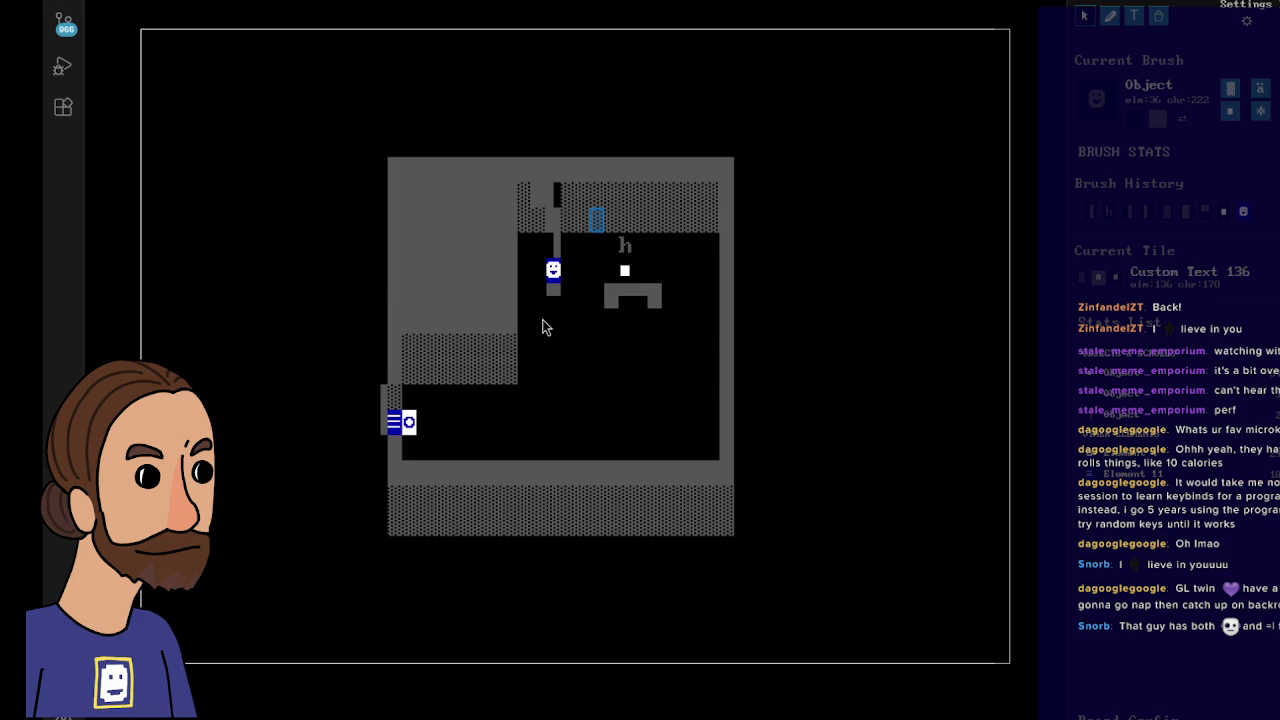
key("Left")
key("Up")
key("Left")
key("Up")
key("Left")
key("Left")
Pick a new brush character and erase a stray tile in the top wall
key("Down")
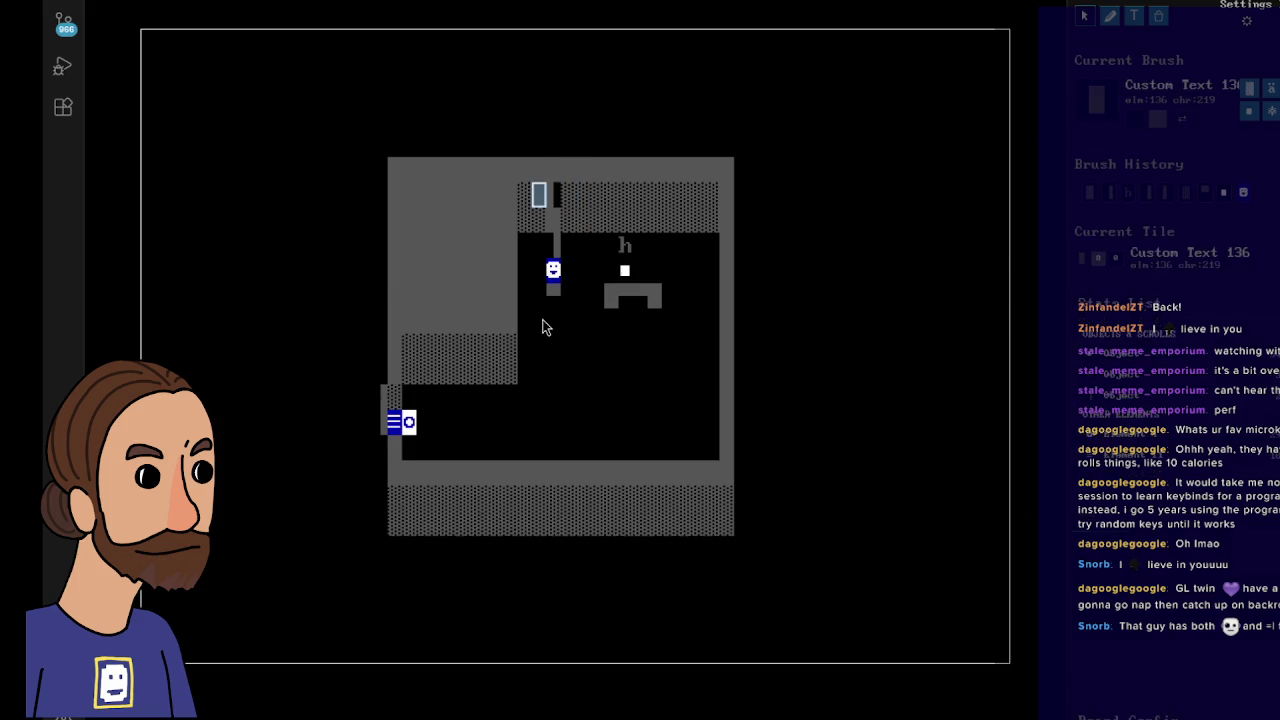
key("Up")
key("c")
key("Return")
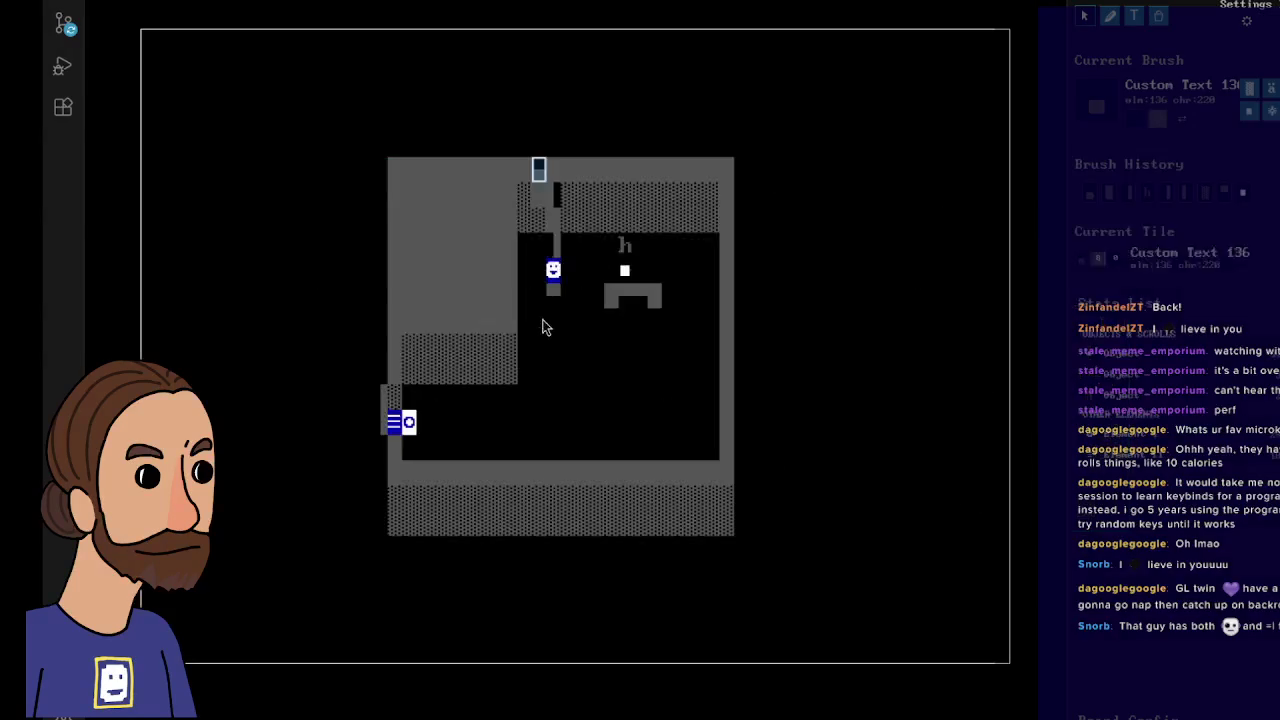
key("Right")
key("Right")
key("Up")
key("Down")
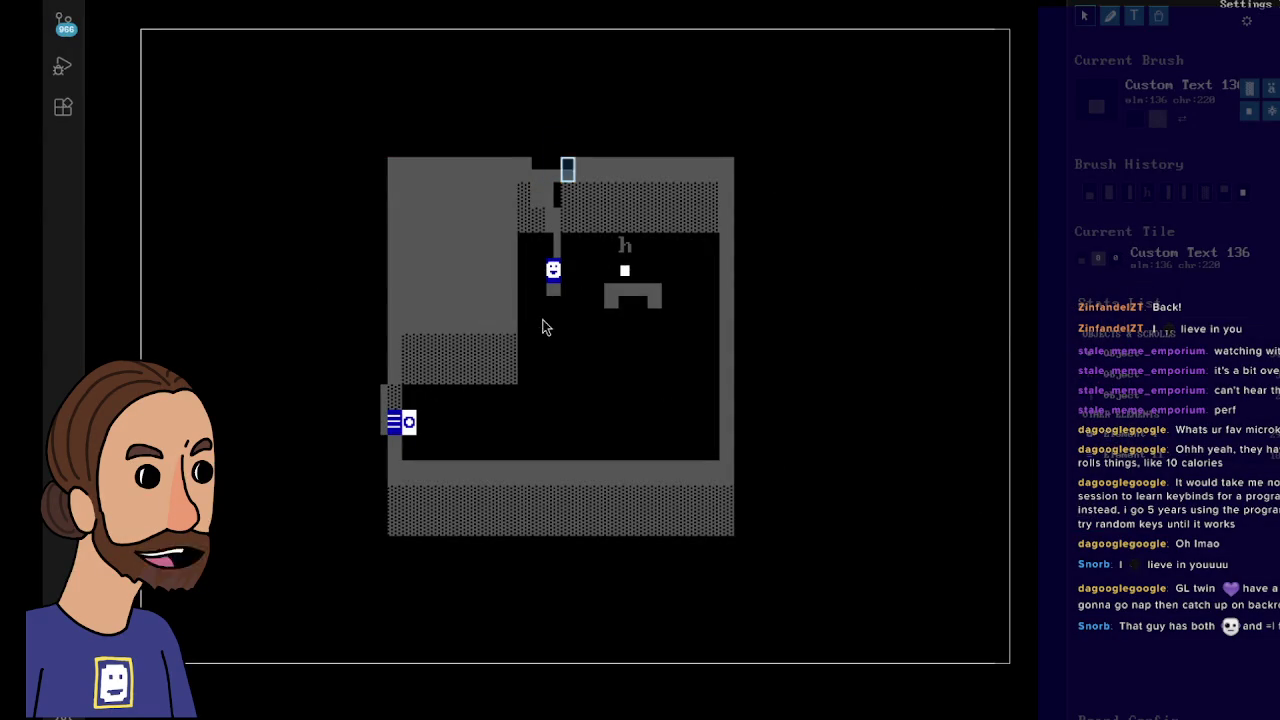
key("Left")
key("Left")
key("Left")
key("Delete")
Switch the brush to character 221, then back to character 220, beside the top wall
key("Right")
key("Right")
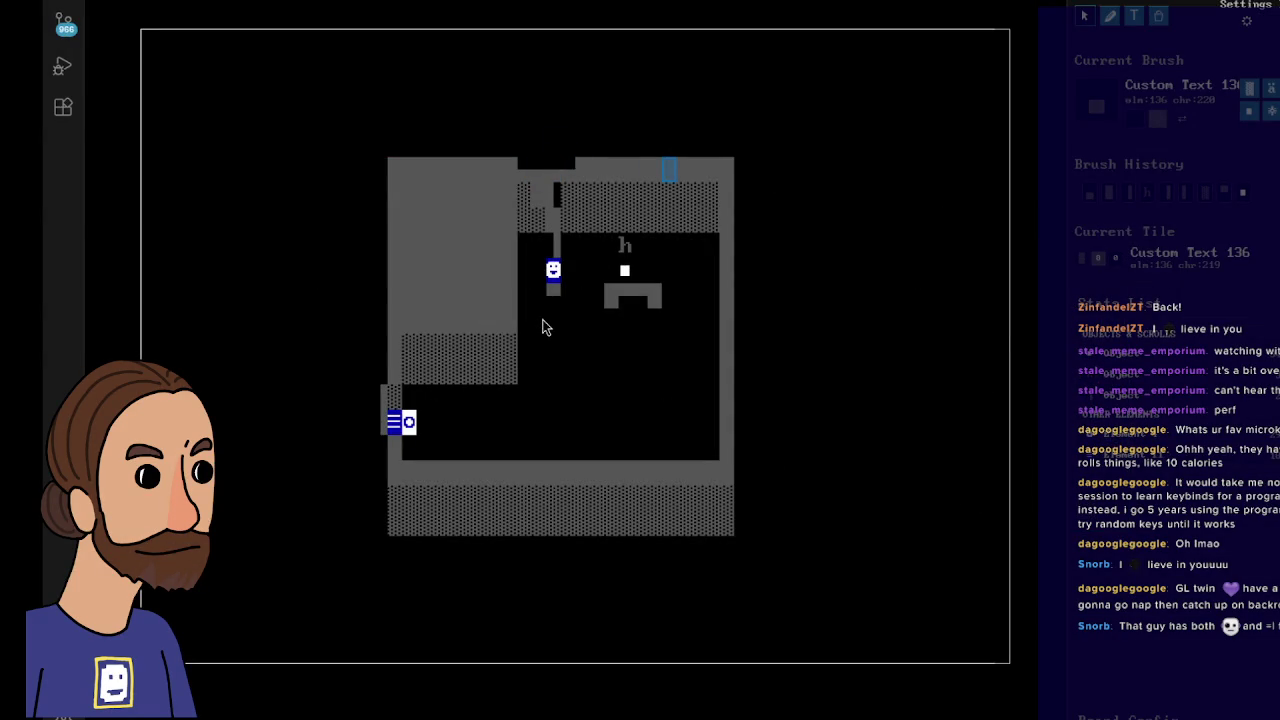
key("Left")
key("Left")
key("c")
key("Right")
key("Return")
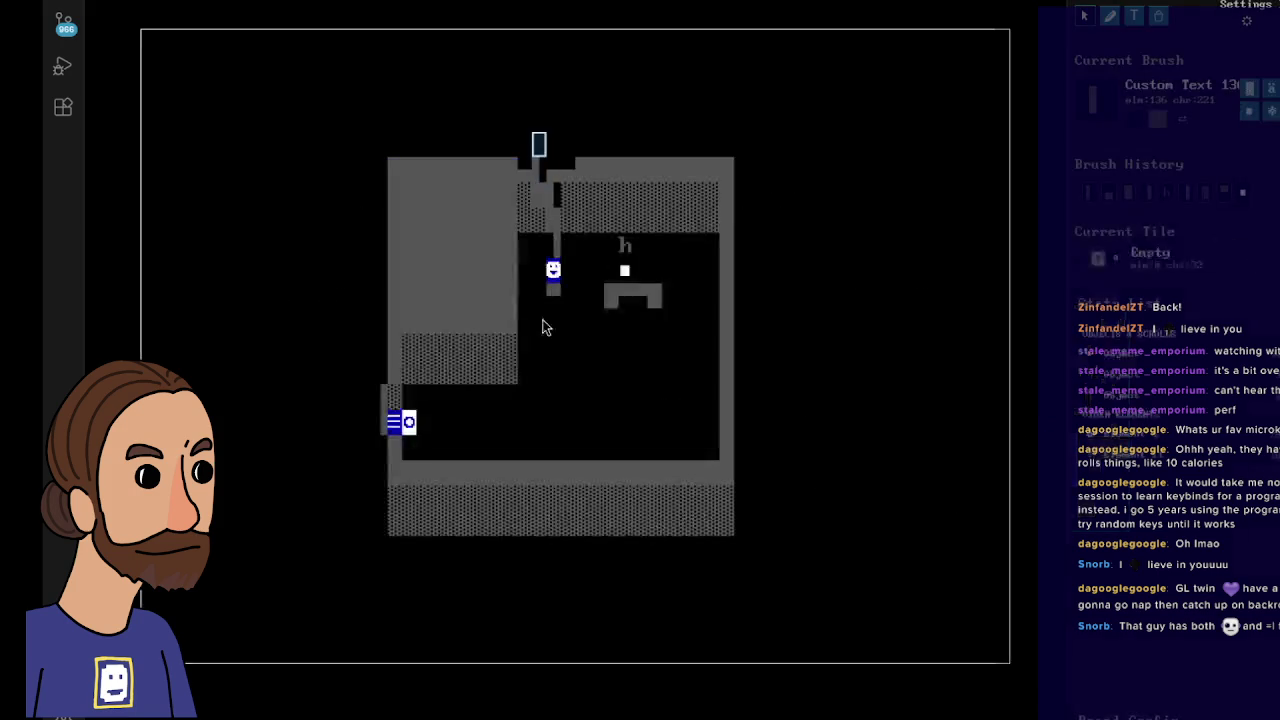
key("Up")
key("Down")
key("Up")
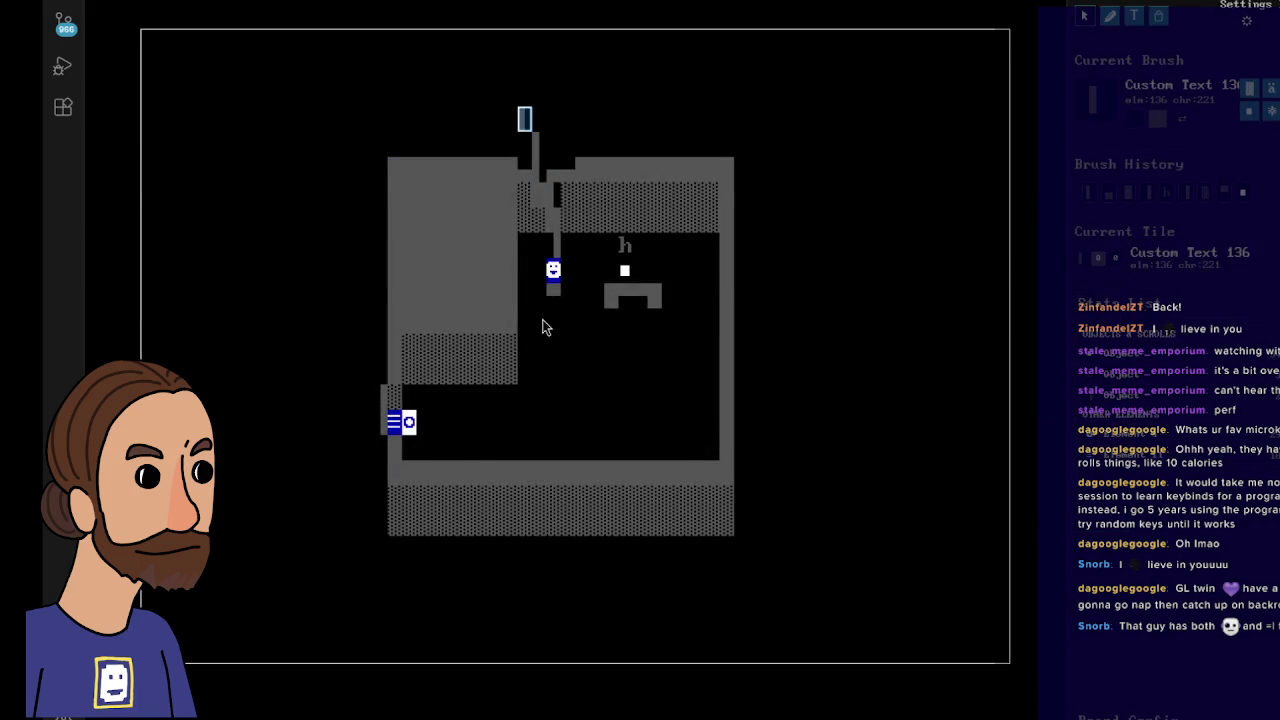
key("Right")
key("c")
key("Left")
key("Return")
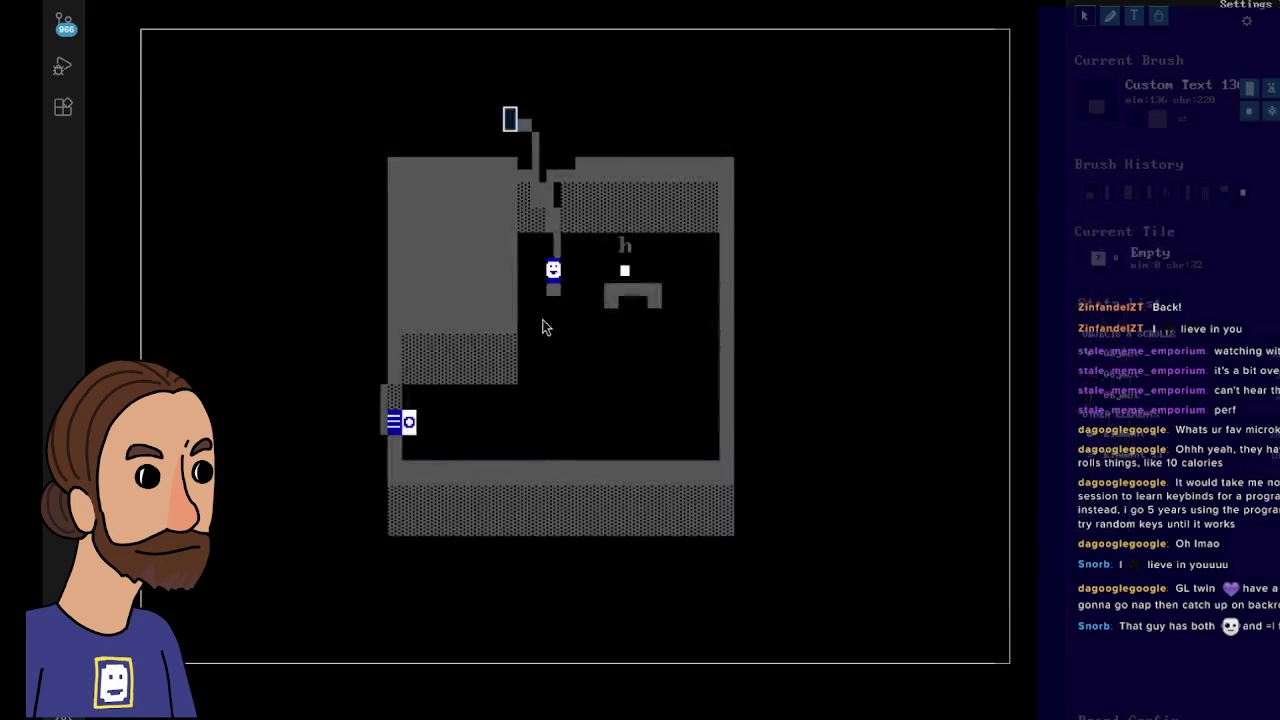
key("Down")
key("Left")
Draw half-block tiles along the top wall, extending the gray pipes by three tiles
key("Right")
key("Left")
key("Left")
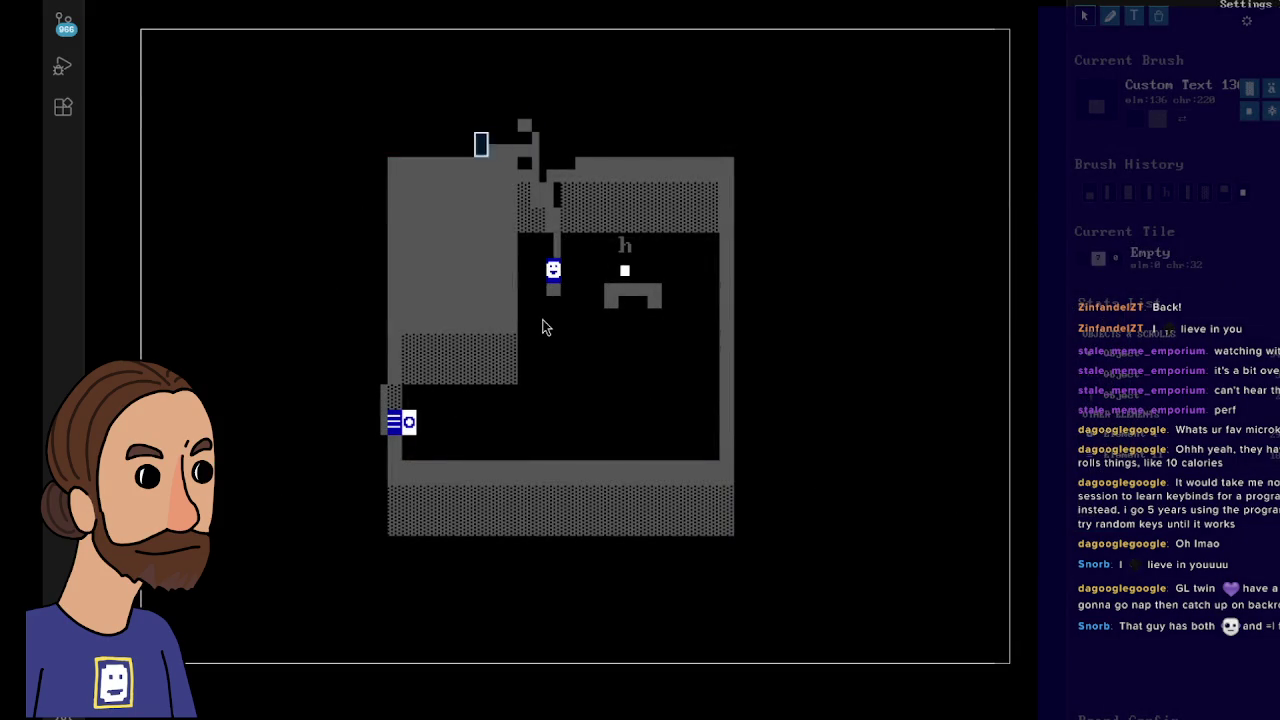
key("Right")
key("space")
key("Right")
key("space")
key("Right")
key("Right")
key("Right")
key("space")
key("Right")
key("space")
key("Right")
key("space")
key("Right")
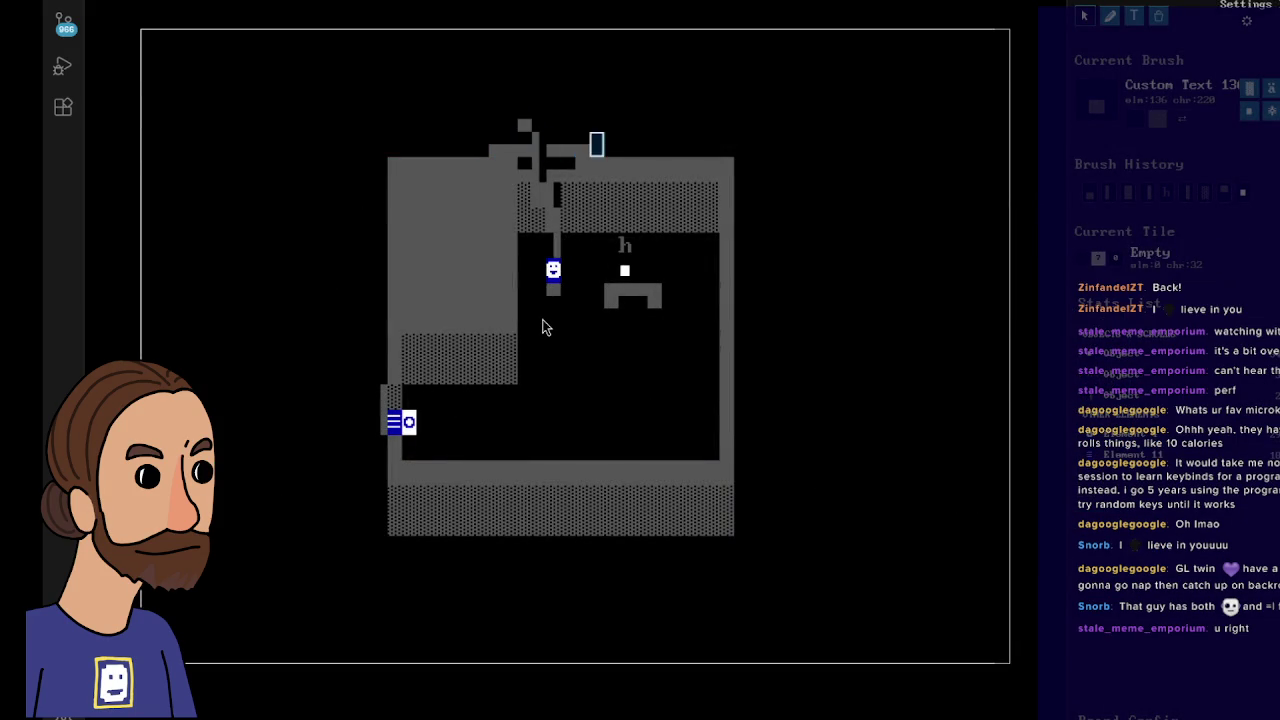
key("Up")
key("Left")
key("Left")
key("Left")
key("Left")
key("space")
key("Right")
key("space")
key("Right")
key("Right")
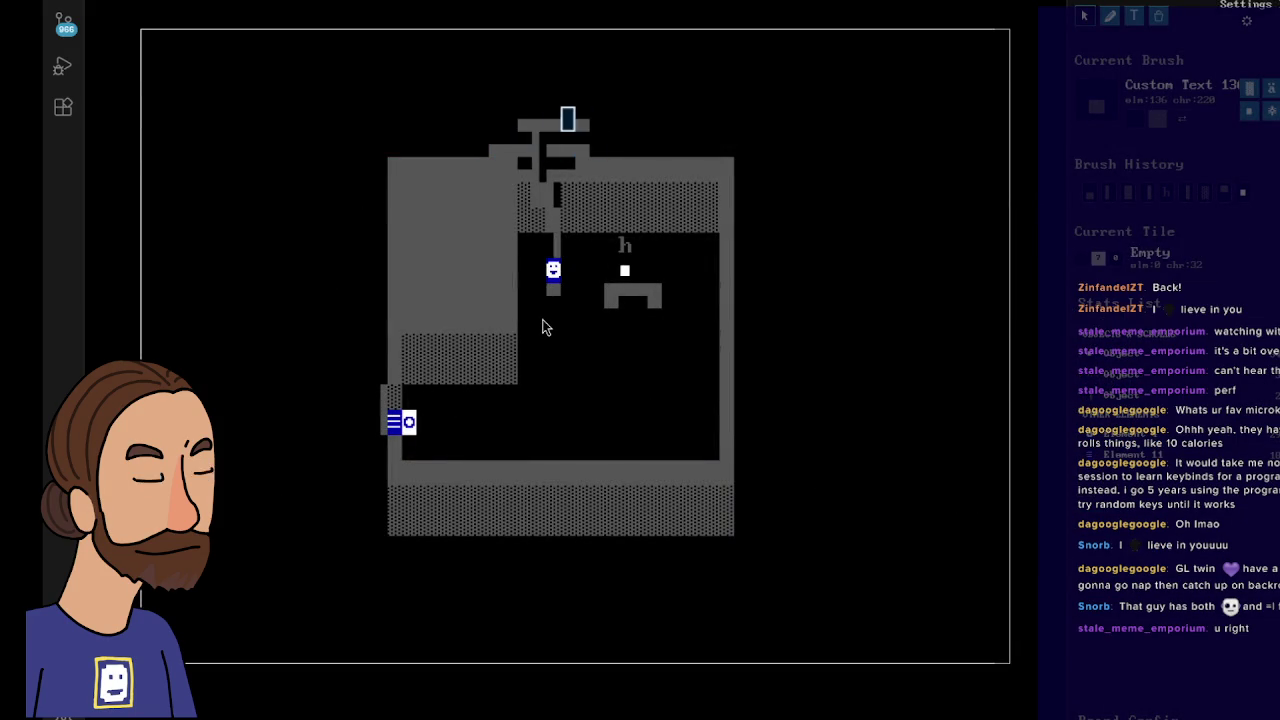
key("space")
Add a character-220 gray tile and character-222 half-blocks on the top bar above the pipes
key("Down")
key("Up")
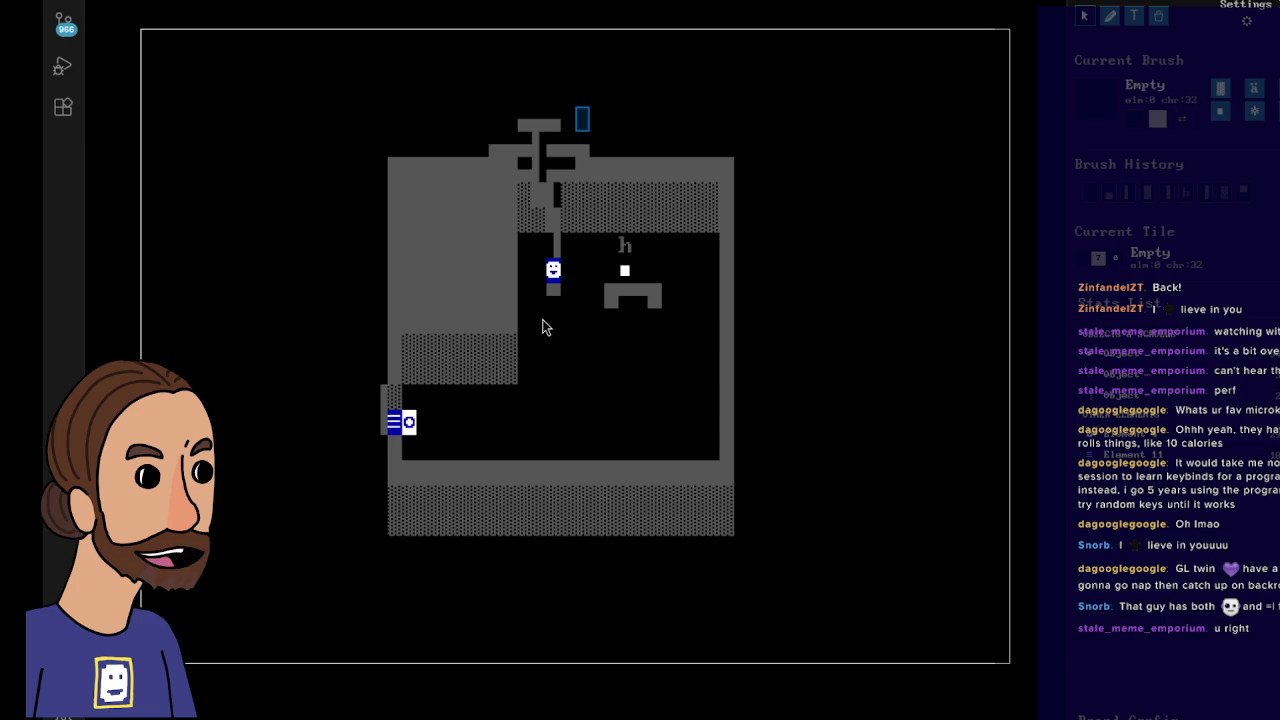
key("c")
key("Return")
key("Left")
key("space")
key("Right")
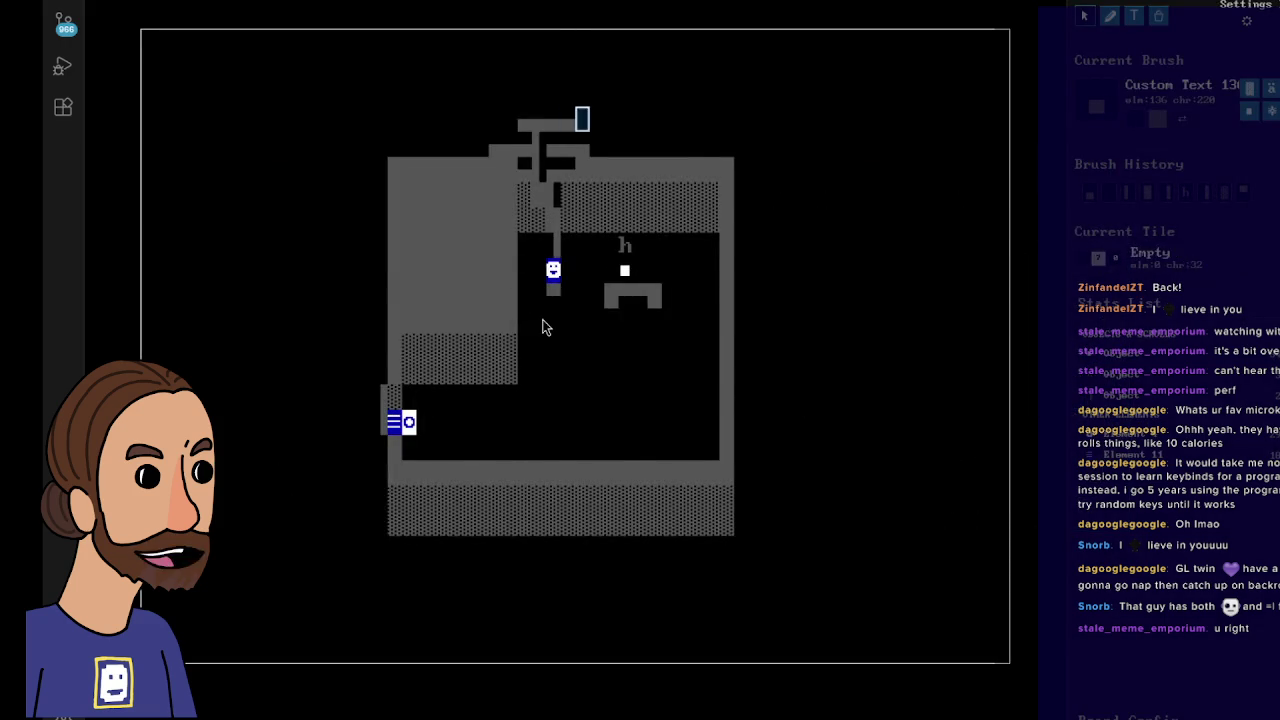
key("c")
key("Right")
key("Right")
key("Return")
key("space")
key("Up")
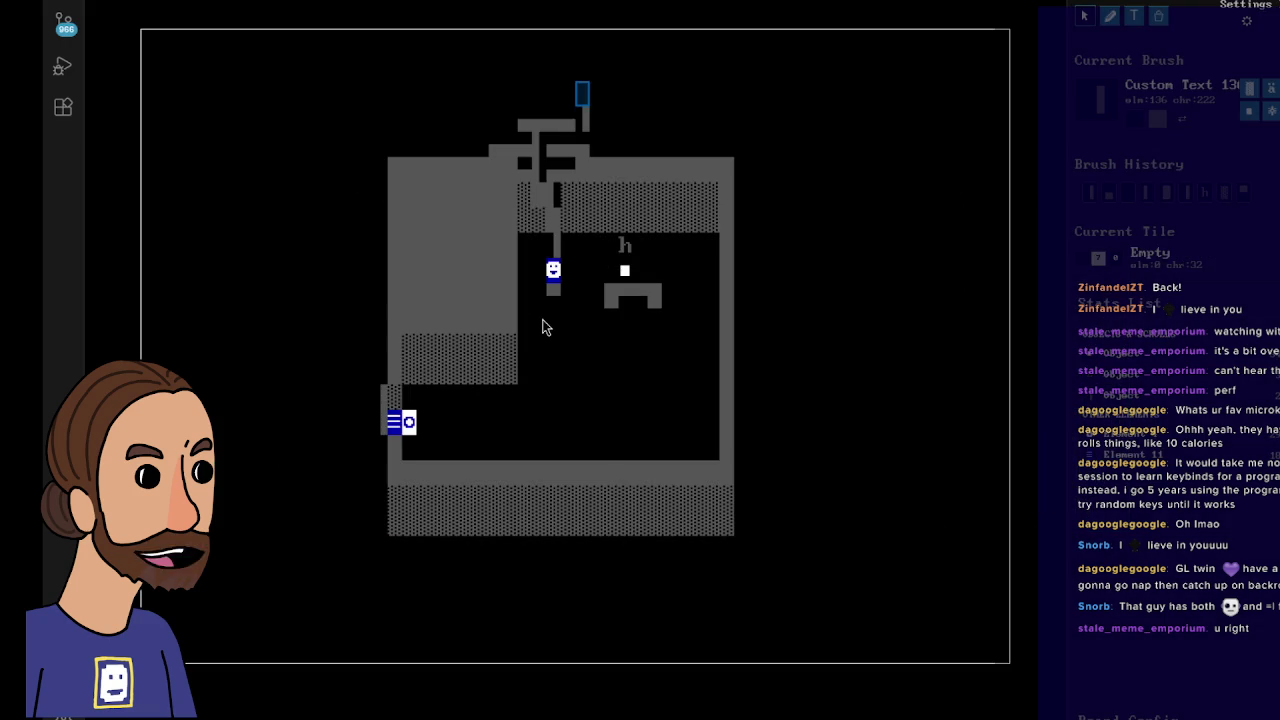
key("Left")
key("space")
key("Right")
key("Left")
key("Left")
key("Left")
key("Left")
key("Down")
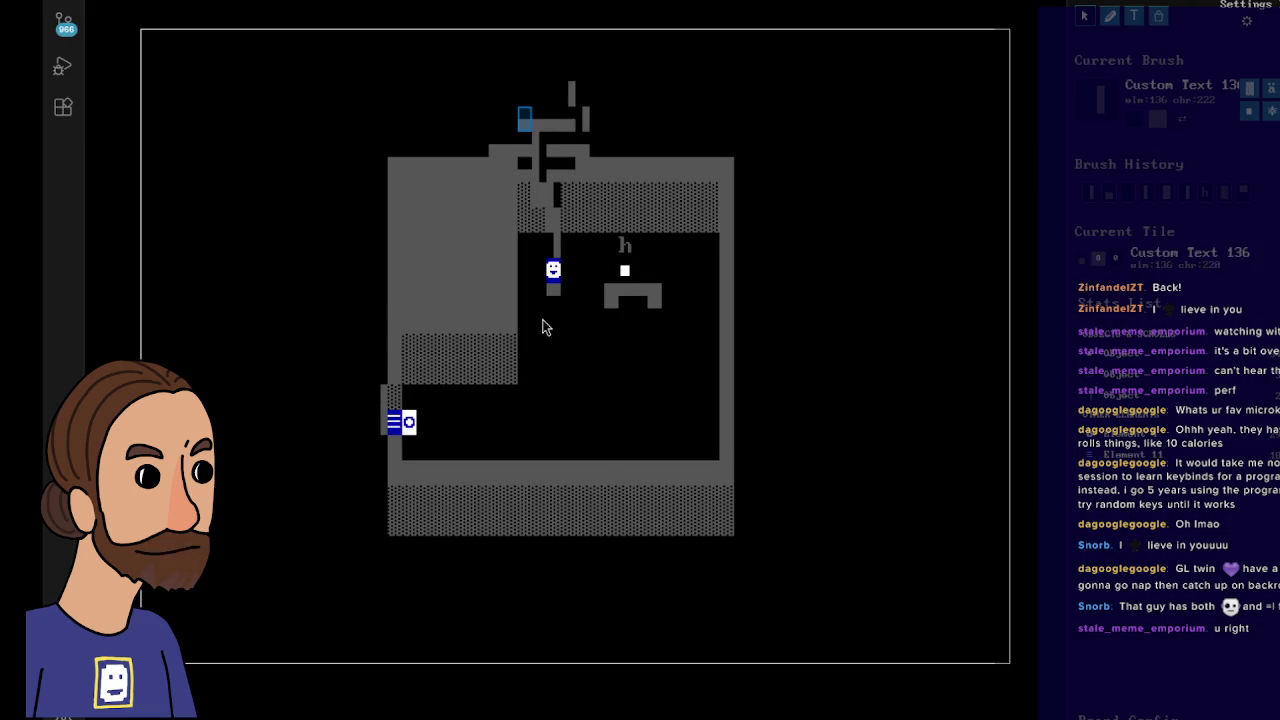
key("space")
key("Left")
key("space")
key("Up")
Place gray half-block tiles along the bar, including one at its left end
key("Right")
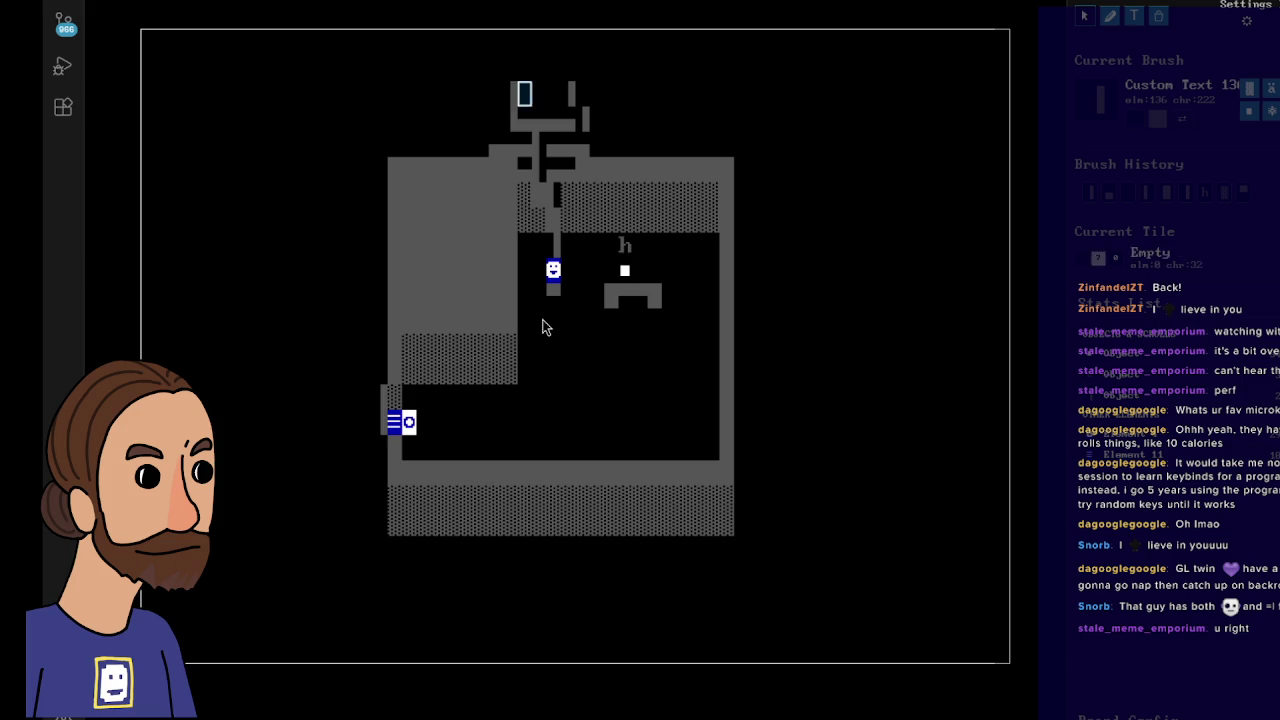
key("Down")
key("Up")
key("Up")
key("Right")
key("Left")
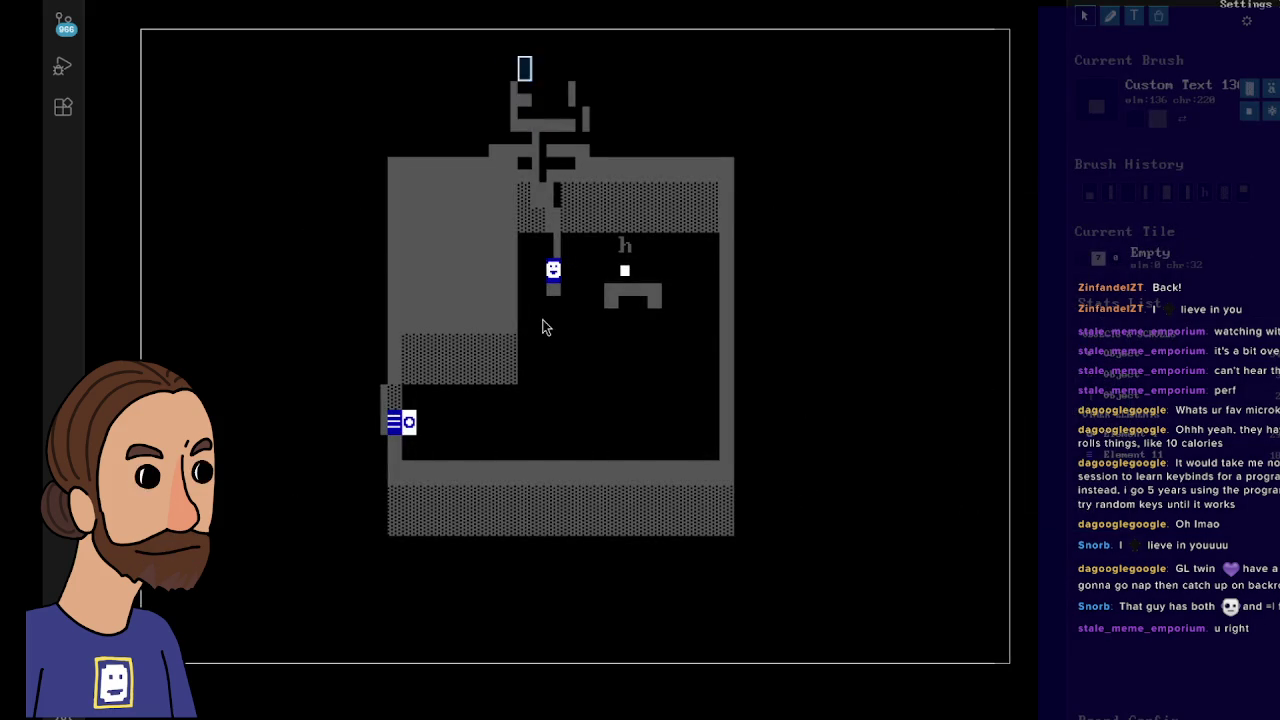
key("Down")
key("Left")
key("Left")
key("space")
key("Up")
key("Down")
key("Left")
key("space")
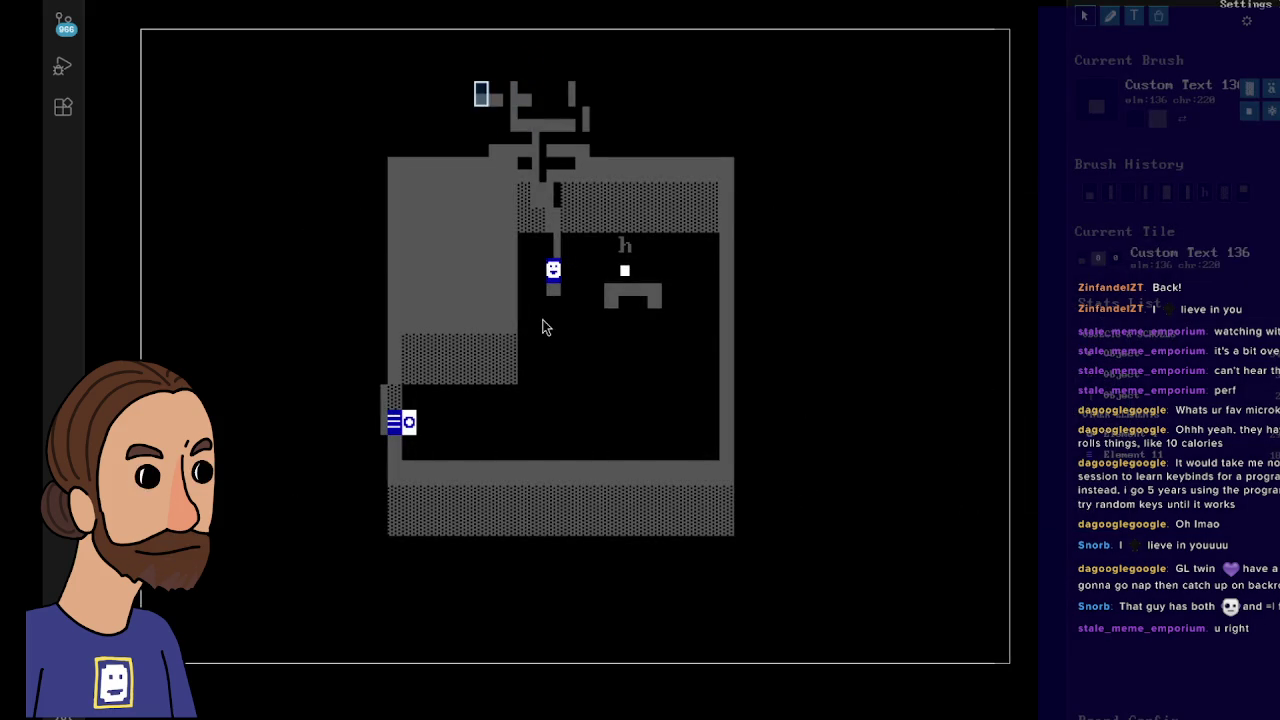
key("Left")
key("Left")
key("Right")
key("space")
Move across the pipes to the next empty spot and set the brush to character 223
key("Up")
key("Right")
key("Right")
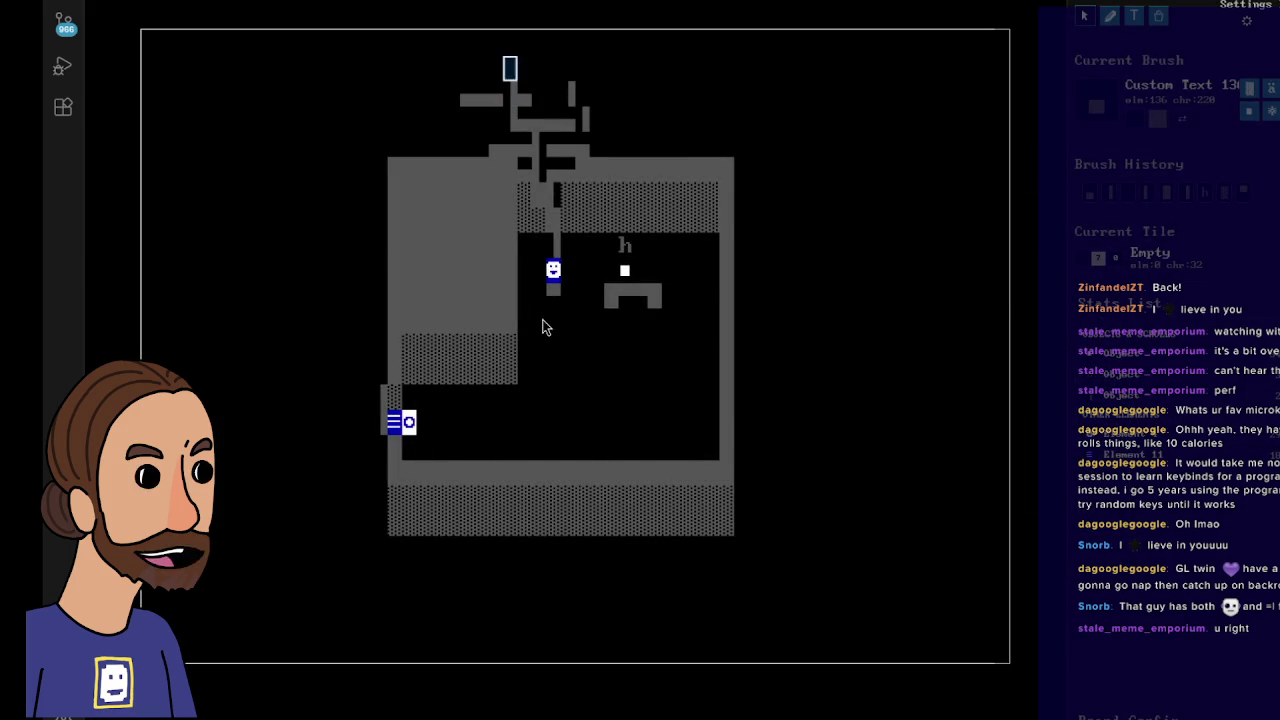
key("Down")
key("Up")
key("Right")
key("Right")
key("Down")
key("Right")
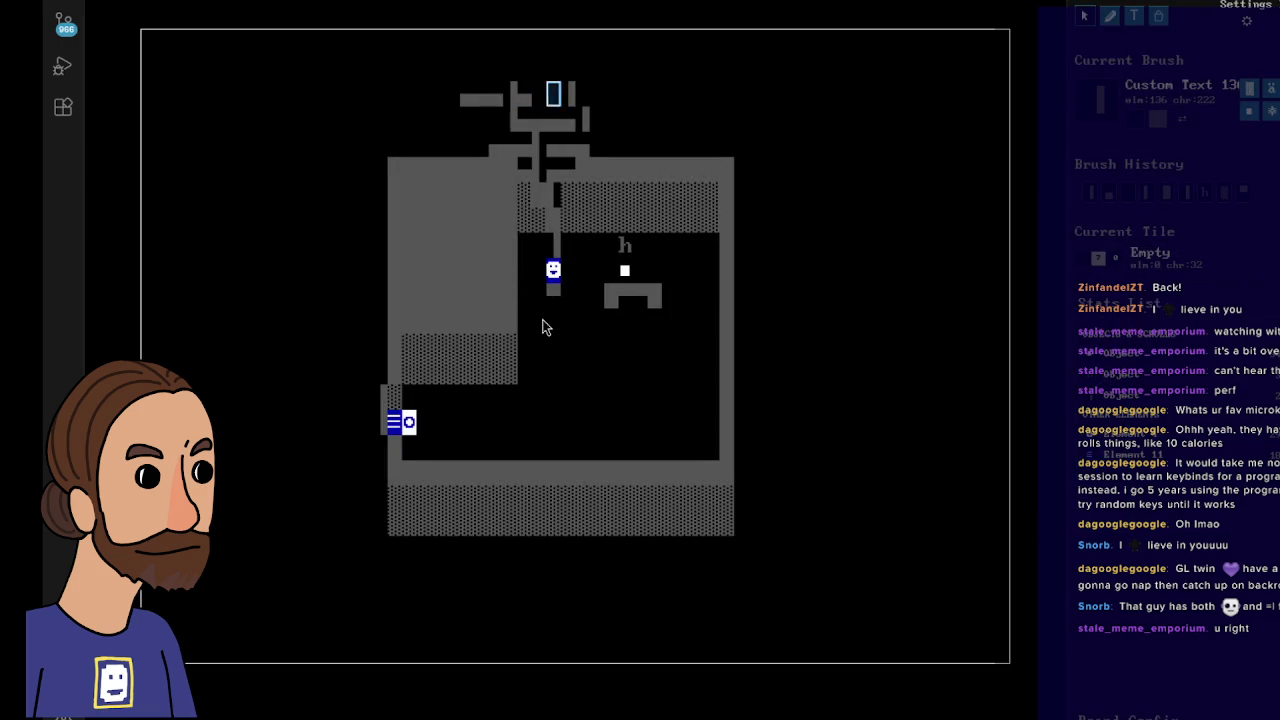
key("Right")
key("Down")
key("Down")
key("Down")
key("Down")
key("Down")
key("Down")
key("Down")
key("Down")
key("Up")
key("Up")
key("Up")
key("Up")
key("Up")
key("Up")
key("Right")
key("Right")
key("Left")
key("Down")
key("Right")
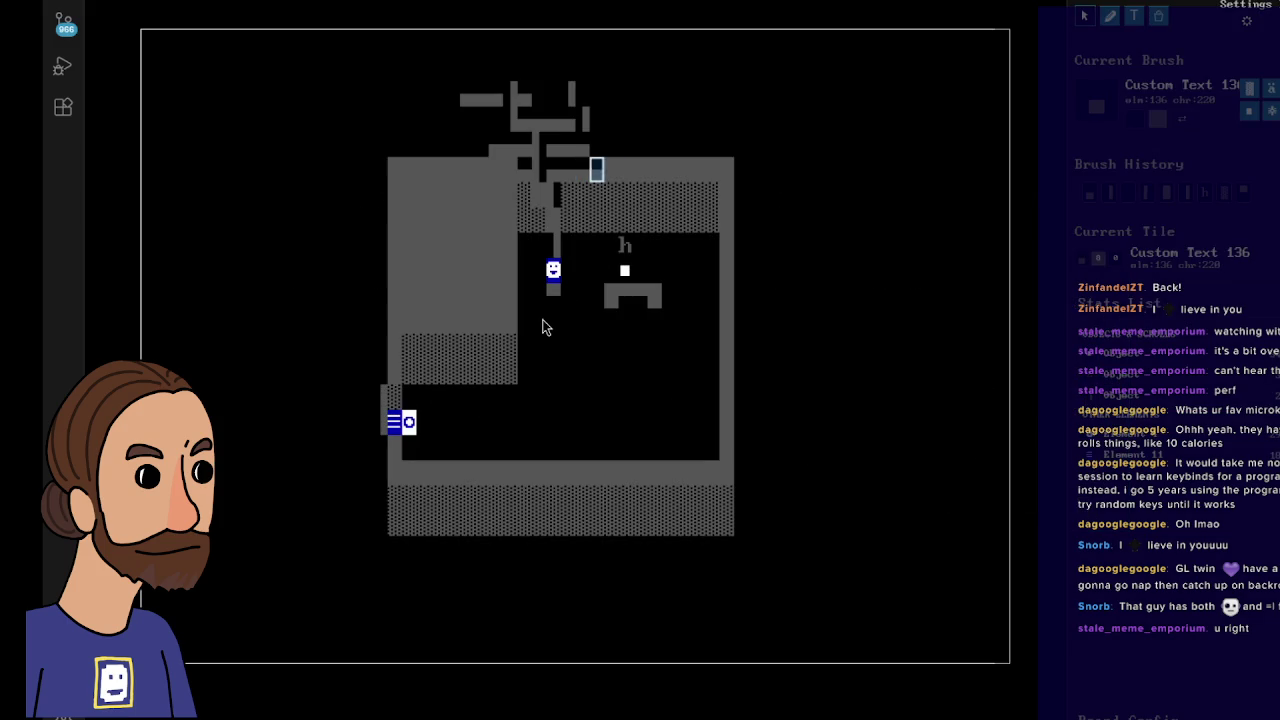
key("Right")
key("Up")
key("Up")
key("Left")
key("Left")
key("Left")
key("Right")
key("Left")
key("Left")
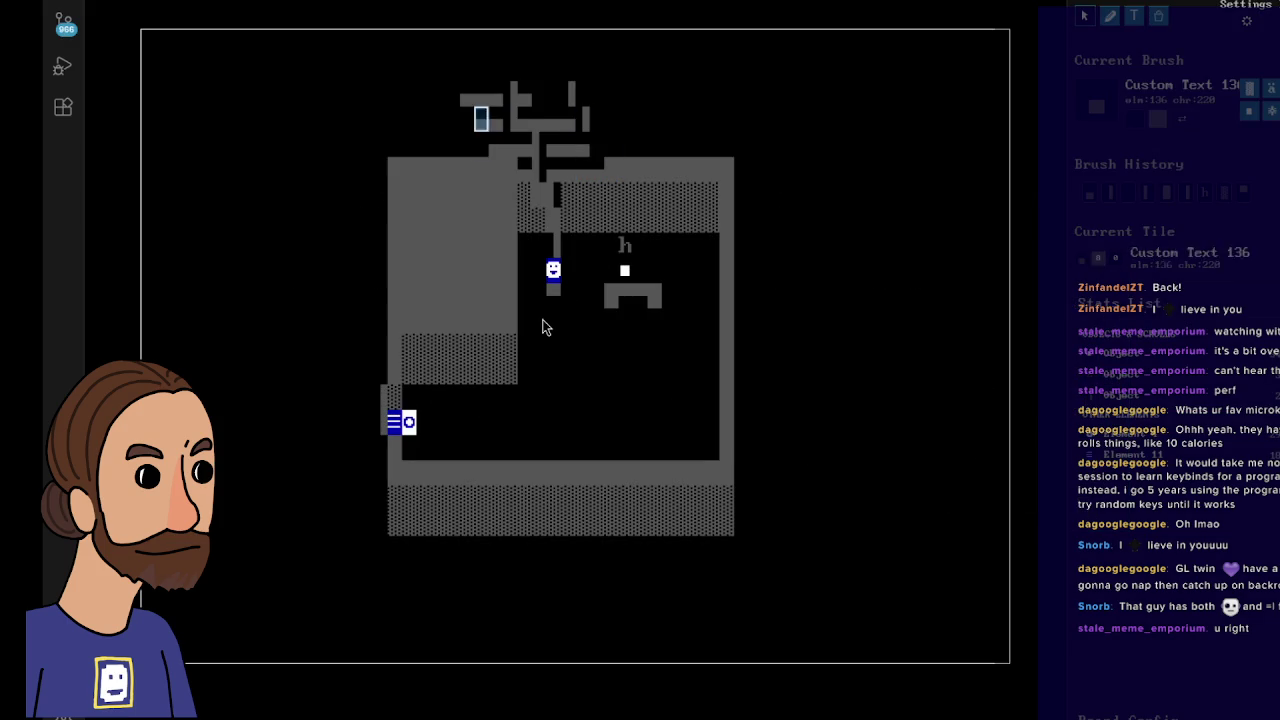
key("Down")
key("Left")
key("Right")
key("Tab")
key("Right")
key("Right")
key("Right")
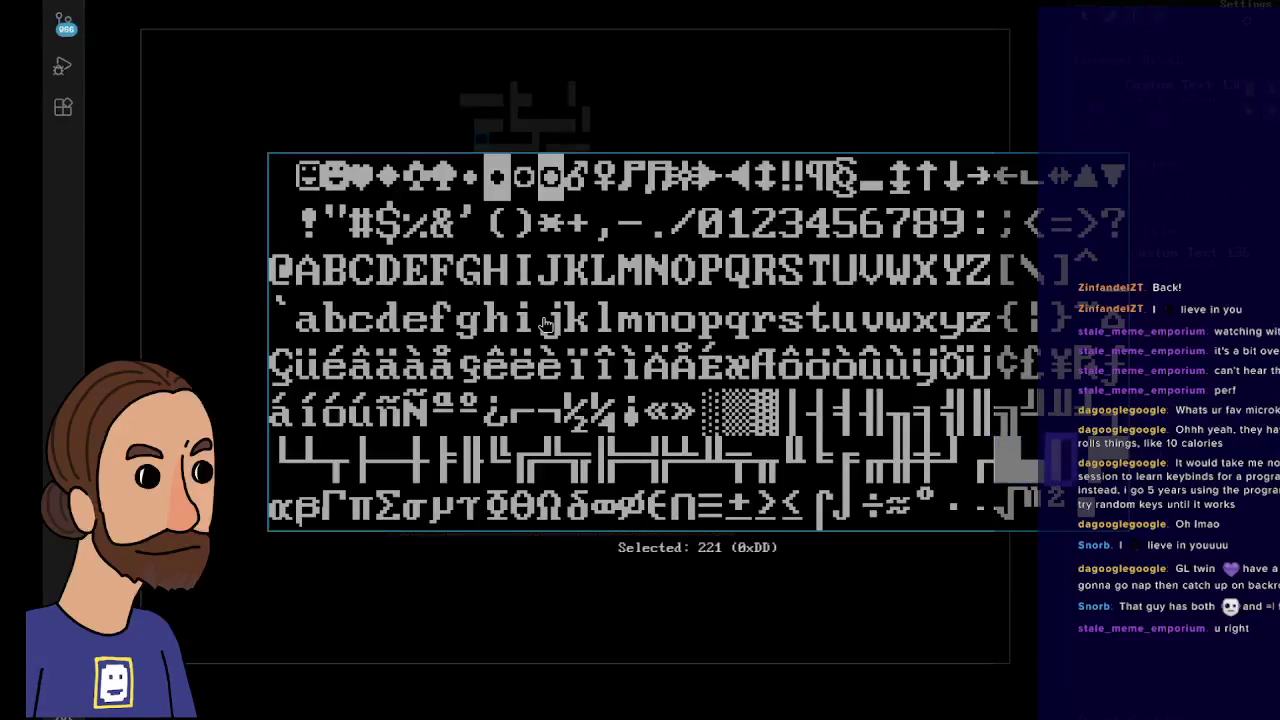
key("Return")
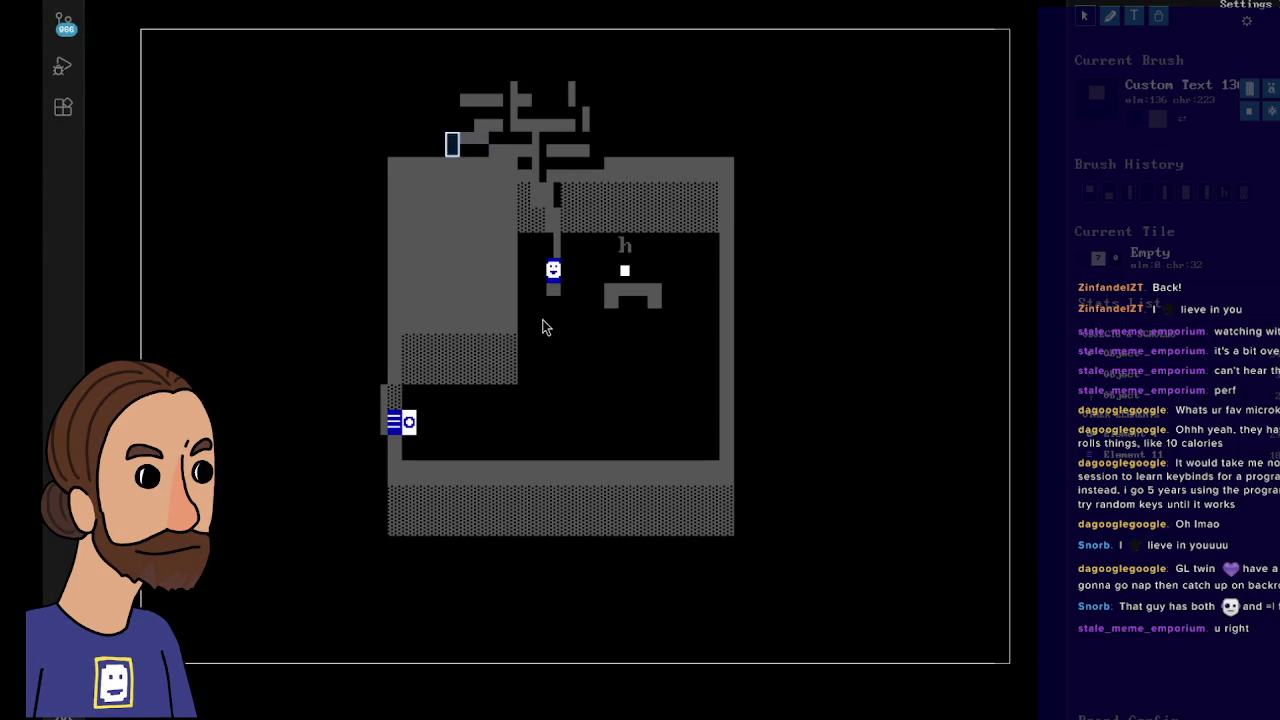
Lay short character-223 wall segments above the office room
key("Left")
key("Up")
key("Up")
key("Up")
key("Right")
key("Right")
key("Right")
key("Right")
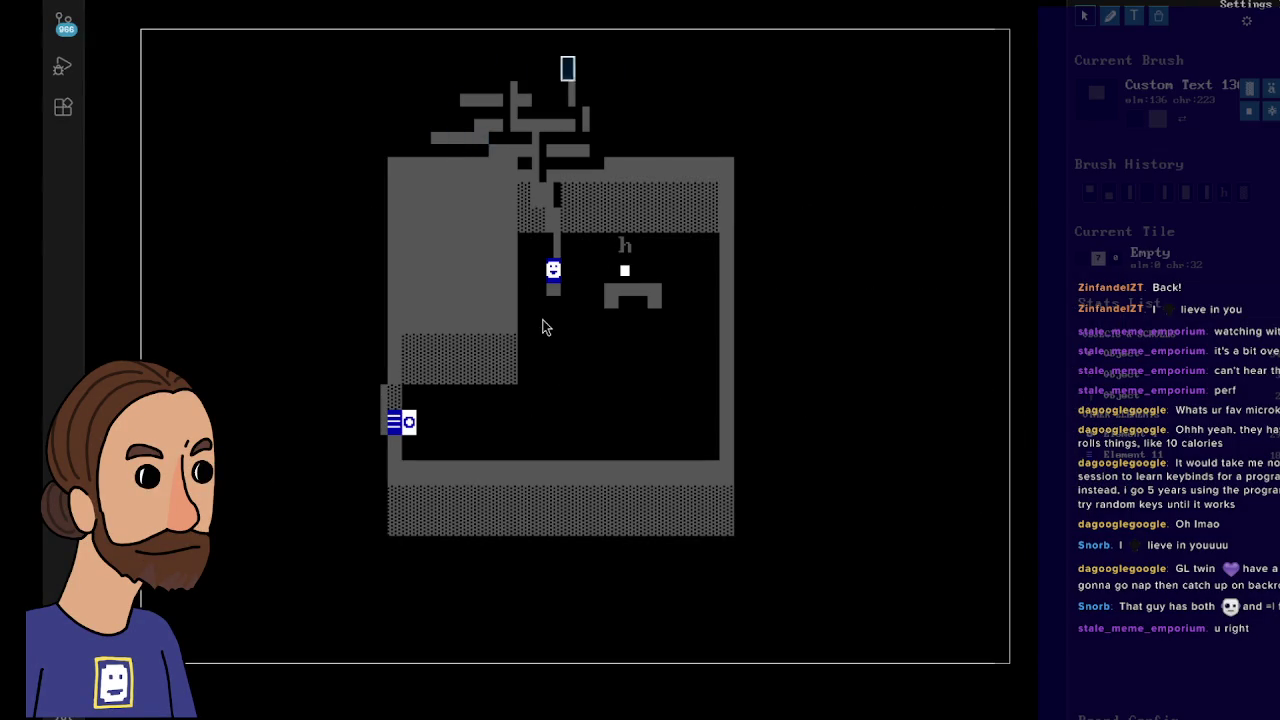
key("Right")
key("Right")
key("Right")
key("Down")
key("Down")
key("Left")
key("Right")
key("Right")
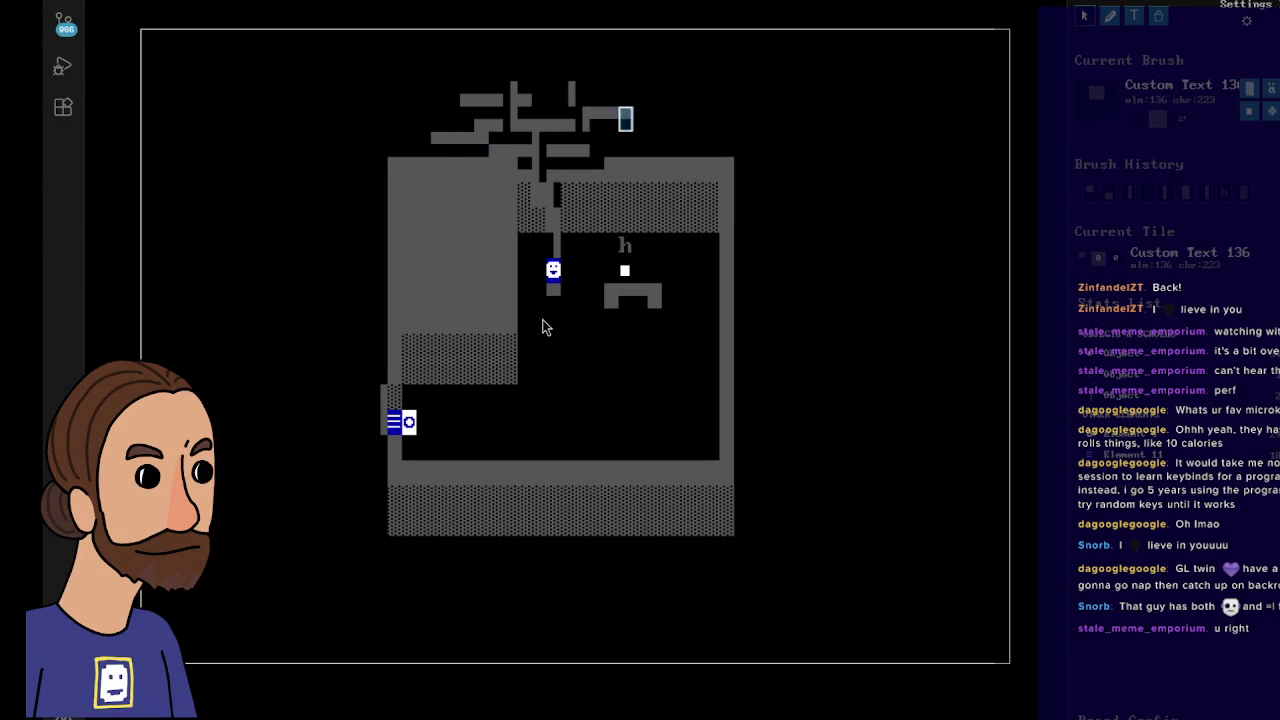
key("Left")
key("Up")
key("Right")
key("Down")
Move the cursor into the lower room and launch a Zeta playtest
key("Down")
key("Down")
key("Down")
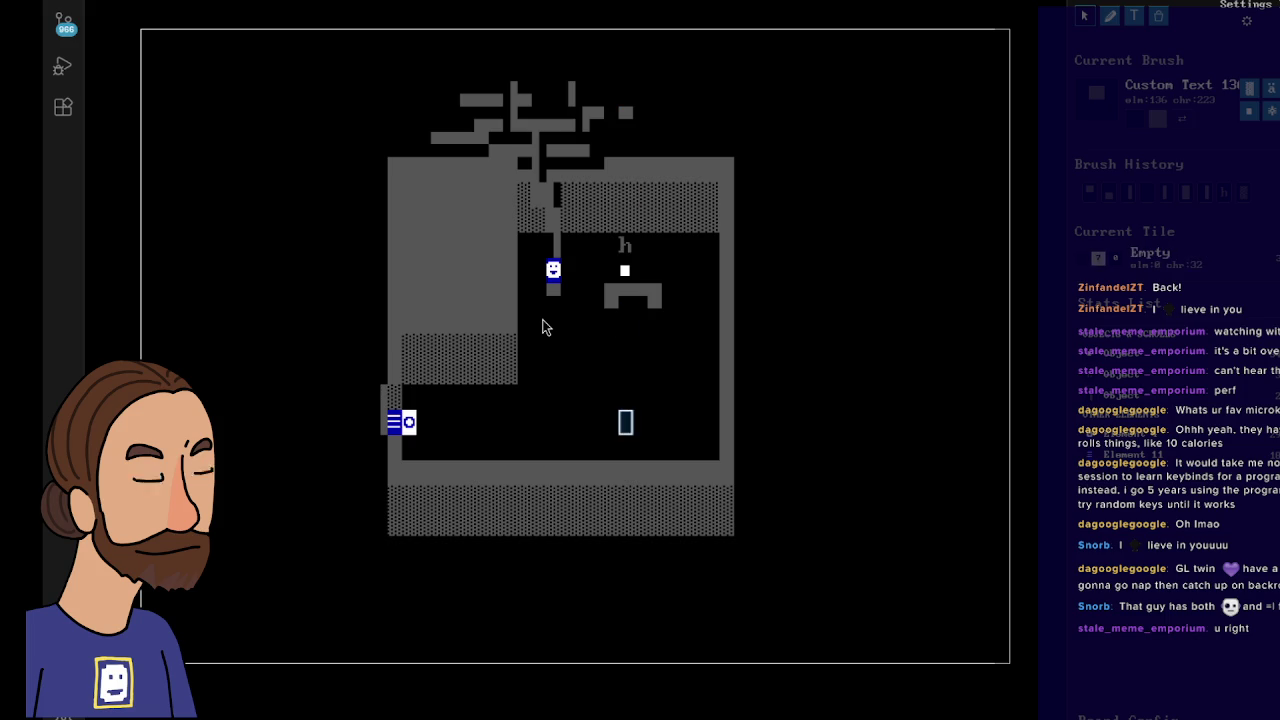
key("Up")
key("Up")
key("Up")
key("Up")
key("Left")
key("Left")
key("Left")
key("Down")
key("Up")
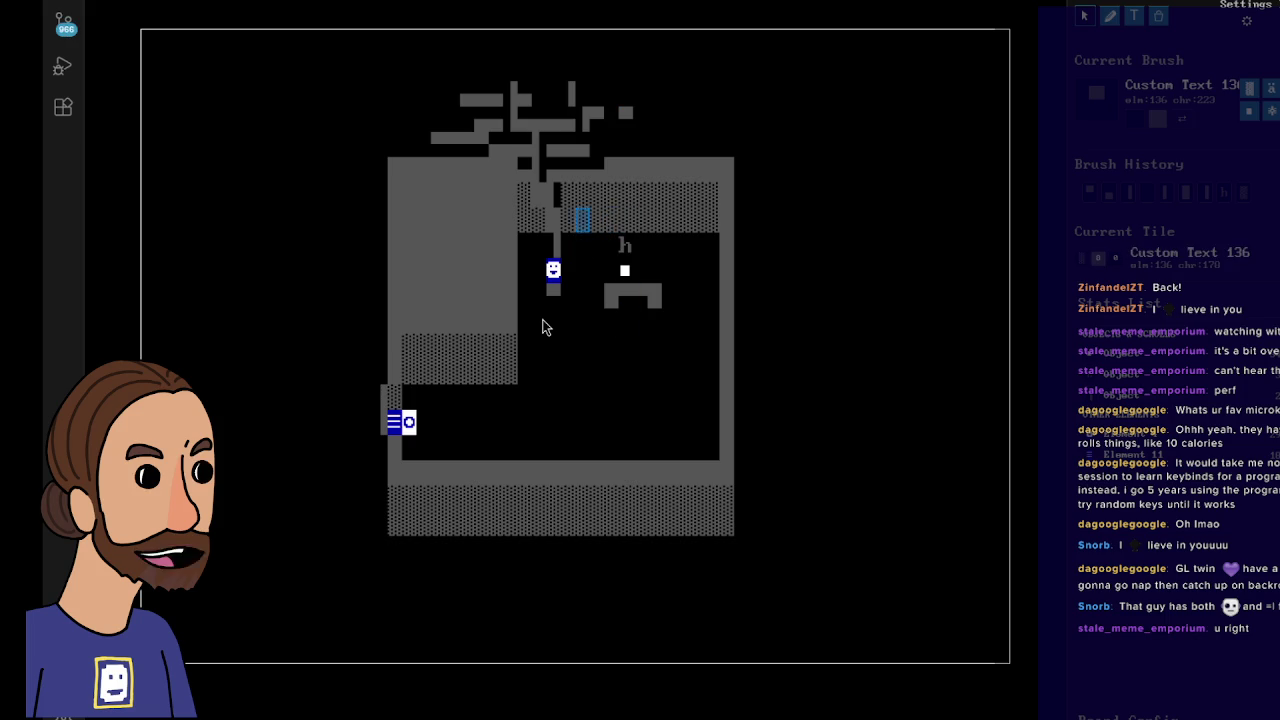
key("Left")
key("Down")
key("Down")
key("Down")
key("Down")
key("Up")
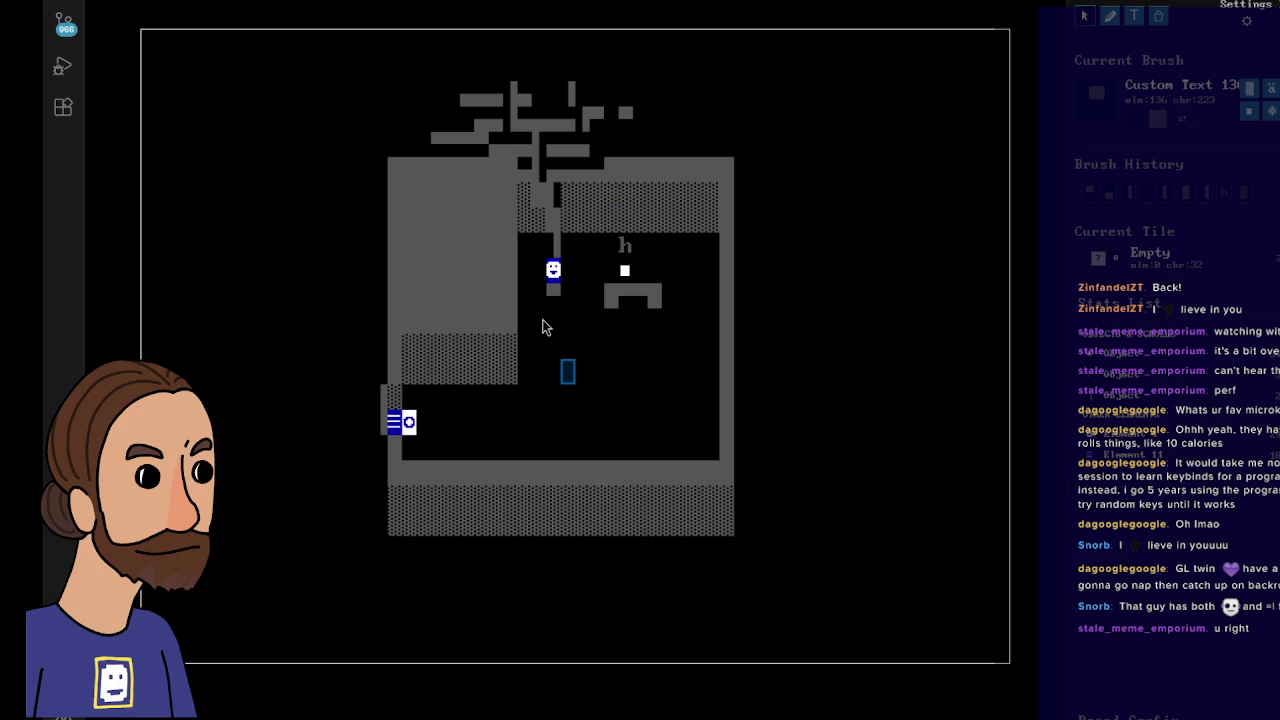
key("Up")
key("Down")
key("Escape")
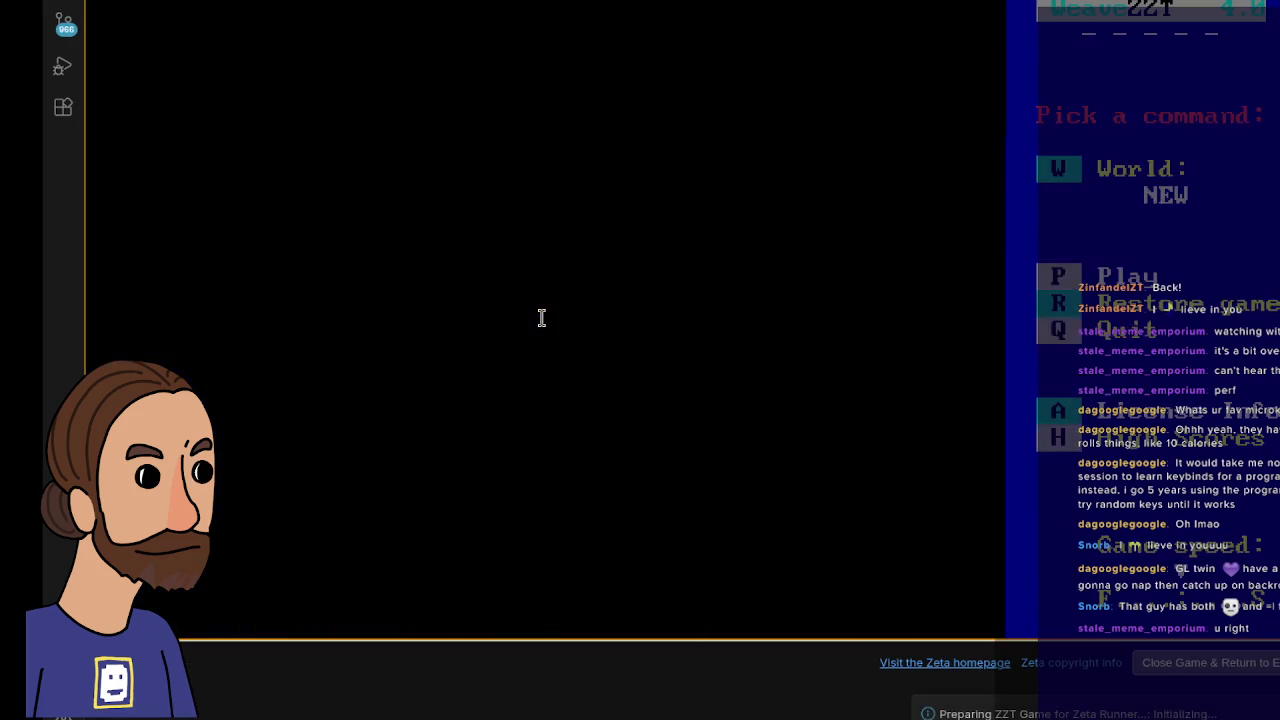
In the playtest, read the brain thing and herman miller chair messages, then exit the game
key("p")
key("Up")
key("Up")
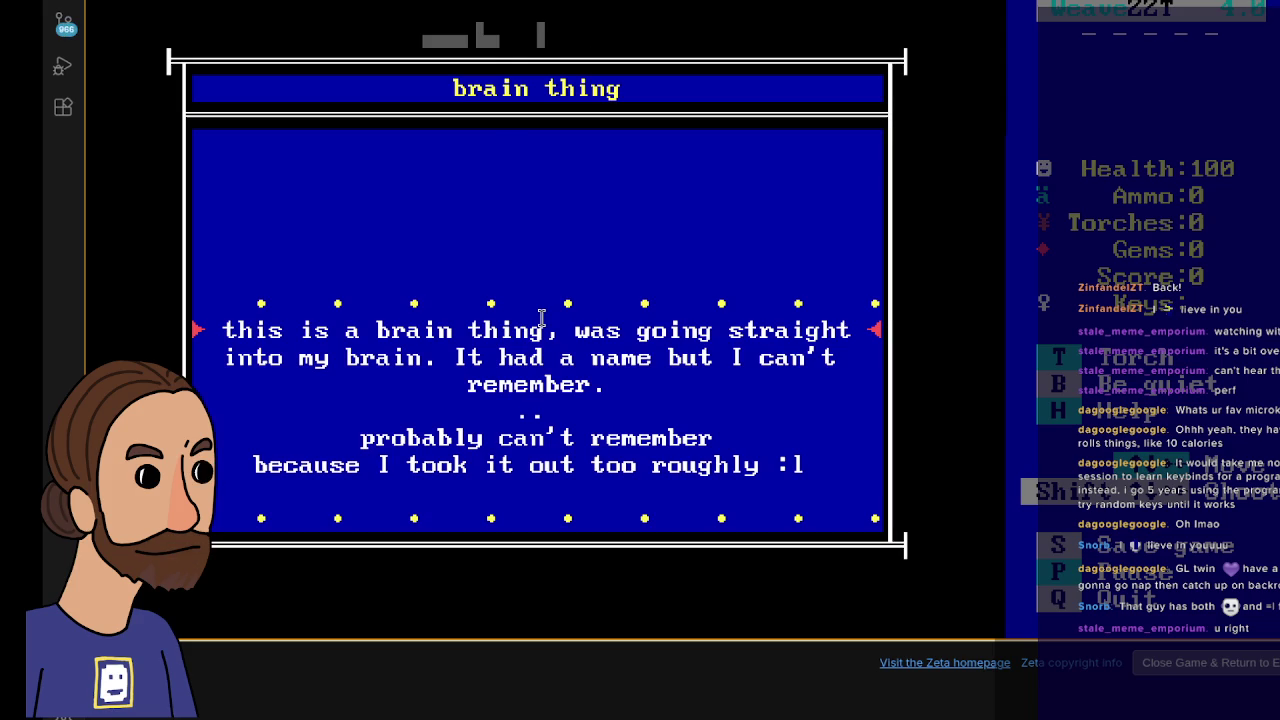
key("Return")
key("Left")
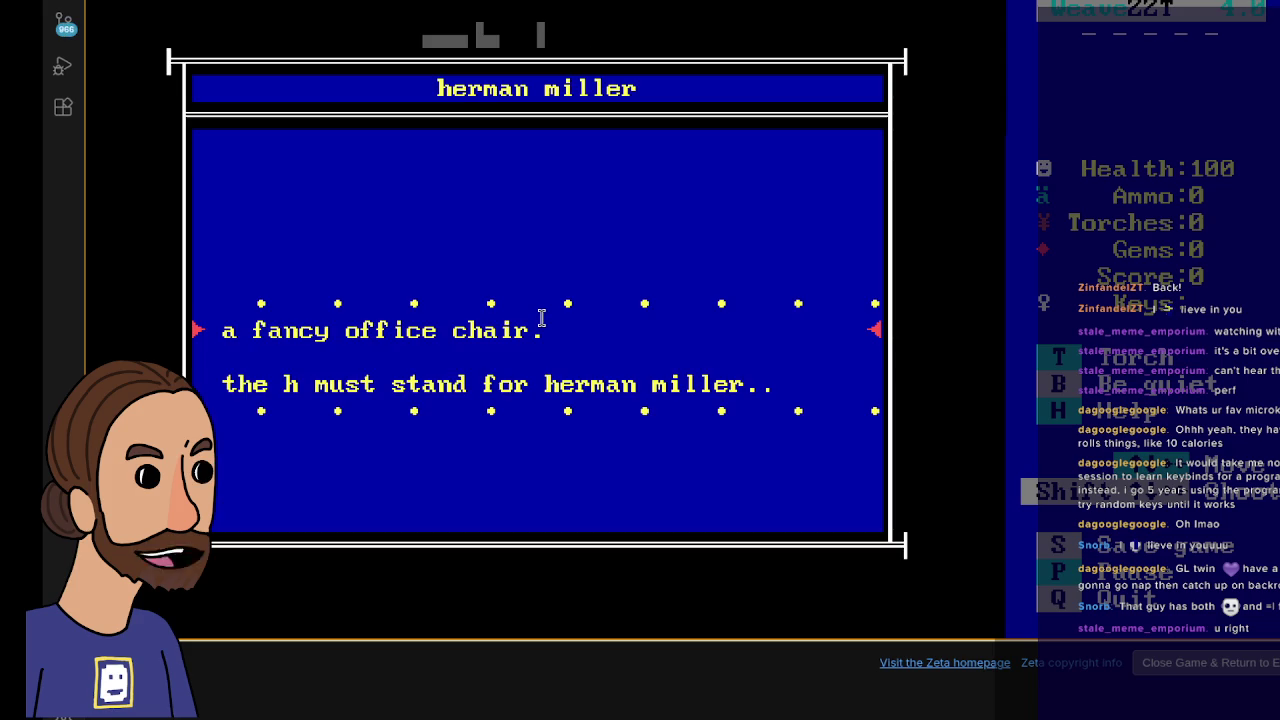
key("Return")
key("Escape")
Prefix both herman miller chair message lines with $ to centre them and apply
double_click(623, 250)
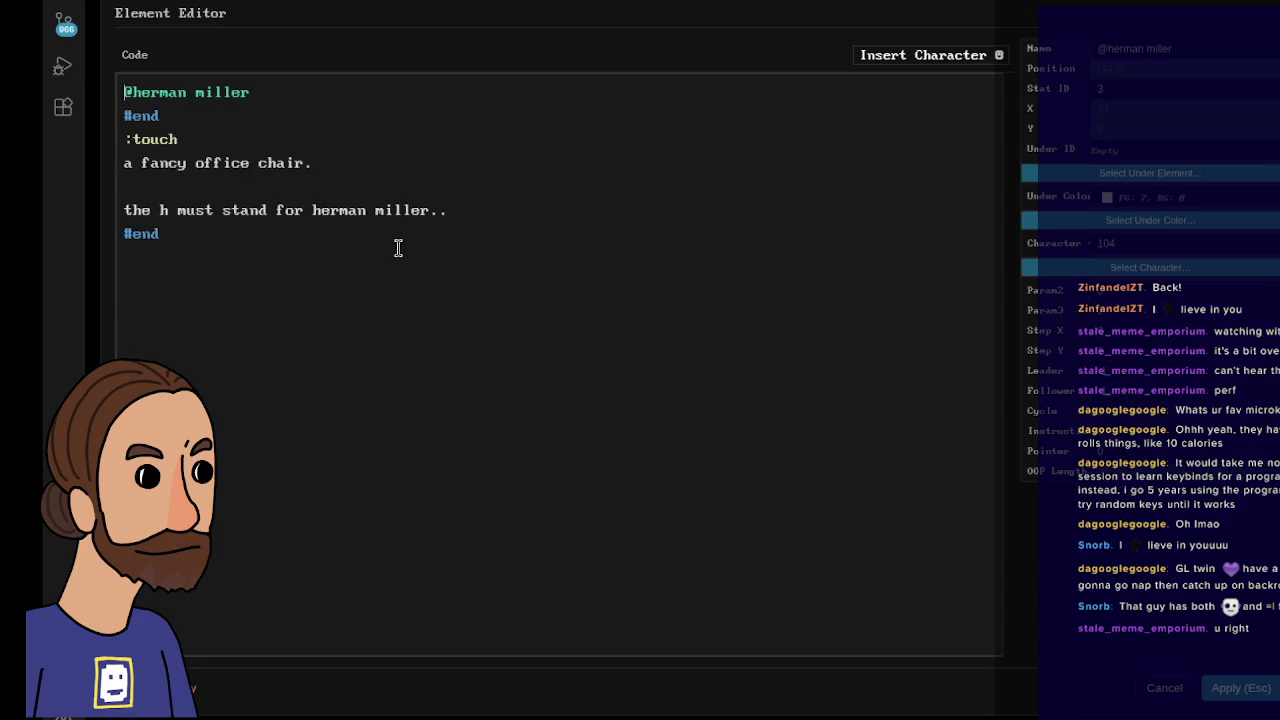
left_click(125, 162)
type("$")
left_click(125, 210)
type("$")
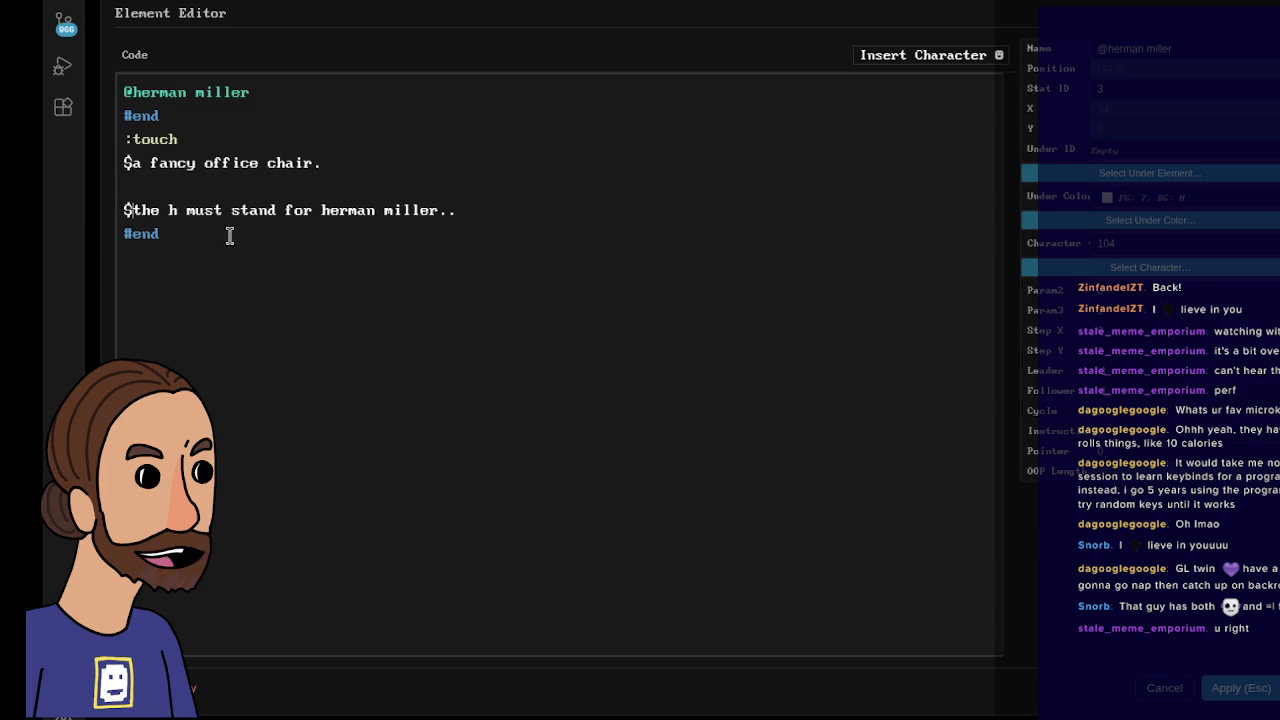
key("Escape")
key("c")
key("Escape")
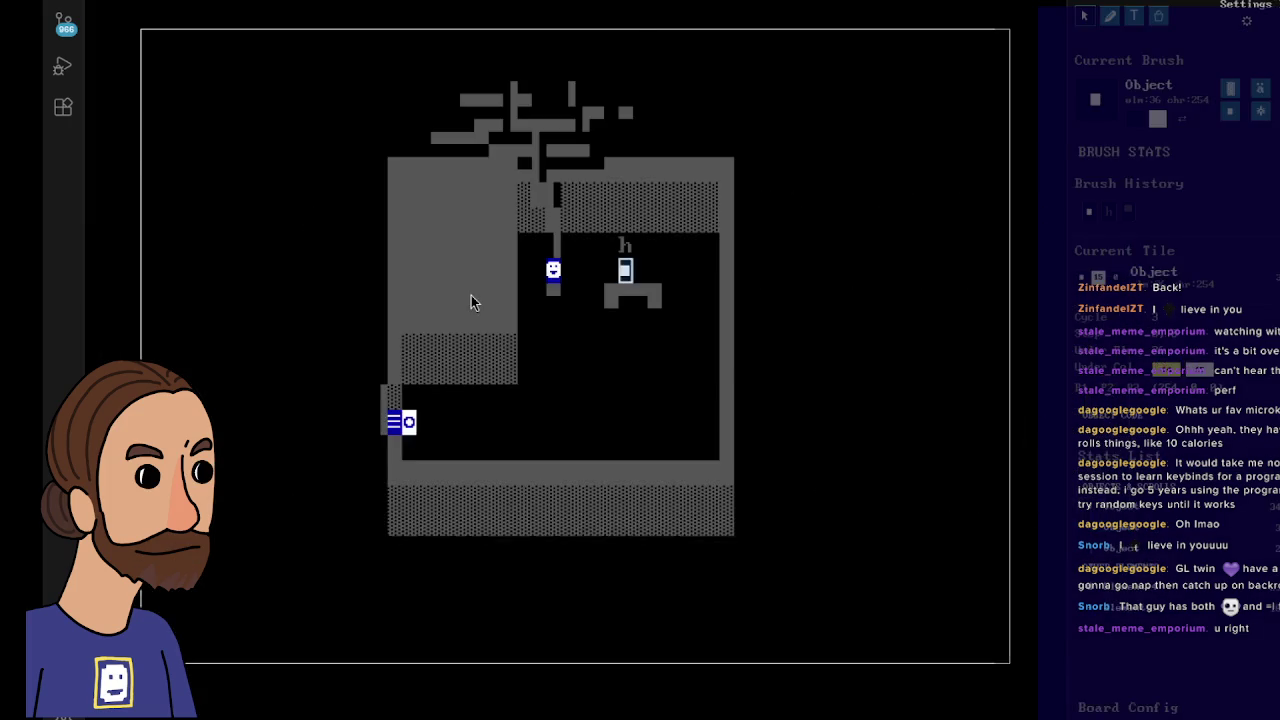
key("Return")
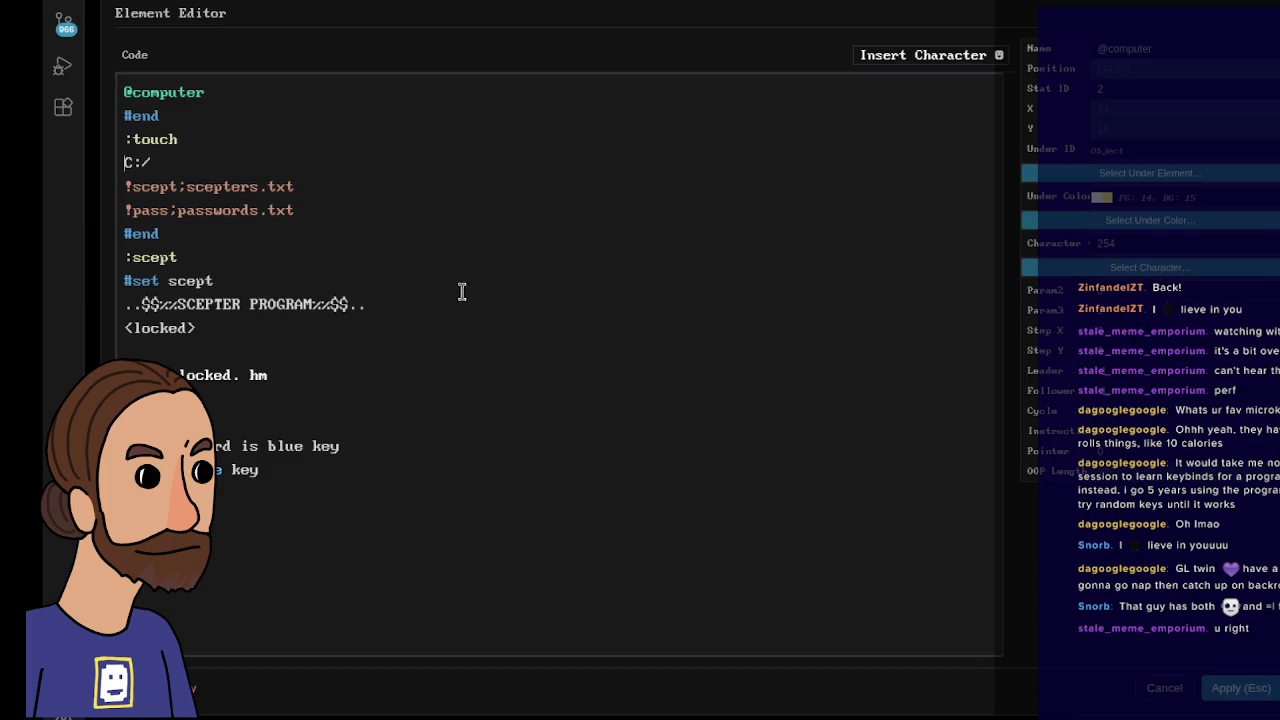
type("docs/")
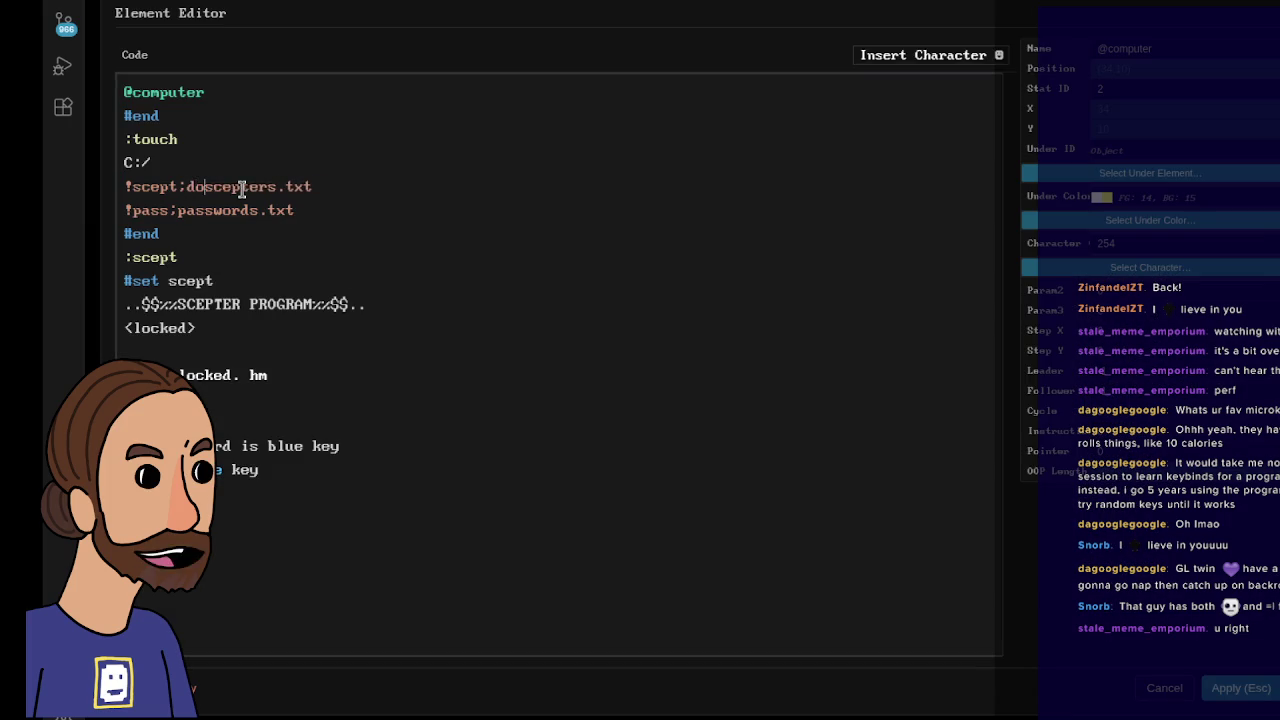
key("BackSpace")
key("BackSpace")
key("BackSpace")
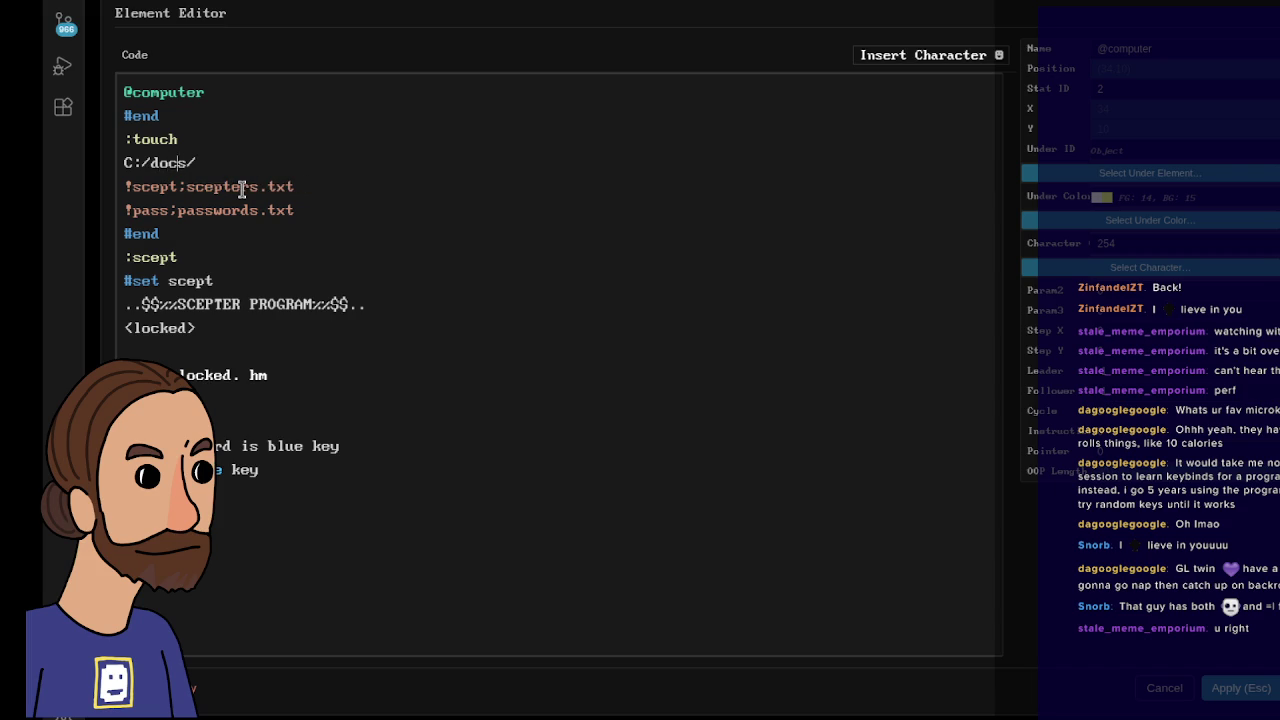
key("Return")
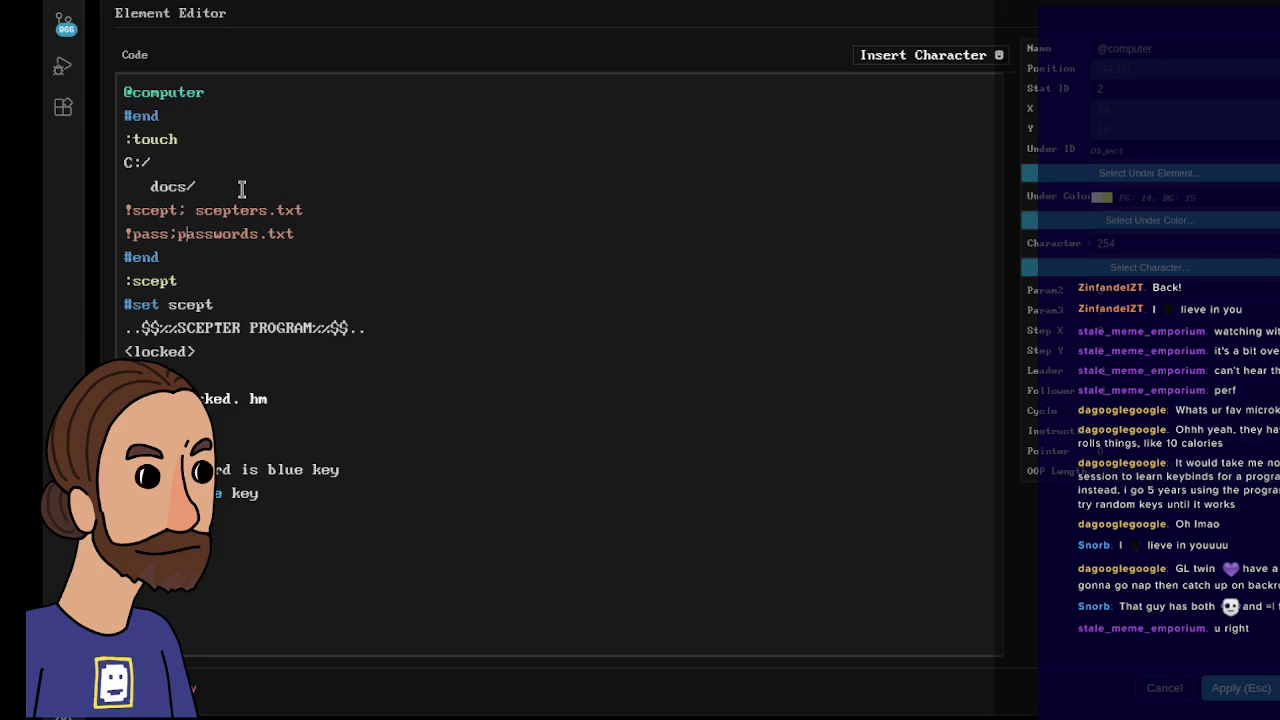
key("Down")
key("Left")
key("Left")
key("Up")
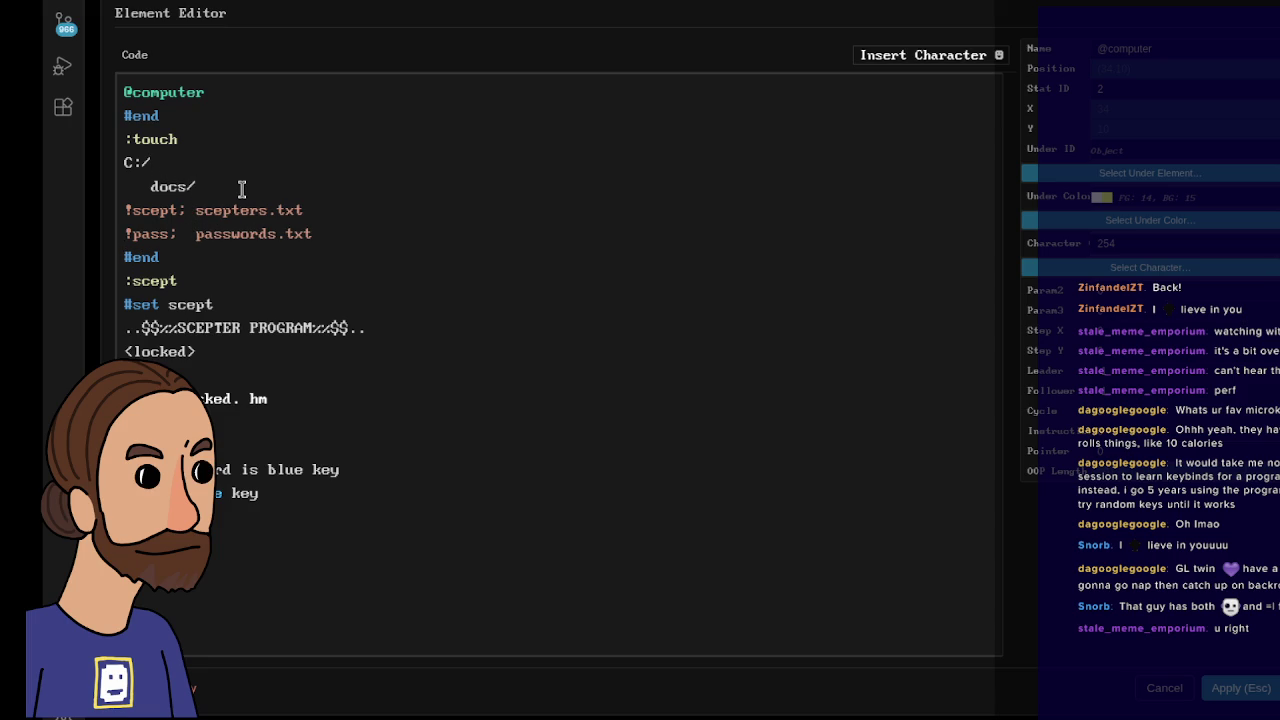
key("Escape")
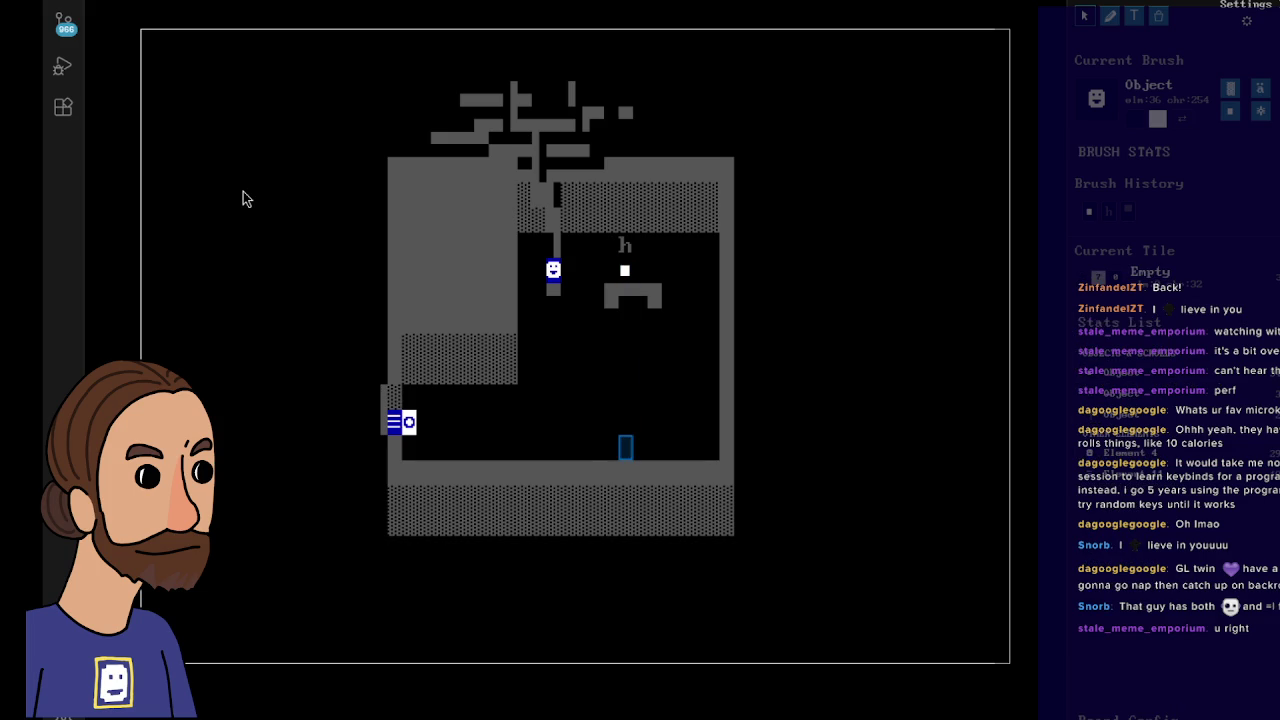
Load the :centerboard and move the edit position just above the player
key("b")
key("Up")
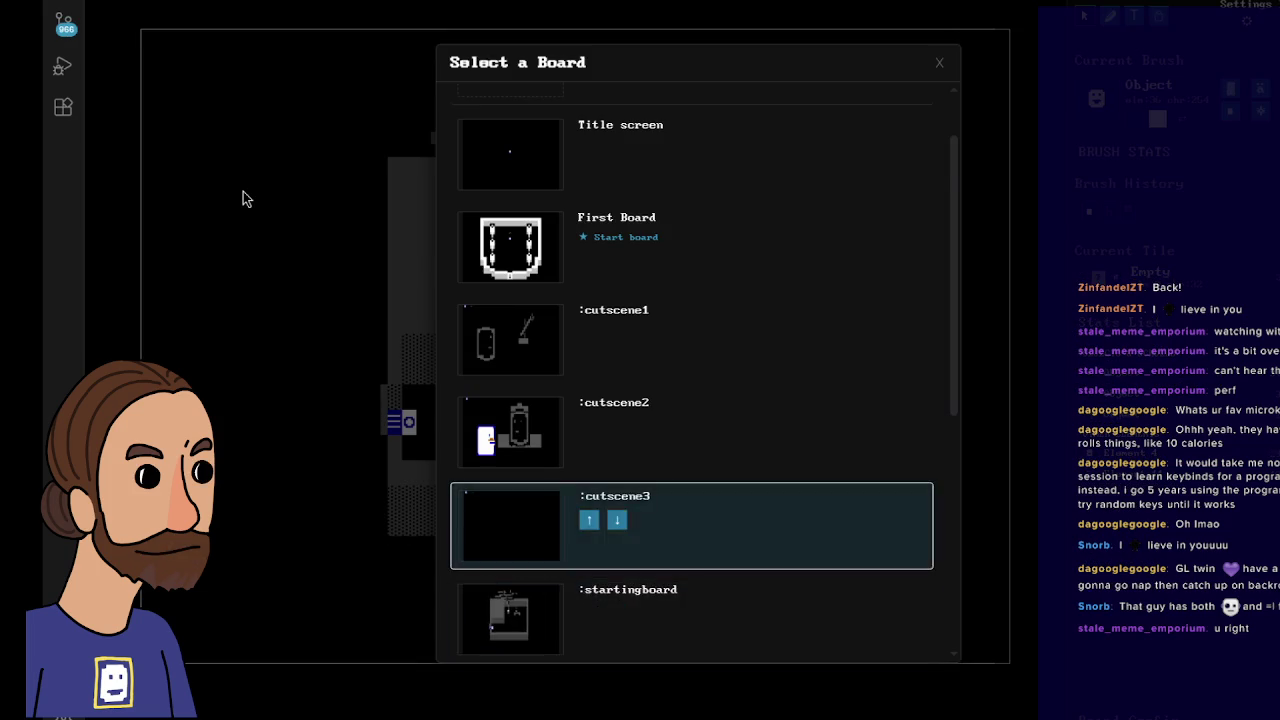
key("Down")
key("Down")
key("Return")
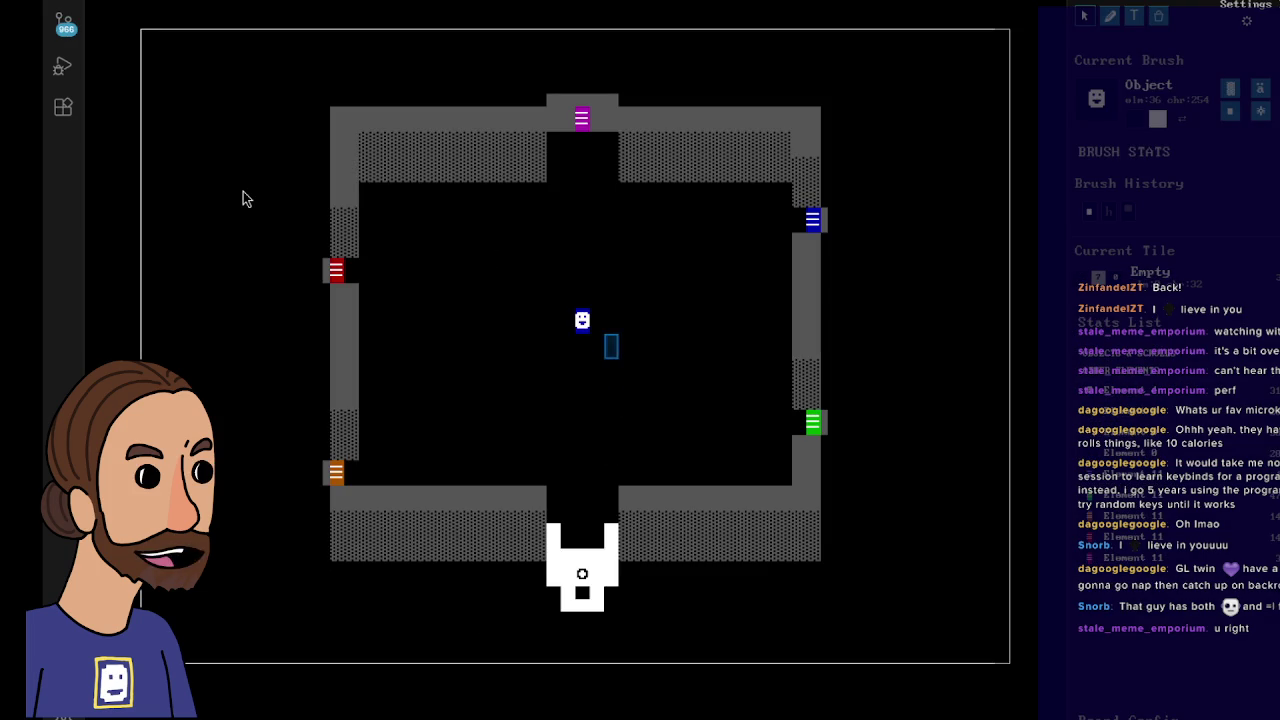
key("Left")
key("Up")
key("Up")
key("Left")
key("Up")
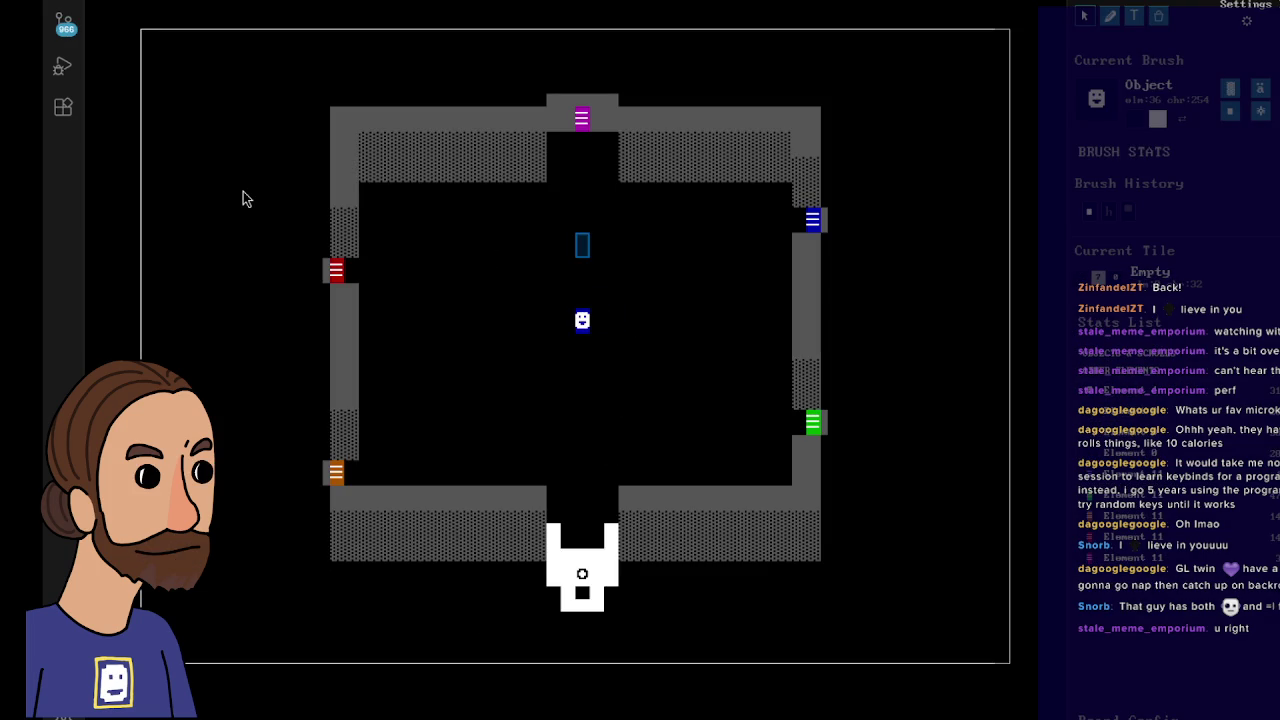
Place a smiley object (character 2) above the player and colour it white on blue, 0x1F
key("F4")
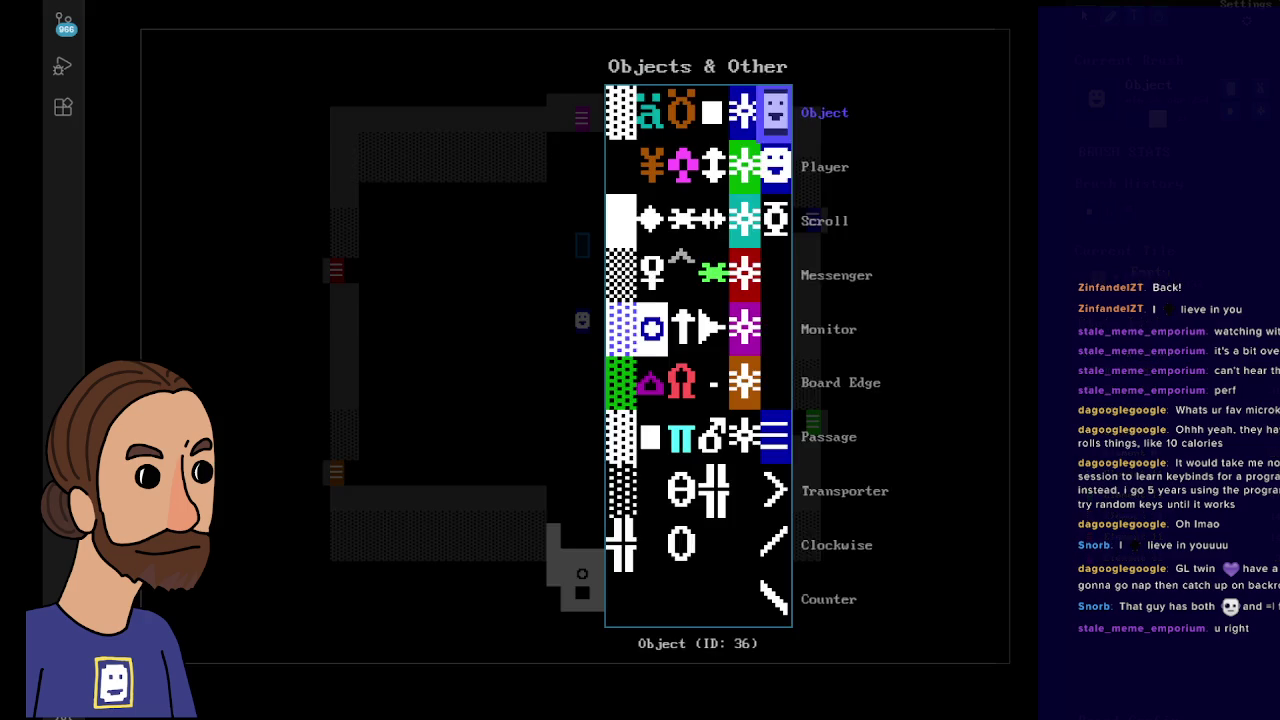
left_click(775, 128)
left_click(581, 248)
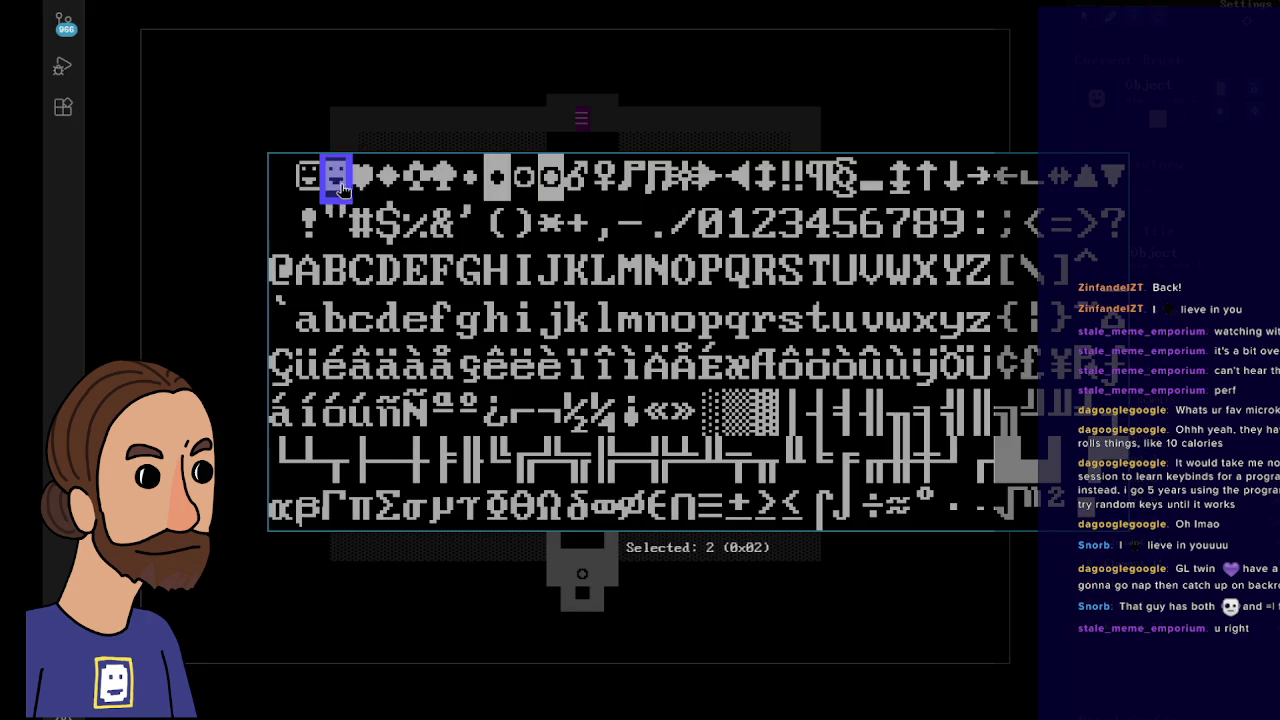
left_click(334, 177)
key("c")
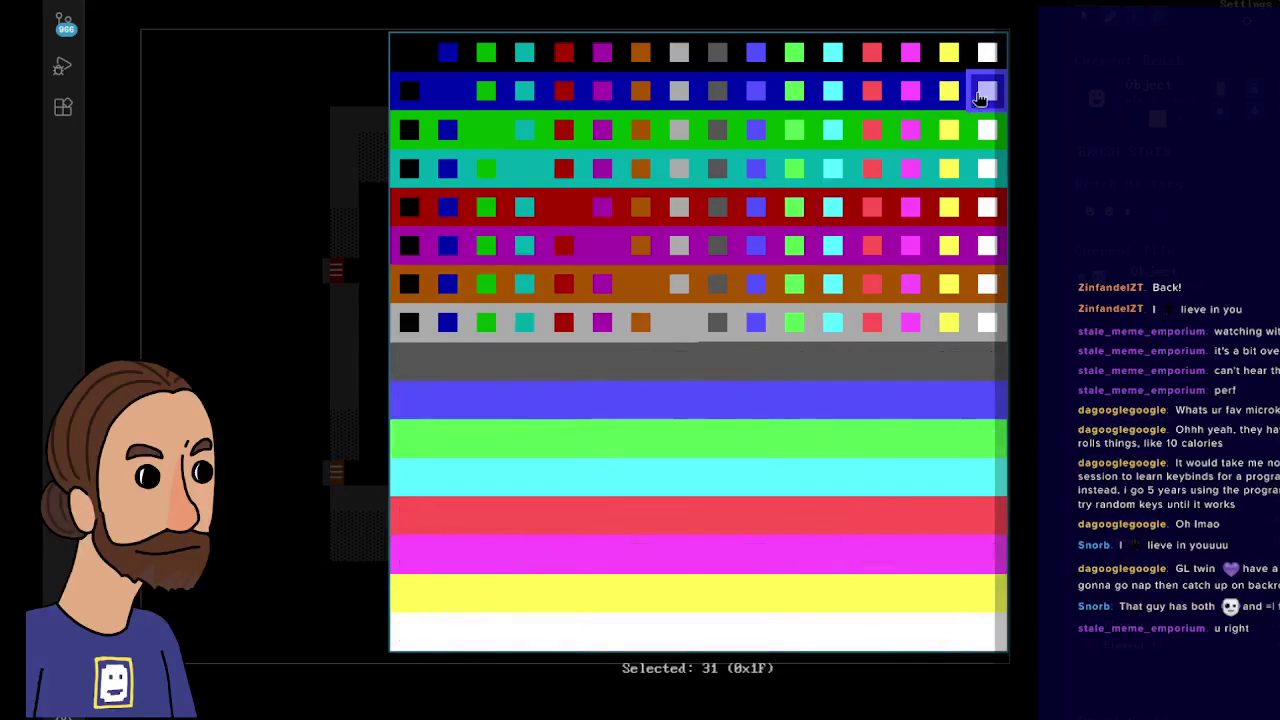
left_click(983, 91)
left_click(582, 245)
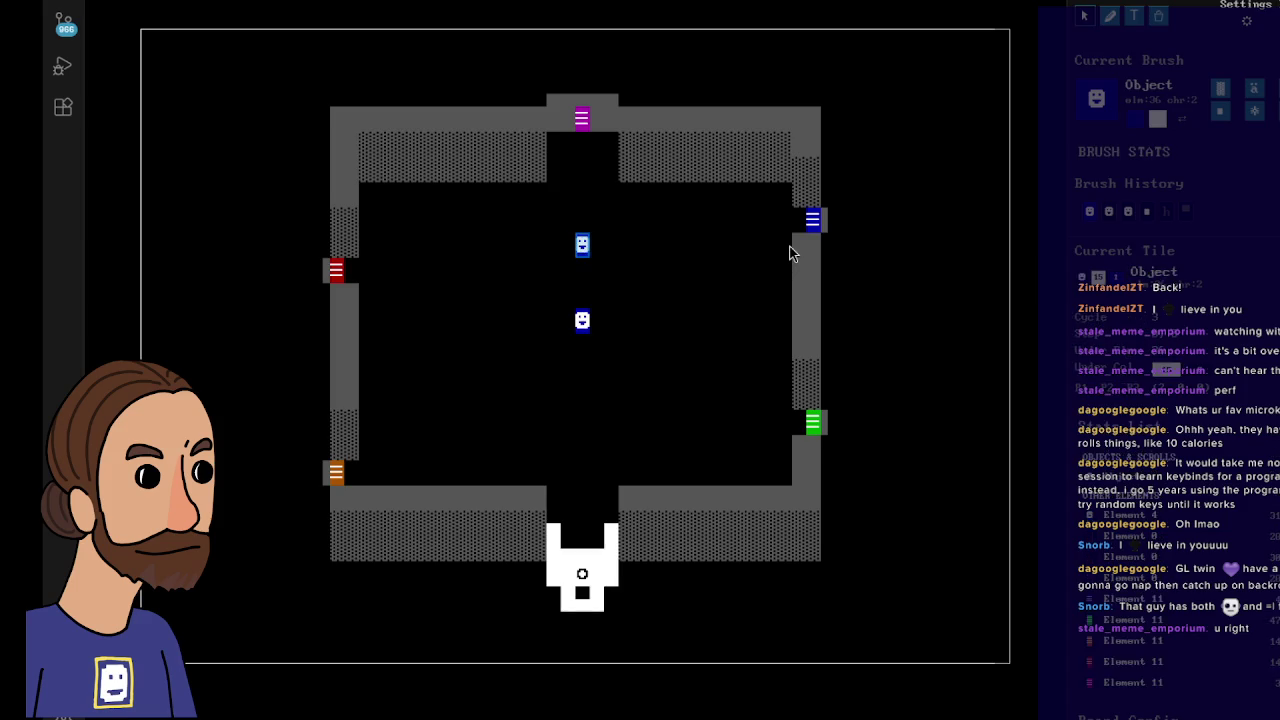
left_click(789, 245)
type("@ghu")
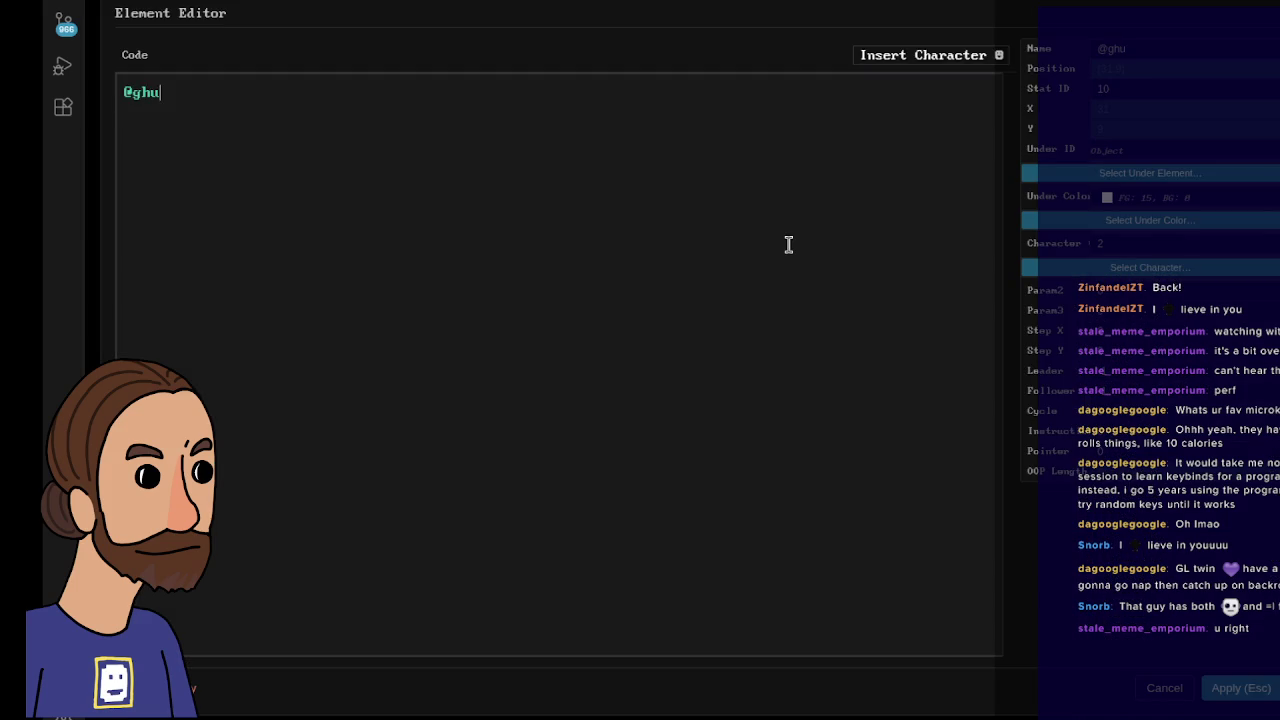
key("BackSpace")
key("BackSpace")
key("Escape")
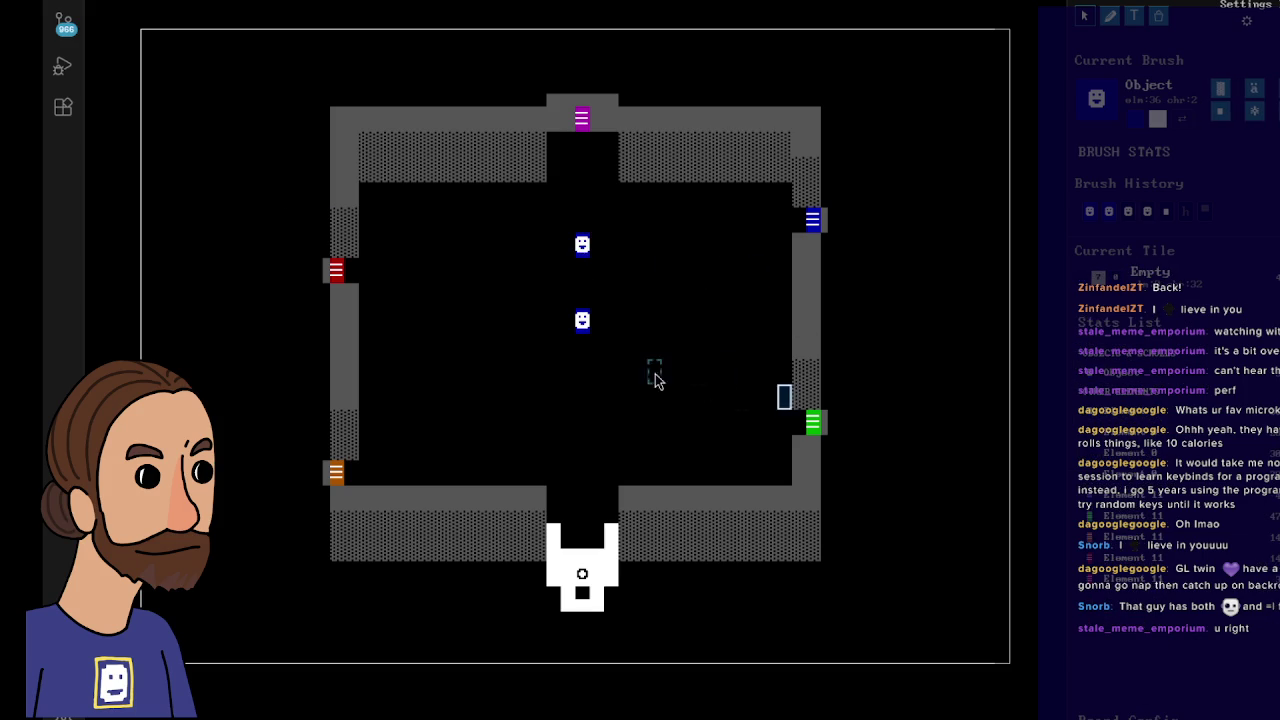
Pick the Door element from the palette, coloured white on brown
left_click_drag(764, 389, 795, 425)
left_click(795, 425)
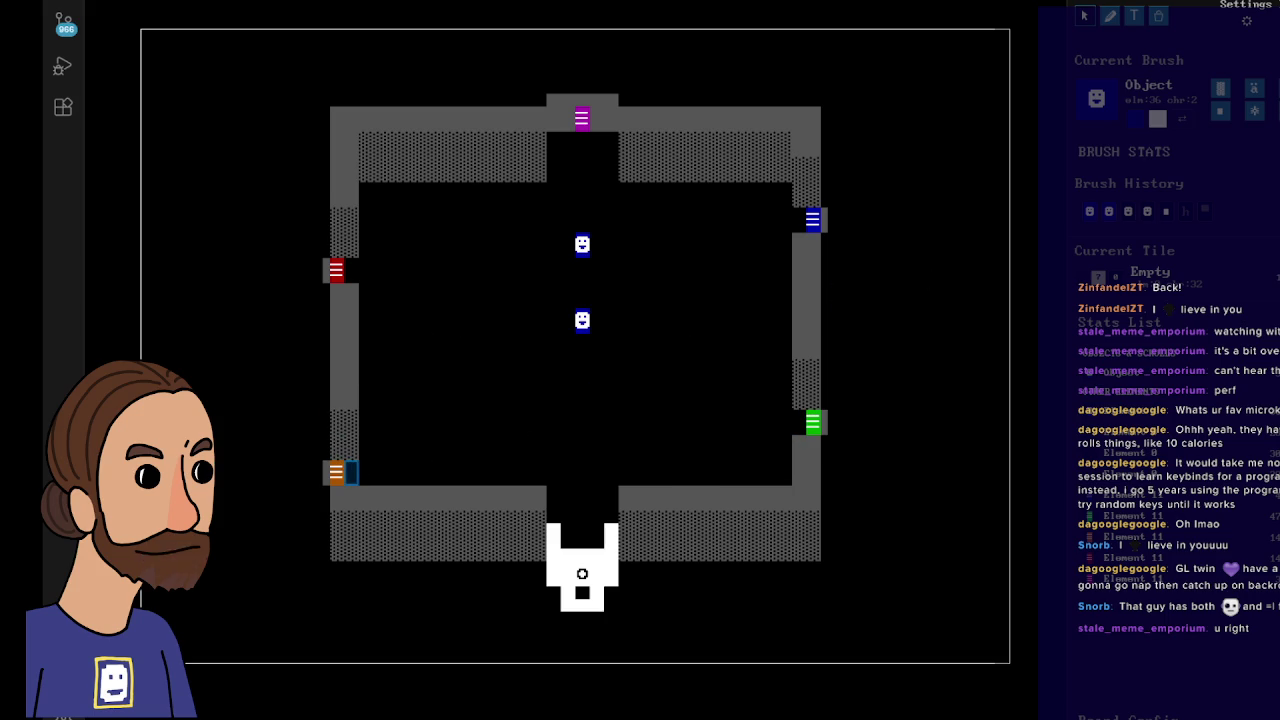
key("space")
scroll(823, 228, "down", 1)
scroll(823, 228, "down", 3)
scroll(720, 220, "down", 2)
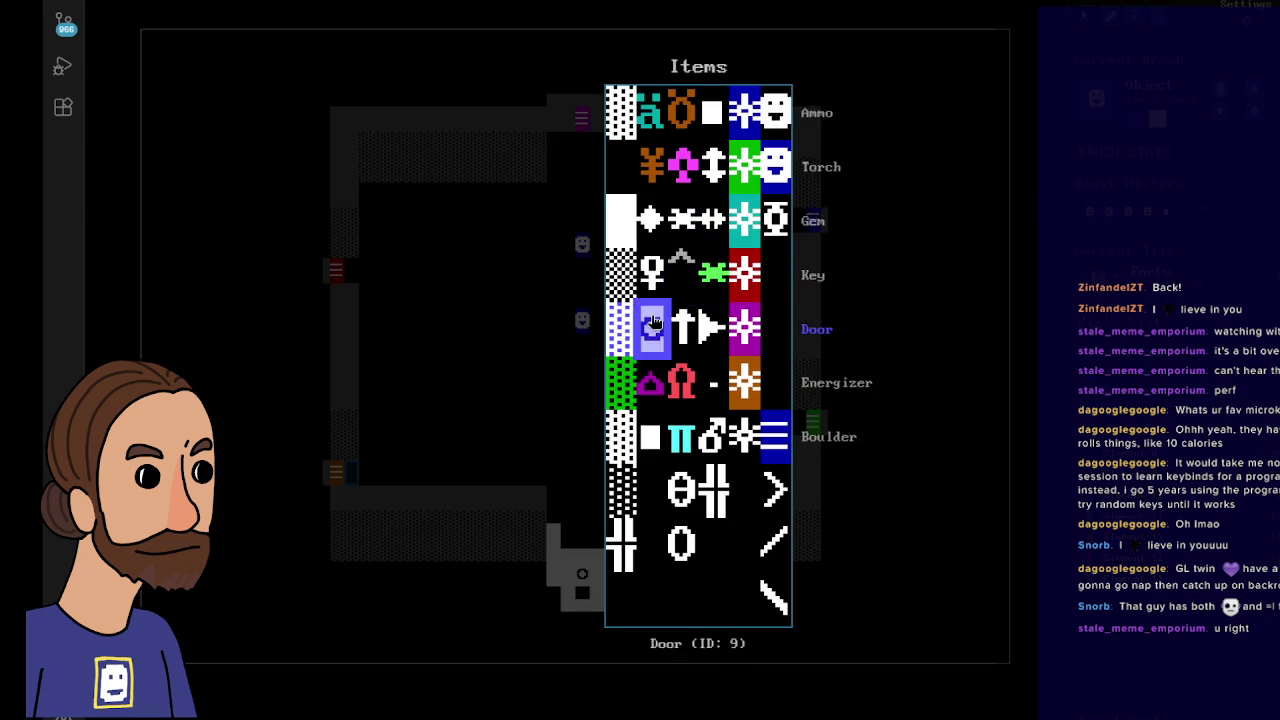
left_click(652, 328)
left_click(1160, 118)
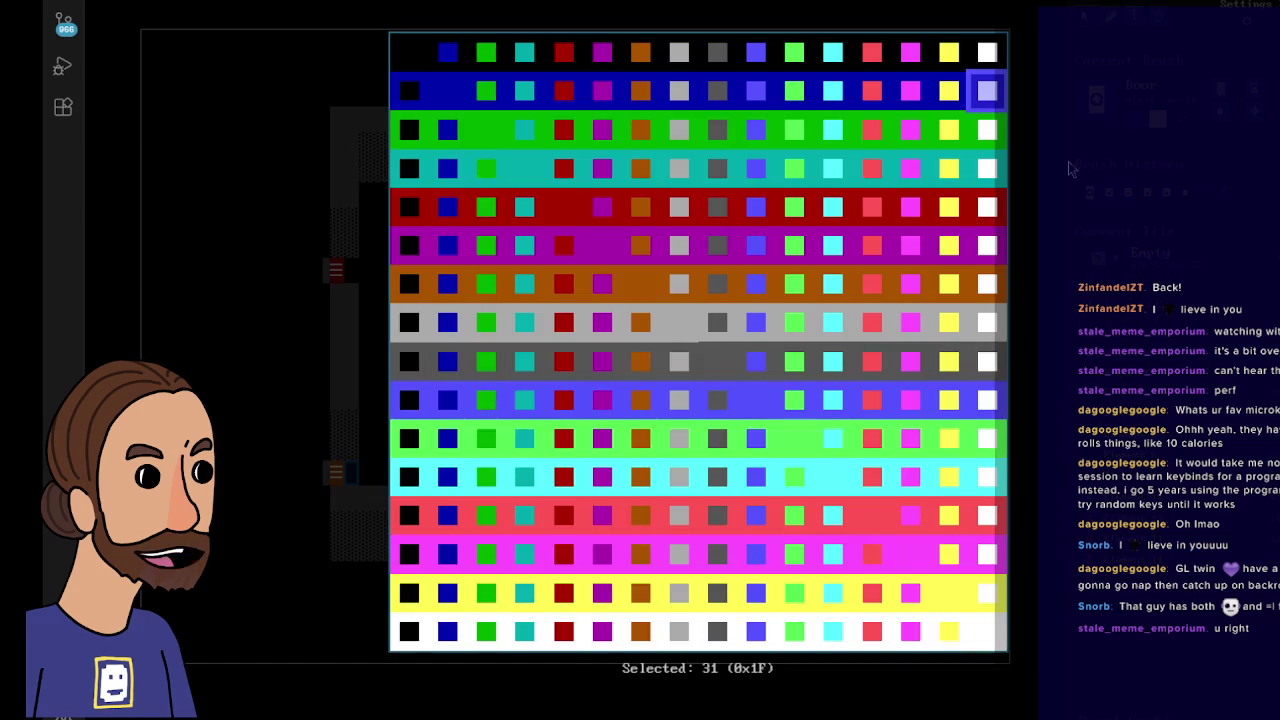
left_click(983, 283)
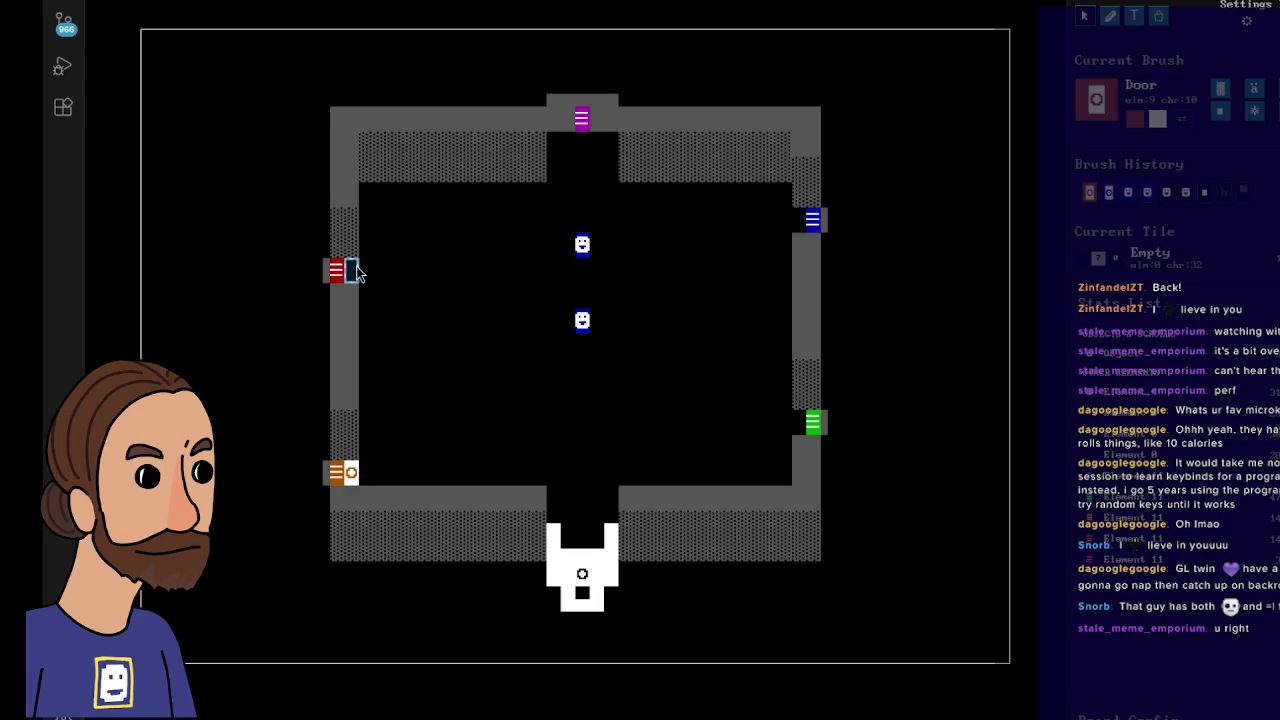
Add matching door halves beside the red and green doors, coloured red and green with white
left_click(351, 270)
left_click(1158, 117)
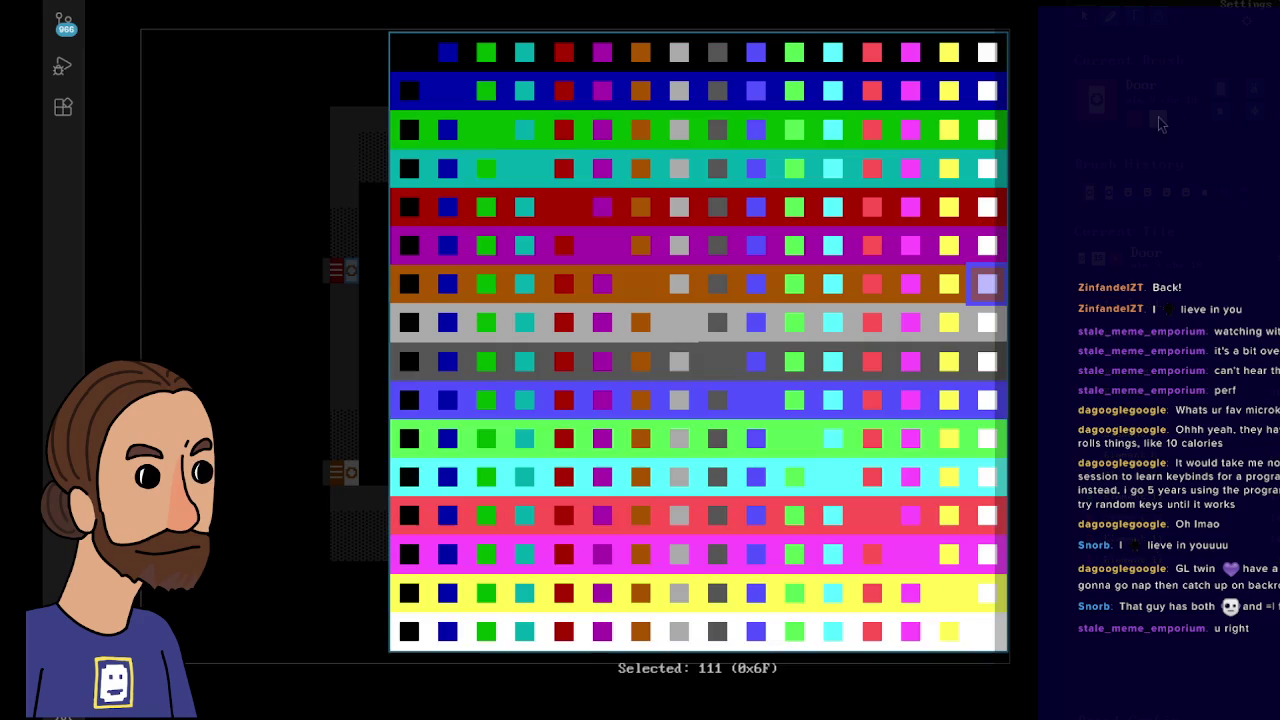
left_click(986, 206)
left_click(808, 432)
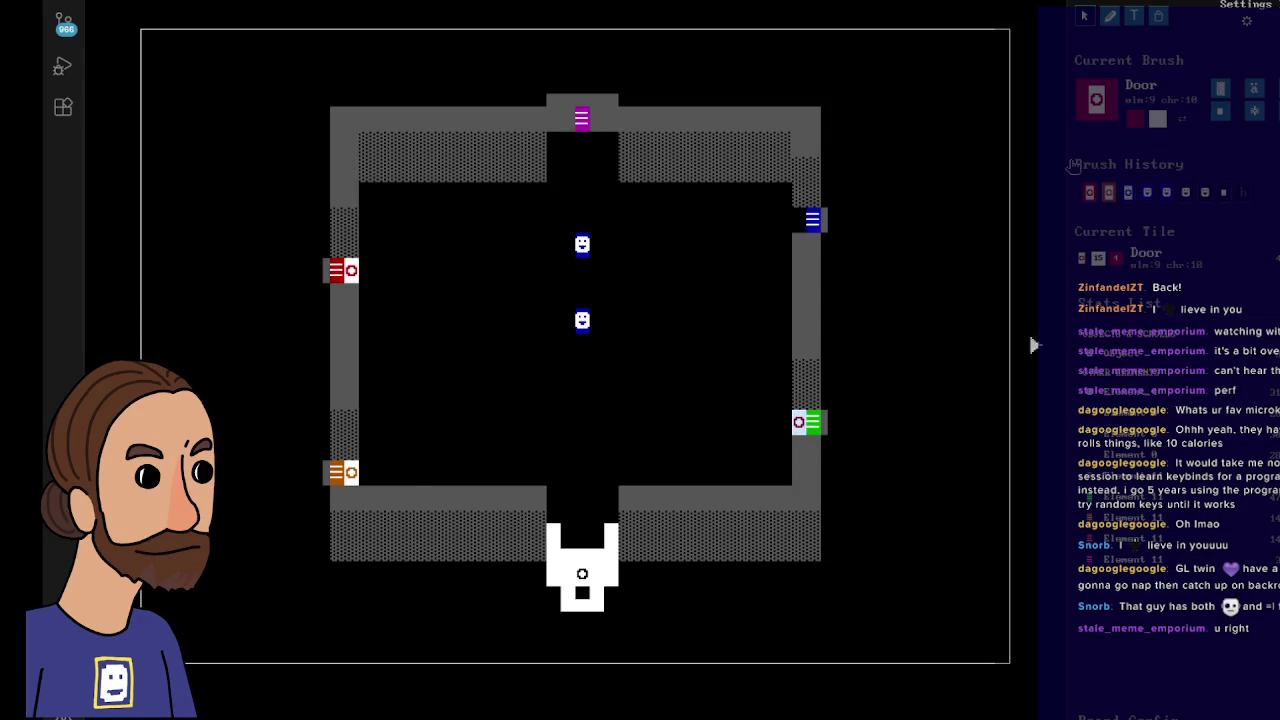
left_click(1160, 118)
left_click(986, 129)
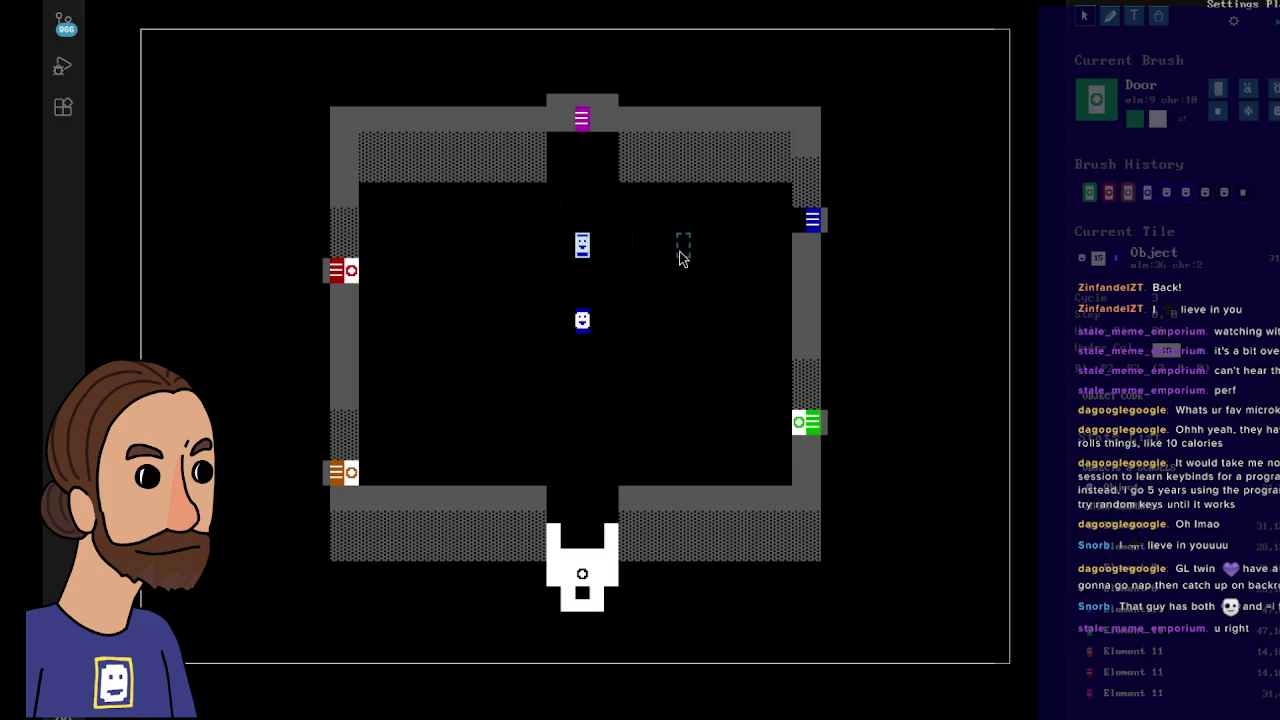
Place a new object in the lower-left room and colour it yellow (62)
left_click(438, 452)
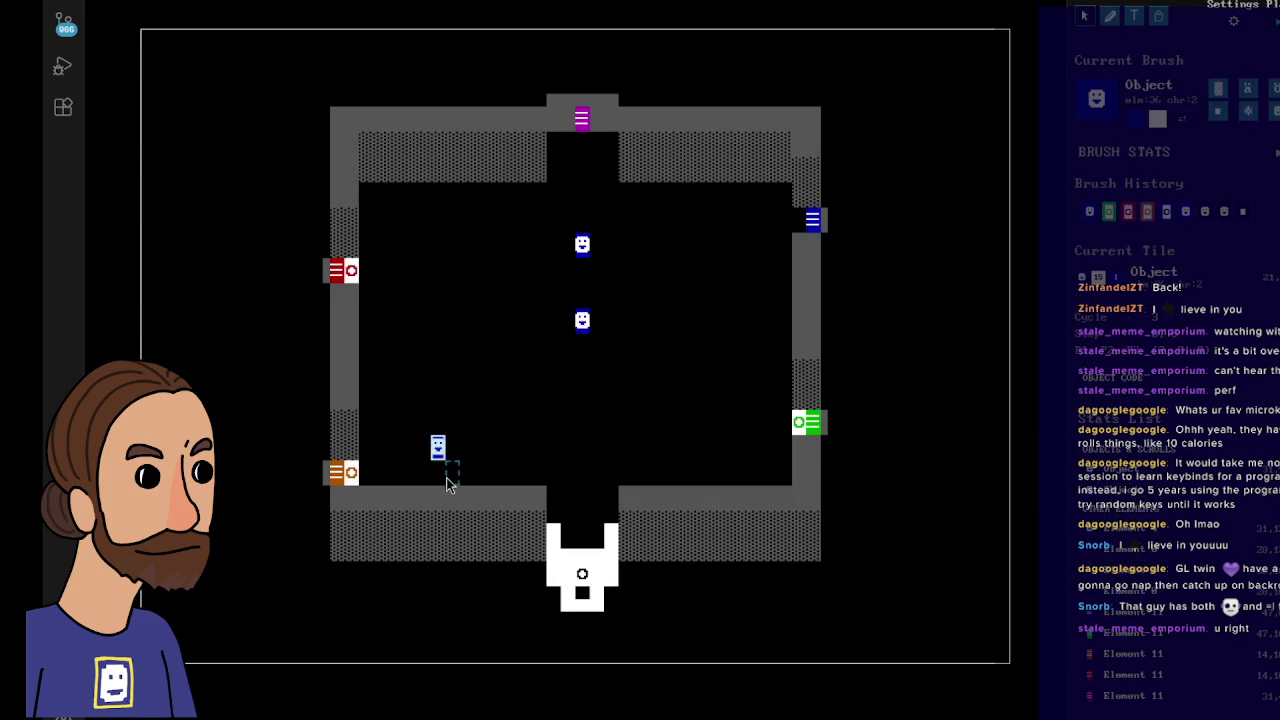
left_click(1175, 120)
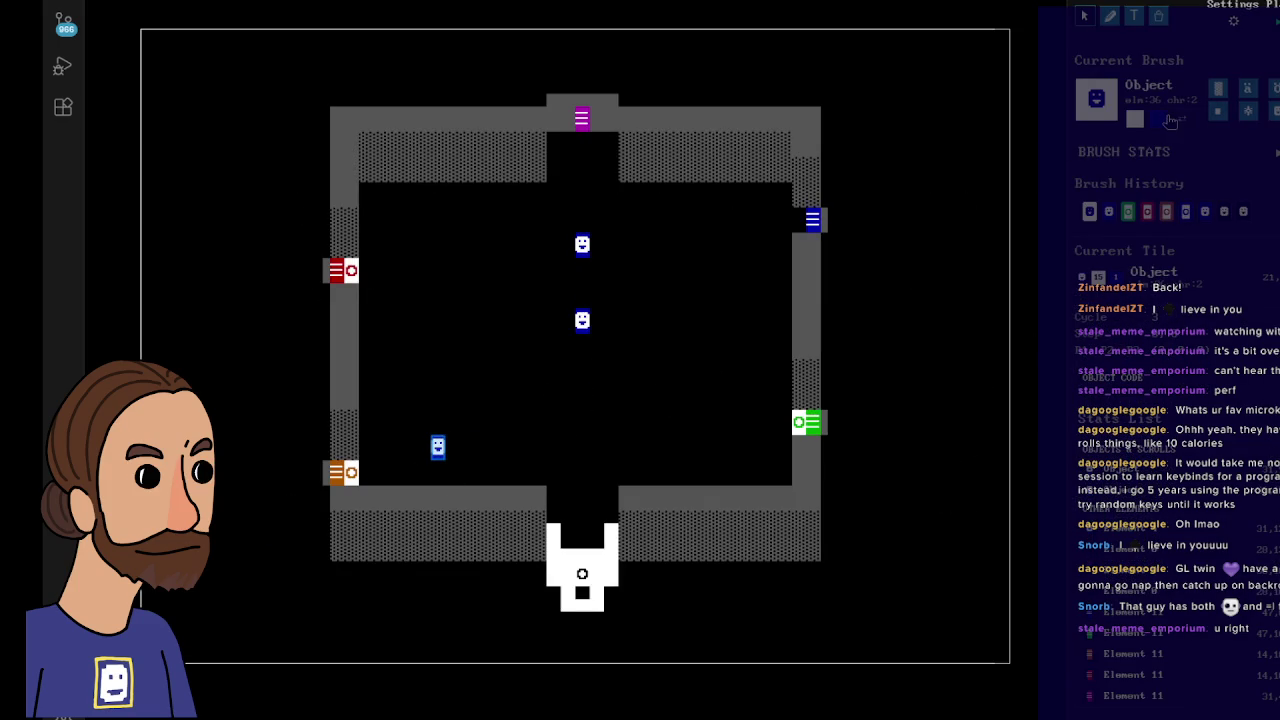
left_click(1178, 121)
left_click(1160, 122)
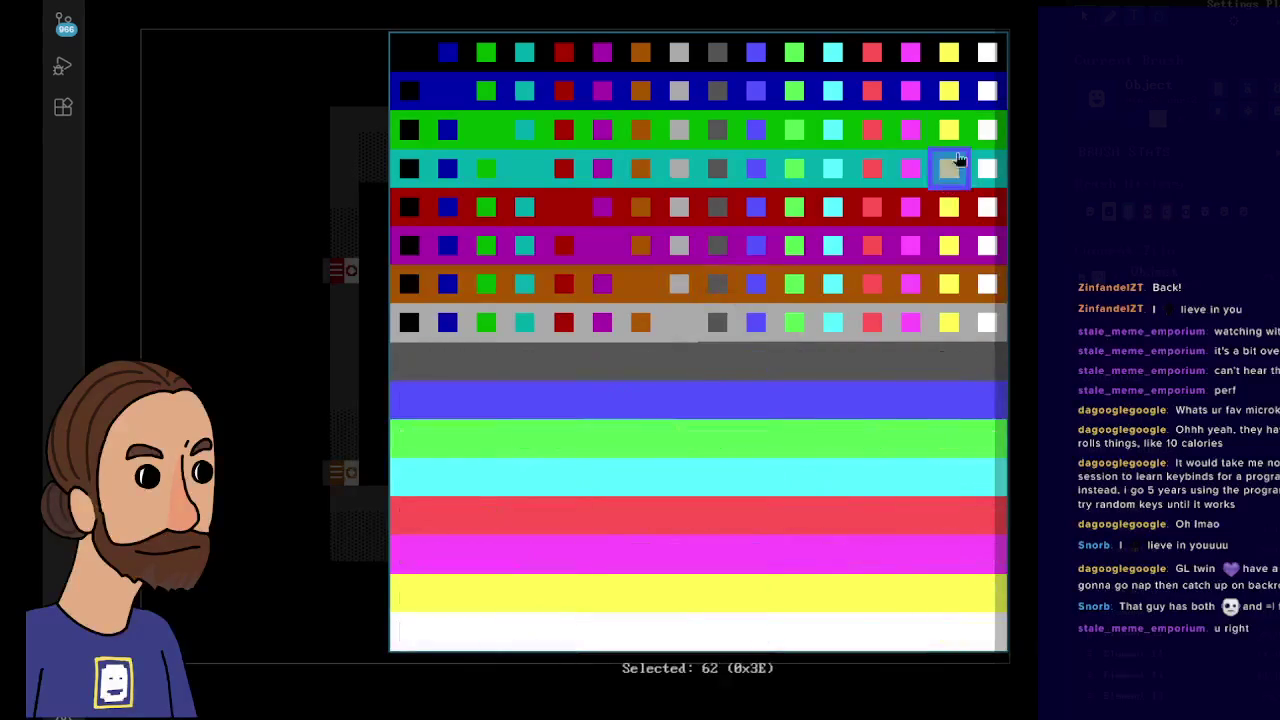
left_click(957, 97)
left_click(437, 447)
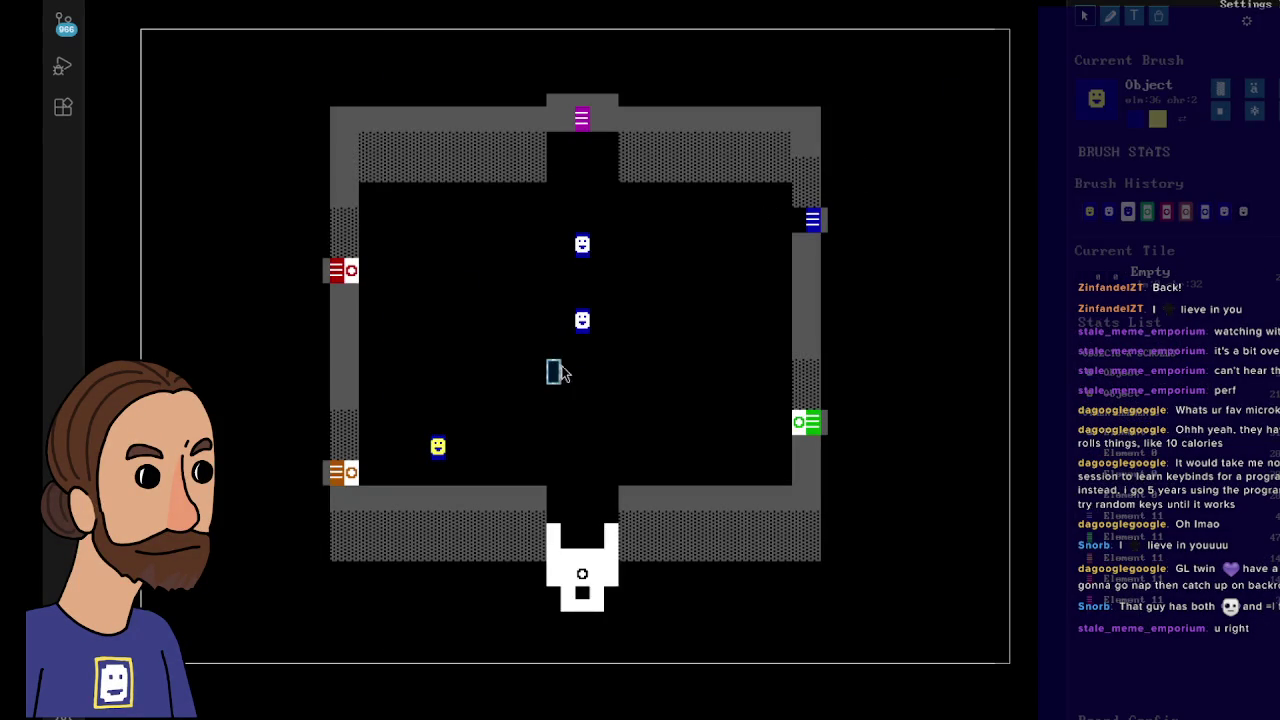
left_click(582, 270)
Delete the upper centre object and re-place it in the top-left area
left_click(584, 250)
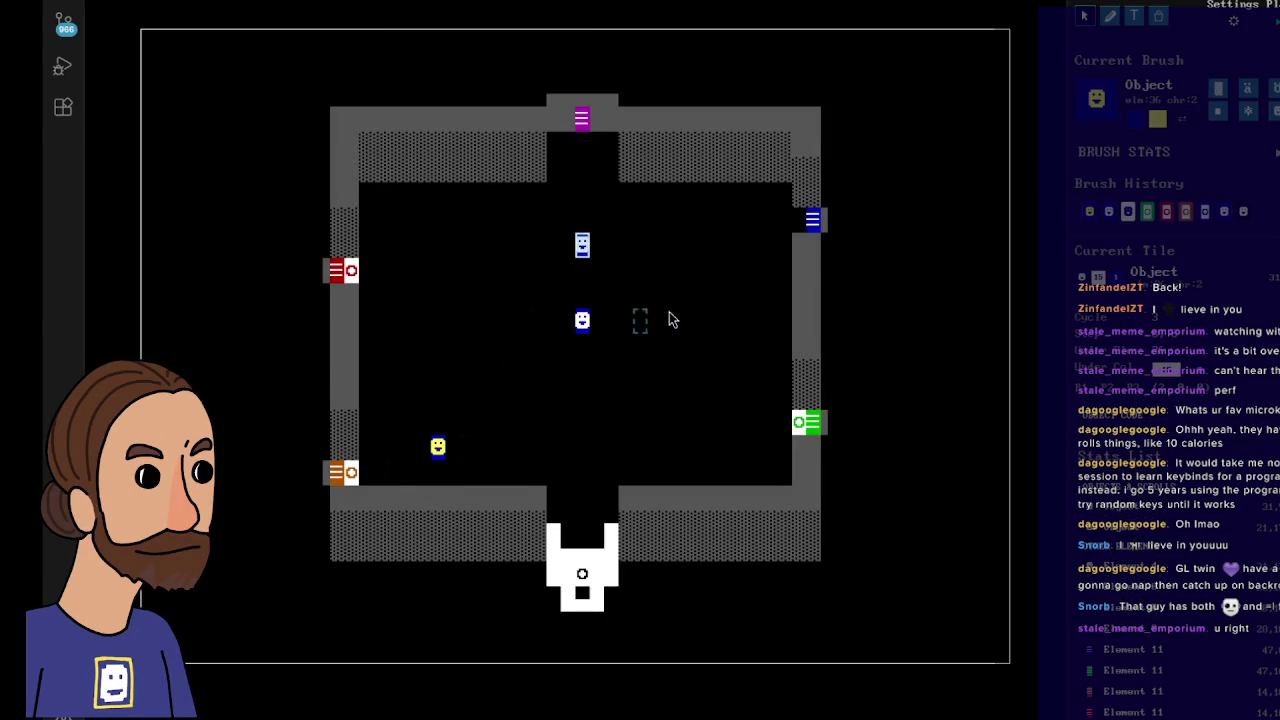
key("Tab")
key("Escape")
key("Delete")
key("Up")
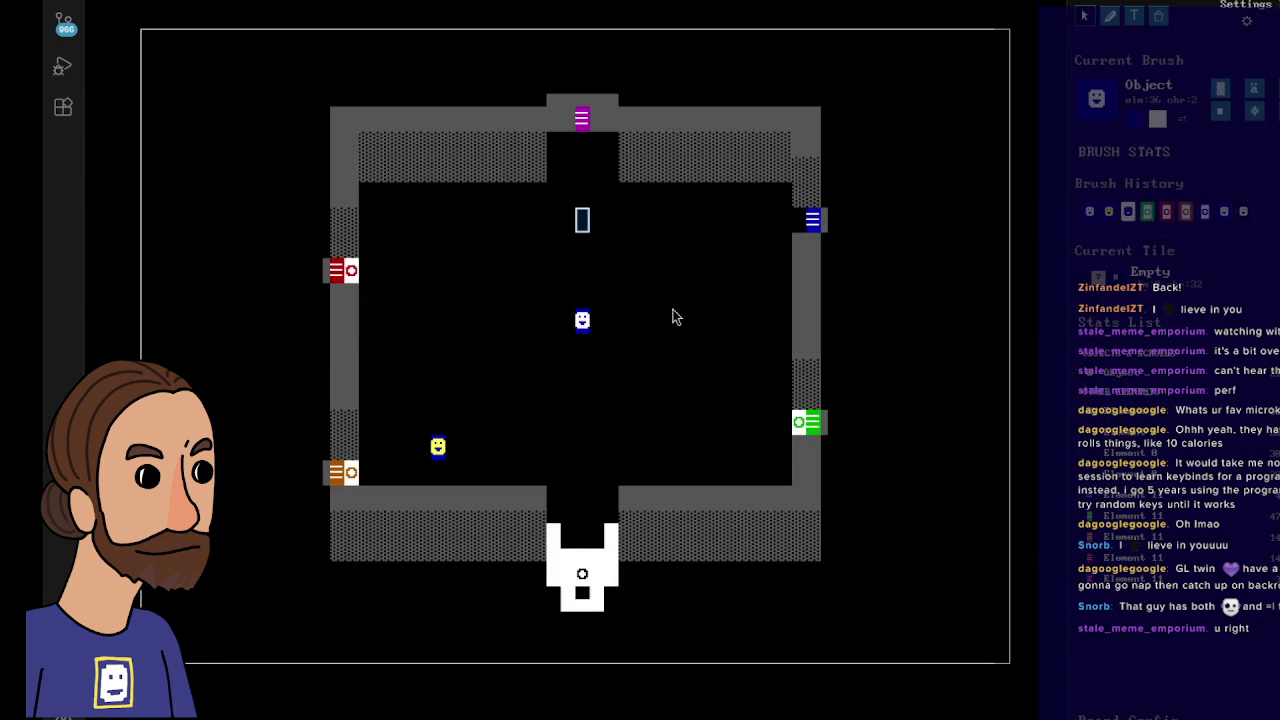
left_click(438, 226)
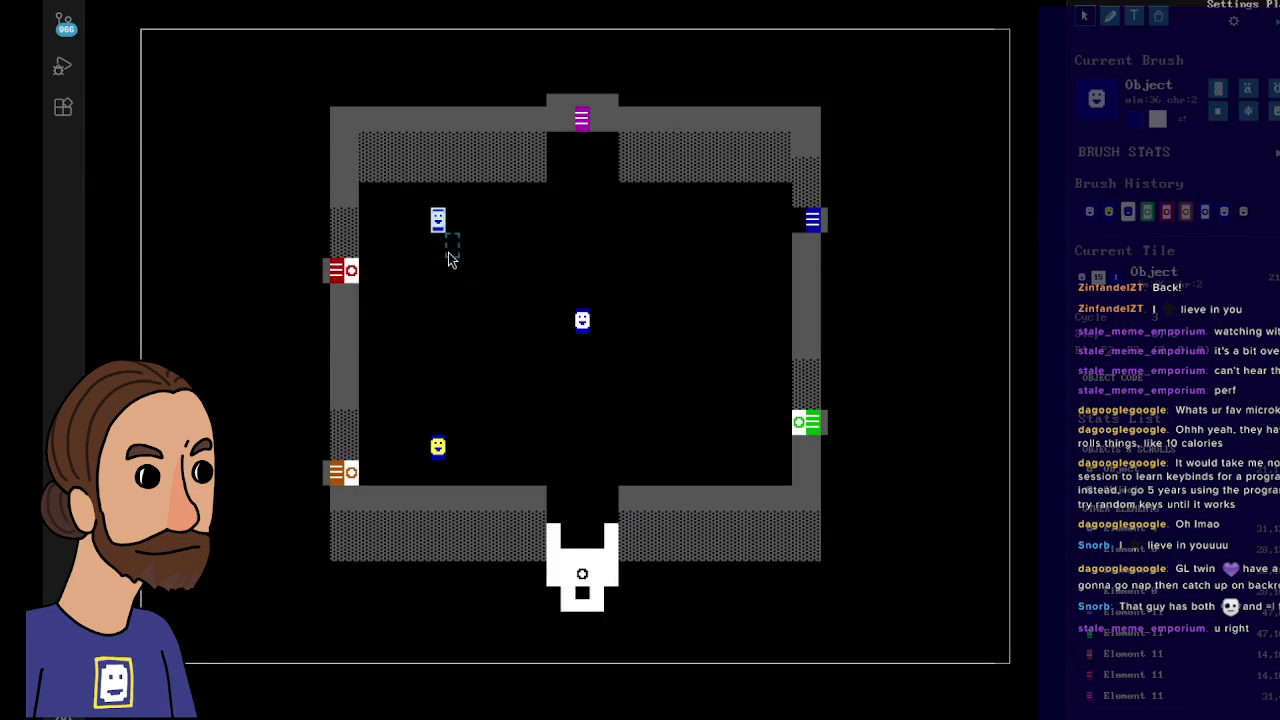
Paint grey walls enclosing the top-left room, dotted shading below, and nudge the upper object left
right_click(480, 118)
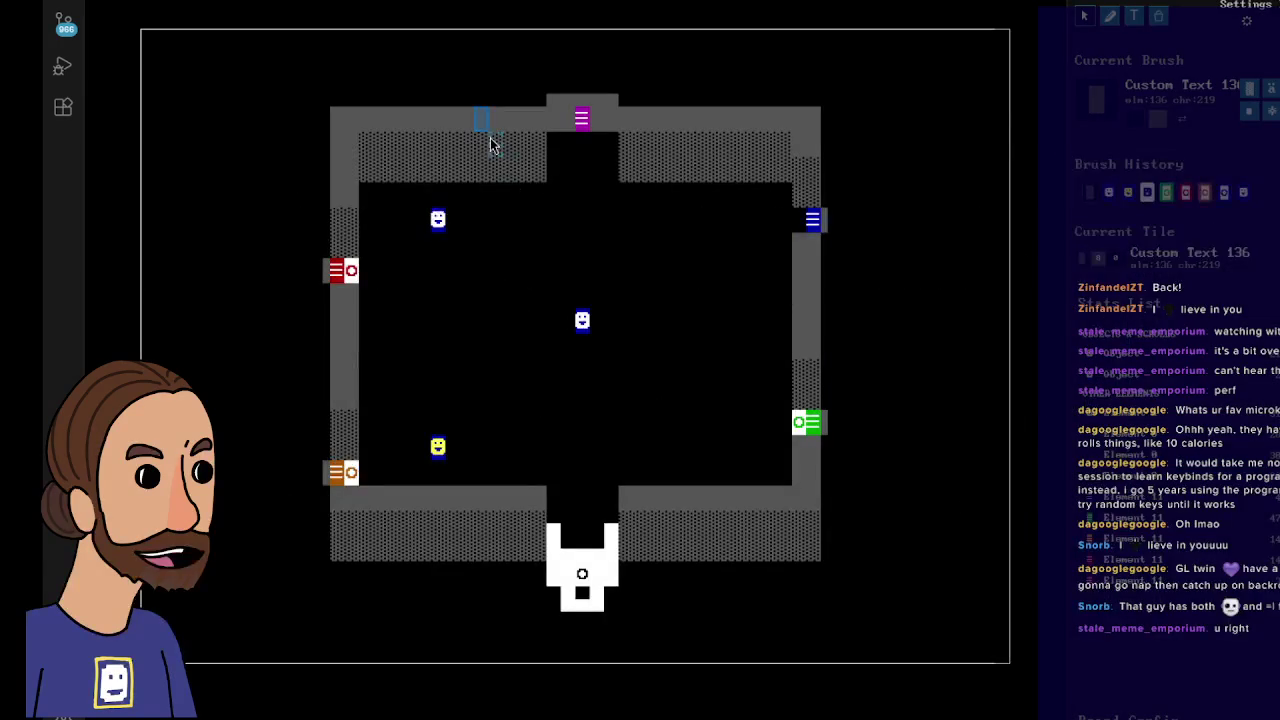
mouse_move(491, 145)
left_mouse_down()
mouse_move(514, 314)
mouse_move(512, 300)
left_mouse_up()
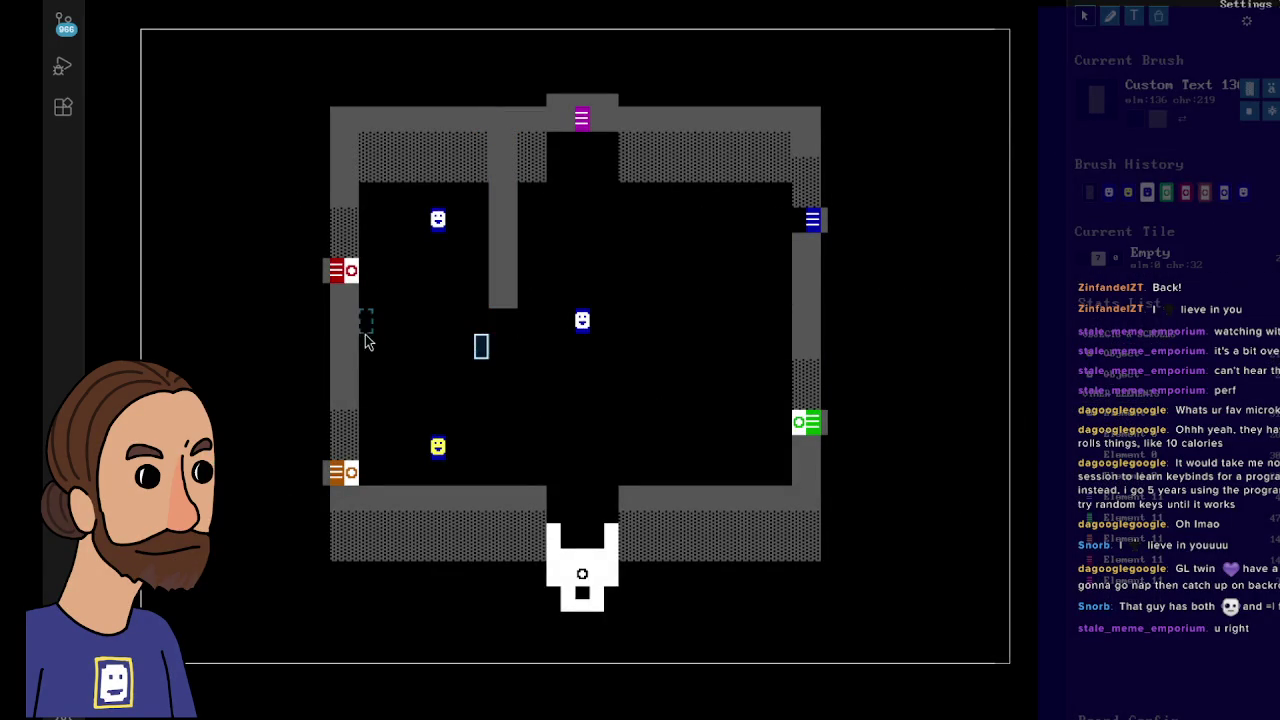
mouse_move(366, 322)
left_mouse_down()
mouse_move(514, 343)
mouse_move(512, 332)
left_mouse_up()
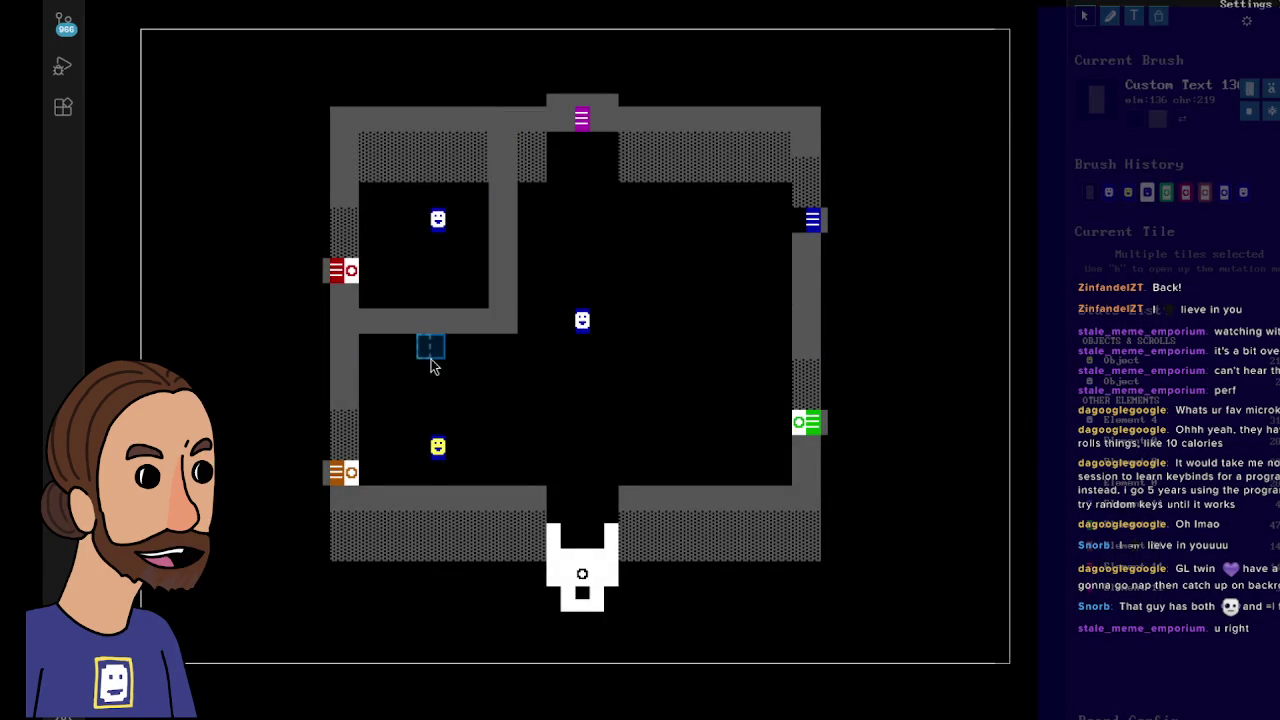
right_click(452, 168)
mouse_move(366, 345)
left_mouse_down()
mouse_move(538, 345)
mouse_move(514, 351)
mouse_move(516, 378)
left_mouse_up()
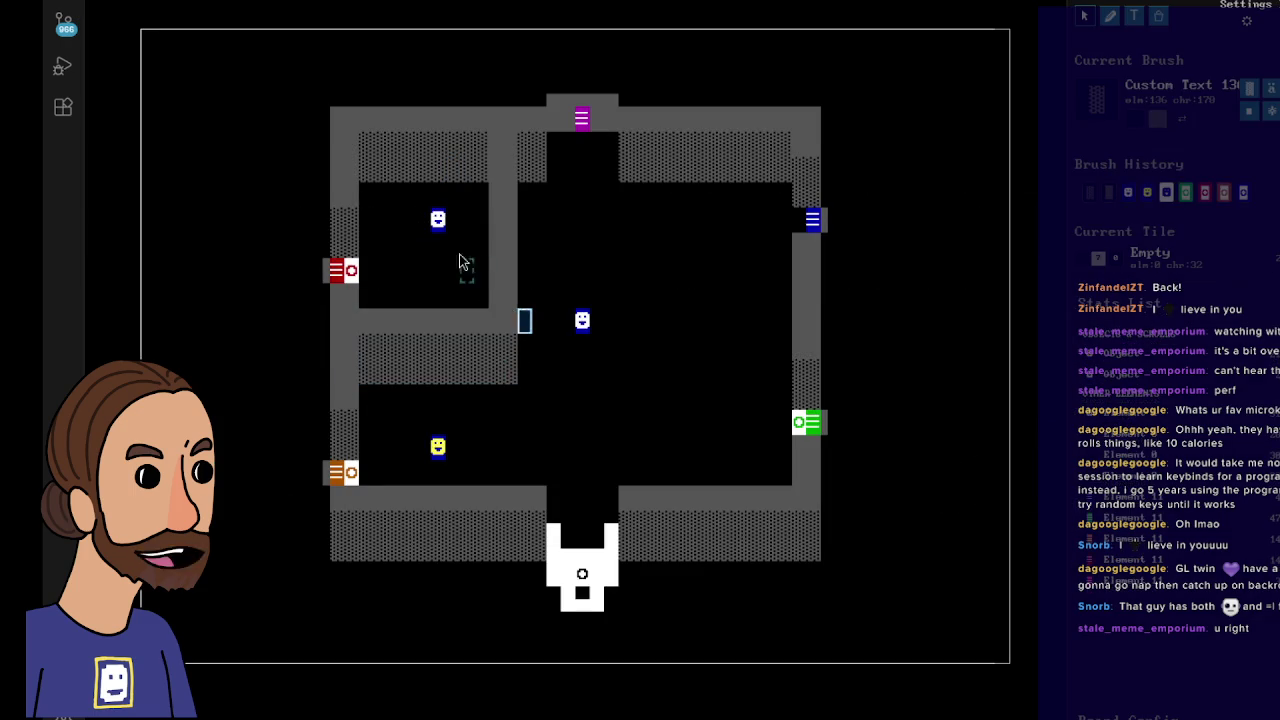
mouse_move(497, 229)
left_mouse_down()
mouse_move(511, 285)
mouse_move(543, 285)
left_mouse_up()
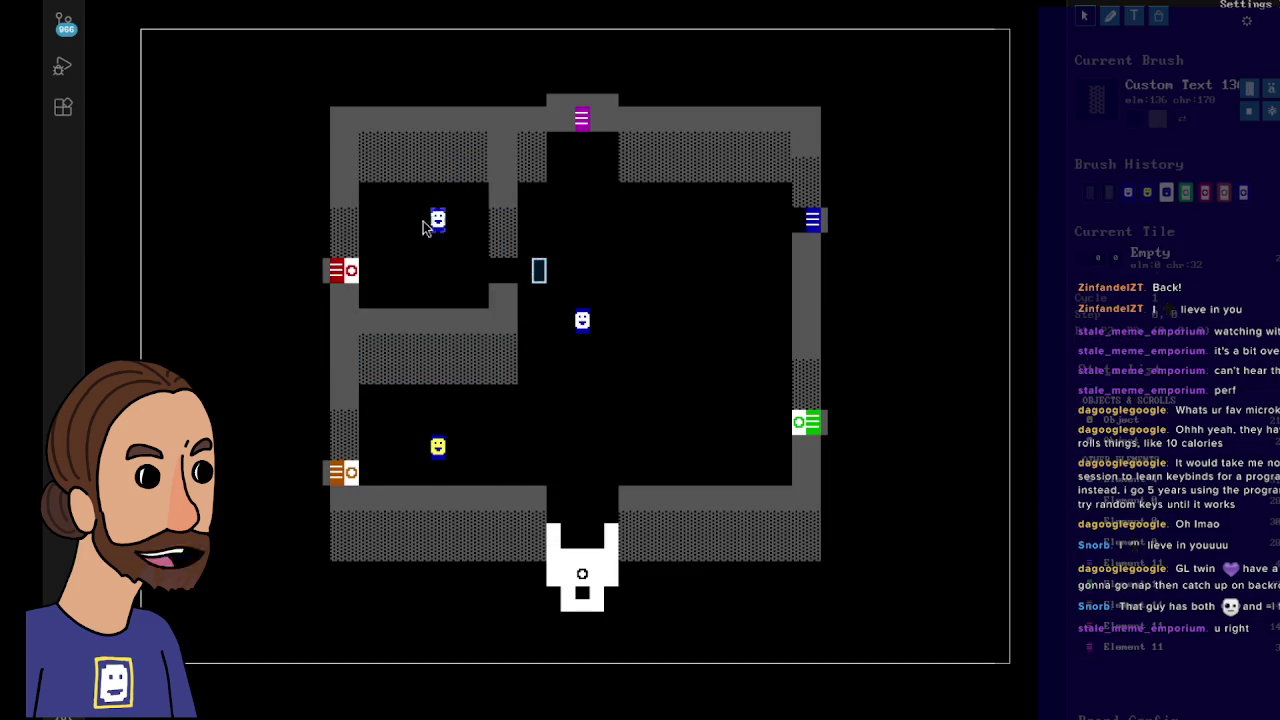
left_click_drag(434, 222, 423, 229)
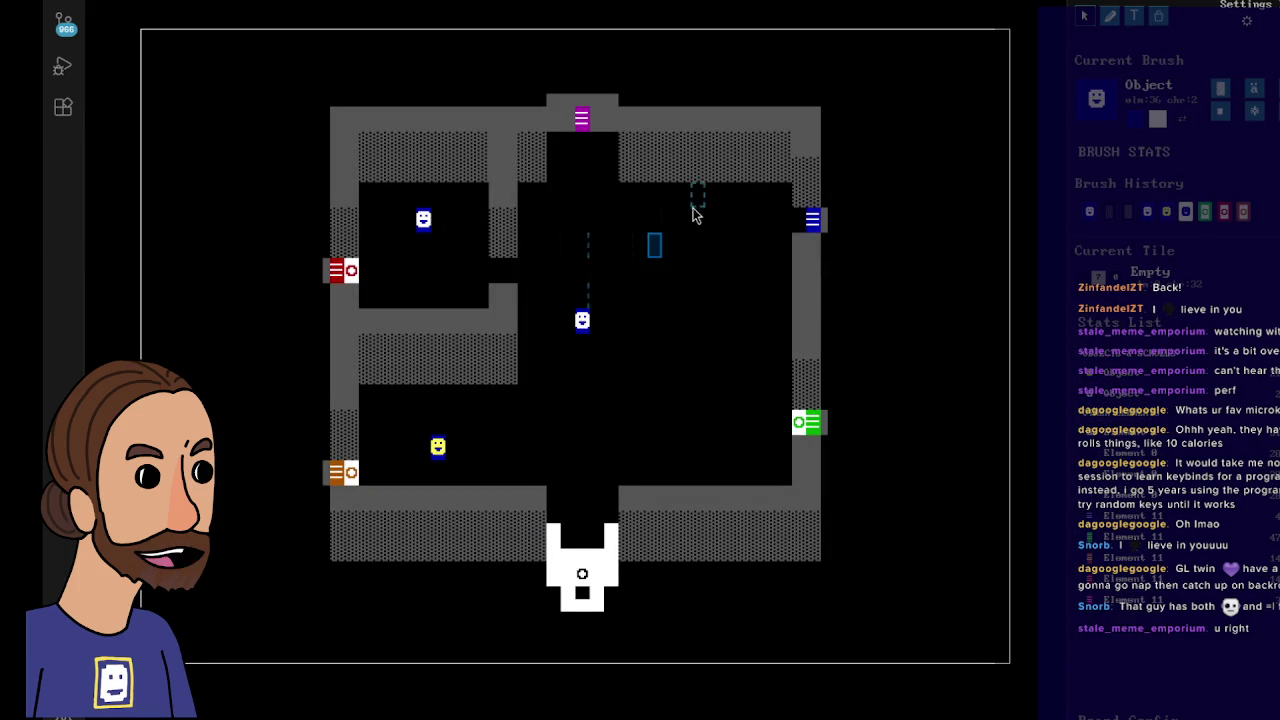
Paint solid-block and half-block wall characters under the top wall
left_click(554, 129)
key("Return")
left_click_drag(554, 129, 563, 166)
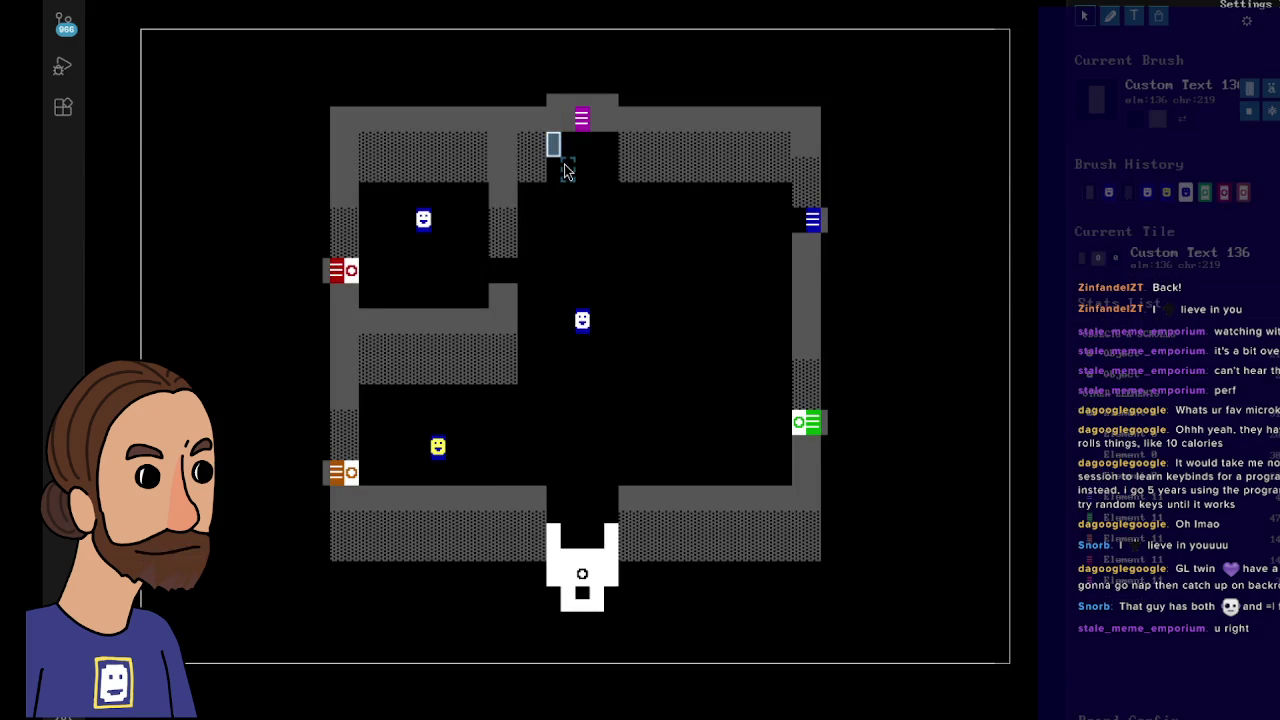
left_click(563, 170)
key("Right")
key("Right")
key("Left")
key("Return")
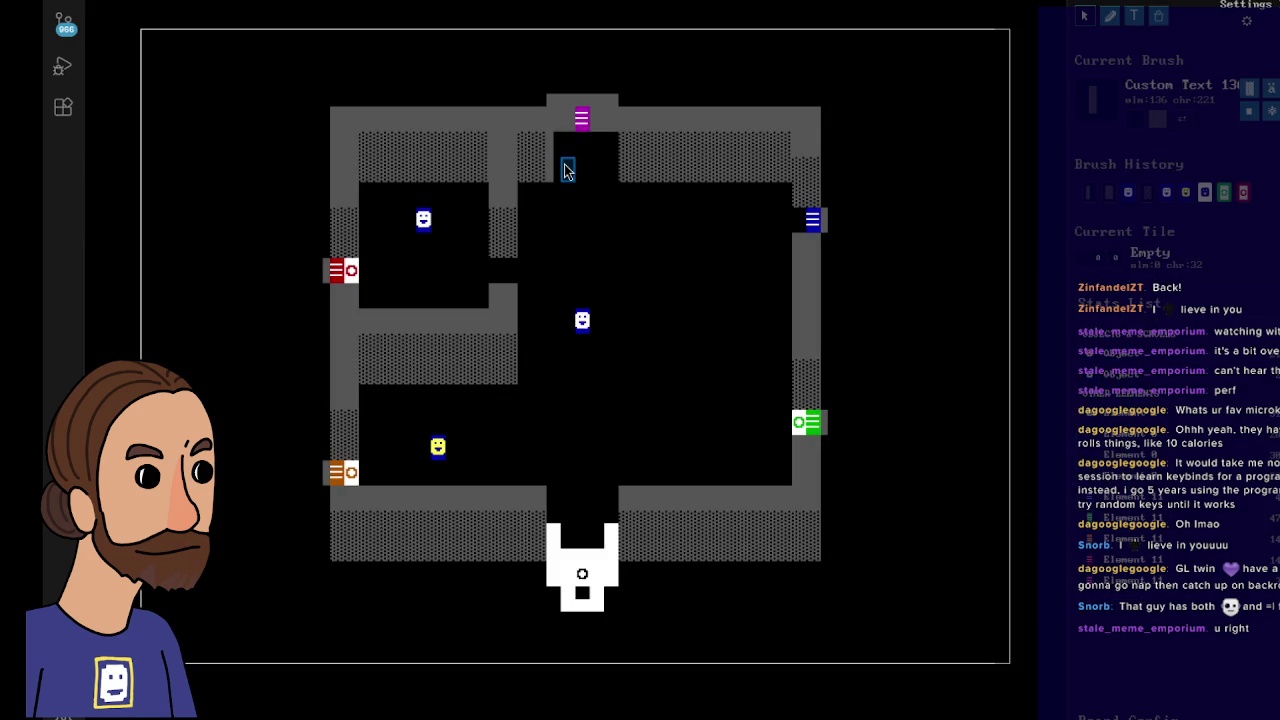
key("Right")
key("Right")
key("Right")
key("Return")
key("Return")
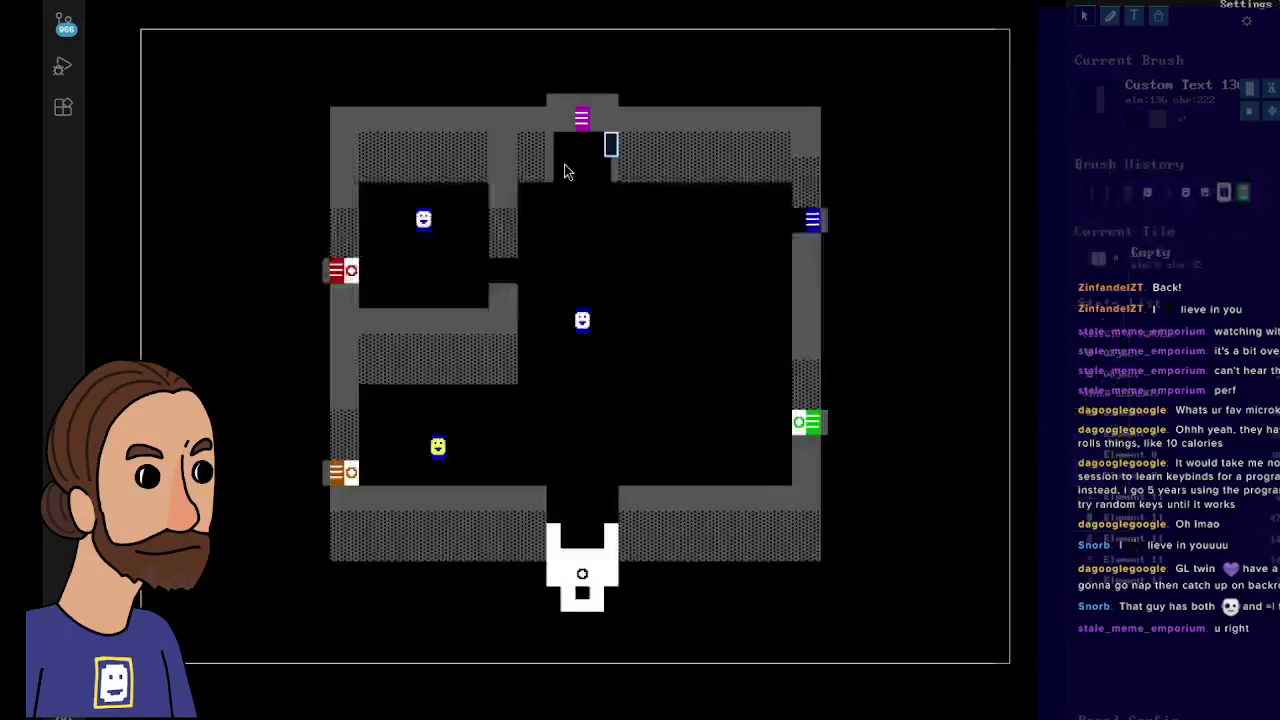
key("Up")
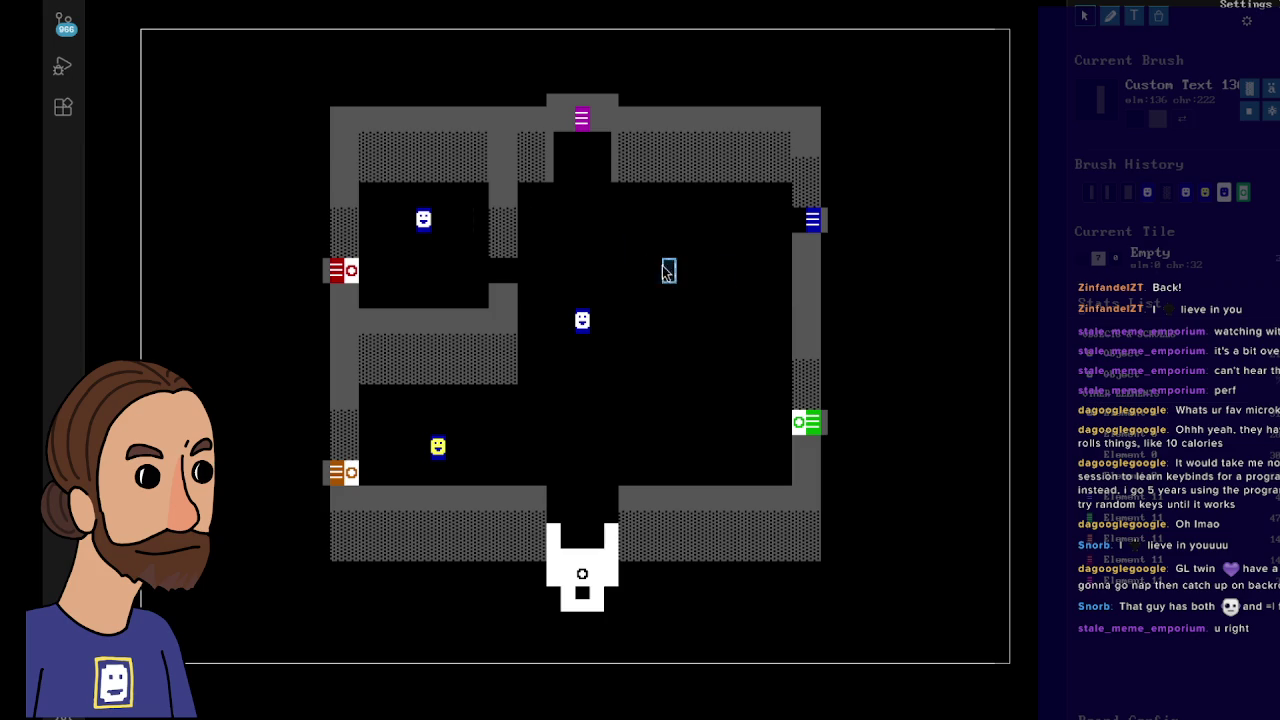
Paint a tall half-block wall down the room's right side, splitting off an eastern corridor
left_click(512, 355)
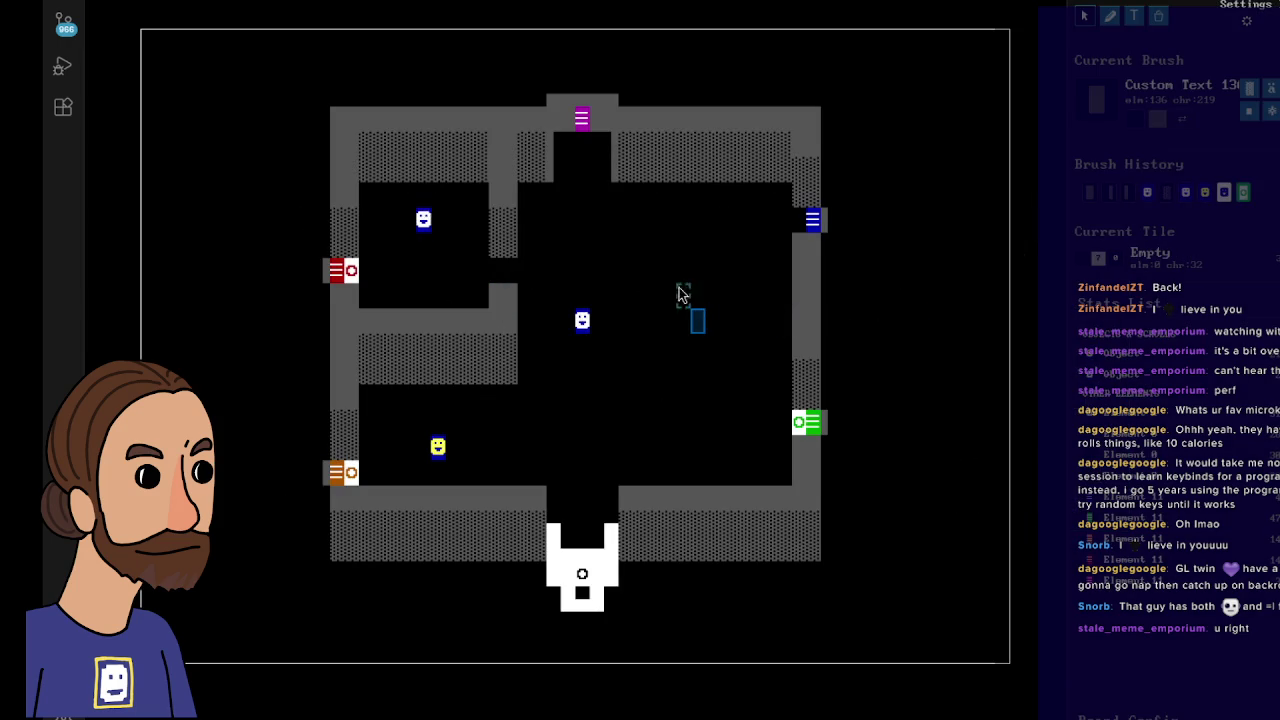
left_click_drag(674, 149, 686, 408)
mouse_move(674, 488)
left_mouse_down()
mouse_move(698, 366)
mouse_move(690, 340)
left_mouse_up()
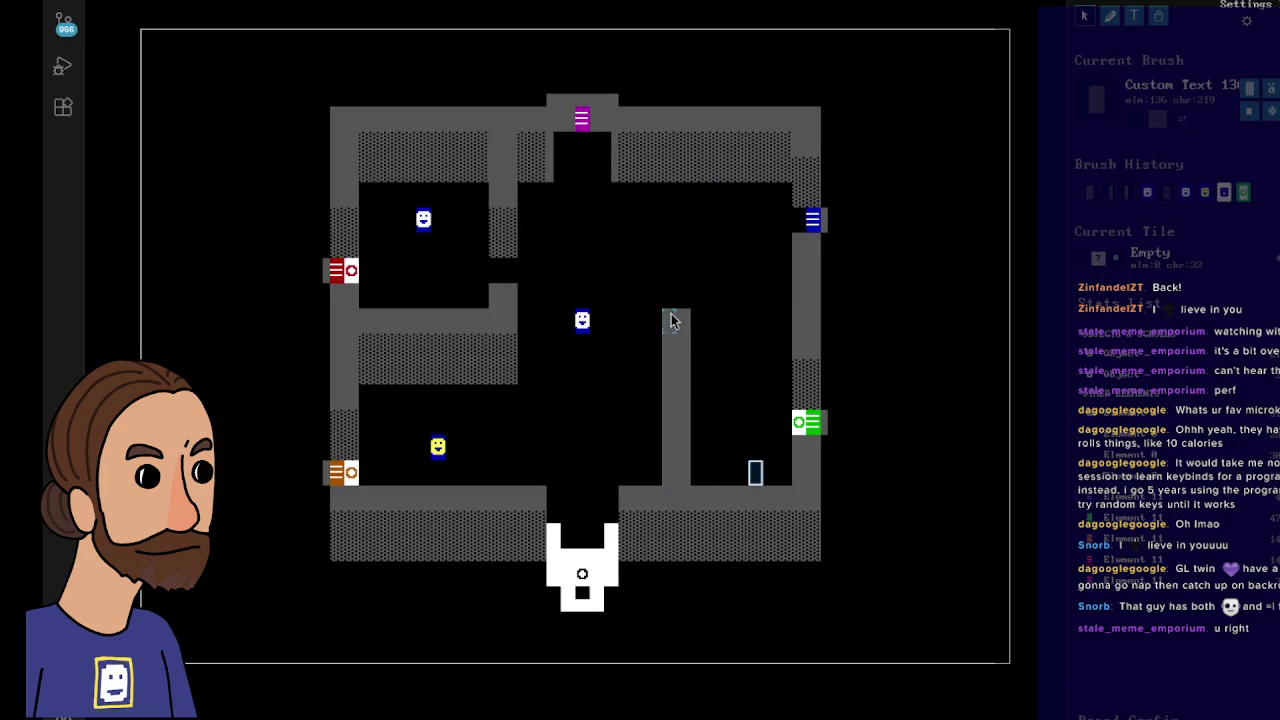
right_click(556, 170)
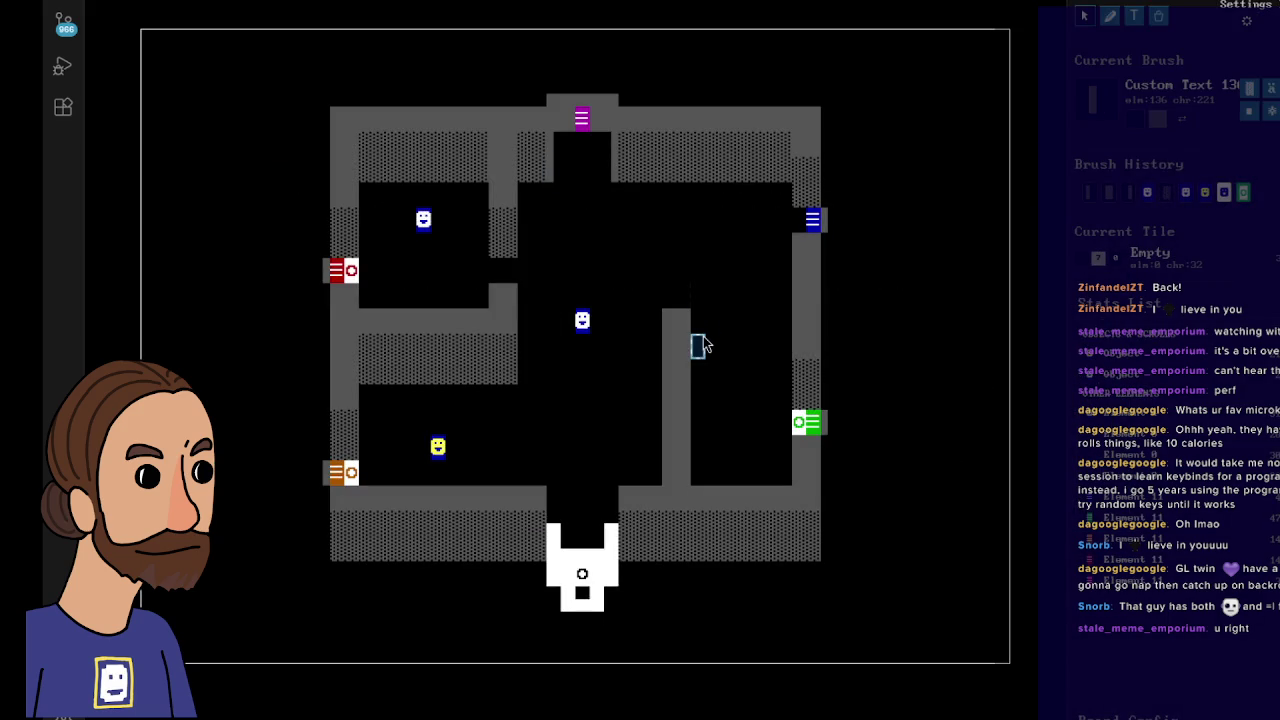
Load the next New Board from the board list
key("b")
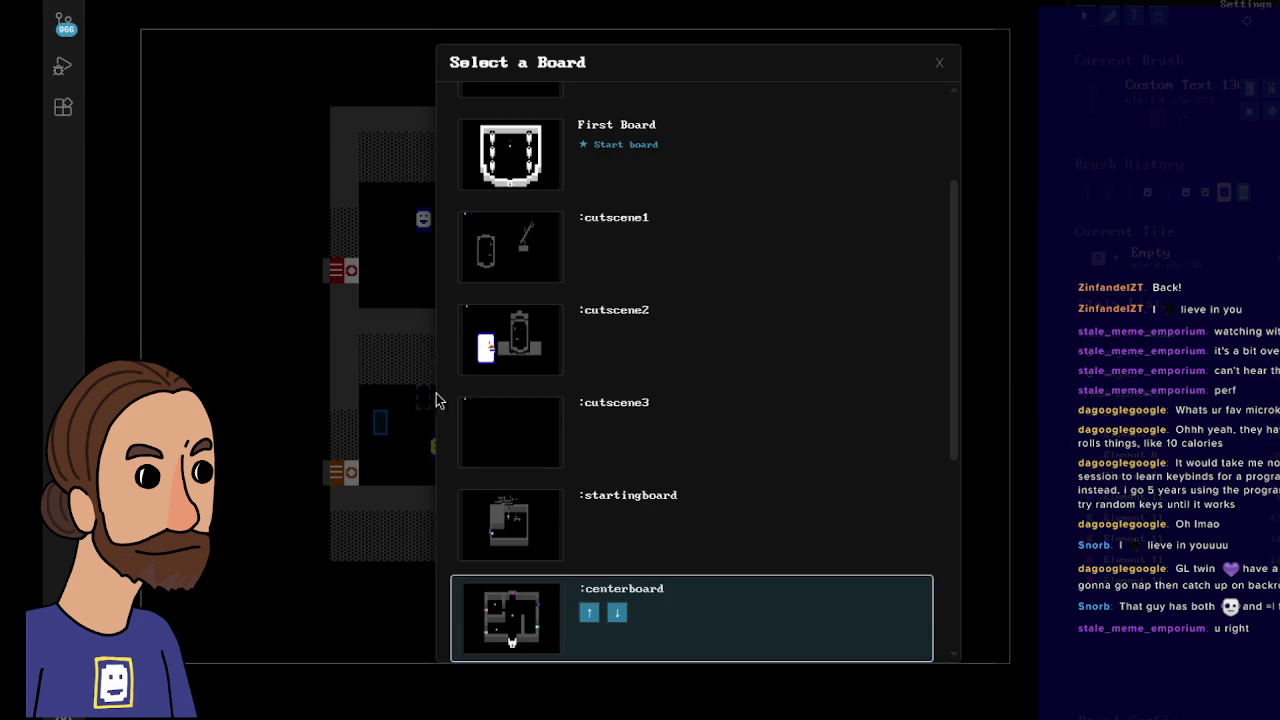
scroll(634, 429, "down", 3)
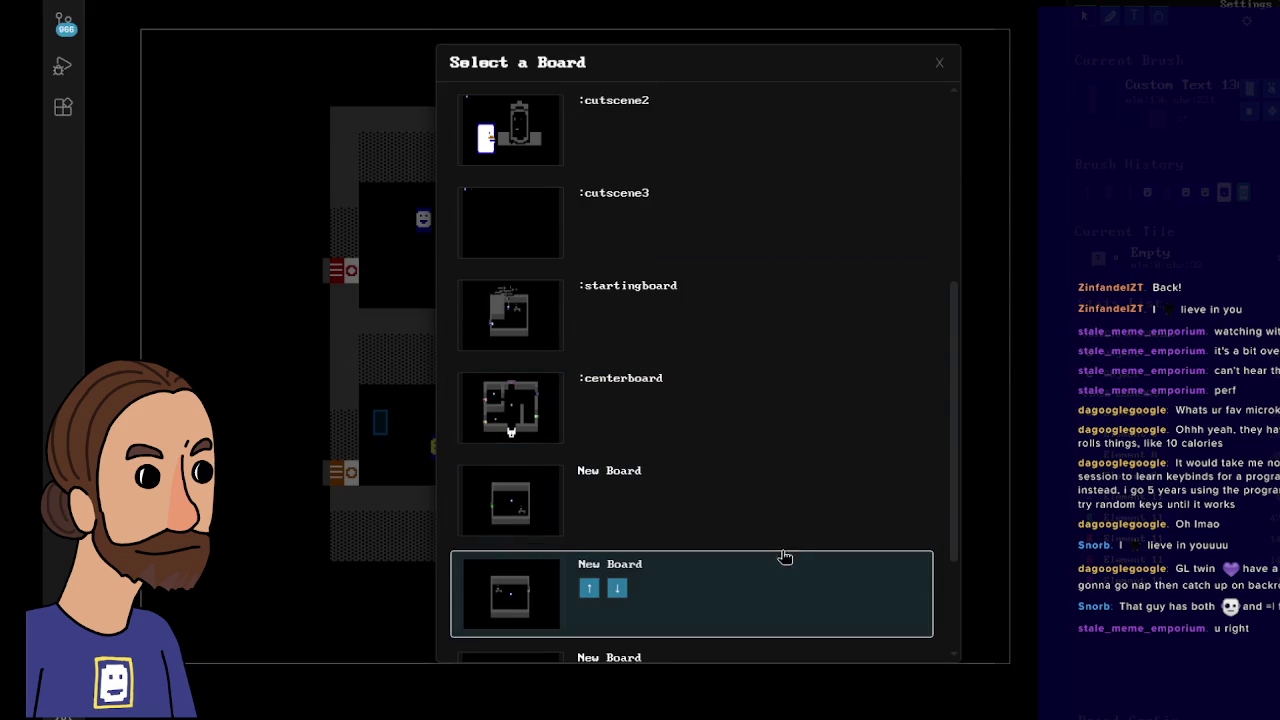
left_click(780, 562)
key("b")
scroll(738, 478, "down", 3)
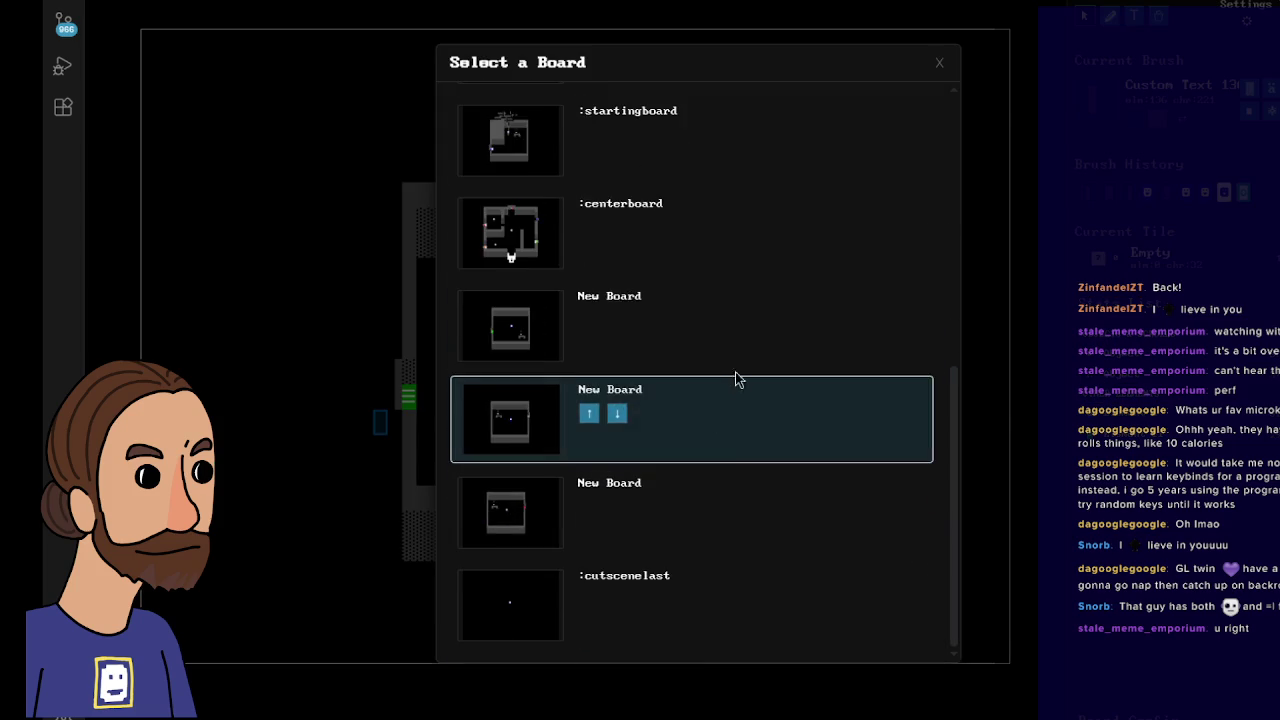
left_click(734, 374)
Select the desk pieces, delete and restore them, and check the h tile's character
mouse_move(659, 398)
left_mouse_down()
mouse_move(722, 492)
mouse_move(705, 462)
left_mouse_up()
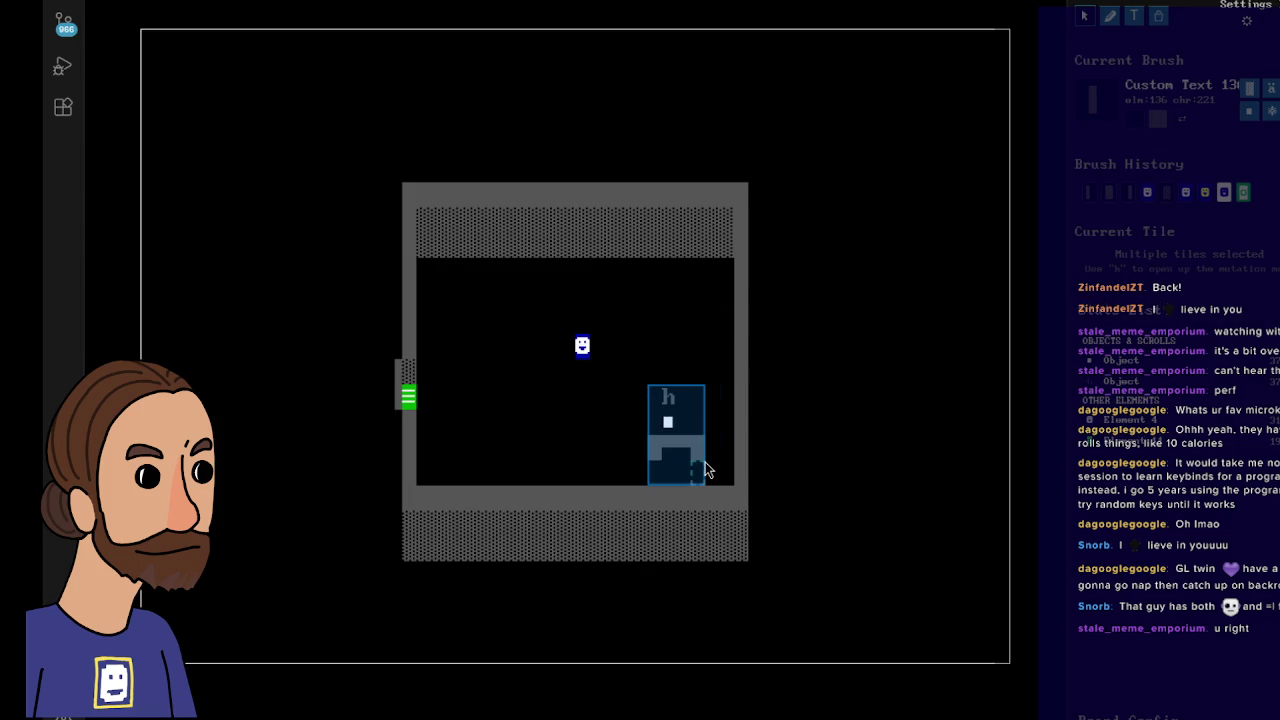
key("Delete")
key("ctrl+z")
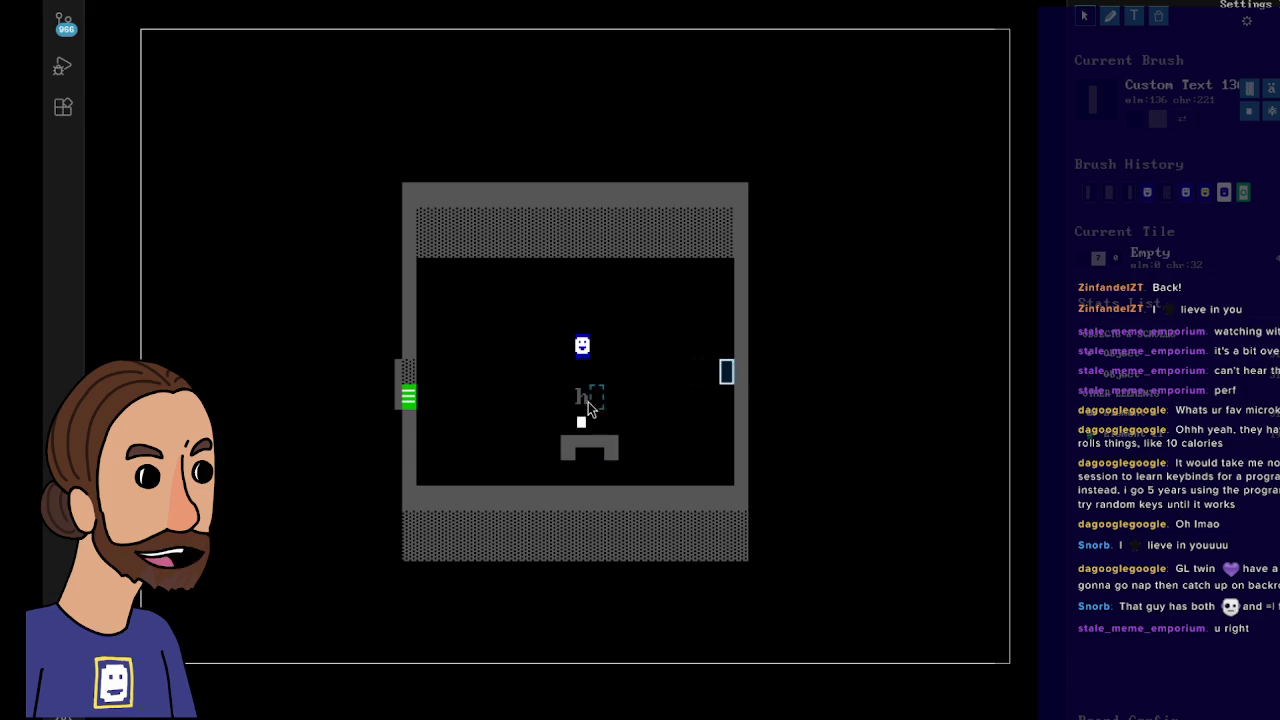
right_click(581, 415)
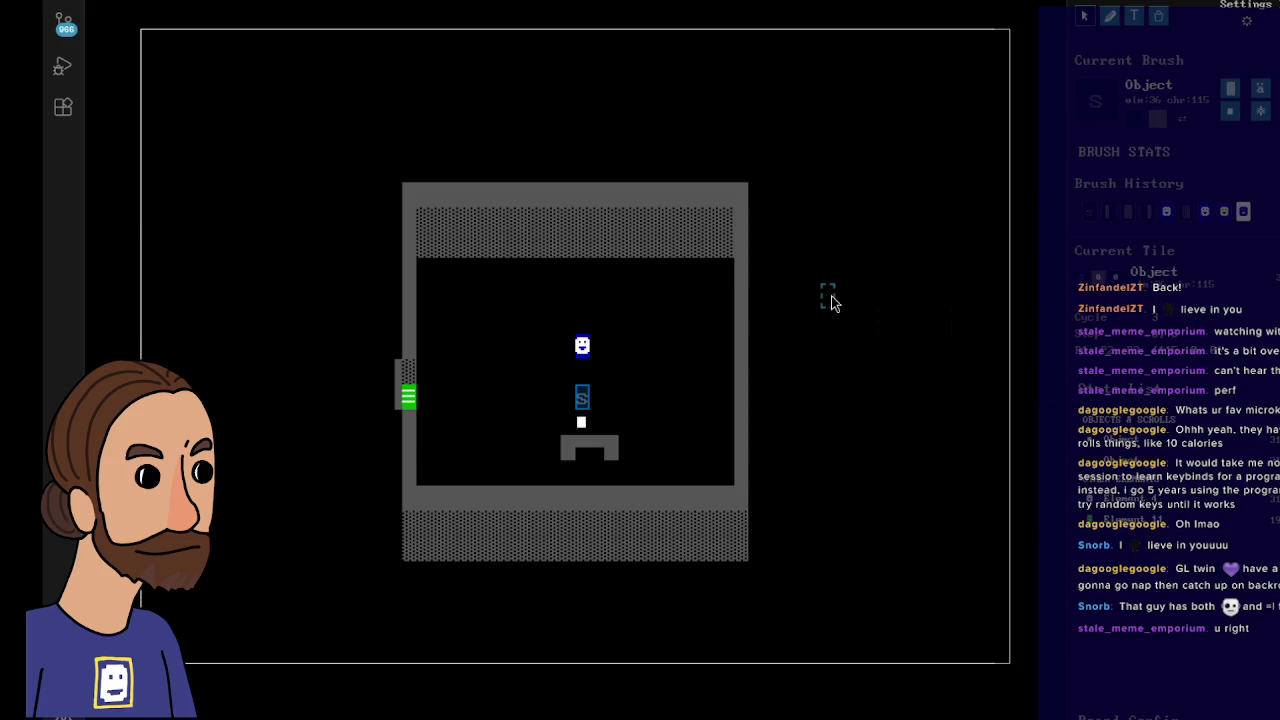
Add #end and :touch lines to the S object's code and replace 'Amia' with 'Leap'
left_click(830, 300)
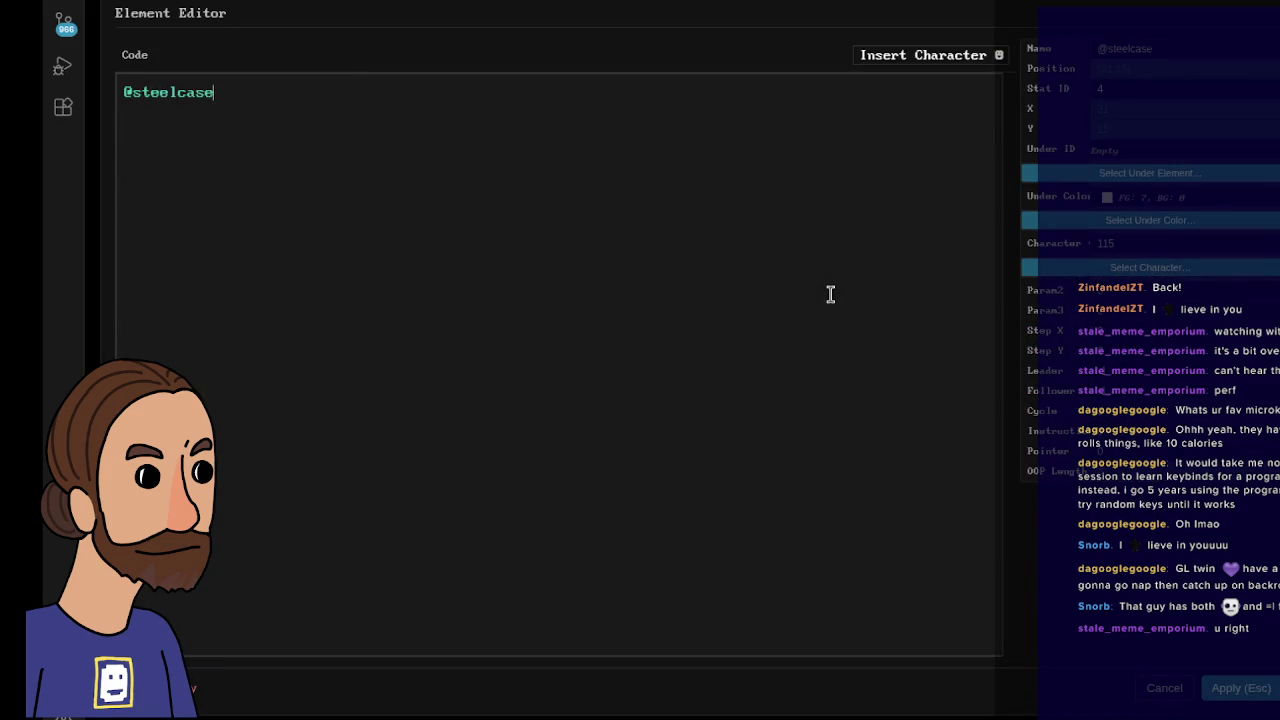
type("#end")
key("Return")
type(":")
type("oa ")
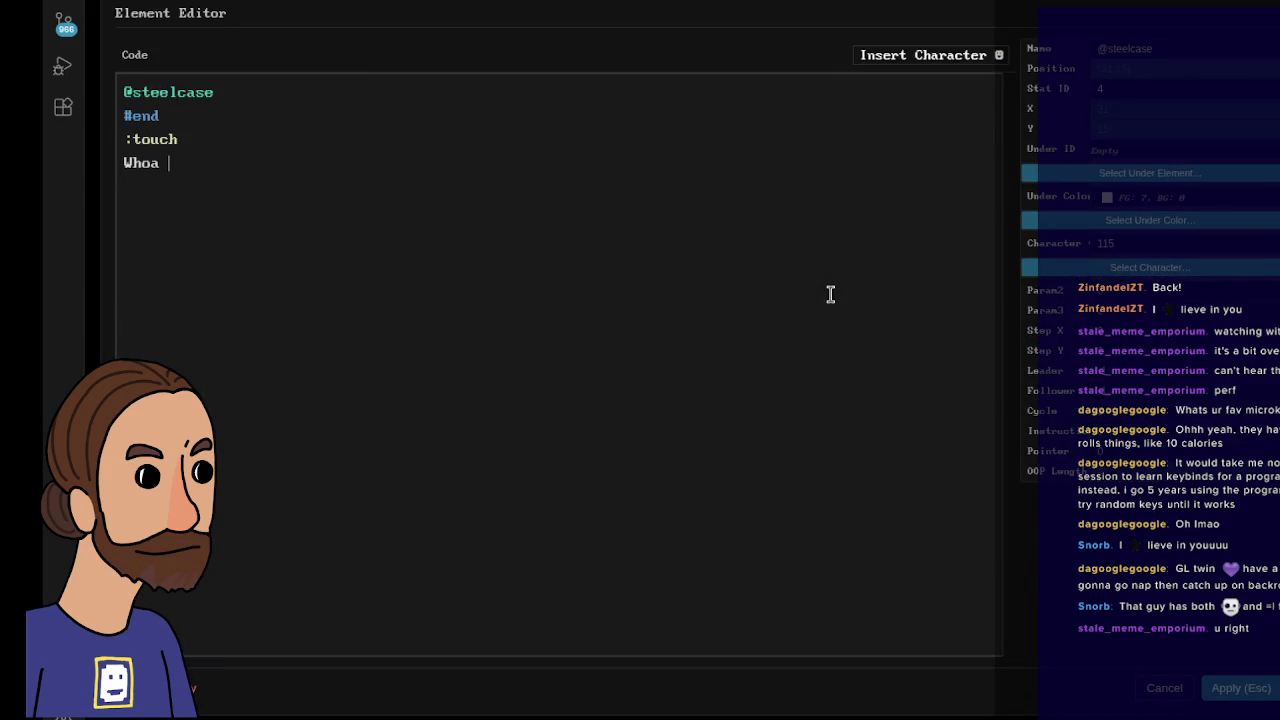
type("ase Amia")
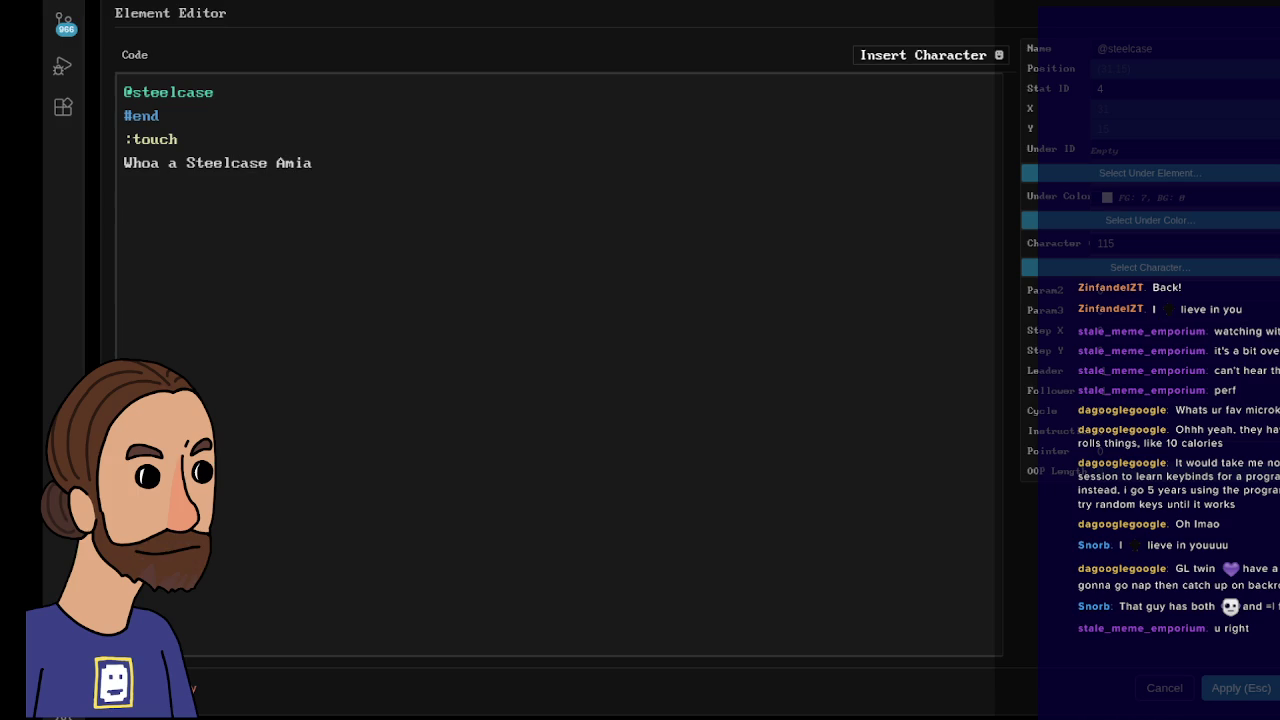
double_click(300, 160)
type("<L")
type("p")
key("Escape")
Change the steelcase object's character to L
key("c")
key("Right")
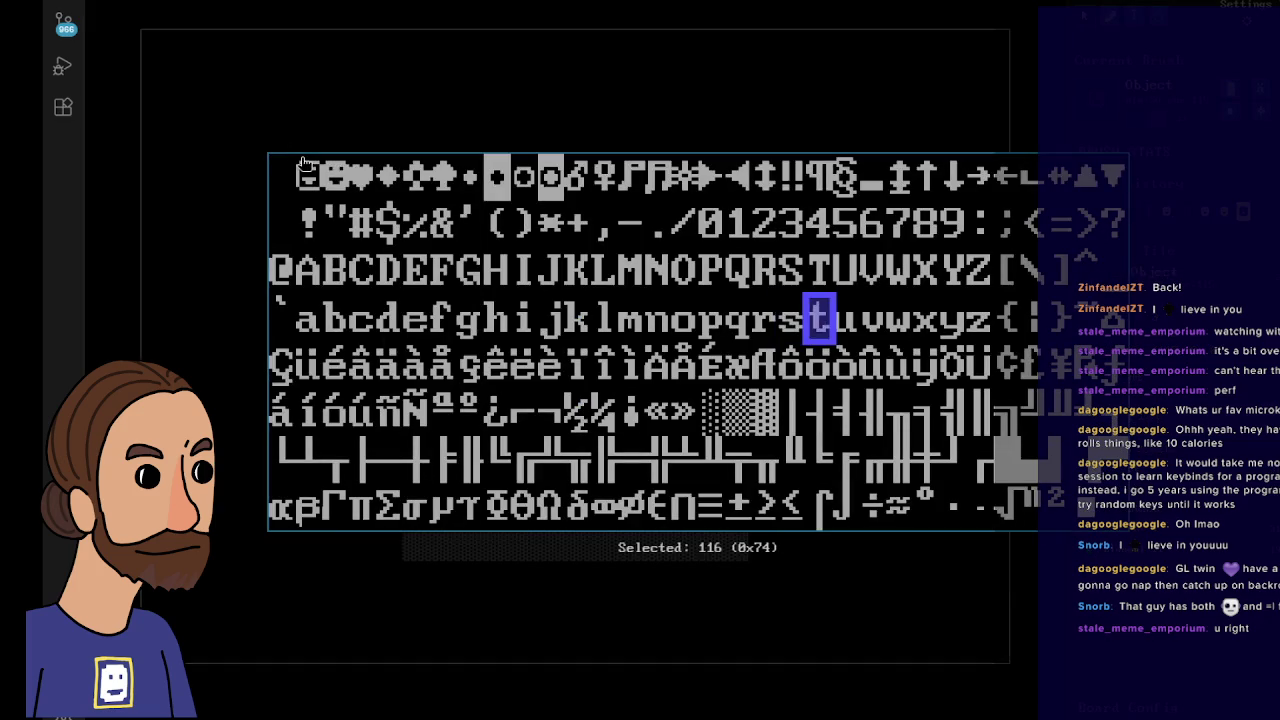
key("Left")
key("Left")
key("Left")
key("Up")
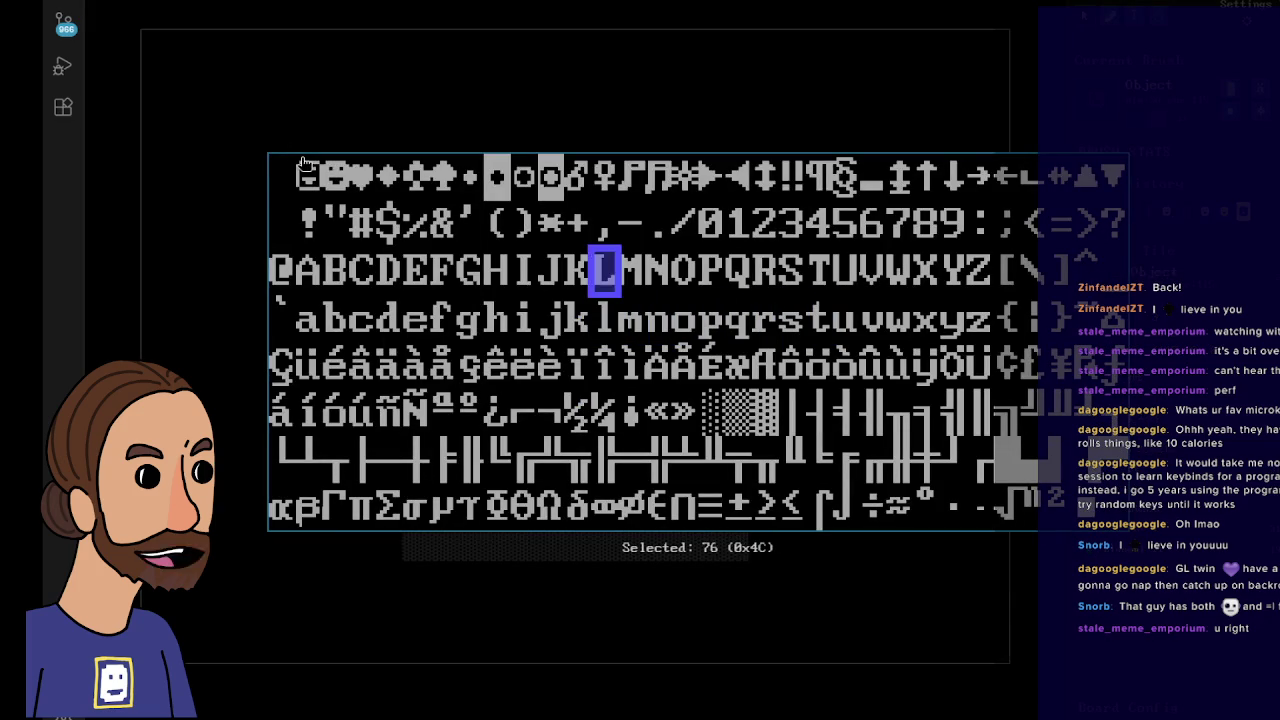
key("Left")
key("Right")
Finish the centred message 'Whoa a Steelcase Leap! Looks cozy.' and set brush colour 29, magenta on blue
key("Return")
key("Return")
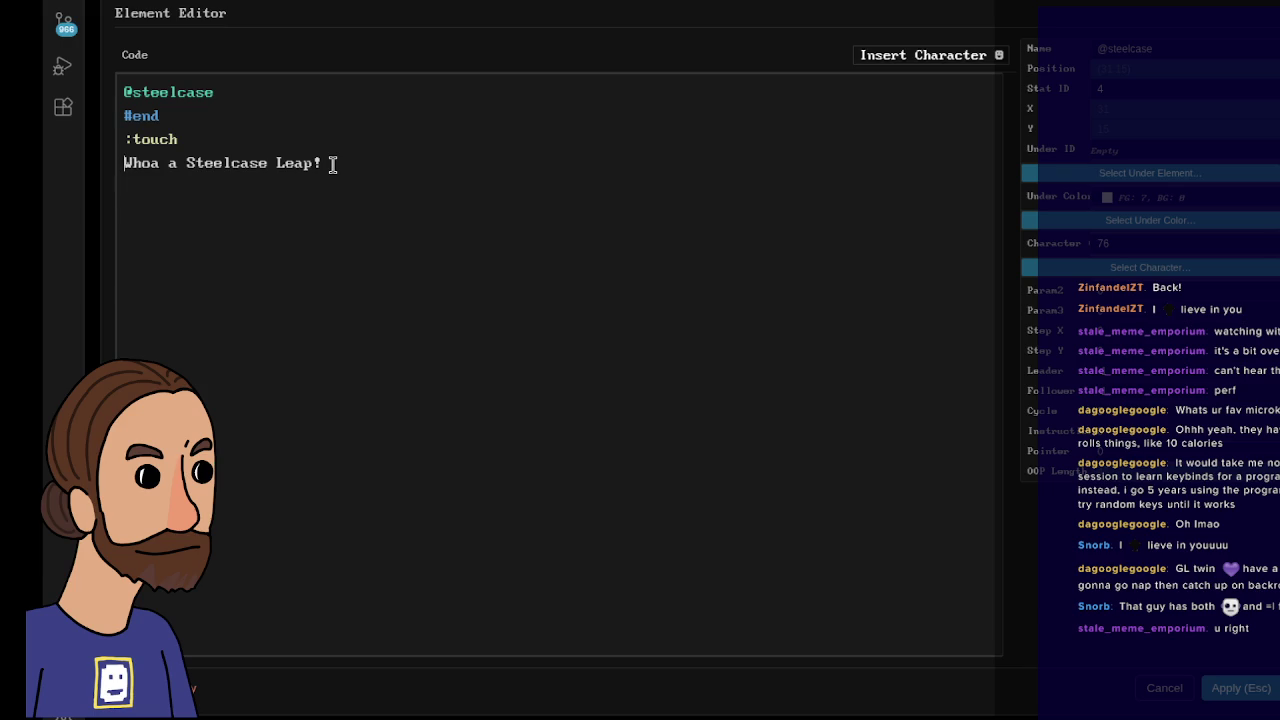
type("$")
key("Down")
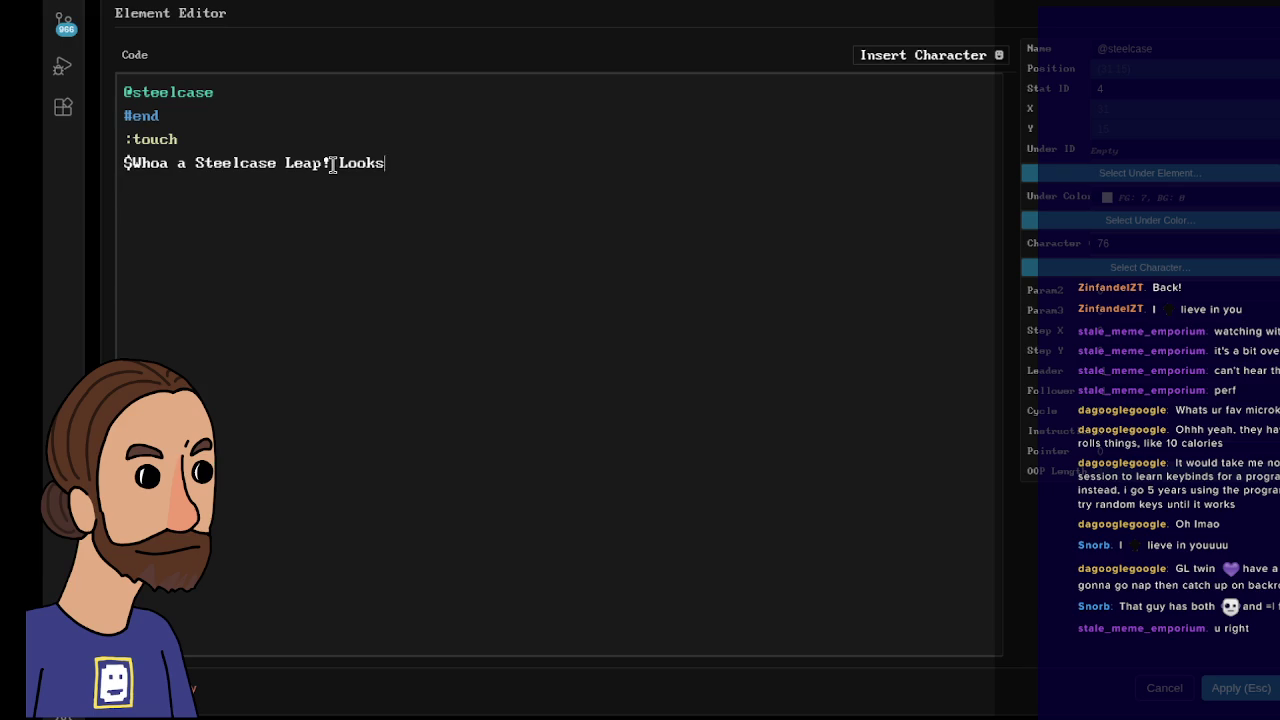
type("cozy.")
key("Escape")
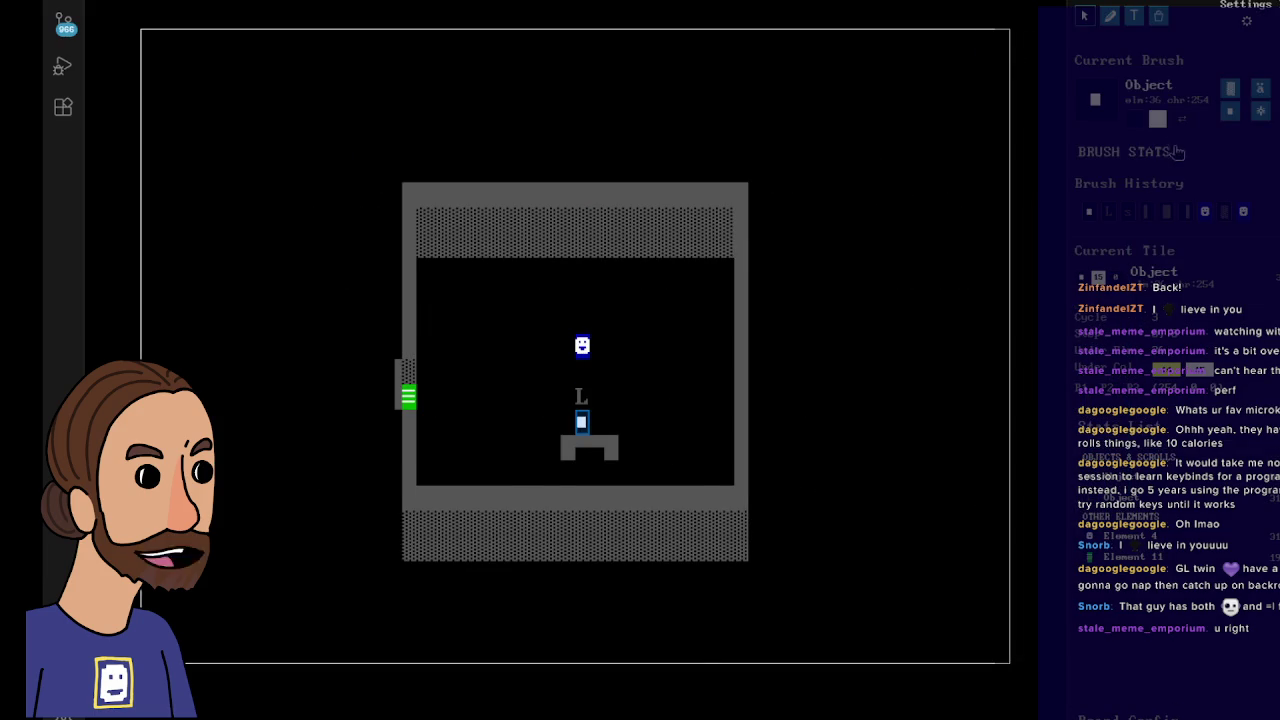
key("c")
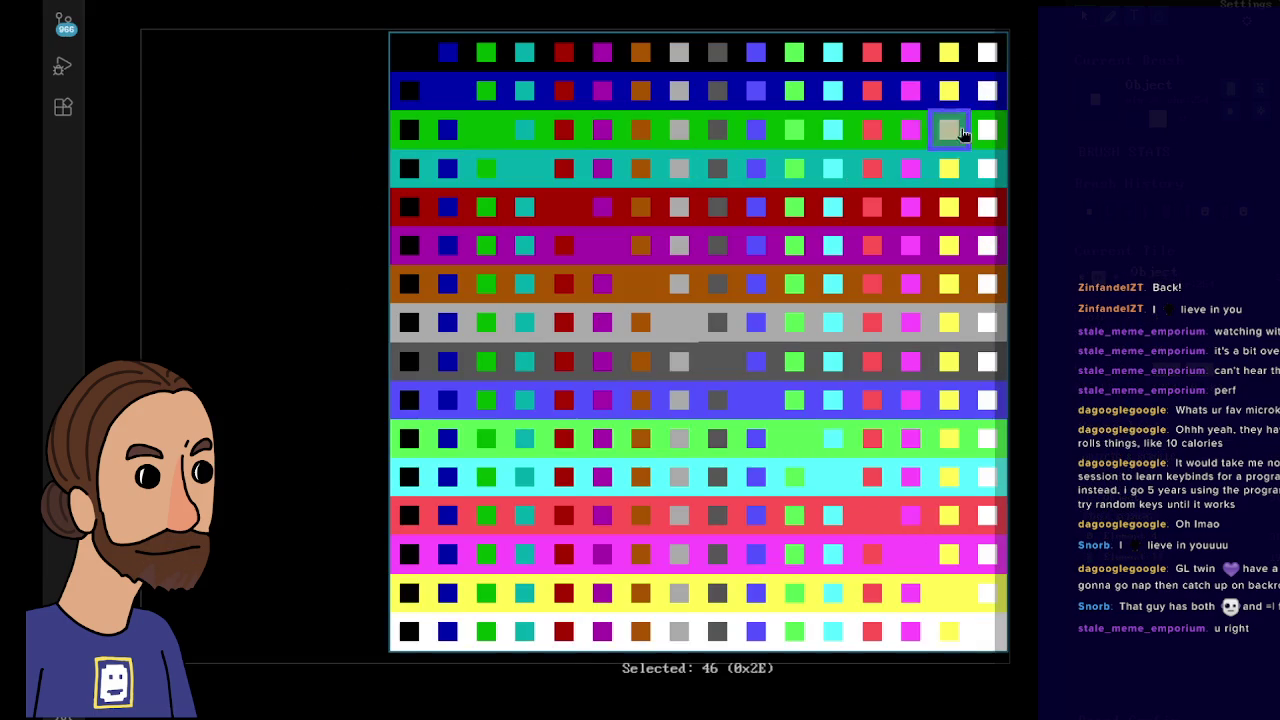
left_click(912, 96)
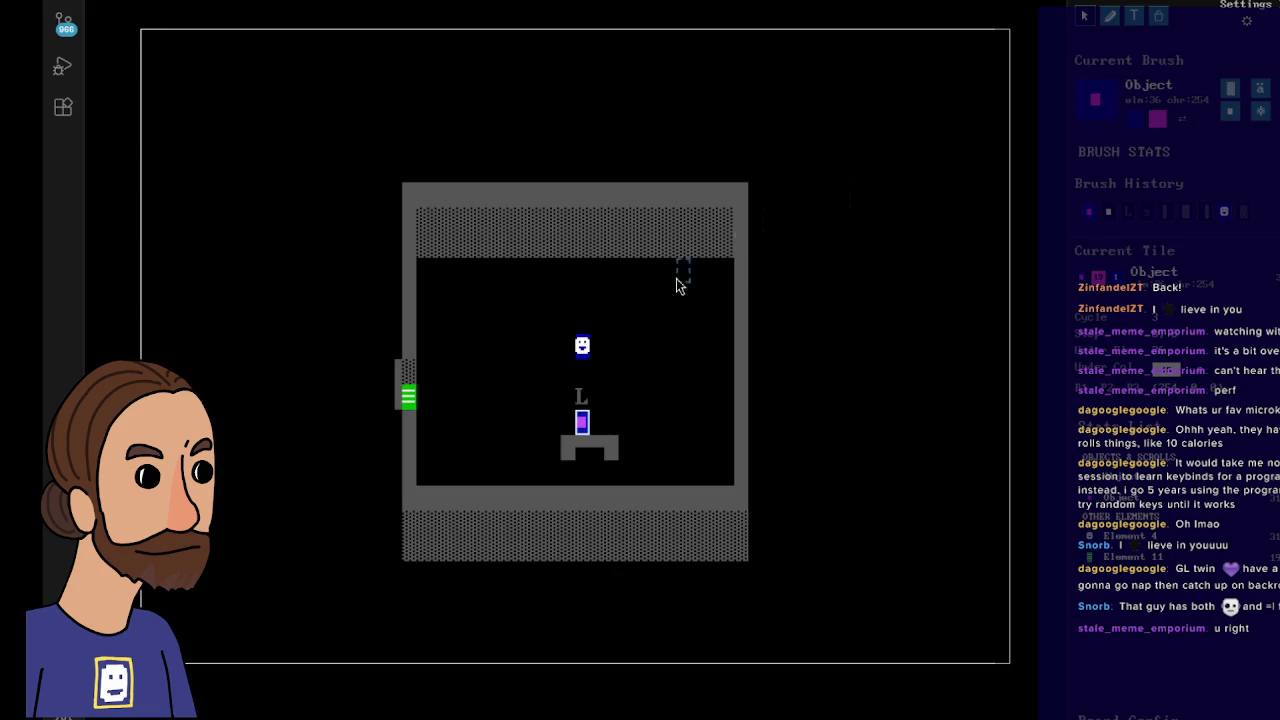
Choose the solid smiley ☻ brush character and load the first New Board office
key("x")
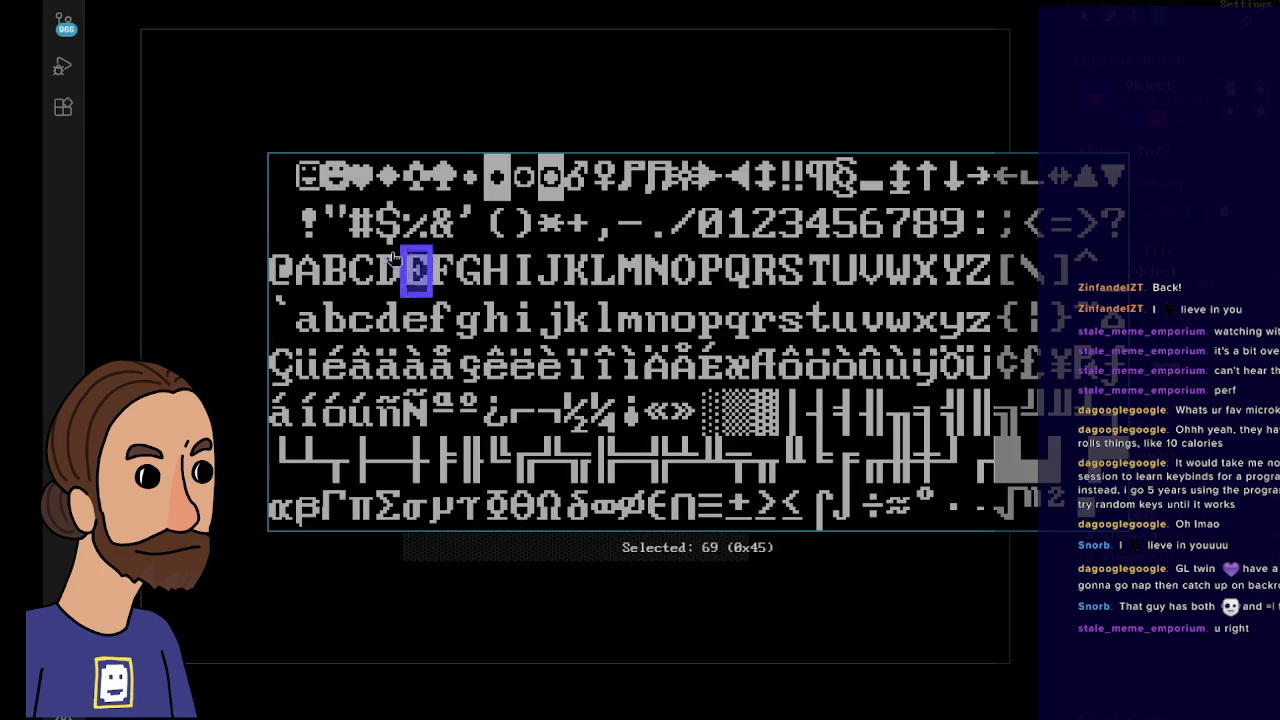
left_click(333, 177)
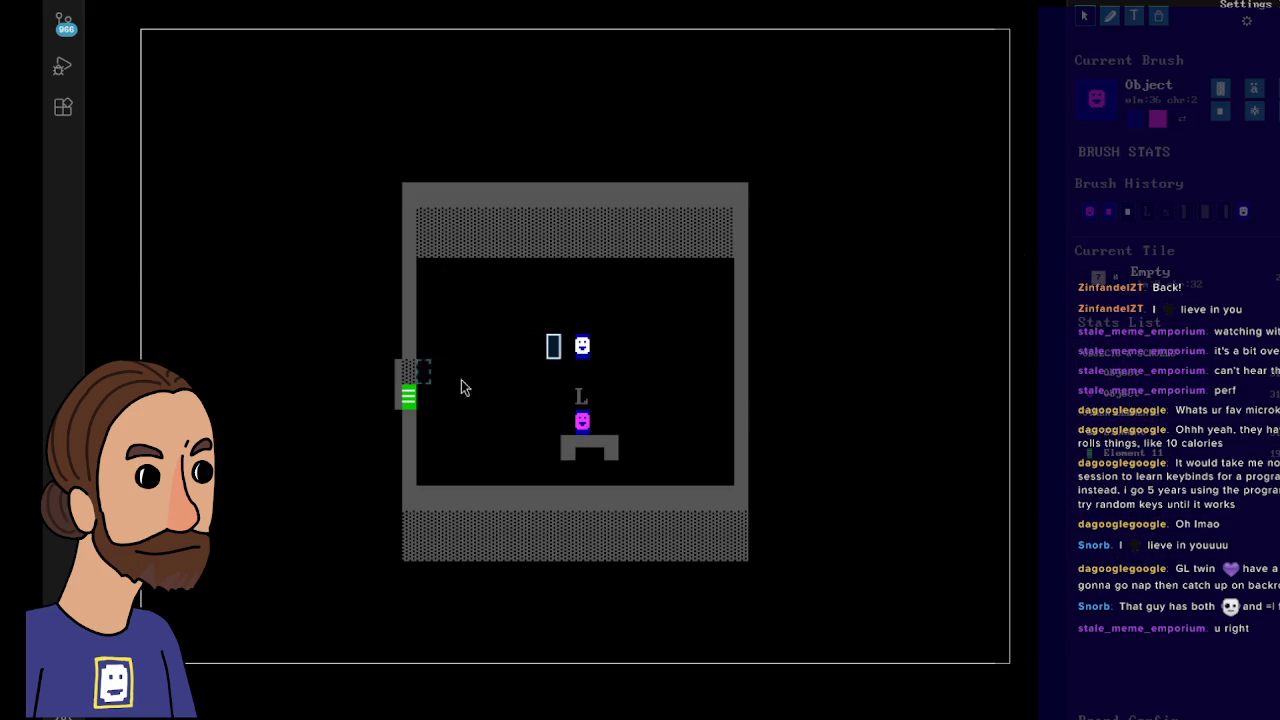
key("b")
scroll(600, 395, "down", 2)
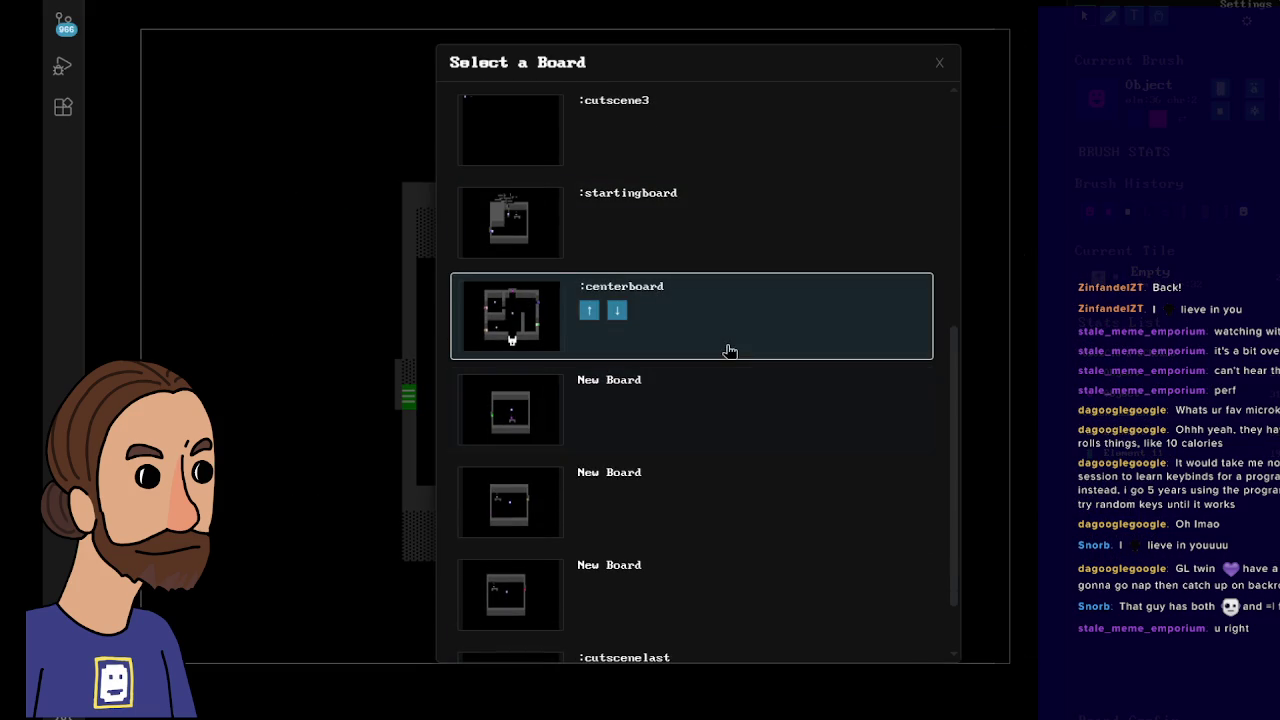
left_click(767, 520)
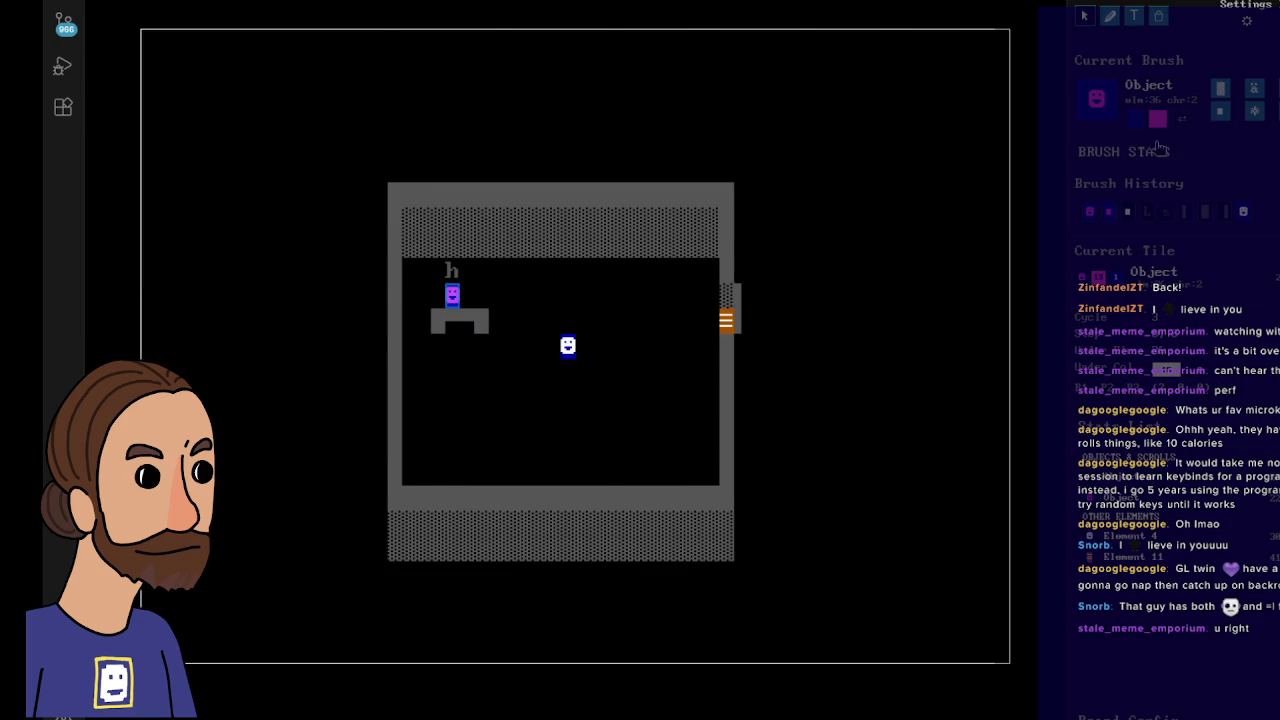
Recolour the chair's smiley object red on blue (28) and place a new object above it
key("c")
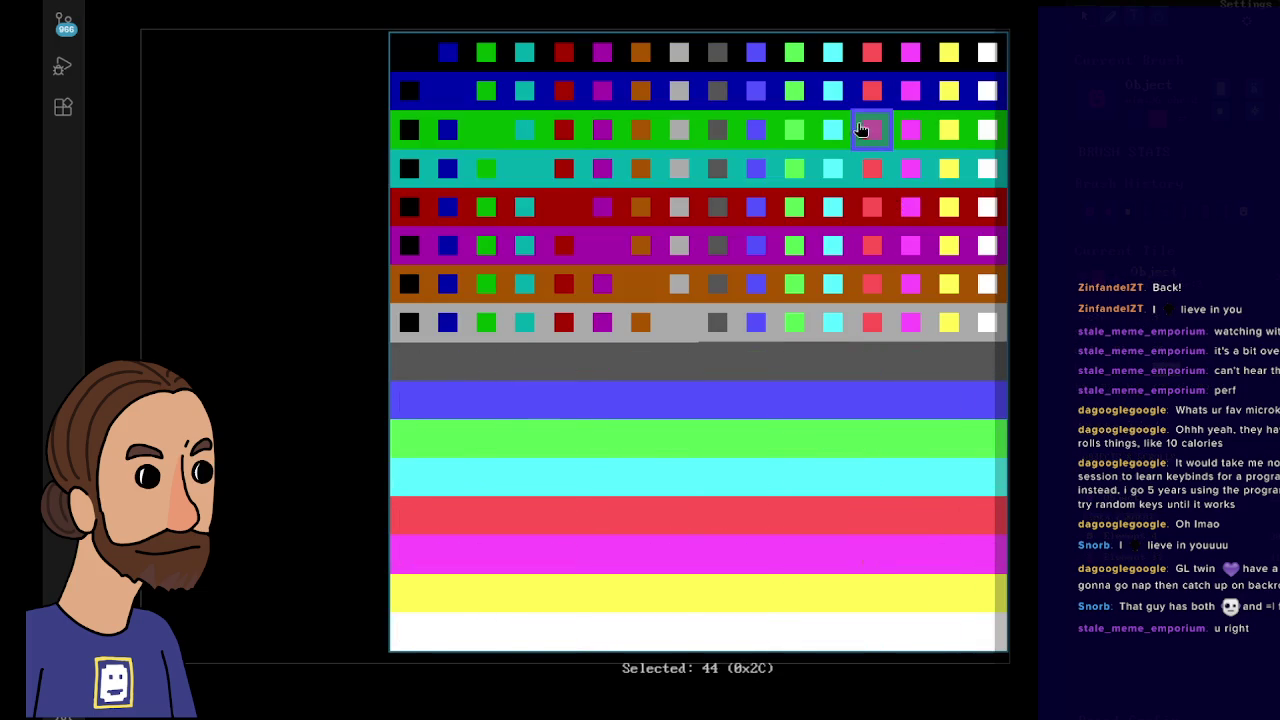
left_click(866, 95)
left_click(452, 295)
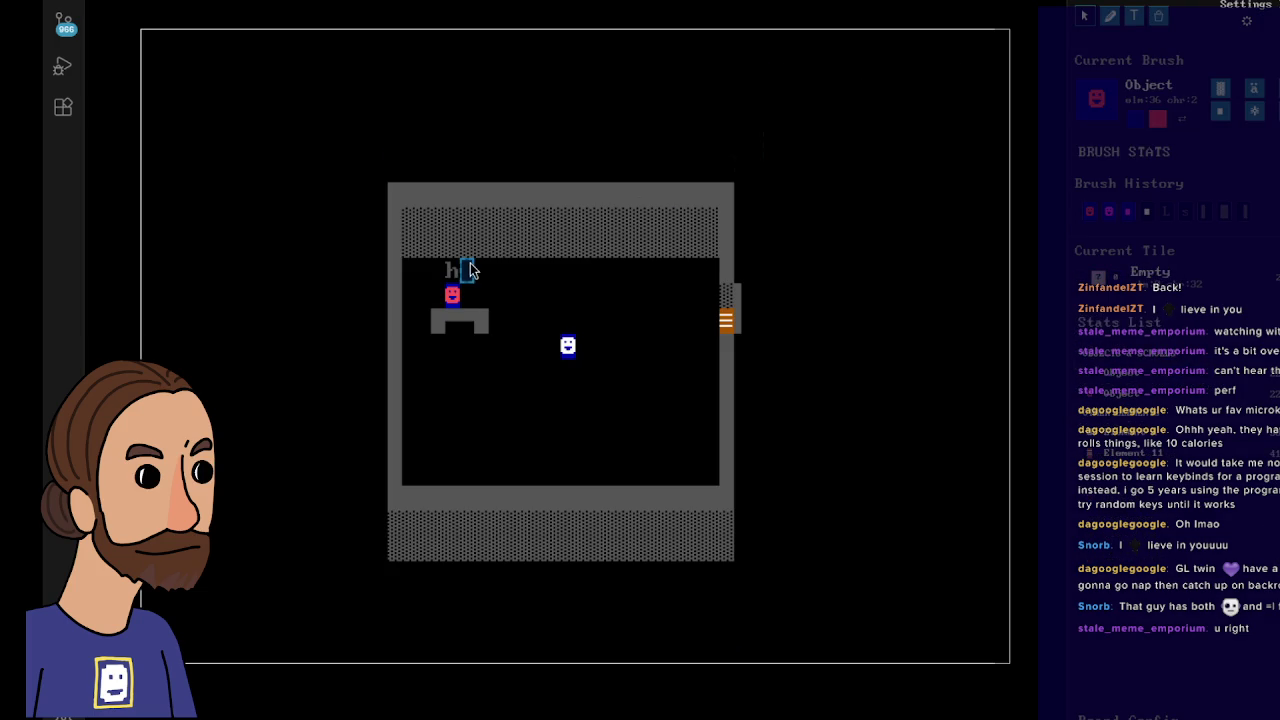
left_click(453, 265)
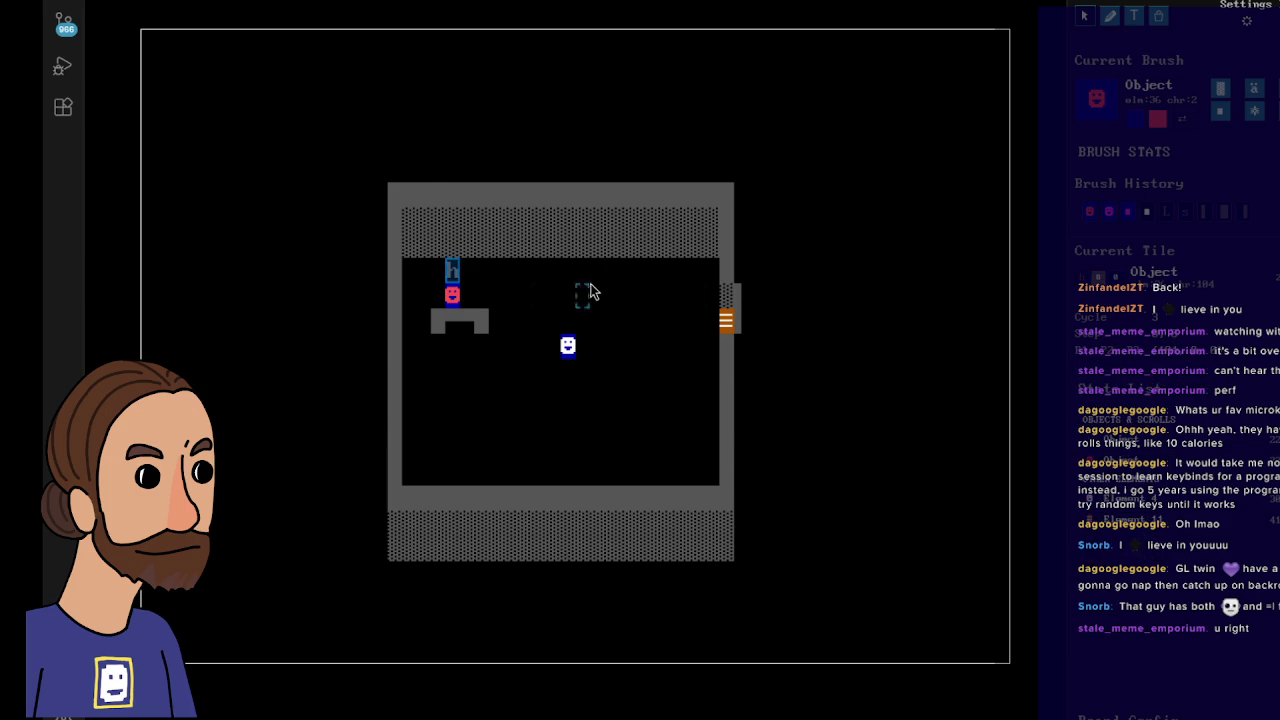
key("c")
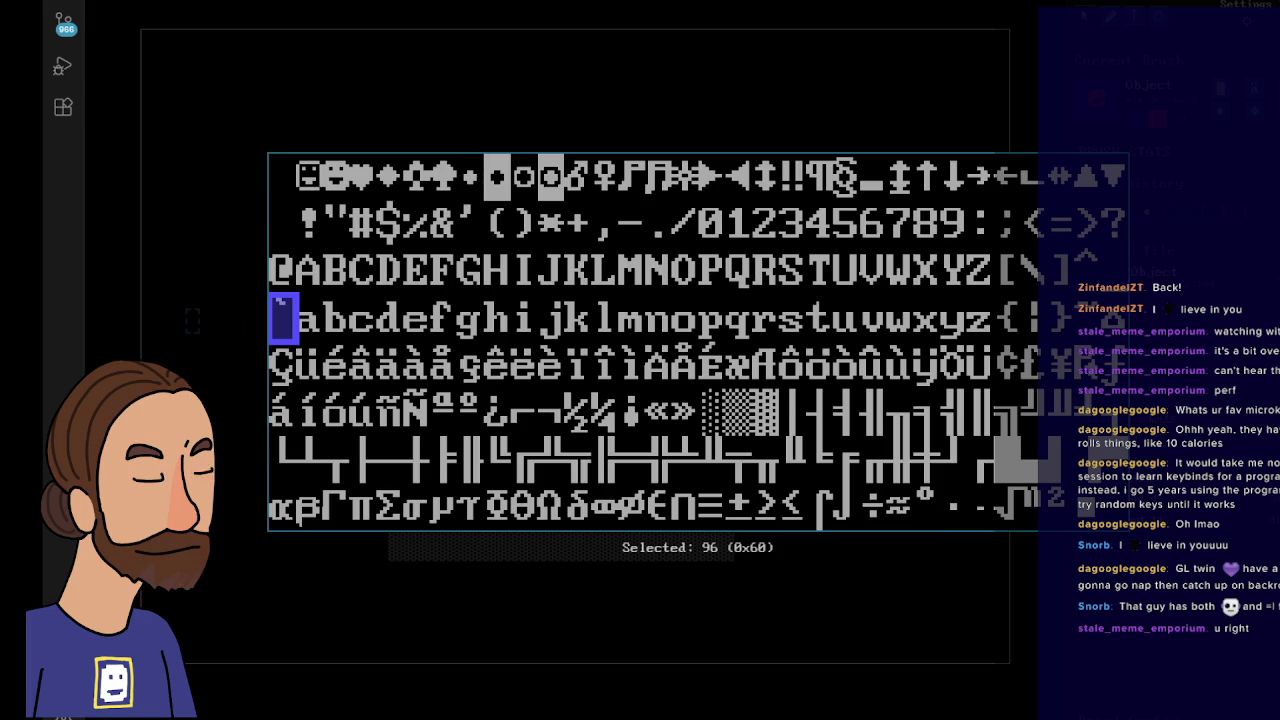
Place an object drawn as lowercase 'o' (character 111) above the chair
key("Right")
key("Right")
key("Down")
key("Left")
key("Left")
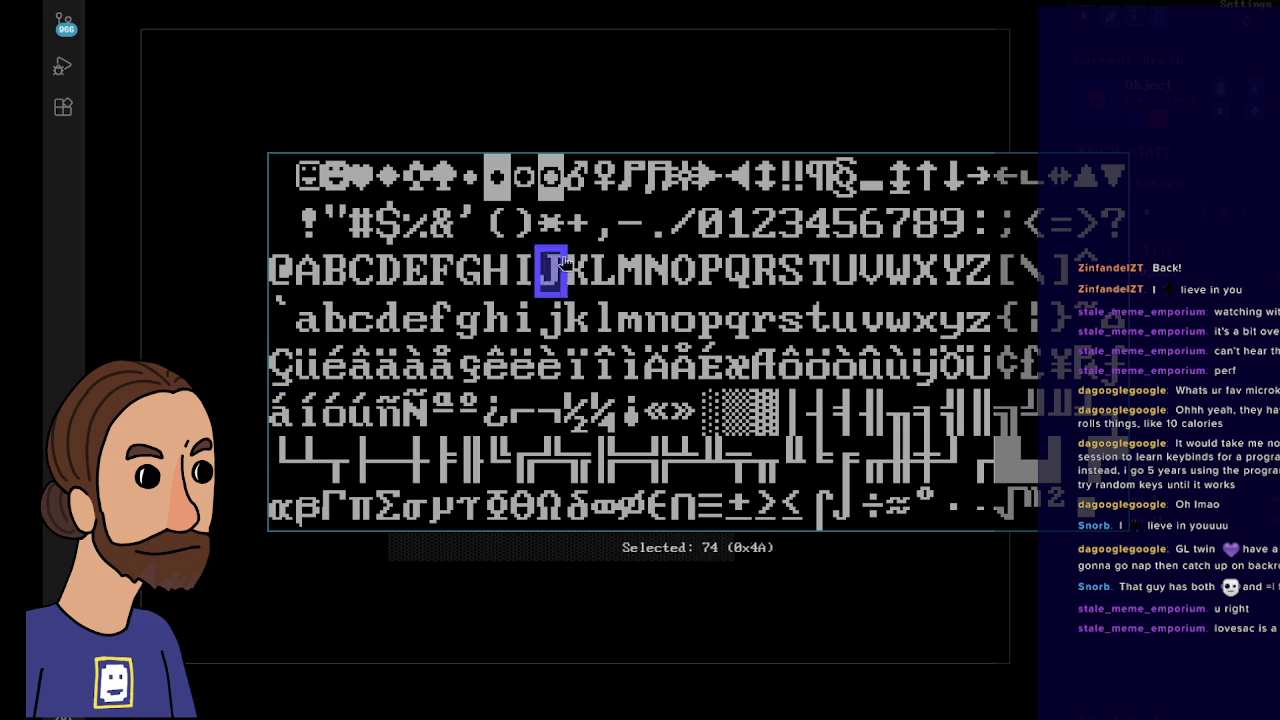
left_click(686, 318)
left_click(603, 290)
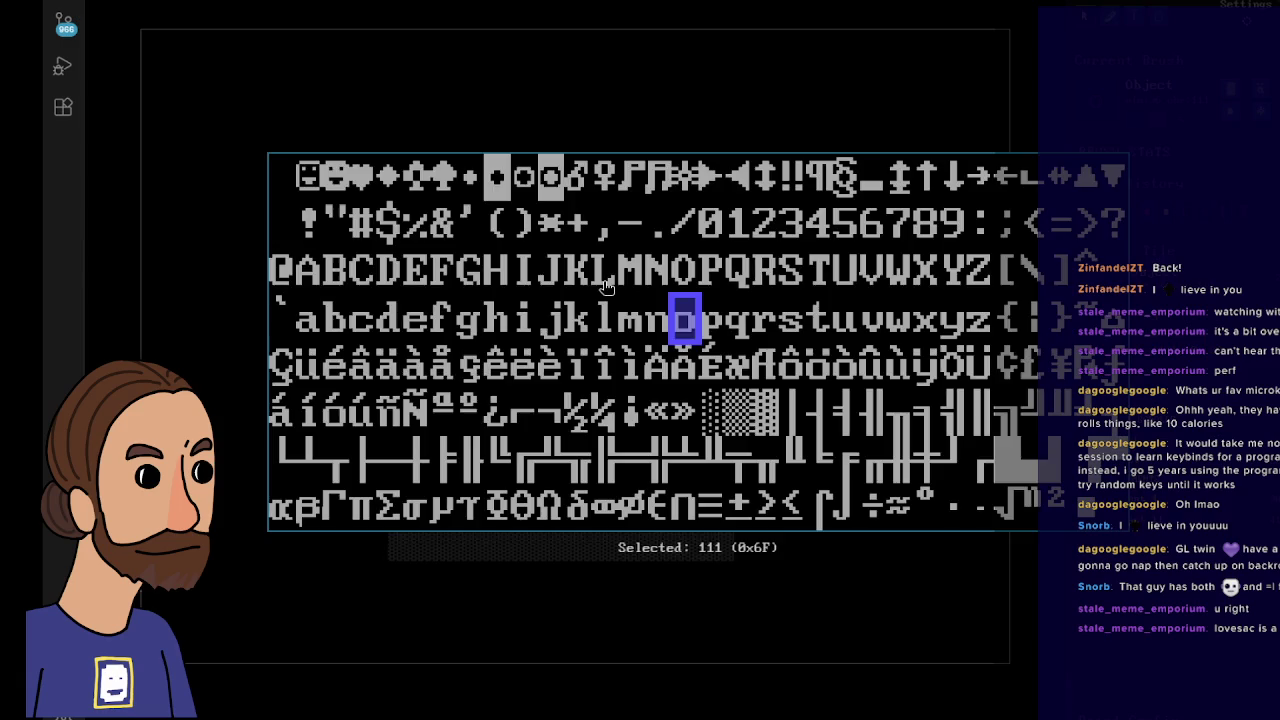
key("Return")
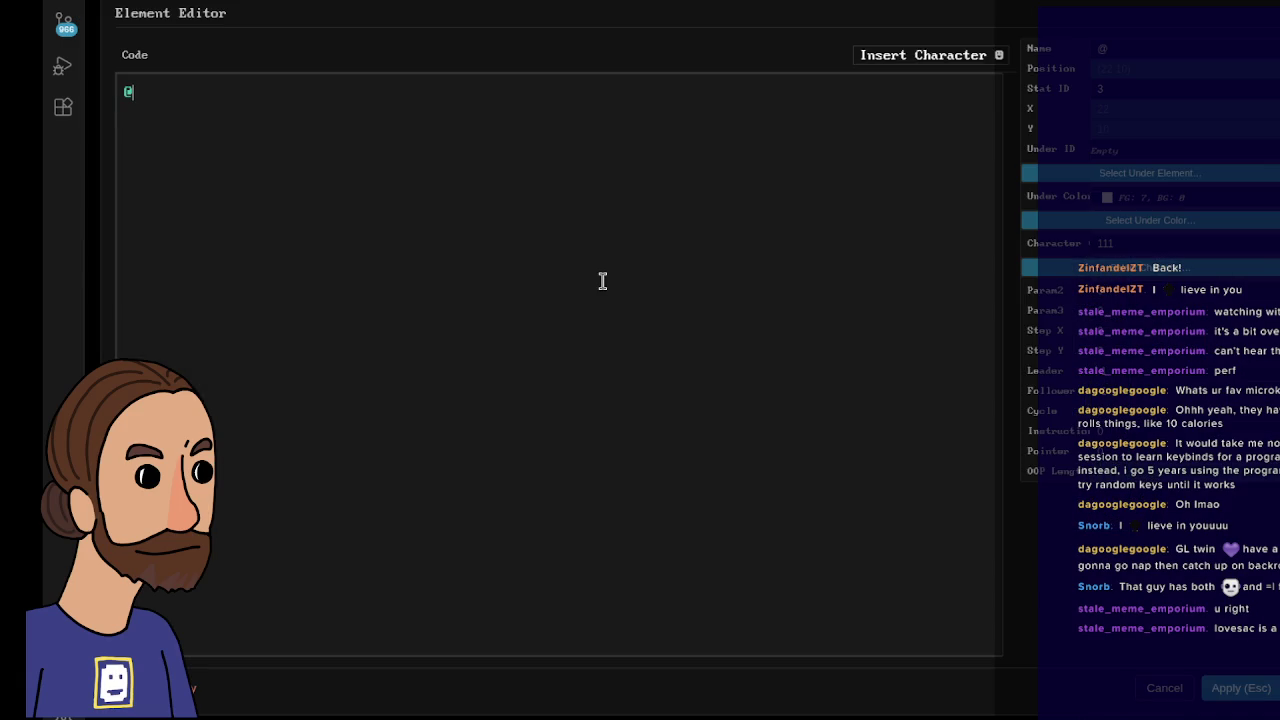
type("nce ball chair")
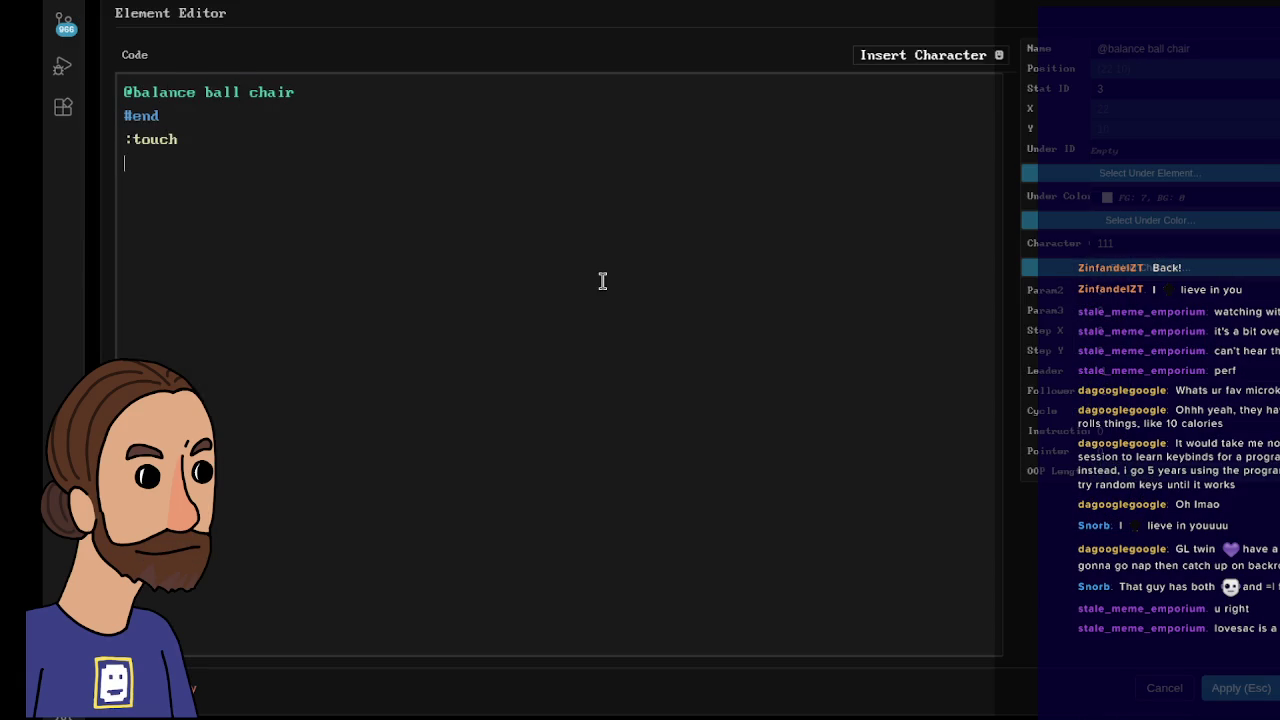
type("one o")
key("Home")
type("$")
type(" do")
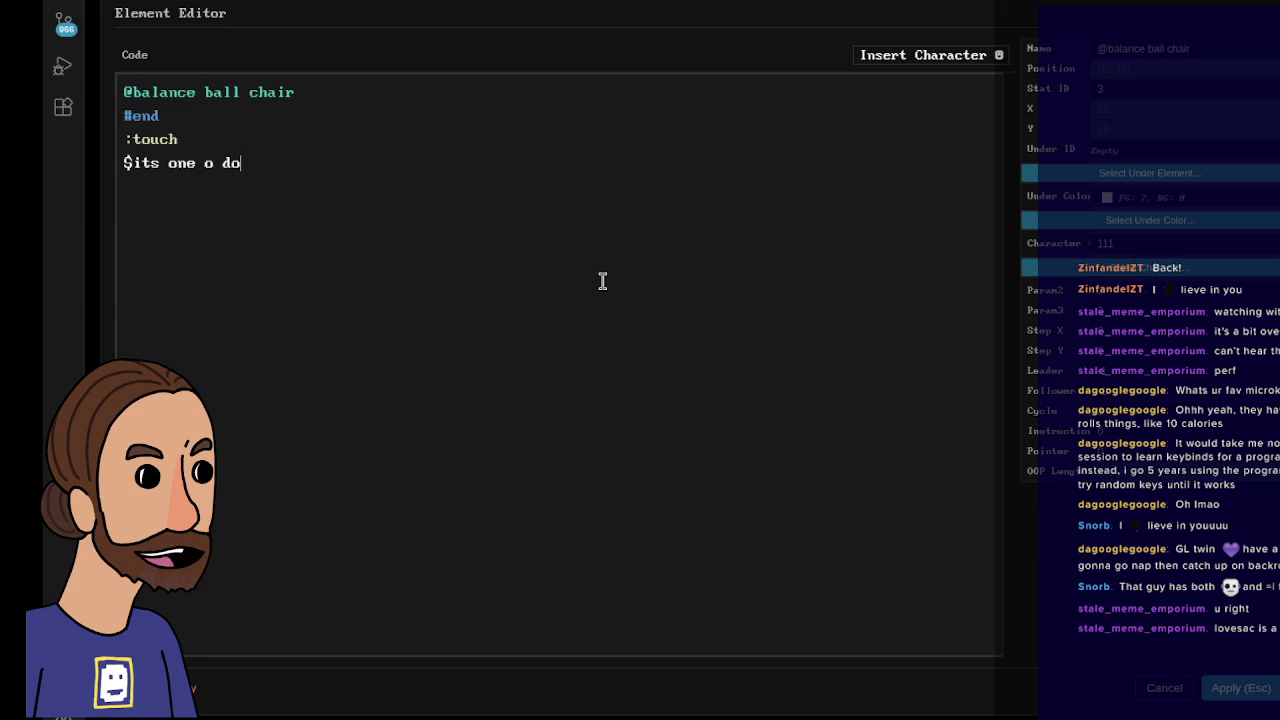
key("BackSpace")
key("BackSpace")
type("balance blal c")
key("BackSpace")
key("BackSpace")
key("BackSpace")
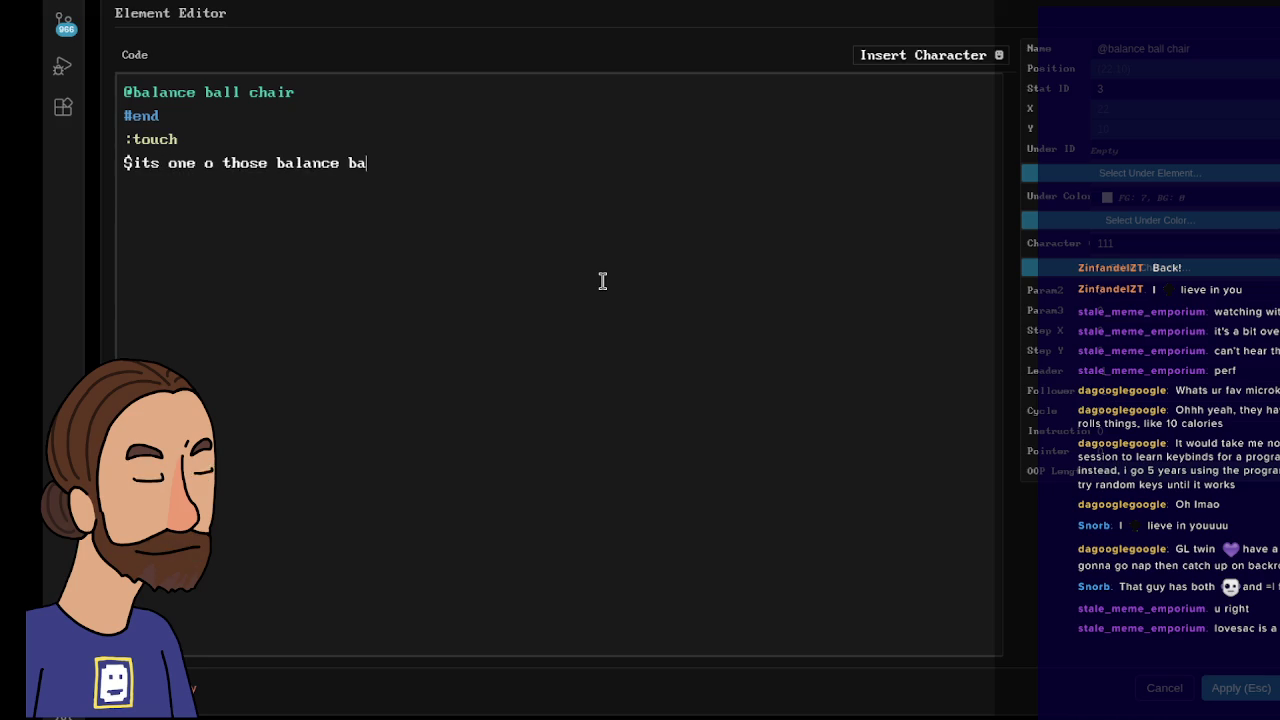
type("alls chairs")
key("Return")
type("#end")
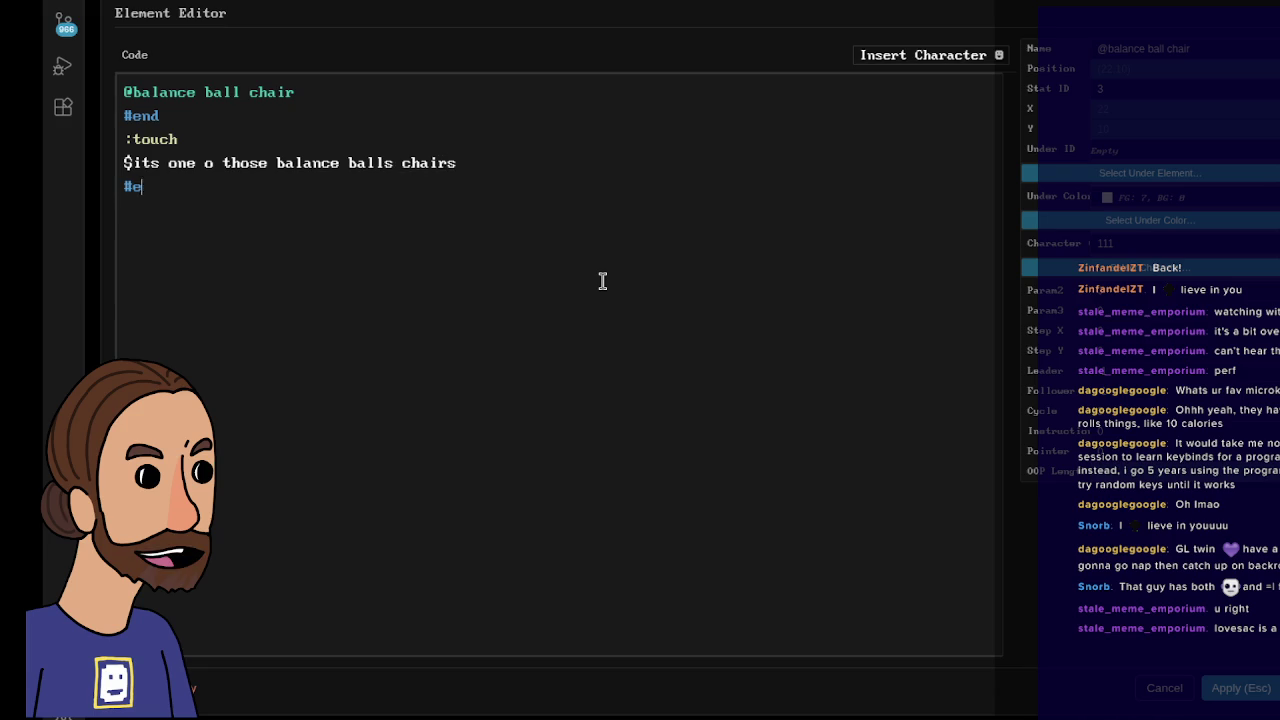
key("Escape")
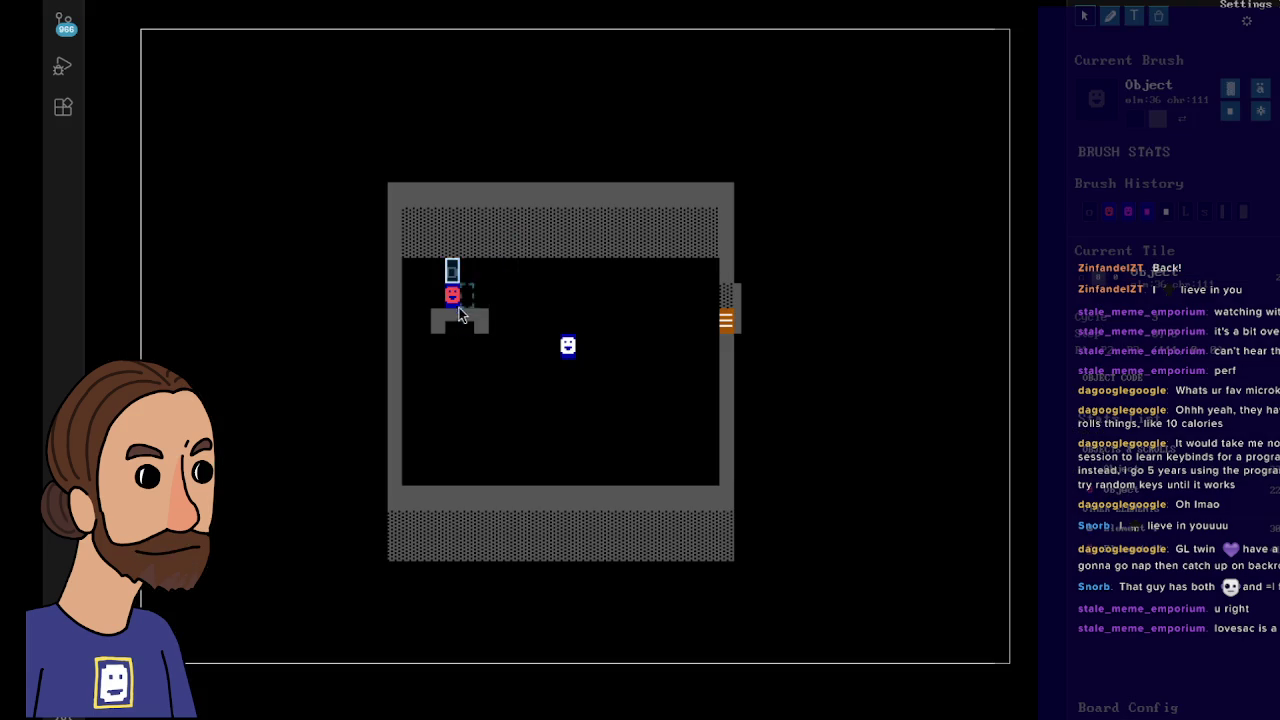
Select the red smiley object, then load the :centerboard and the :startingboard from the board list
left_click(452, 296)
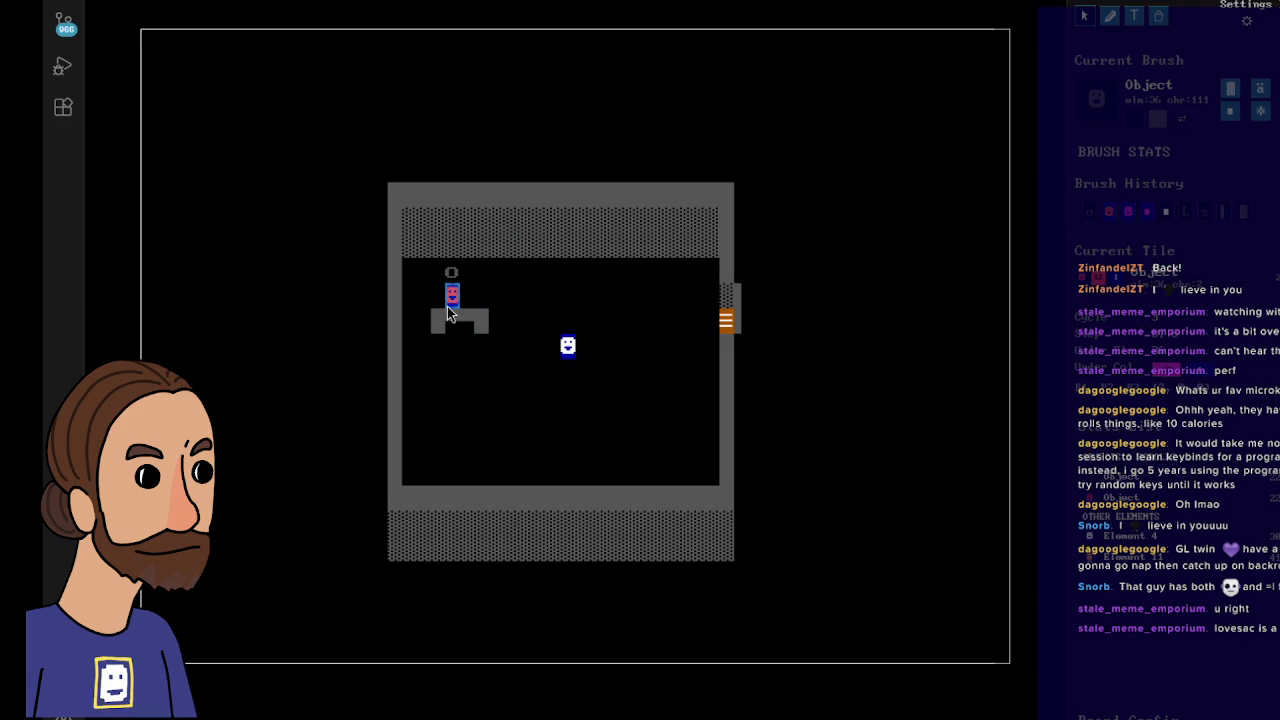
left_click(684, 372)
key("b")
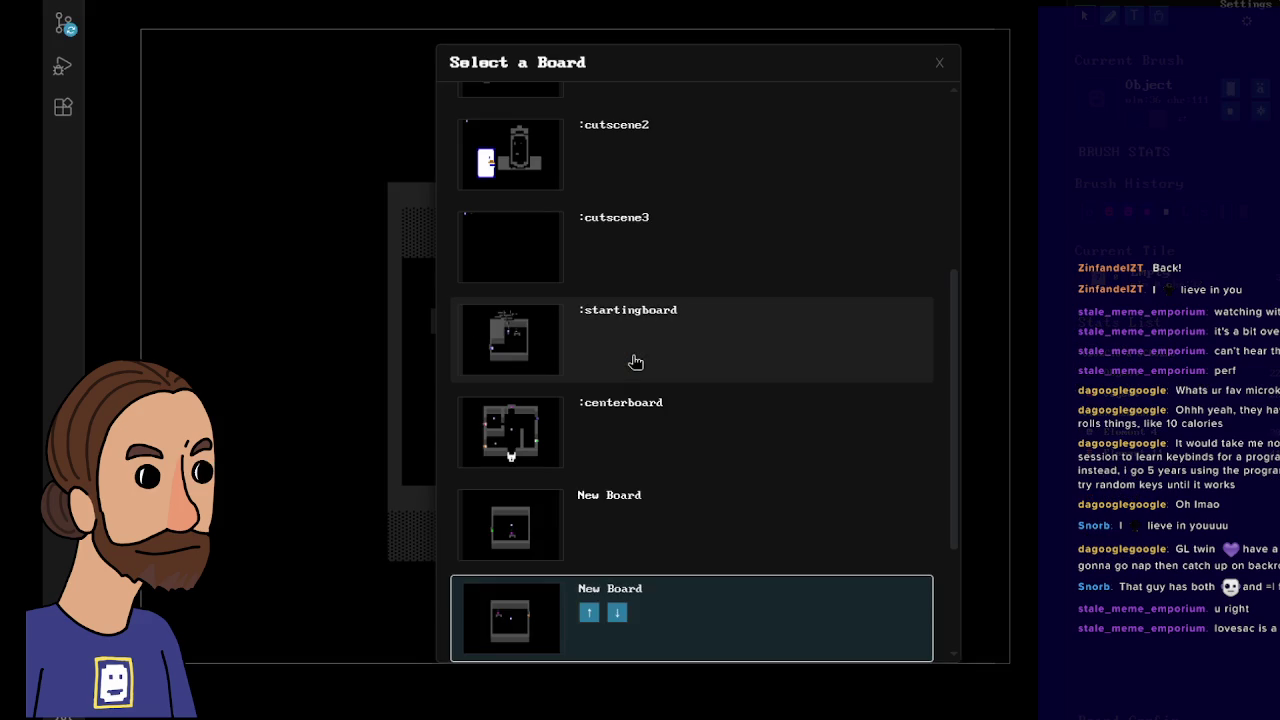
left_click(635, 361)
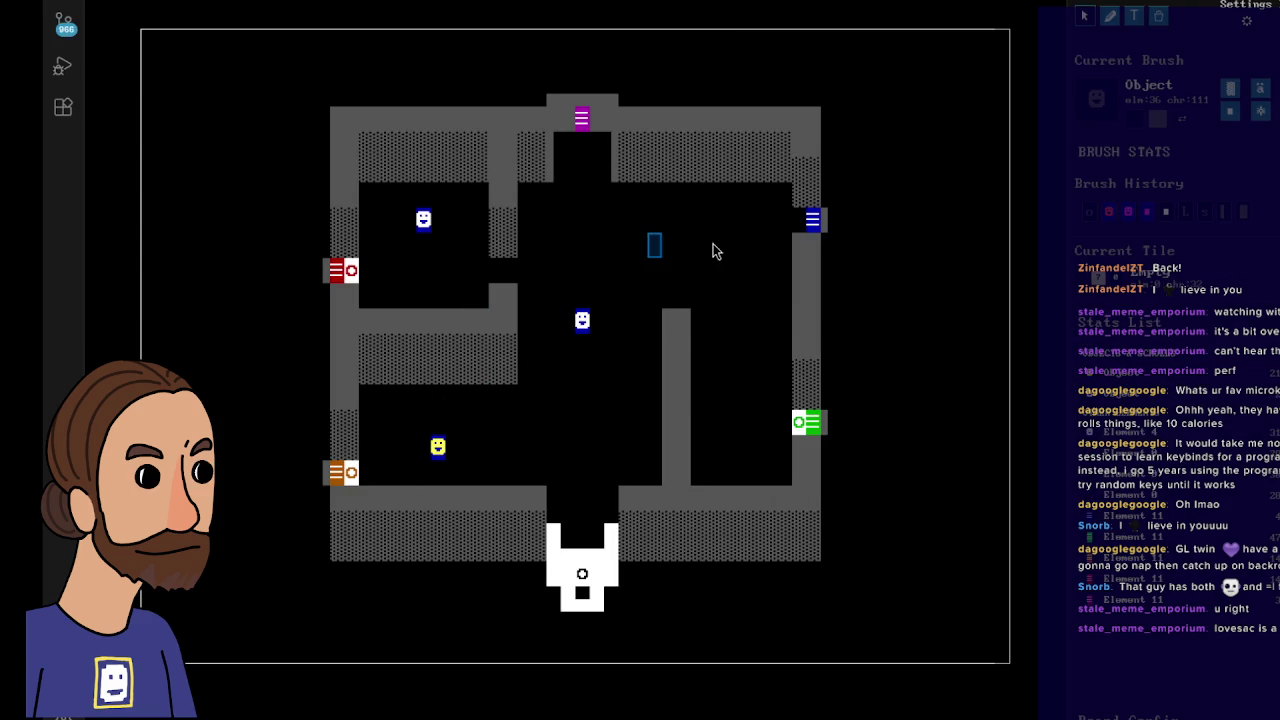
key("b")
key("Up")
key("Up")
key("Up")
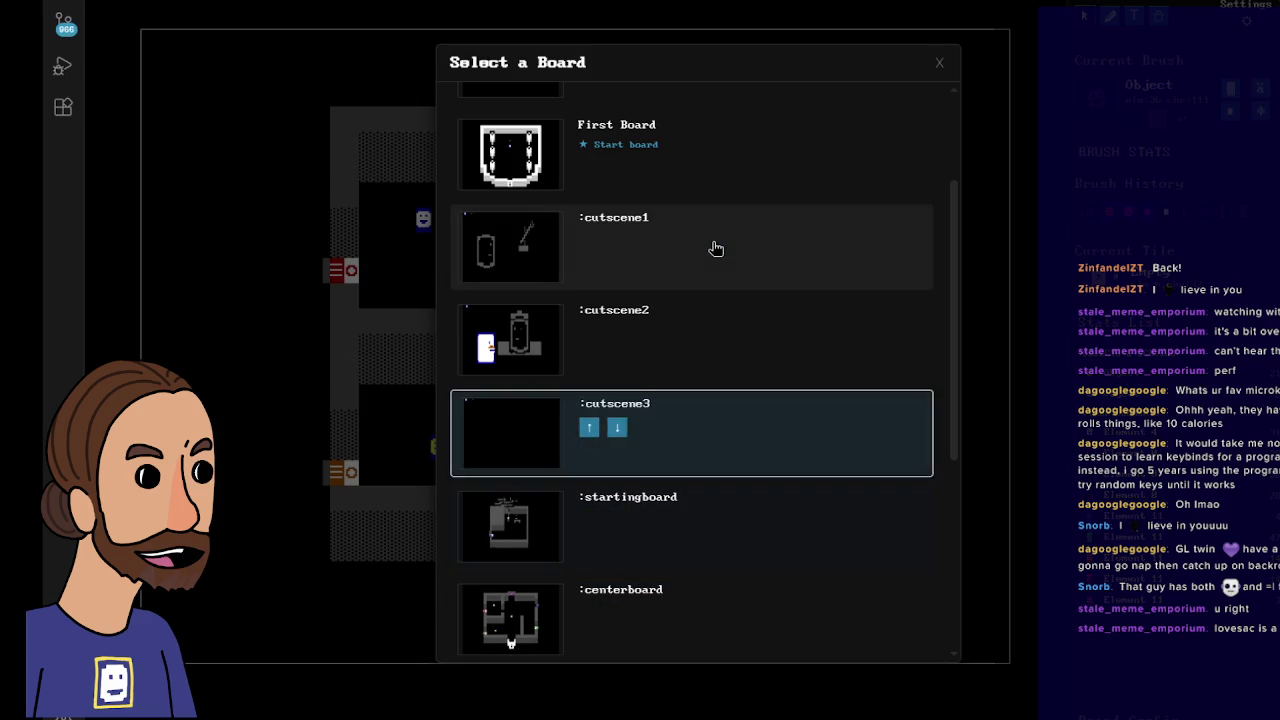
key("Down")
key("Down")
key("Down")
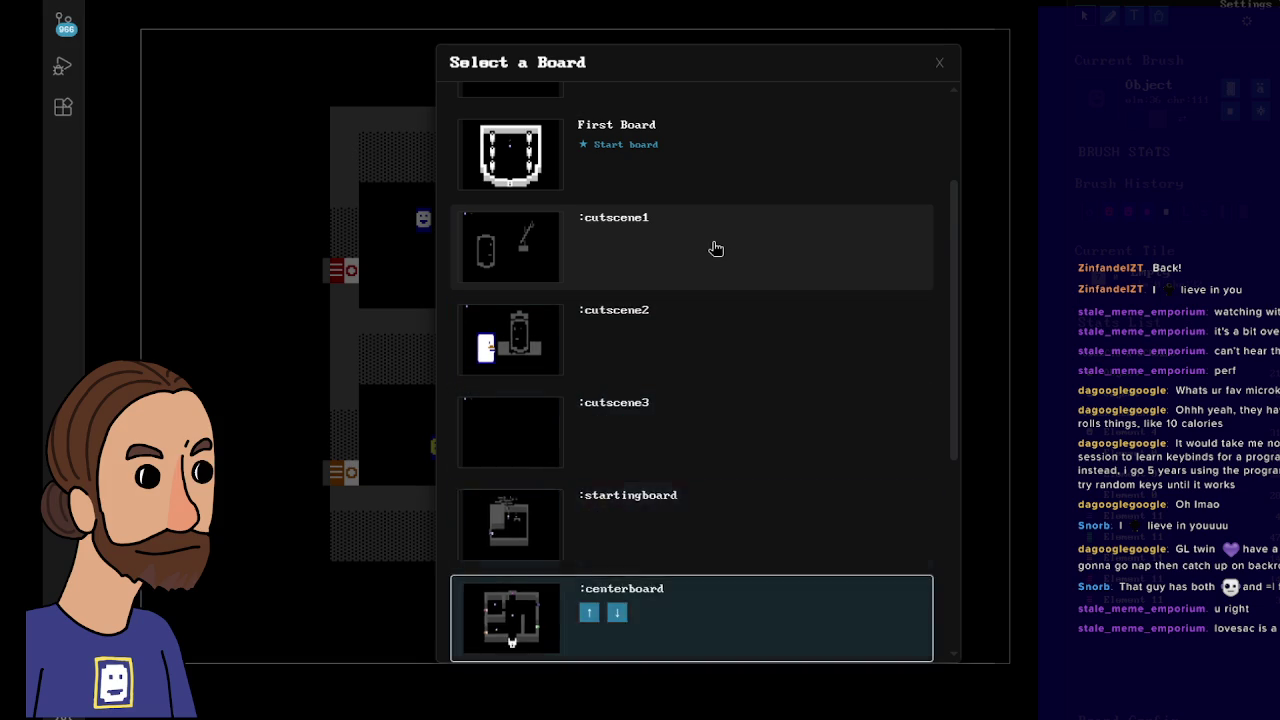
key("Up")
key("Up")
key("Up")
key("Return")
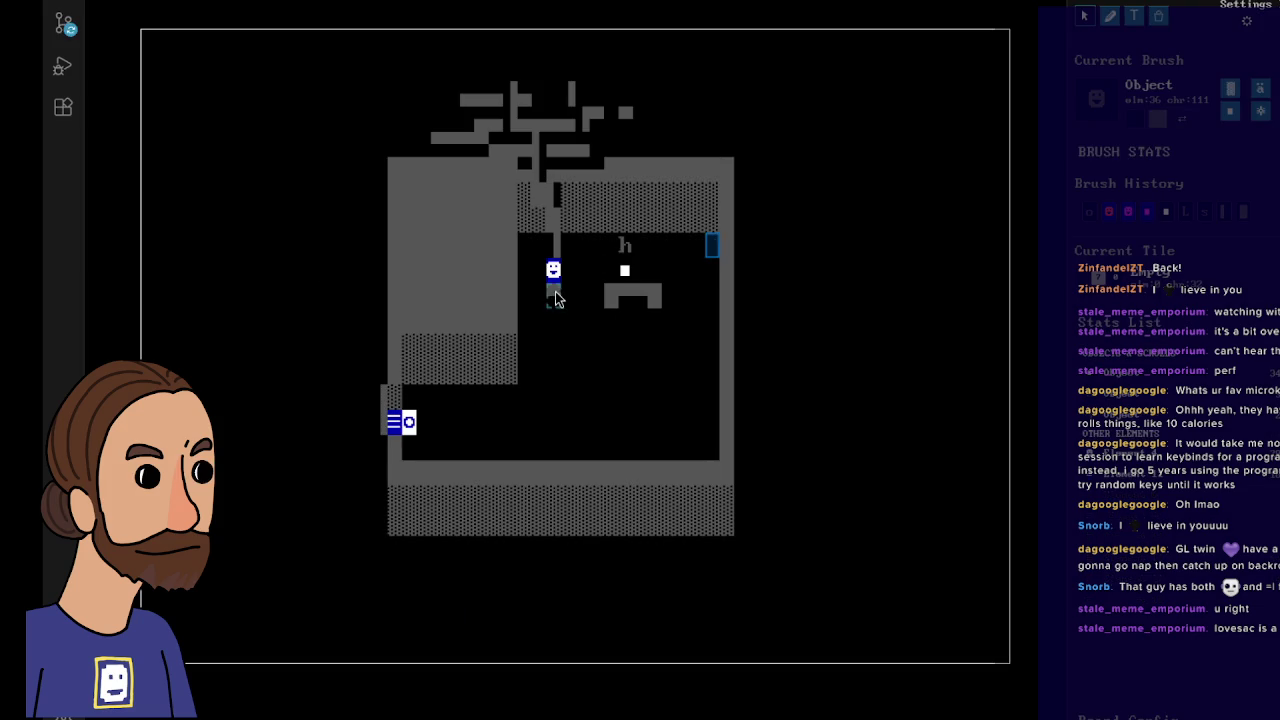
Open the third New Board and move its grey table tiles away
key("b")
scroll(694, 449, "down", 5)
scroll(706, 477, "down", 1)
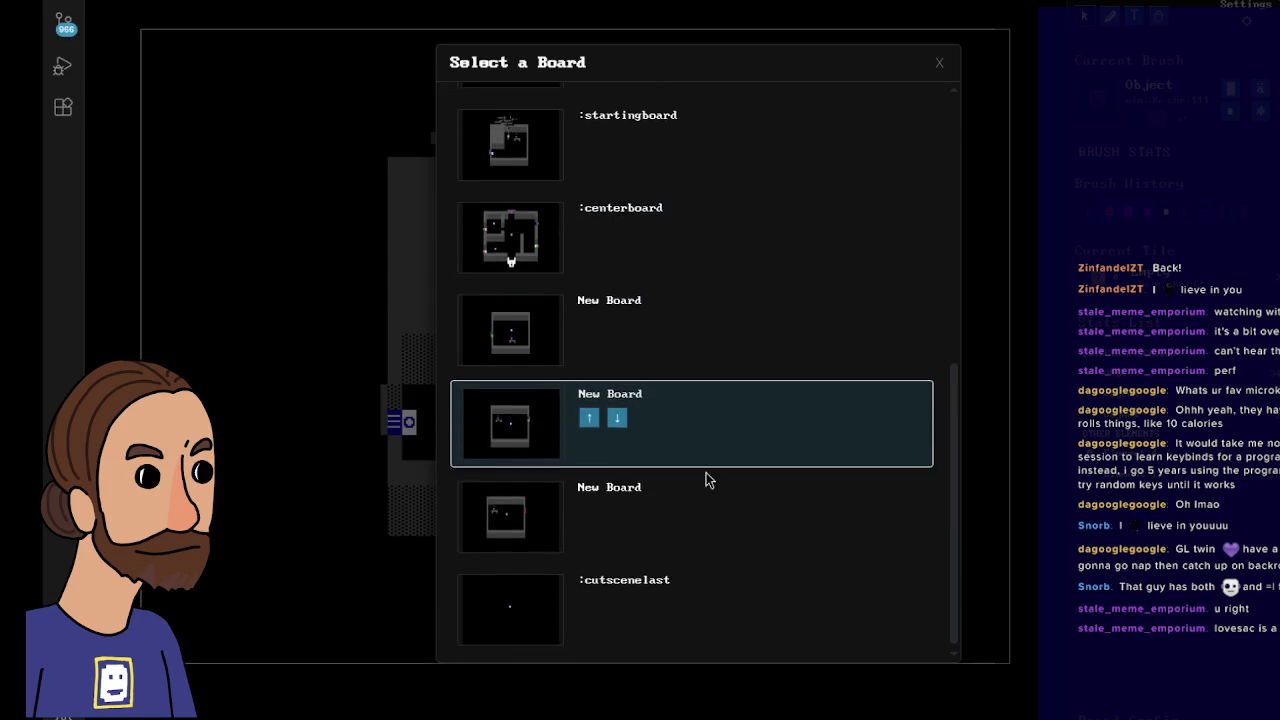
left_click(716, 484)
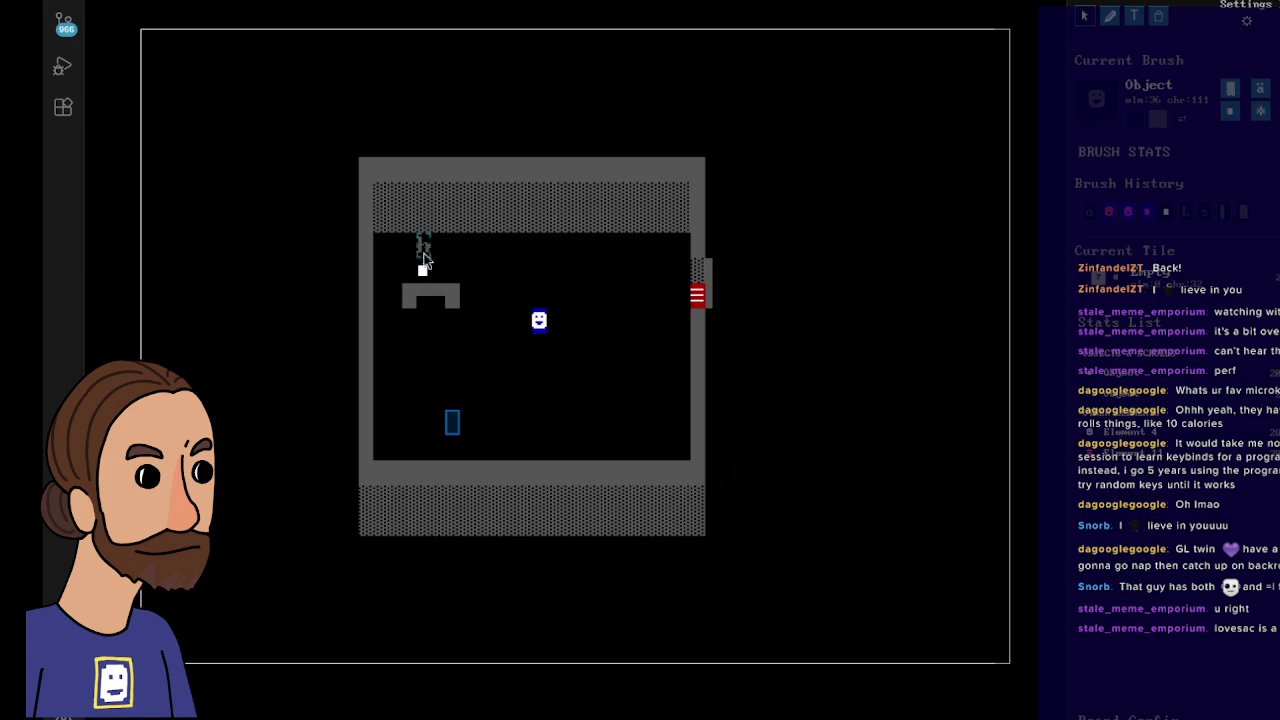
mouse_move(408, 246)
left_mouse_down()
mouse_move(451, 317)
mouse_move(443, 289)
mouse_move(457, 418)
mouse_move(454, 271)
mouse_move(454, 309)
left_mouse_up()
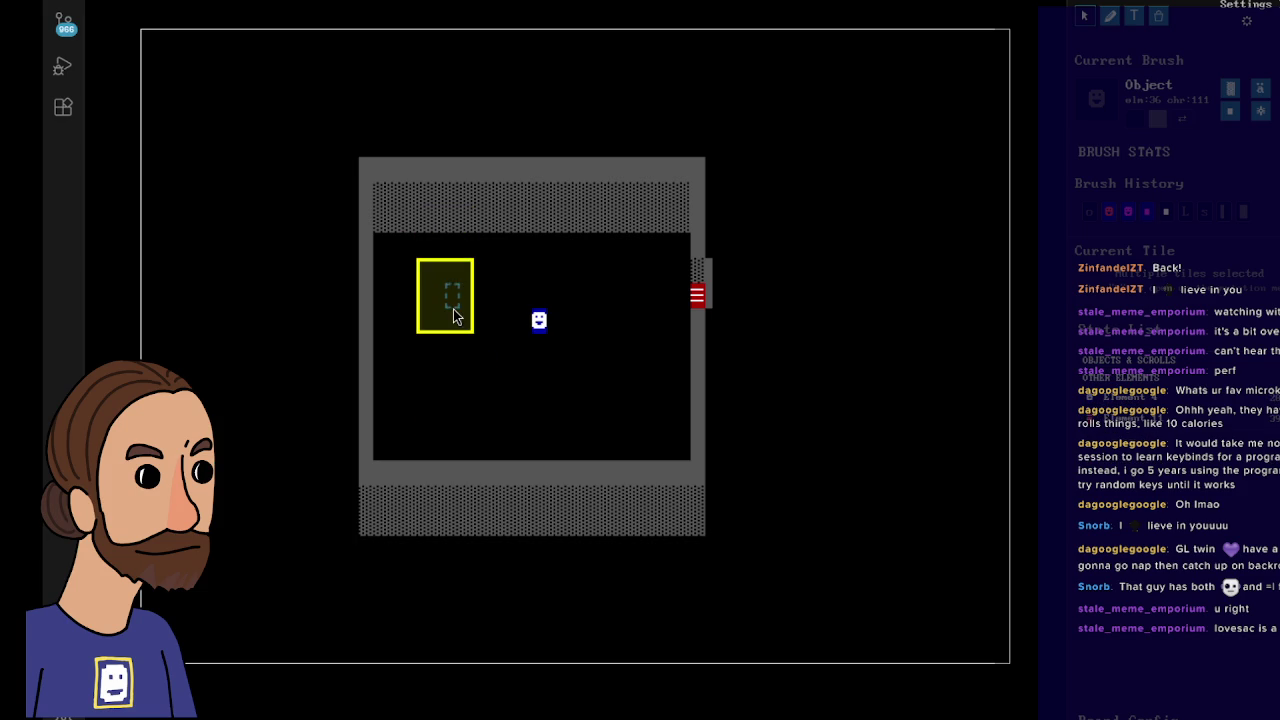
left_click(479, 361)
key("b")
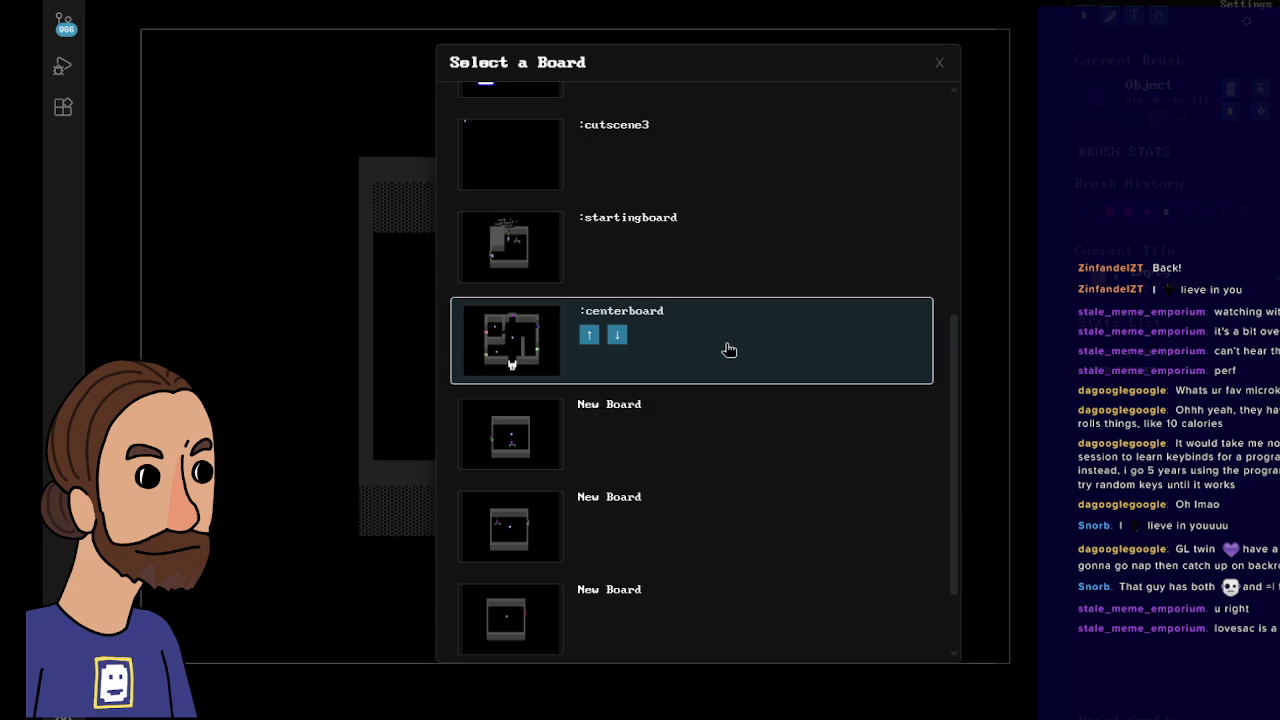
left_click(728, 349)
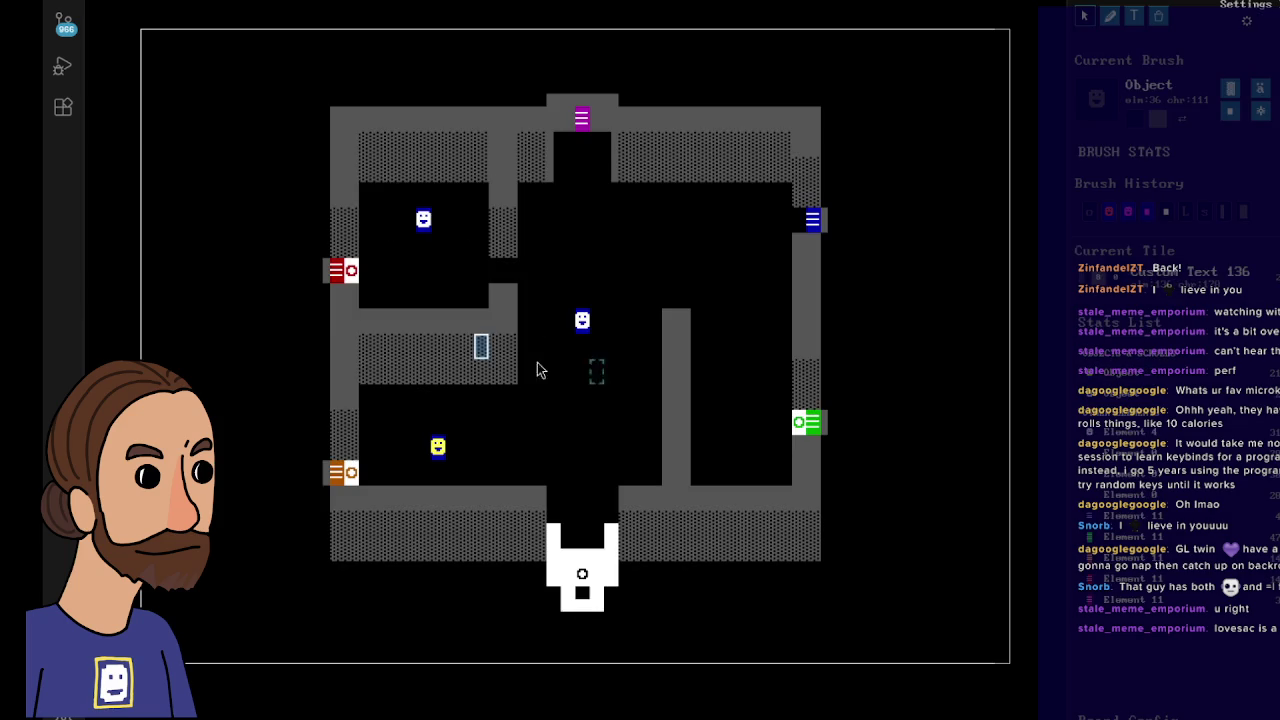
left_click(399, 321)
left_click(728, 380)
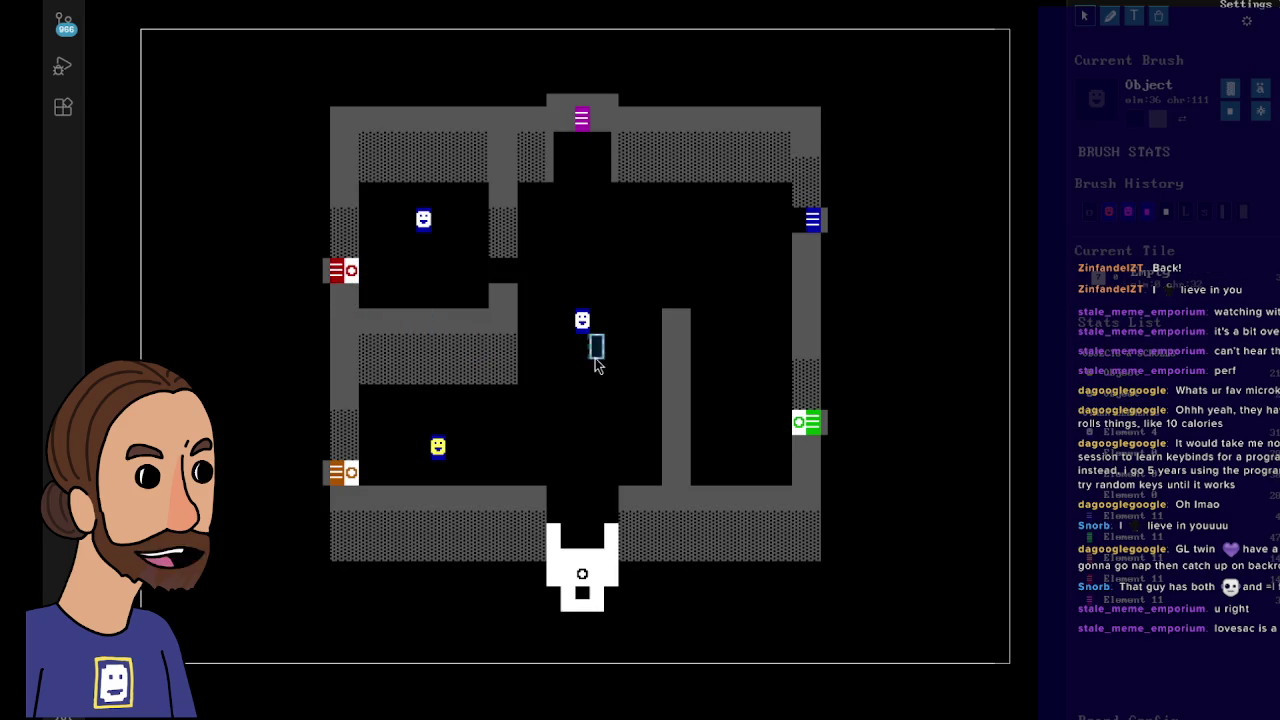
left_click(442, 448)
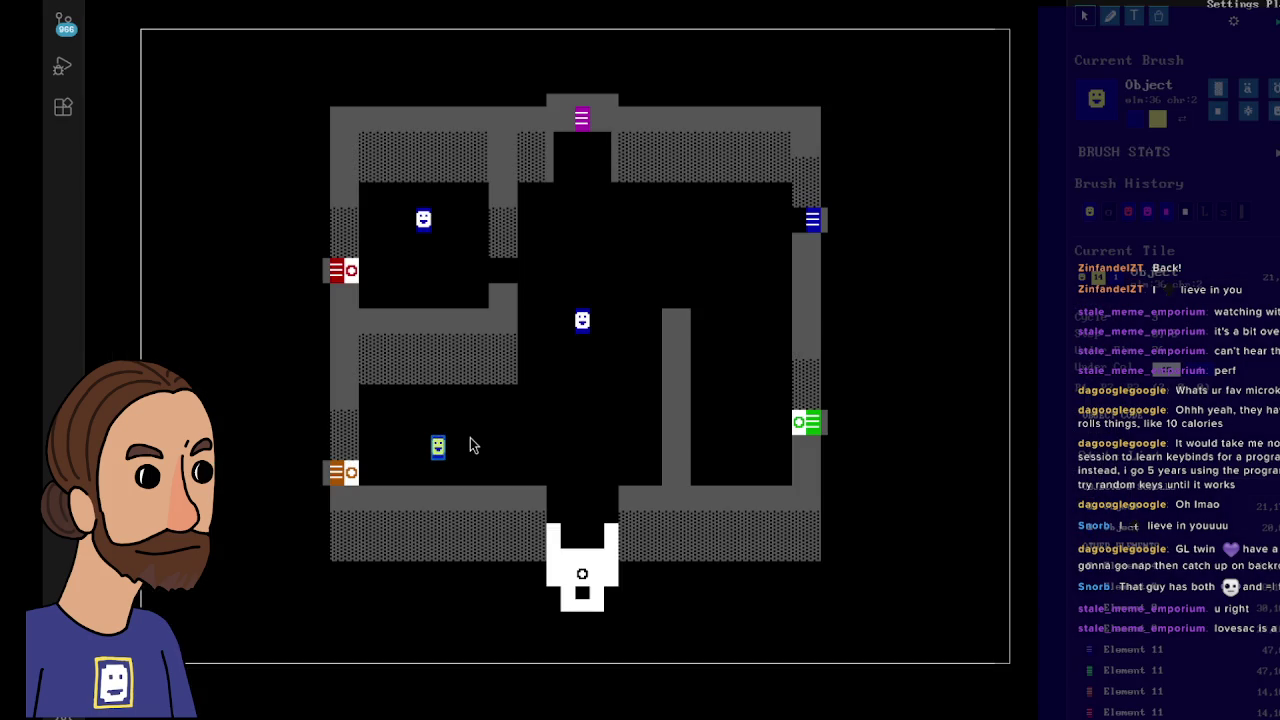
left_click(472, 446)
key("Escape")
left_click(438, 450)
key("Escape")
Pick up empty space as the brush and load the last New Board
left_click(697, 247)
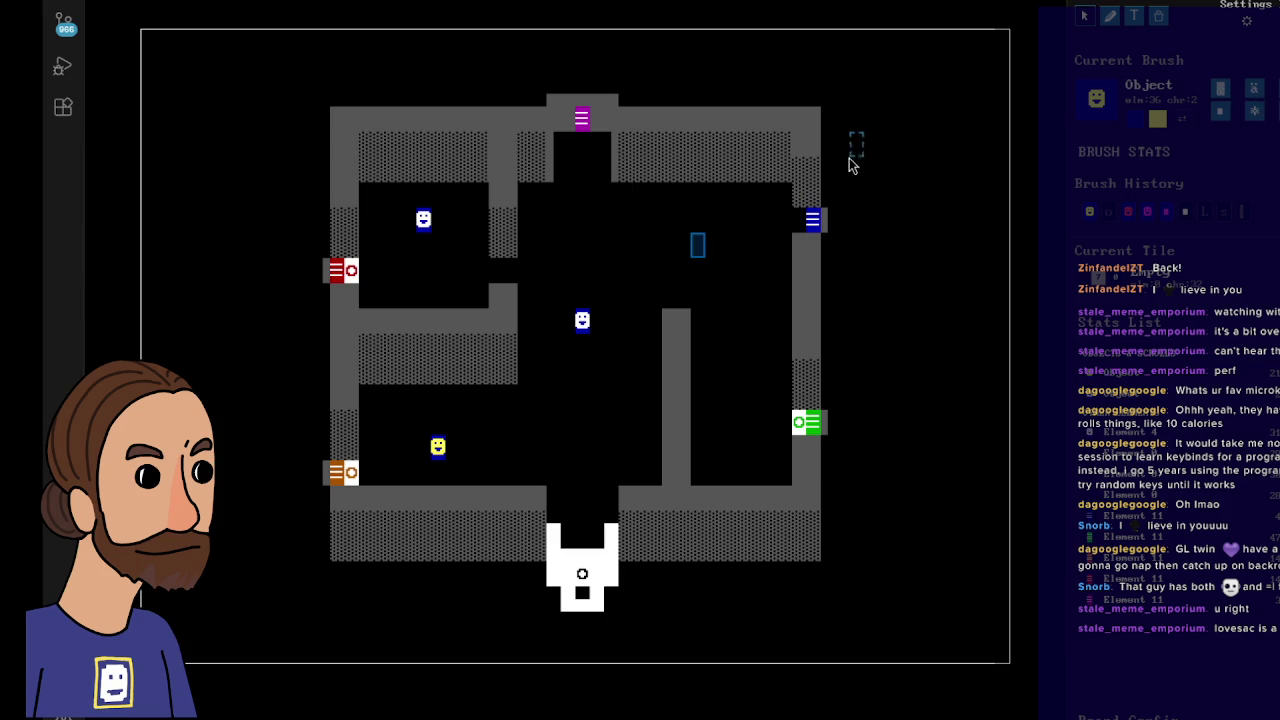
key("Up")
key("Up")
key("Right")
key("Right")
key("Right")
key("b")
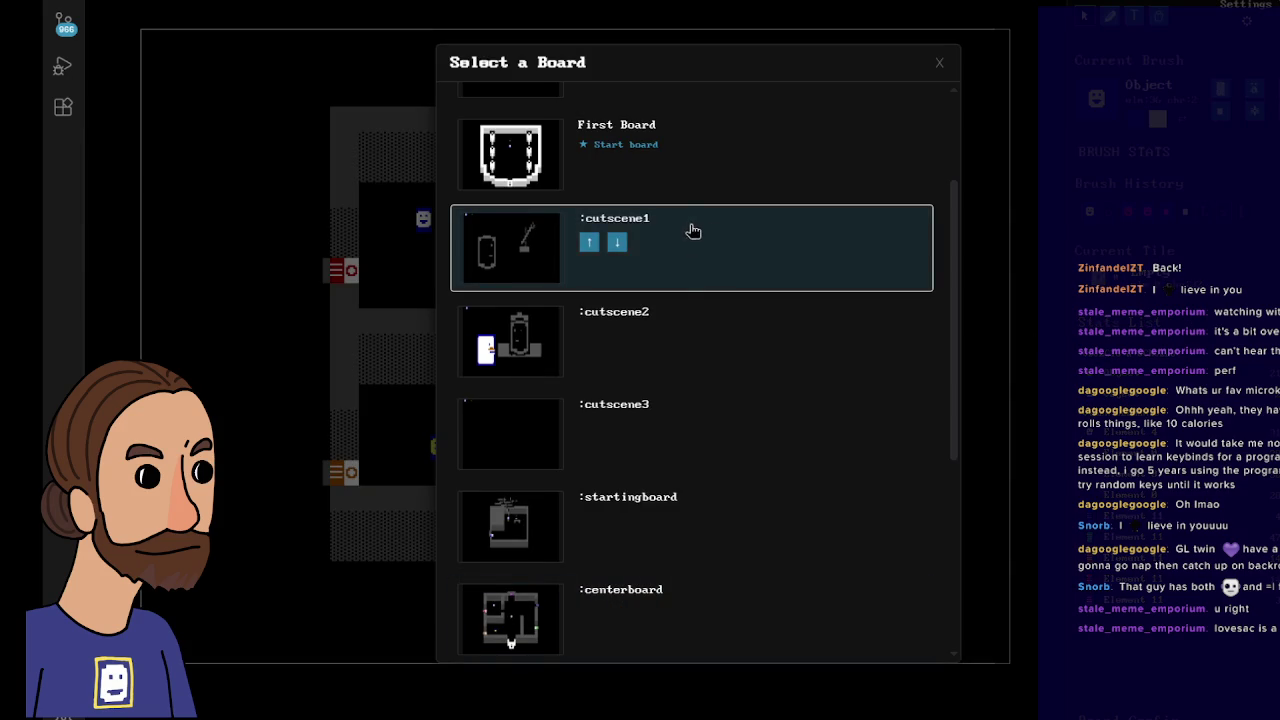
scroll(815, 500, "down", 3)
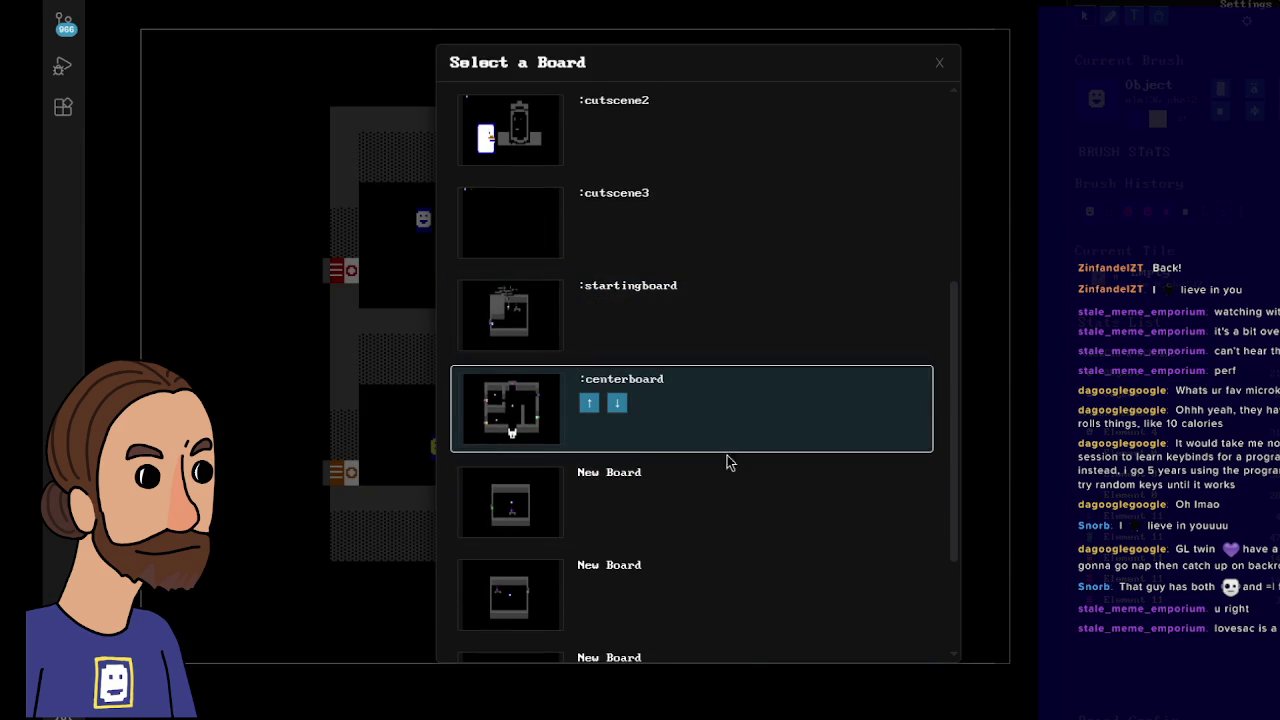
left_click(651, 417)
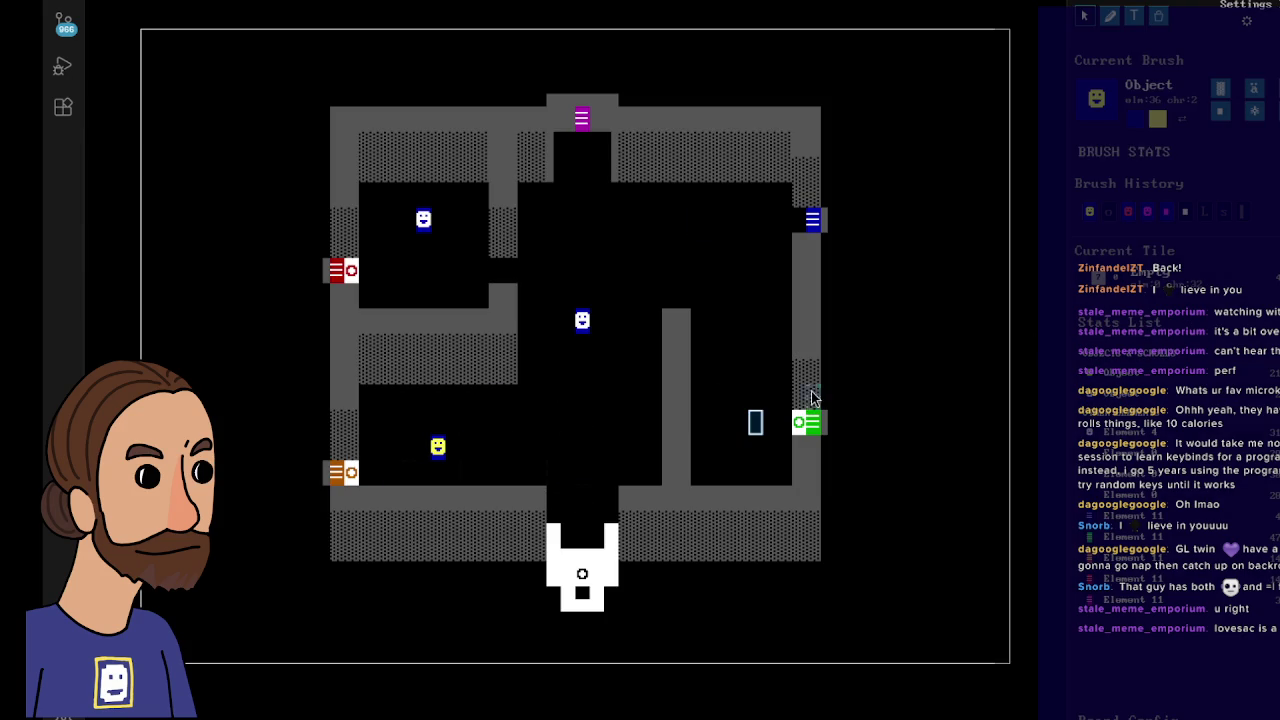
right_click(529, 304)
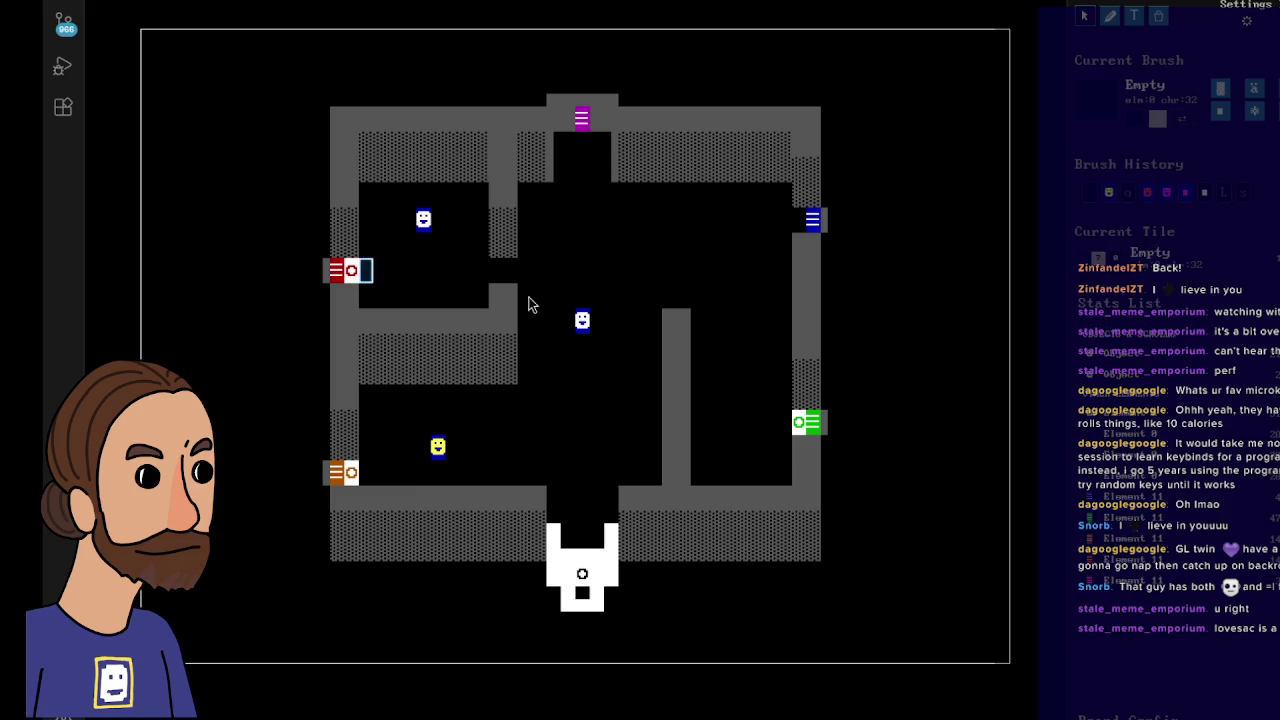
key("b")
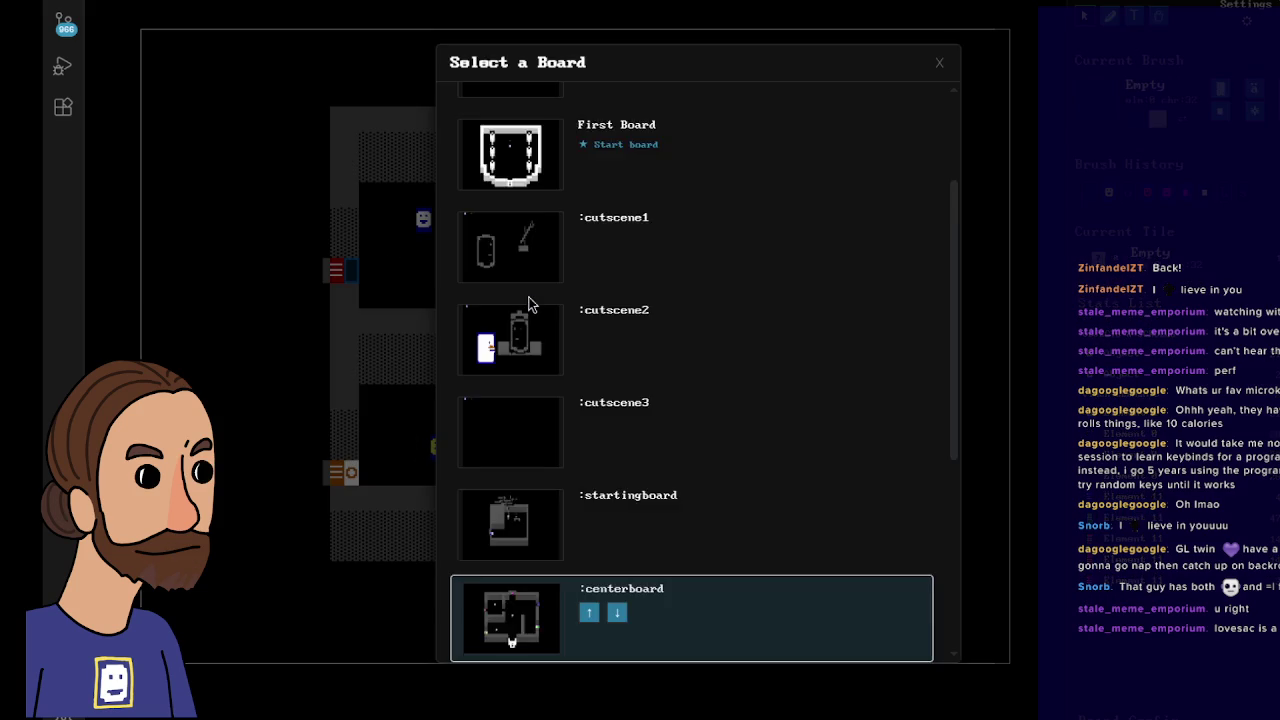
key("Down")
key("Down")
key("Down")
key("Up")
key("Return")
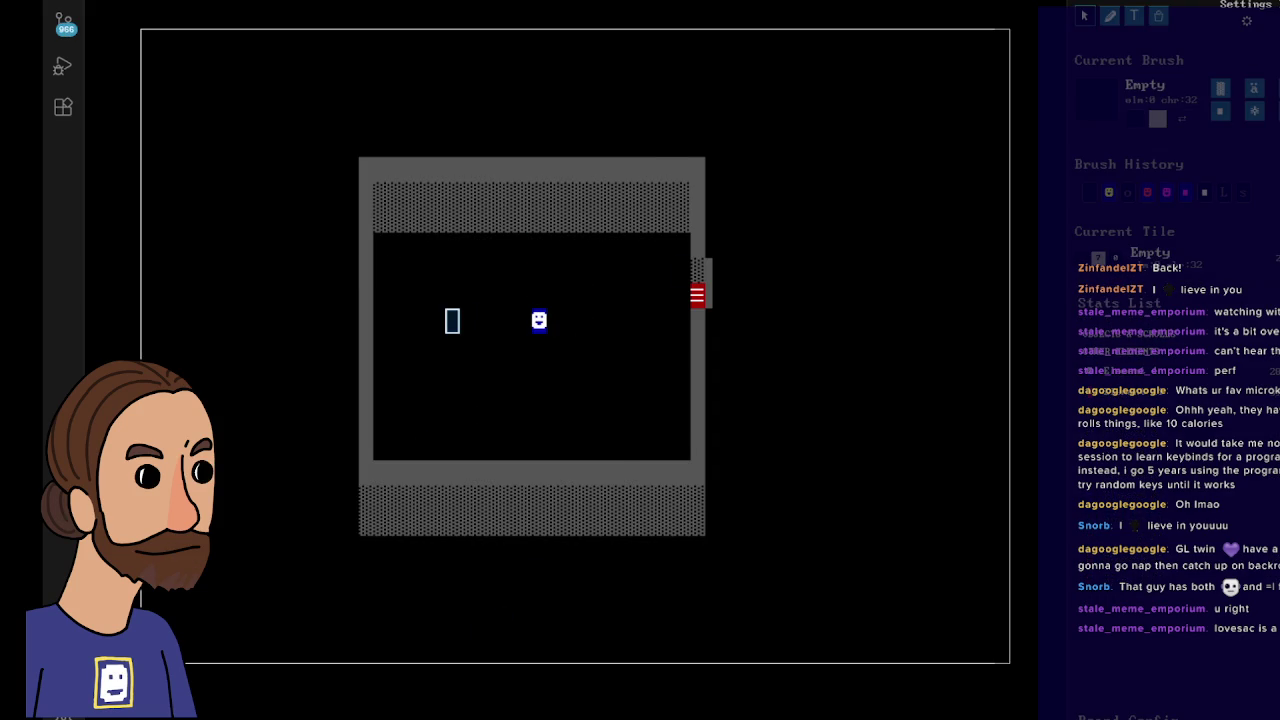
Fill a block on the room's left with Ammo and recolour it teal
key("F1")
key("F2")
key("Escape")
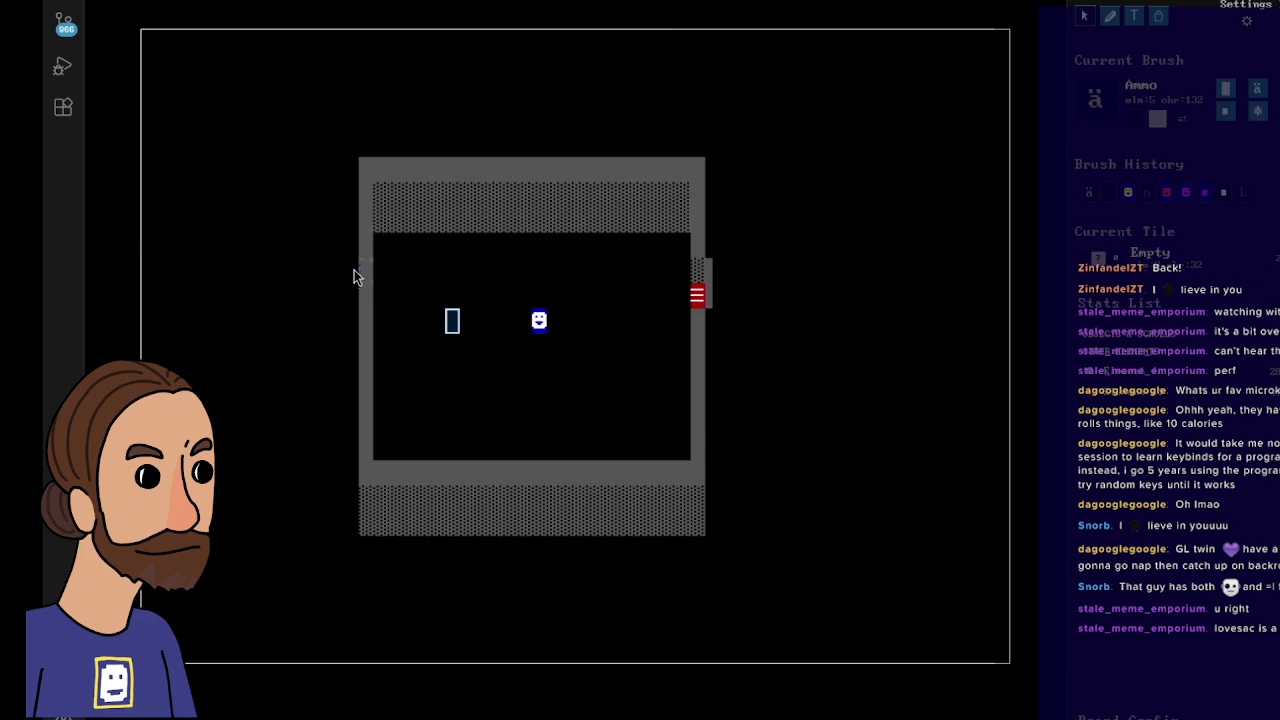
left_click_drag(398, 279, 487, 356)
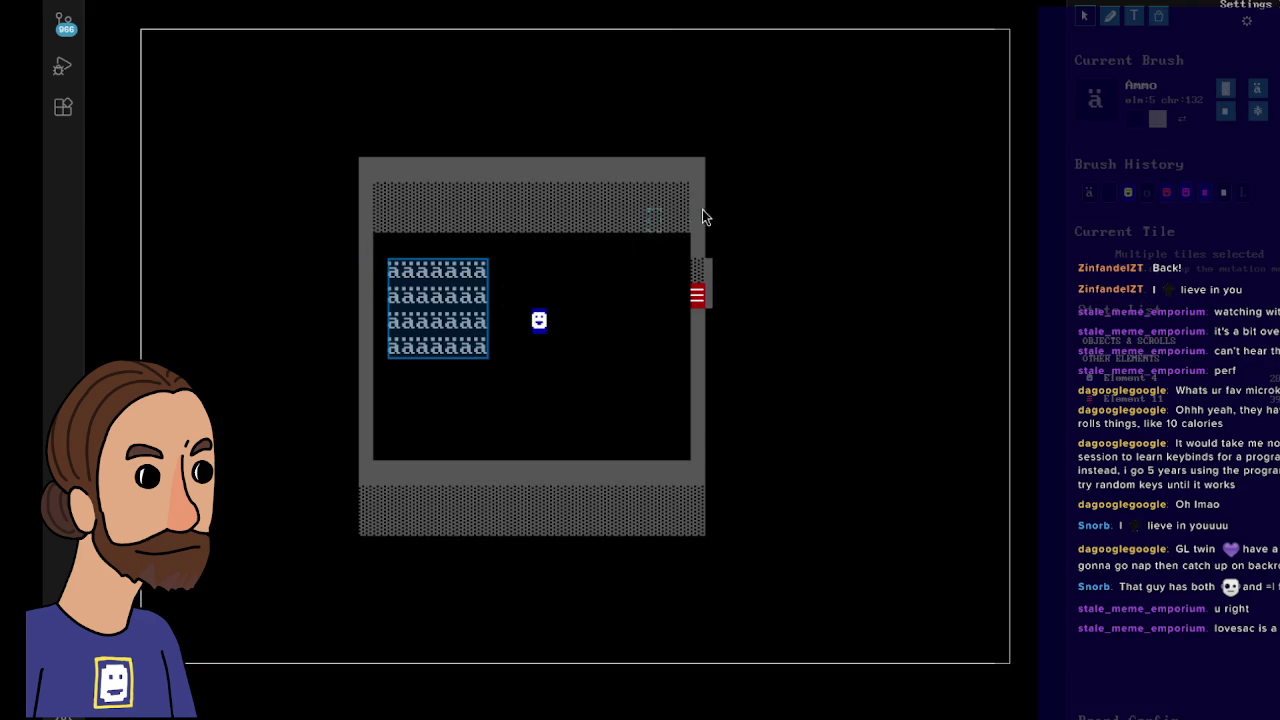
left_click(1157, 118)
left_click(524, 49)
left_click(450, 321)
Select tiles beside the smiley object, then switch to the :centerboard
mouse_move(577, 317)
left_mouse_down()
mouse_move(566, 300)
mouse_move(580, 328)
left_mouse_up()
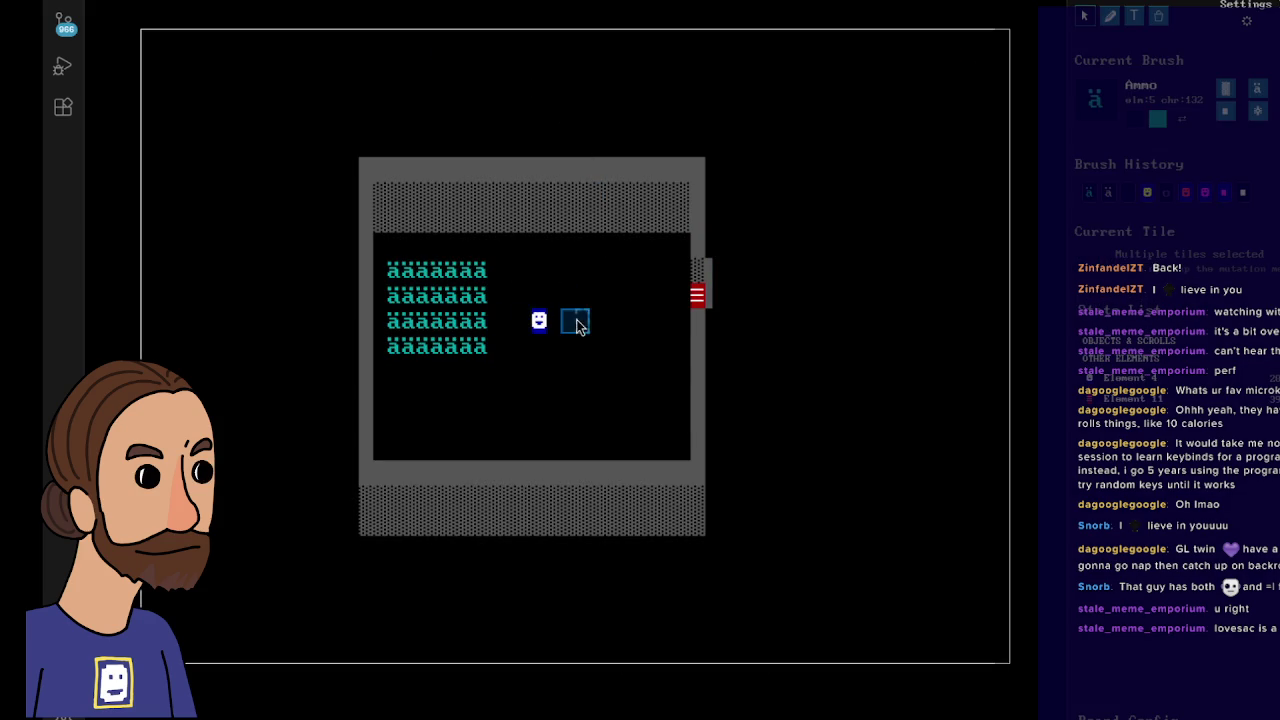
left_click(524, 279)
left_click(539, 270)
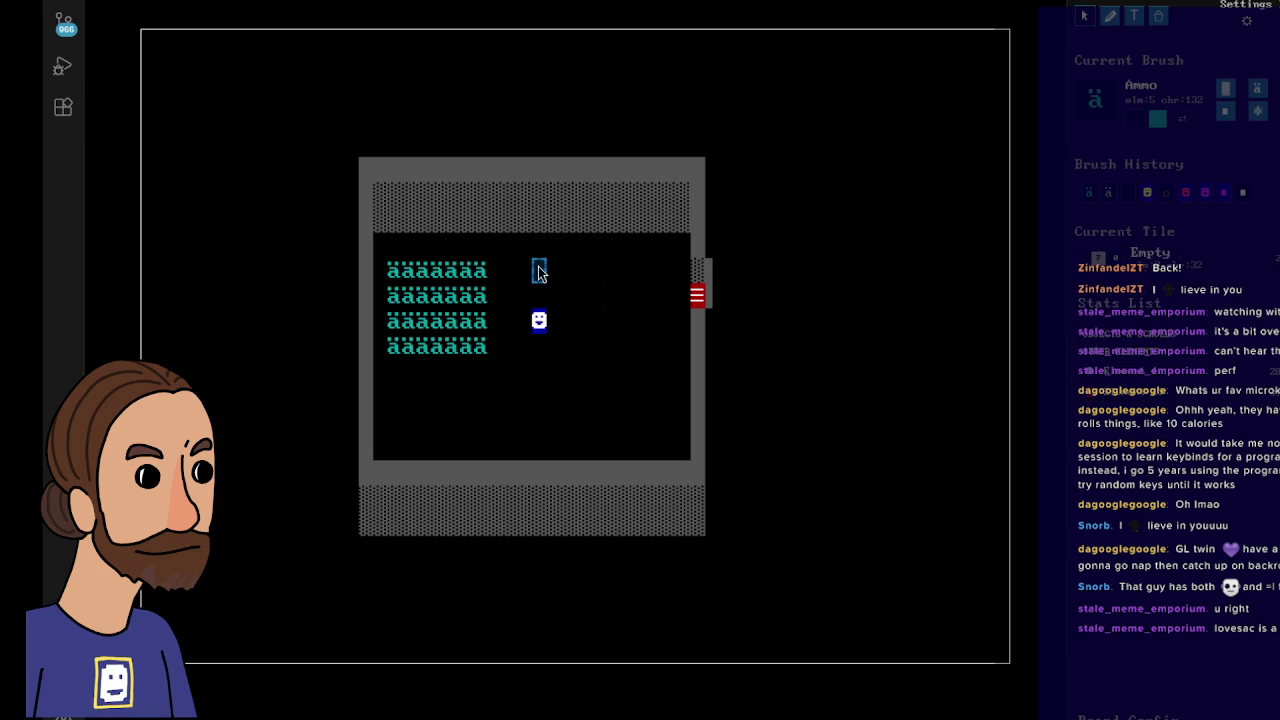
key("b")
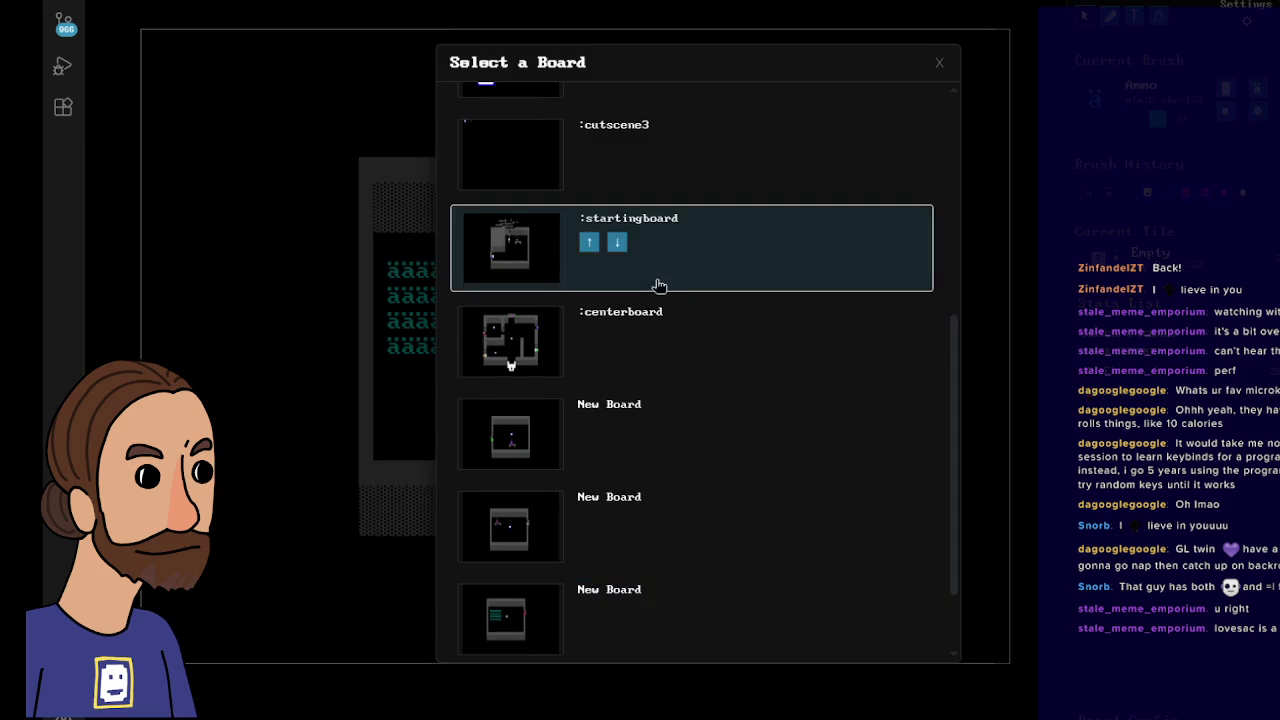
scroll(740, 380, "down", 2)
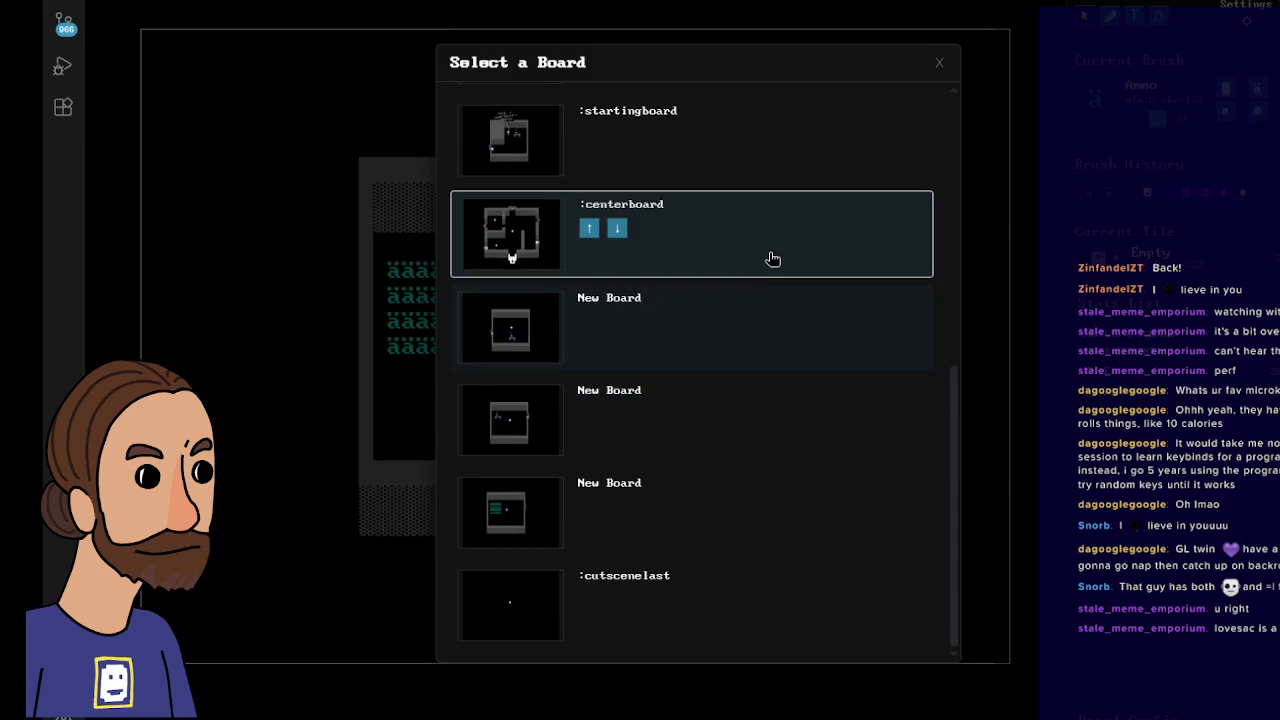
left_click(773, 259)
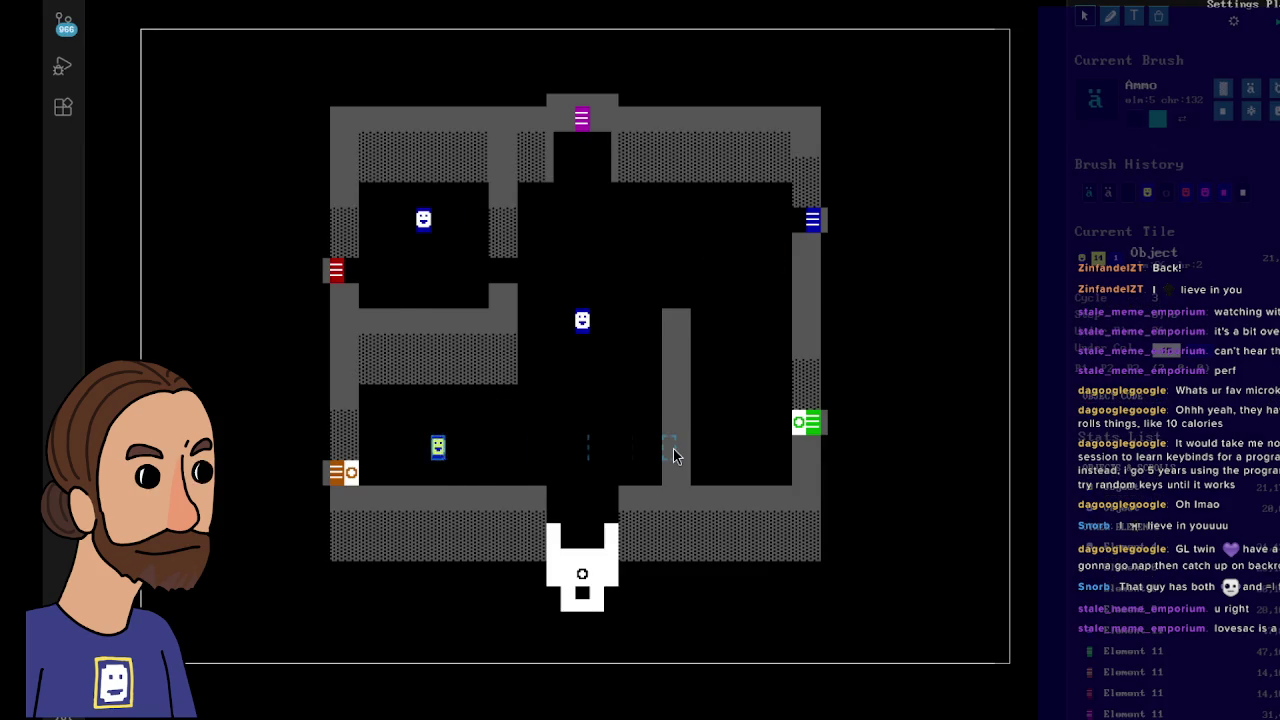
key("Return")
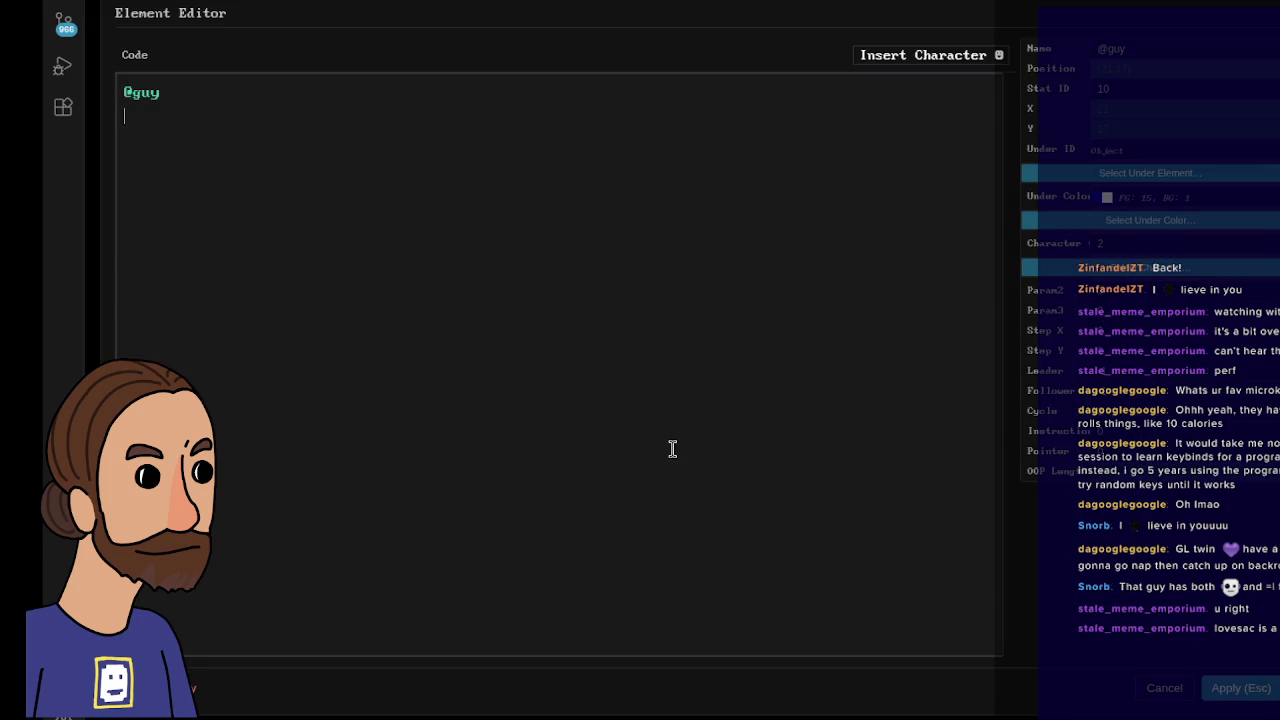
type("#end:s")
type("hot")
key("Return")
type("#b")
key("BackSpace")
type("change")
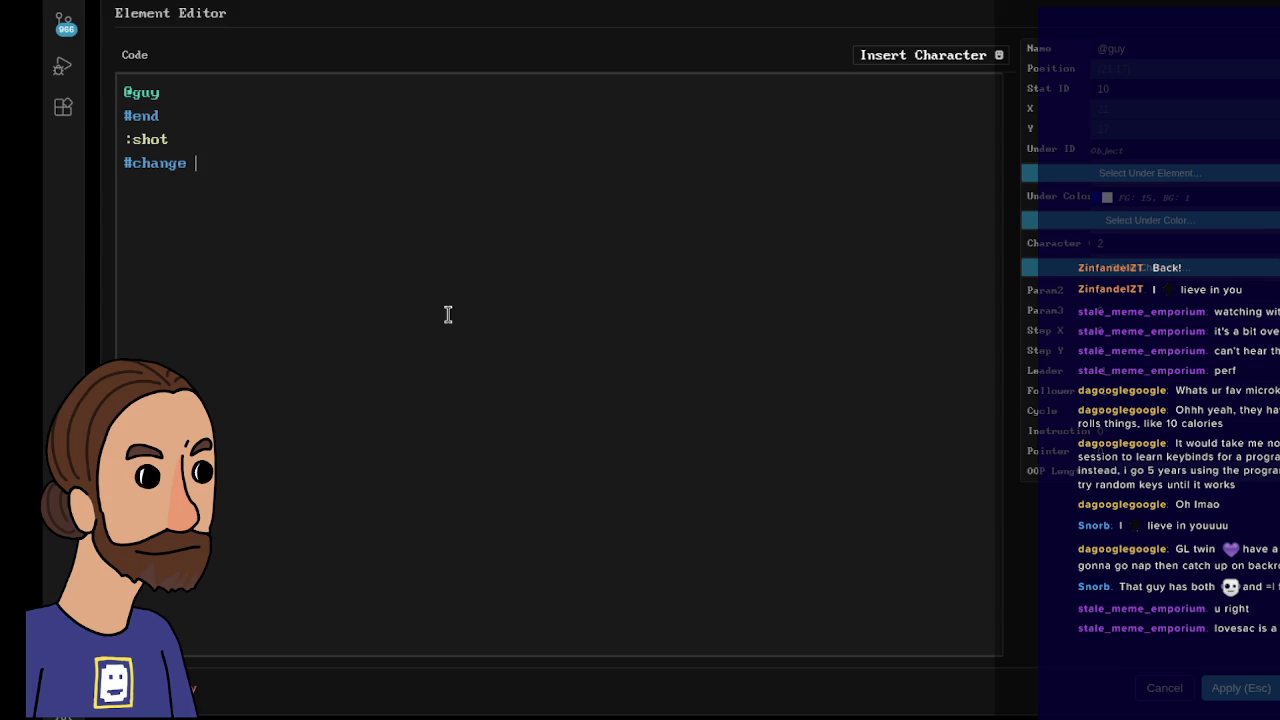
Rewrite the :shot lines as #set player.fg yellow, #set player.bg dkblue, #set player.char 2, #end
type("player.fg")
key("ctrl+Left")
key("ctrl+Left")
key("ctrl+Left")
key("BackSpace")
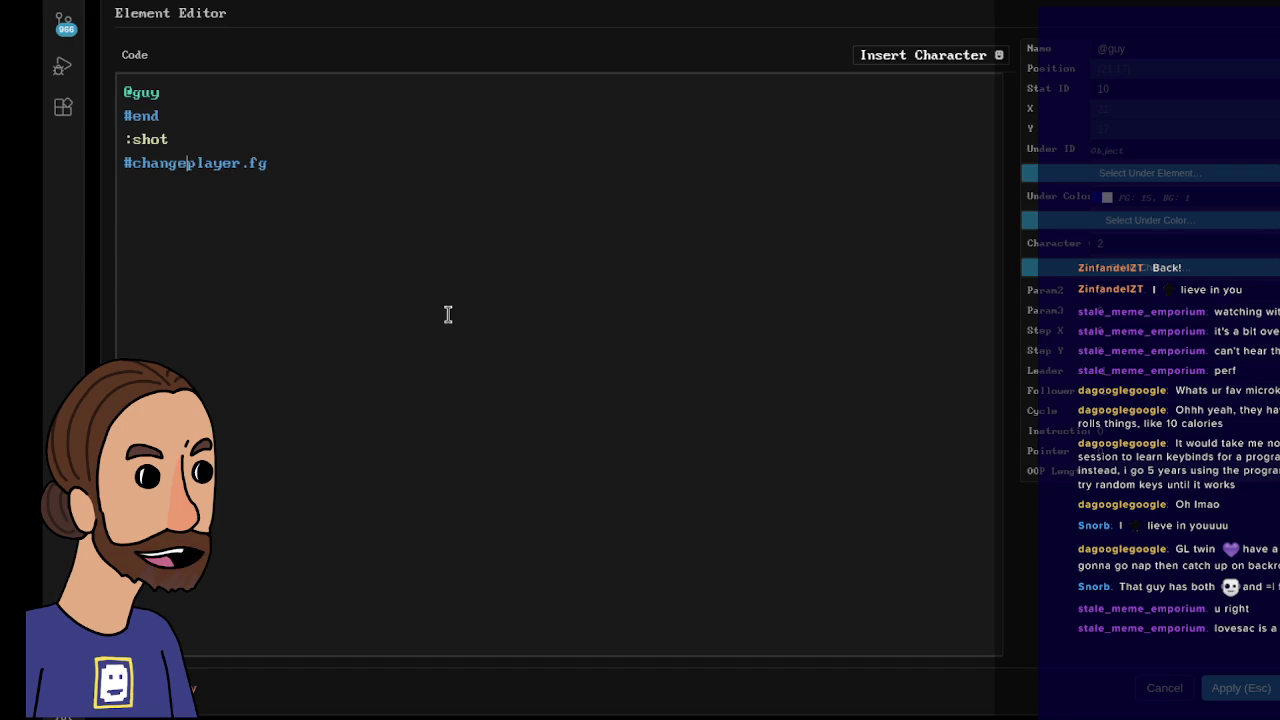
key("BackSpace")
key("BackSpace")
key("BackSpace")
type("set")
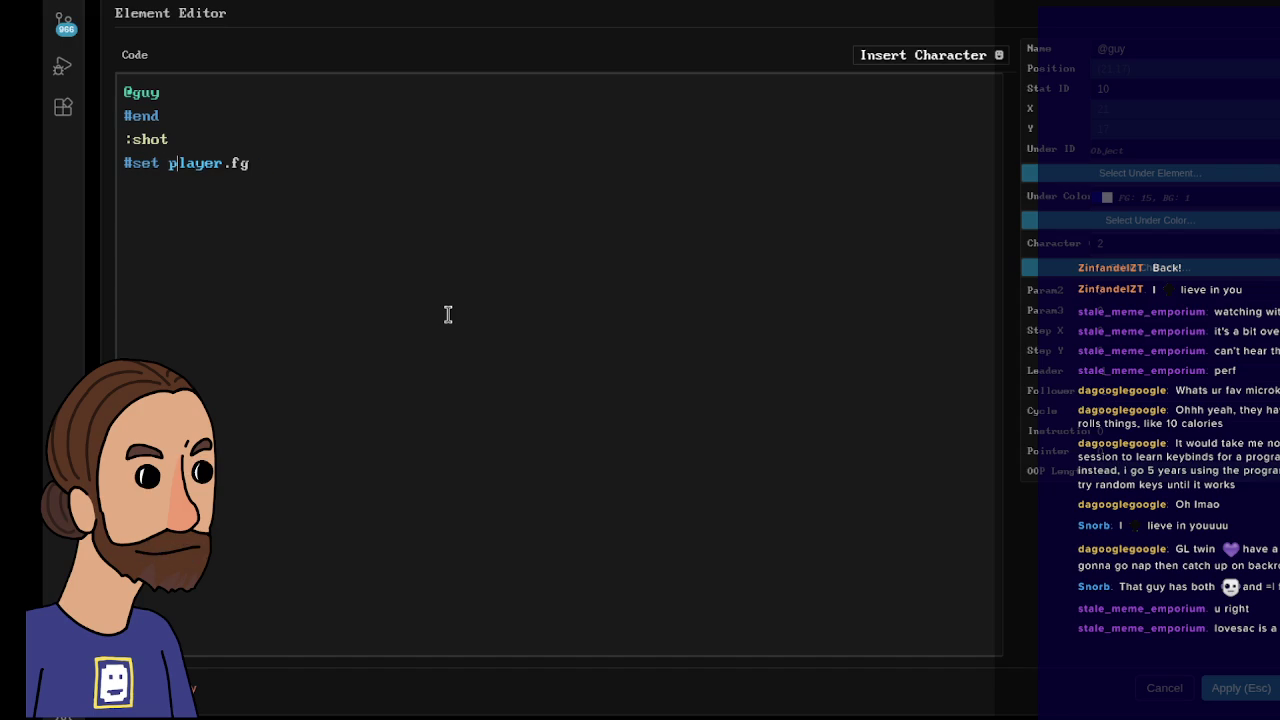
key("Right")
key("Right")
key("Right")
key("End")
type("yellow")
key("Return")
type("#set player.")
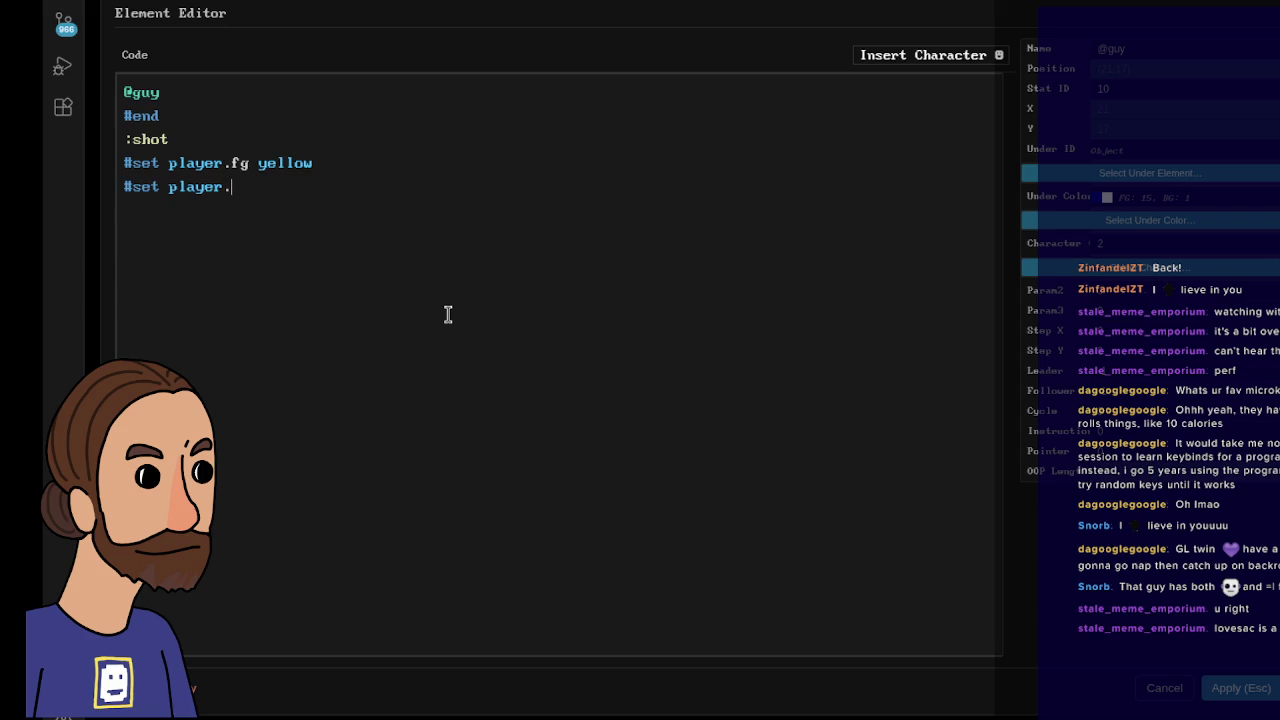
type("bg dk")
type("blue")
key("Return")
type("#player")
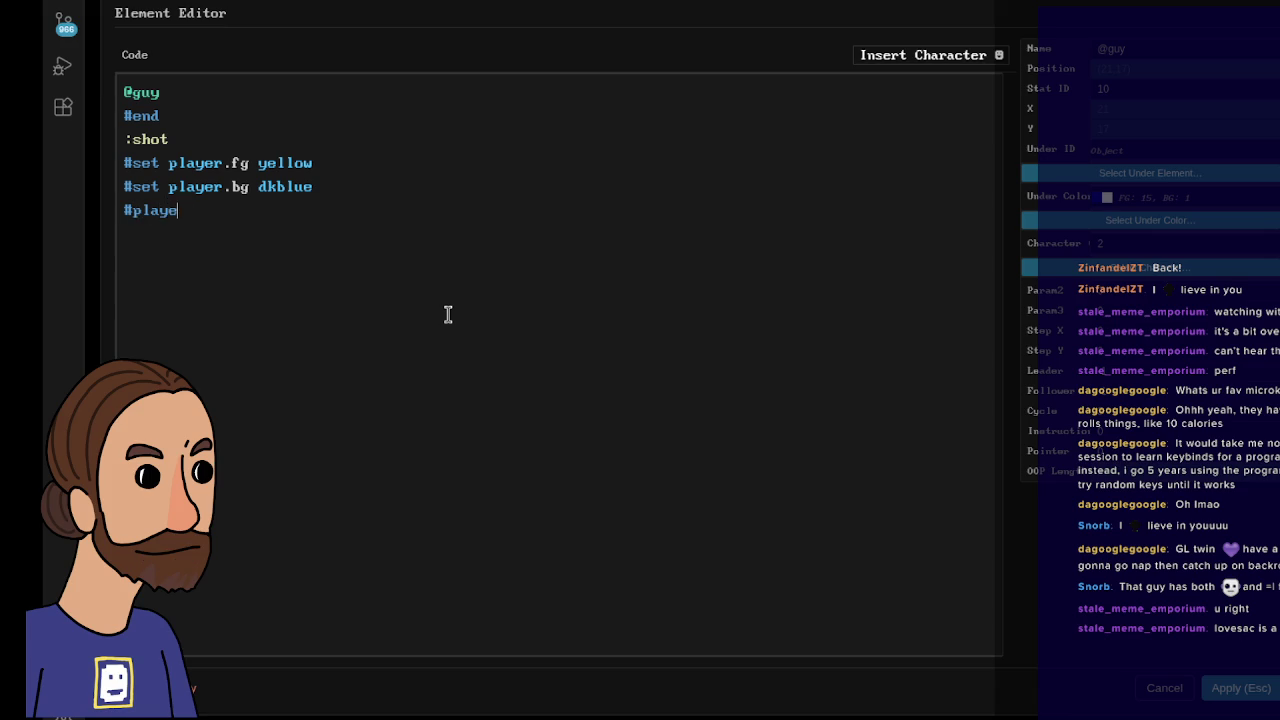
key("BackSpace")
key("BackSpace")
key("BackSpace")
type("set playe")
type("r.char ")
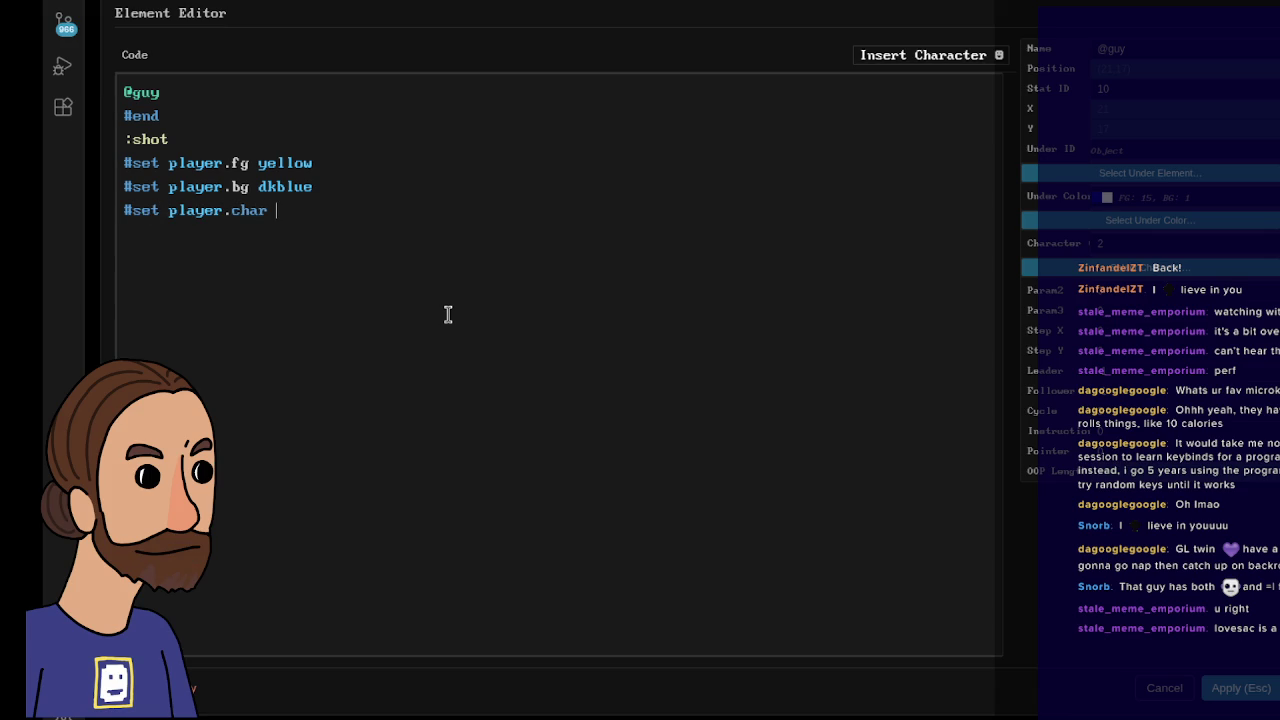
type("2")
key("Return")
type("#end")
Add a :touch label with its own #end and begin an '#if player.fg' check under it
key("Up")
key("Up")
key("Up")
key("Return")
type(":touch")
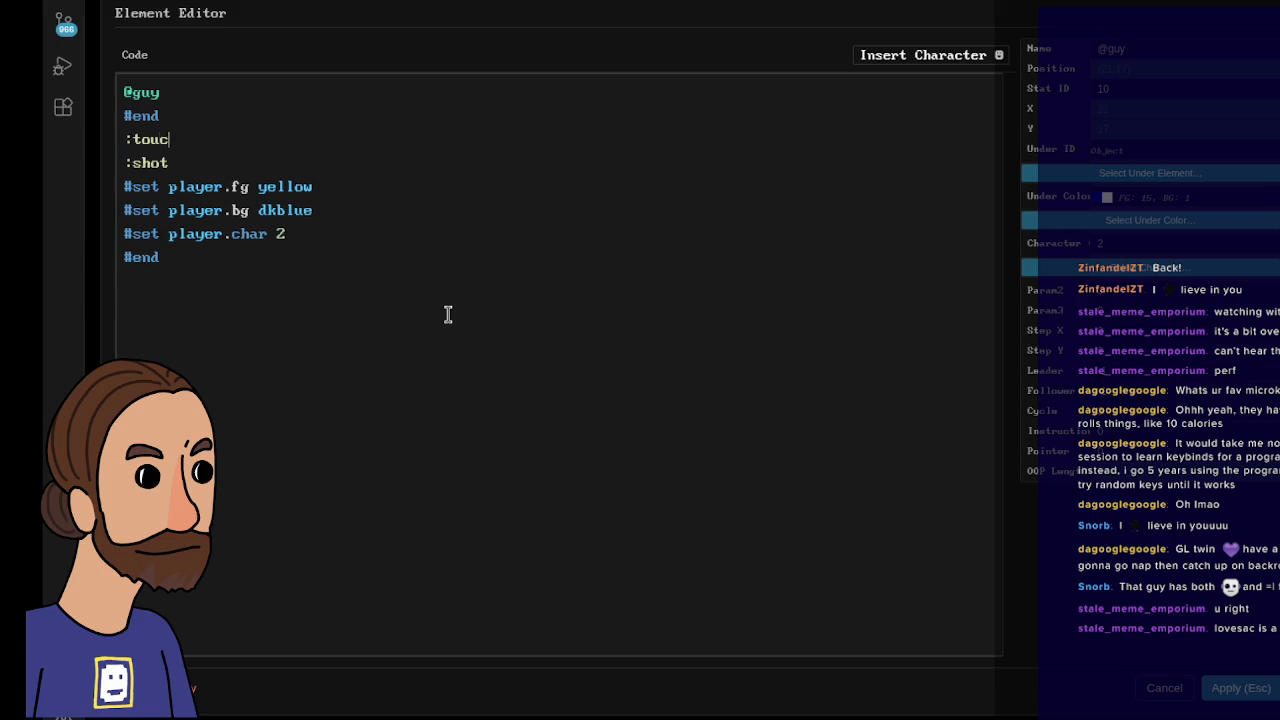
key("Return")
type("#end")
key("Up")
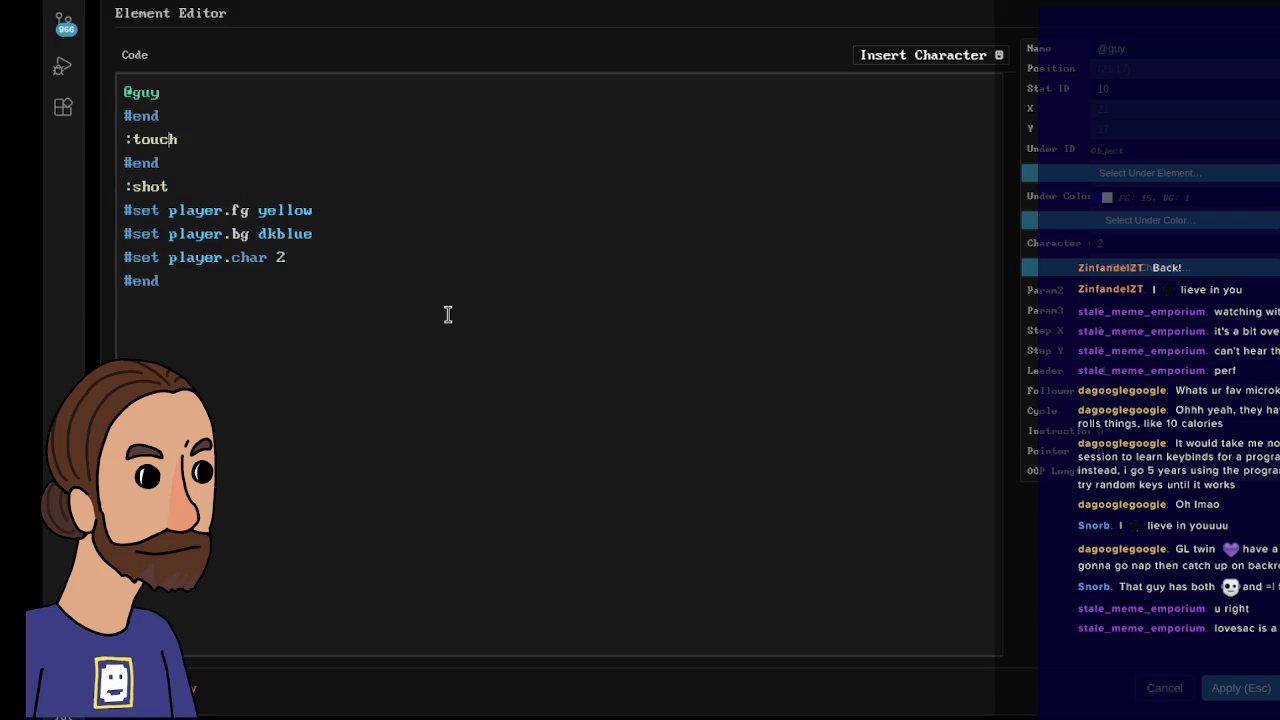
key("End")
key("Return")
type("#if player.fg")
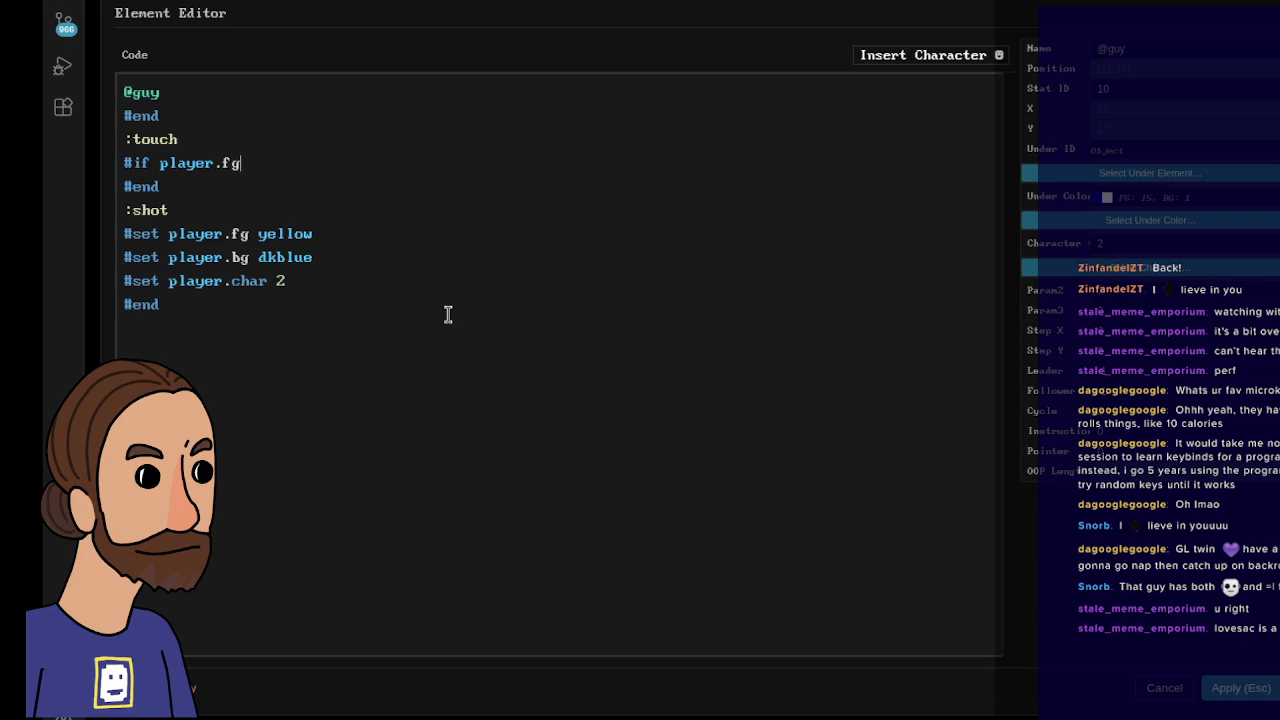
key("BackSpace")
Make the first touch check read '#if not player.fg is yellow notsame'
type("g")
left_click(392, 218)
left_click(161, 164)
type("not")
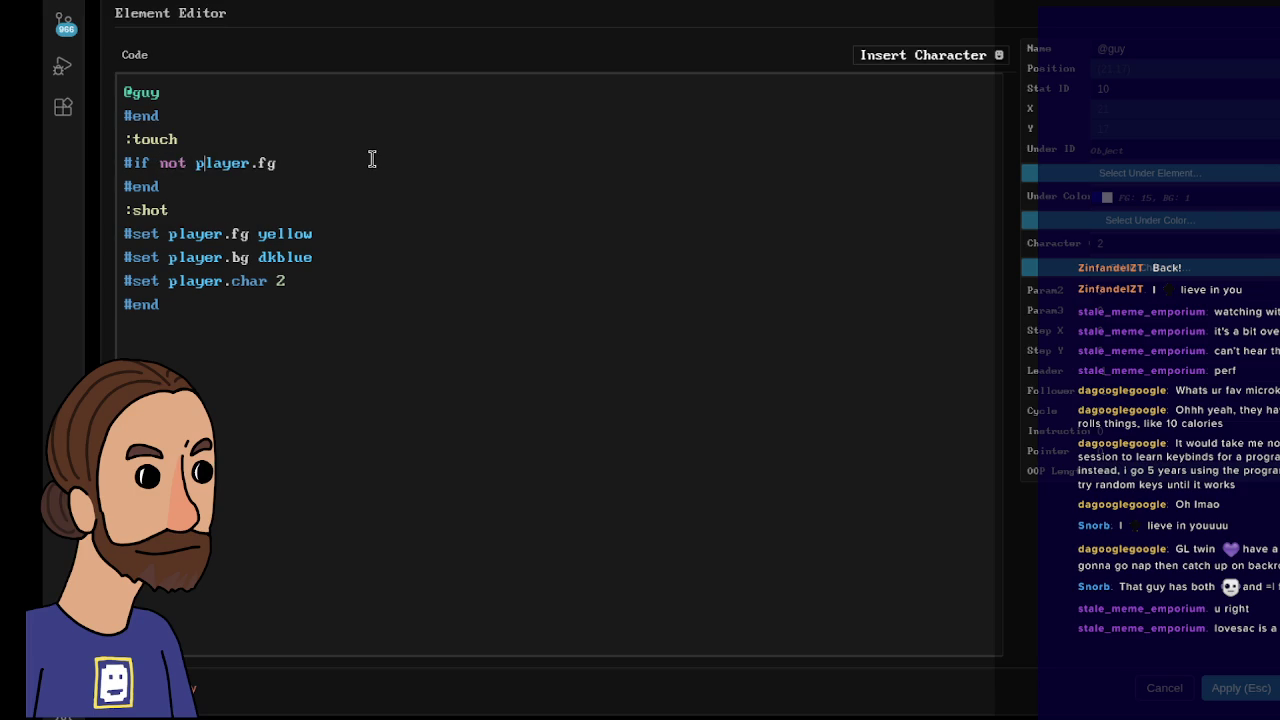
left_click(371, 160)
type("is")
key("BackSpace")
type("yel")
key("BackSpace")
key("BackSpace")
key("BackSpace")
type("yellow n")
type("otsame")
key("Return")
Duplicate that check as a second line testing player.bg
key("shift+Up")
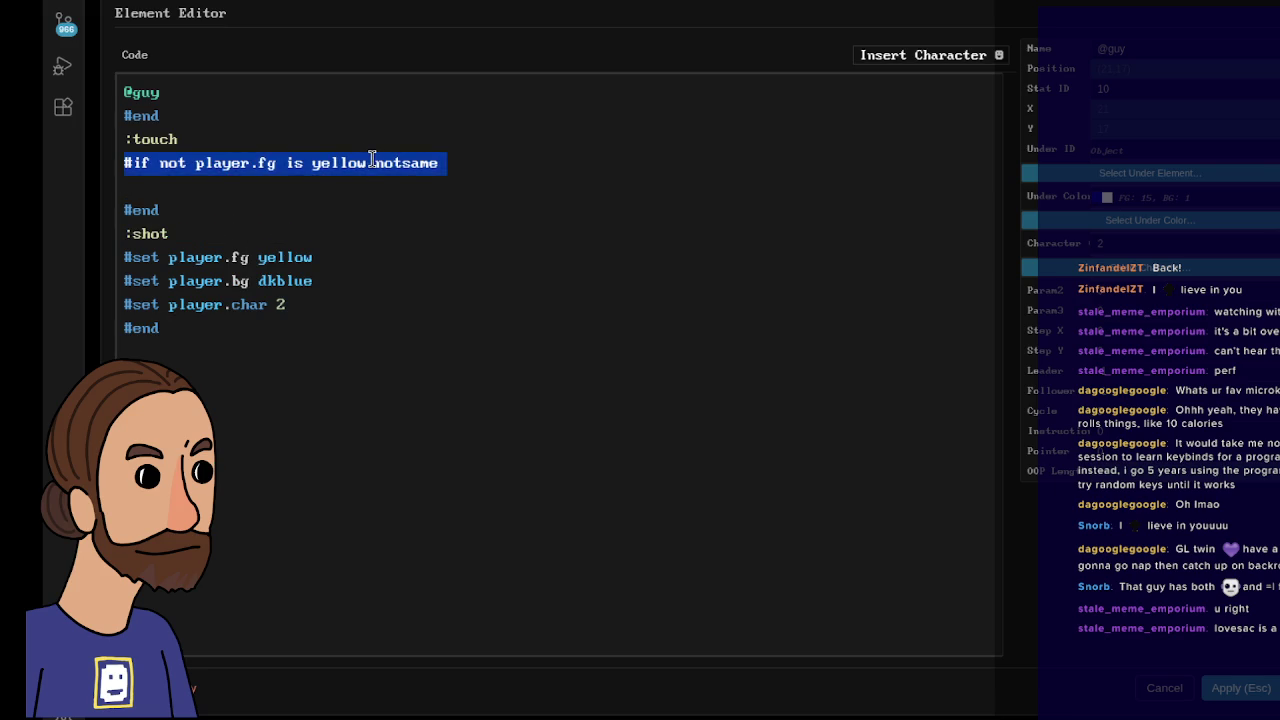
key("ctrl+c")
key("Right")
key("ctrl+v")
key("Left")
key("Left")
key("Left")
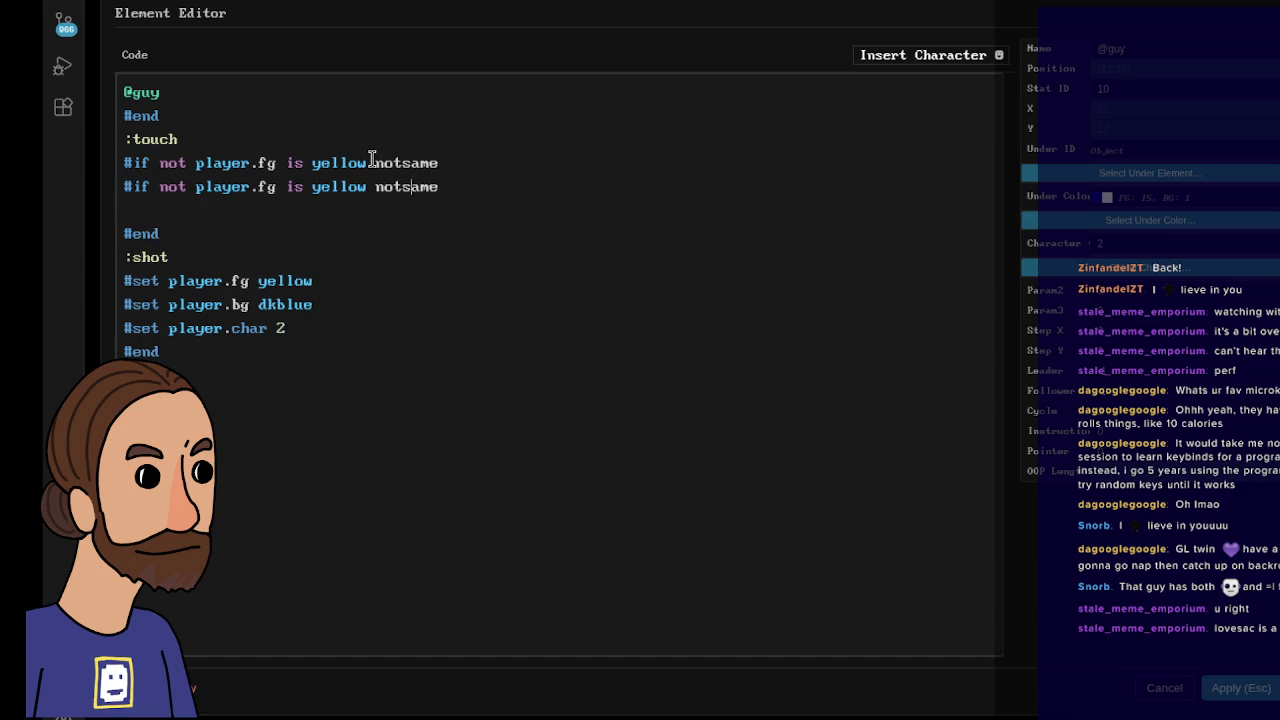
key("Right")
key("Right")
key("Right")
key("Right")
key("BackSpace")
key("BackSpace")
type("bg")
Add a third copy that checks player.char 2, jumping to notsame
key("Down")
key("ctrl+v")
key("Left")
key("Left")
key("Left")
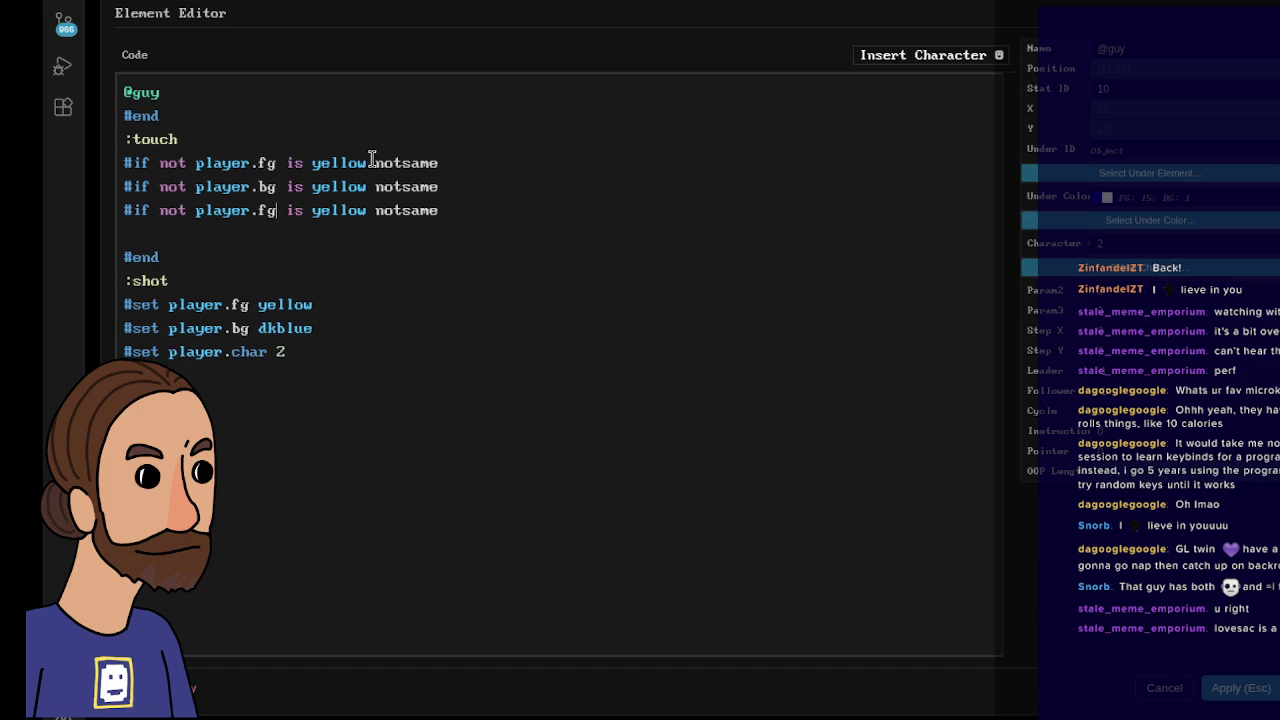
key("BackSpace")
key("BackSpace")
type("char")
key("Right")
key("Right")
key("Right")
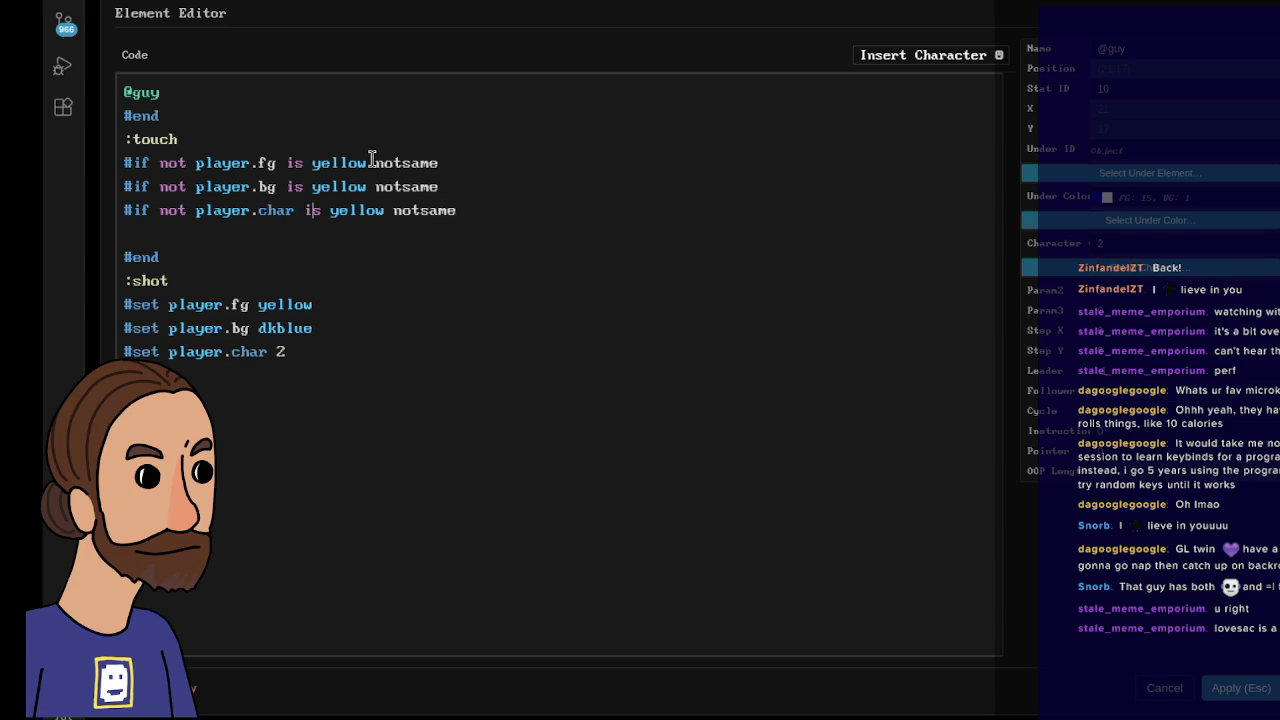
key("shift+Right")
key("shift+Right")
key("shift+Right")
key("shift+End")
key("BackSpace")
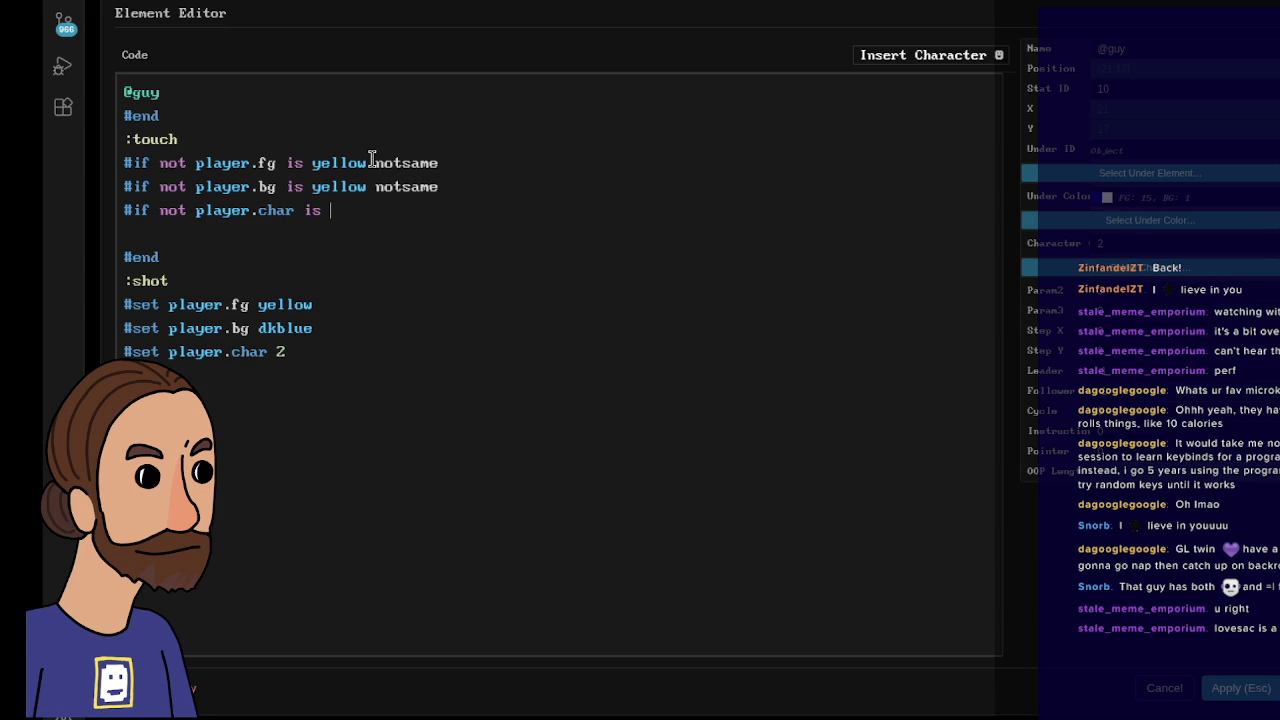
type("2")
key("Down")
type("same")
Insert a :notsame label with message 'notsame!' and #end above :shot, then apply the code
key("Down")
key("Home")
key("Down")
key("Return")
key("Up")
type(":notsam")
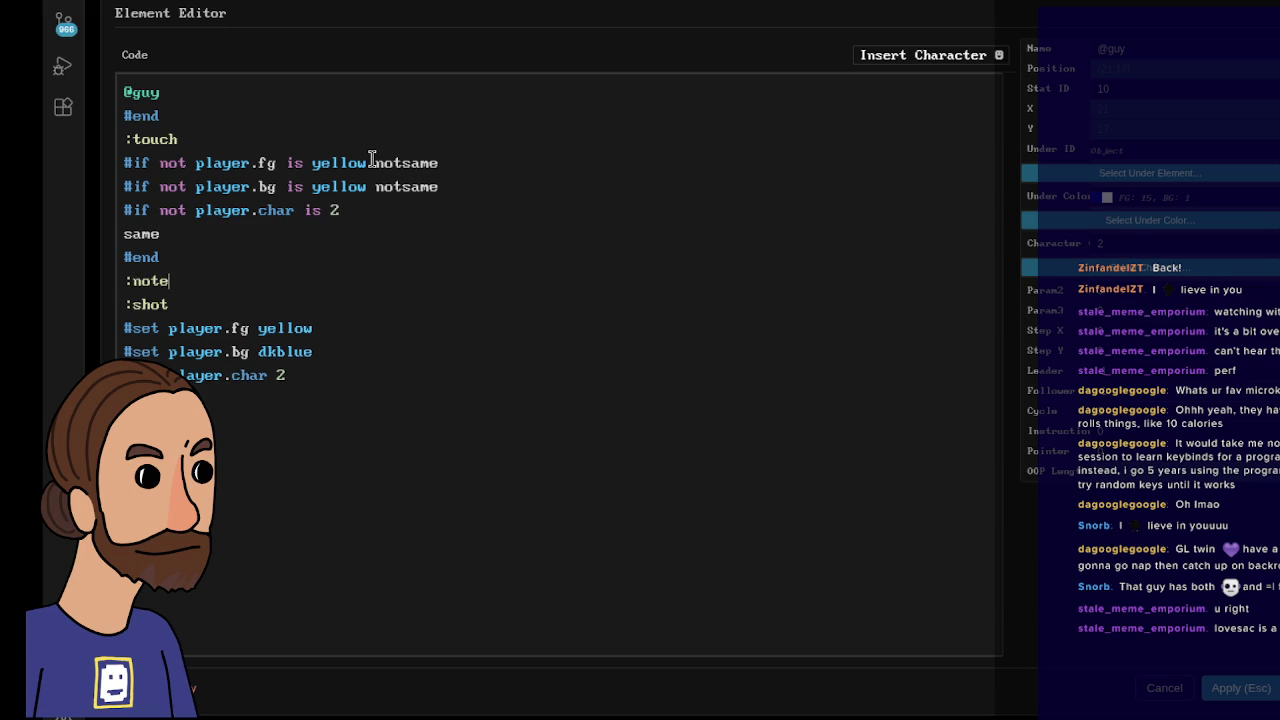
key("BackSpace")
key("BackSpace")
type("ame")
key("Return")
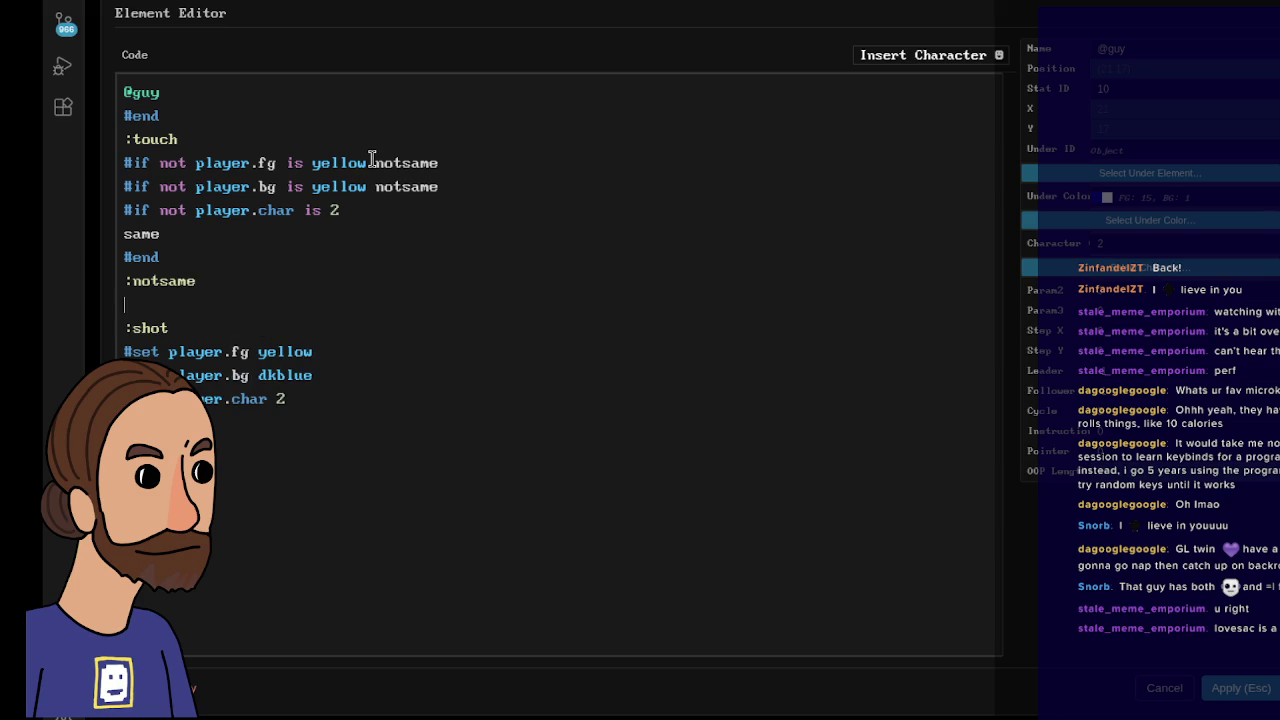
type("notsame!")
key("Return")
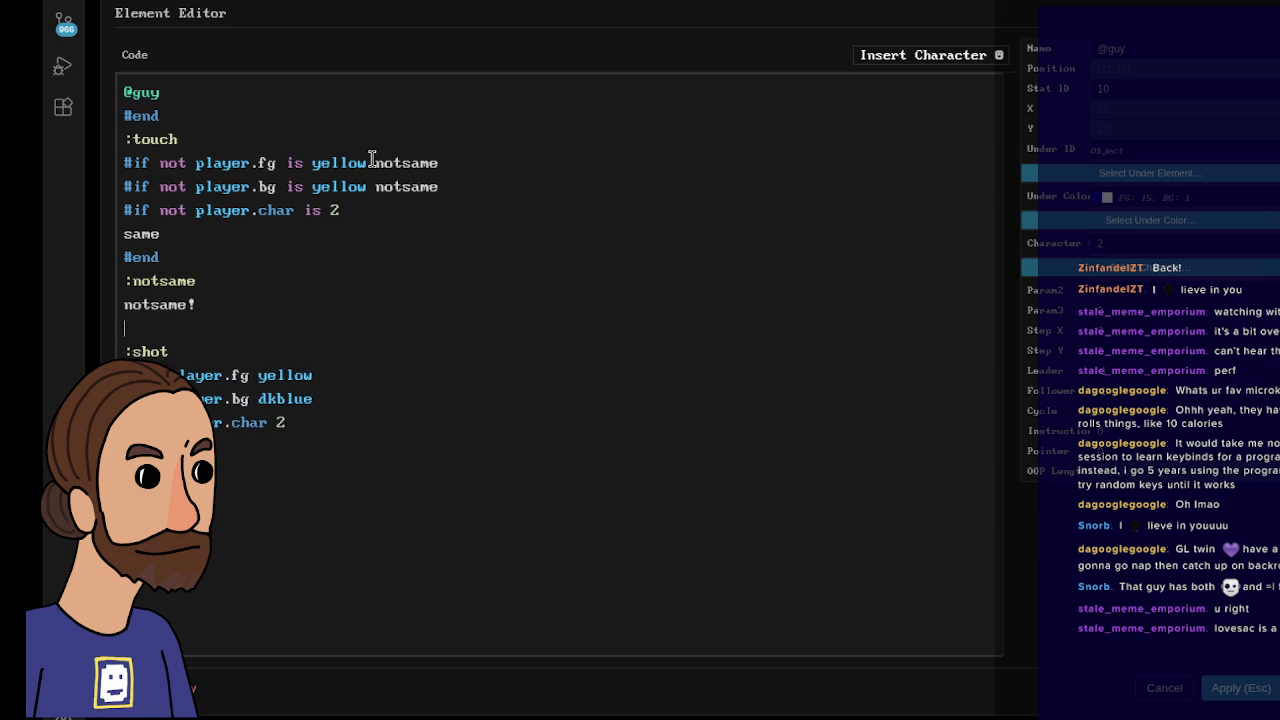
type("#end")
key("Escape")
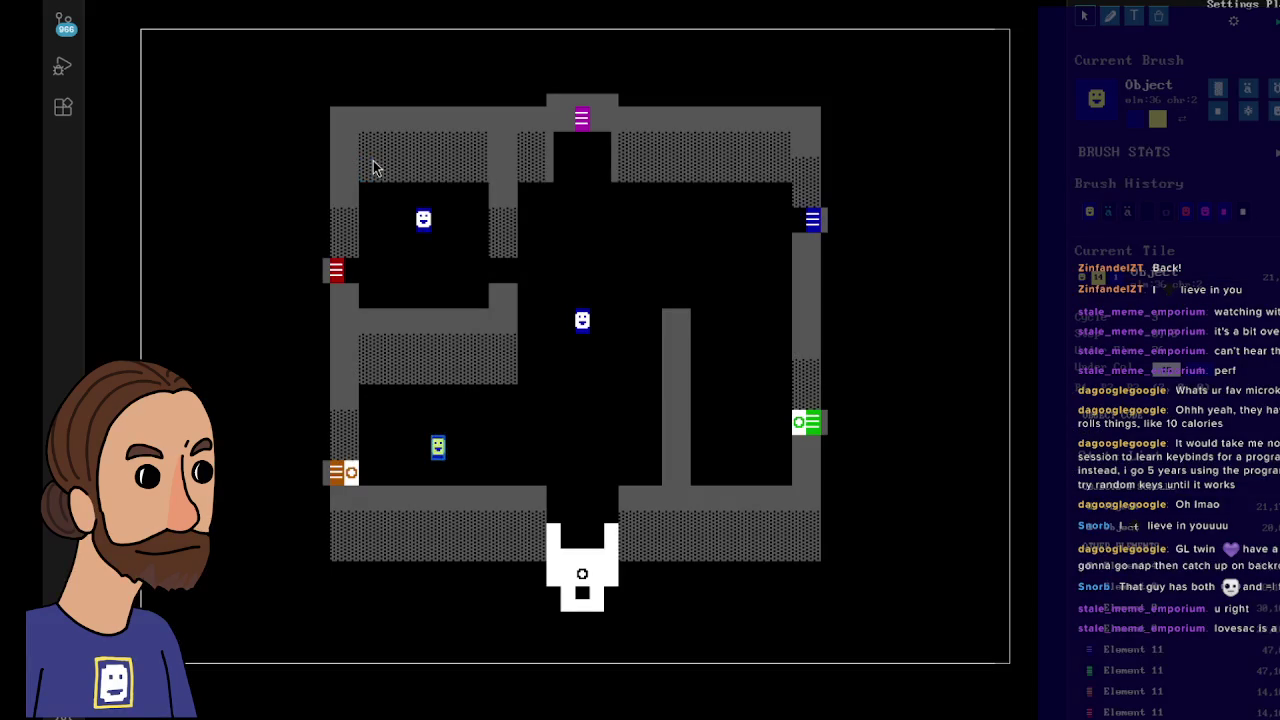
Test-play the board with F5, walking into the yellow guy to trigger notsame!, then exit
key("F5")
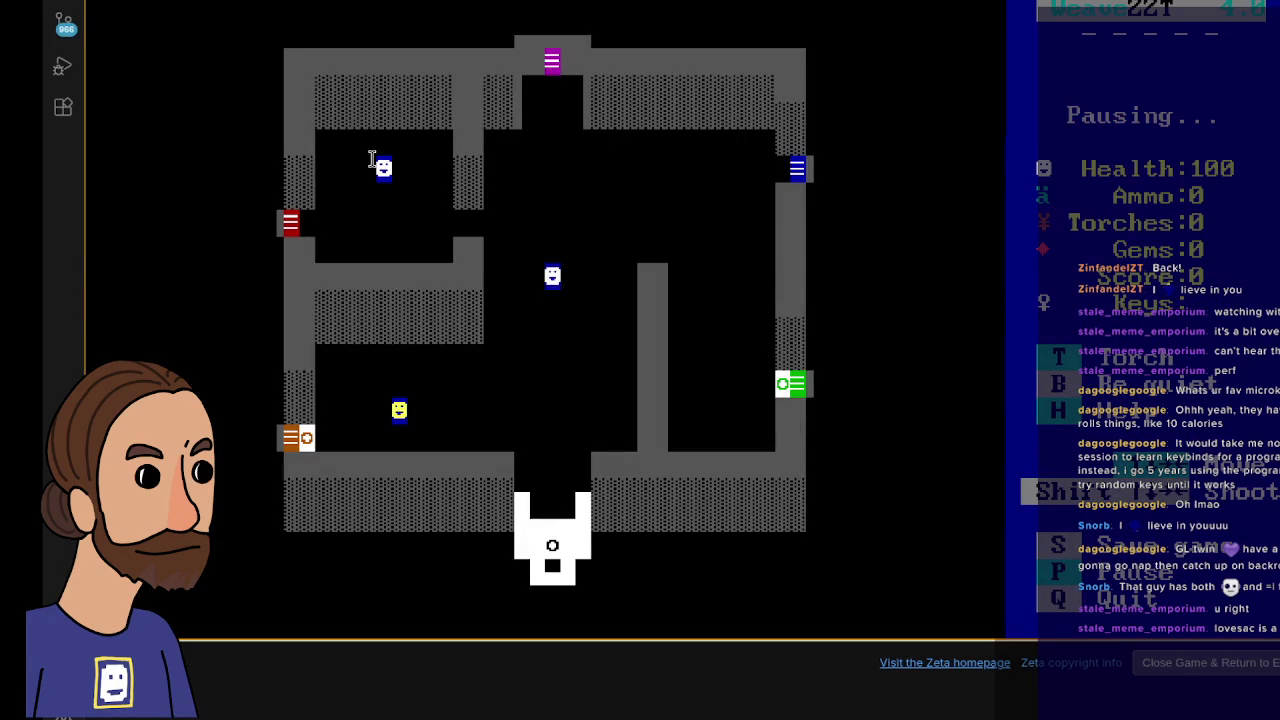
key("Down")
key("Down")
key("Down")
key("Left")
key("Left")
key("Left")
key("Left")
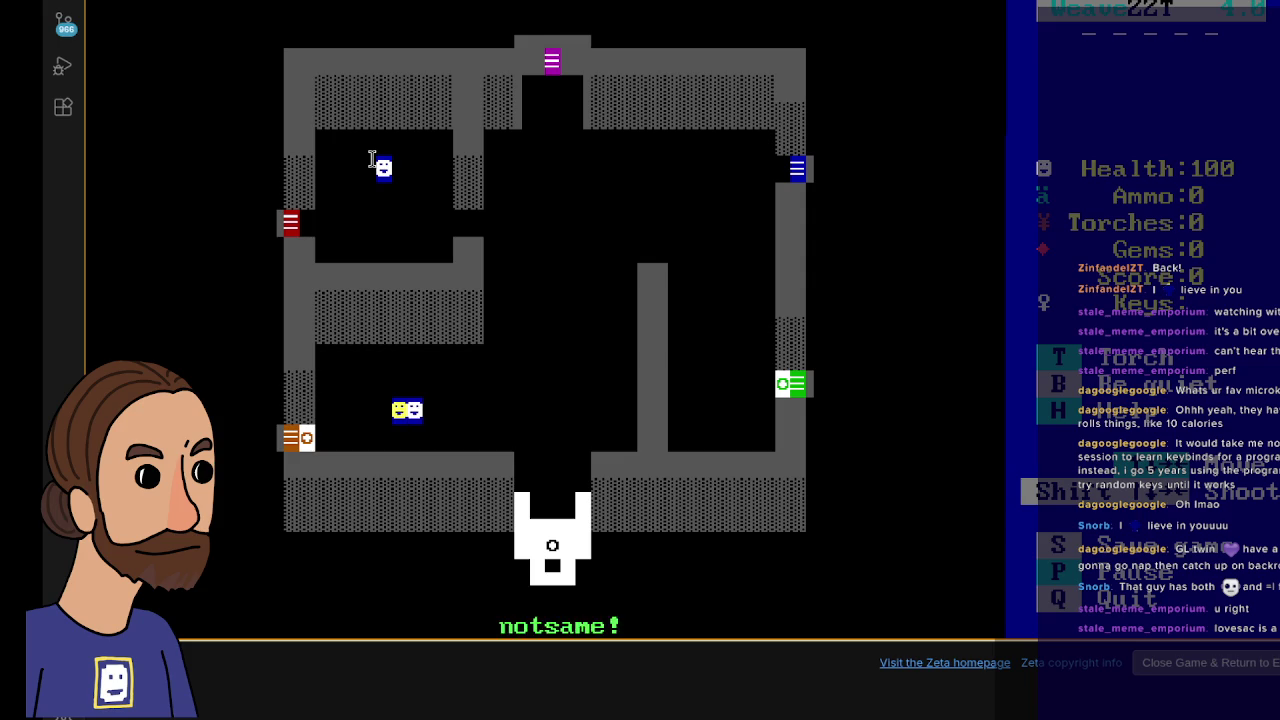
key("Right")
key("Right")
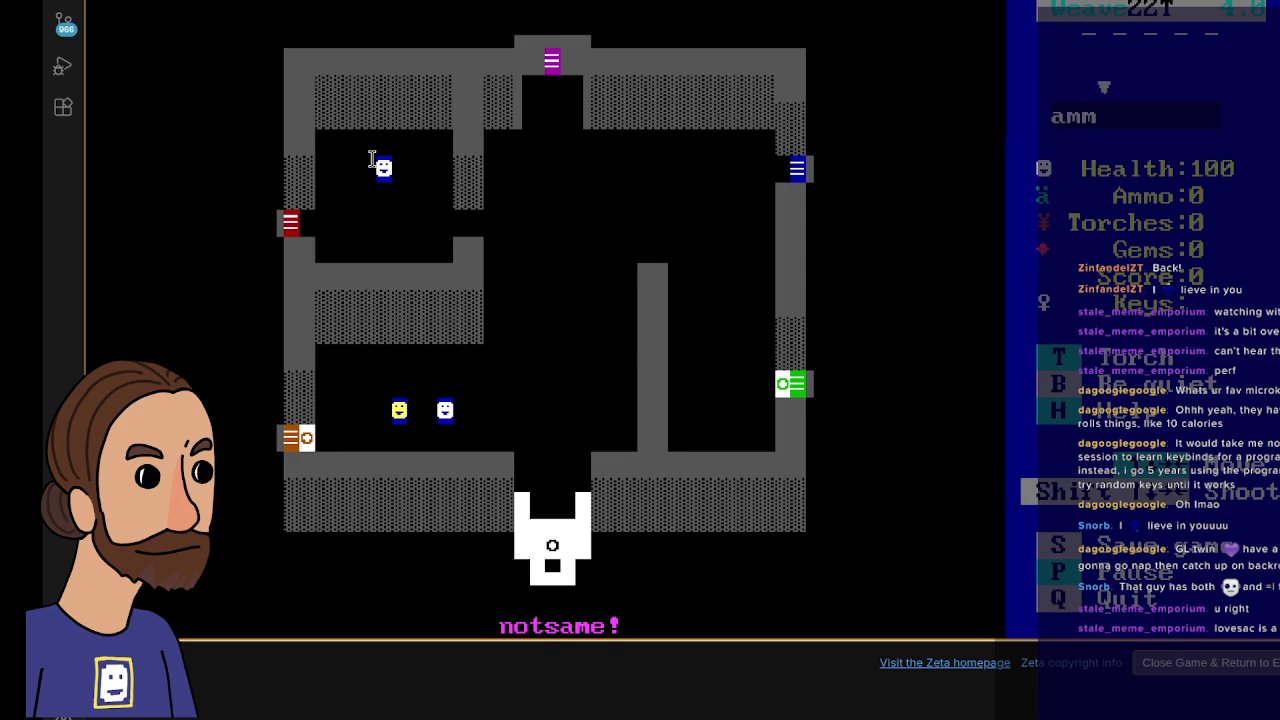
key("Left")
key("Left")
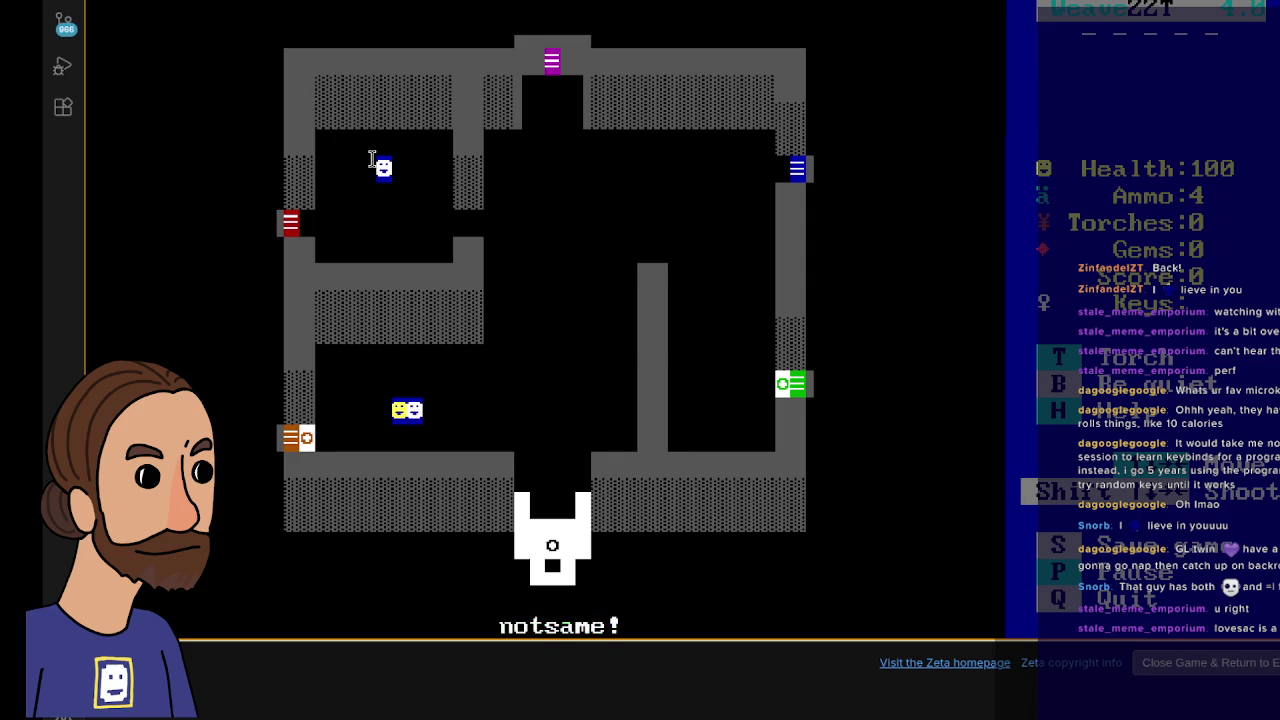
key("Right")
key("Left")
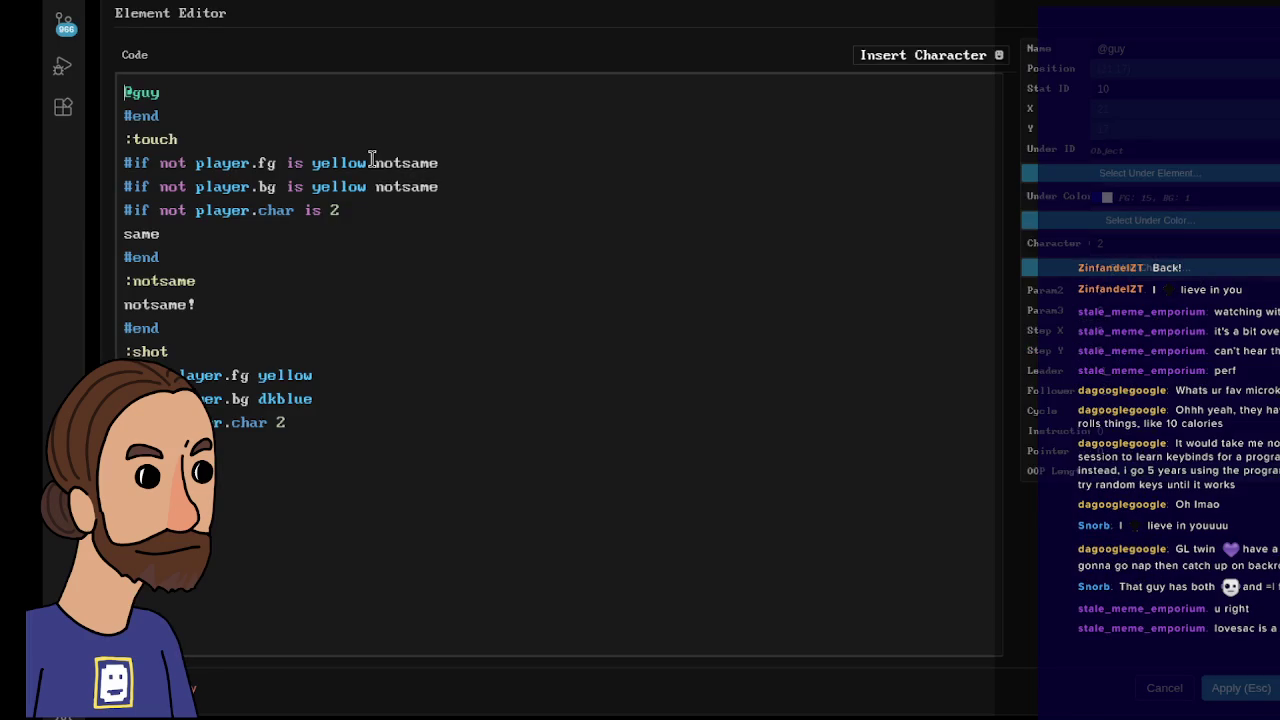
left_click(195, 162)
left_click(430, 186)
double_click(238, 166)
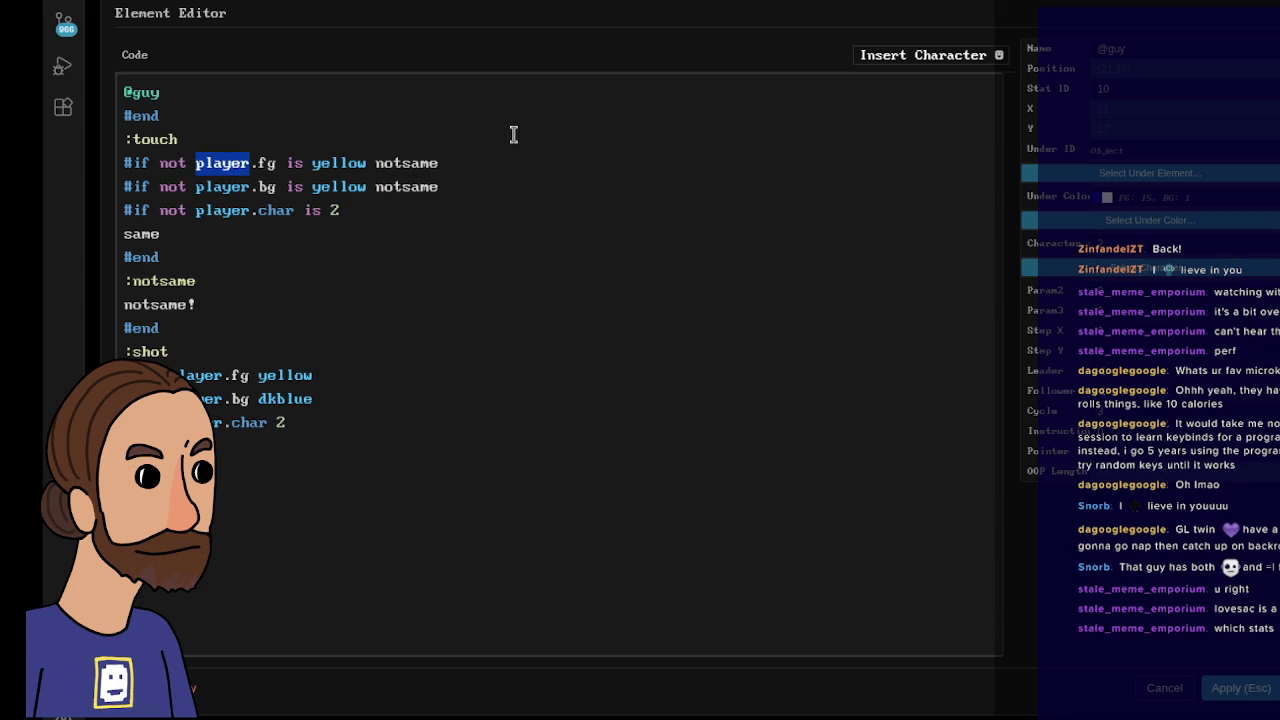
left_click(409, 421)
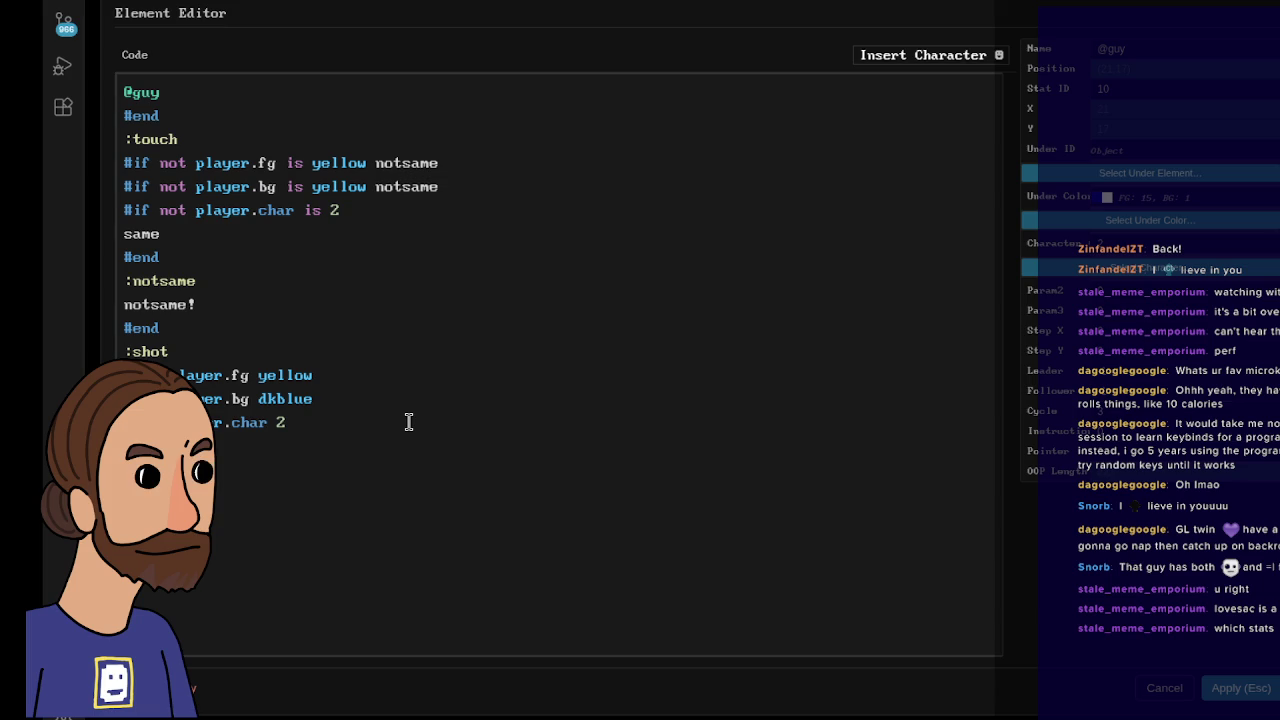
key("Return")
type("#color yellow")
key("Escape")
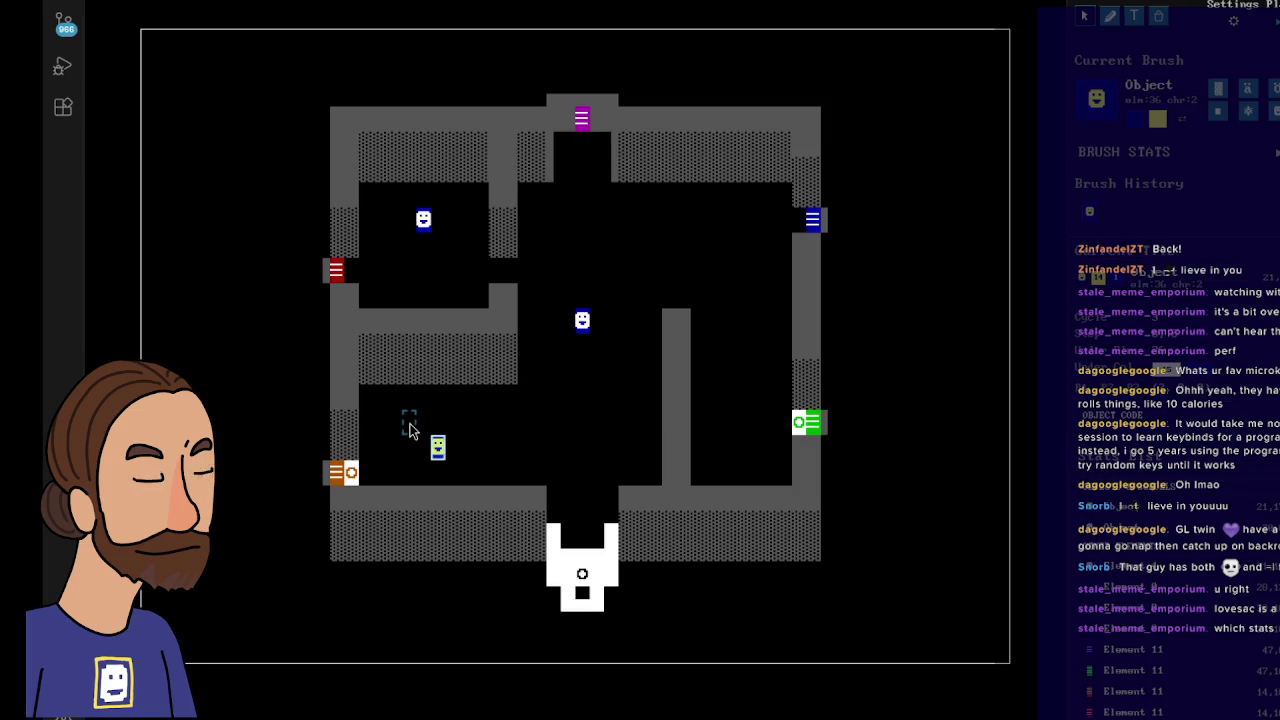
key("Return")
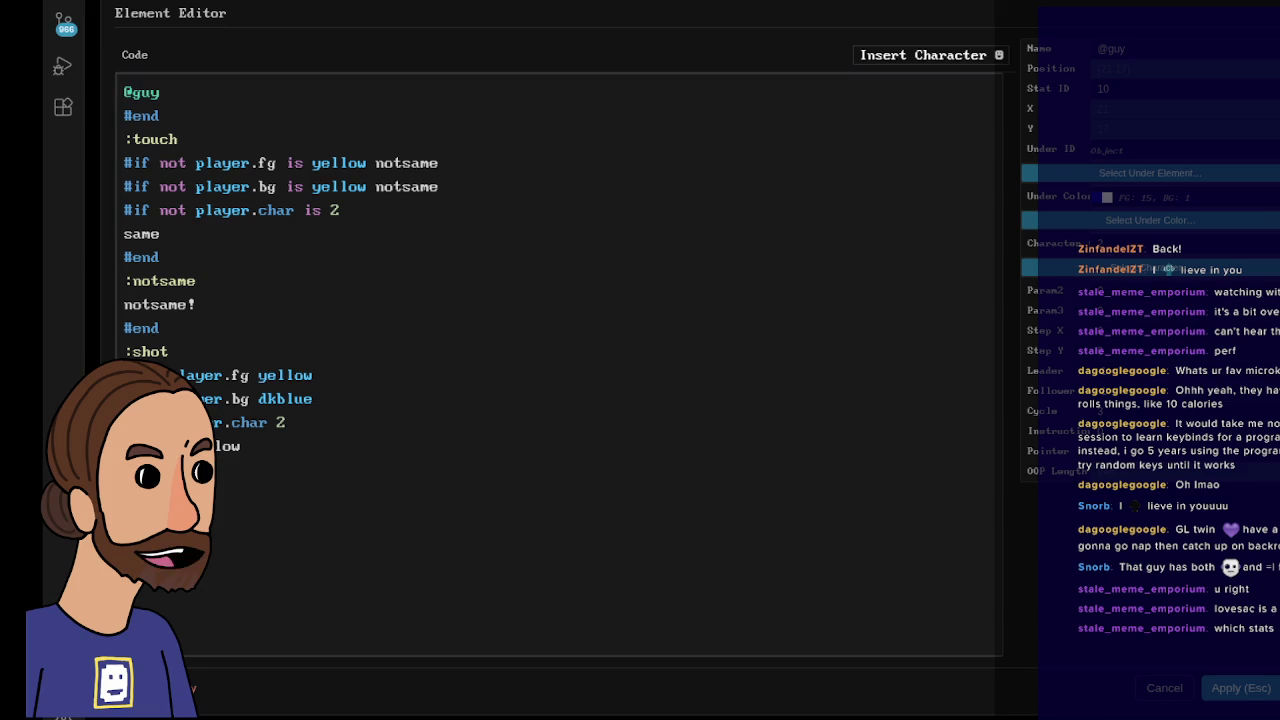
type("ell")
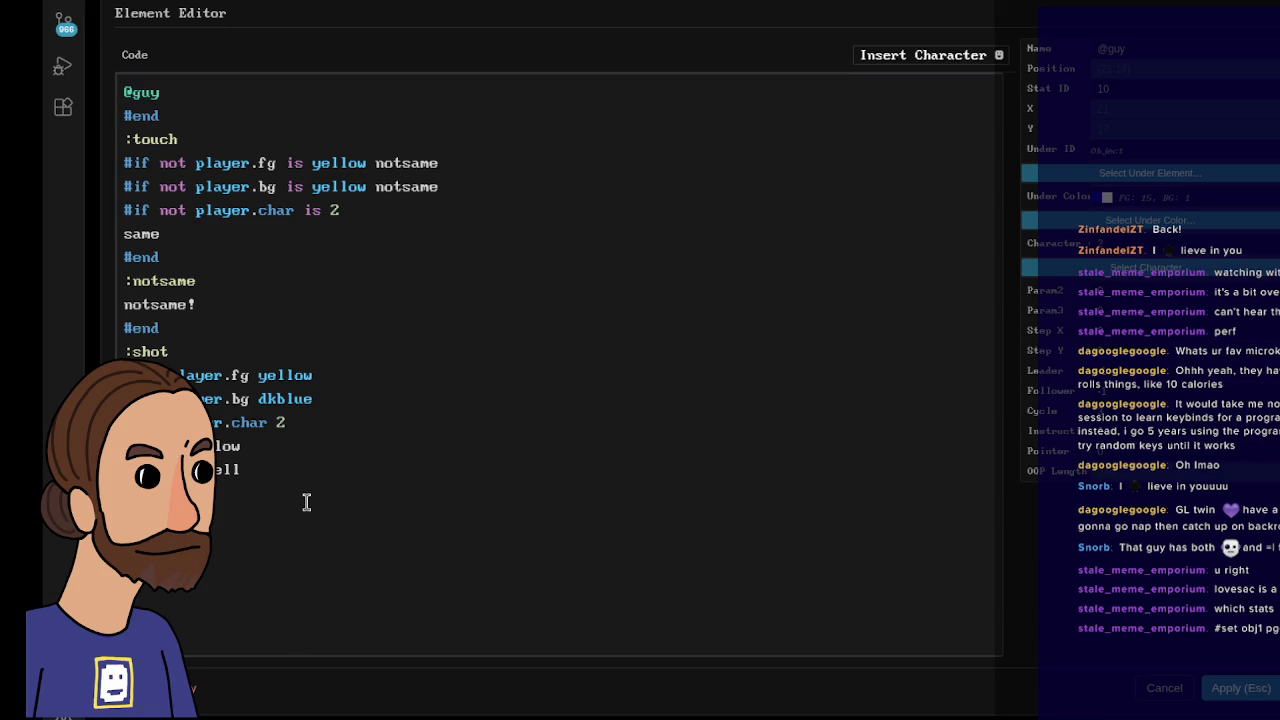
key("shift+Home")
key("shift+Up")
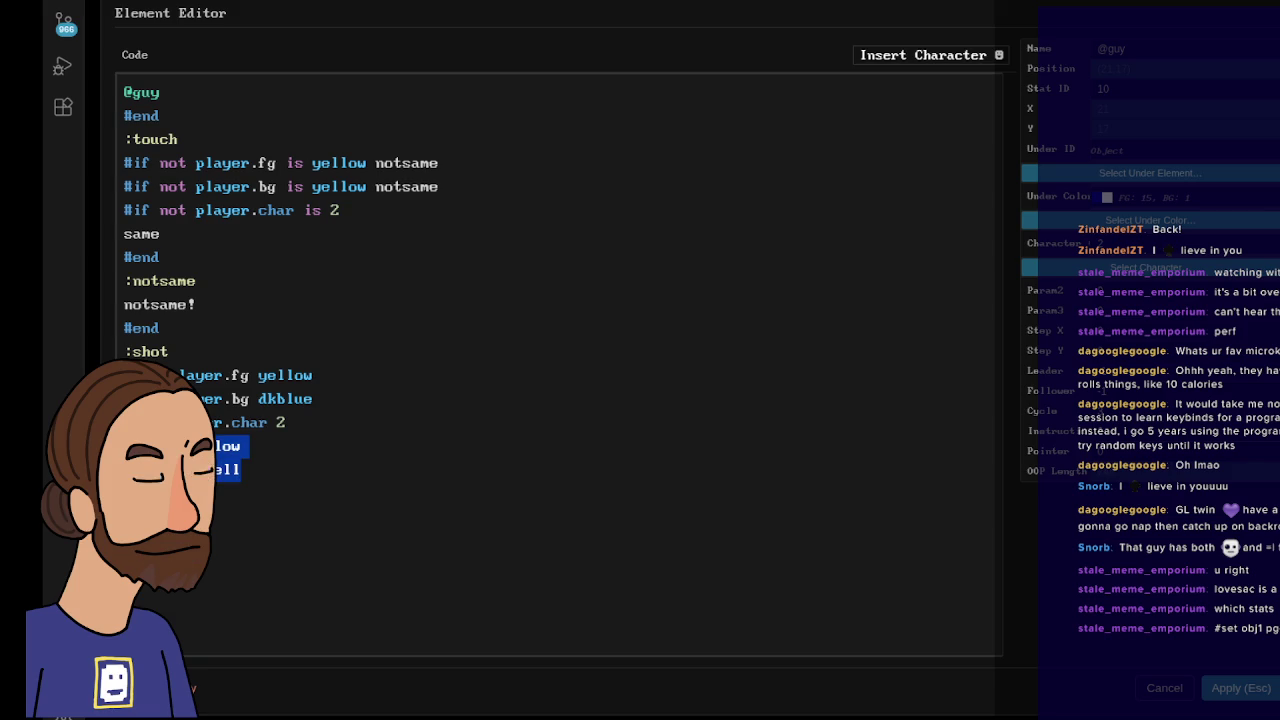
key("BackSpace")
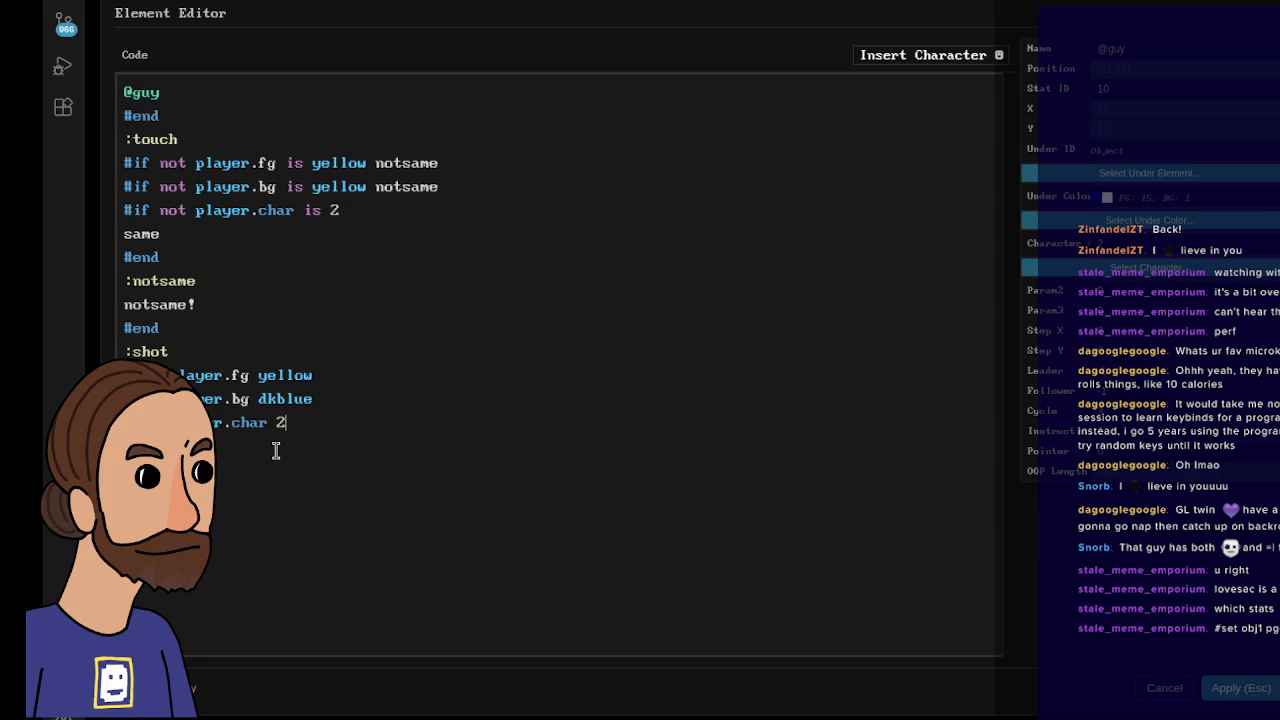
Under :touch, add '#set obj1 pget player char' and '#set obj2 pget player color'
left_click(227, 143)
key("Return")
type("#set obj")
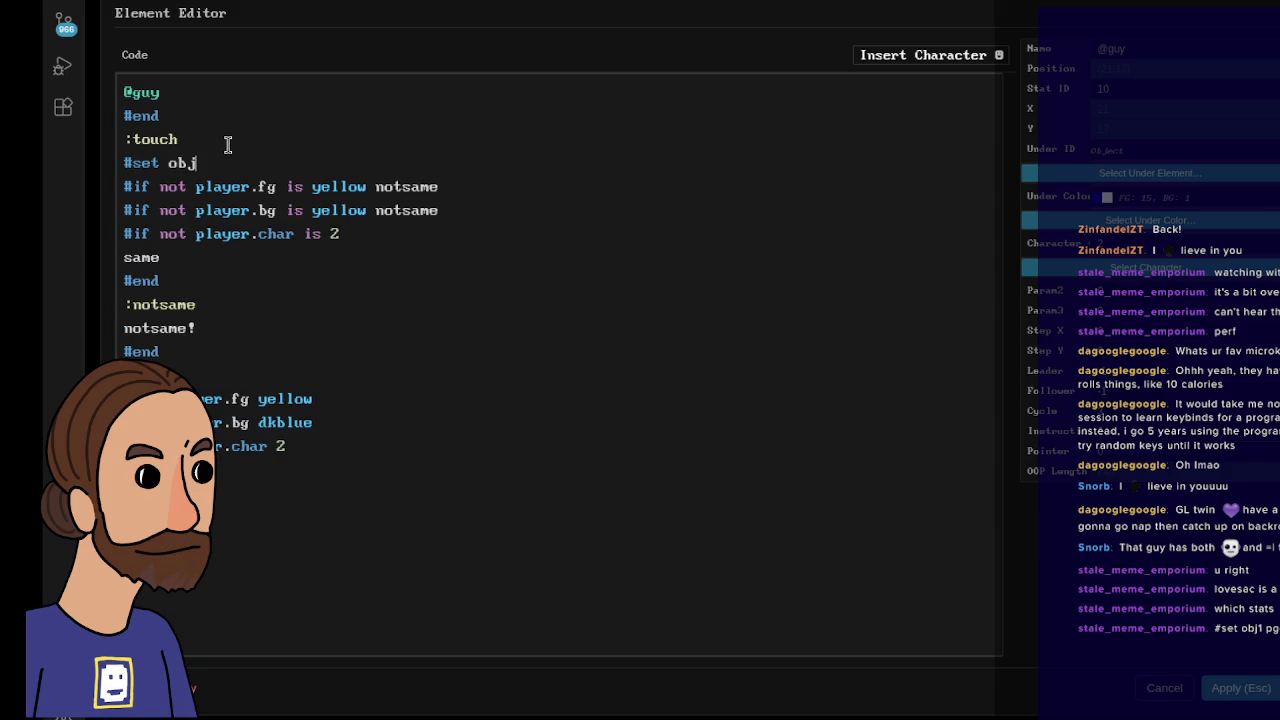
type("1 pget playe")
type("r char")
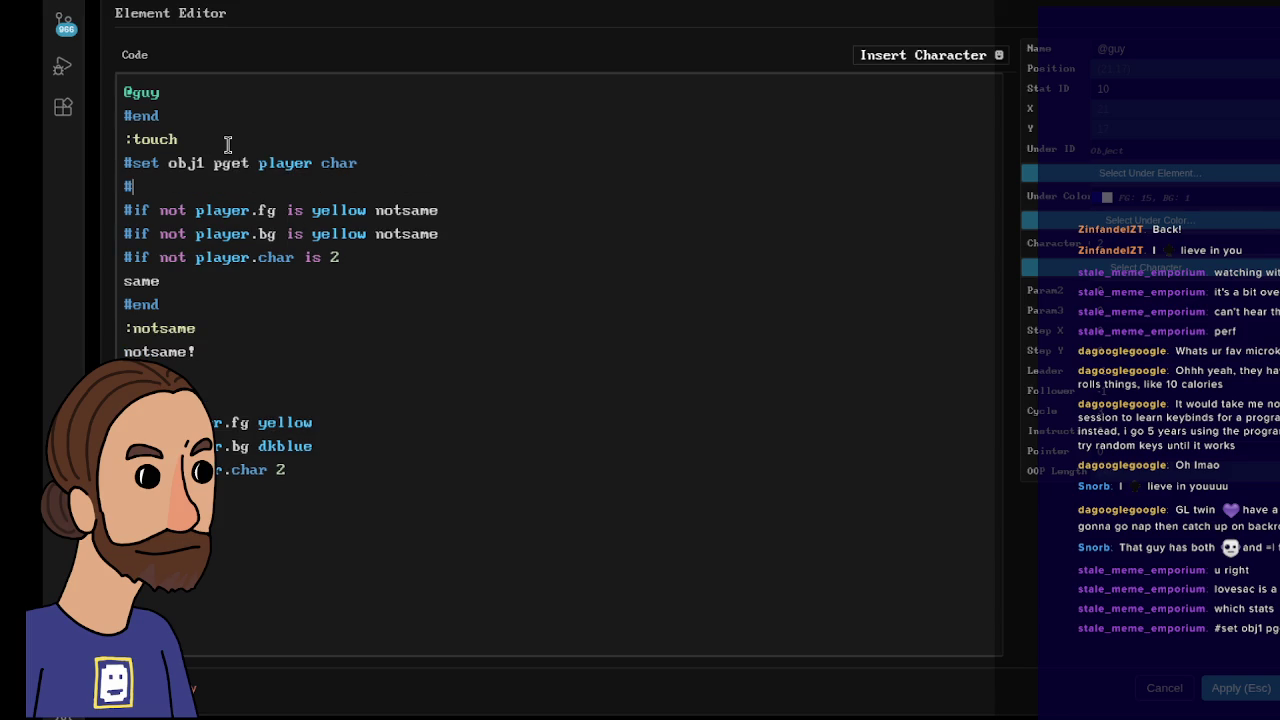
type("t obj2 pget pl")
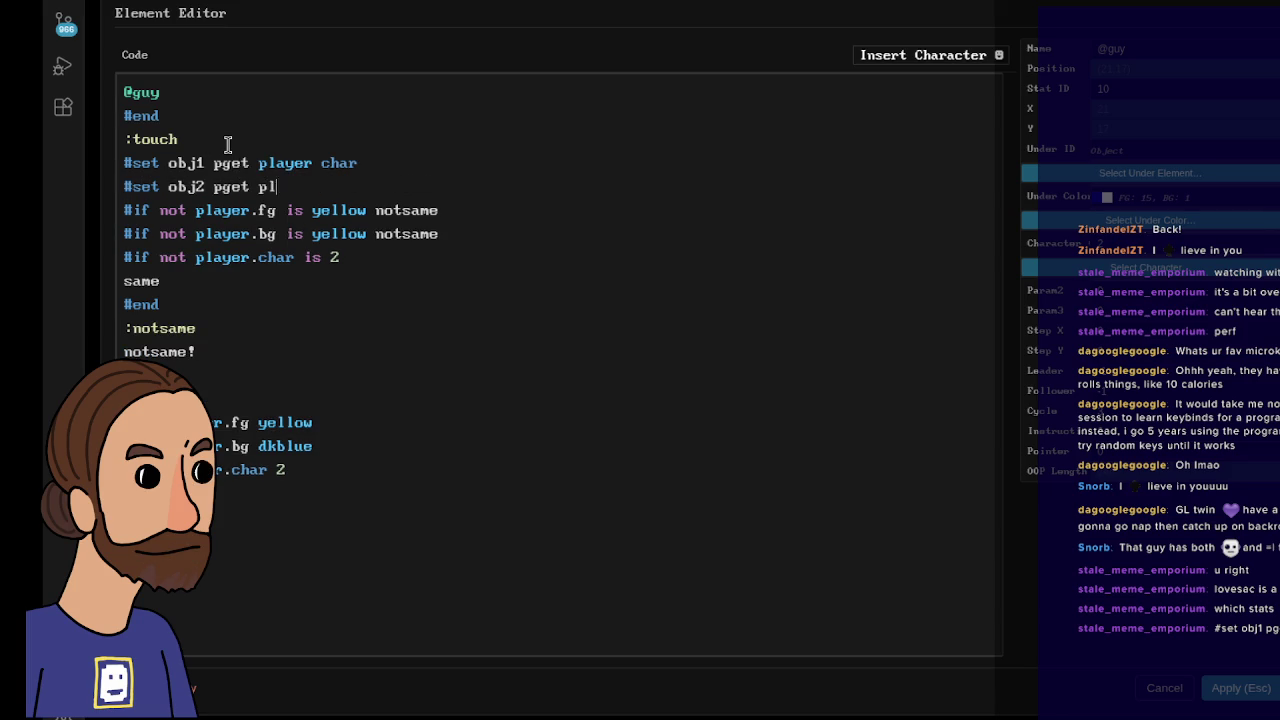
type("ayer color")
key("BackSpace")
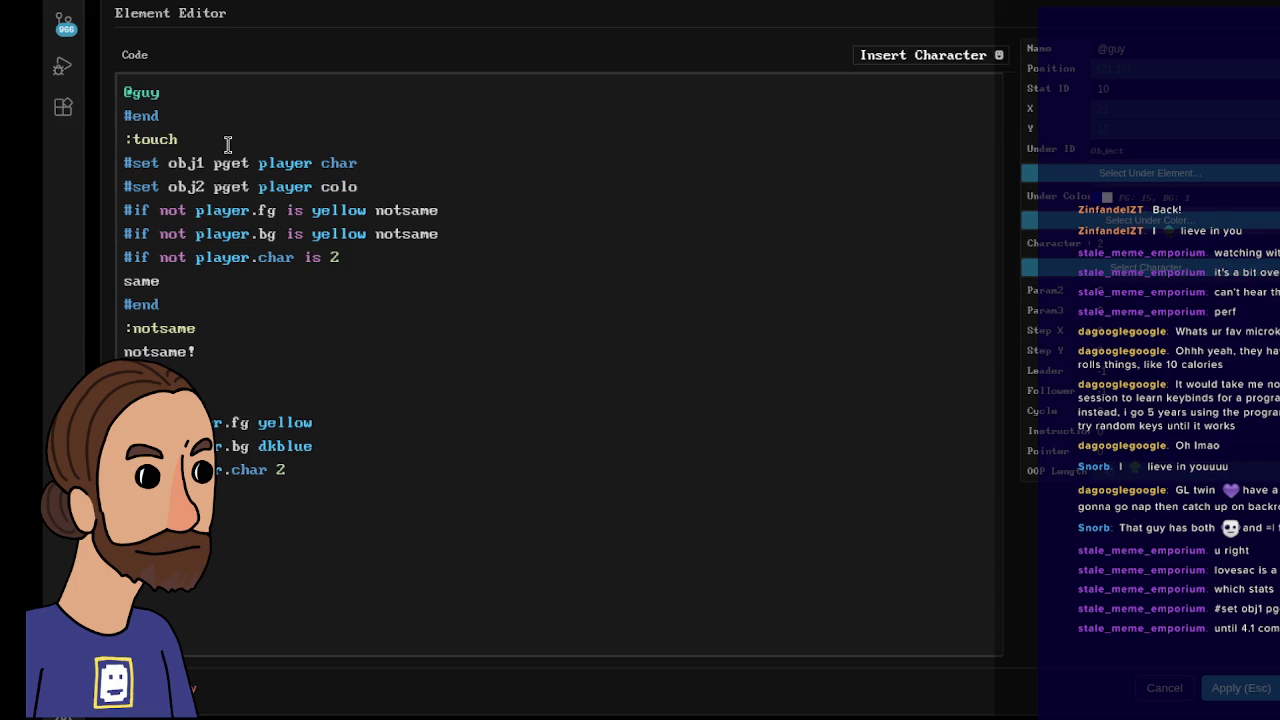
type("r")
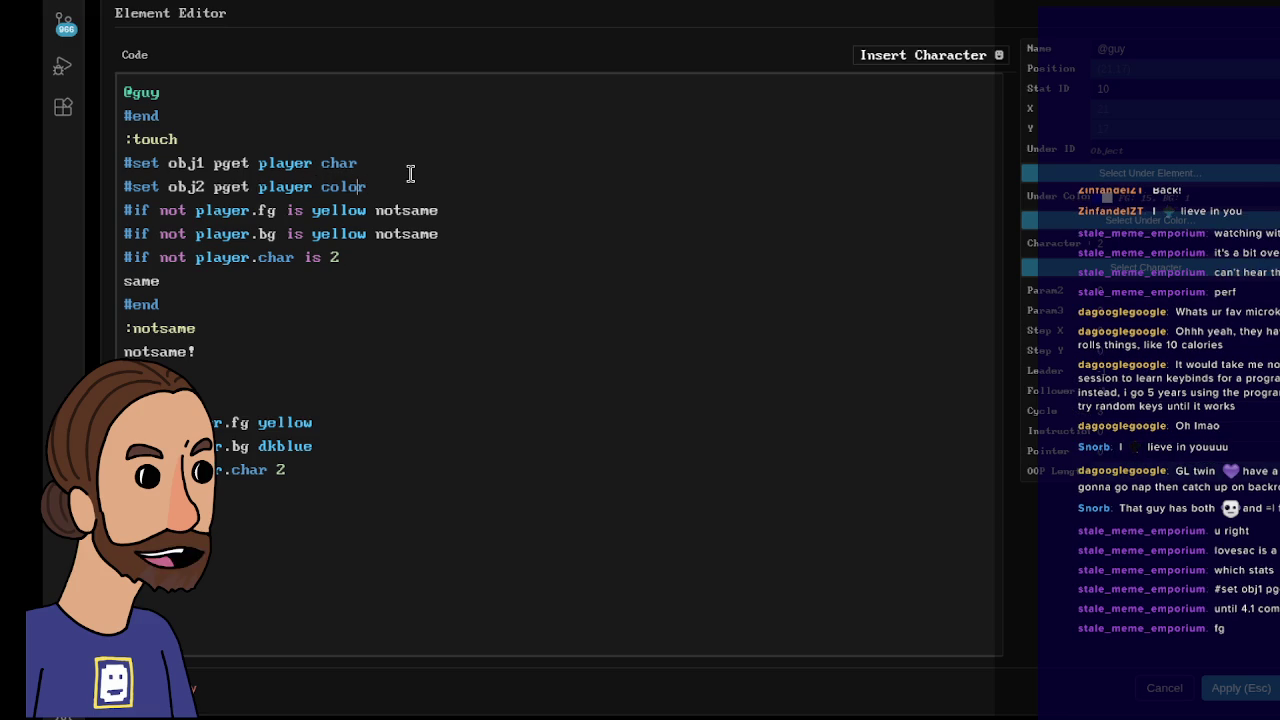
key("BackSpace")
key("BackSpace")
type("fg")
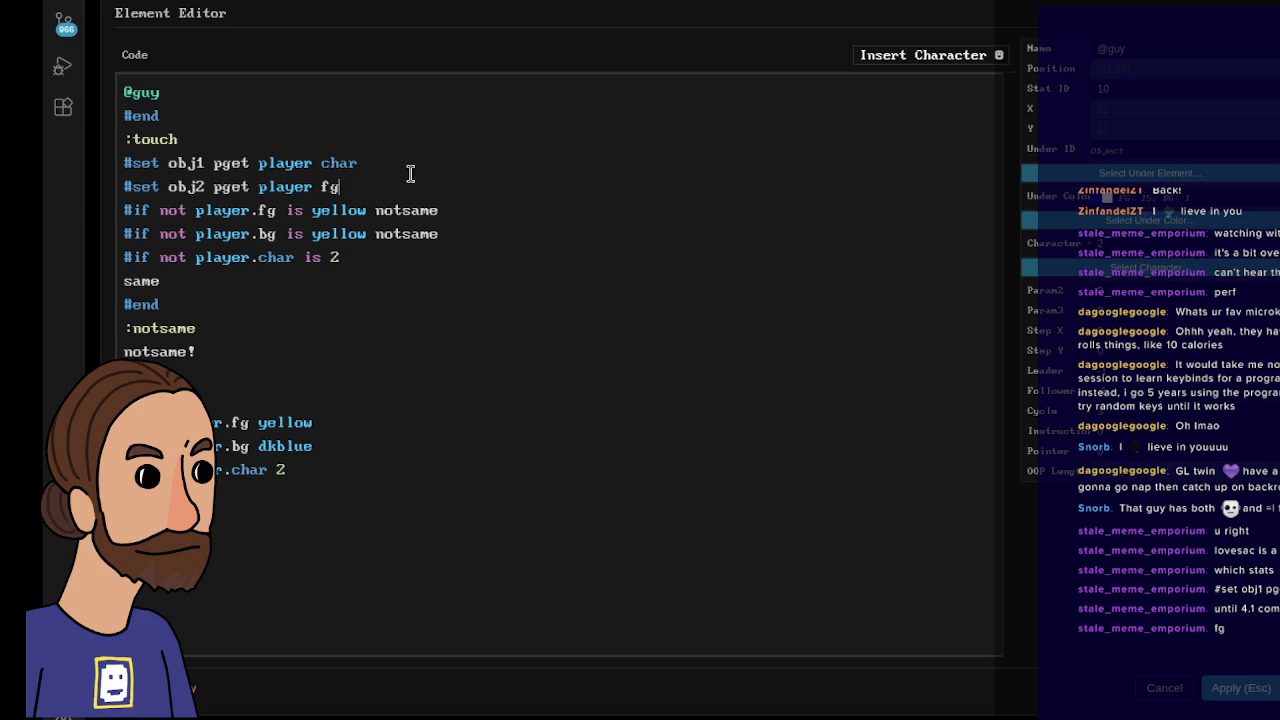
key("Return")
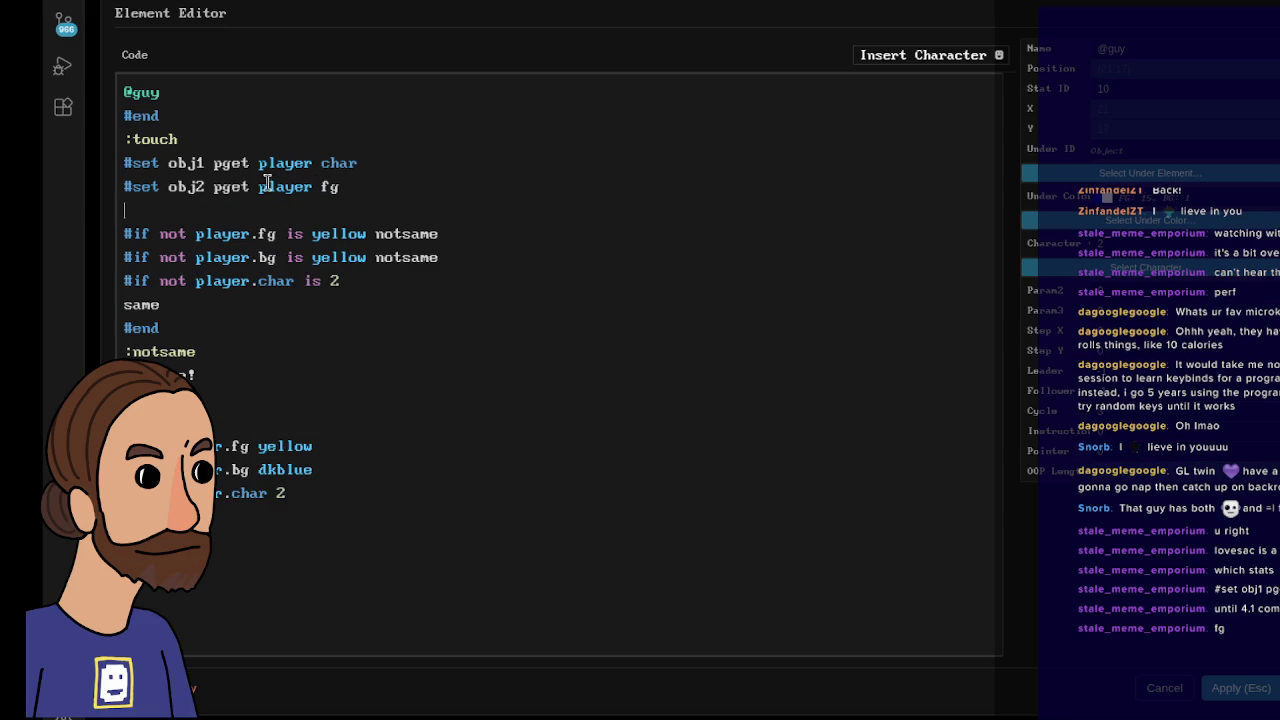
Try separate fg and bg variants of the obj2 line, then delete them again
mouse_move(340, 186)
left_mouse_down()
mouse_move(120, 171)
mouse_move(97, 186)
left_mouse_up()
key("ctrl+c")
left_click(251, 210)
key("ctrl+v")
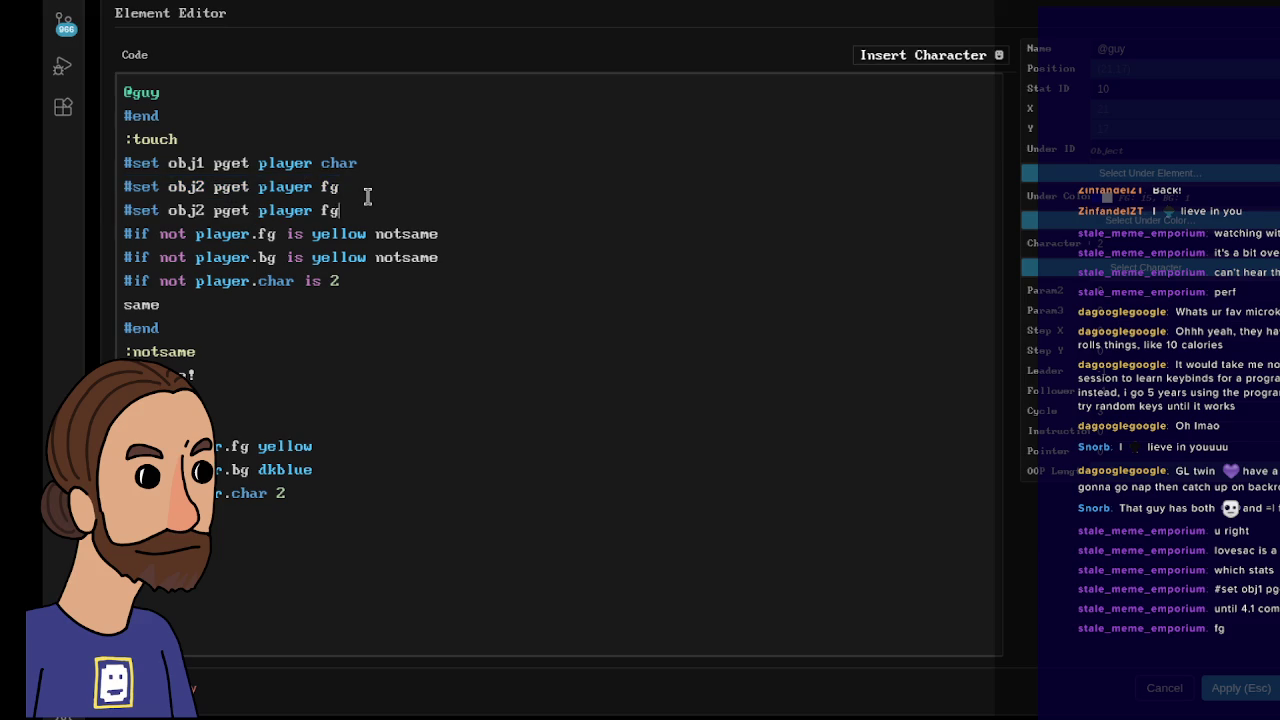
type("g")
key("Return")
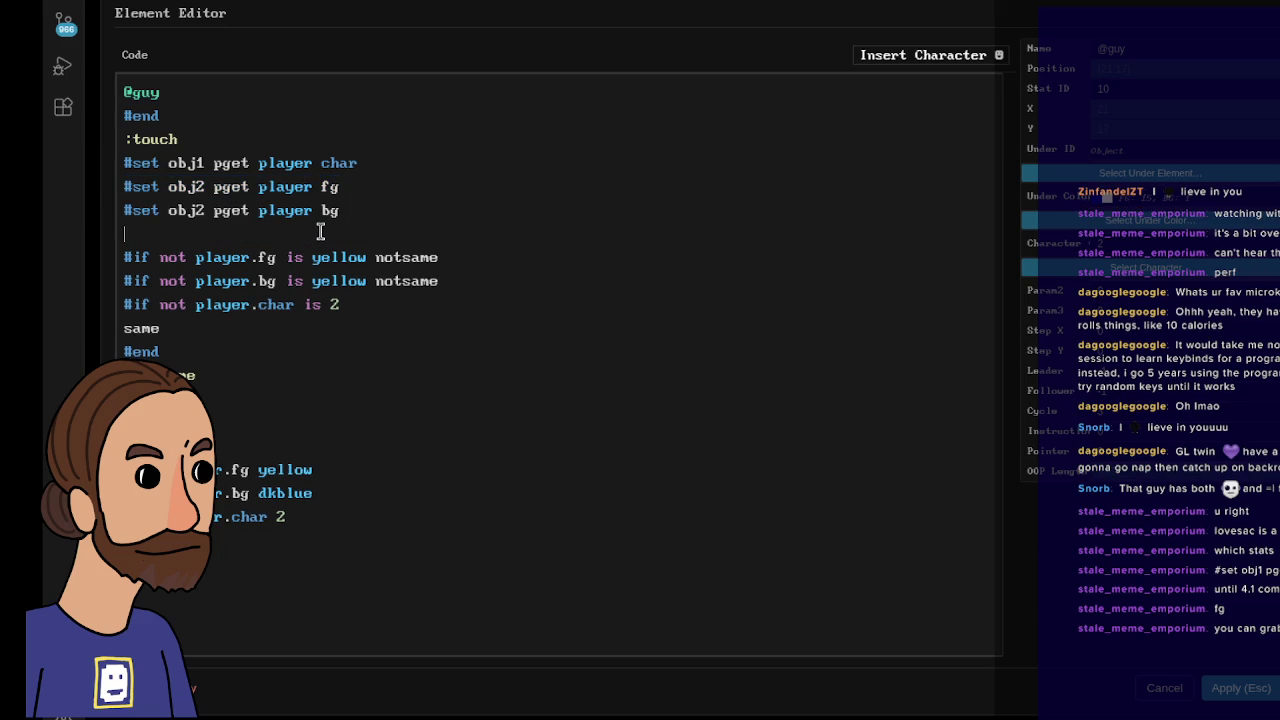
mouse_move(350, 219)
left_mouse_down()
mouse_move(124, 186)
mouse_move(324, 186)
left_mouse_up()
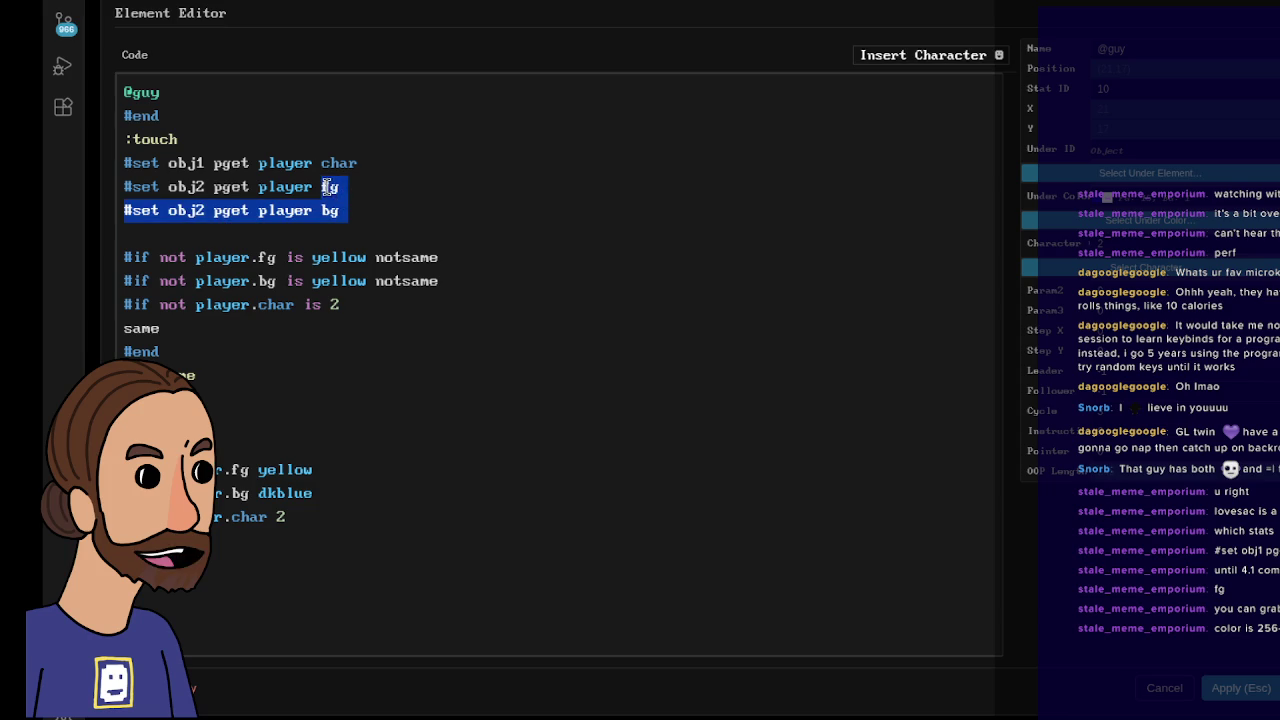
key("BackSpace")
type("r")
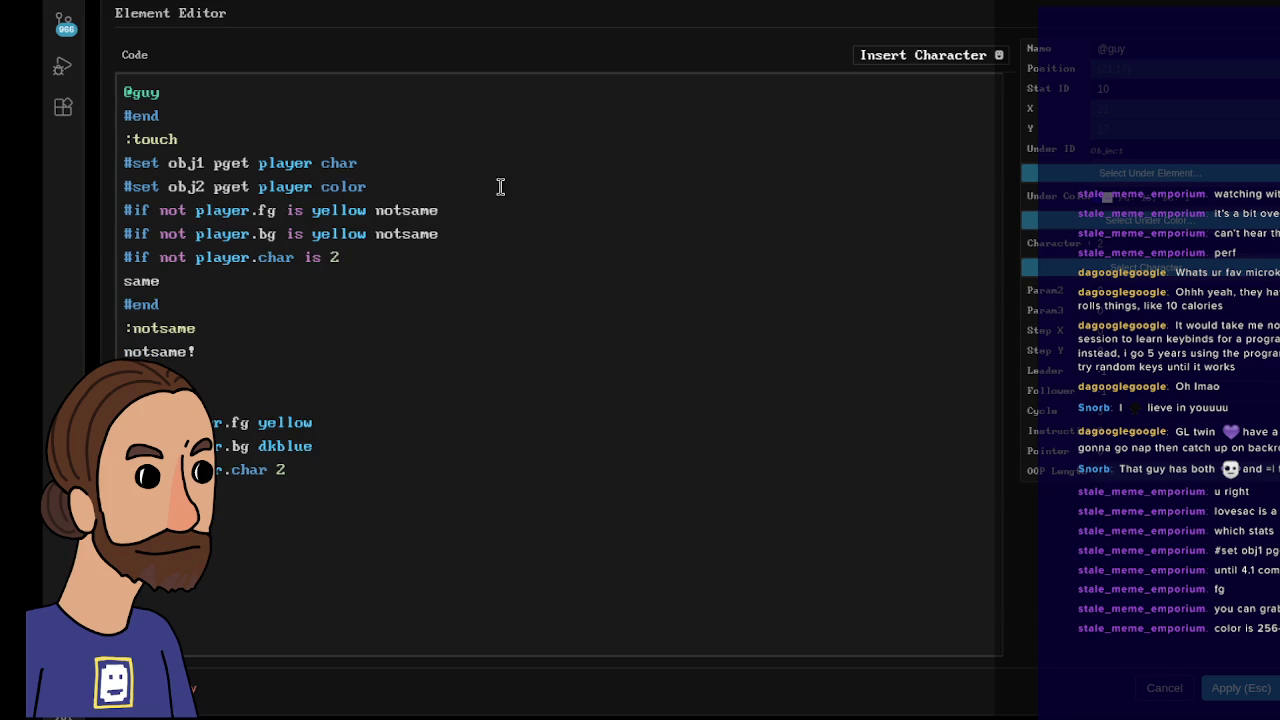
Add '#set obj3 pget i char' and '#set obj4 pget i color' lines
mouse_move(485, 250)
left_mouse_down()
mouse_move(166, 188)
mouse_move(160, 203)
left_mouse_up()
left_click(459, 177)
key("Return")
type("#set")
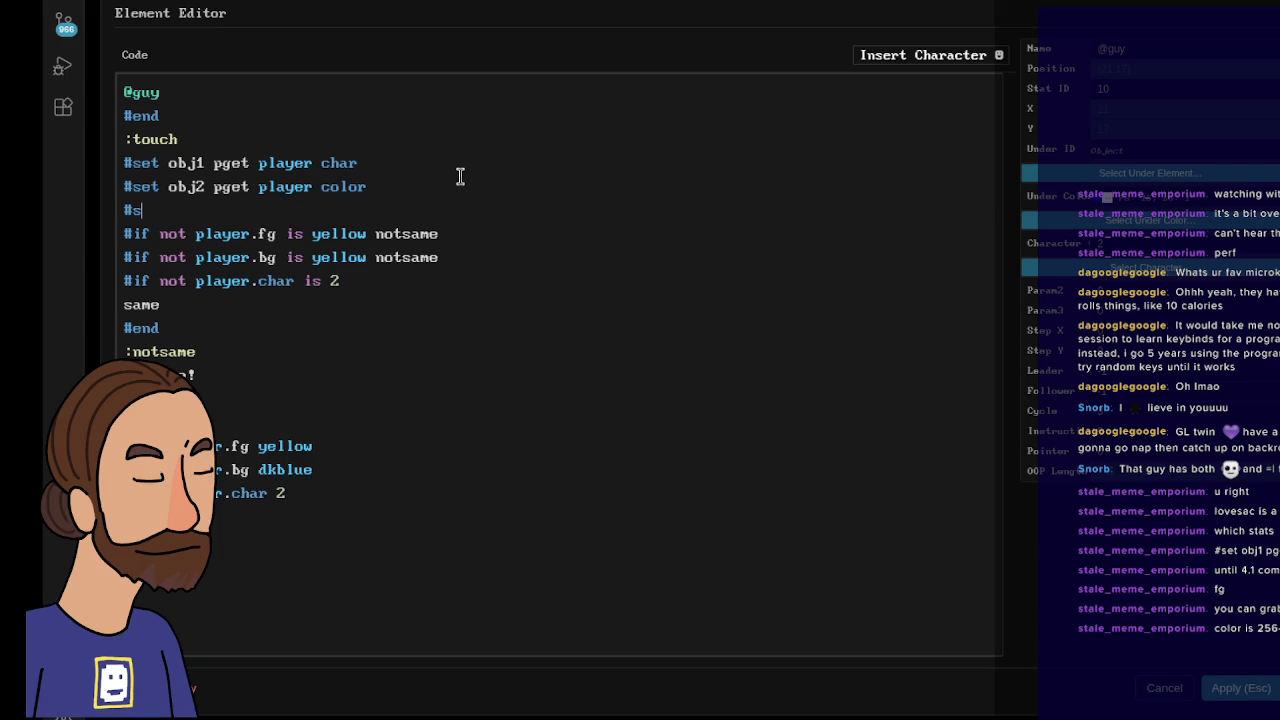
key("BackSpace")
key("BackSpace")
type("ob")
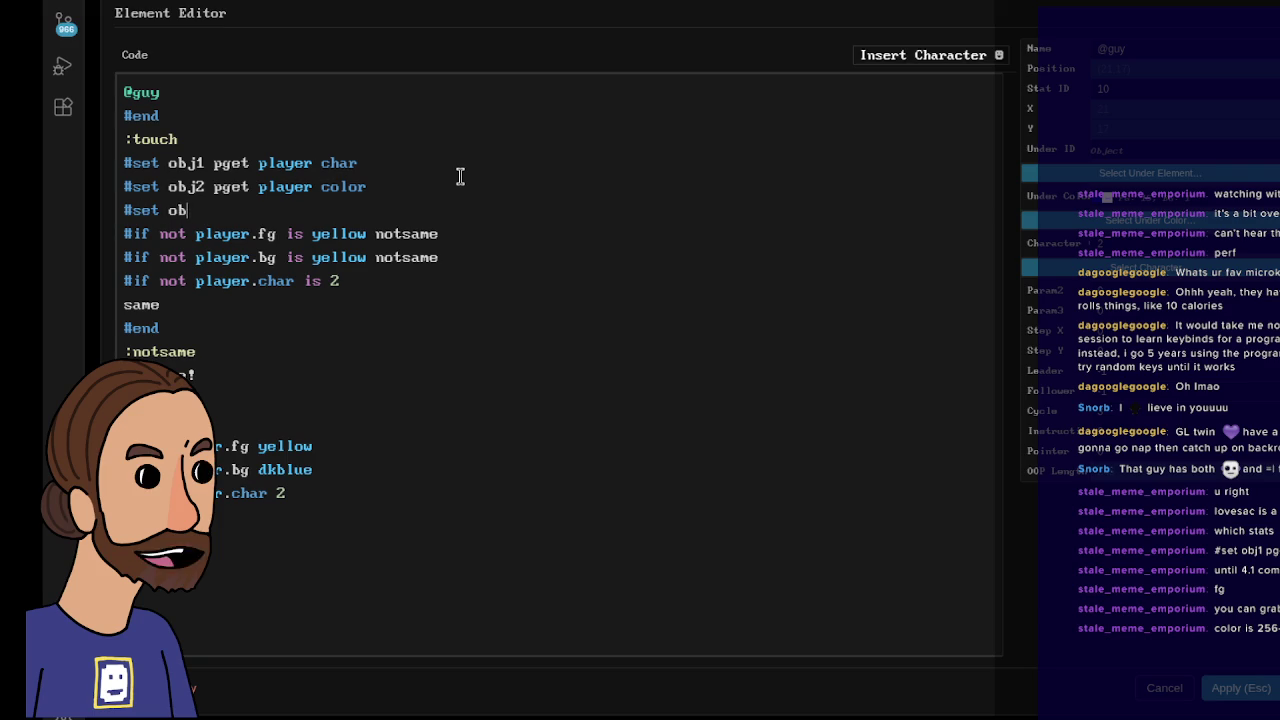
type("j3 pget i char")
key("Return")
key("shift+Up")
key("ctrl+c")
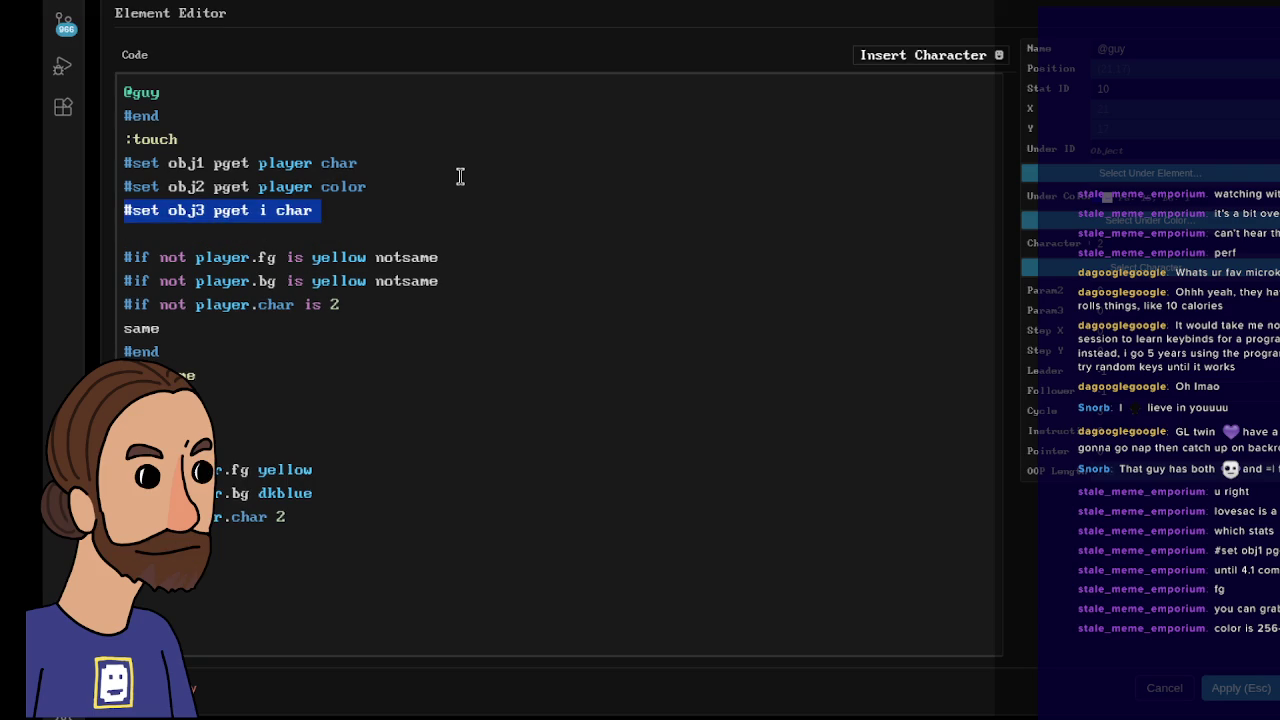
key("Down")
key("ctrl+v")
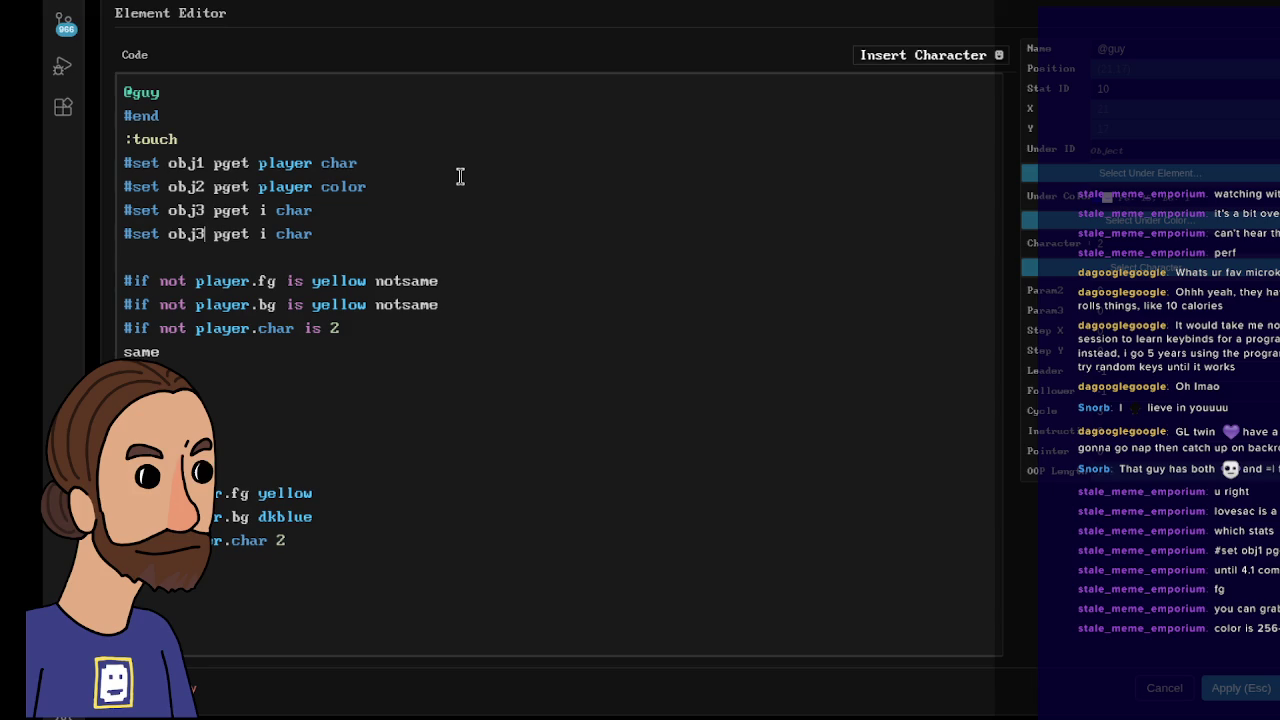
key("BackSpace")
type("4")
key("shift+End")
type("c")
type("olor")
Replace the old player.fg/bg/char #if lines with checks comparing obj1 against obj3
double_click(186, 162)
key("BackSpace")
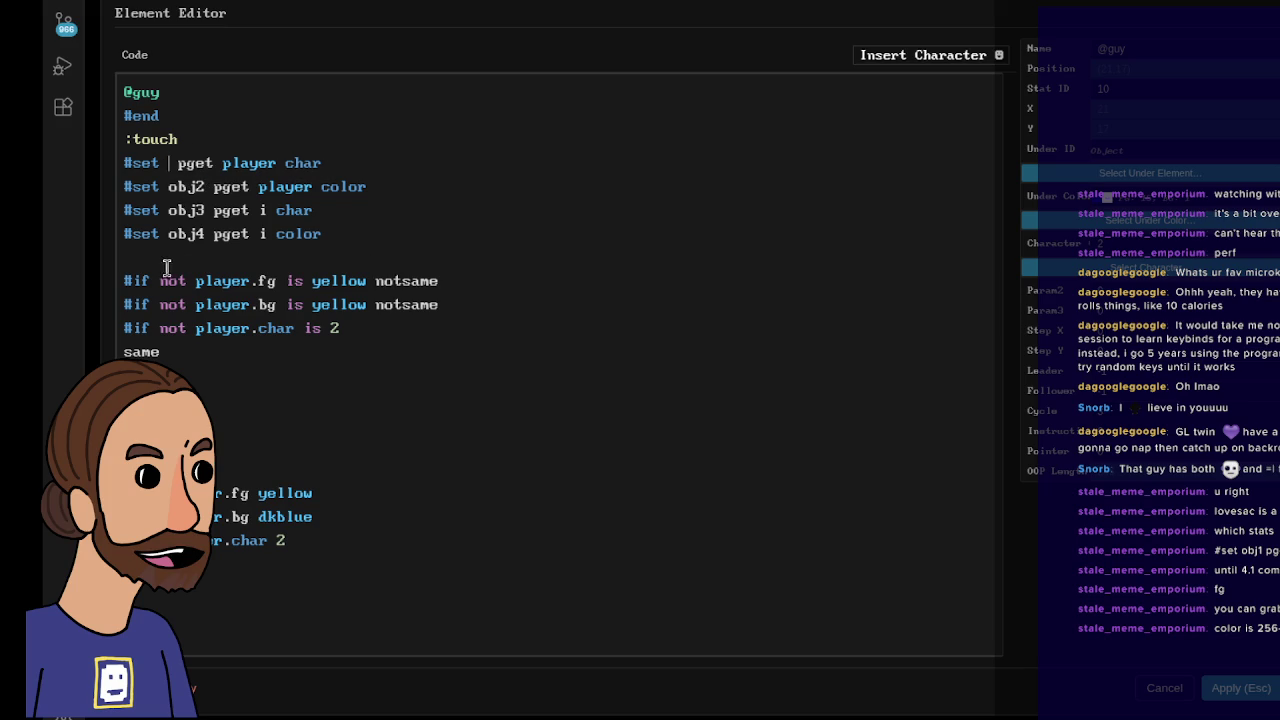
type("ob1")
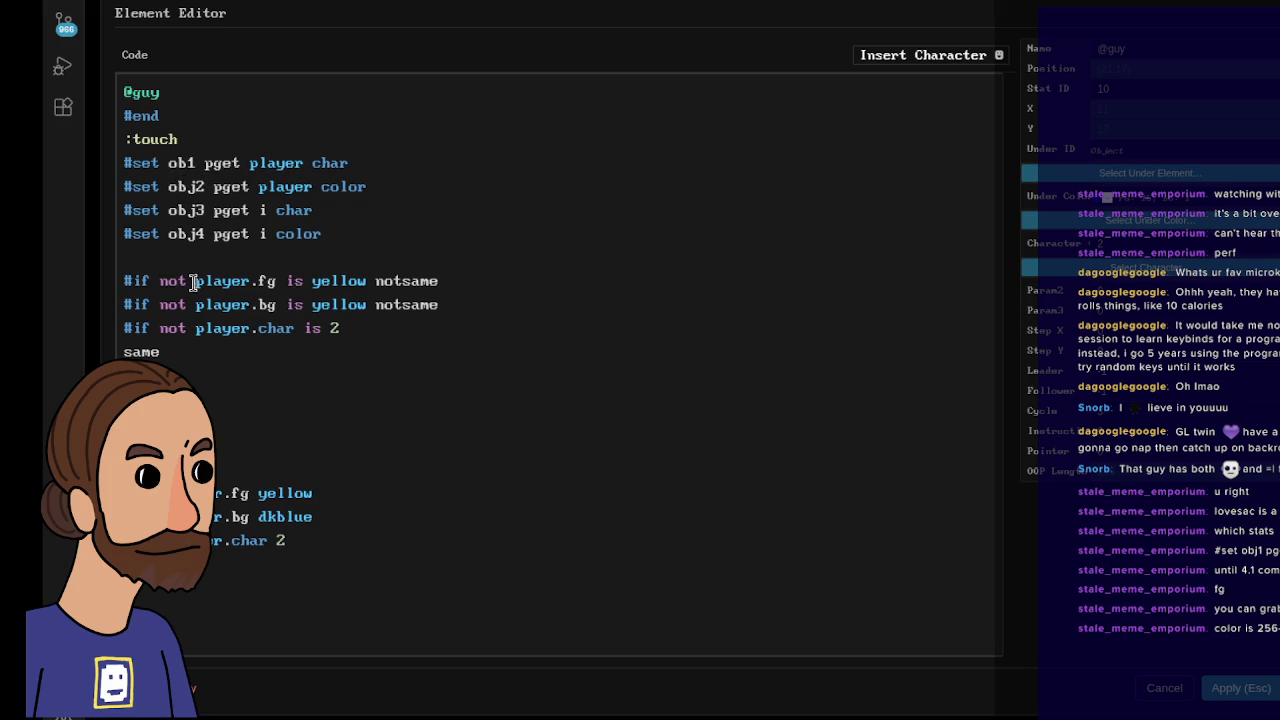
mouse_move(196, 281)
left_mouse_down()
mouse_move(489, 269)
mouse_move(504, 283)
left_mouse_up()
type("obj1")
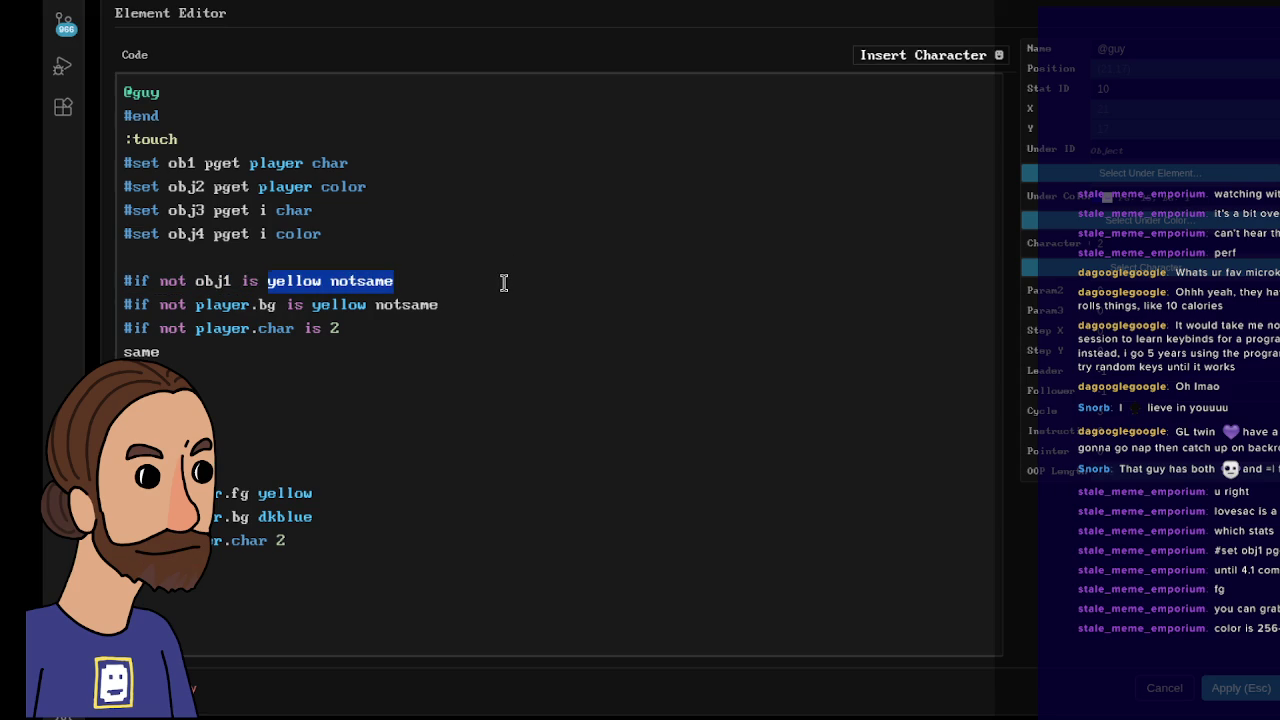
type("objk")
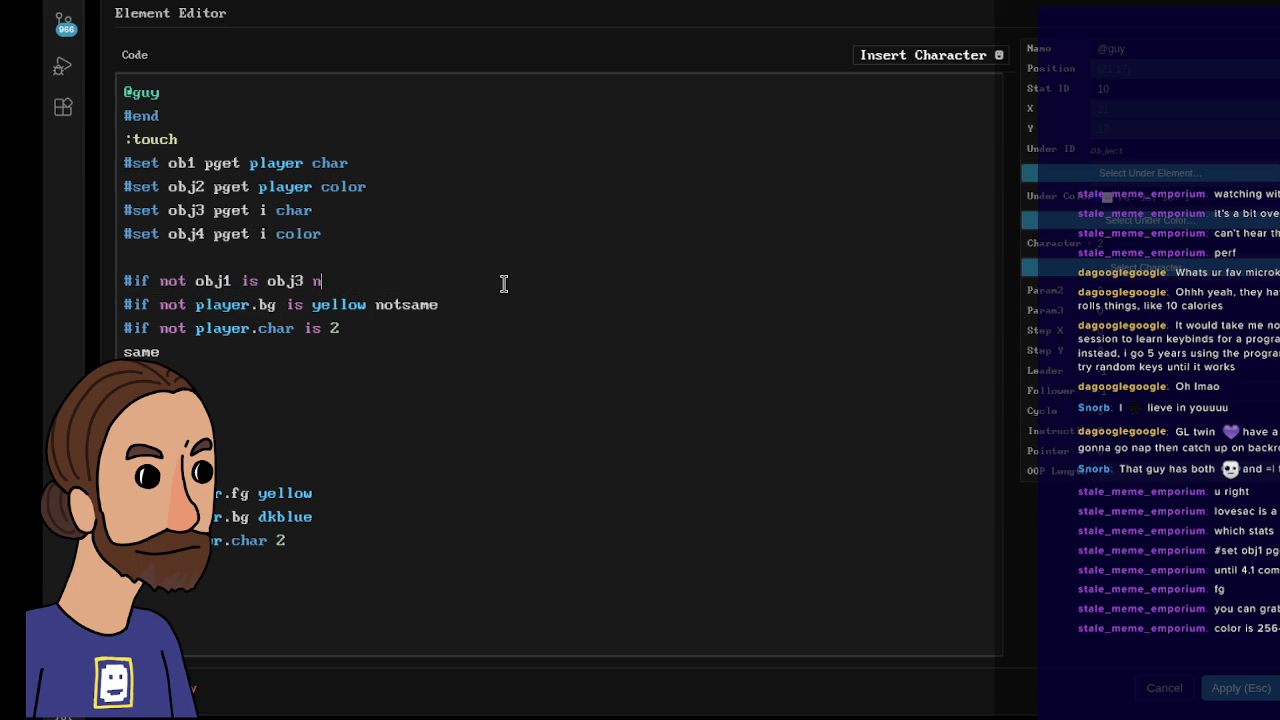
type("otsame")
left_click_drag(376, 281, 110, 280)
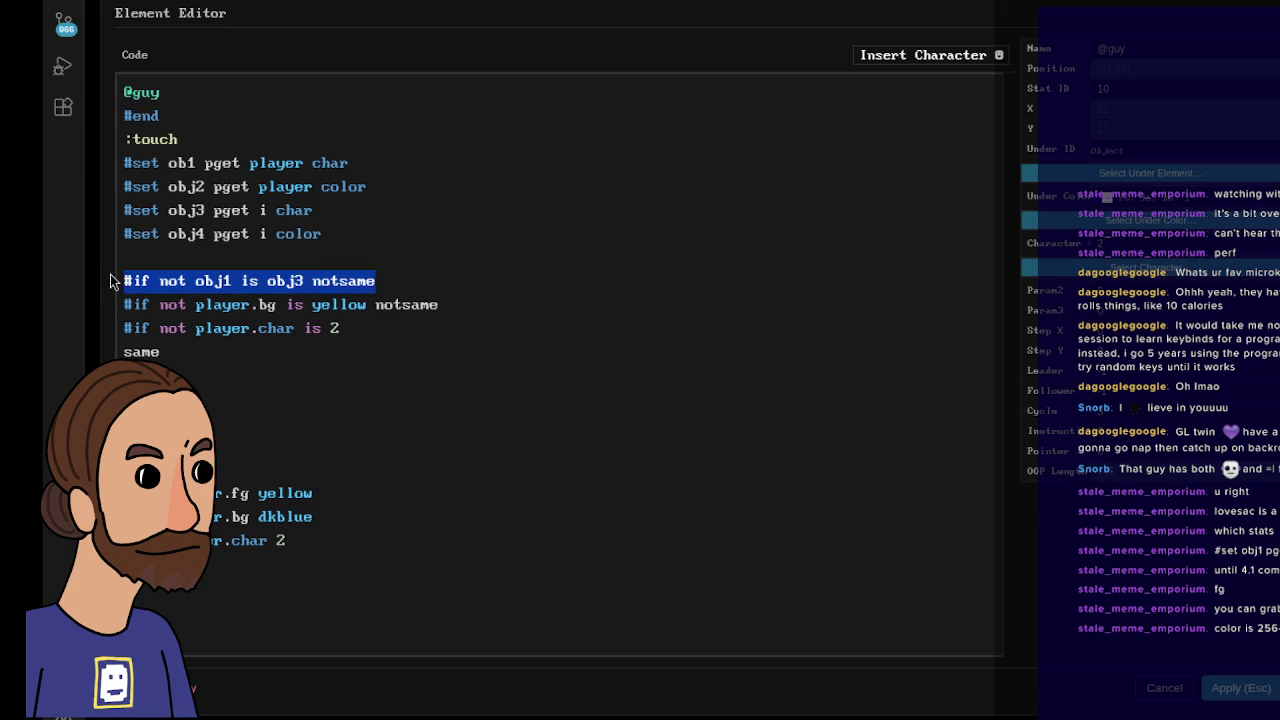
left_click_drag(438, 304, 118, 282)
right_click(88, 298)
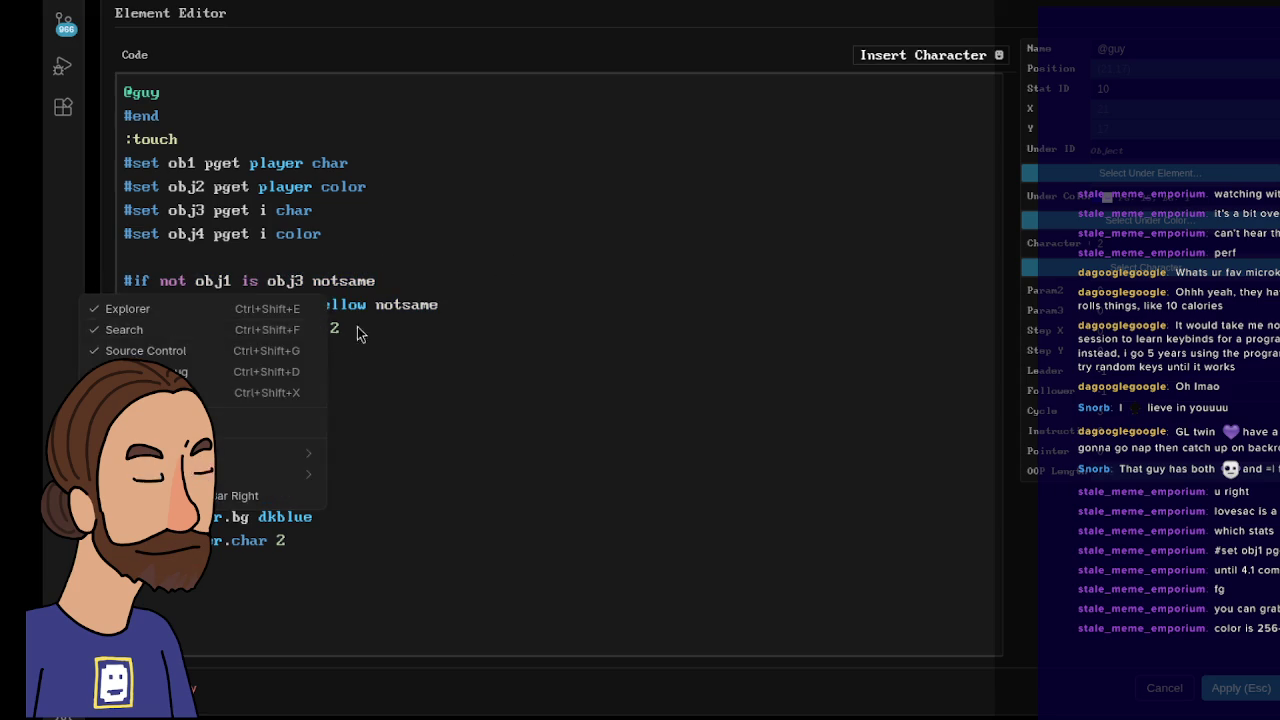
left_click_drag(340, 328, 100, 297)
key("ctrl+v")
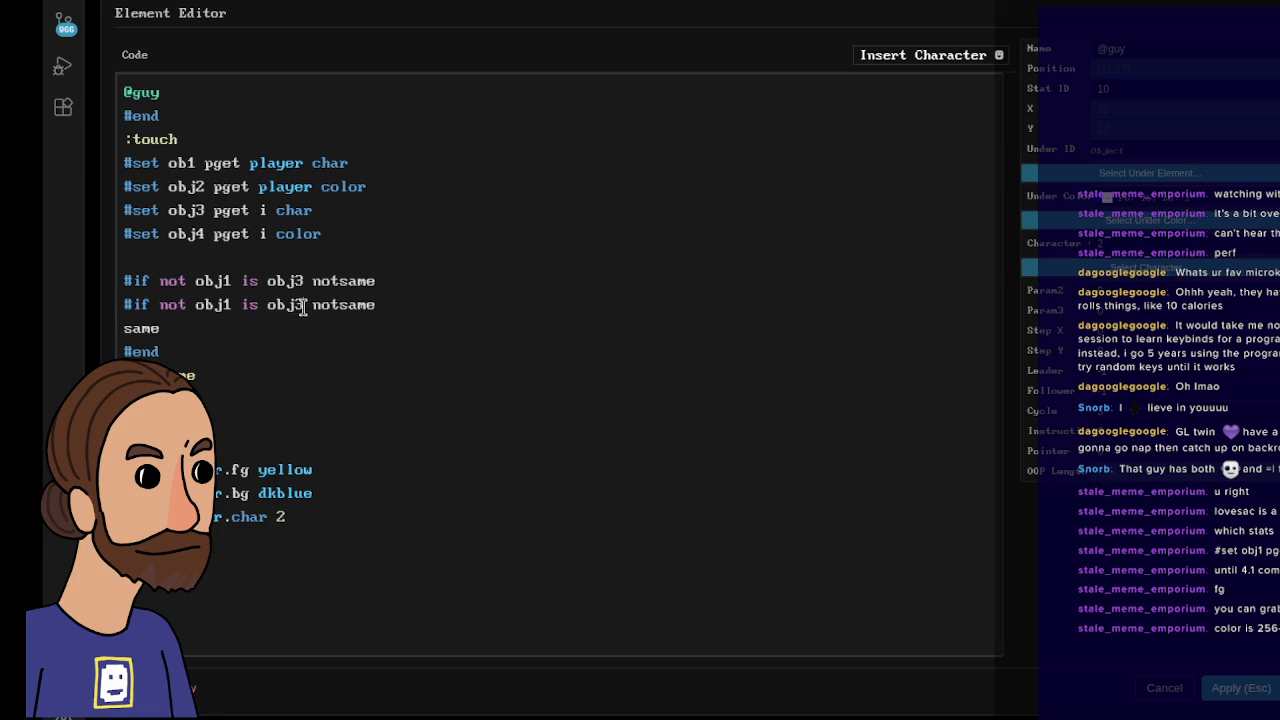
left_click_drag(295, 305, 305, 305)
left_click(228, 305)
Make the second check compare obj2 with obj4, briefly test-play, then reopen the guy's code
type("24")
key("Escape")
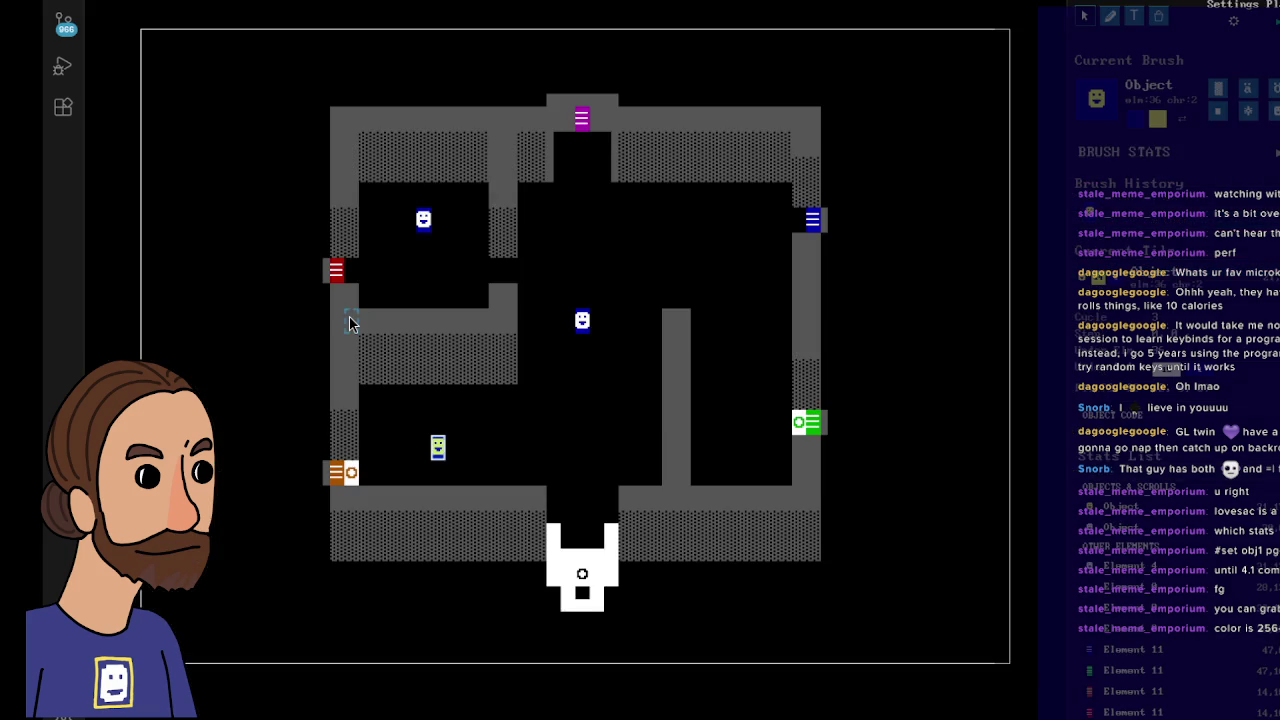
key("q")
key("p")
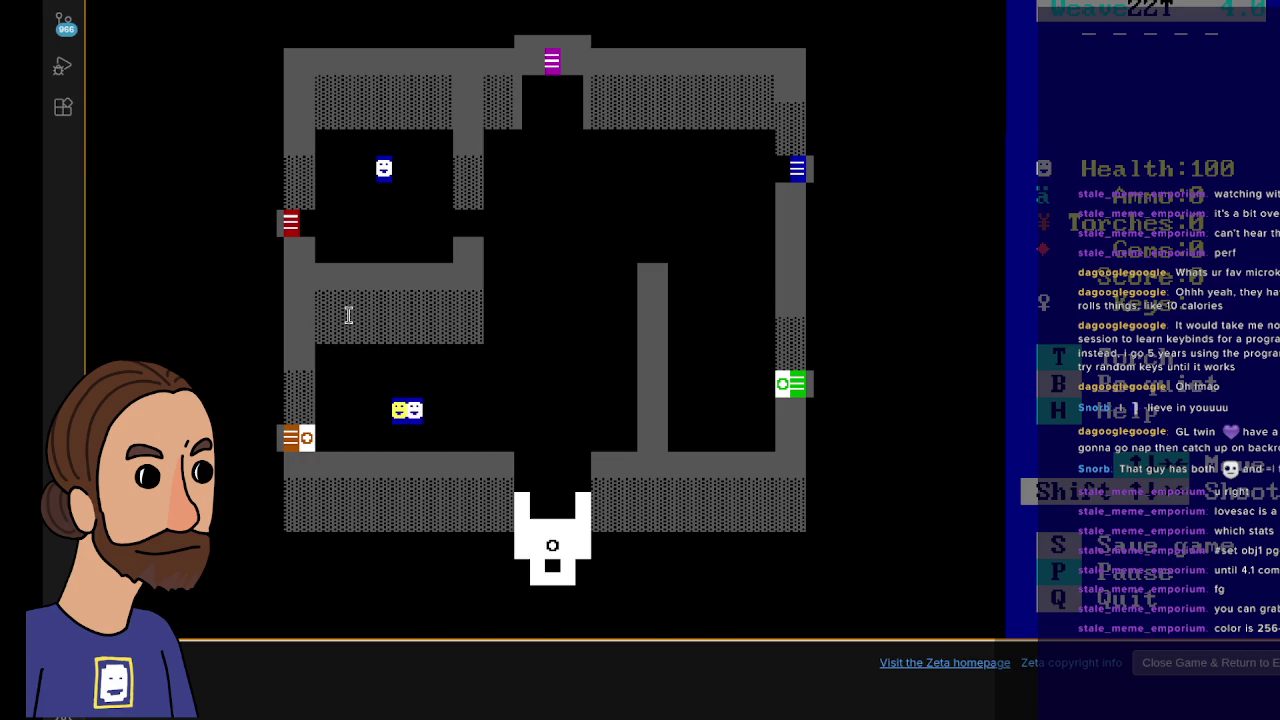
key("Escape")
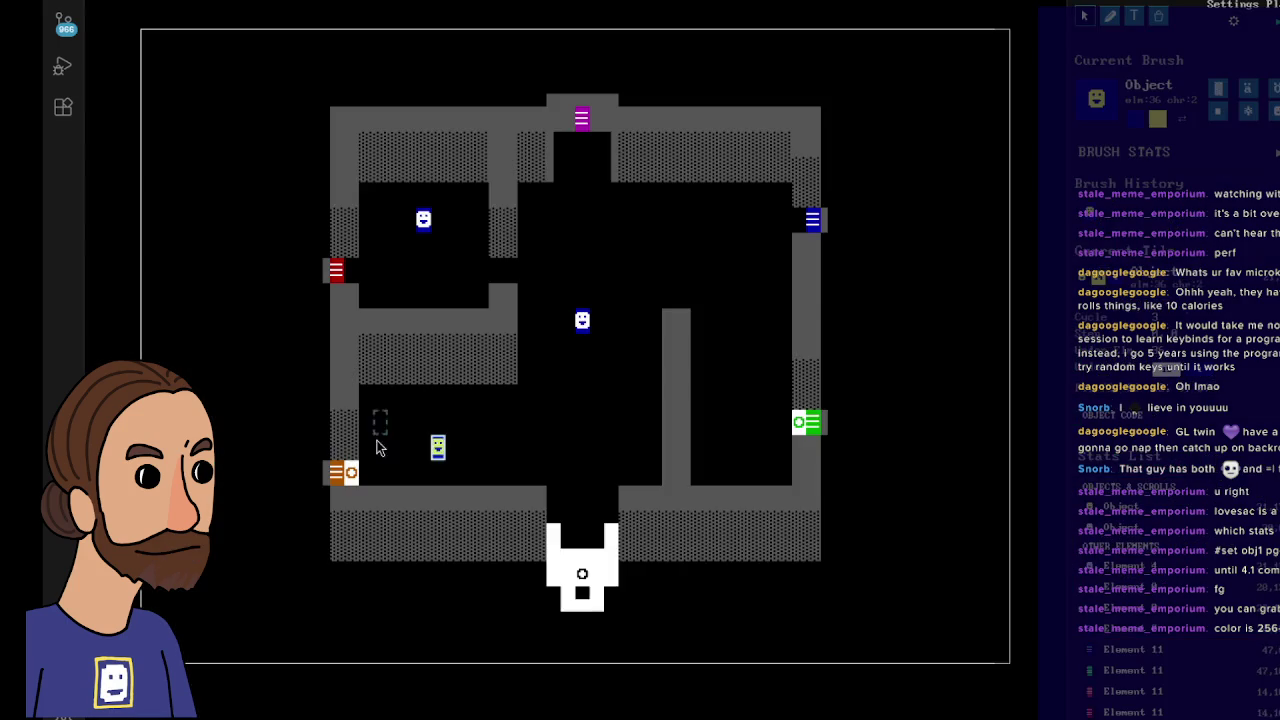
left_click(438, 449)
Replace the guy's code with '#load i YELLOW', create YELLOW.OBJ, and apply the load line
key("ctrl+a")
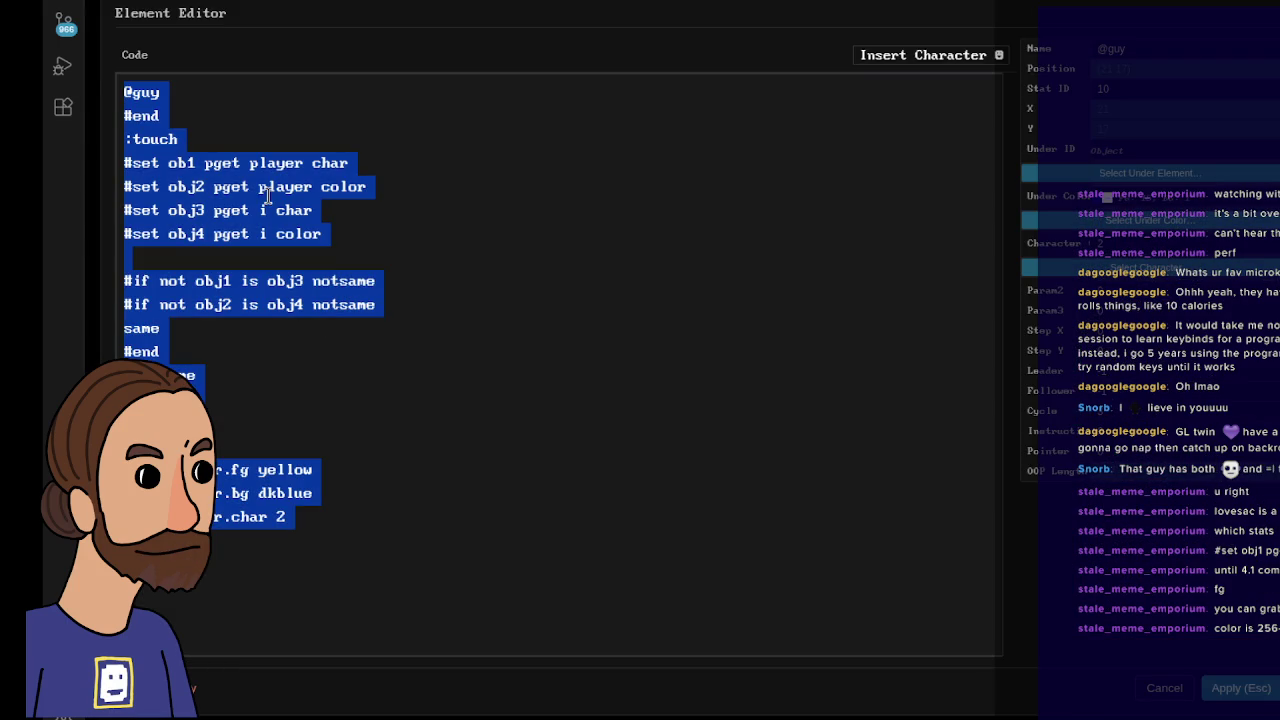
key("BackSpace")
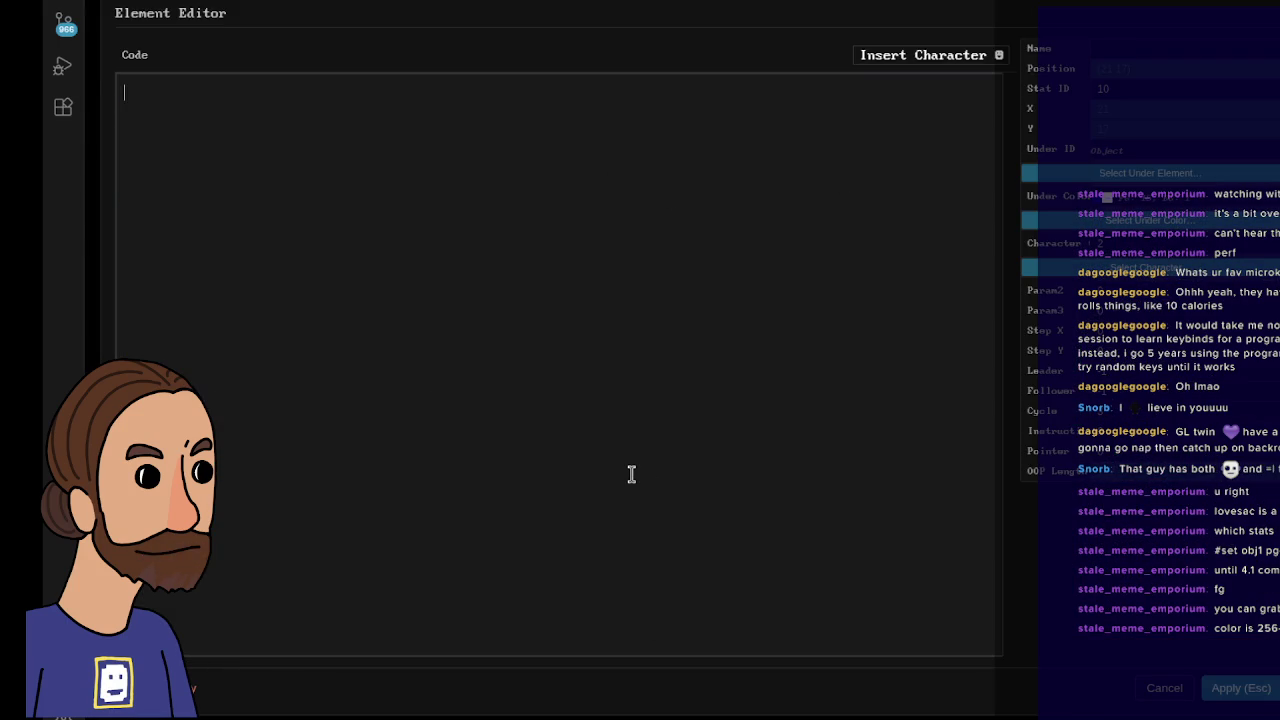
type("#load i ")
type("YELLOW")
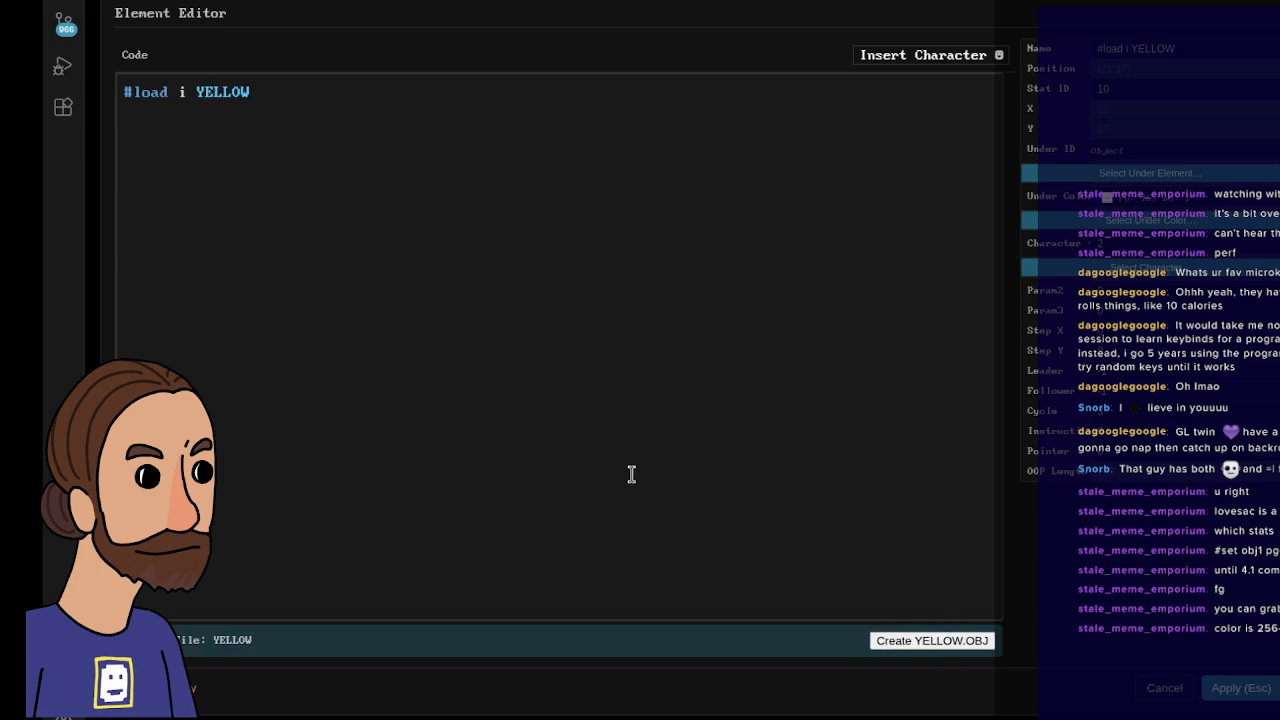
left_click(930, 643)
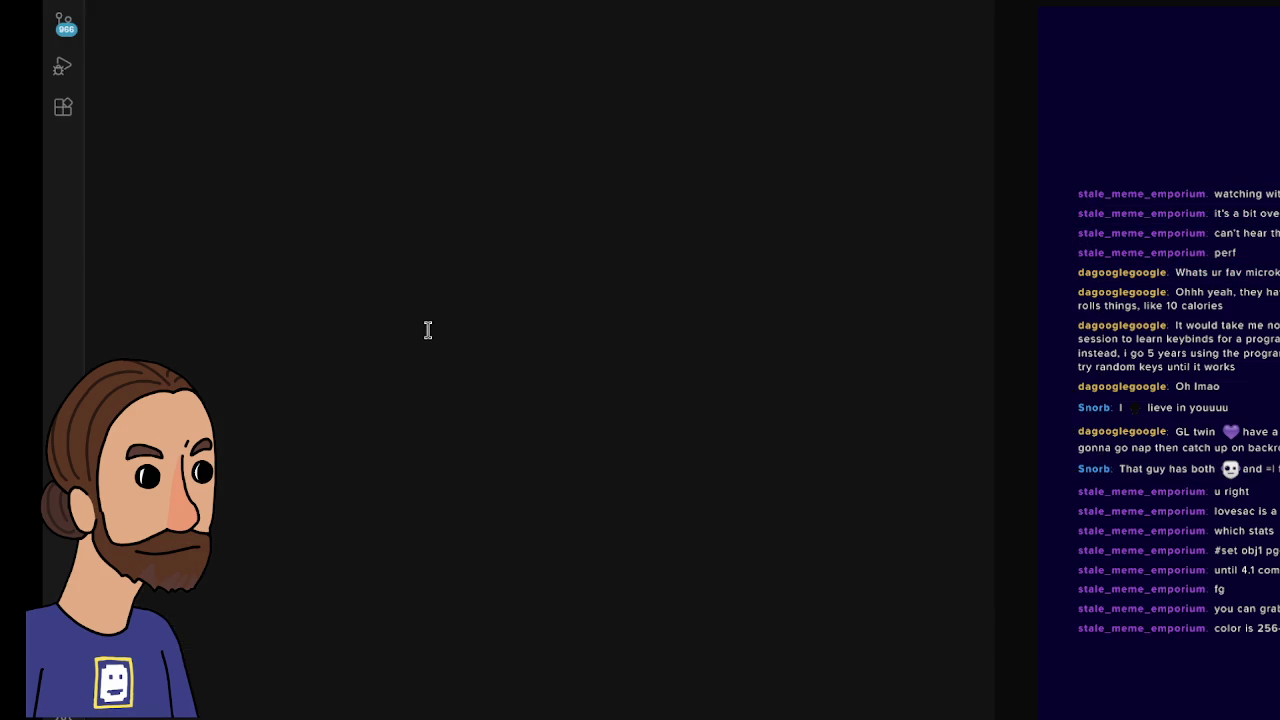
left_click(236, 10)
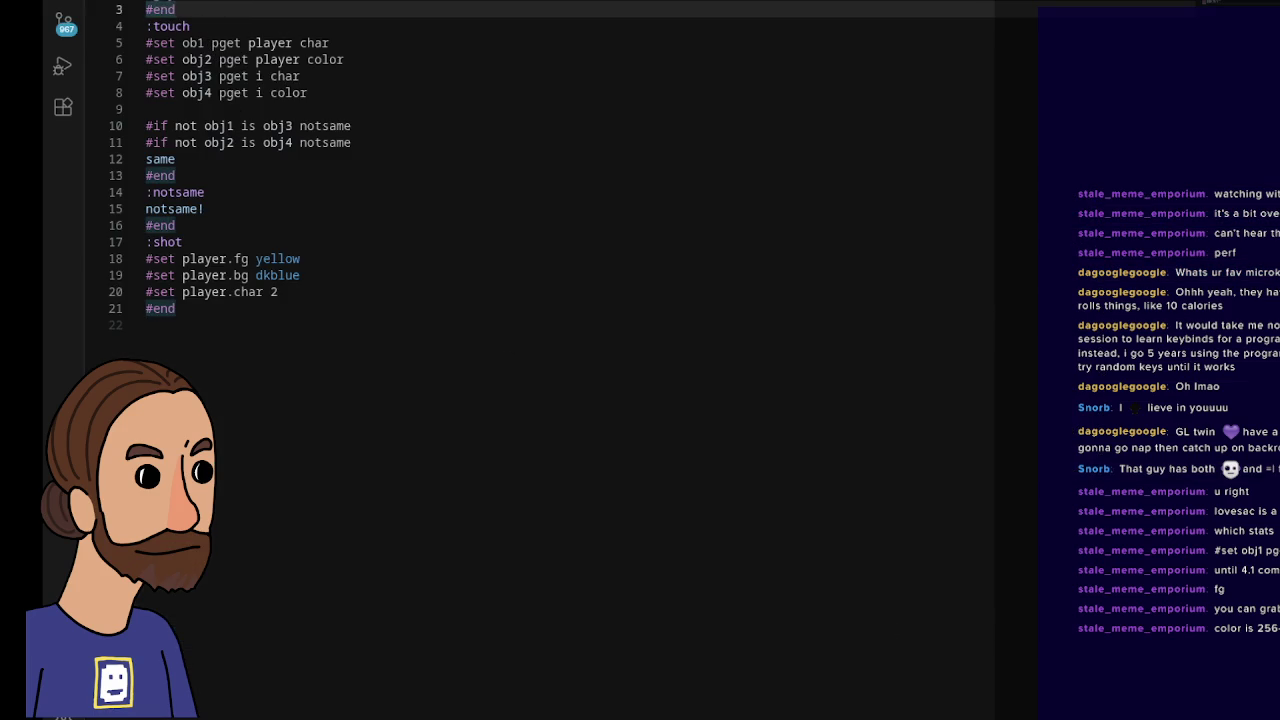
key("ctrl+Tab")
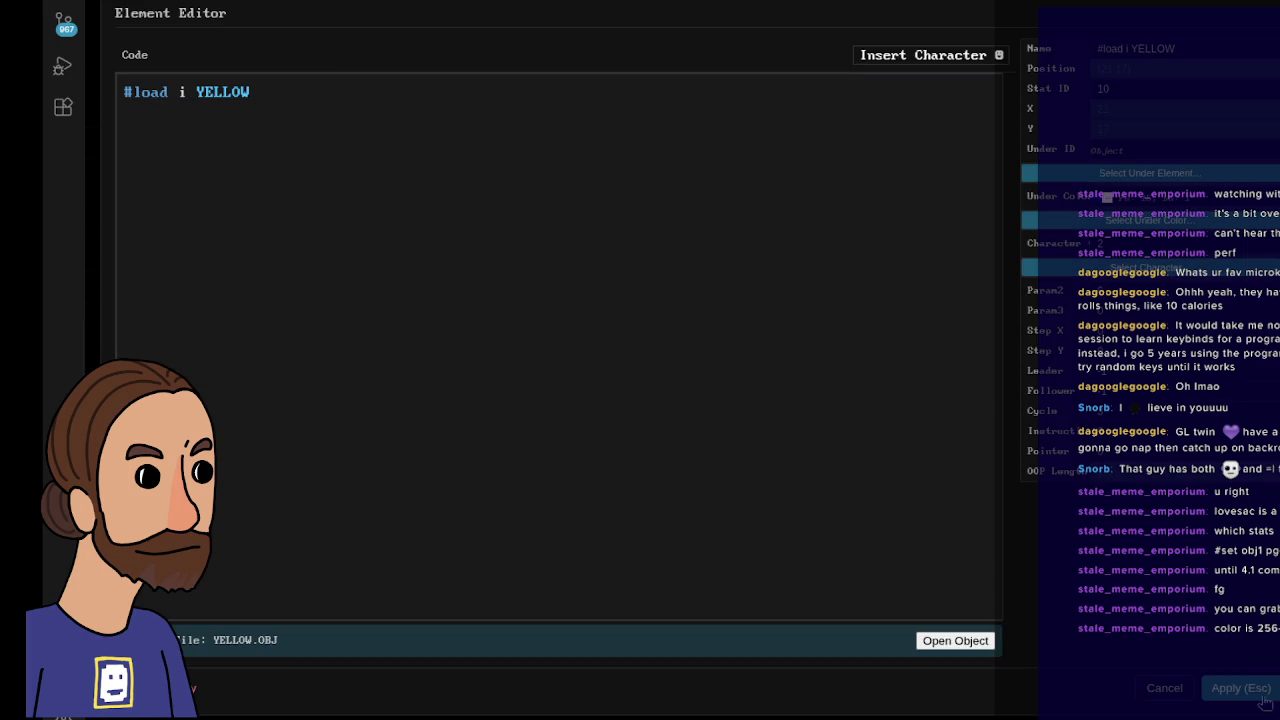
left_click(1250, 692)
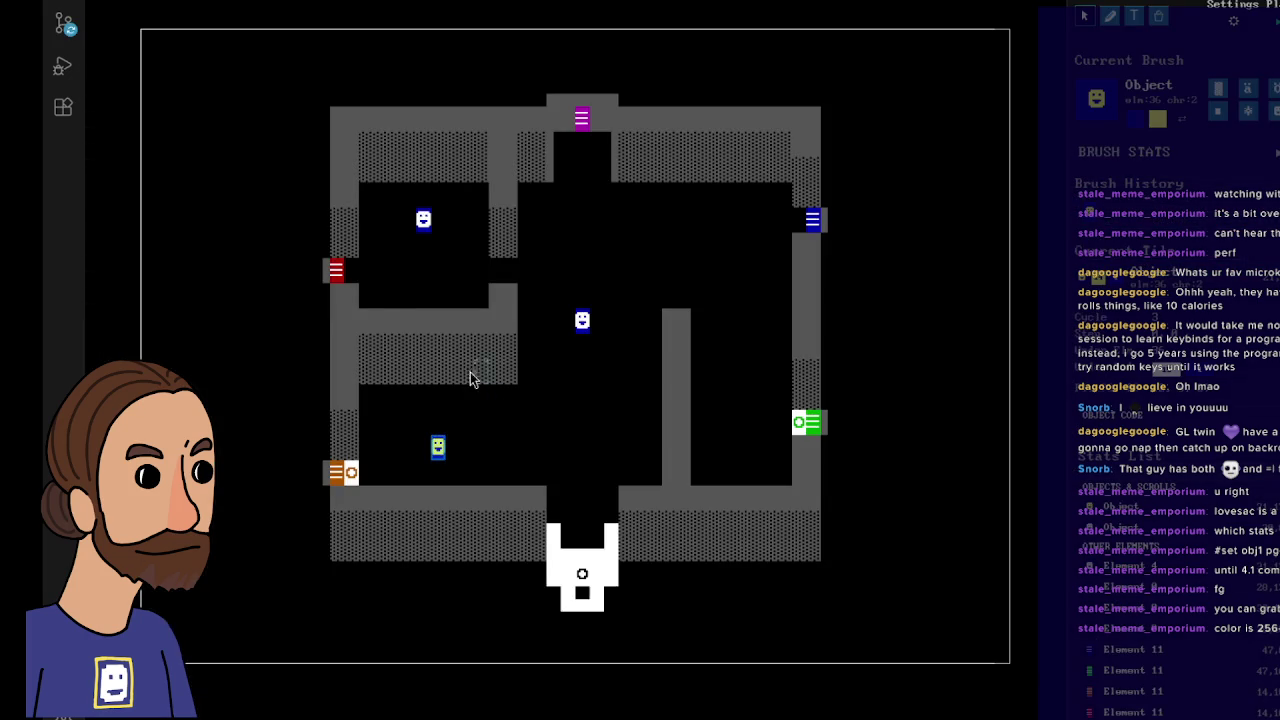
key("ctrl+Tab")
key("ctrl+Tab")
key("ctrl+Tab")
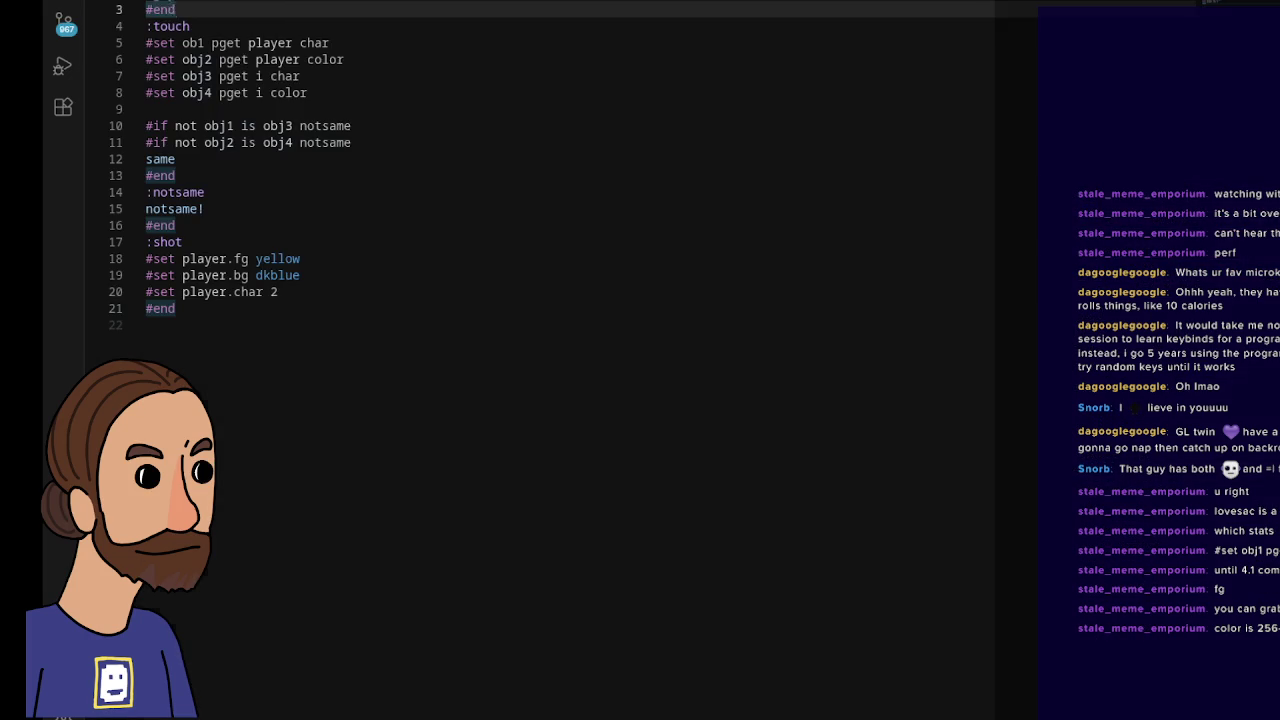
Add the missing 1 so line 5 reads obj1, then launch a test run with F5
left_click(204, 192)
left_click(185, 10)
left_click(277, 29)
left_click(349, 277)
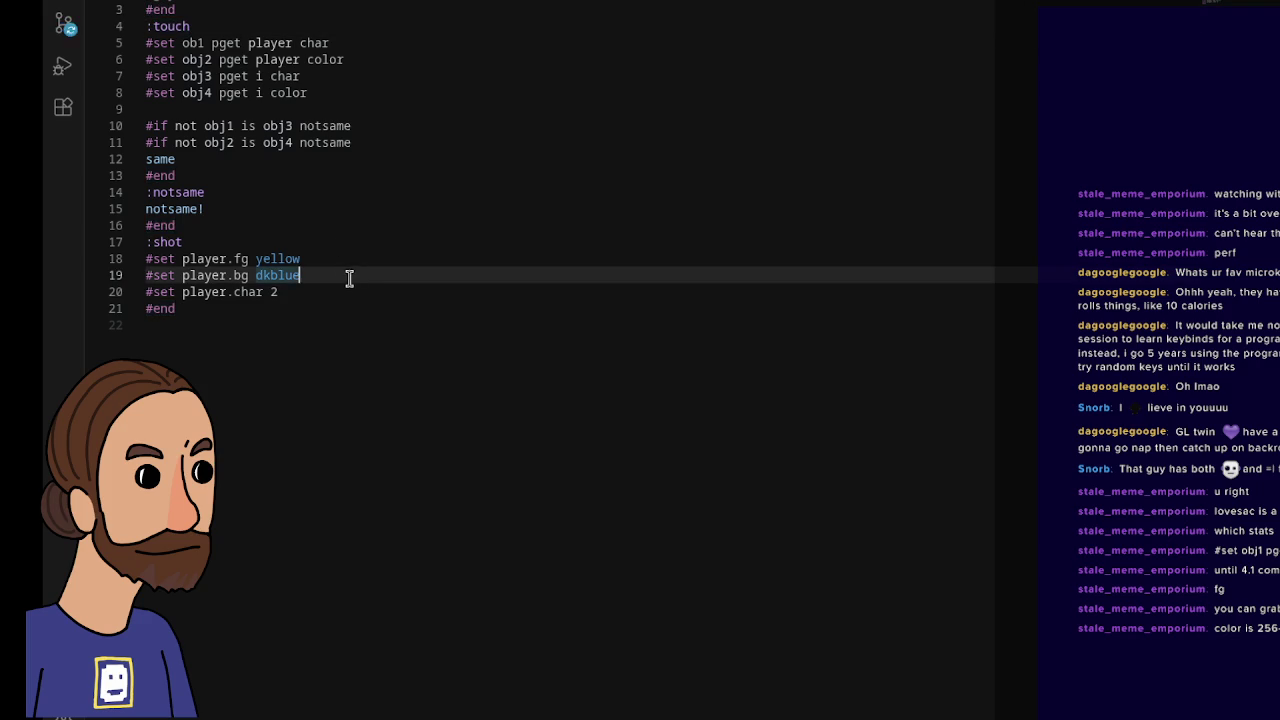
left_click(199, 43)
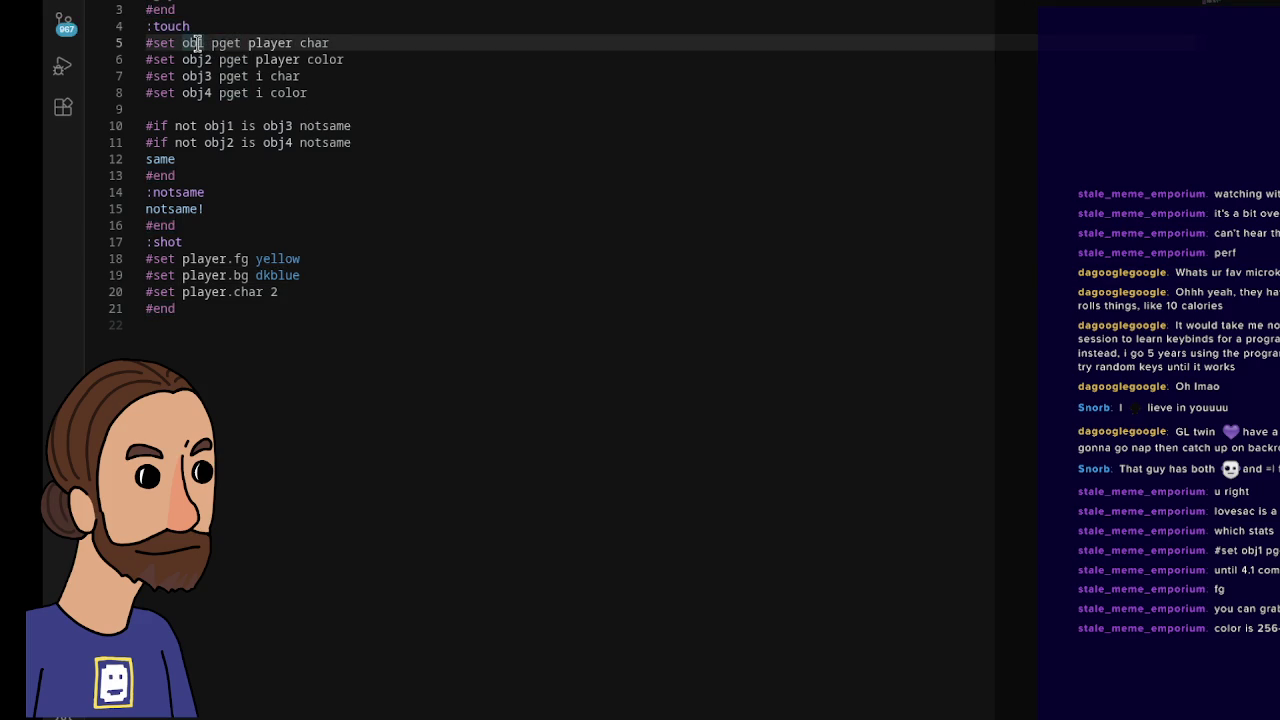
type("1")
key("F5")
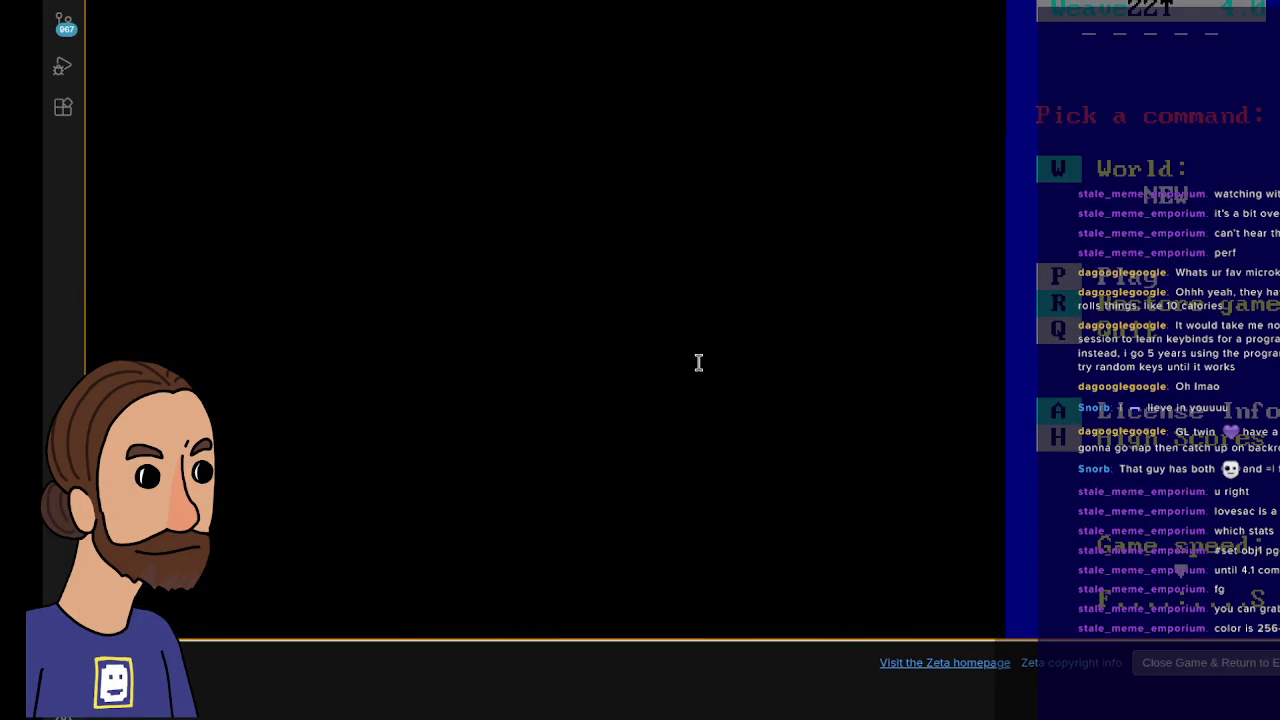
Play the world, bump into the yellow object twice to see notsame!, then quit
key("p")
key("Down")
key("Down")
key("Down")
key("Left")
key("Left")
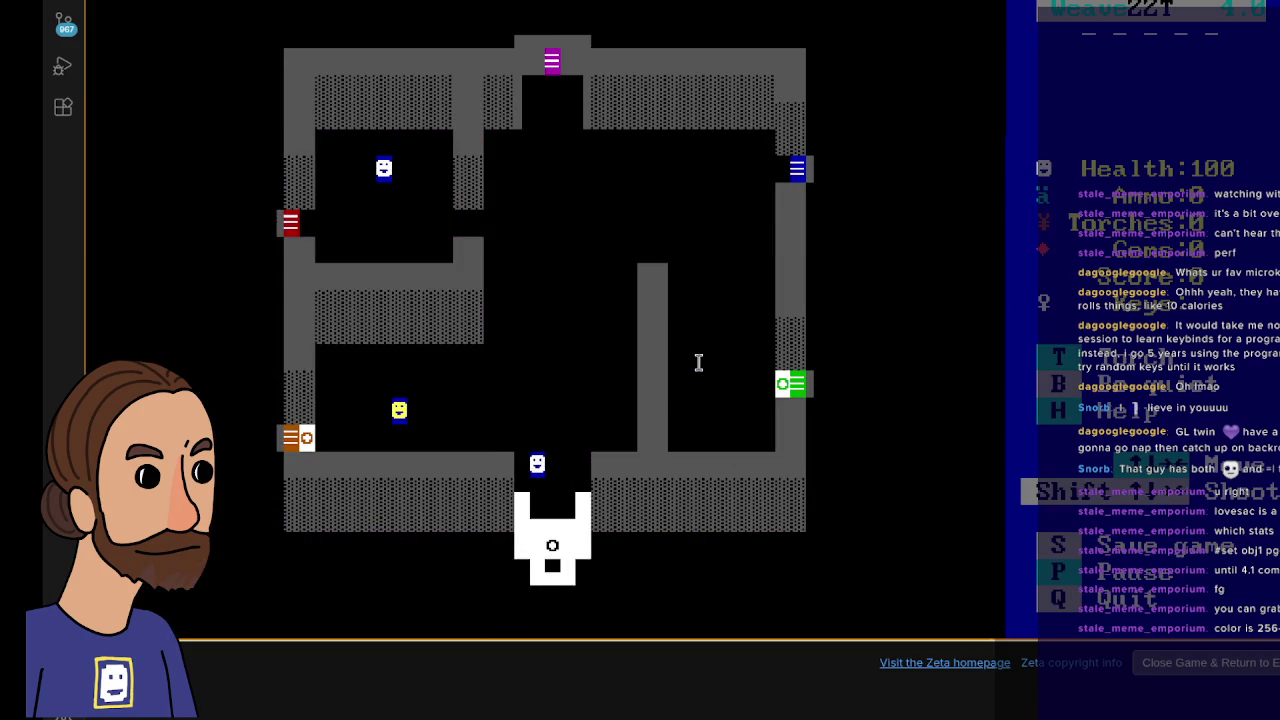
key("Up")
key("Up")
key("Left")
key("Left")
key("Left")
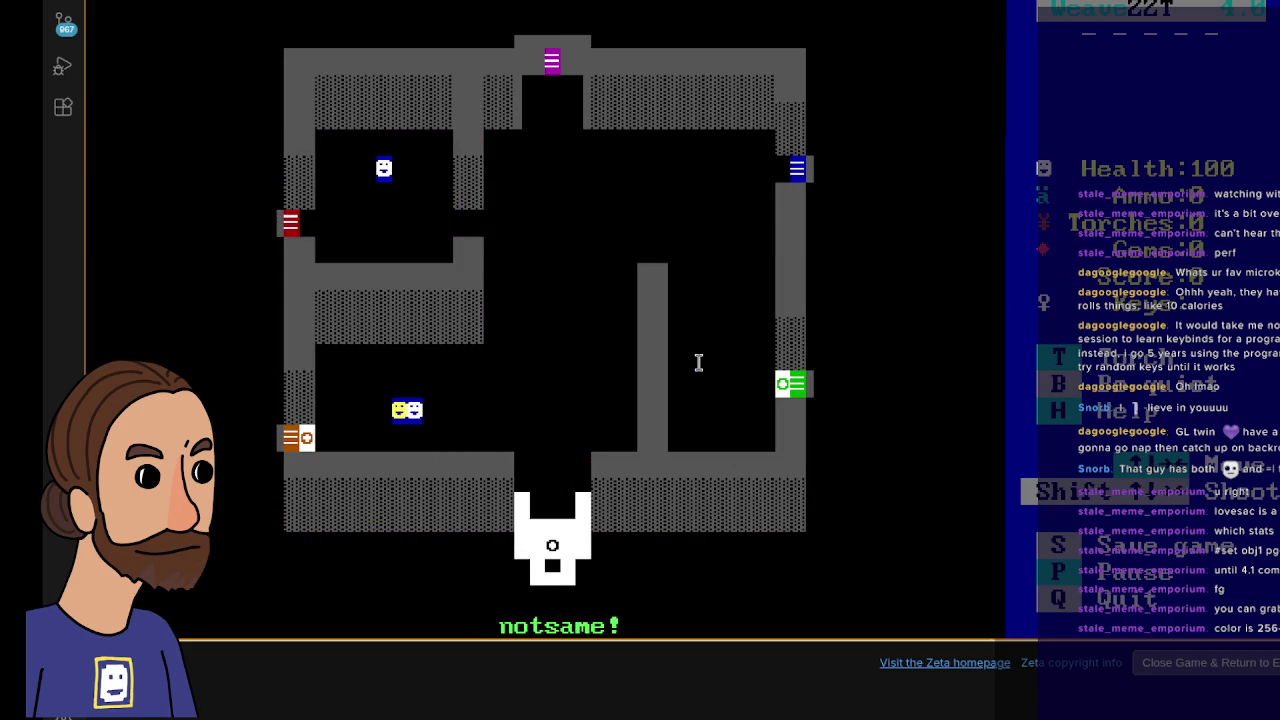
key("Right")
key("Right")
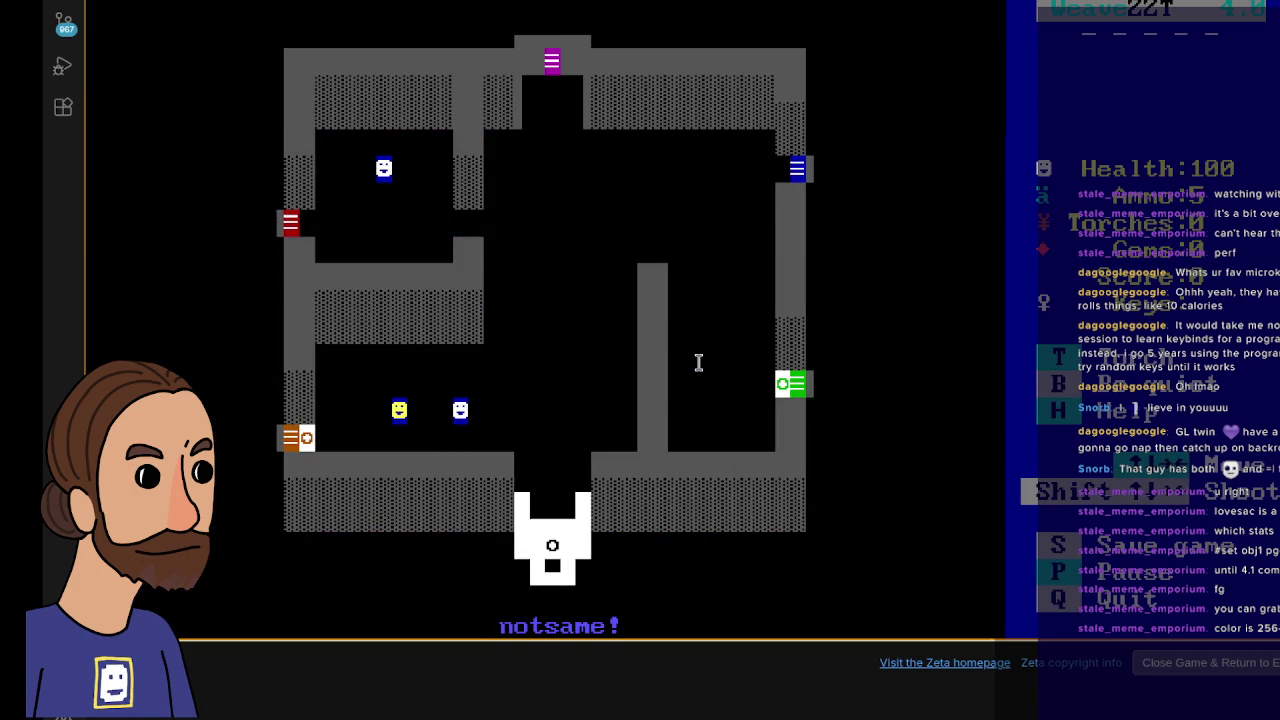
key("Left")
key("Left")
key("Left")
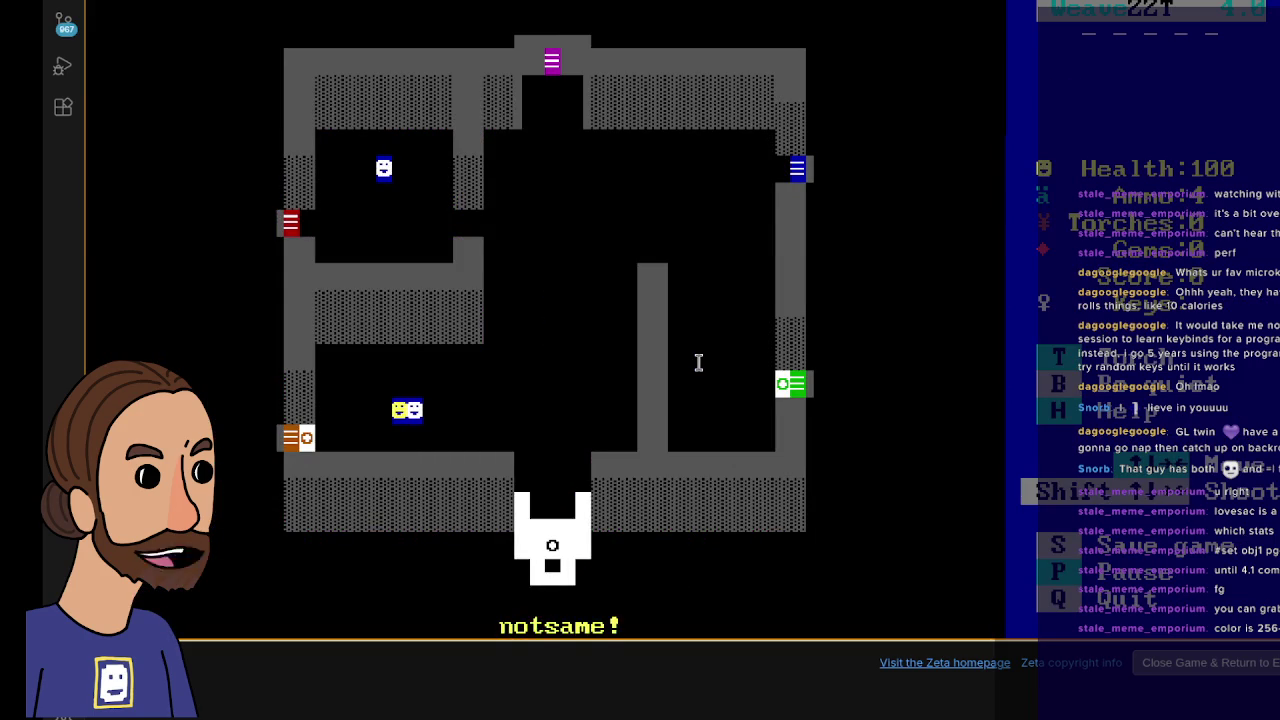
key("Escape")
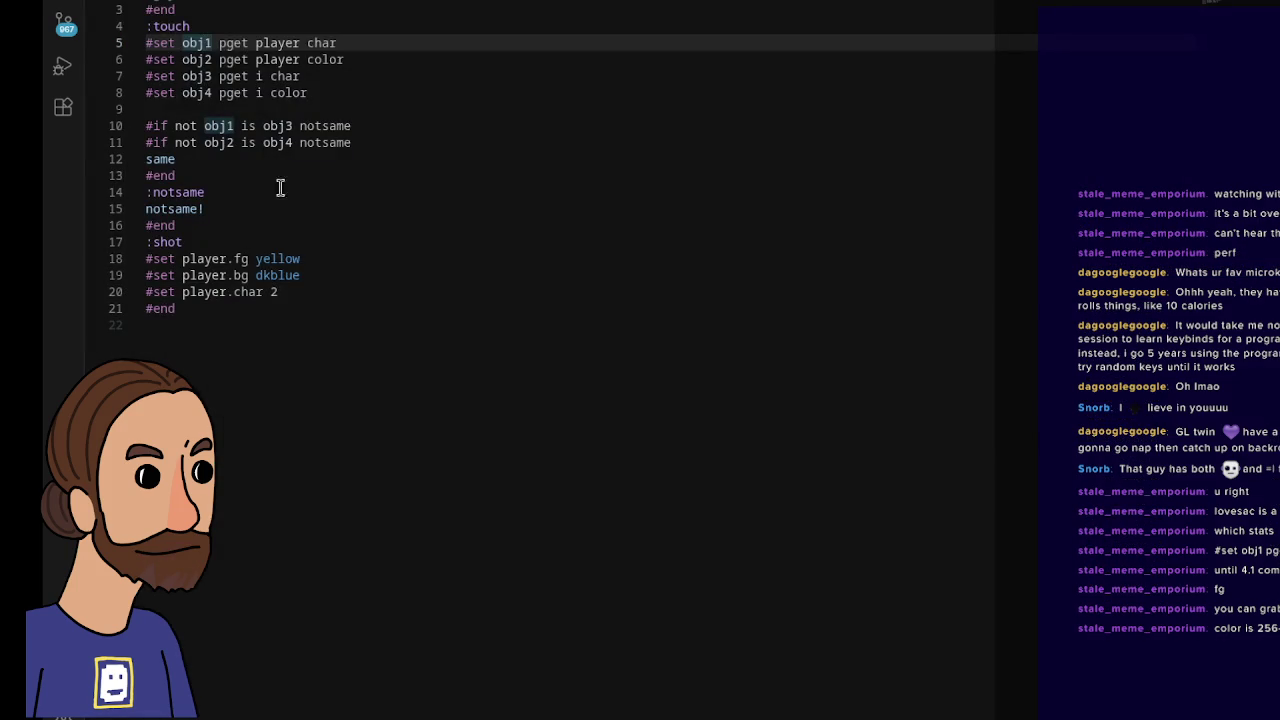
Insert '#set array obj1' and 'a^' after line 9, then paste the pair three more times
left_click(299, 106)
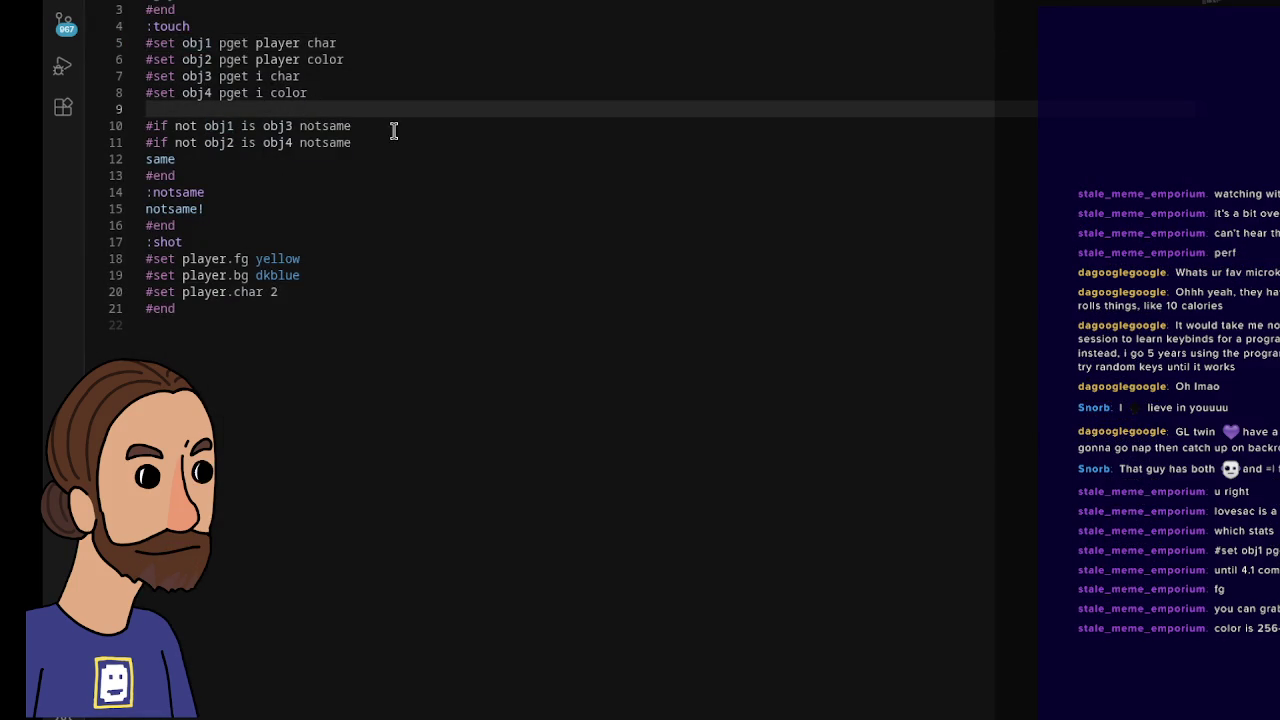
left_click(356, 142)
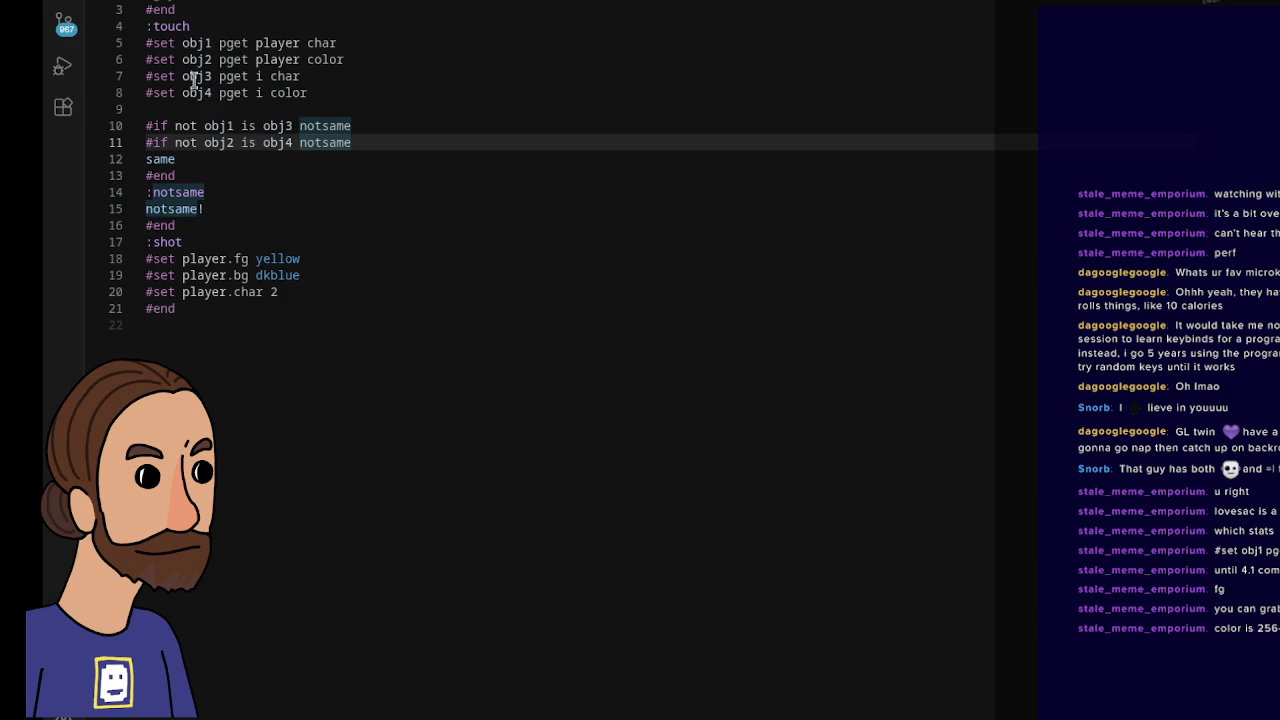
left_click(289, 114)
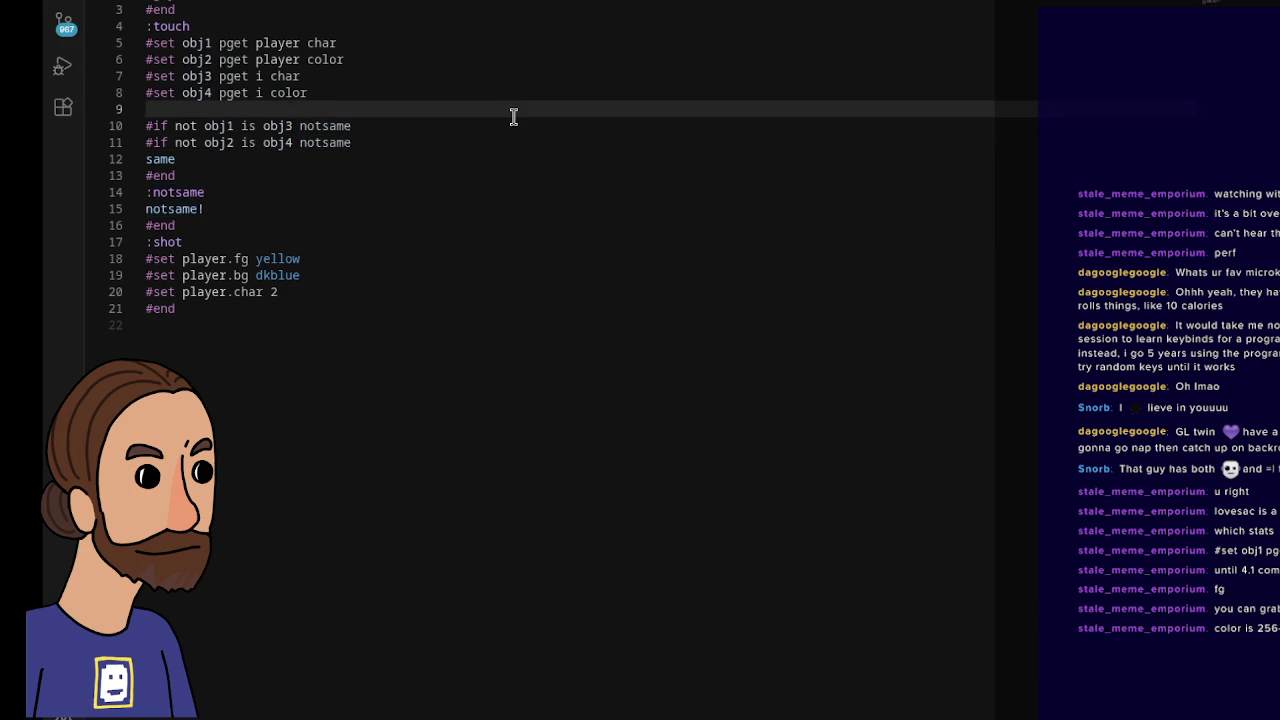
key("Return")
type("#set a")
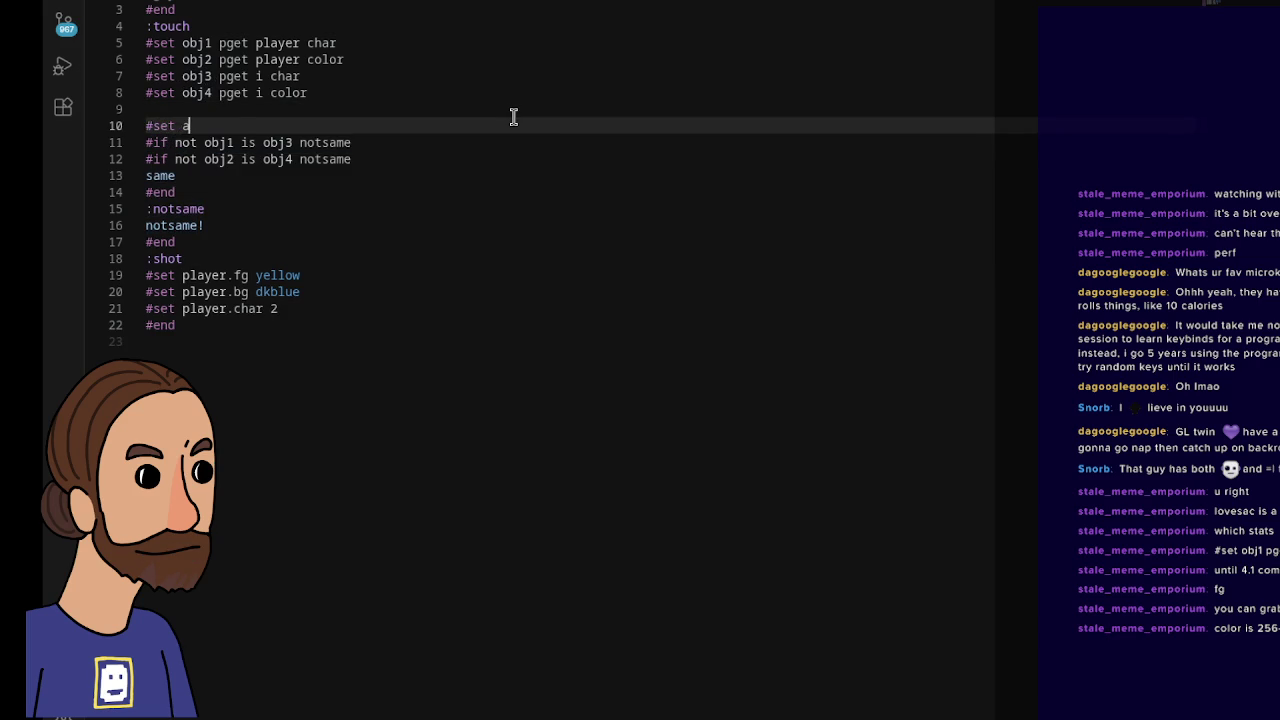
type("rray obj1")
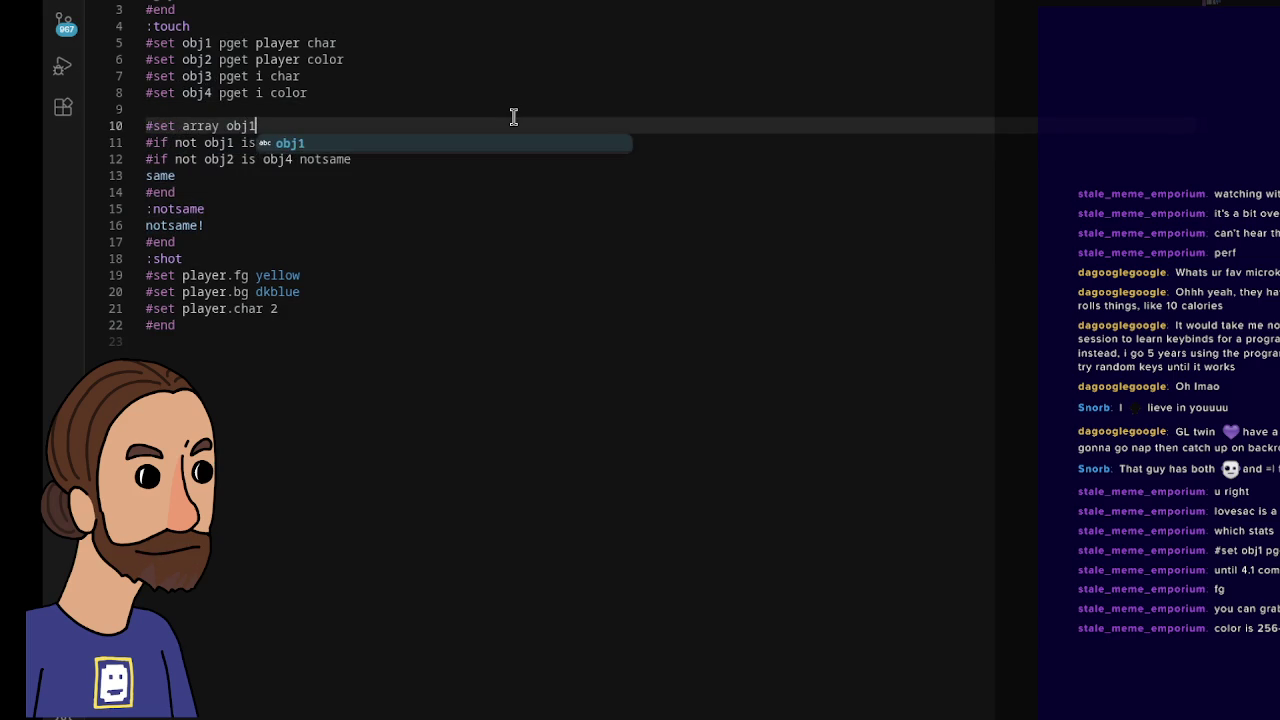
key("Escape")
key("Return")
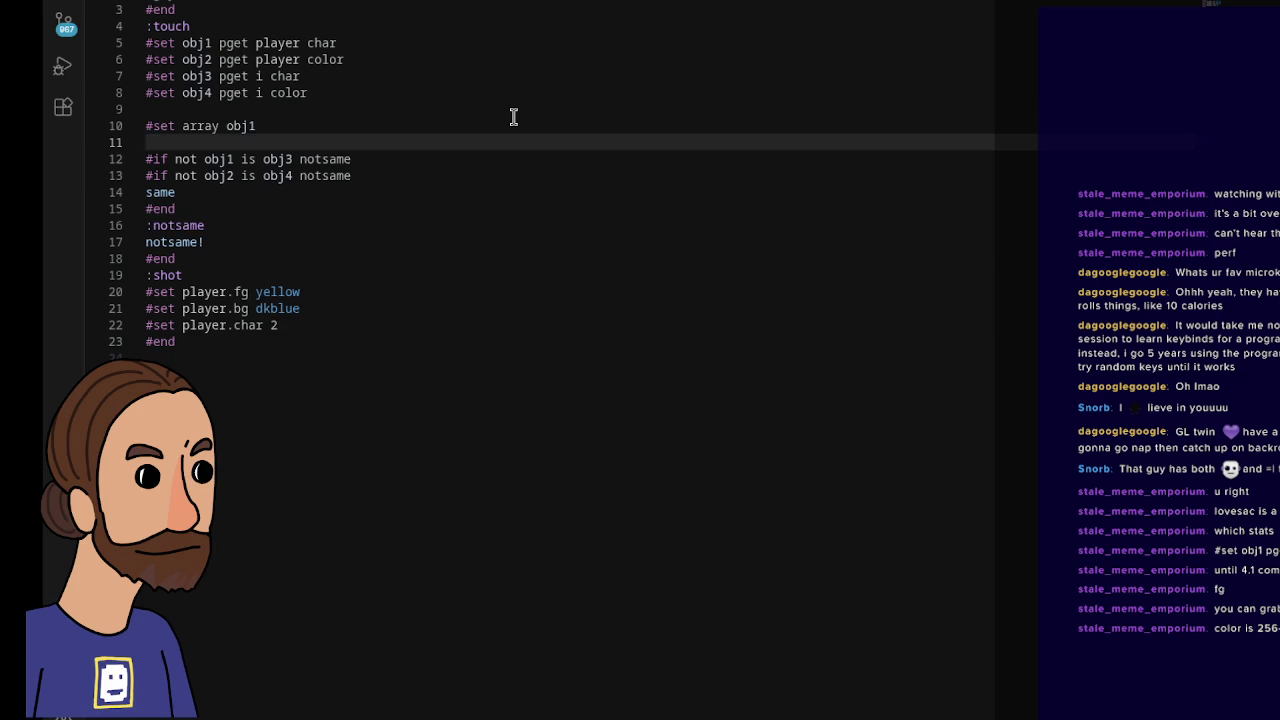
type("a^")
key("Return")
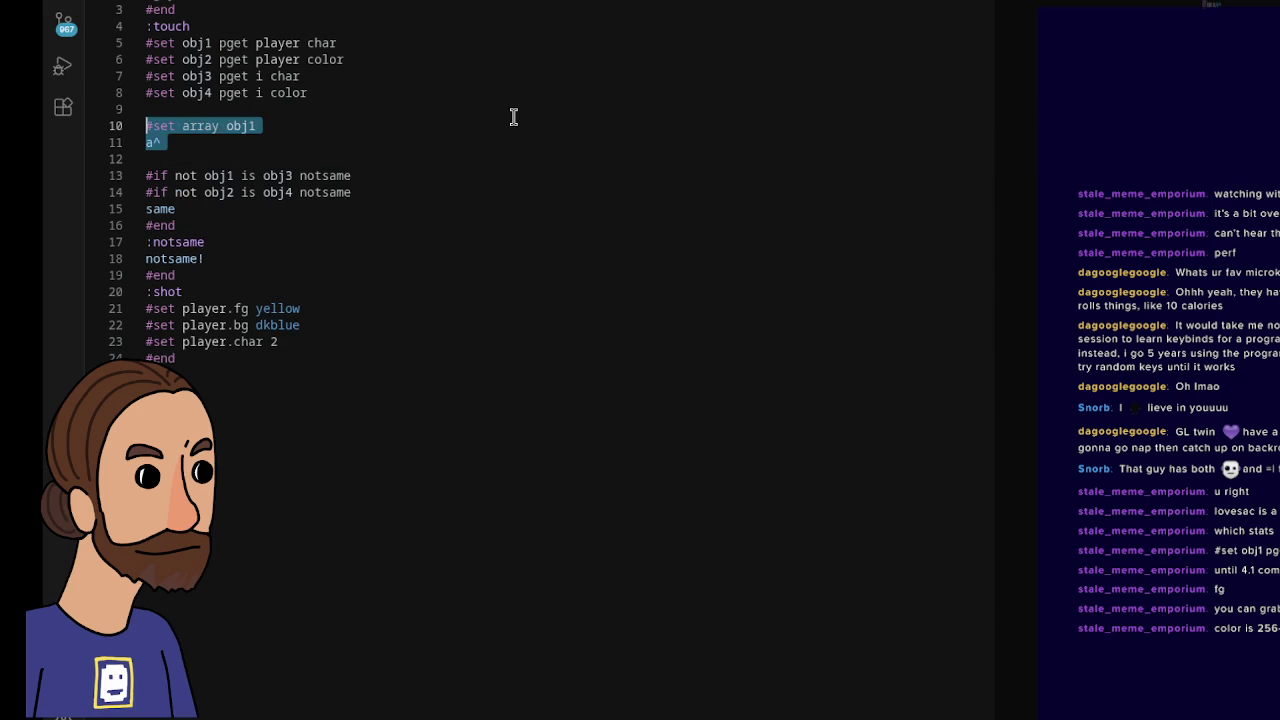
key("ctrl+v")
key("ctrl+v")
key("ctrl+v")
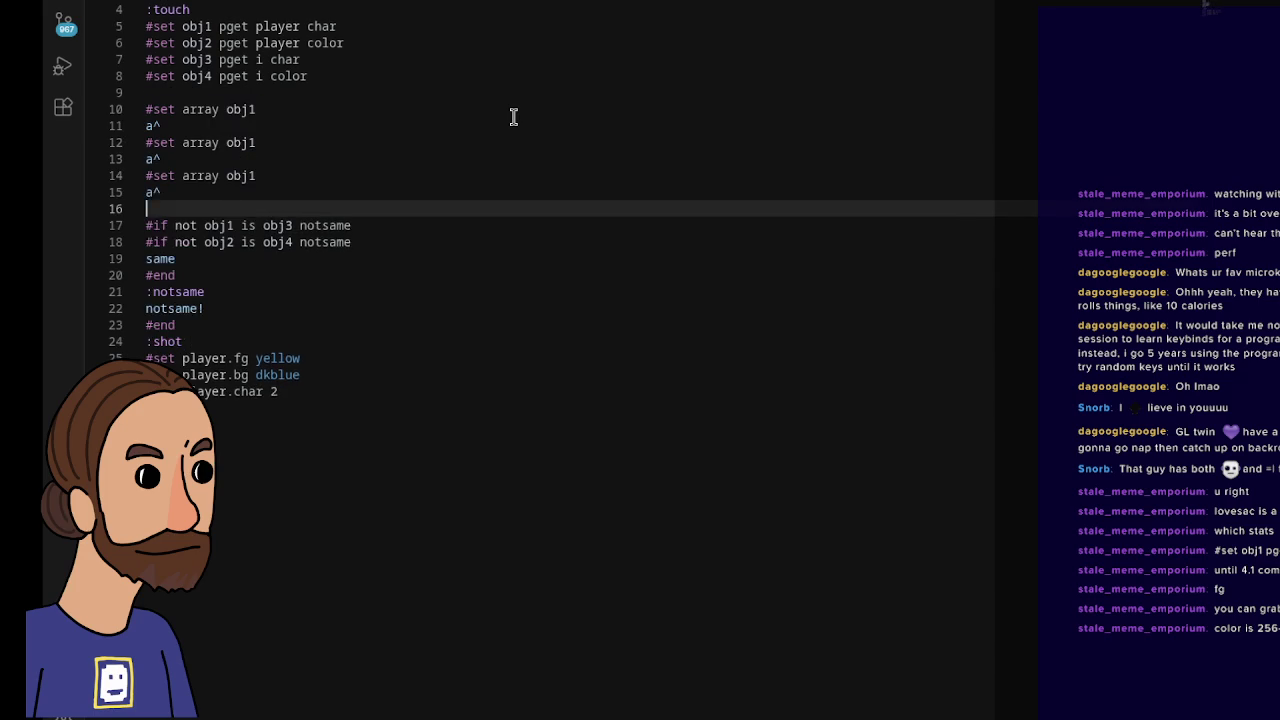
Renumber the copied array lines to obj2, obj3 and obj4
left_click(284, 146)
key("BackSpace")
type("2")
key("Down")
key("Down")
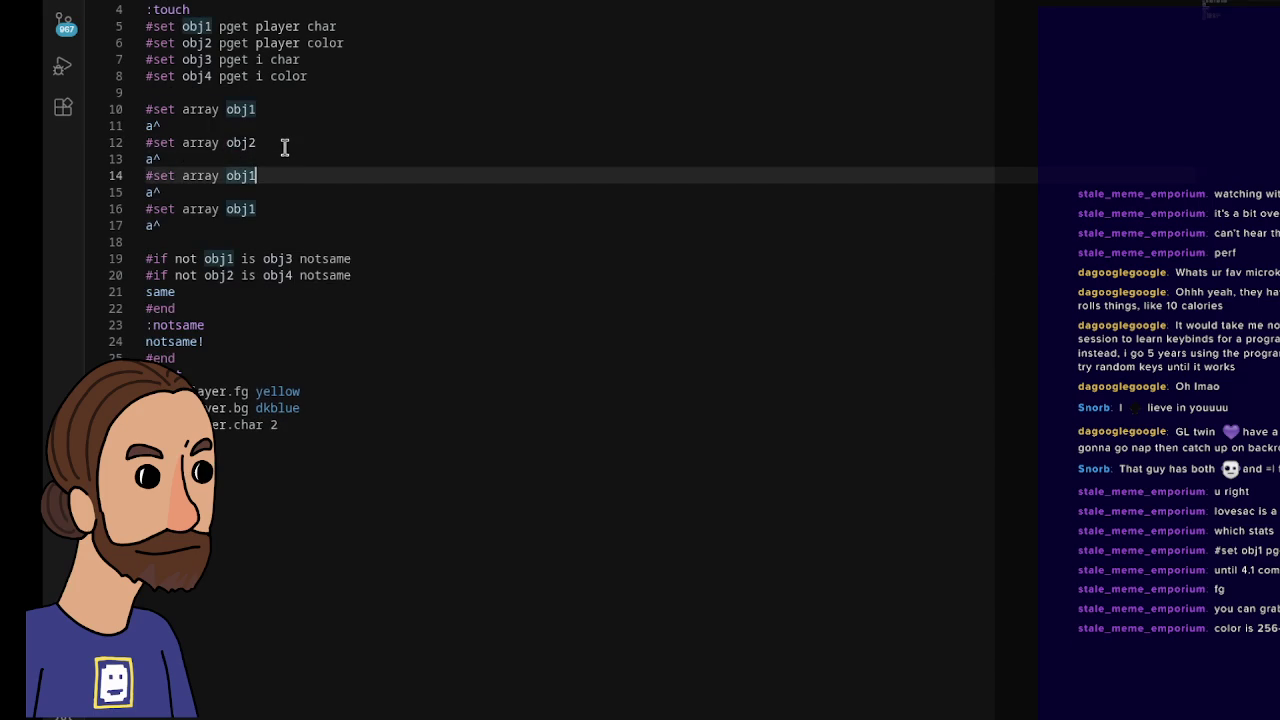
key("BackSpace")
type("3")
key("Down")
key("Down")
key("BackSpace")
type("4")
Change the copied a^ lines to b^, c^ and d^, then launch a test run
double_click(149, 158)
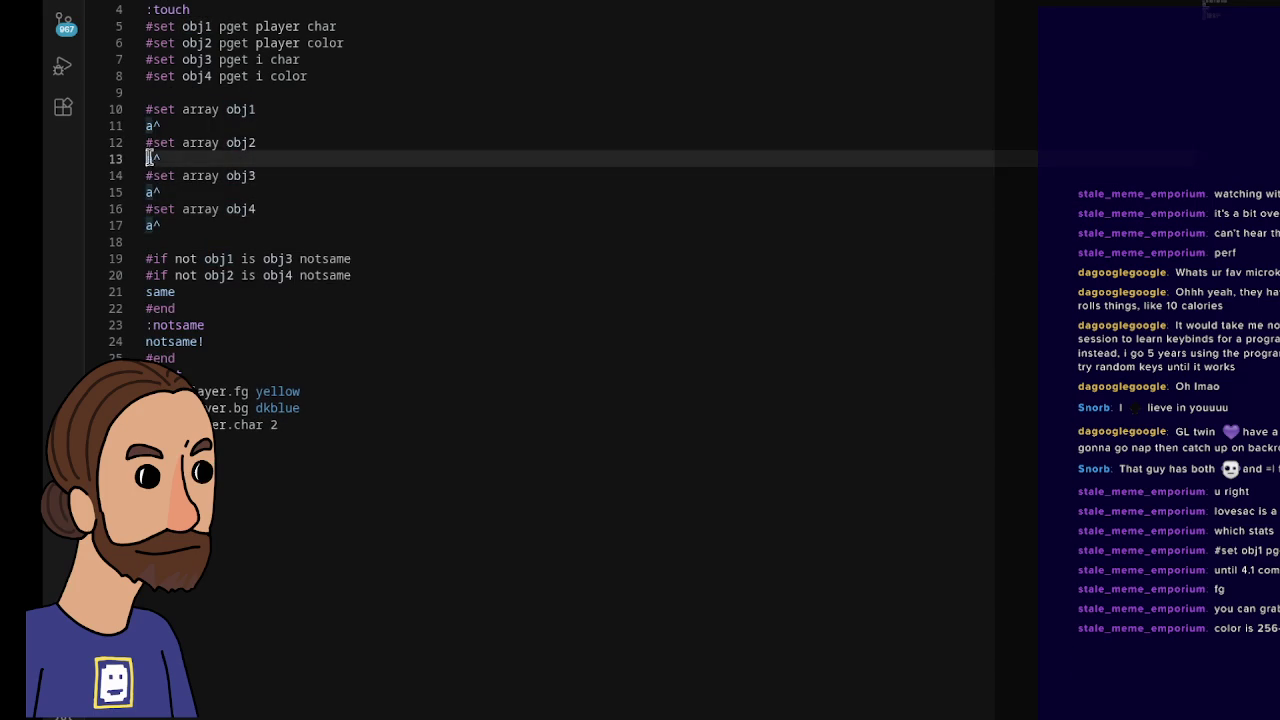
type("b")
double_click(149, 191)
type("c")
double_click(149, 225)
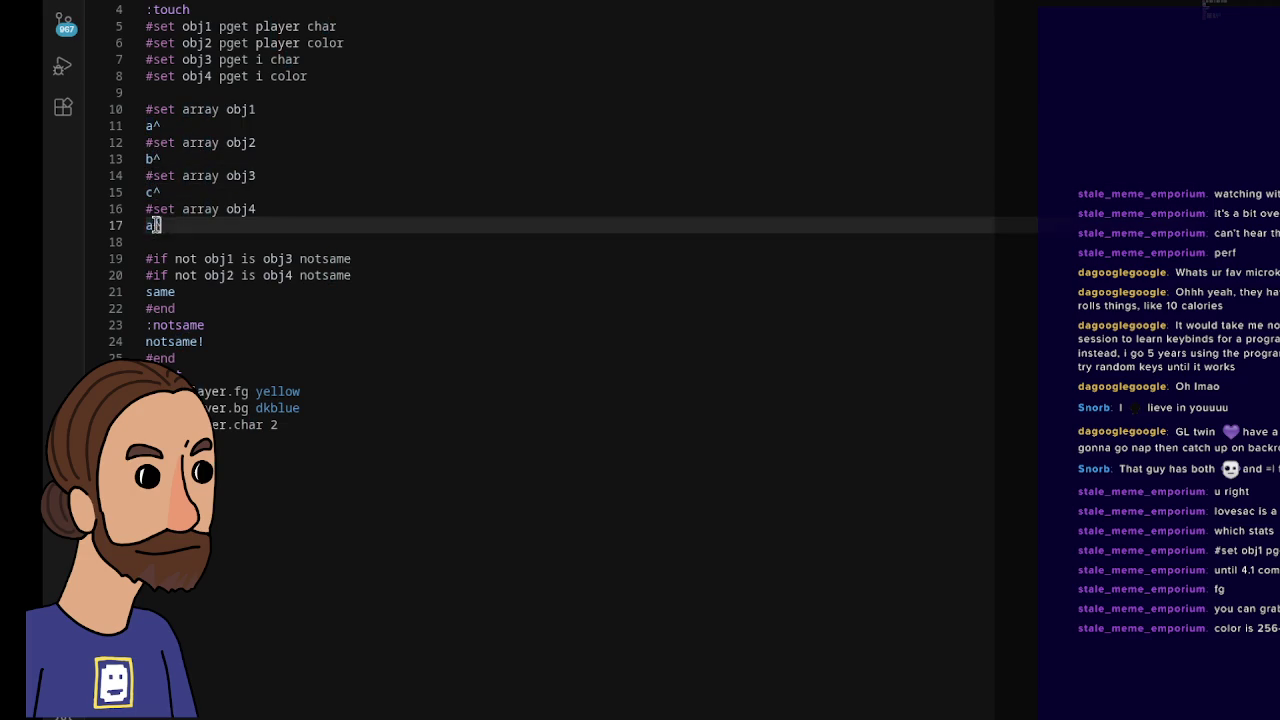
type("d")
left_click(266, 192)
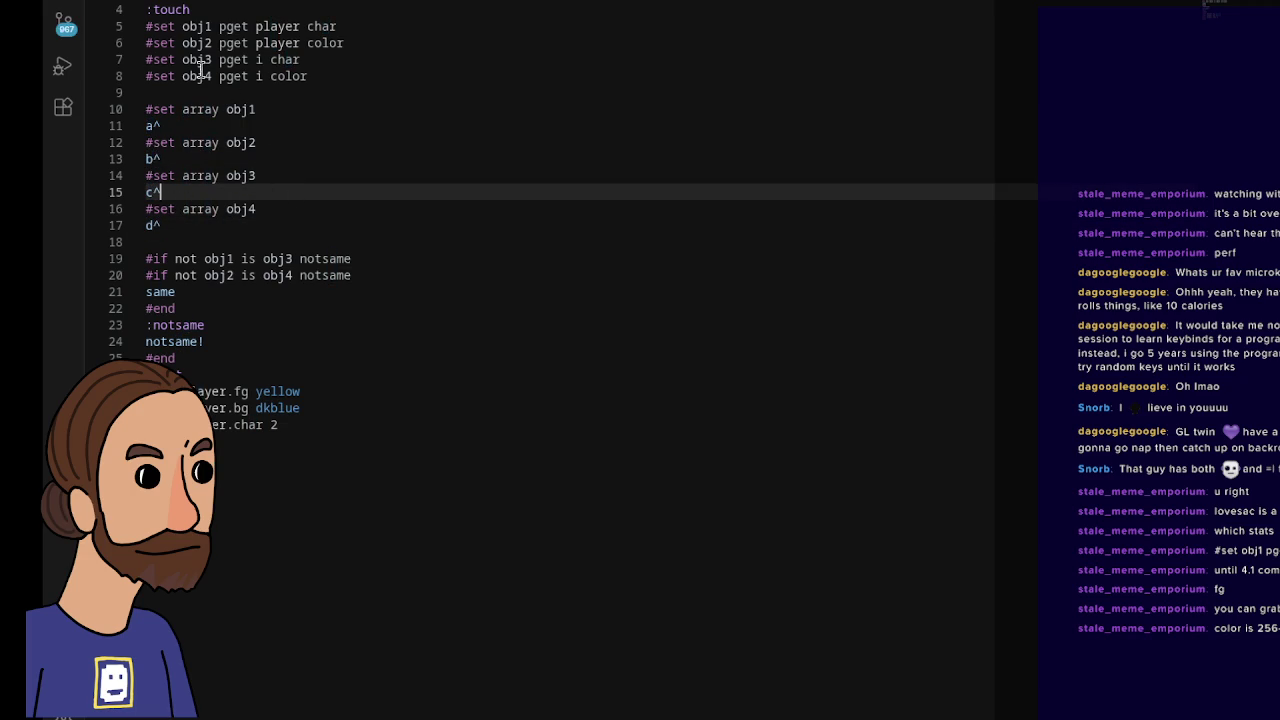
key("F5")
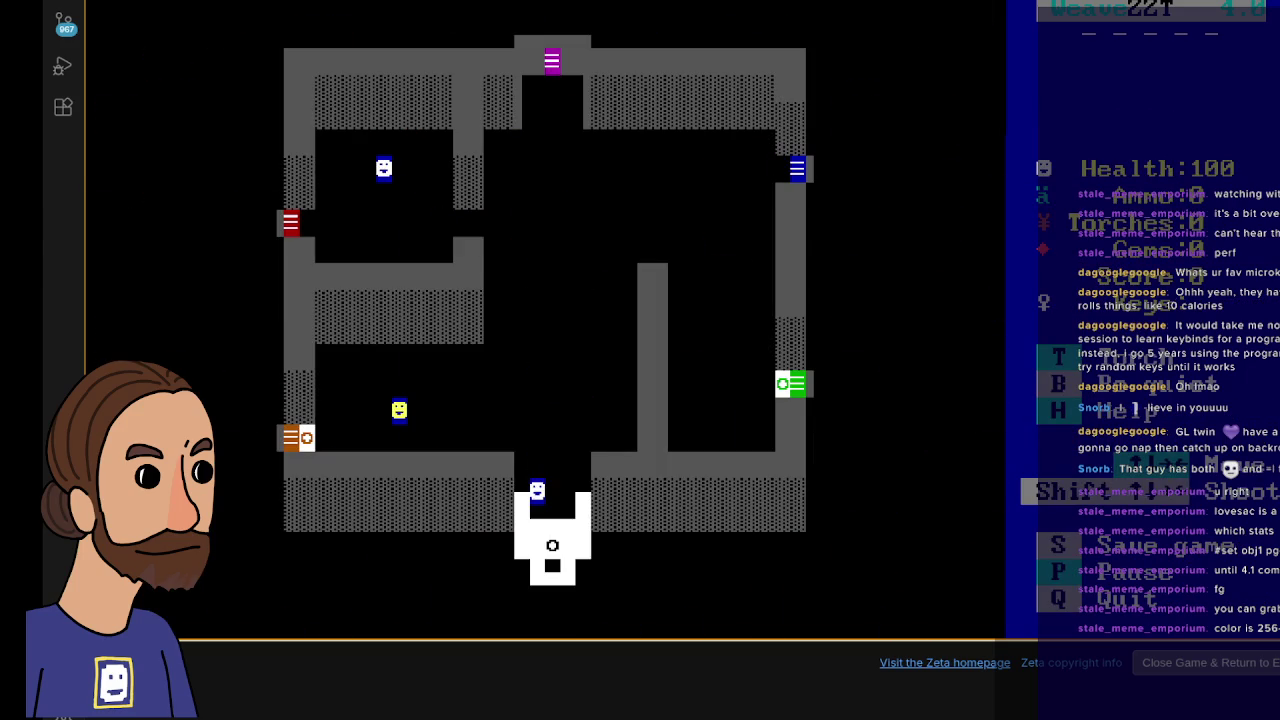
Touch the yellow object (a2, b31, c2, d30, notsame!), use the ammo cheat, then reopen its script
key("Left")
key("Left")
key("Left")
key("Down")
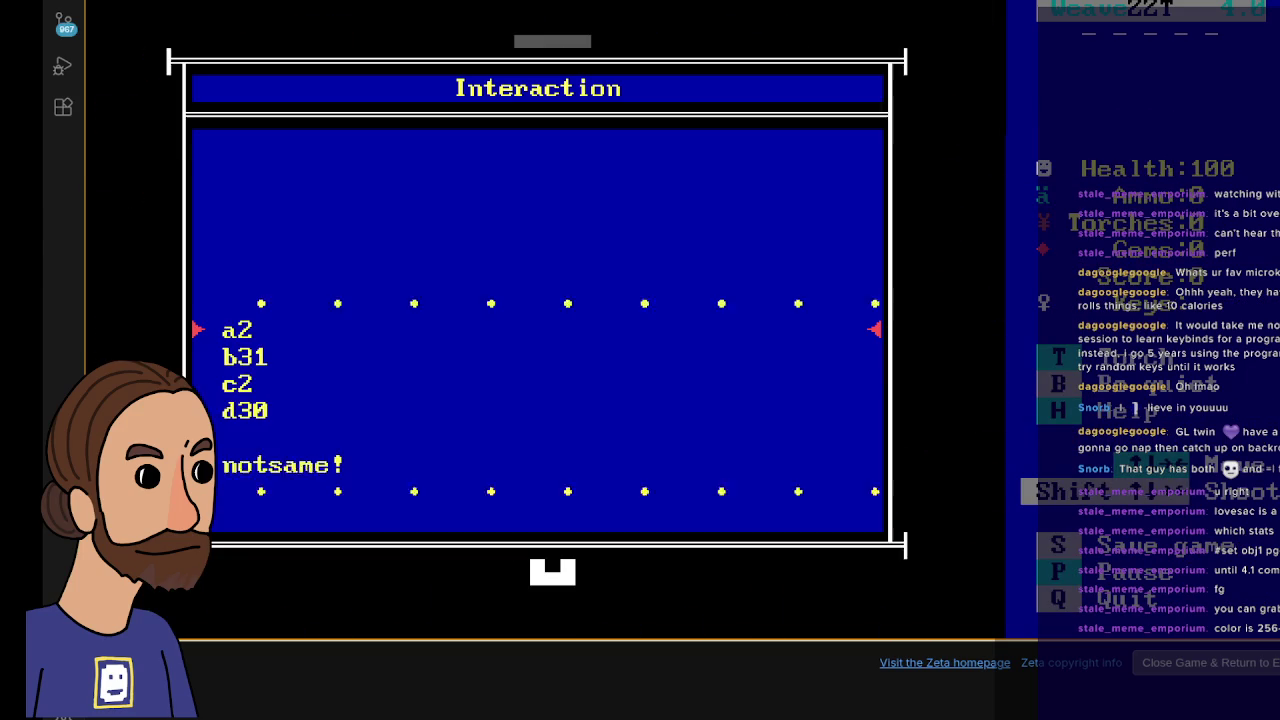
key("Down")
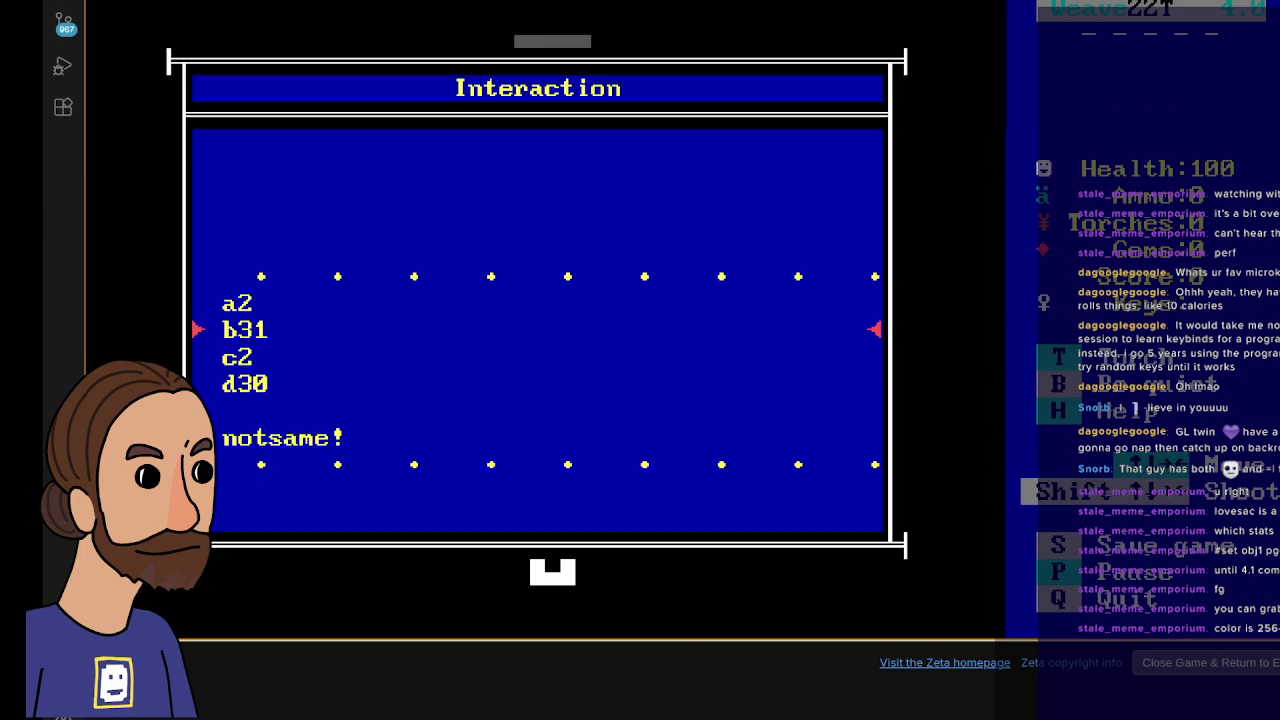
key("Return")
key("question")
type("ammo")
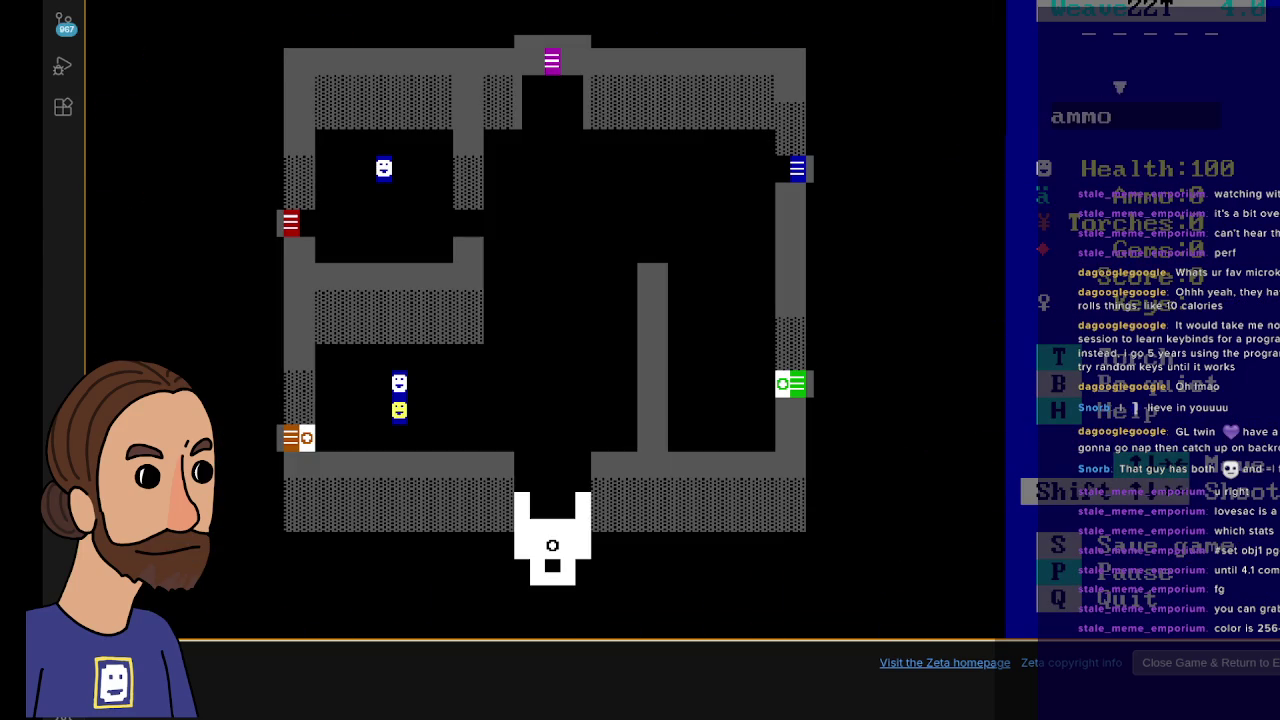
key("Return")
key("Up")
key("Down")
key("Down")
key("Down")
key("Down")
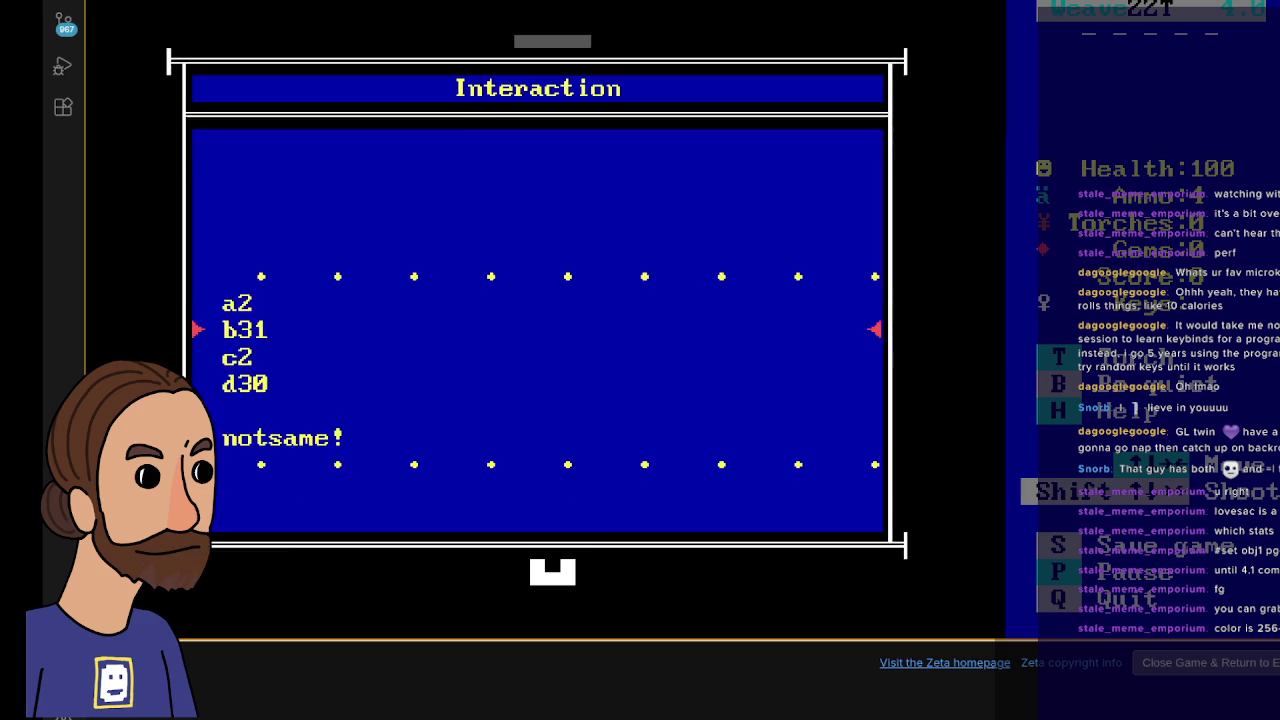
key("Escape")
left_click(440, 448)
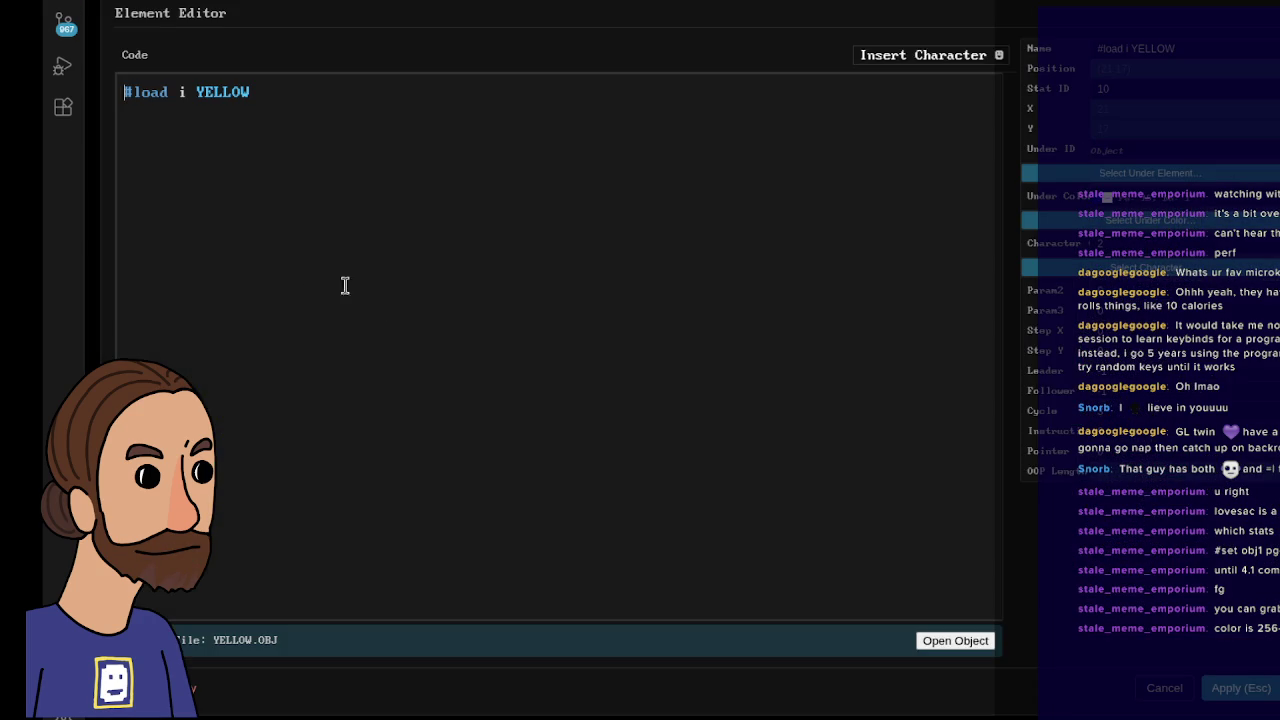
key("Escape")
Insert two empty lines after line 26, below the :notsame section
left_click_drag(206, 325, 238, 352)
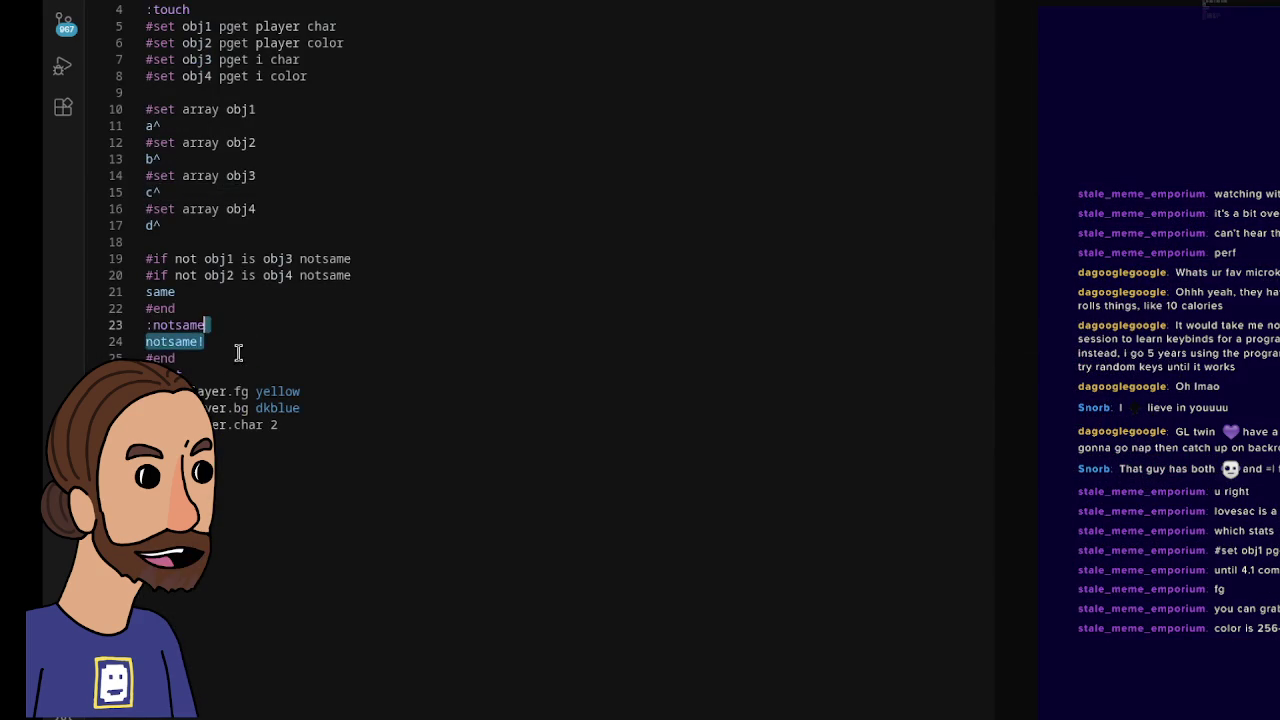
left_click(237, 373)
left_click(211, 391)
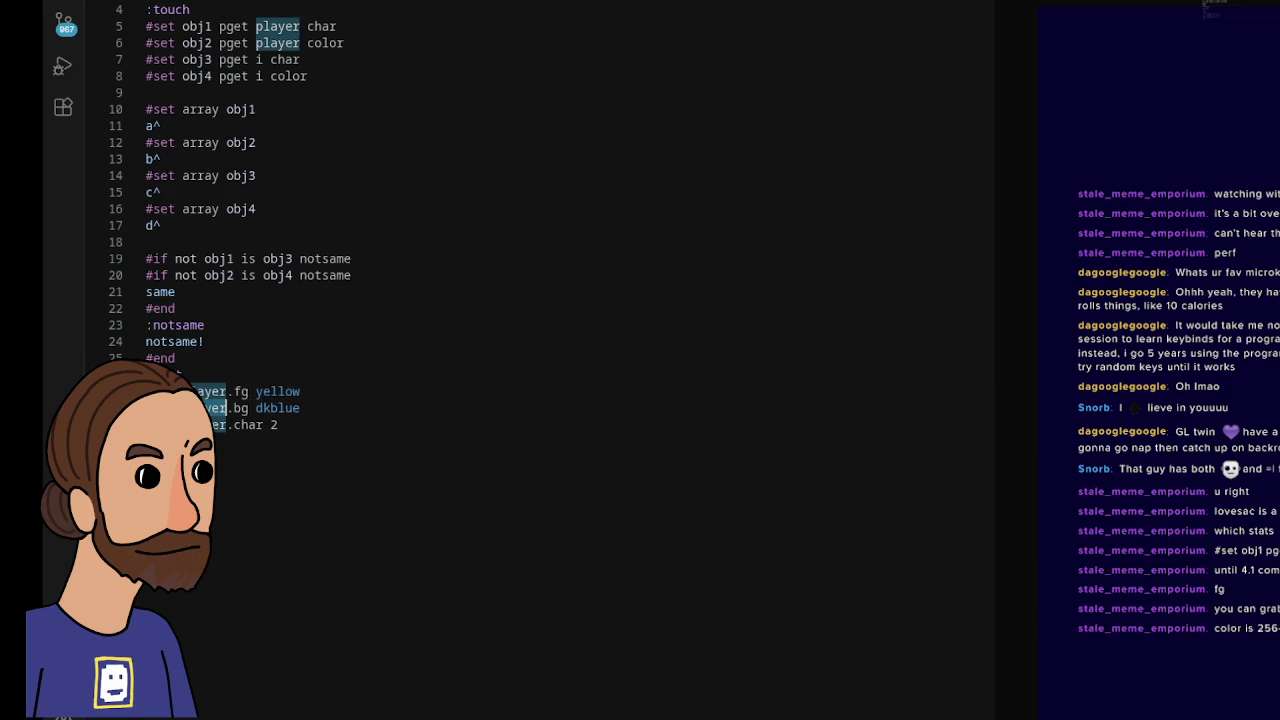
key("Home")
left_click(235, 391)
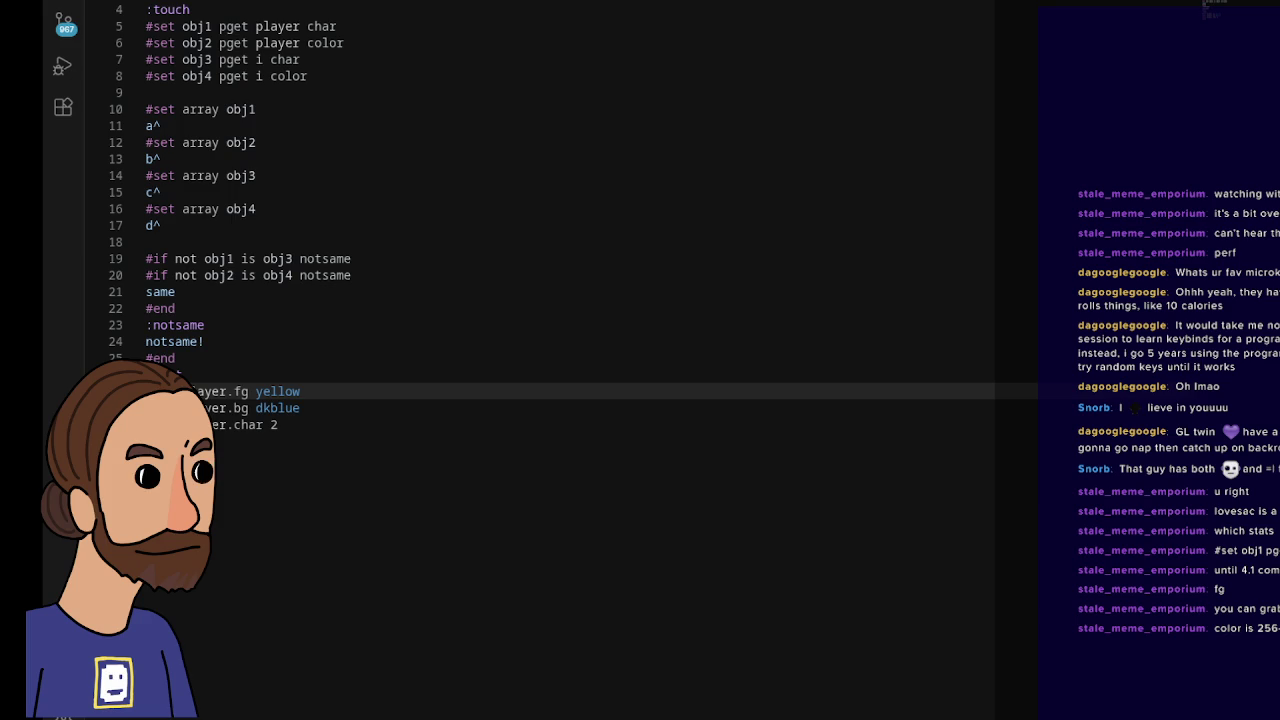
left_click(206, 325)
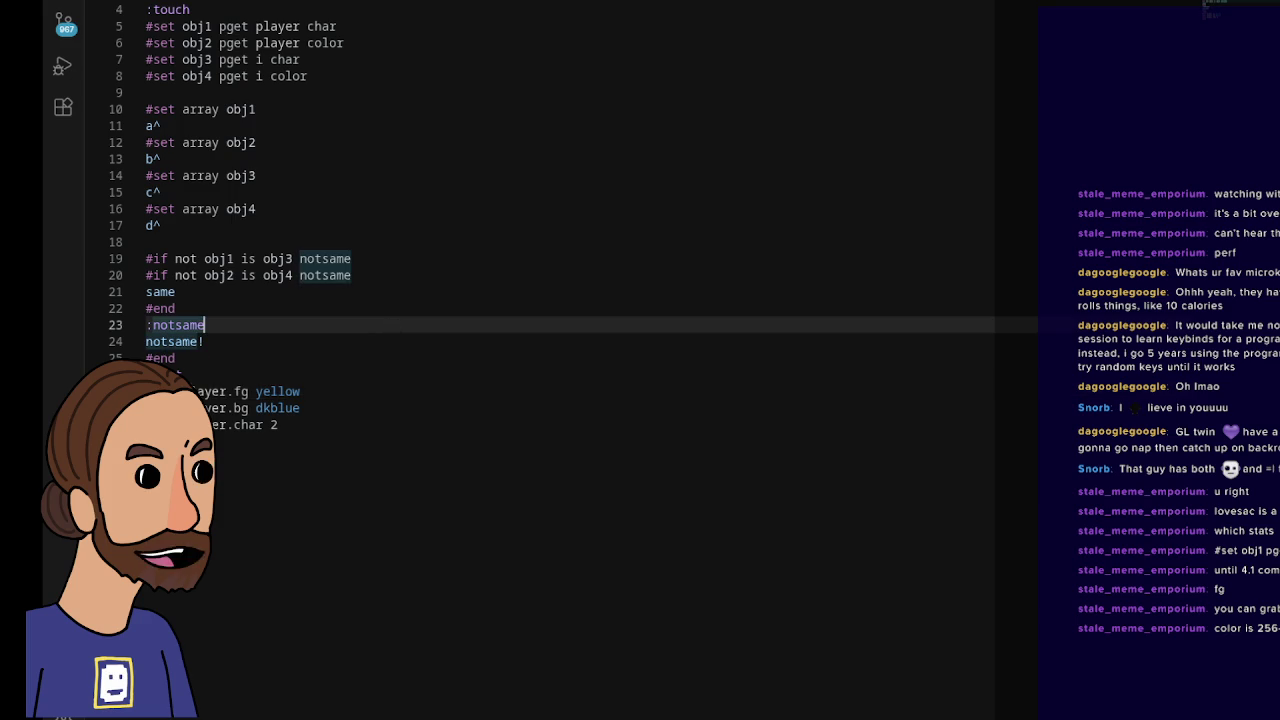
left_click(240, 368)
key("Return")
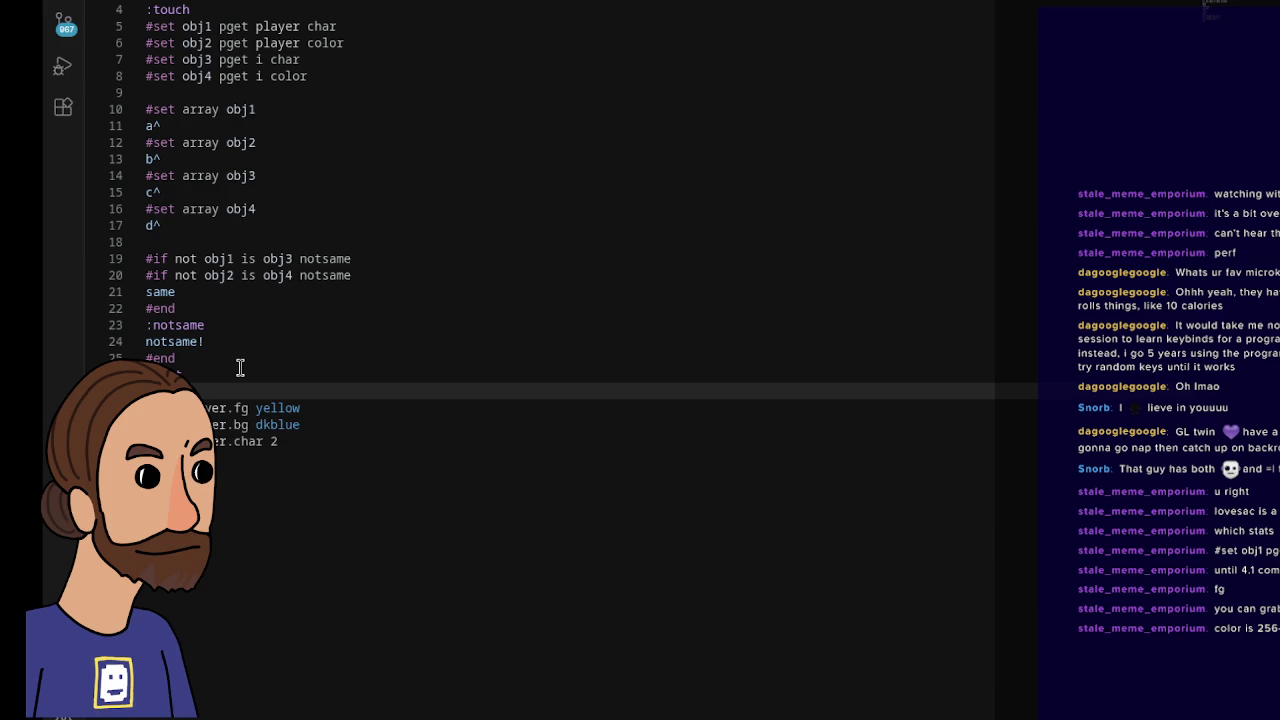
key("Return")
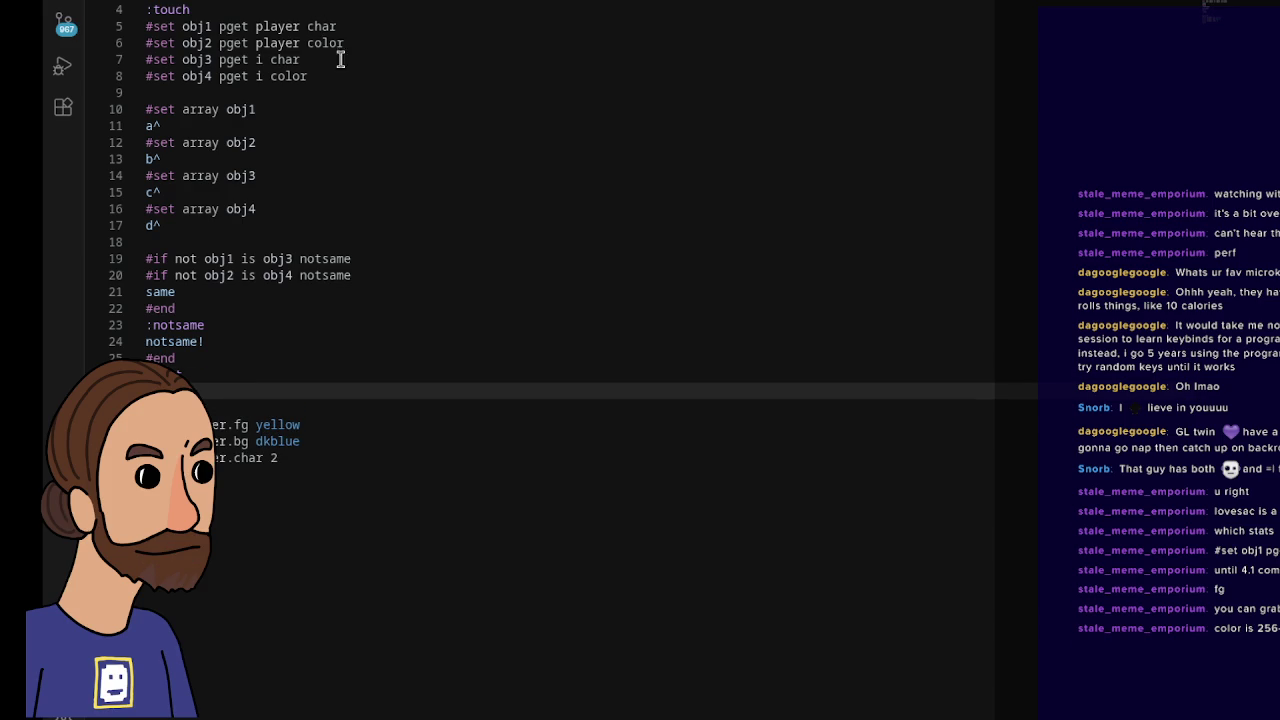
Copy the obj3 and obj4 pget lines there and renumber them to obj1 and obj2
left_click_drag(340, 76, 131, 61)
key("ctrl+c")
left_click(205, 391)
key("ctrl+v")
left_click(212, 391)
key("BackSpace")
type("1")
left_click(212, 408)
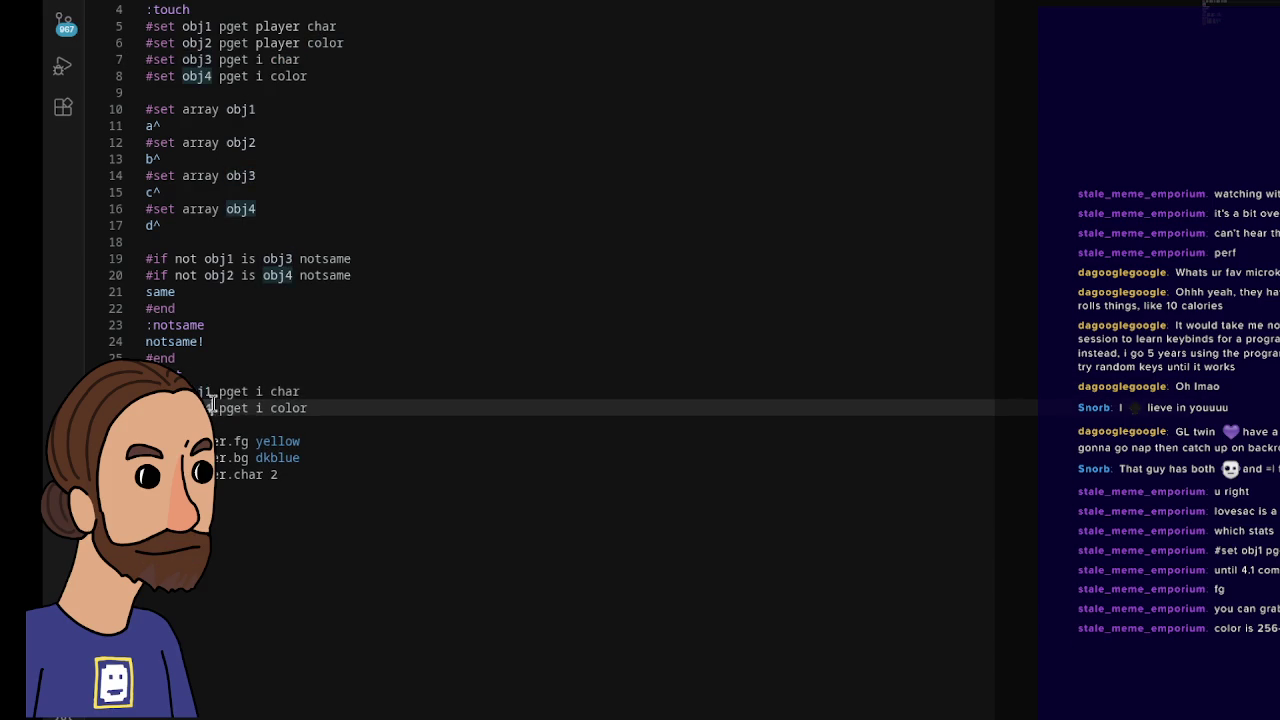
key("BackSpace")
type("2")
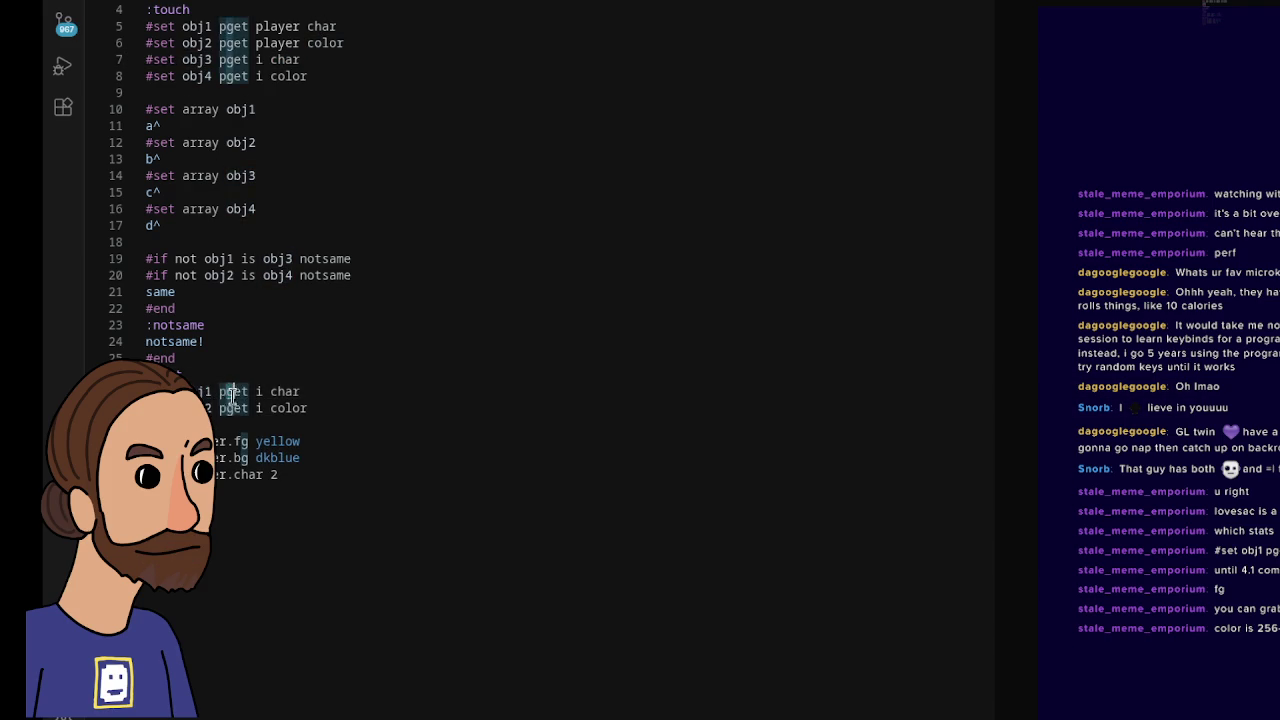
Change both pasted pget commands to pset
left_click(234, 391)
key("BackSpace")
type("s")
left_click(234, 408)
key("BackSpace")
type("s")
left_click(308, 408)
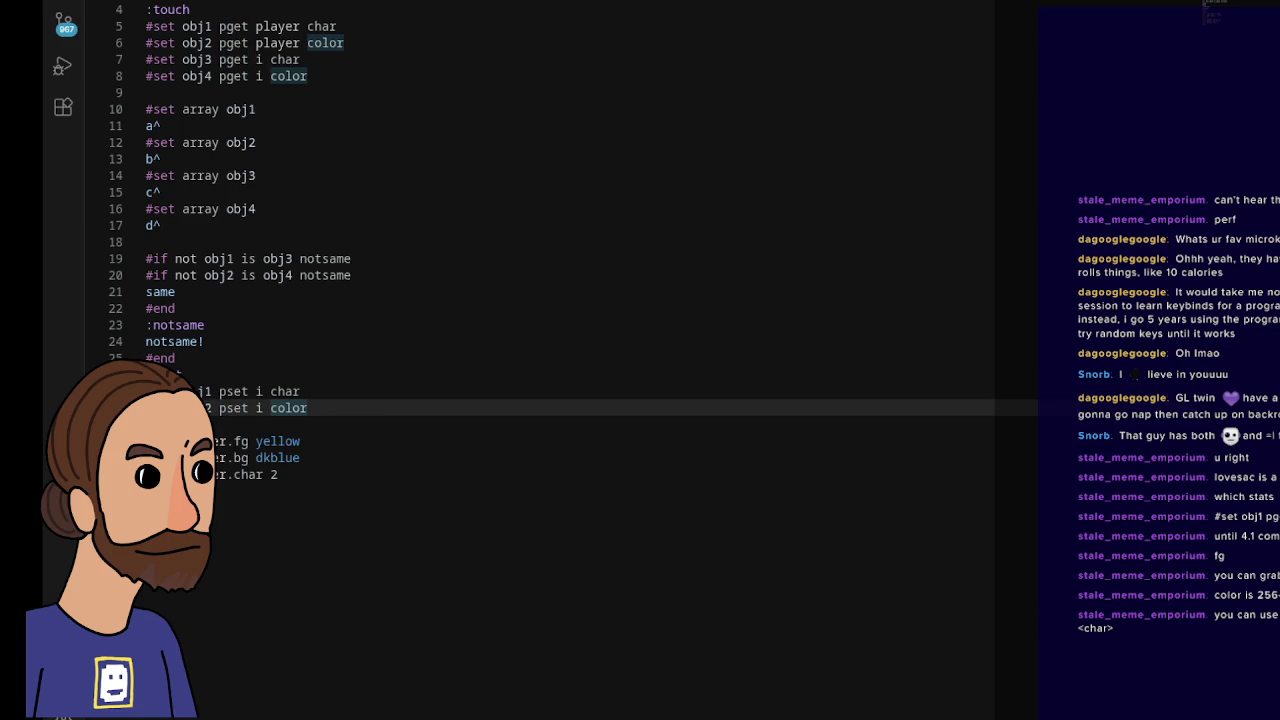
key("Down")
key("Return")
type("bj")
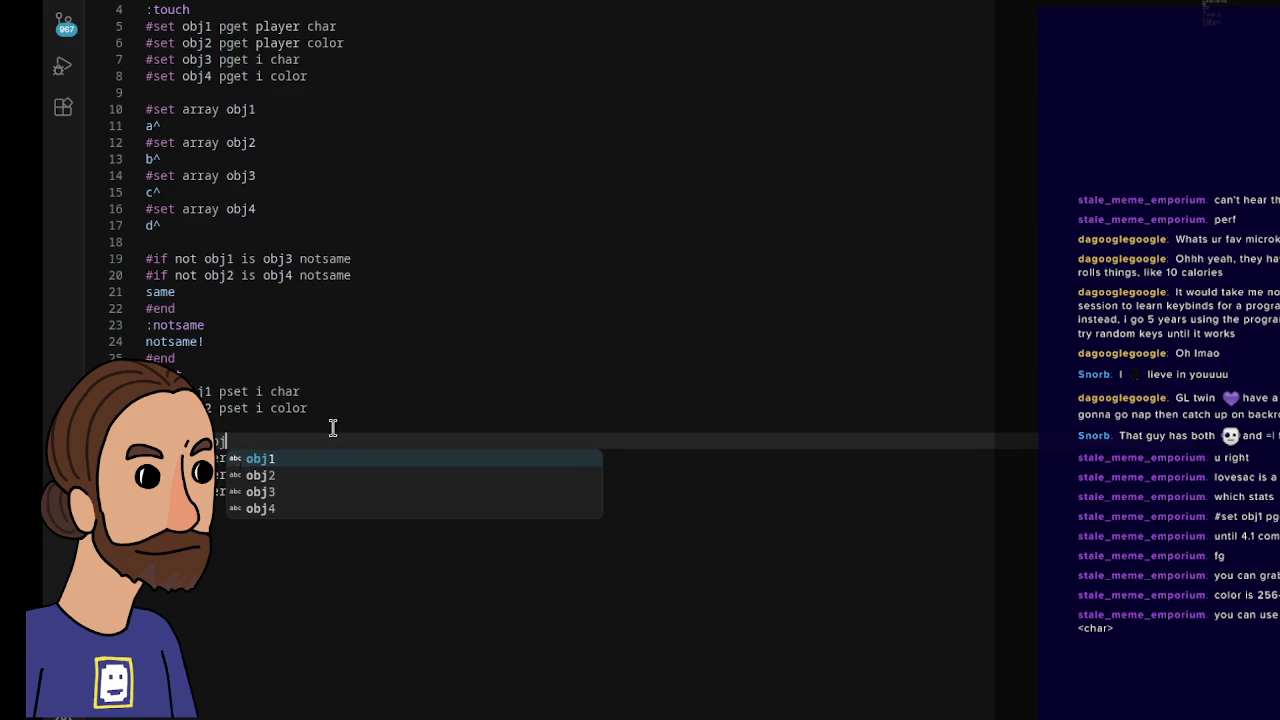
Change color to fg on the pset line and duplicate it as a bg line
double_click(298, 408)
type("fg")
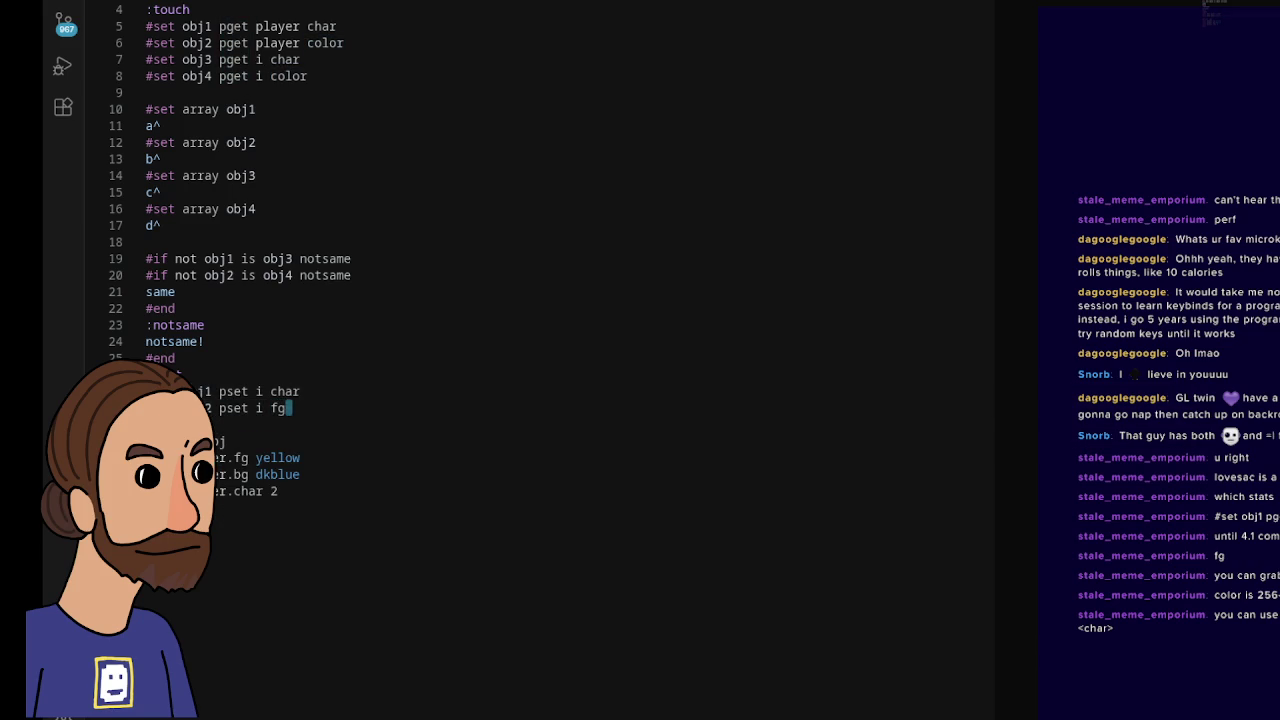
key("shift+Home")
key("ctrl+c")
key("End")
key("Return")
key("ctrl+v")
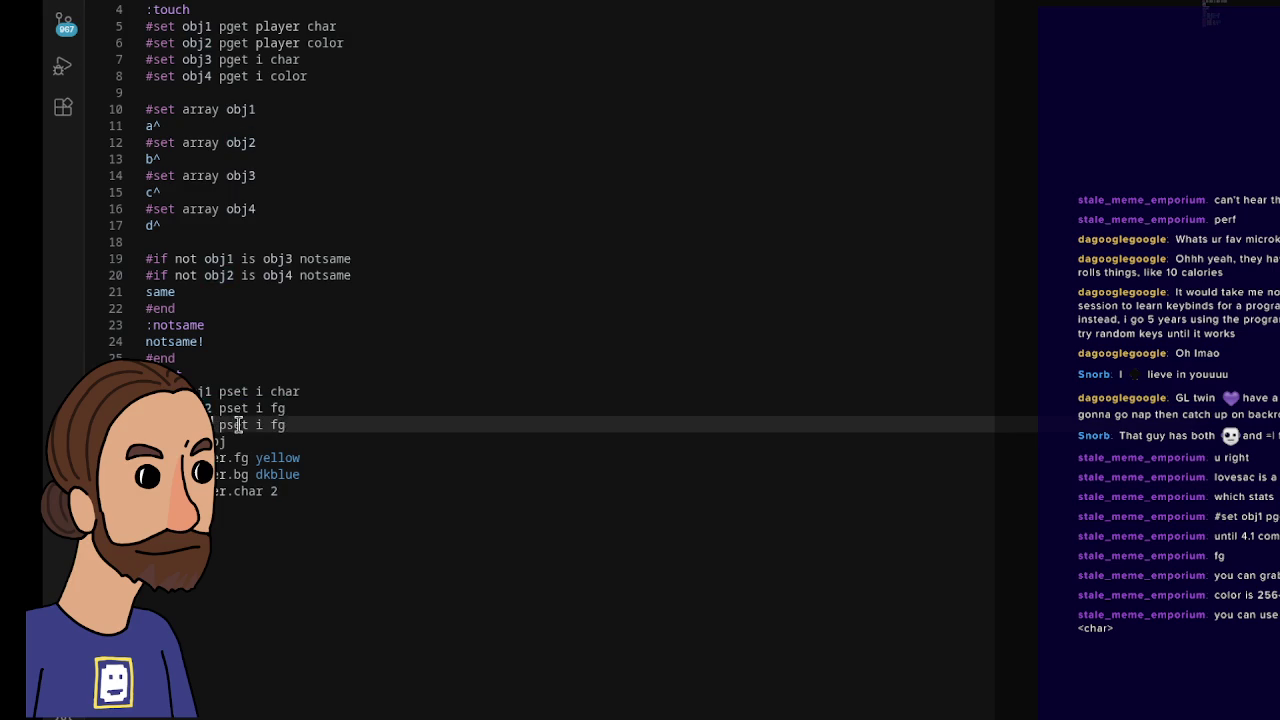
double_click(279, 425)
type("bg")
Add 'obj3 obj1' to the last line and delete the old player yellow/dkblue/char lines
left_click(293, 437)
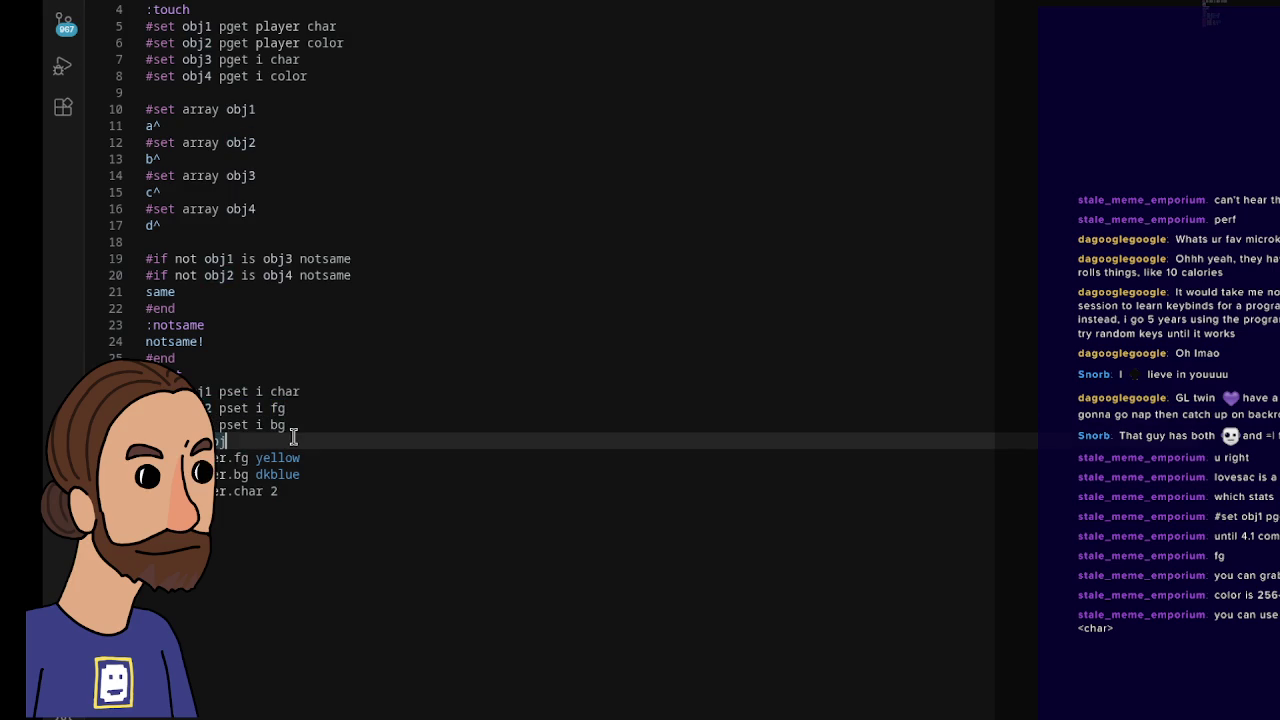
type("1obj")
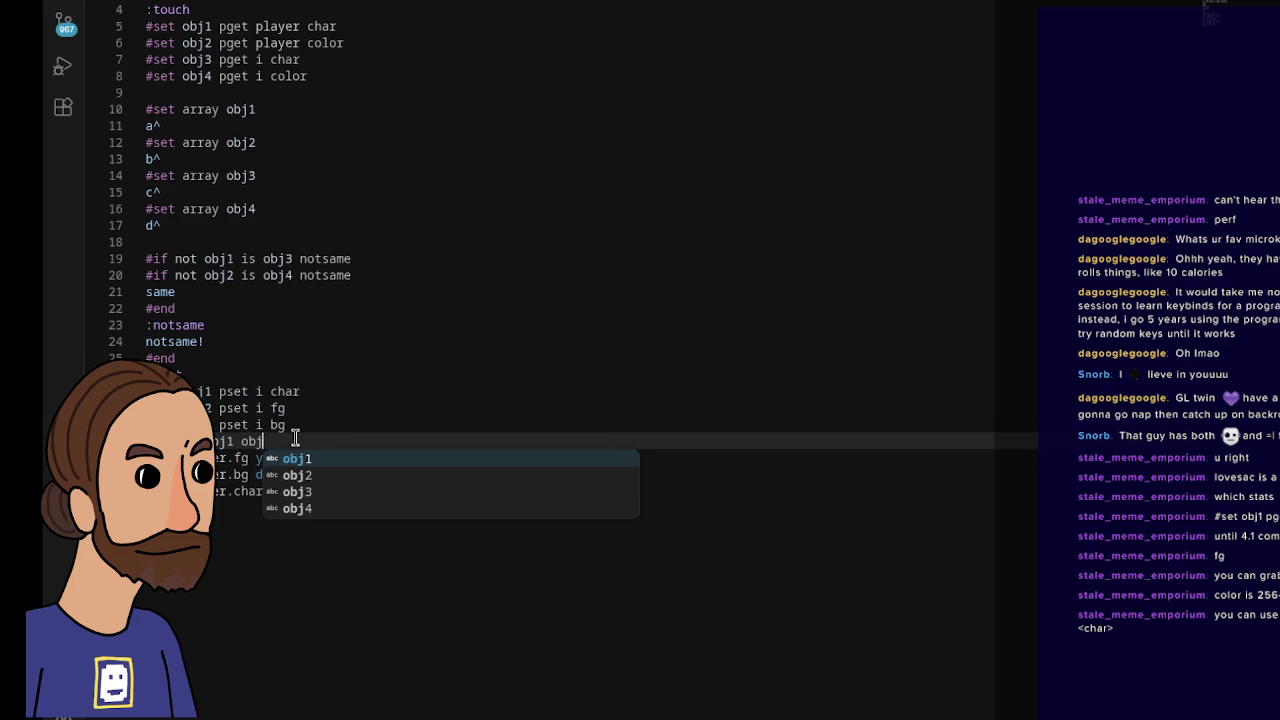
key("BackSpace")
key("BackSpace")
key("BackSpace")
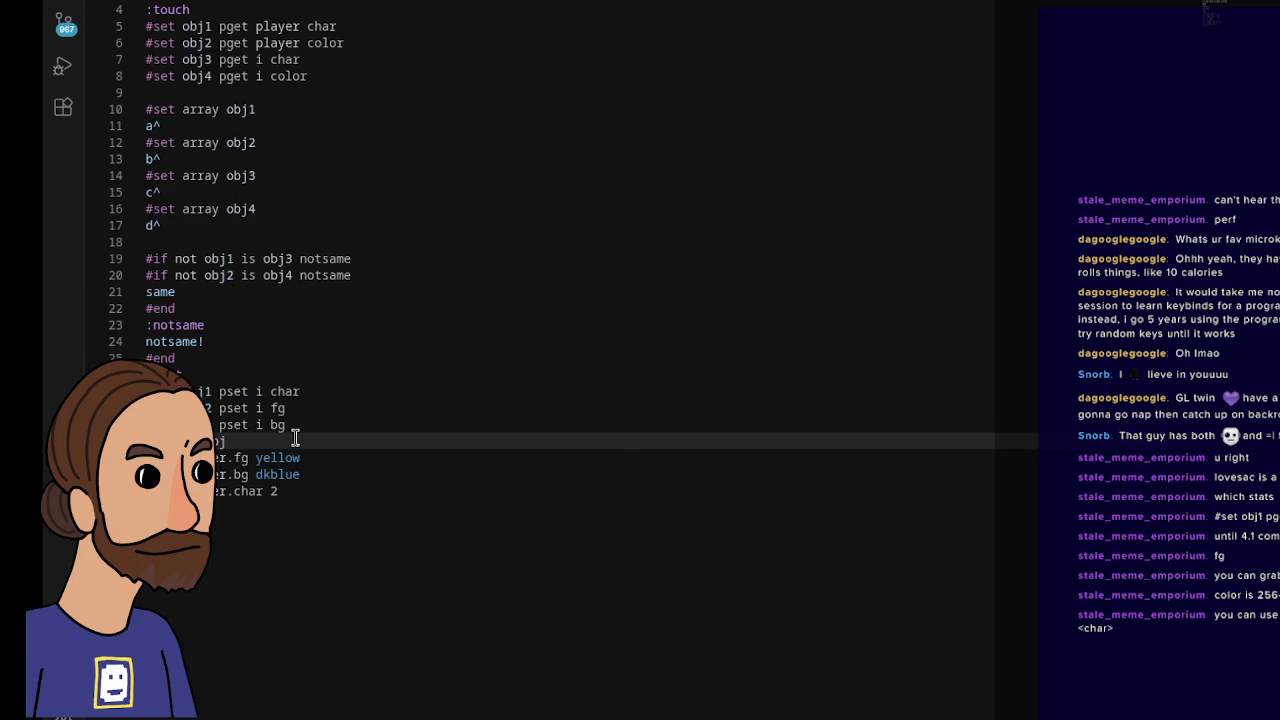
type("obj3 ")
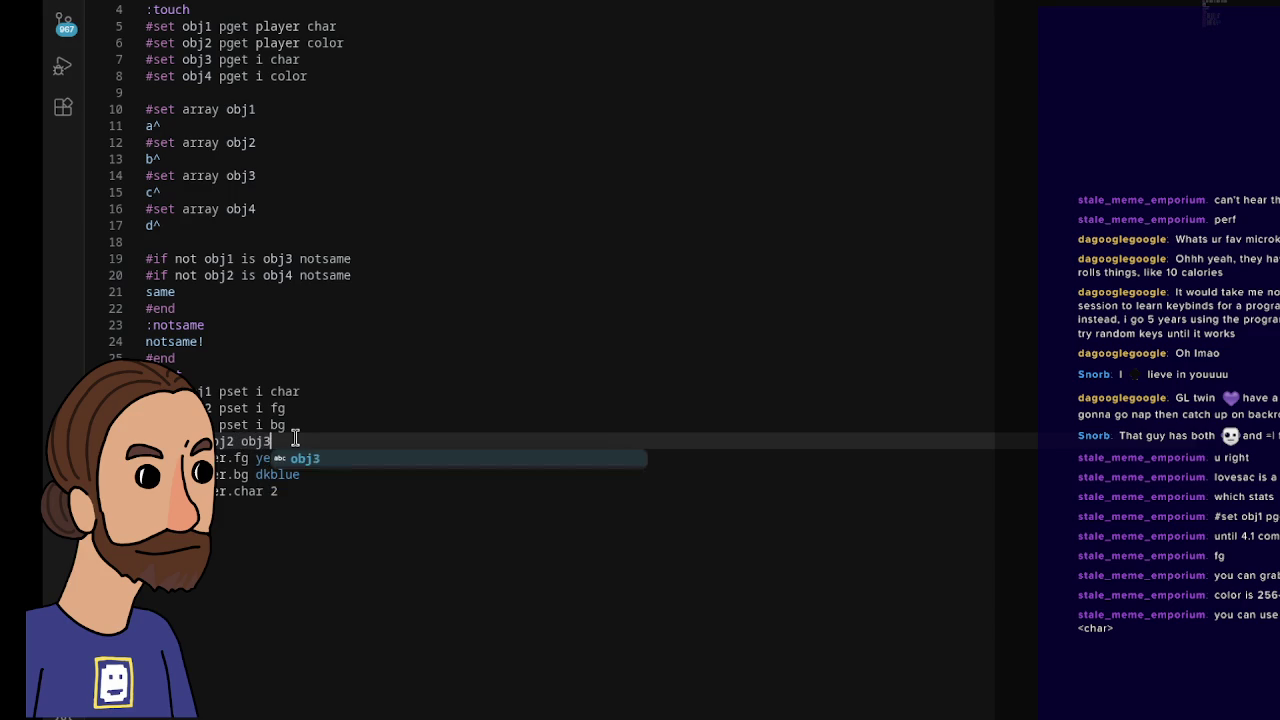
type("obj1")
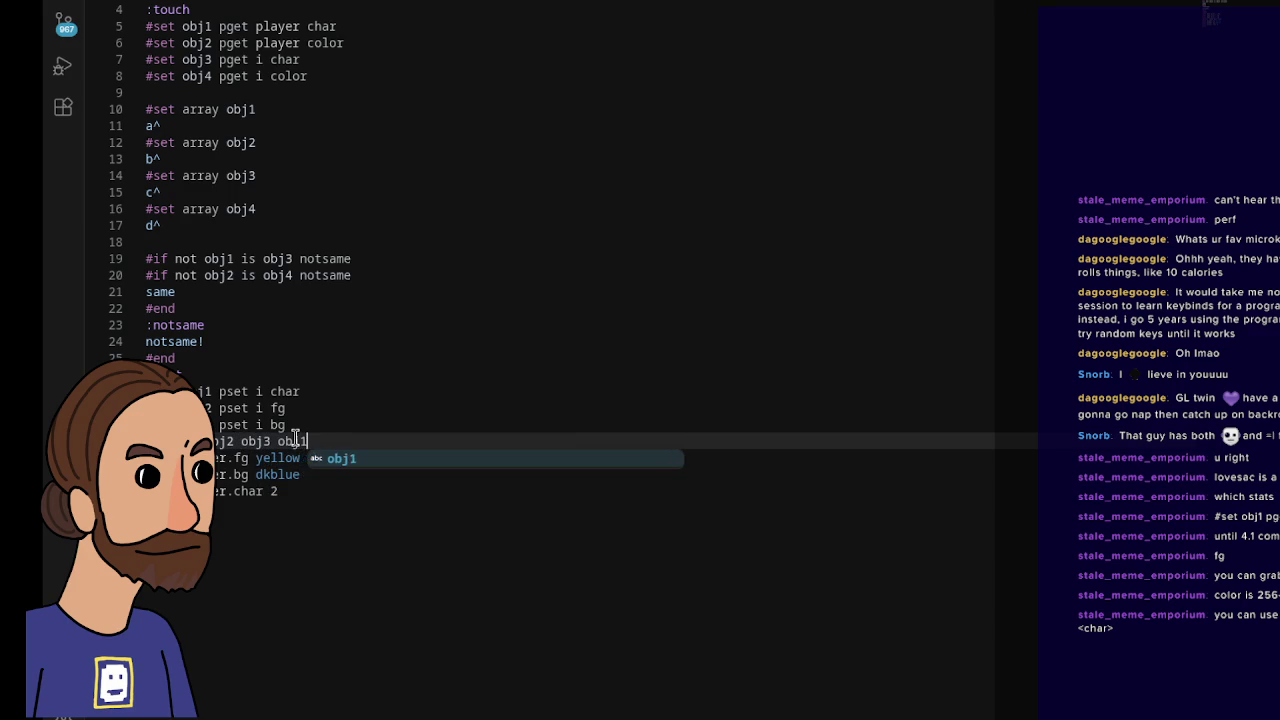
key("Down")
left_click_drag(286, 491, 214, 450)
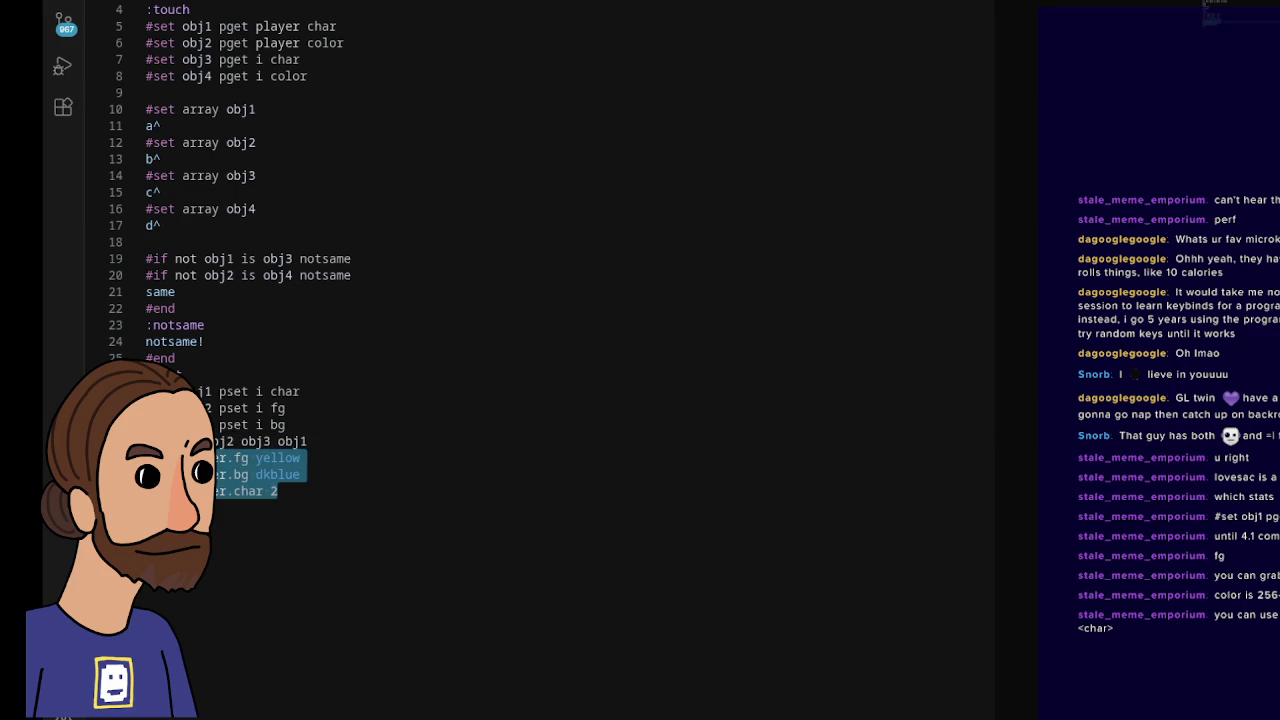
key("BackSpace")
left_click(359, 399)
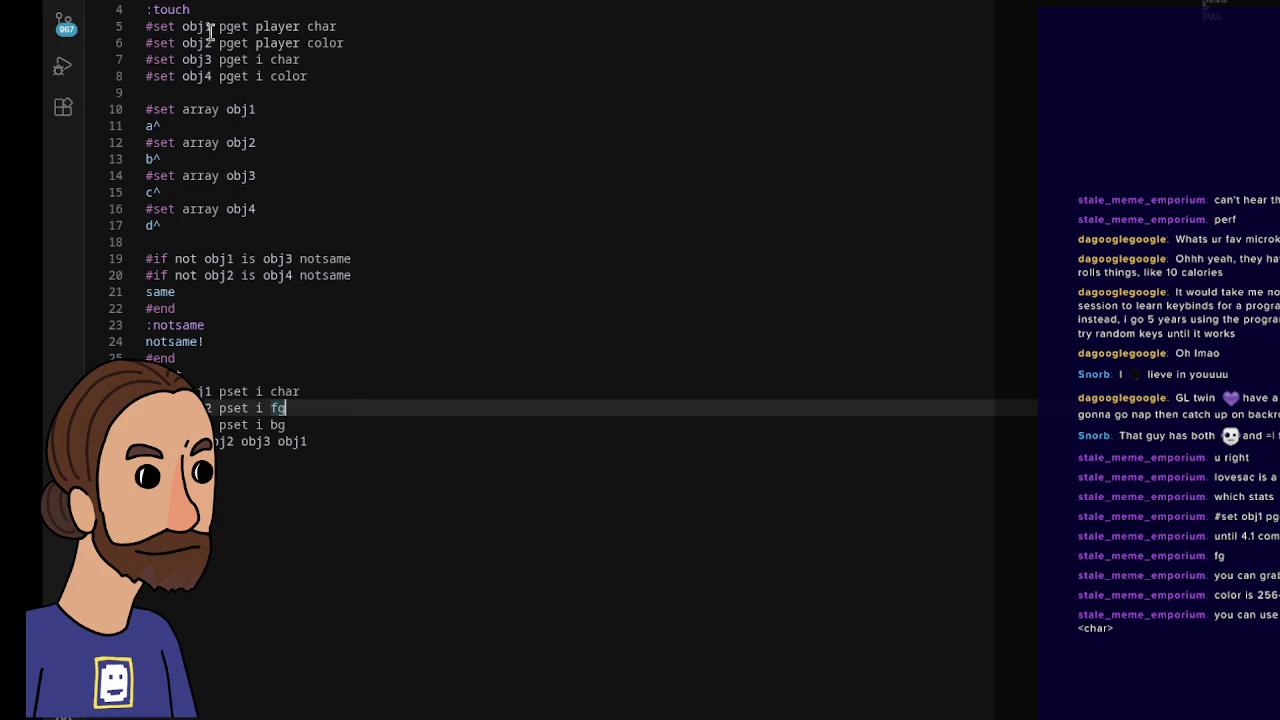
Playtest the board: touch the yellow object, enter the ammo cheat, then switch back to the script
key("Escape")
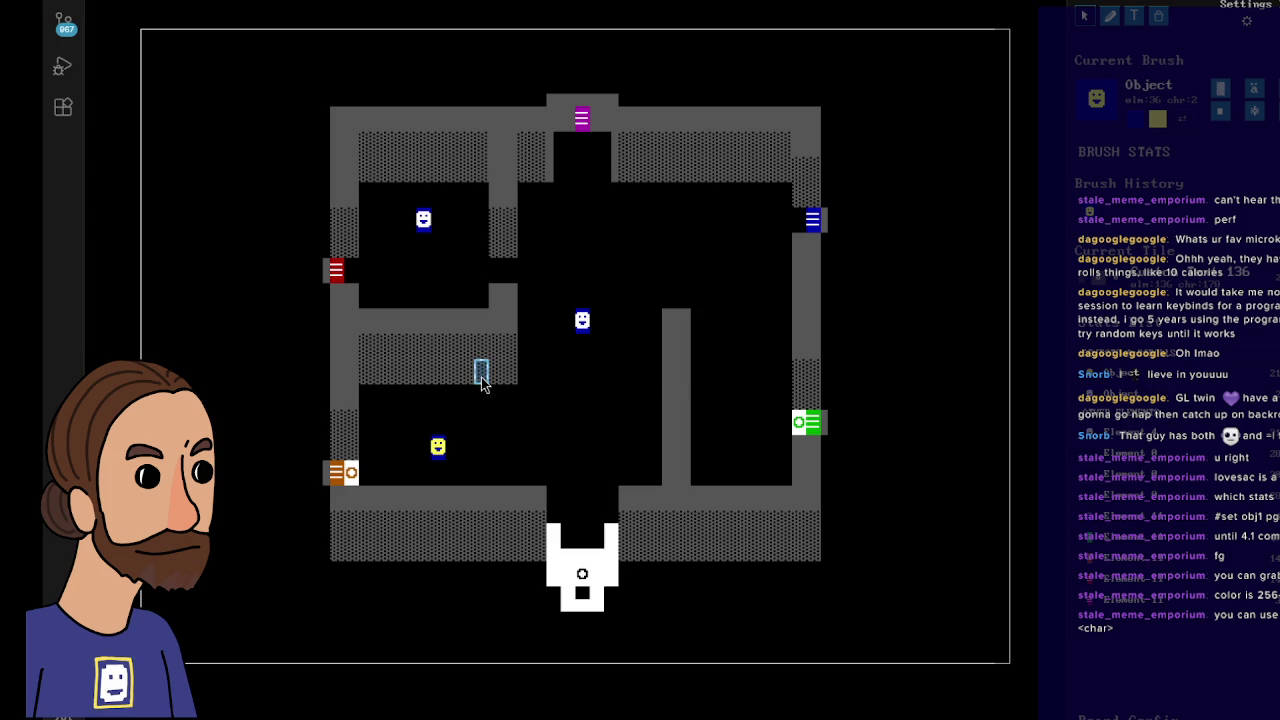
key("F5")
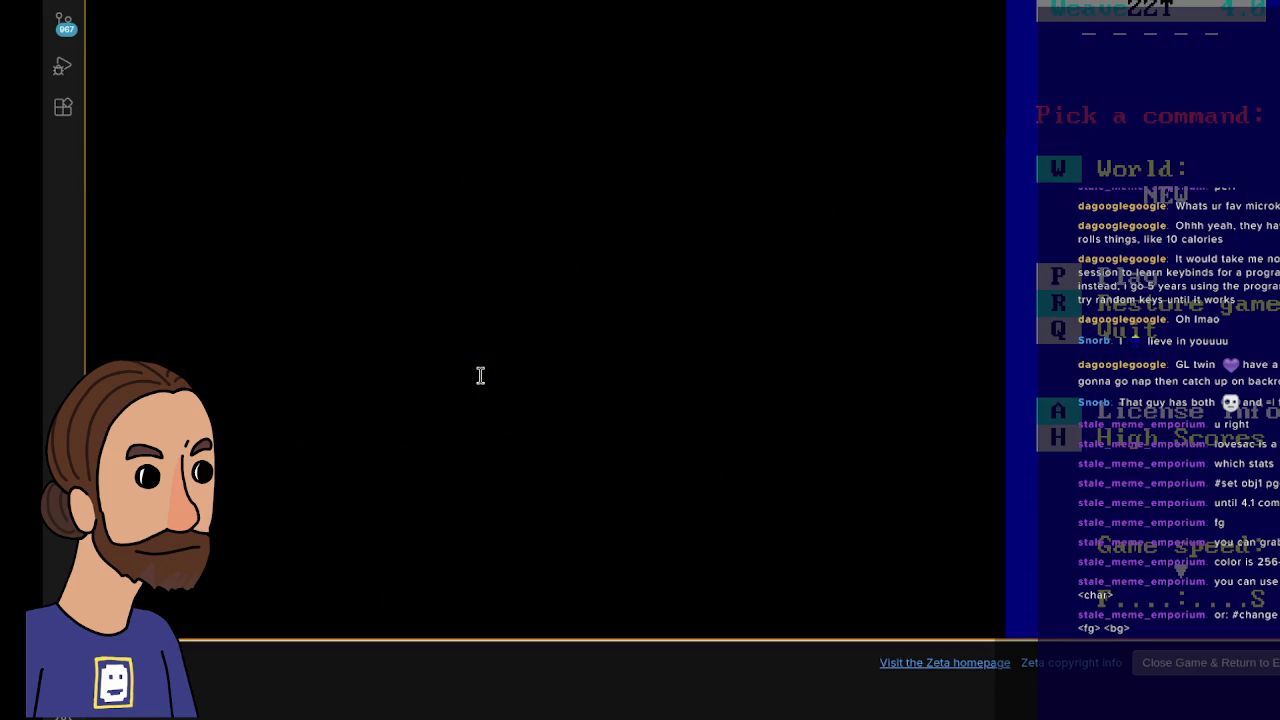
key("p")
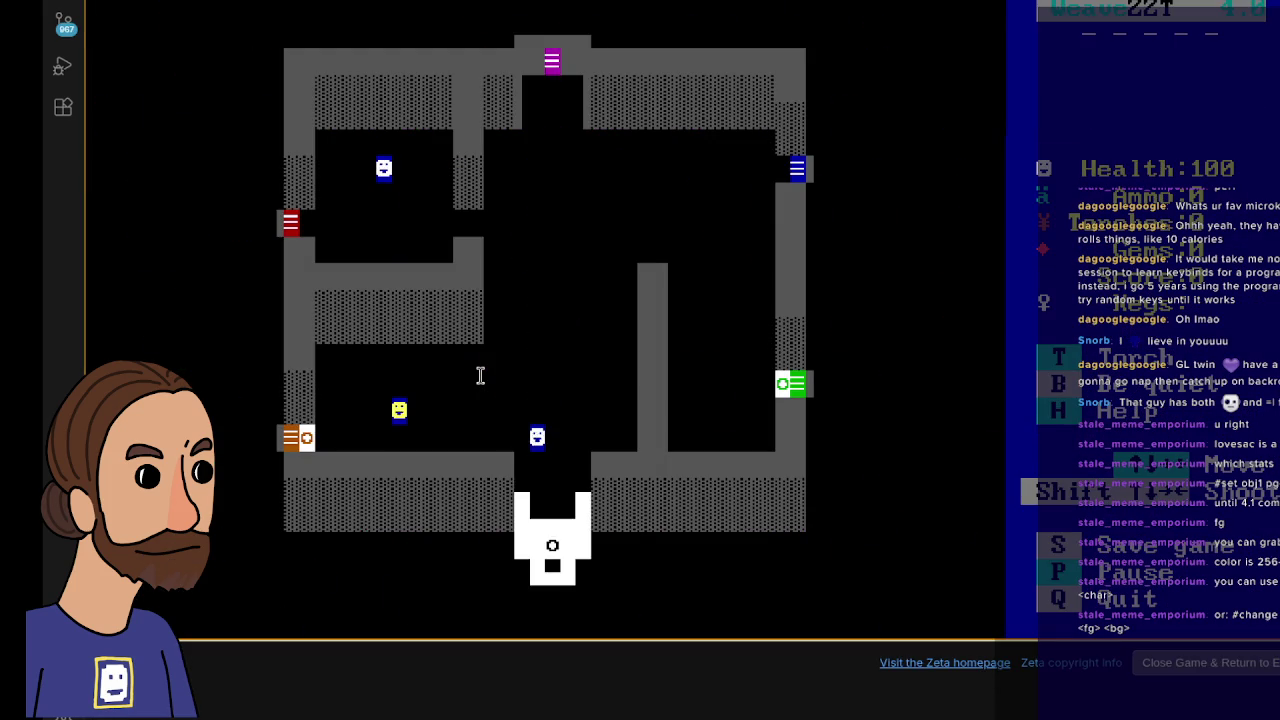
key("Up")
key("Up")
key("Left")
key("Left")
key("Left")
key("Return")
type("ammo")
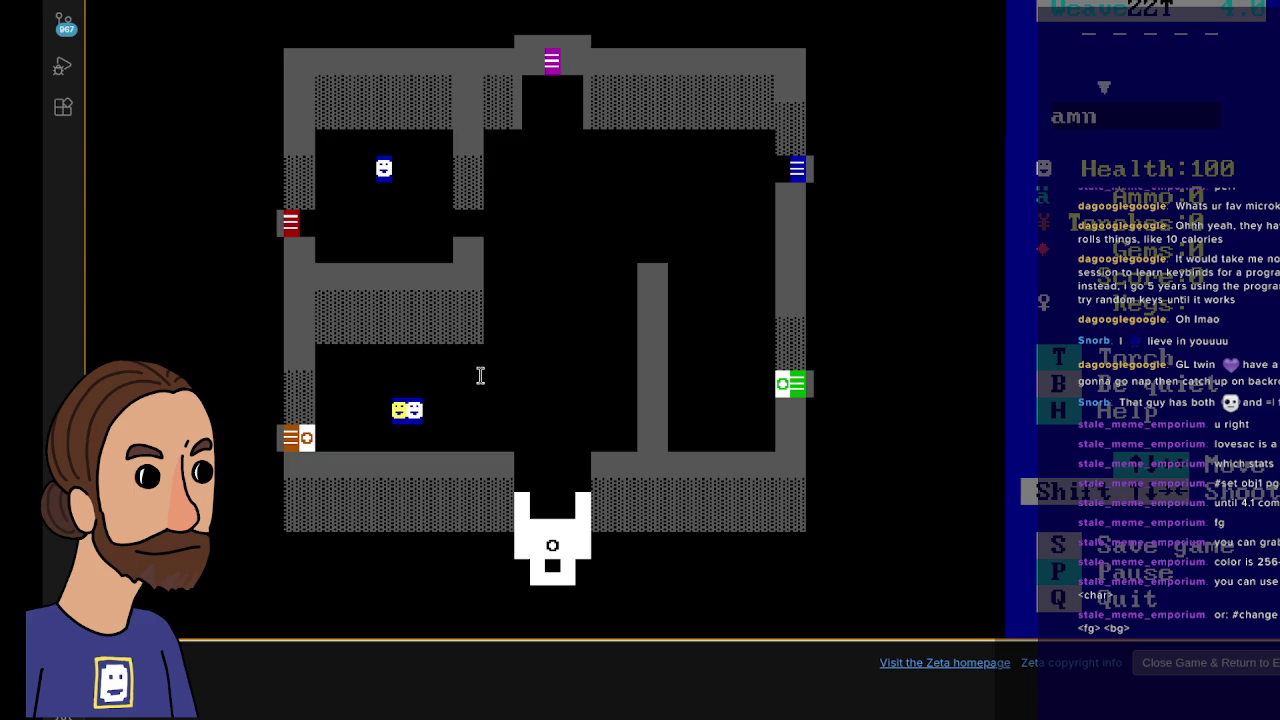
key("Return")
key("Right")
key("Right")
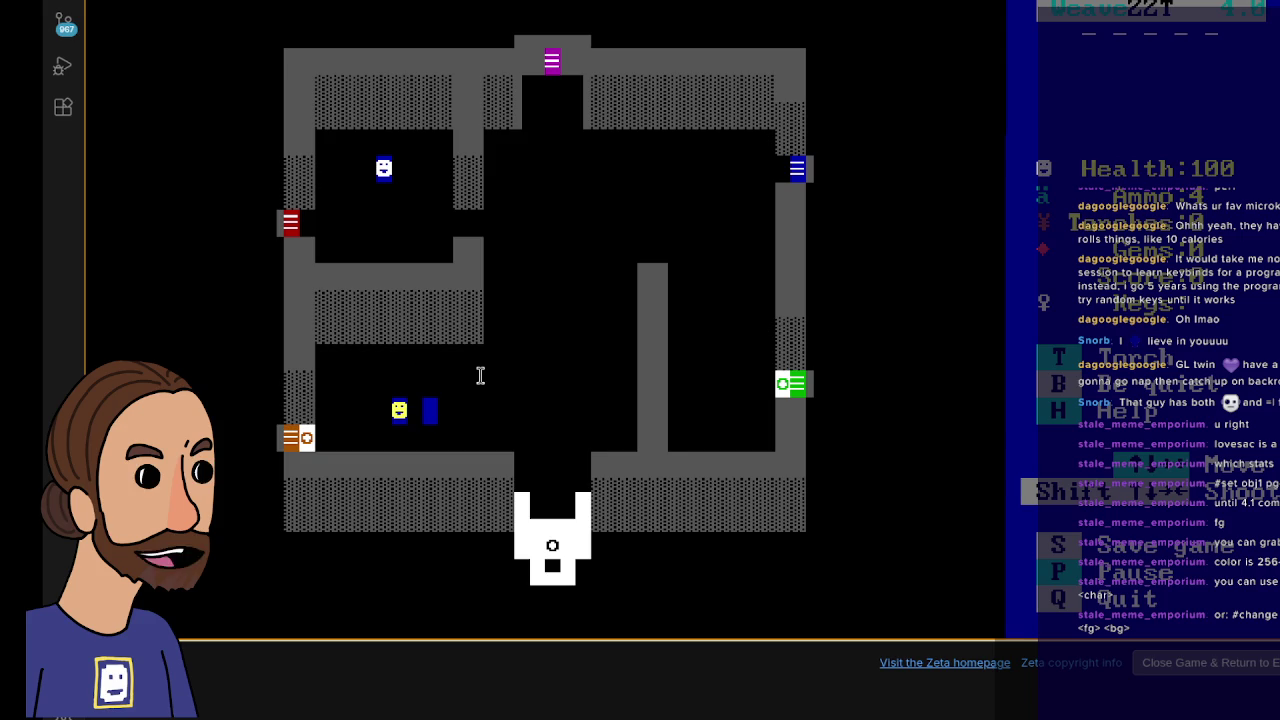
key("alt+Tab")
Change pset back to pget on the char line
left_click(325, 426)
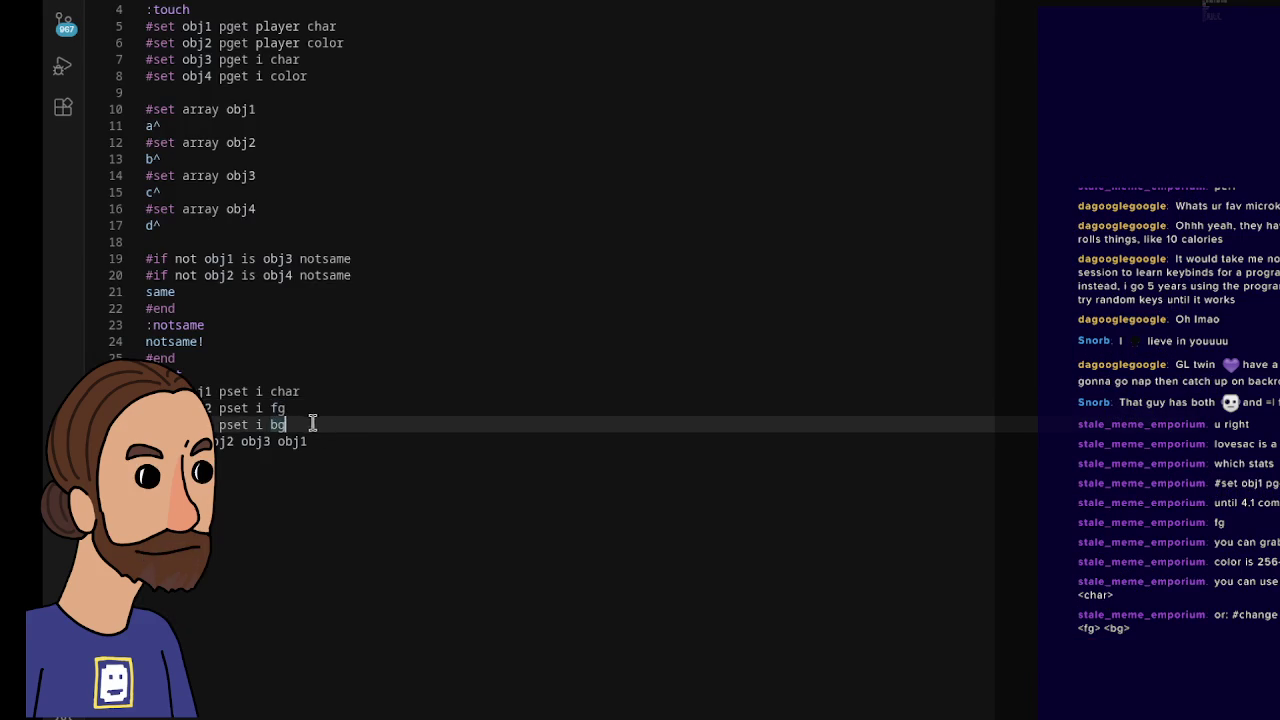
left_click(220, 393)
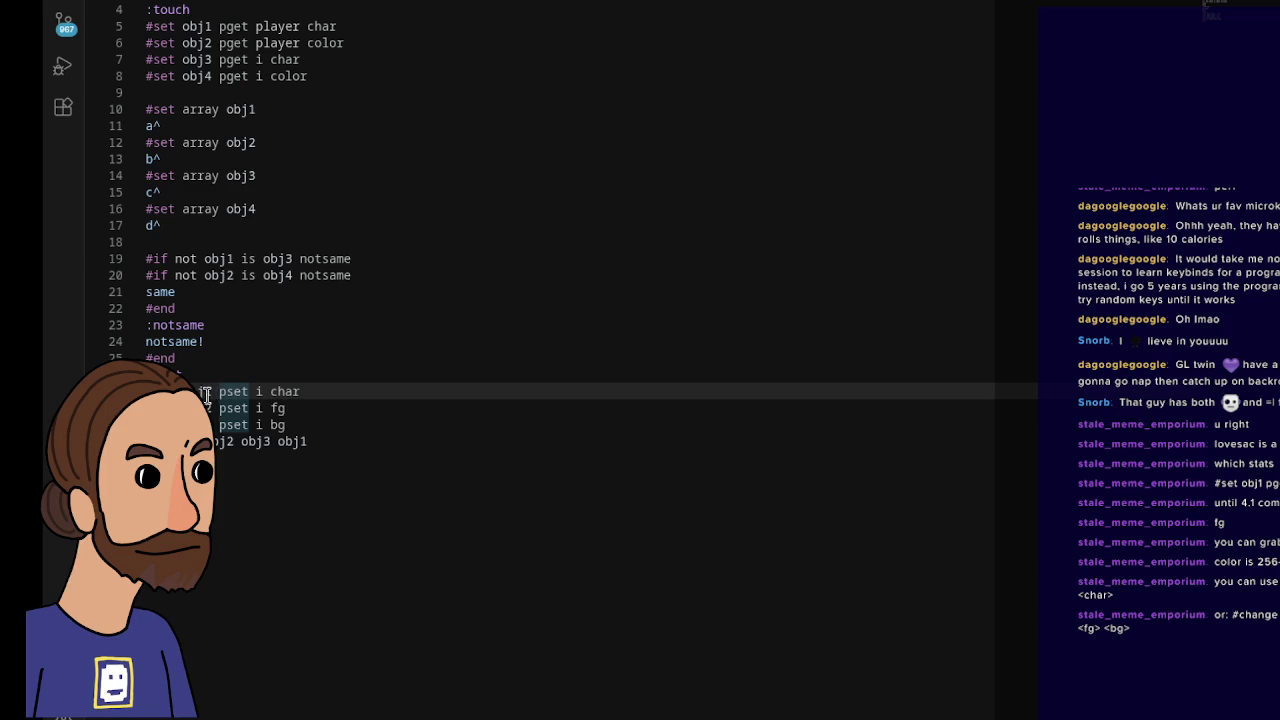
left_click(230, 455)
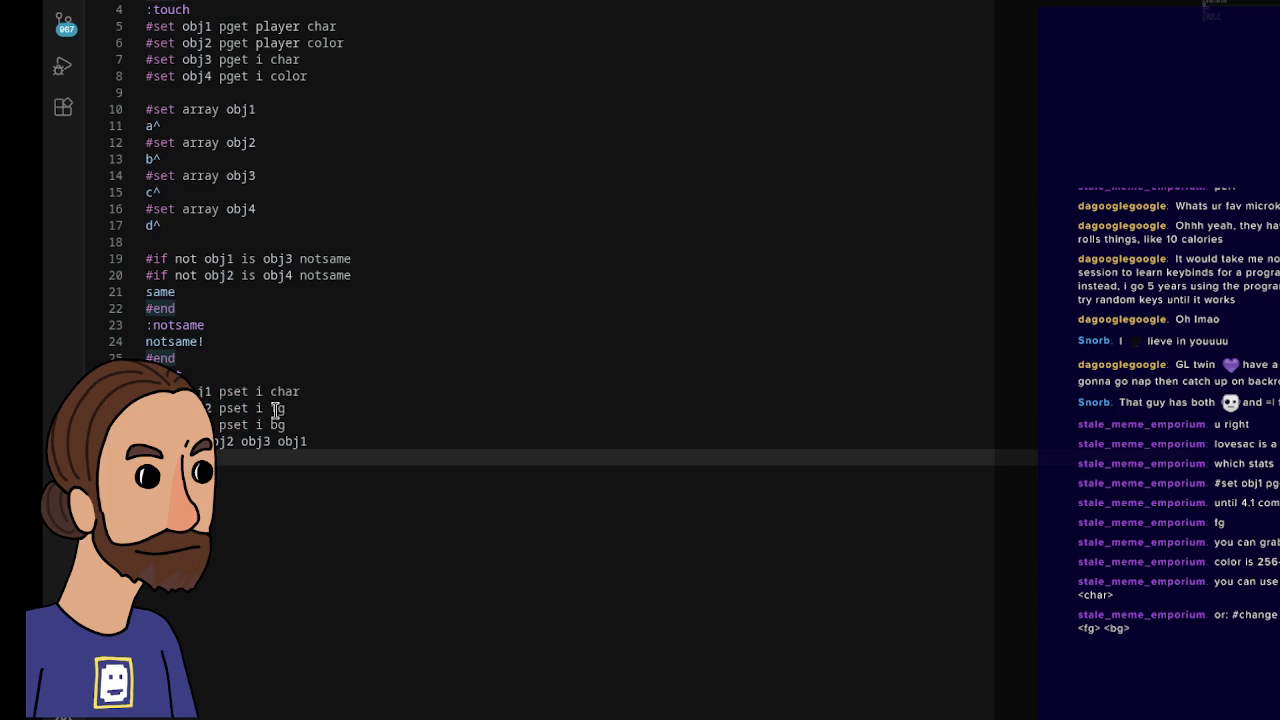
left_click(283, 410)
double_click(229, 410)
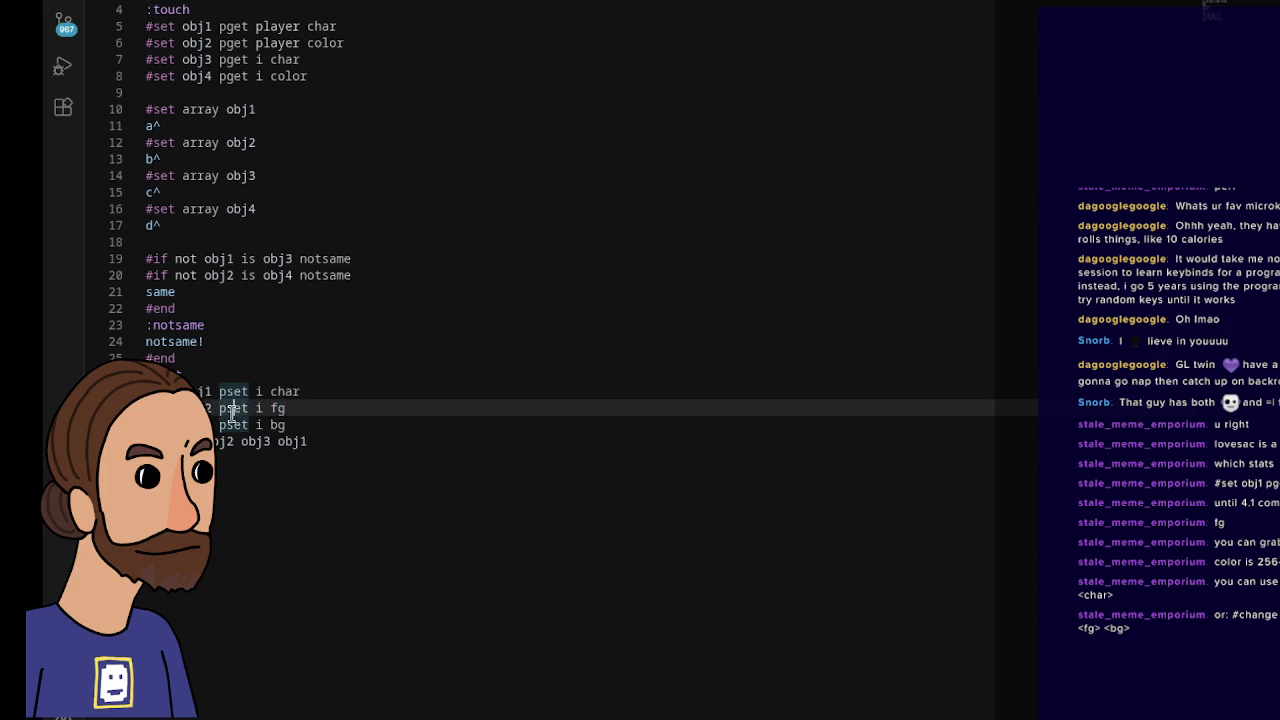
key("Up")
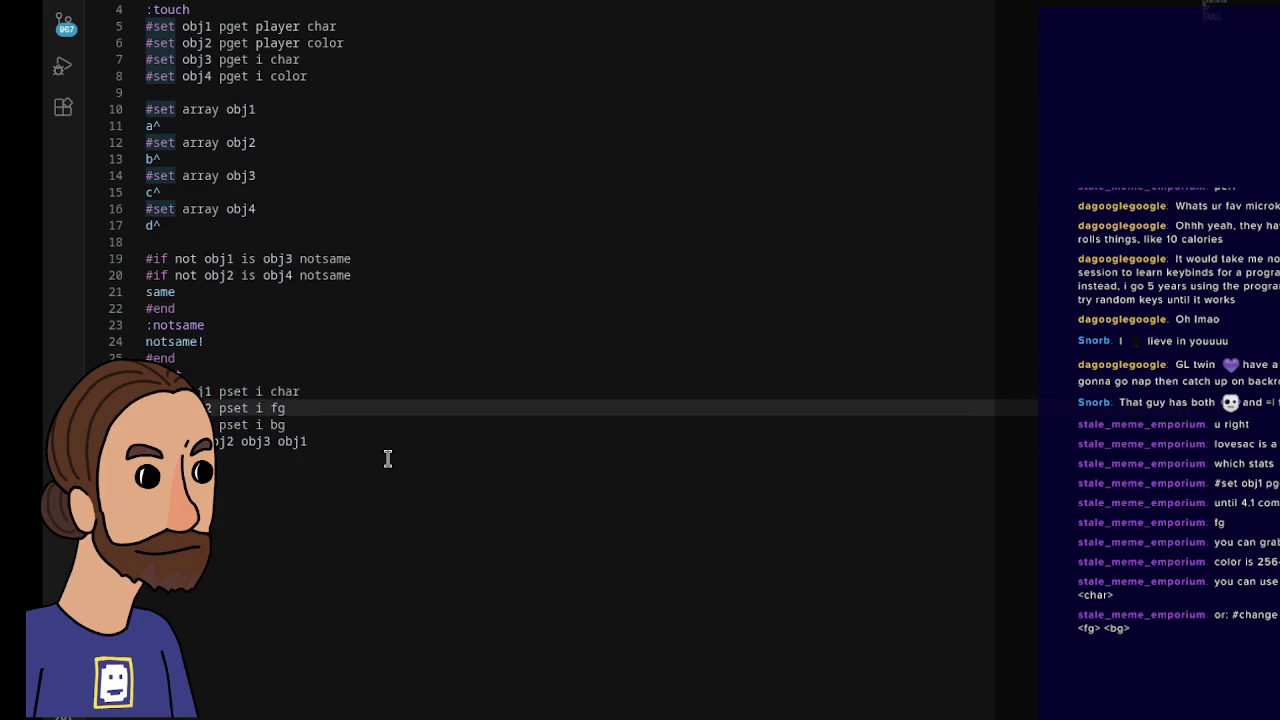
key("Delete")
type("g")
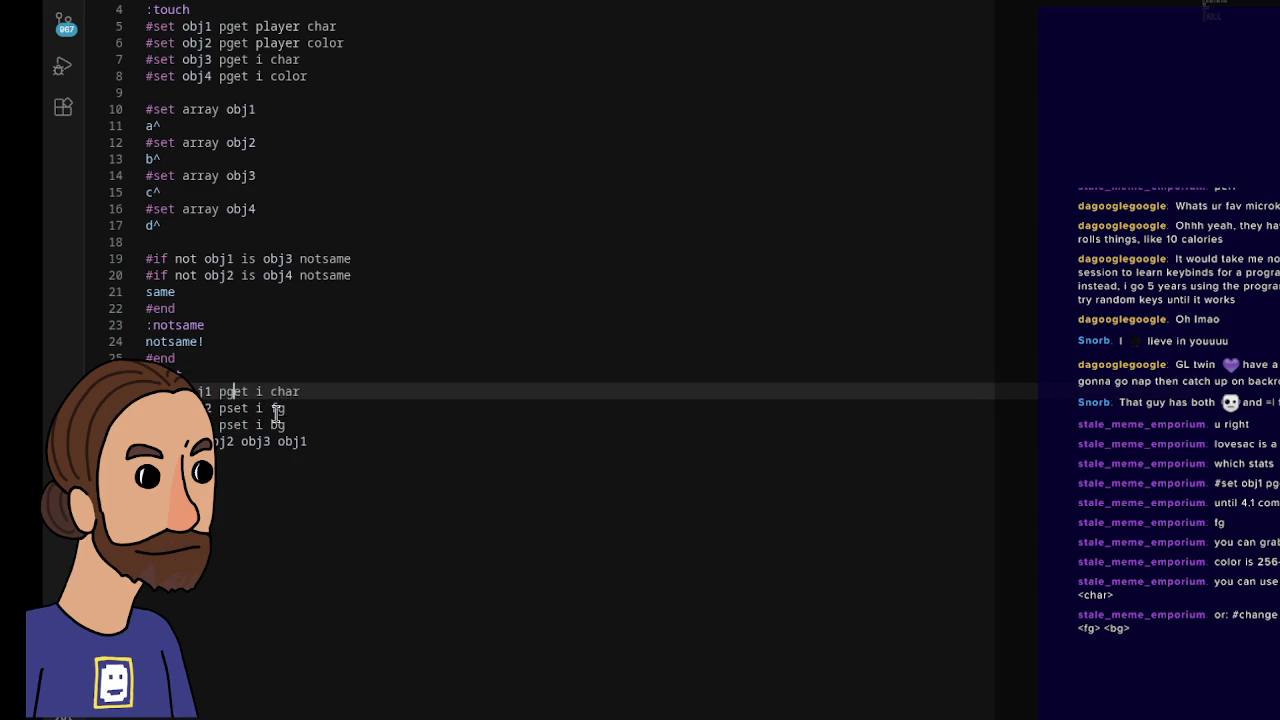
Change pset to pget on the fg and bg lines, then launch a test run
key("Down")
key("BackSpace")
type("g")
key("Down")
key("BackSpace")
type("g")
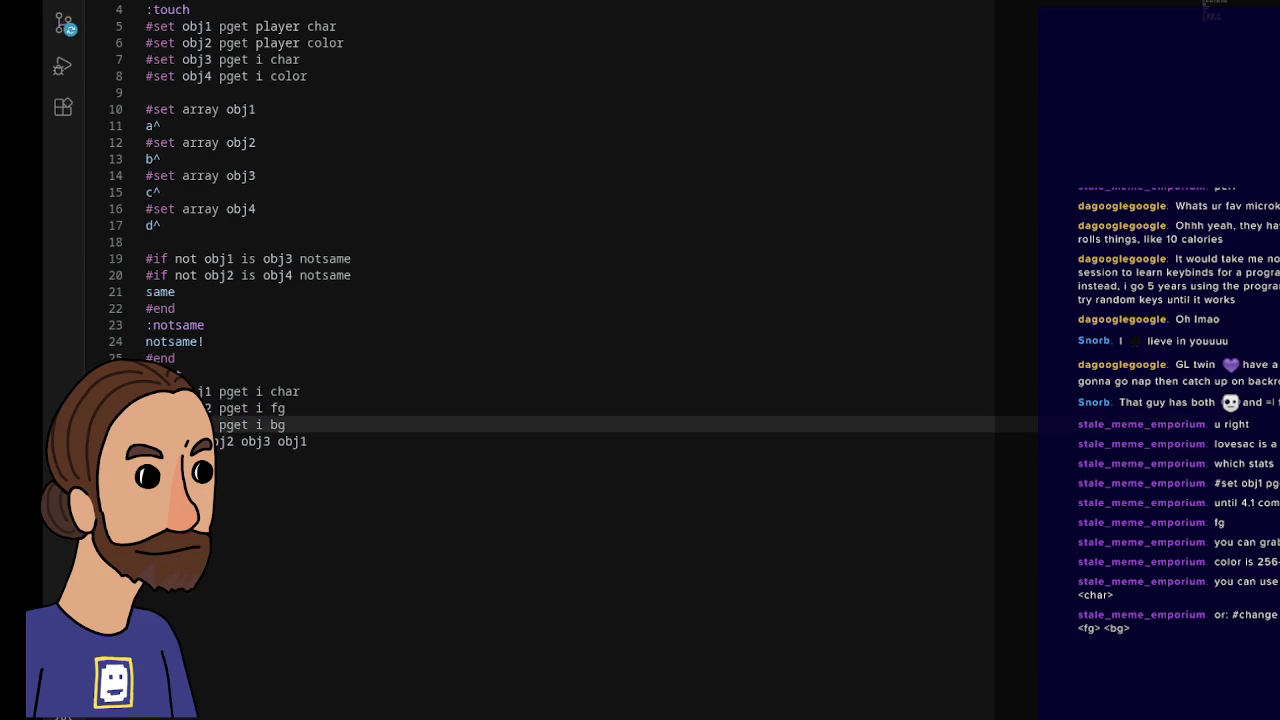
key("F5")
Restart the test, shoot and touch the yellow object, check its code, then return to YELLOW.OBJ
key("Escape")
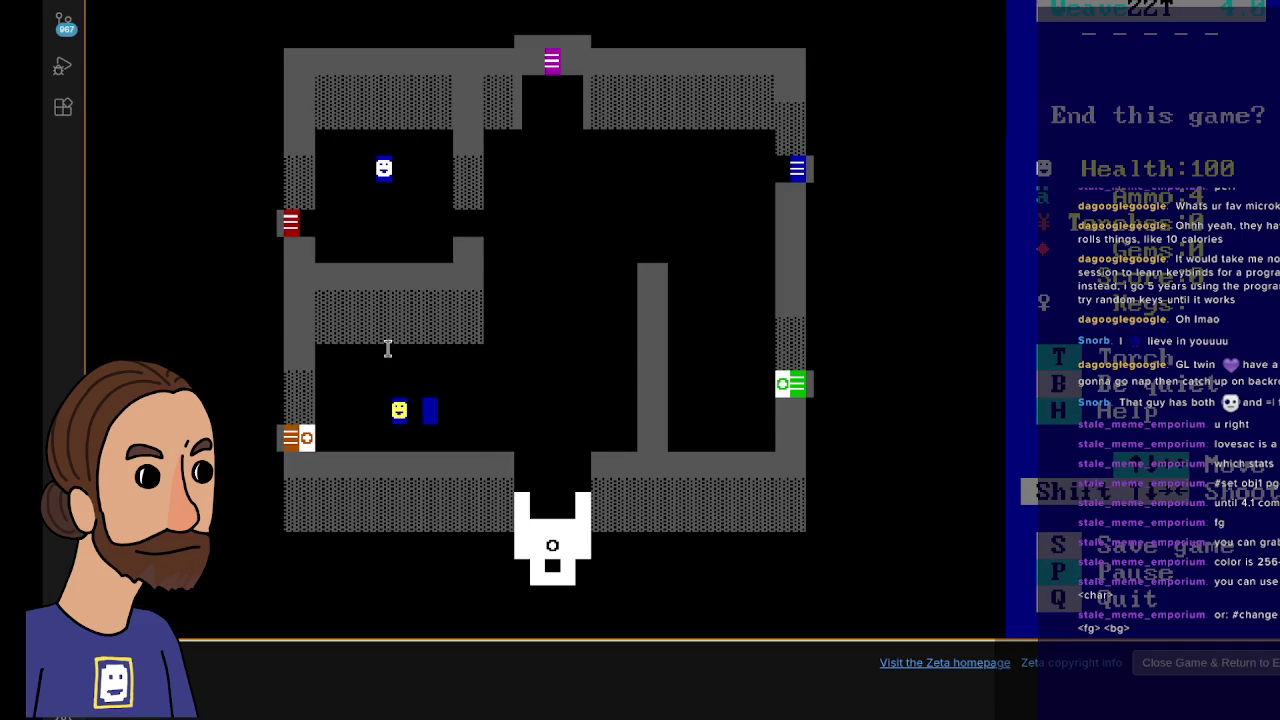
key("F5")
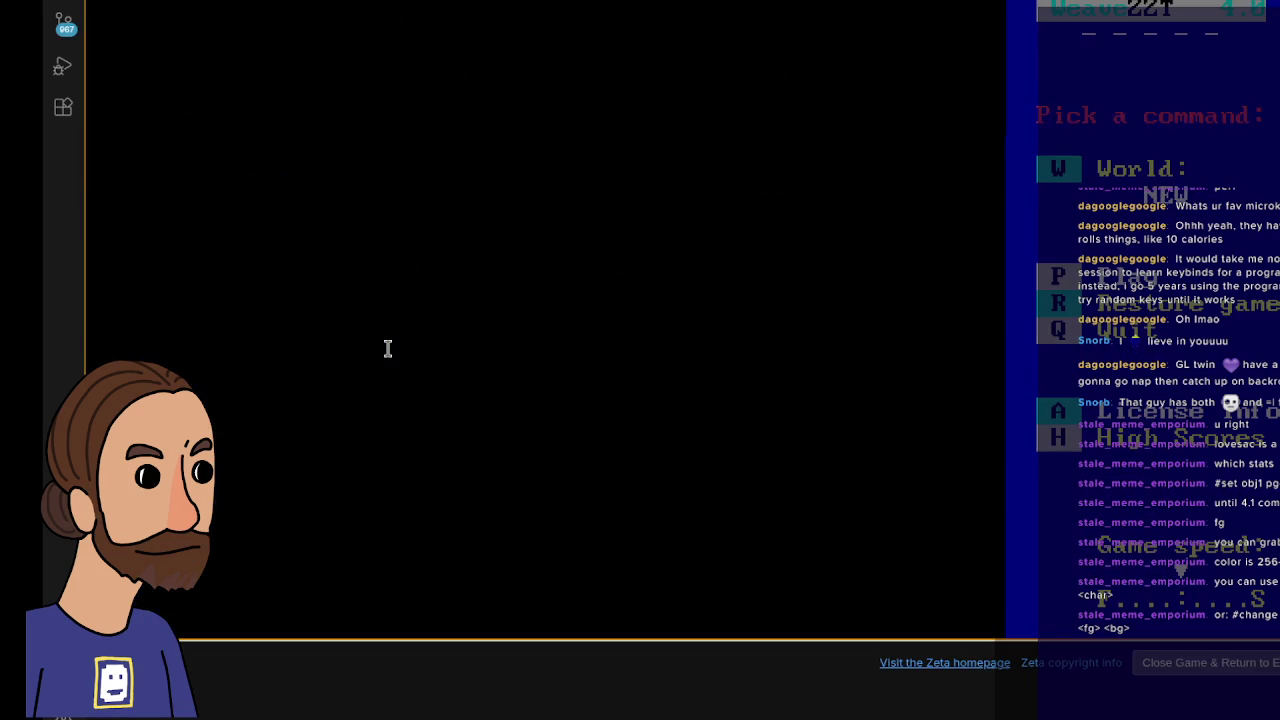
key("Left")
key("Left")
key("Left")
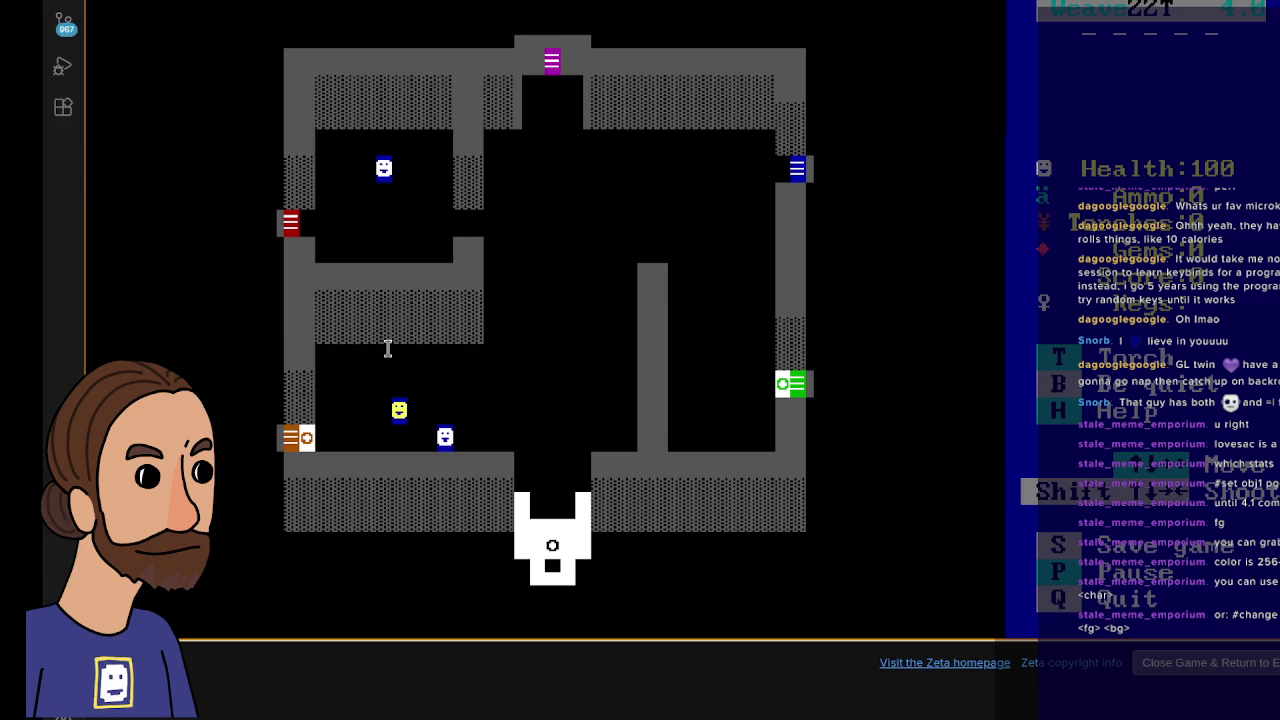
key("Up")
key("Right")
key("Right")
key("Right")
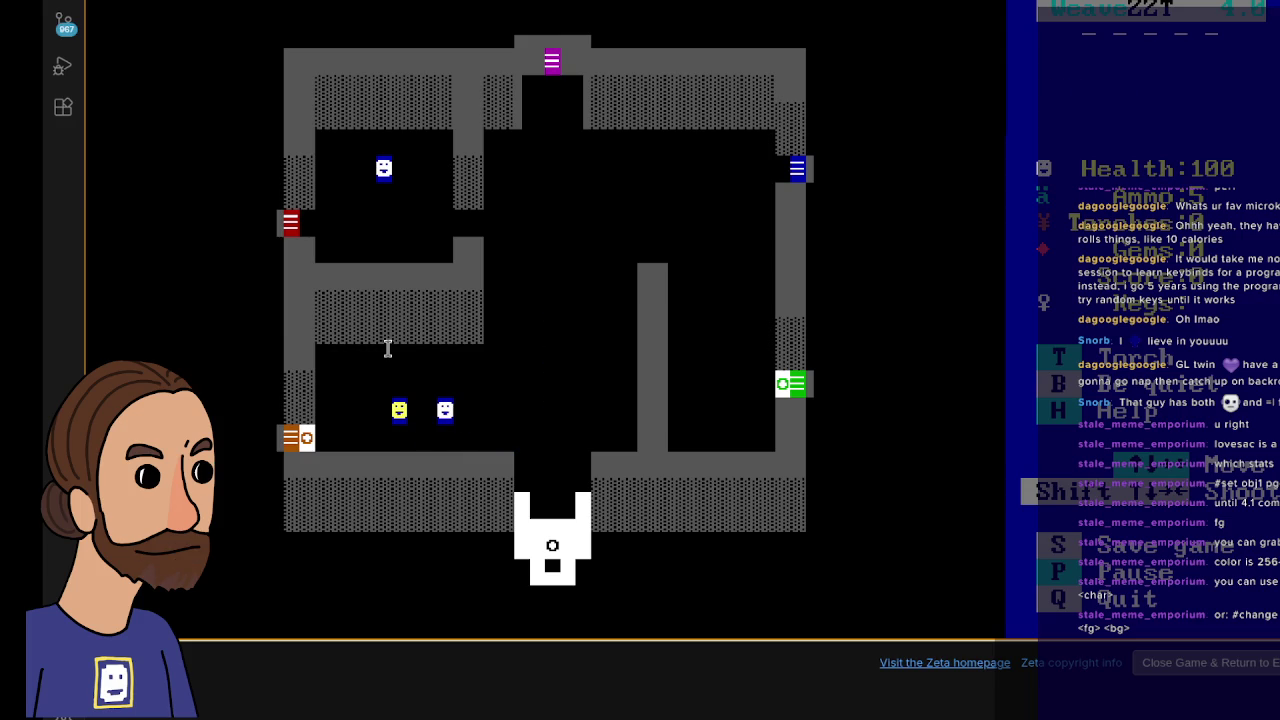
key("shift+Left")
key("Left")
key("Left")
key("Left")
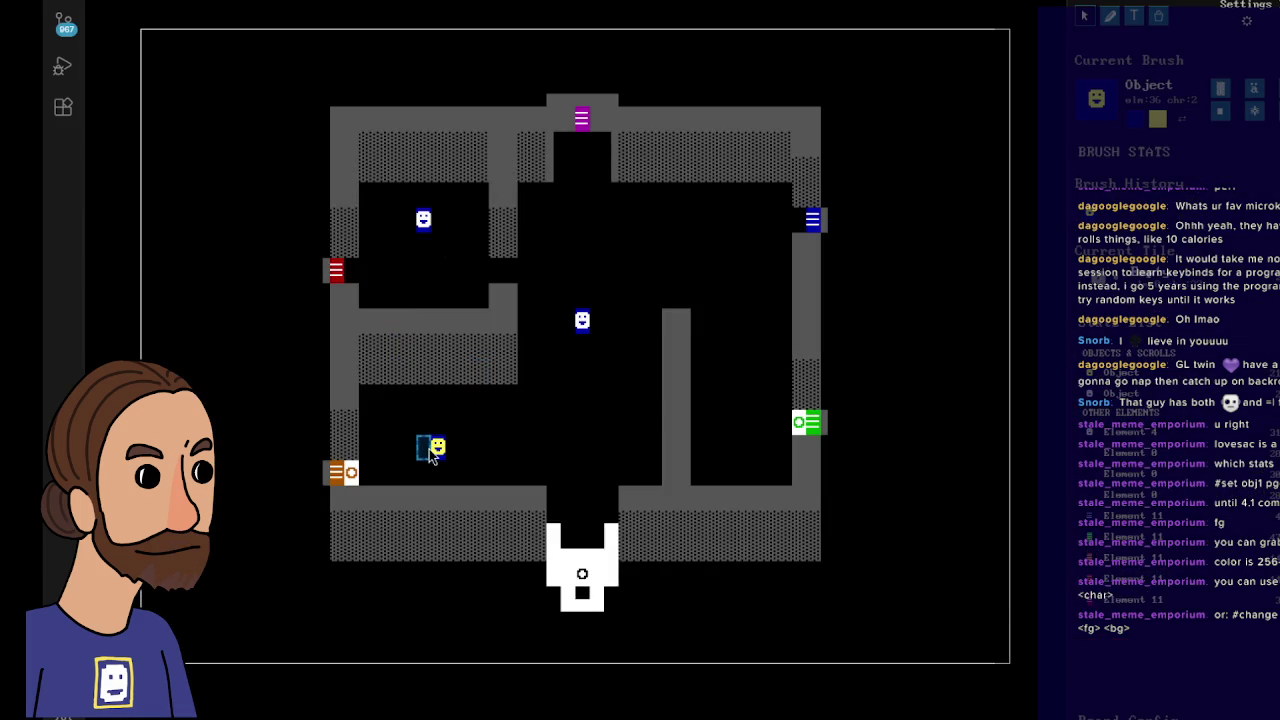
left_click(429, 449)
key("Escape")
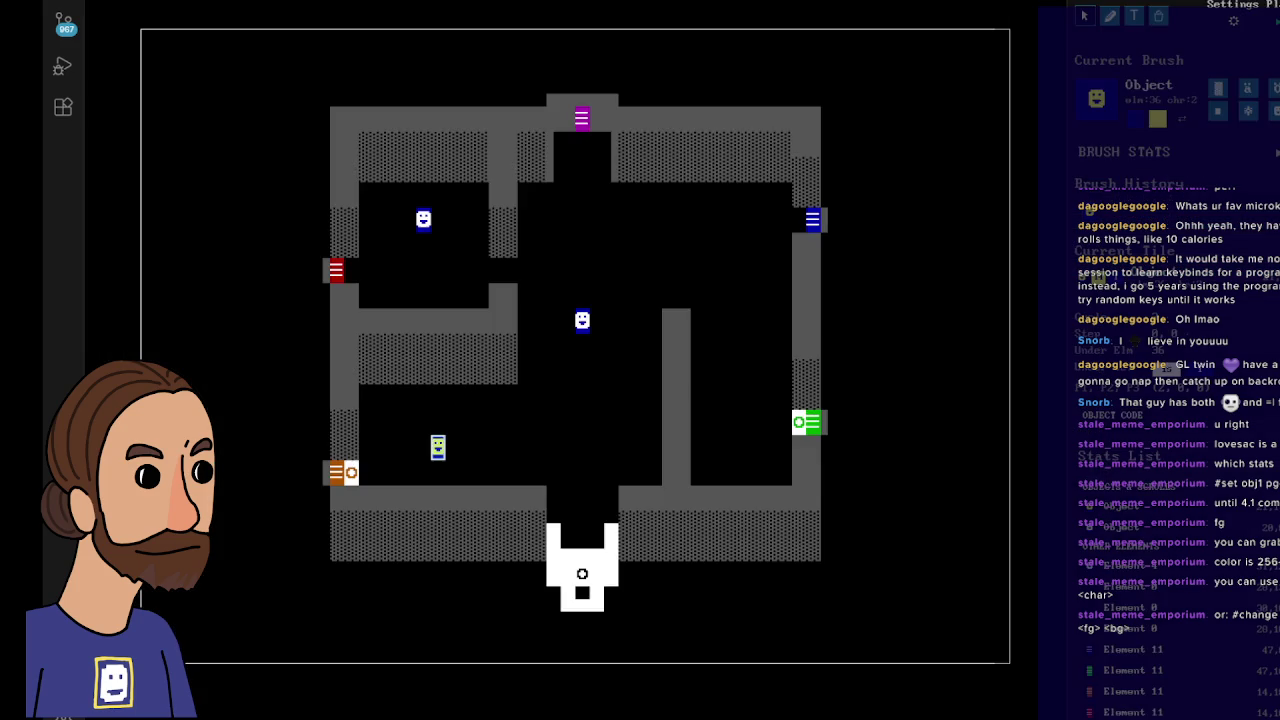
key("alt+Tab")
left_click(282, 276)
Delete the array-setting block on script lines 10–17
left_click(178, 306)
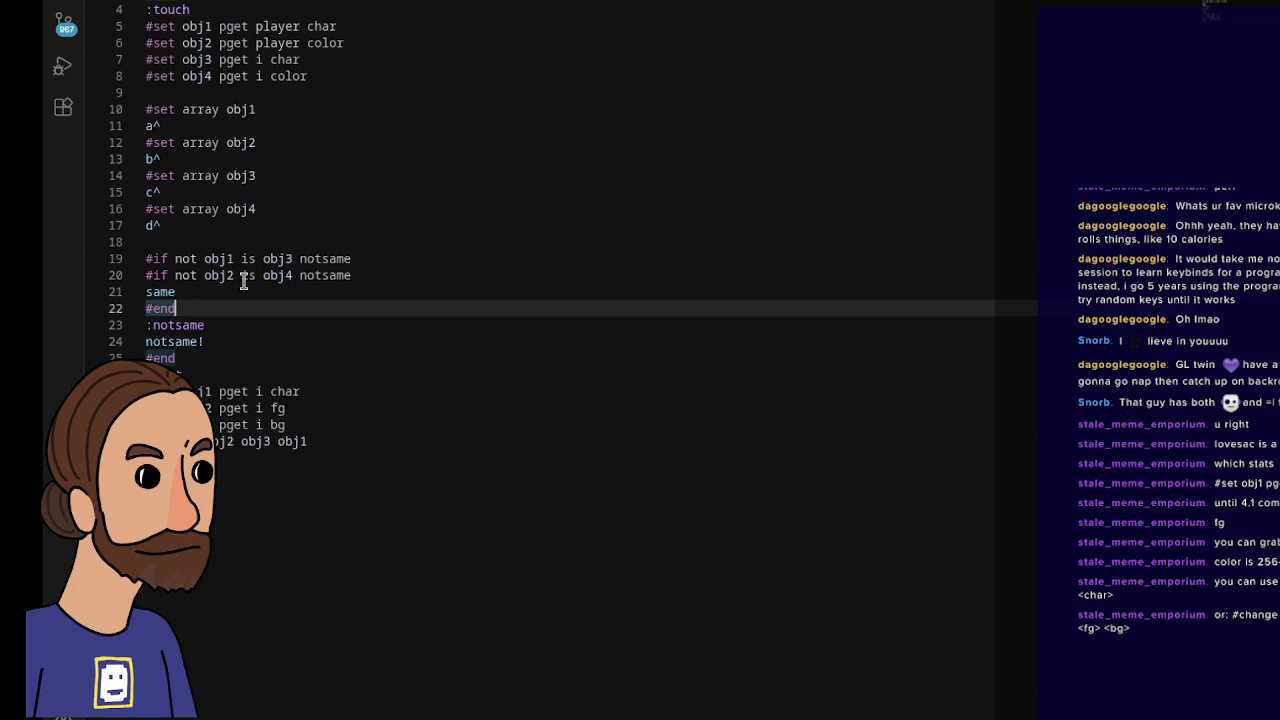
left_click(255, 27)
key("ctrl+z")
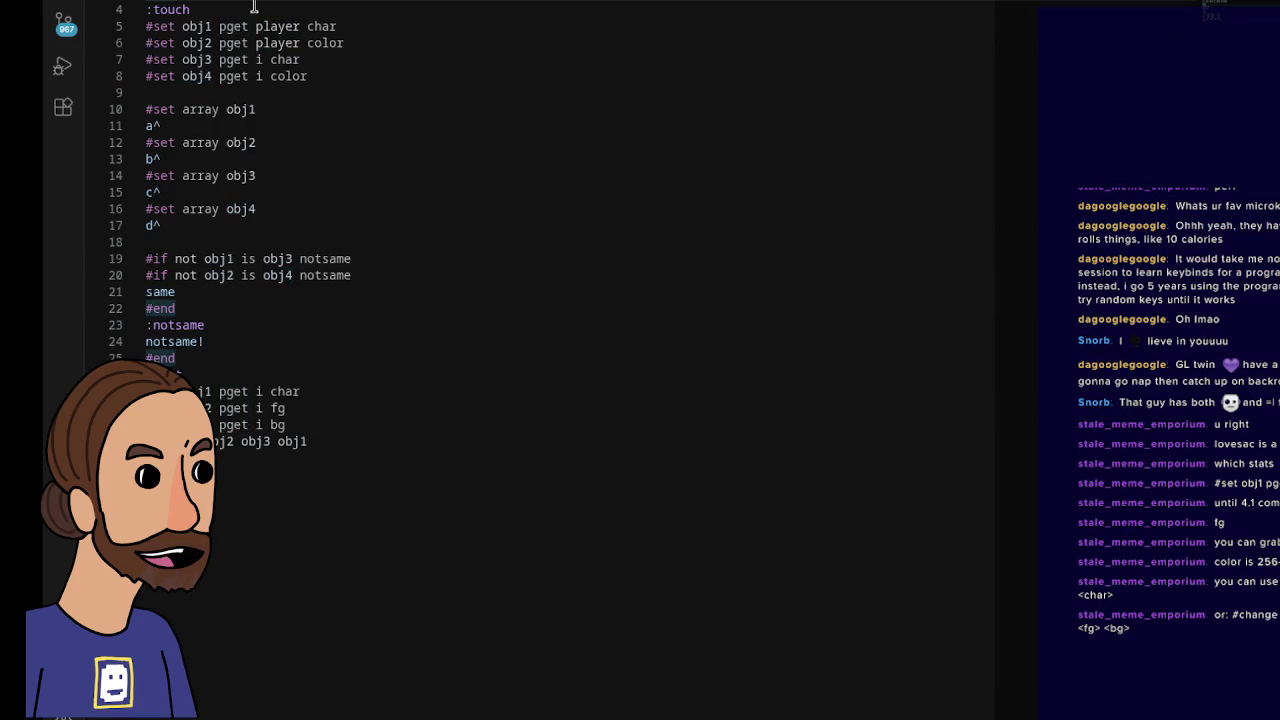
left_click_drag(220, 240, 123, 108)
mouse_move(222, 110)
left_mouse_down()
mouse_move(257, 100)
mouse_move(257, 208)
mouse_move(177, 151)
mouse_move(138, 93)
left_mouse_up()
key("Delete")
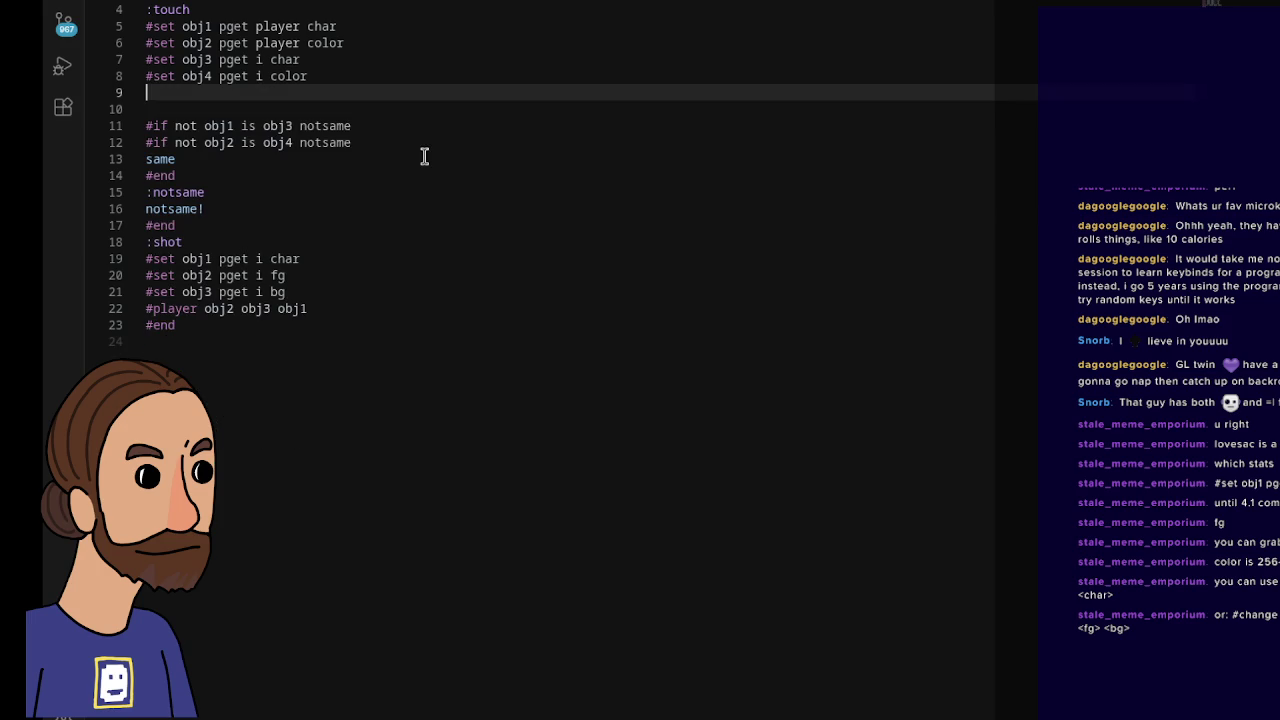
Turn same into a :same label, with blank lines above it
key("Down")
key("Down")
key("Down")
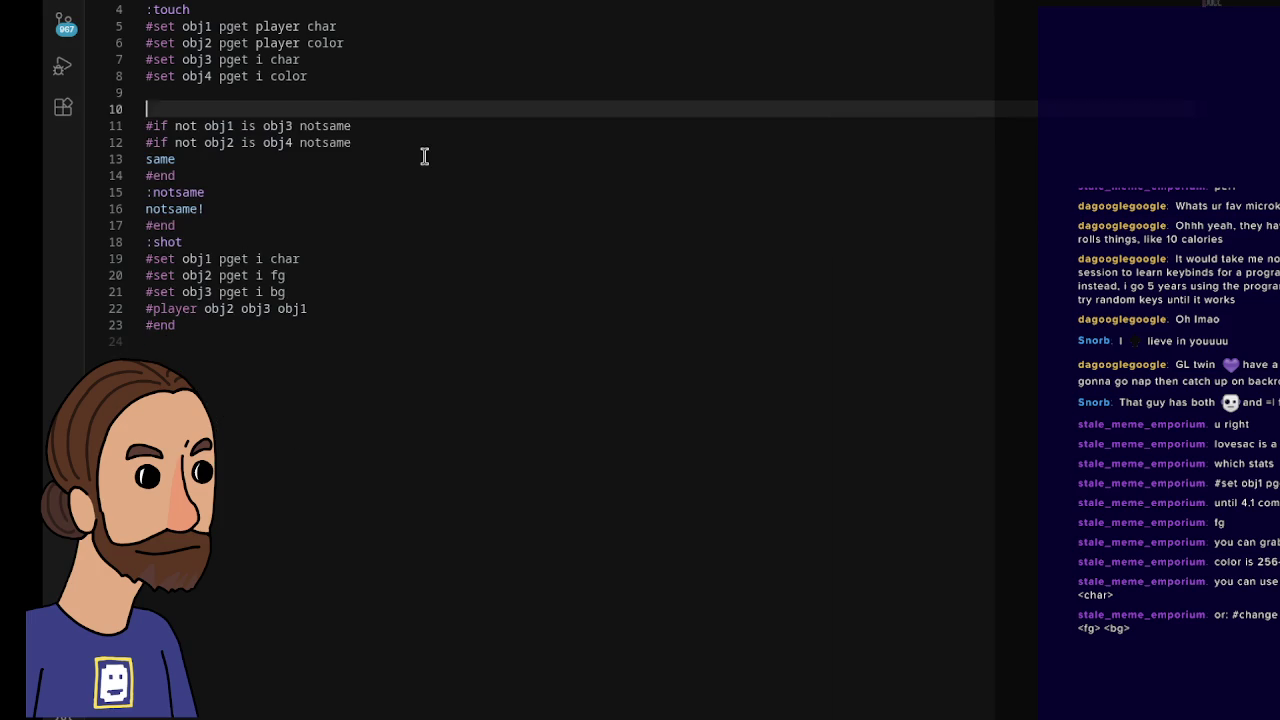
key("Return")
type(":")
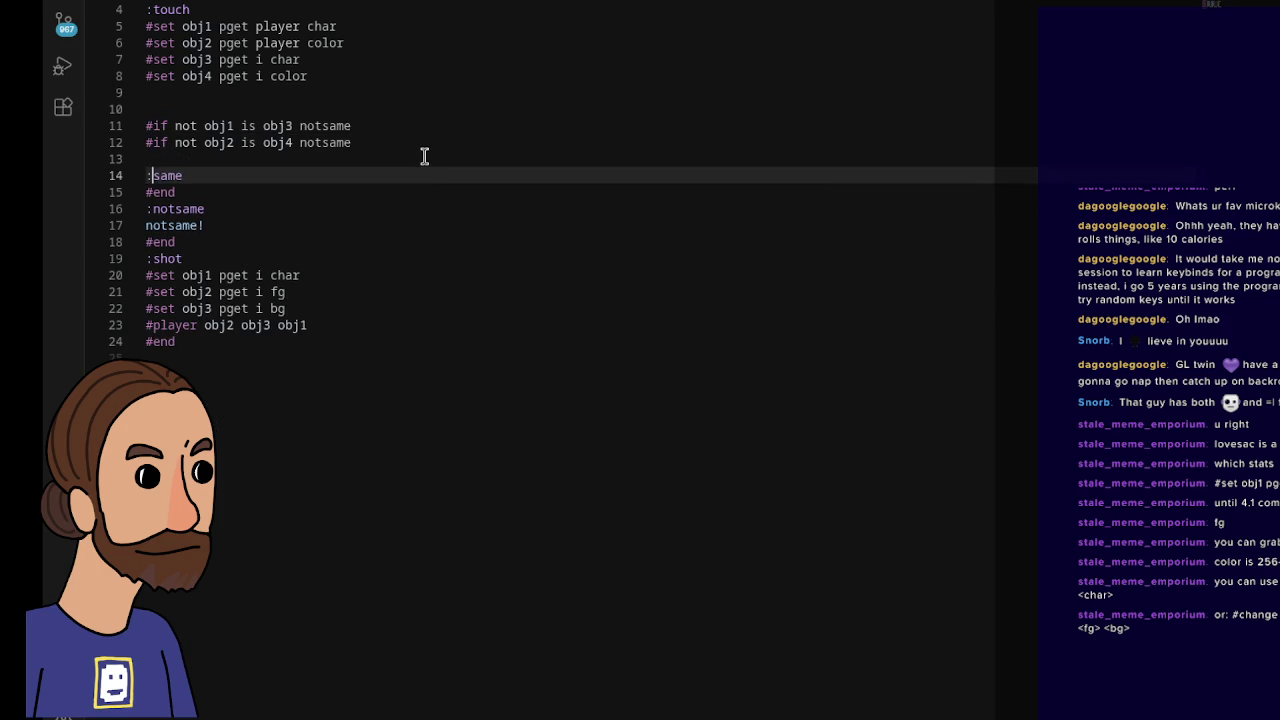
key("Down")
key("Down")
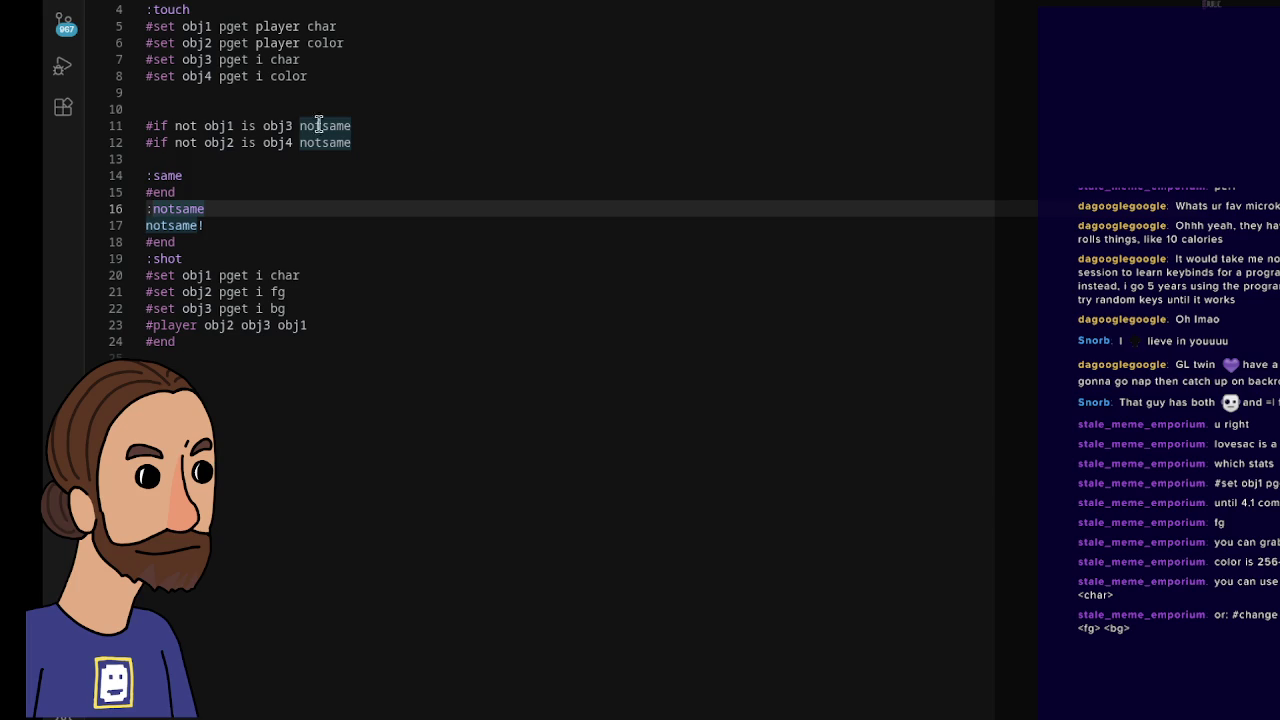
left_click(229, 160)
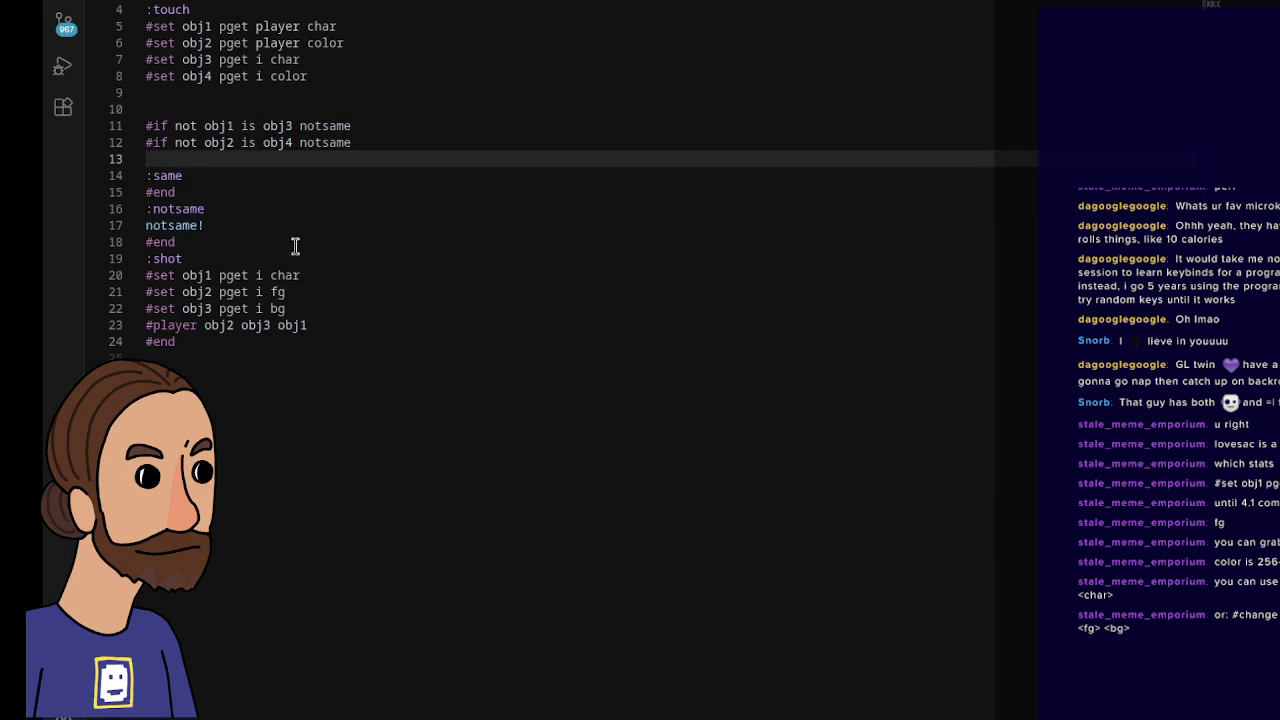
Select script lines 4 through 24 to clear the code below line 3
key("alt+f")
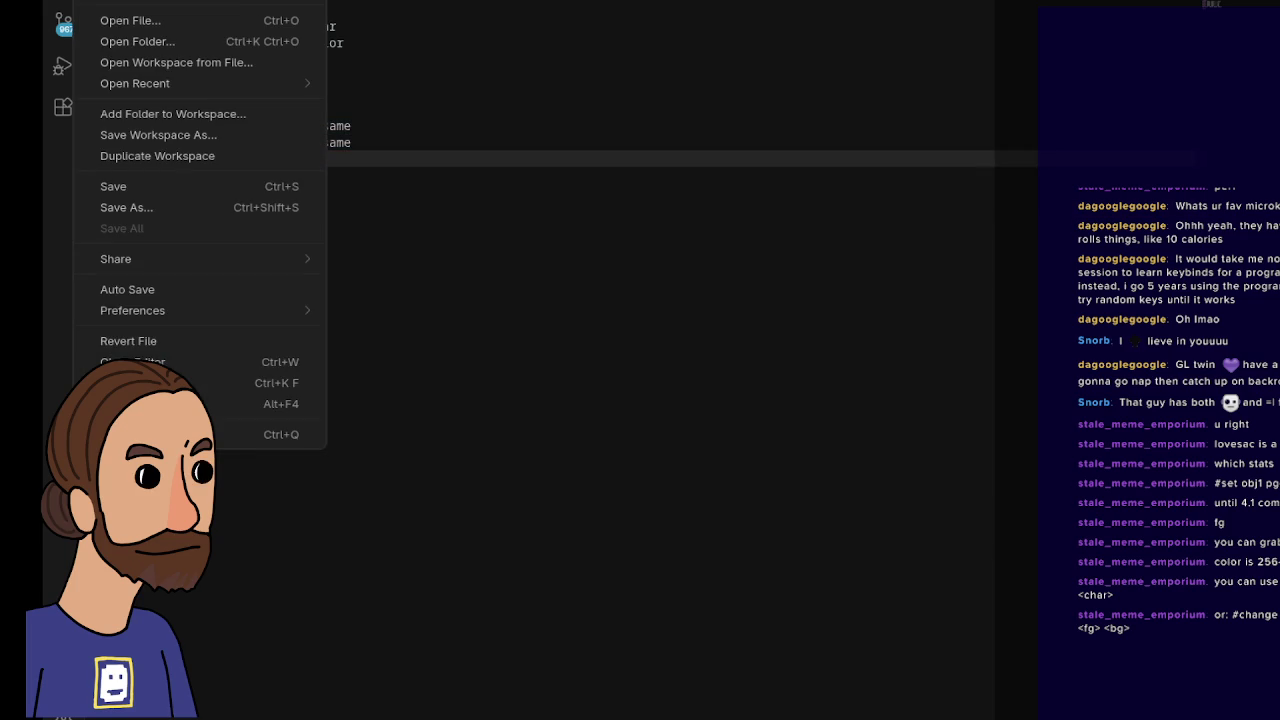
left_click(608, 8)
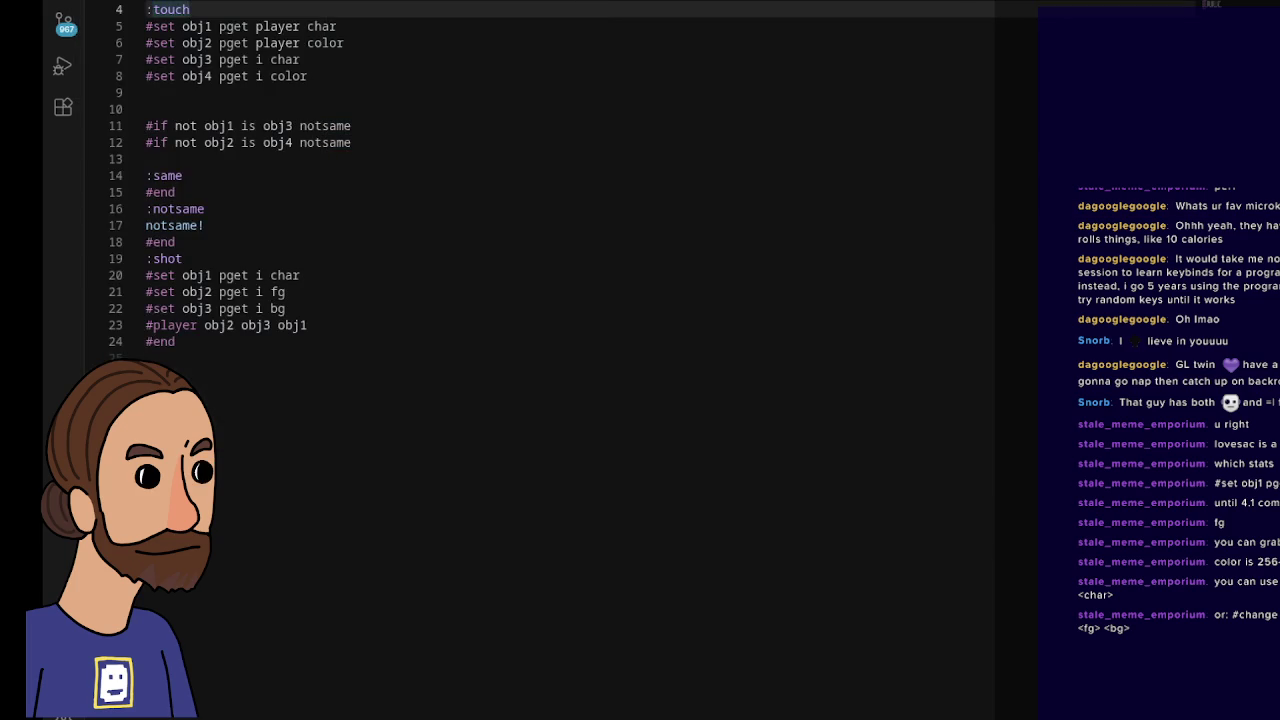
key("alt+f")
left_click(171, 205)
key("alt+f")
key("Escape")
left_click_drag(263, 391, 100, 4)
Delete the selected lines and start typing a '#load i ANY' line
key("BackSpace")
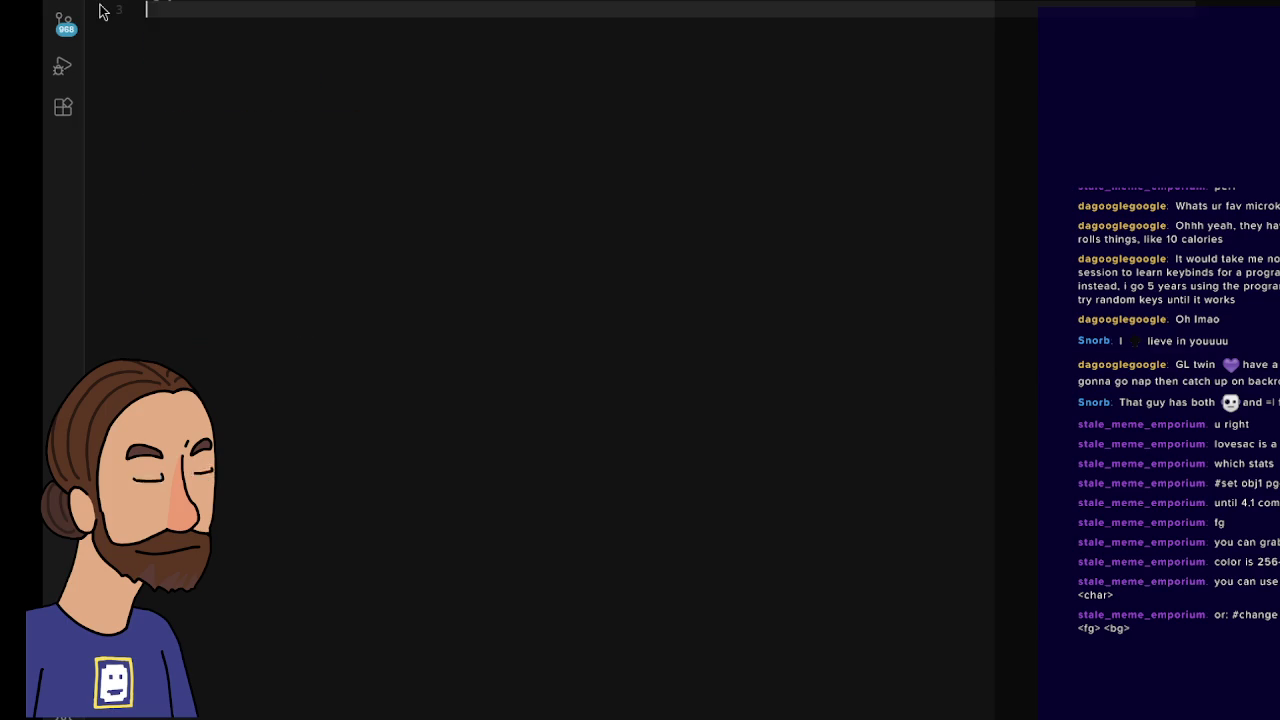
type("#load i a")
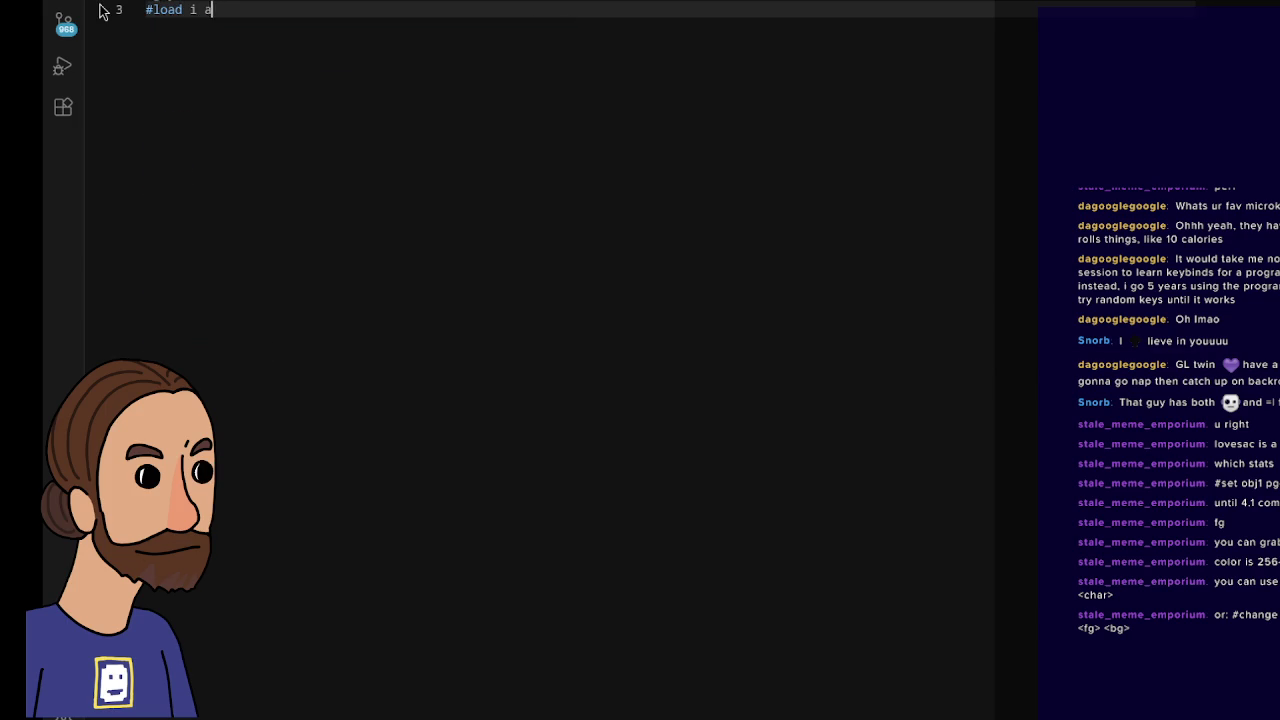
key("BackSpace")
type("ANY")
Restore the touch script and replace its :same and :notsame blocks with one #same line
key("ctrl+z")
key("ctrl+z")
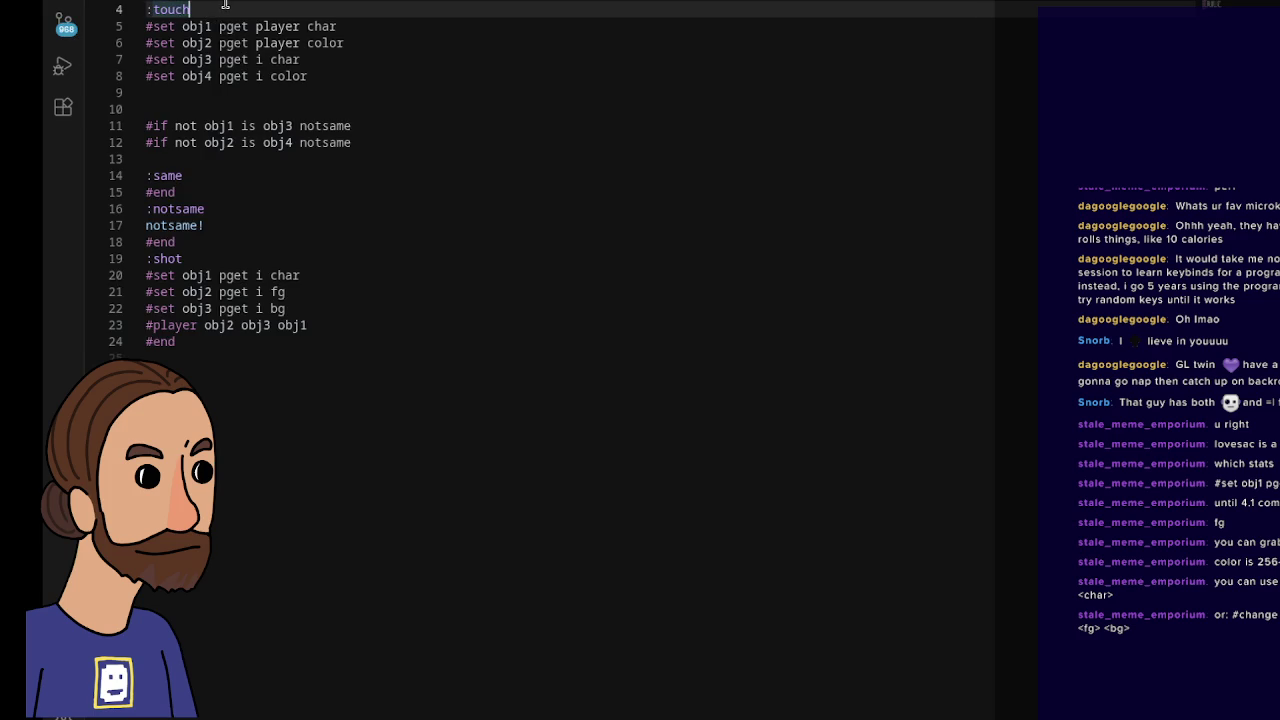
left_click_drag(223, 222, 119, 170)
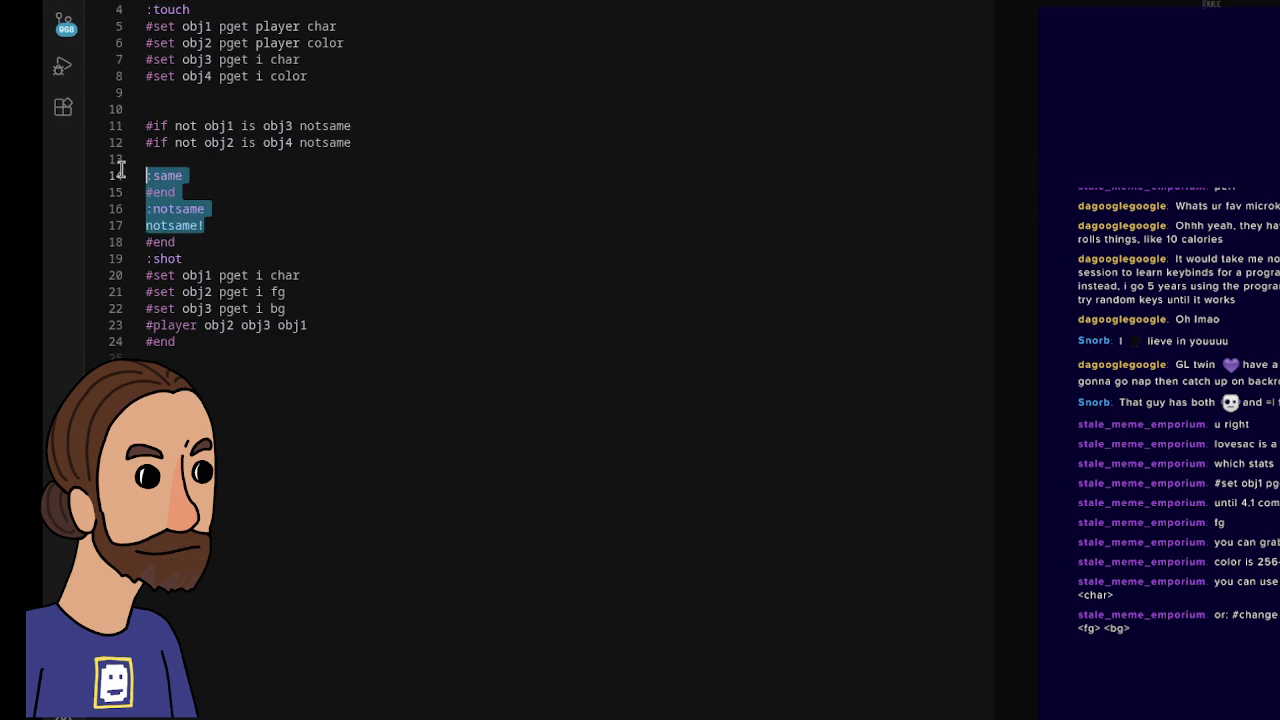
key("BackSpace")
key("ctrl+z")
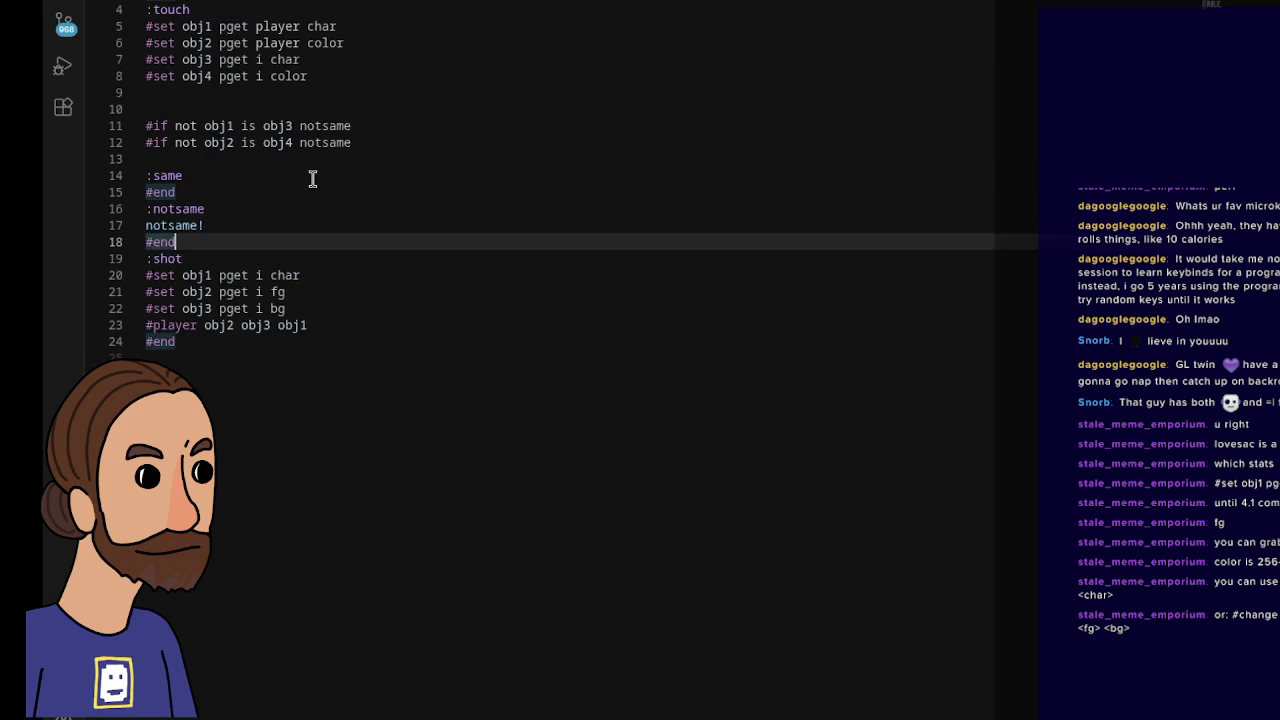
key("ctrl+z")
key("shift+Up")
key("shift+Up")
key("BackSpace")
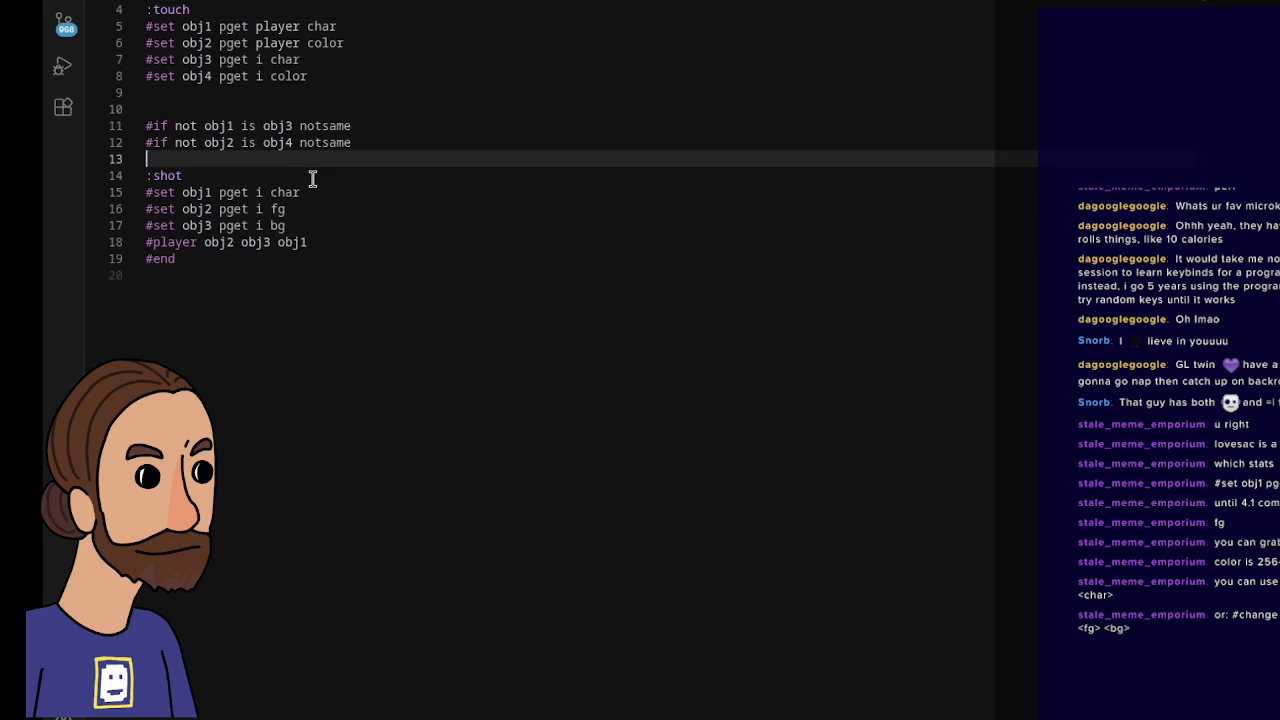
type("#same")
key("Return")
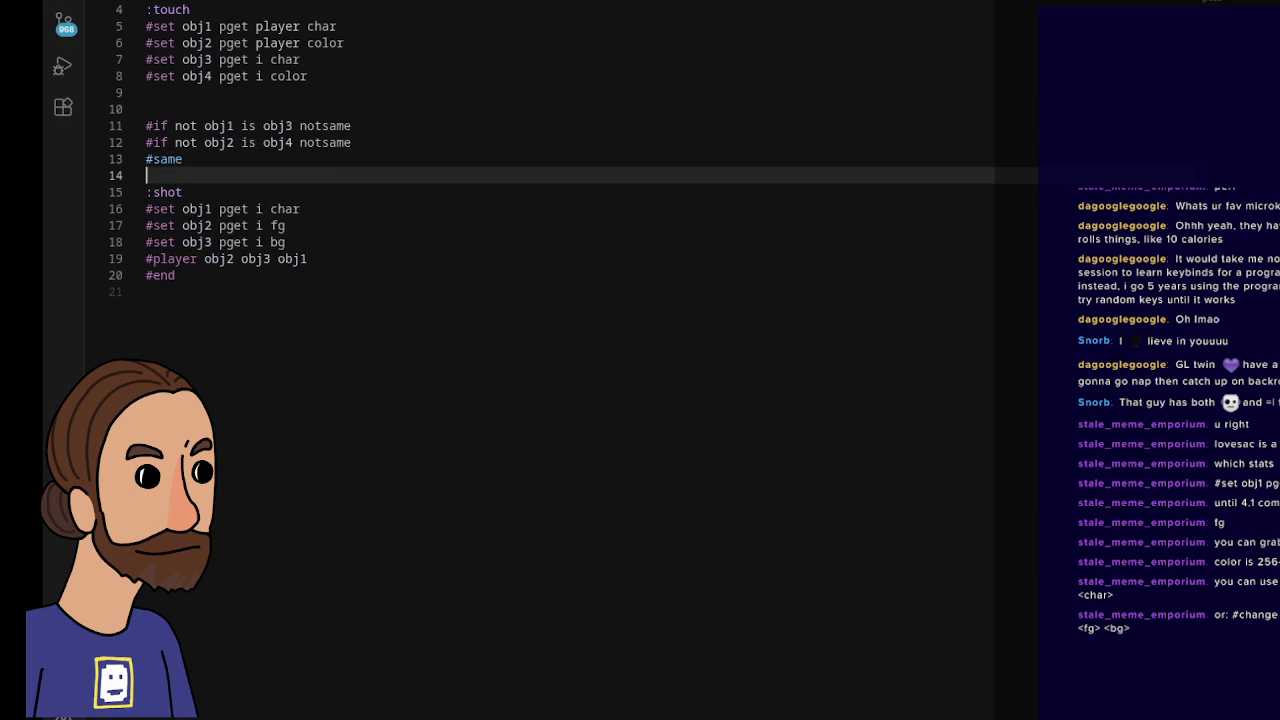
Add #end under the load line and change it to '#load i append ANYGUY'
left_click(205, 9)
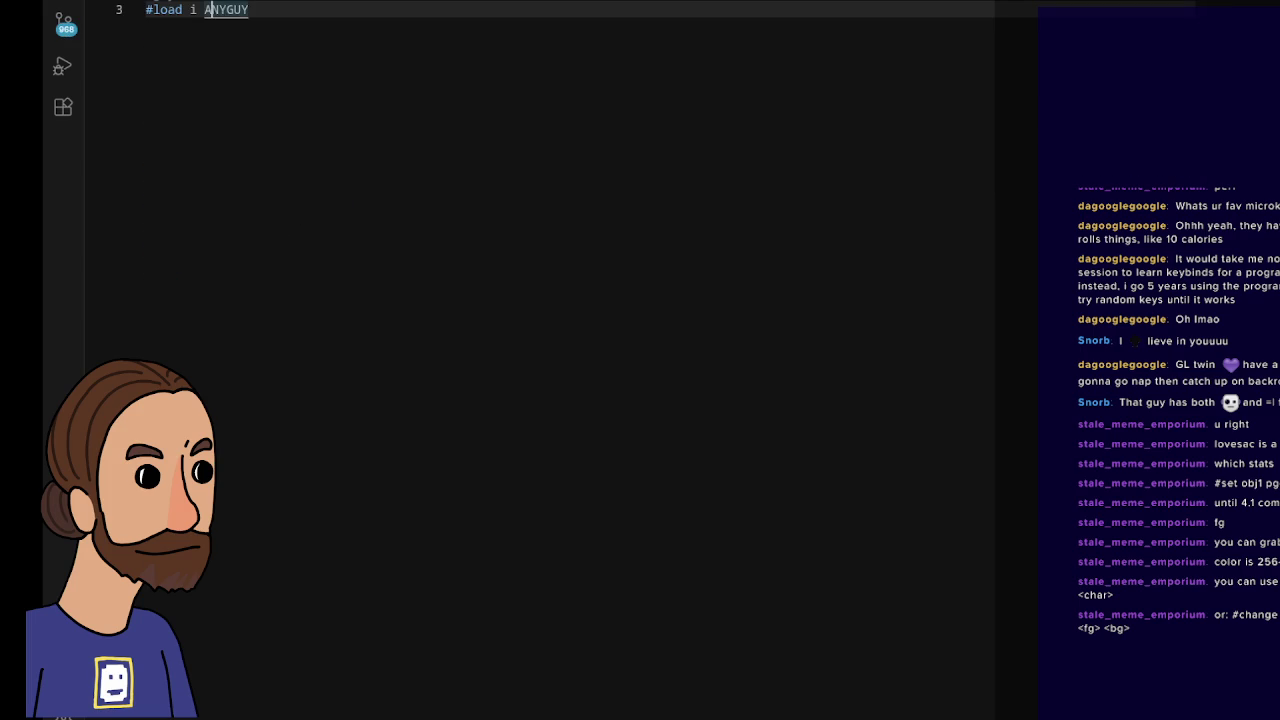
left_click(312, 36)
key("Return")
type("#end")
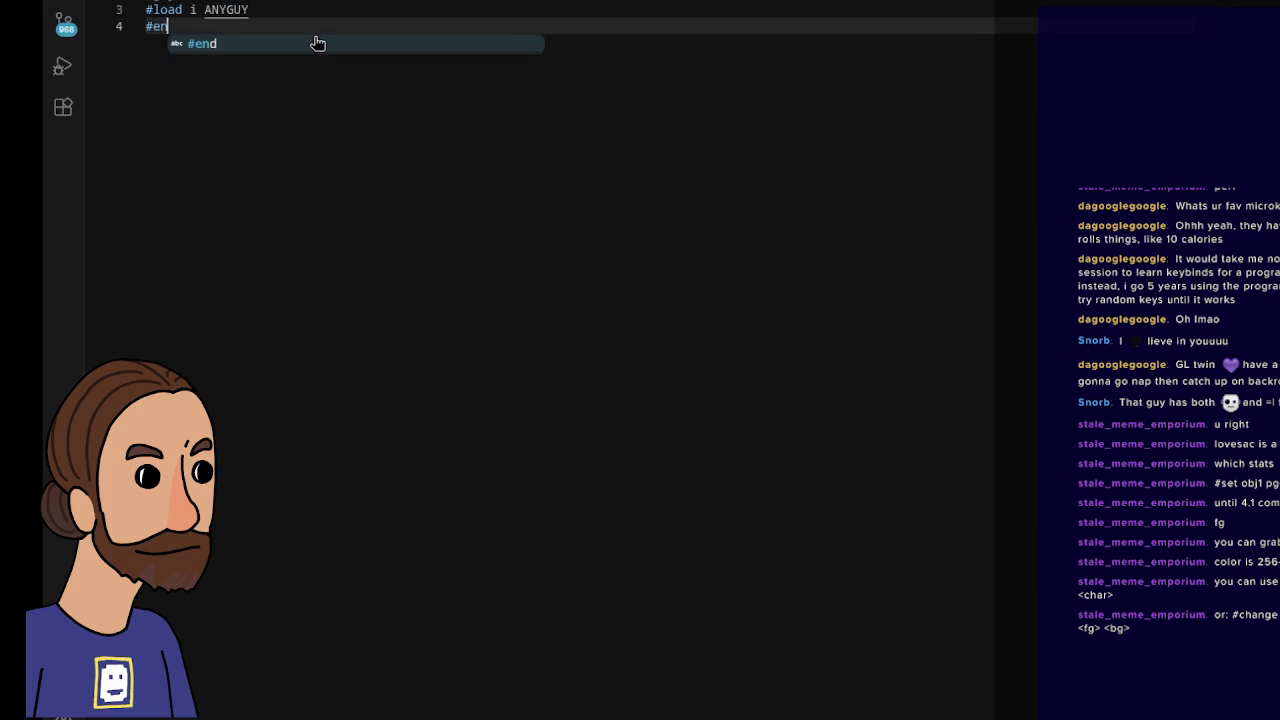
key("Return")
key("Up")
key("Up")
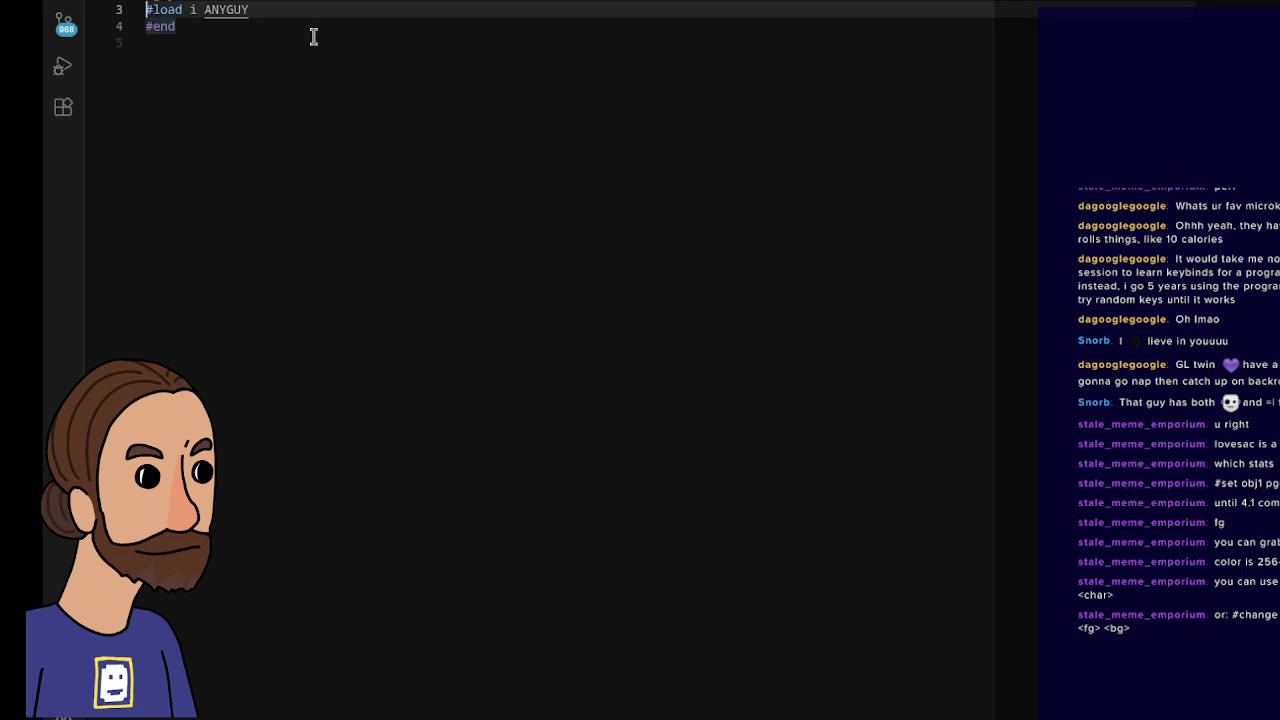
key("Right")
key("Right")
key("Right")
left_click(500, 129)
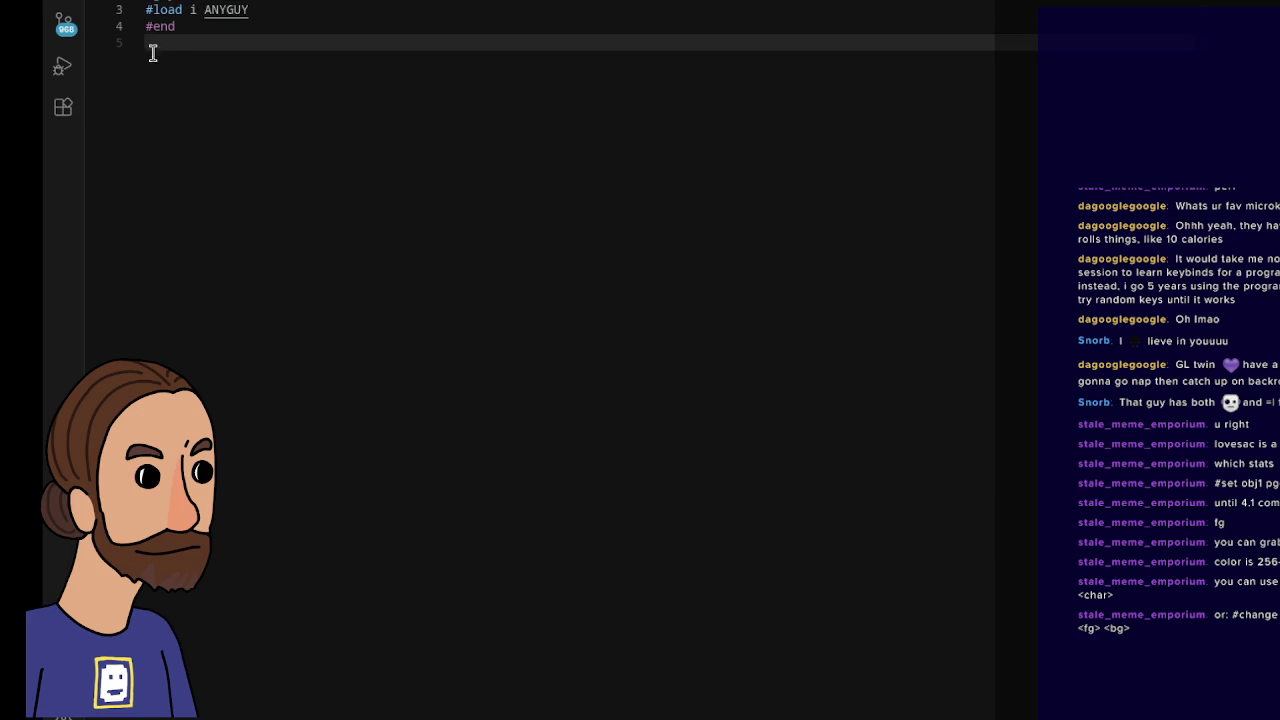
left_click(205, 11)
type("append")
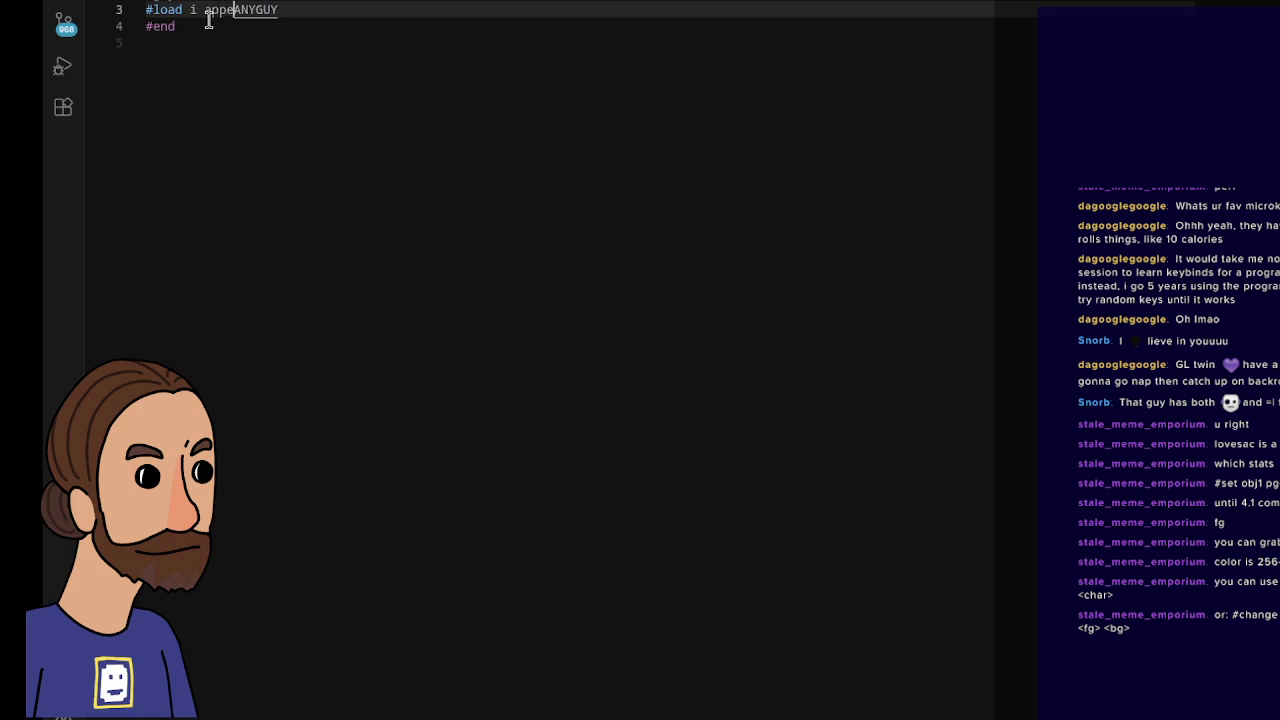
Write a :same block (same, #end) and a :notsame block (notsame, #end)
left_click(280, 46)
type(":same")
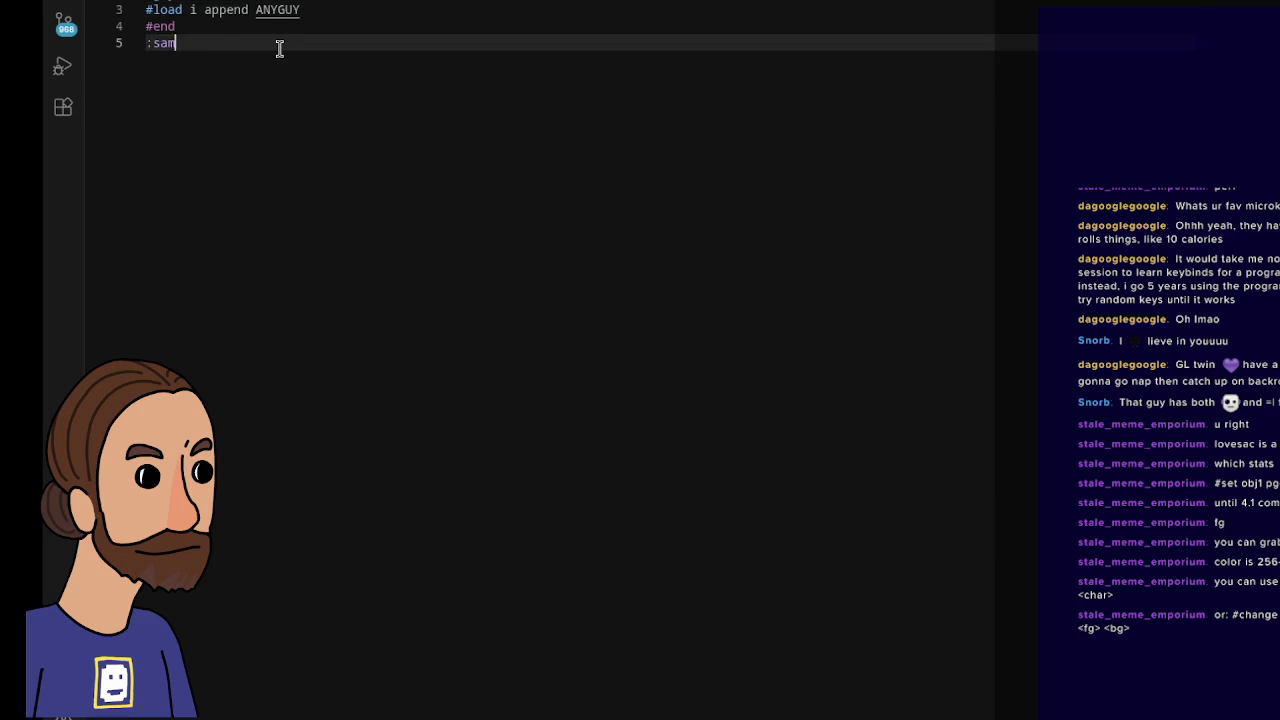
key("Return")
type("same")
key("Return")
type("#end")
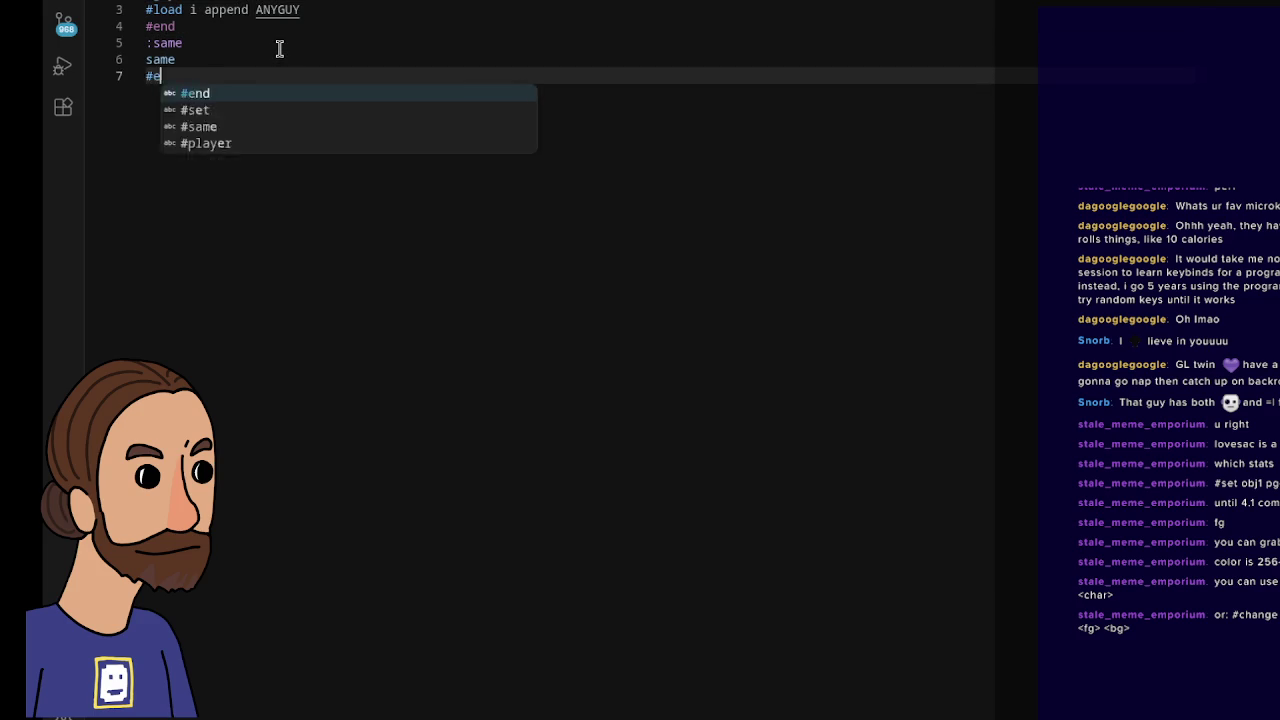
key("Return")
type("notsame")
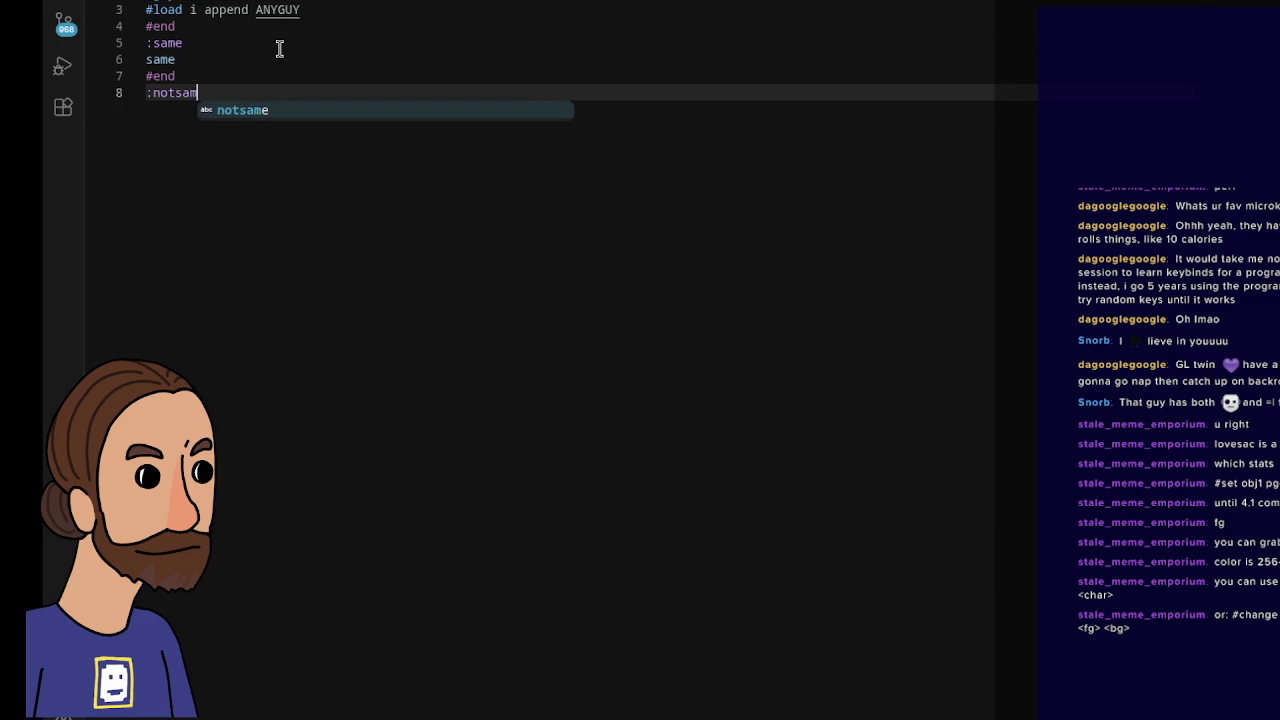
key("Return")
type("notsame")
key("Return")
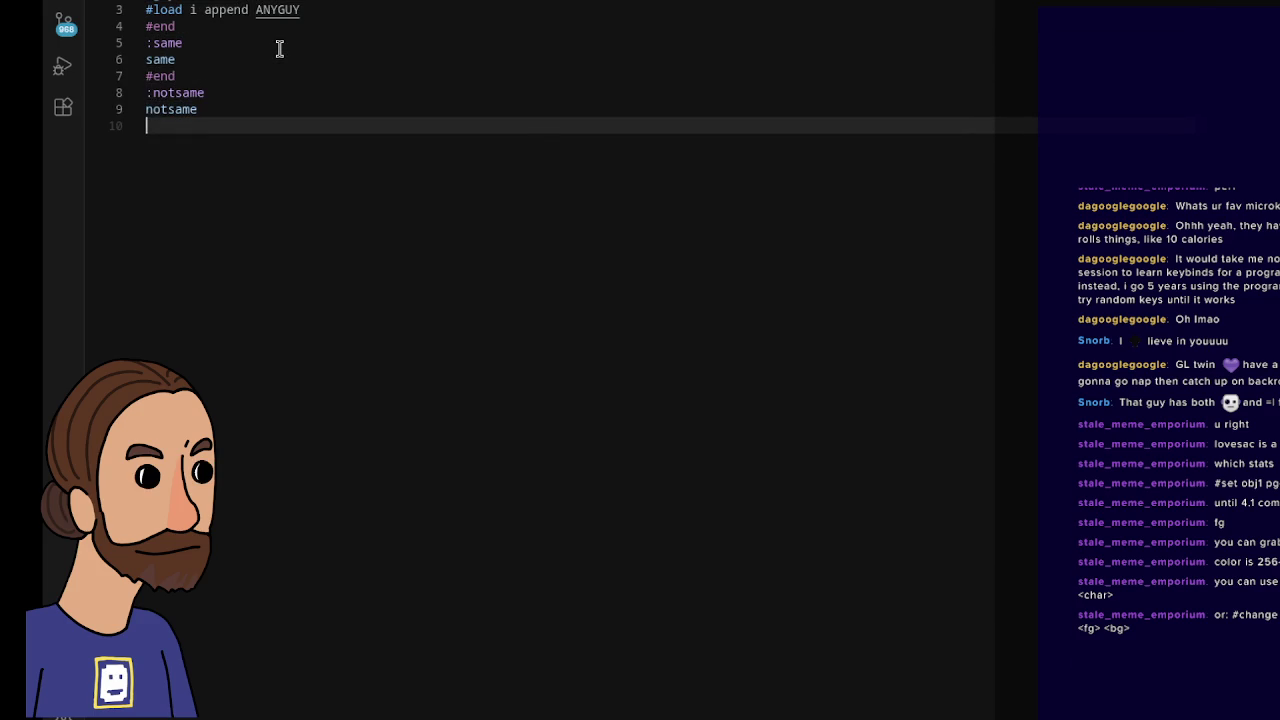
type("#end")
Save the edited ANYGUY-appending script
key("Escape")
left_click(250, 24)
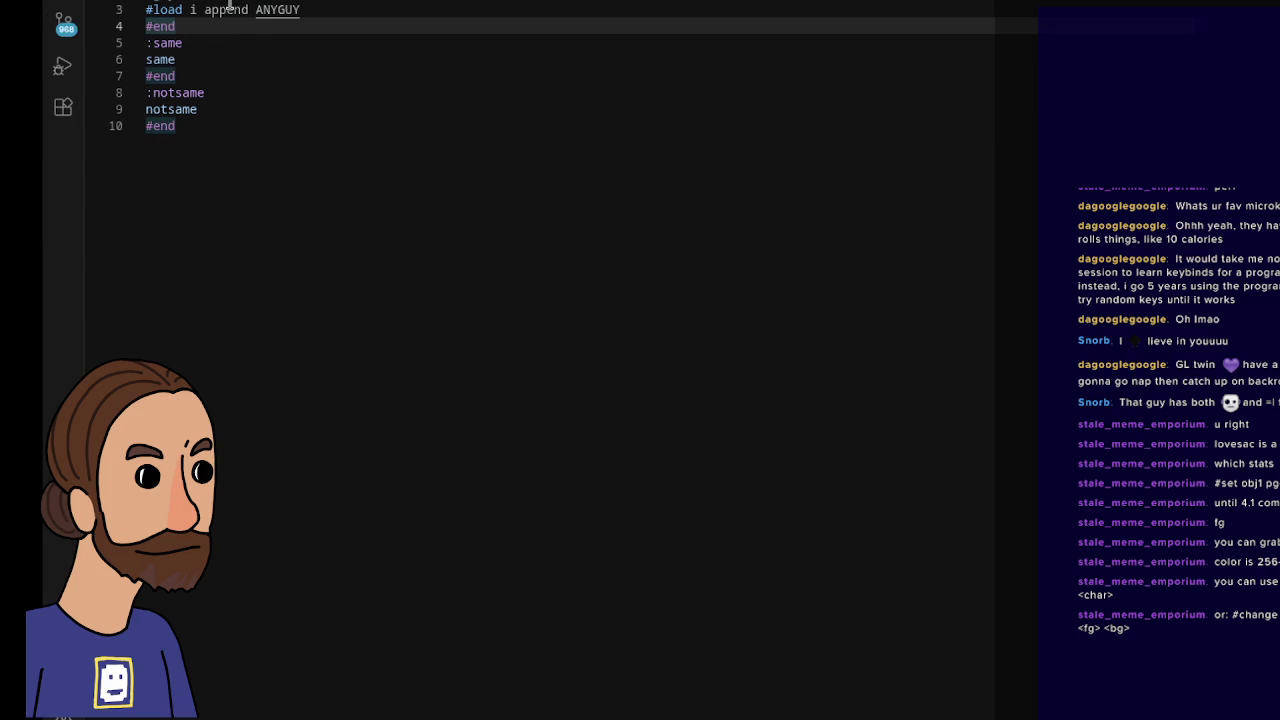
left_click(212, 57)
key("alt+f")
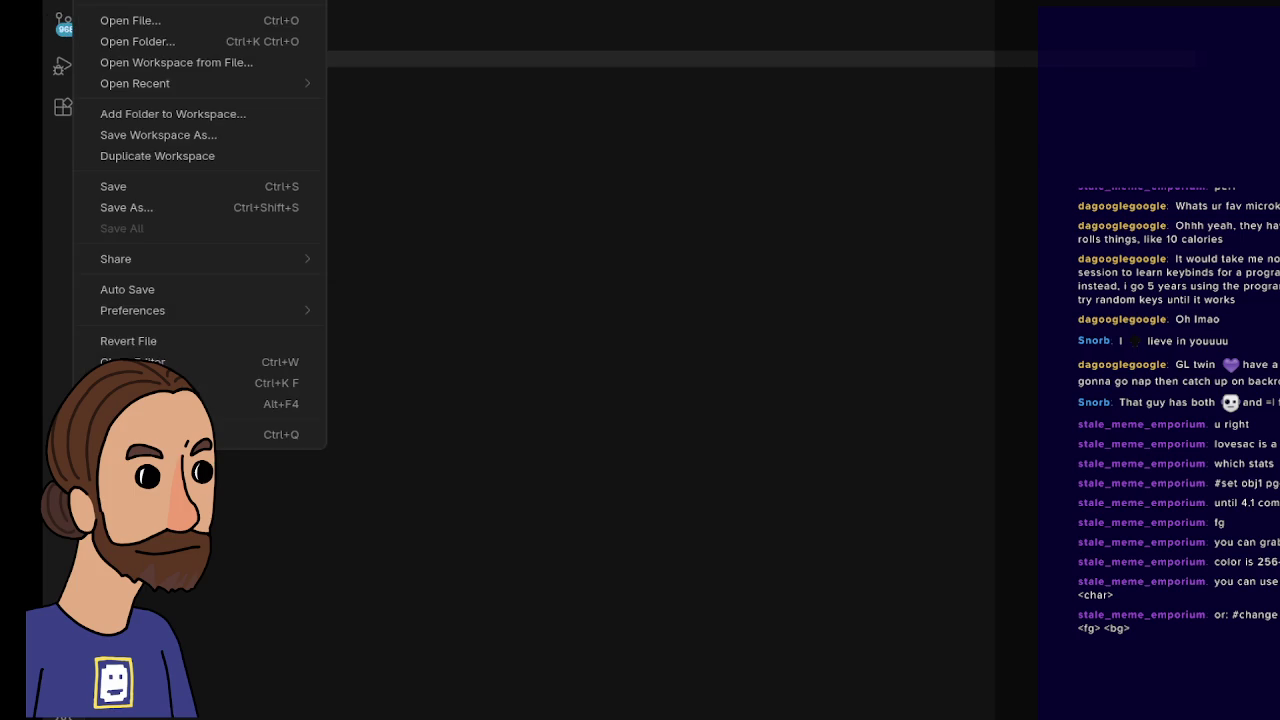
left_click(463, 46)
key("ctrl+Tab")
In Weave, pick the Passage brush and load the last New Board
key("alt+Tab")
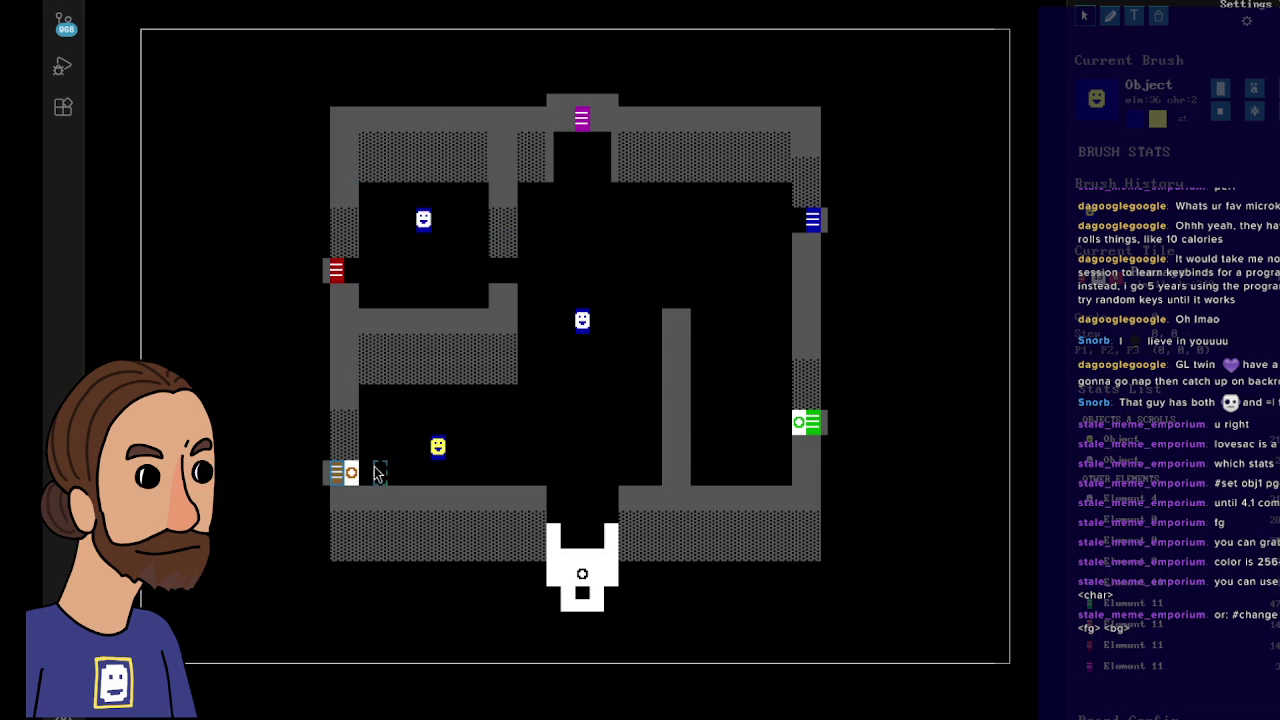
key("Return")
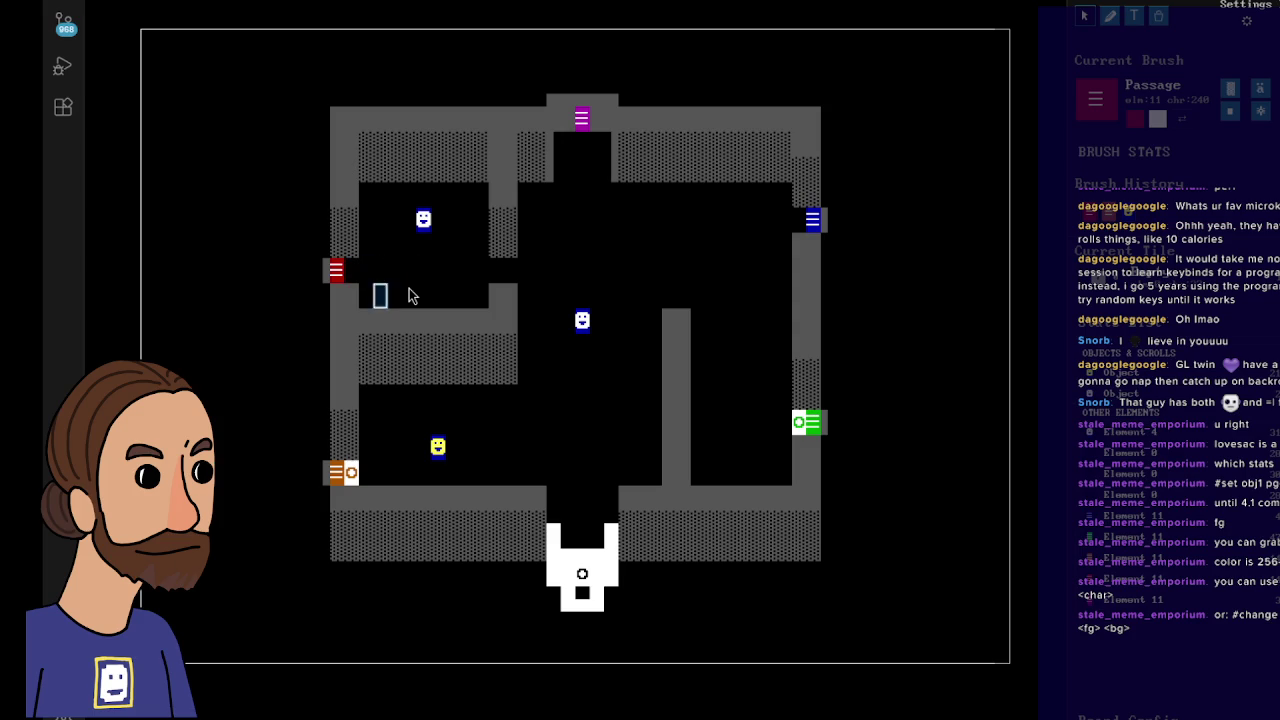
key("b")
key("Down")
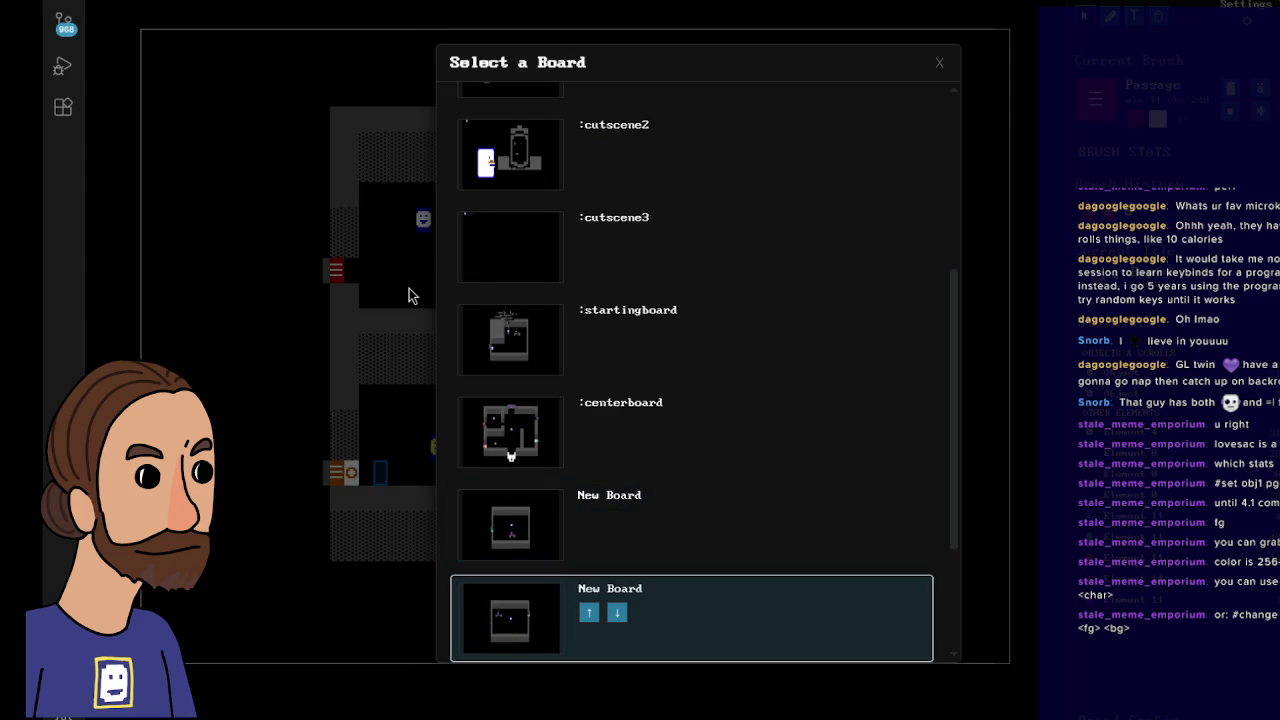
key("Return")
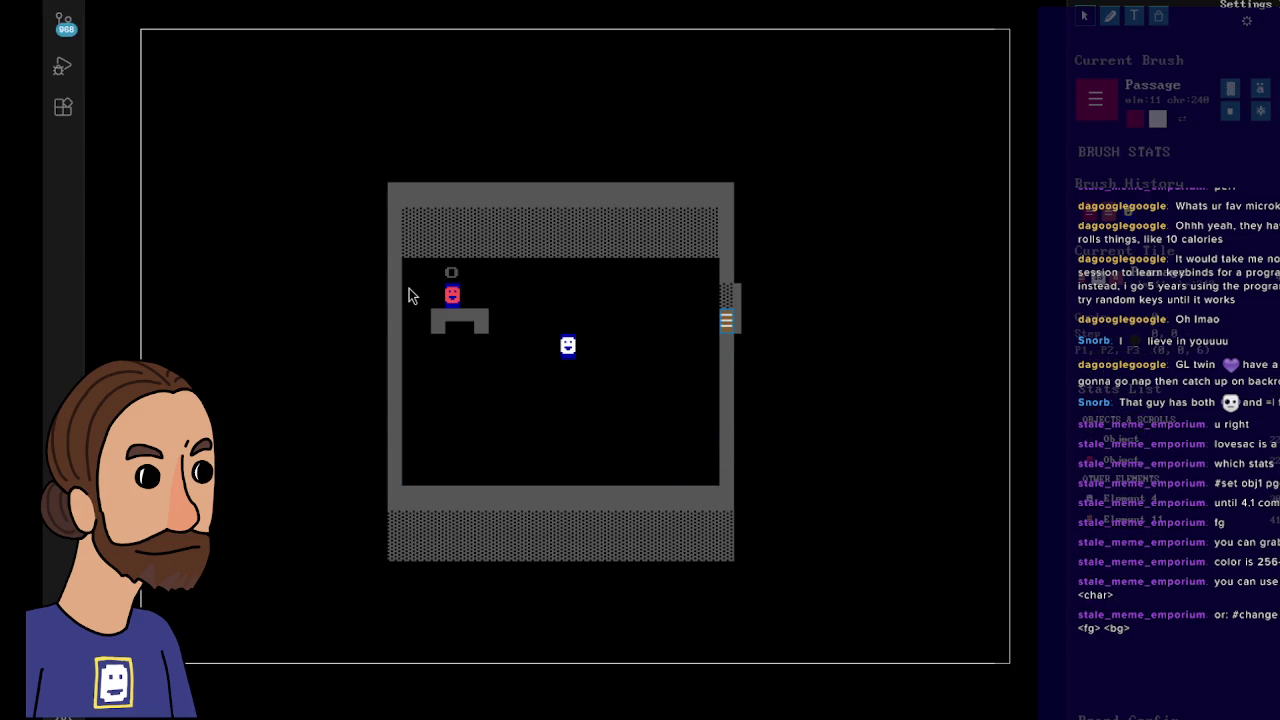
key("Left")
key("Left")
key("Left")
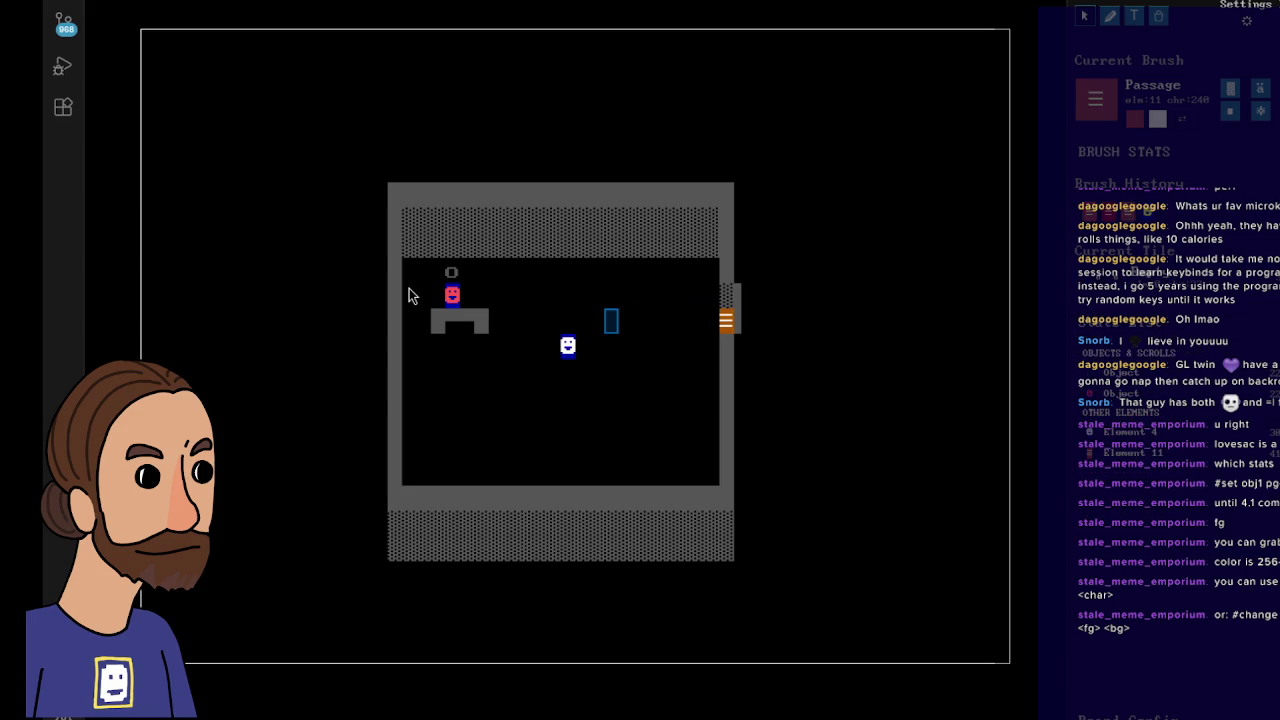
key("Left")
key("Left")
key("Left")
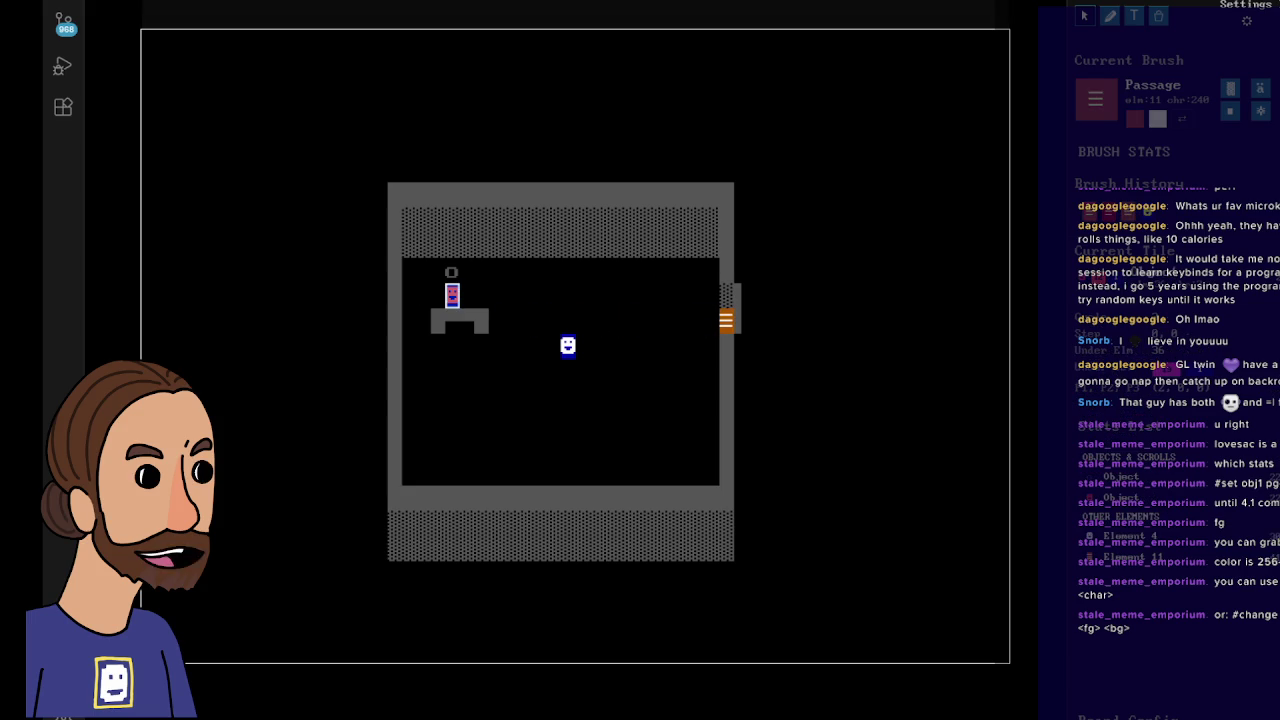
key("Escape")
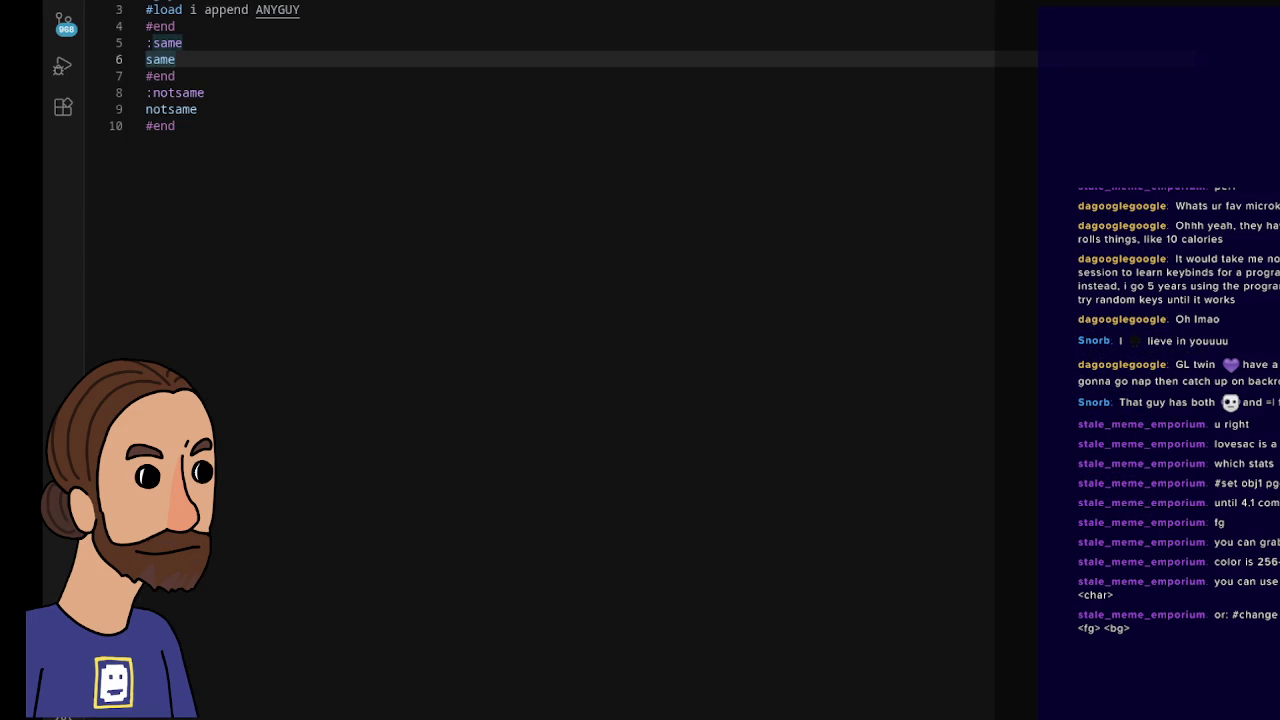
key("alt+f")
key("Escape")
key("ctrl+w")
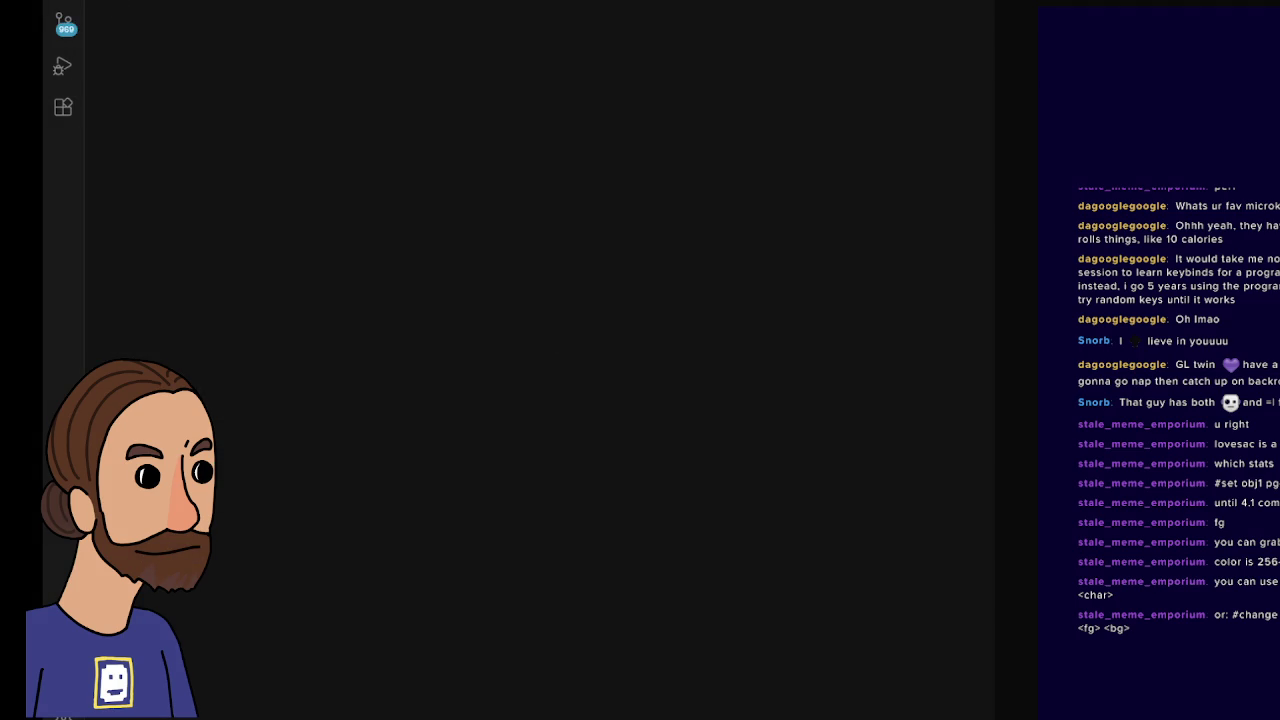
key("ctrl+shift+t")
key("alt+f")
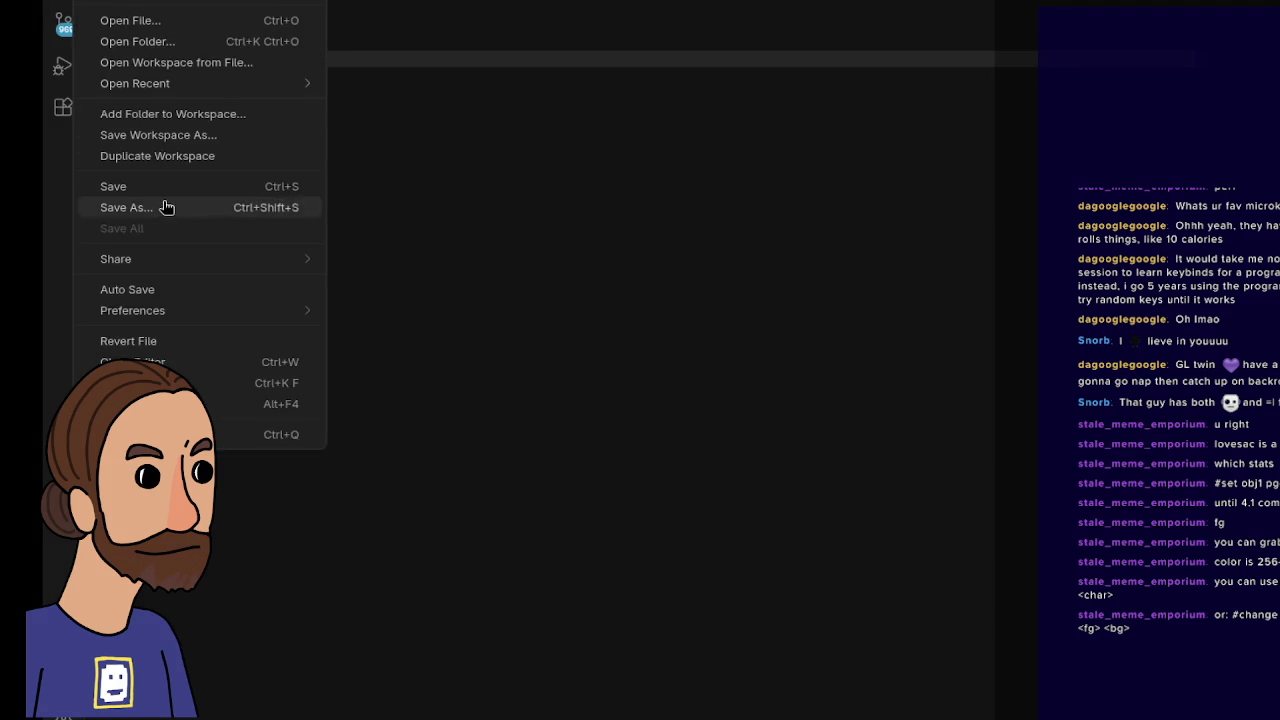
left_click(166, 206)
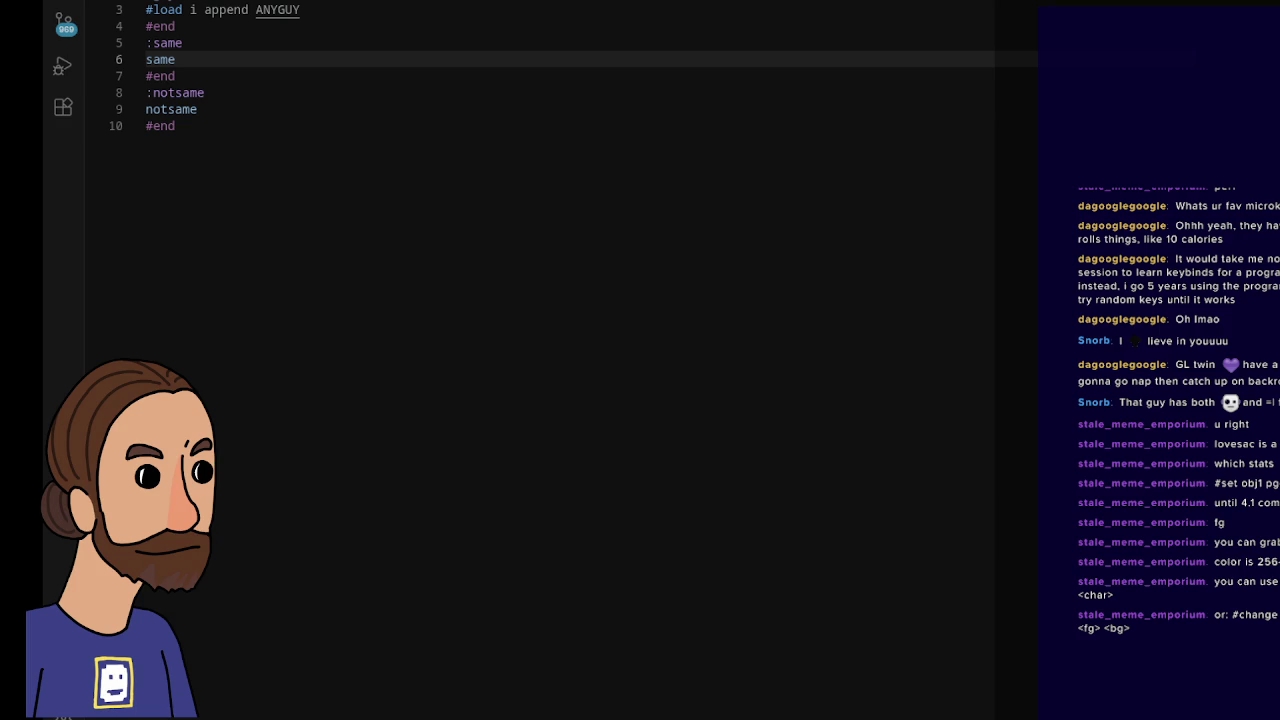
left_click(561, 329)
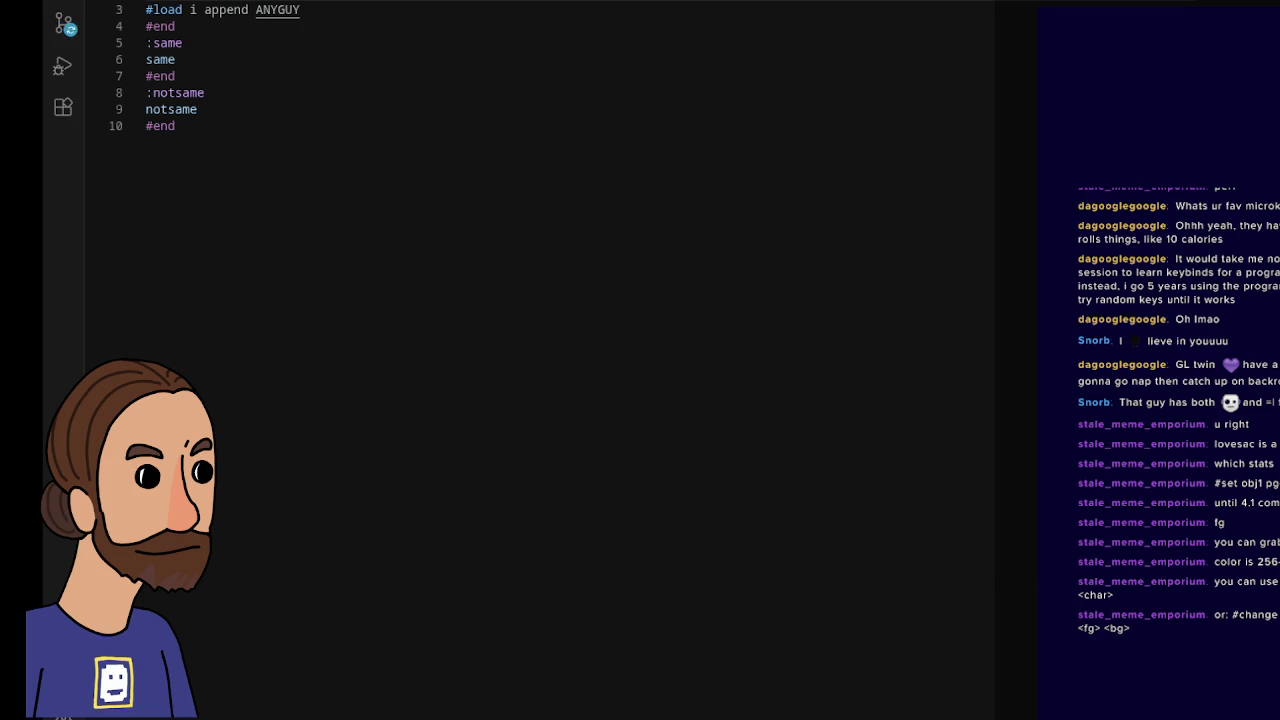
left_click(120, 1)
left_click(92, 3)
Inspect the yellow object, then load the first New Board after :centerboard
key("Escape")
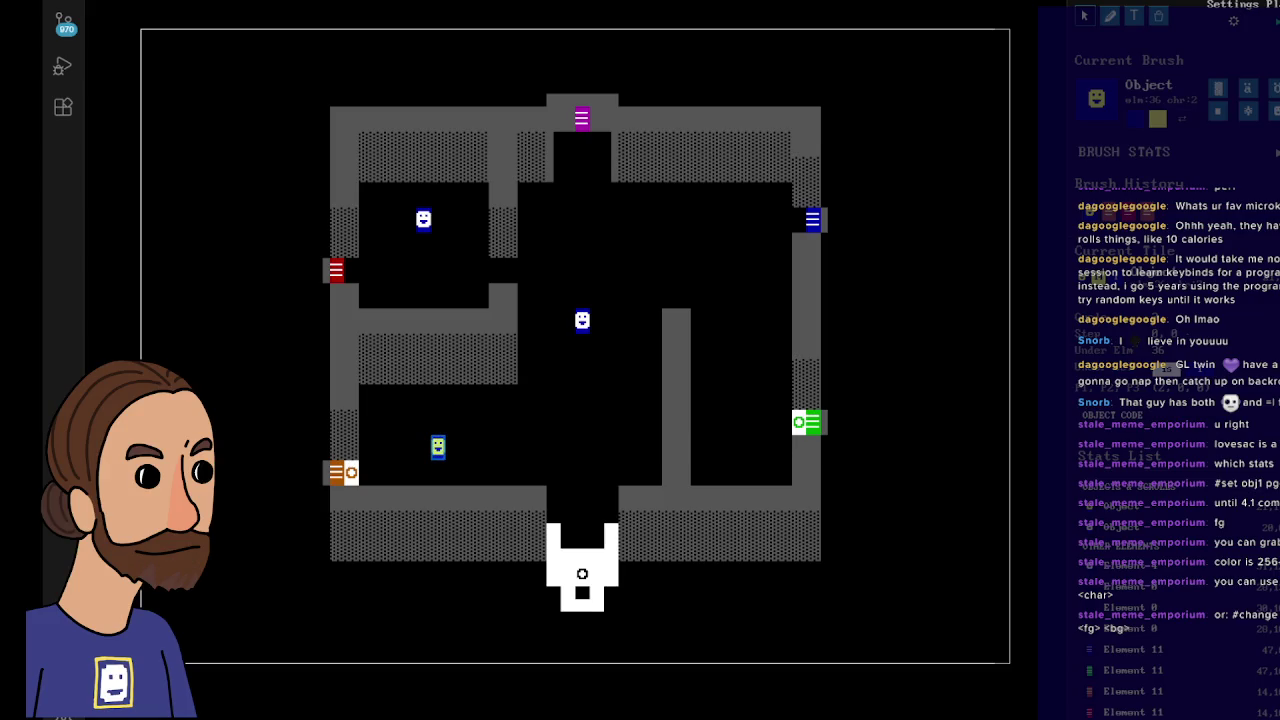
key("alt+f")
left_click(125, 20)
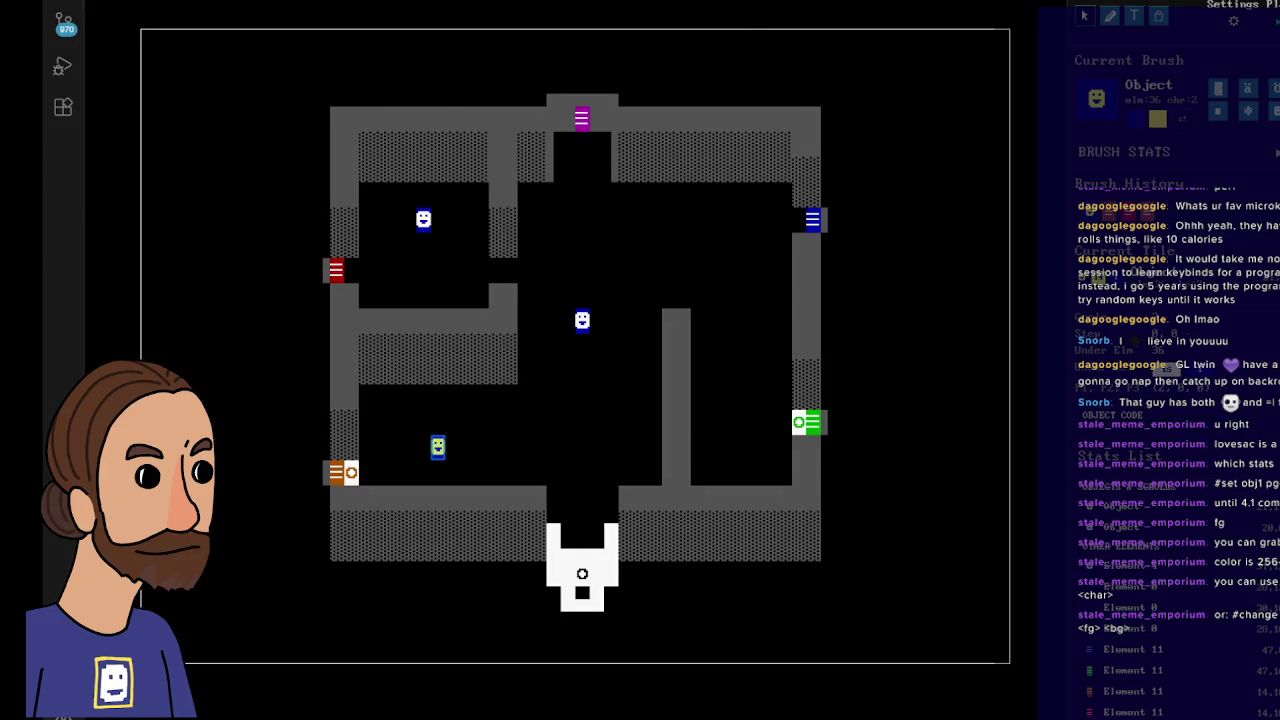
key("alt+Tab")
key("alt+Tab")
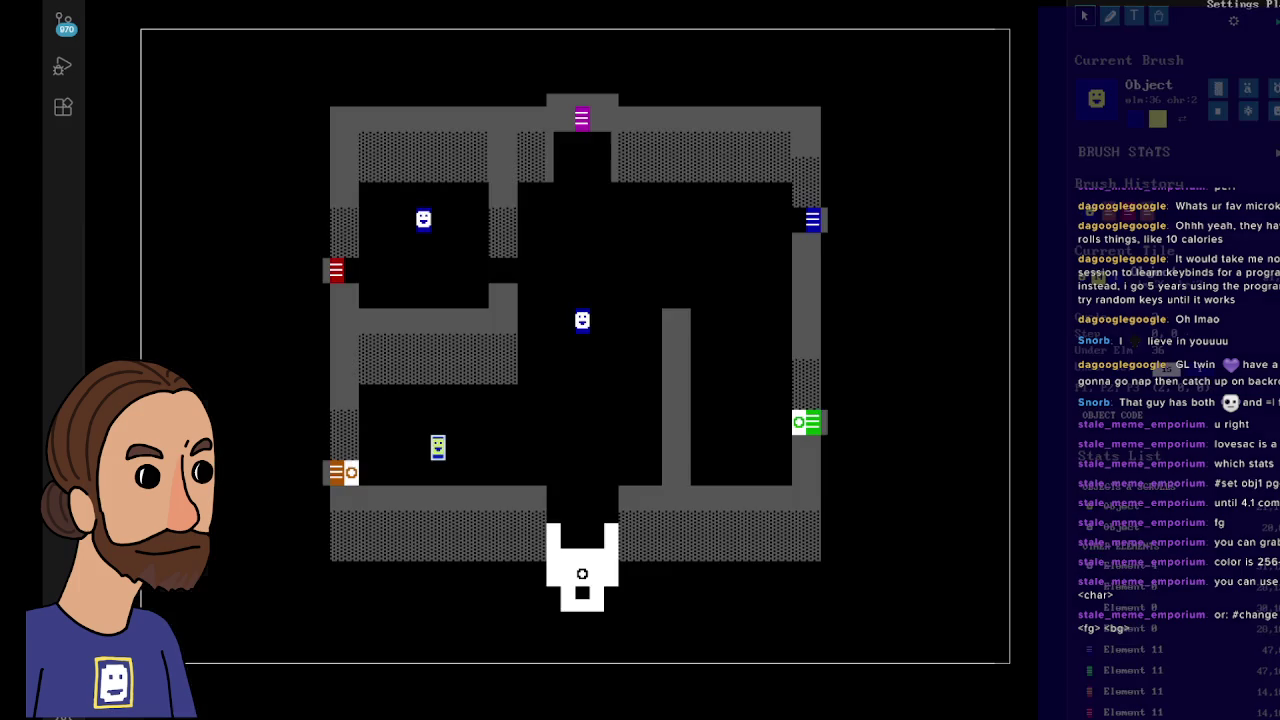
key("alt+Tab")
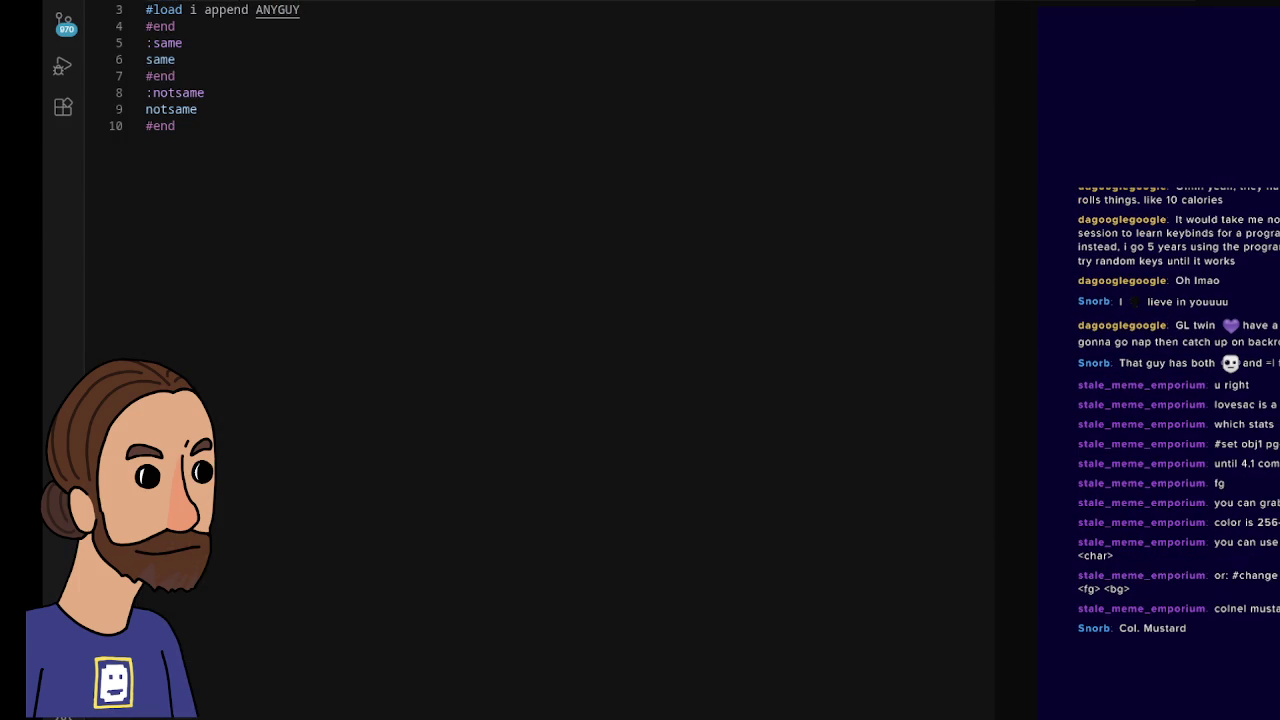
key("alt+Tab")
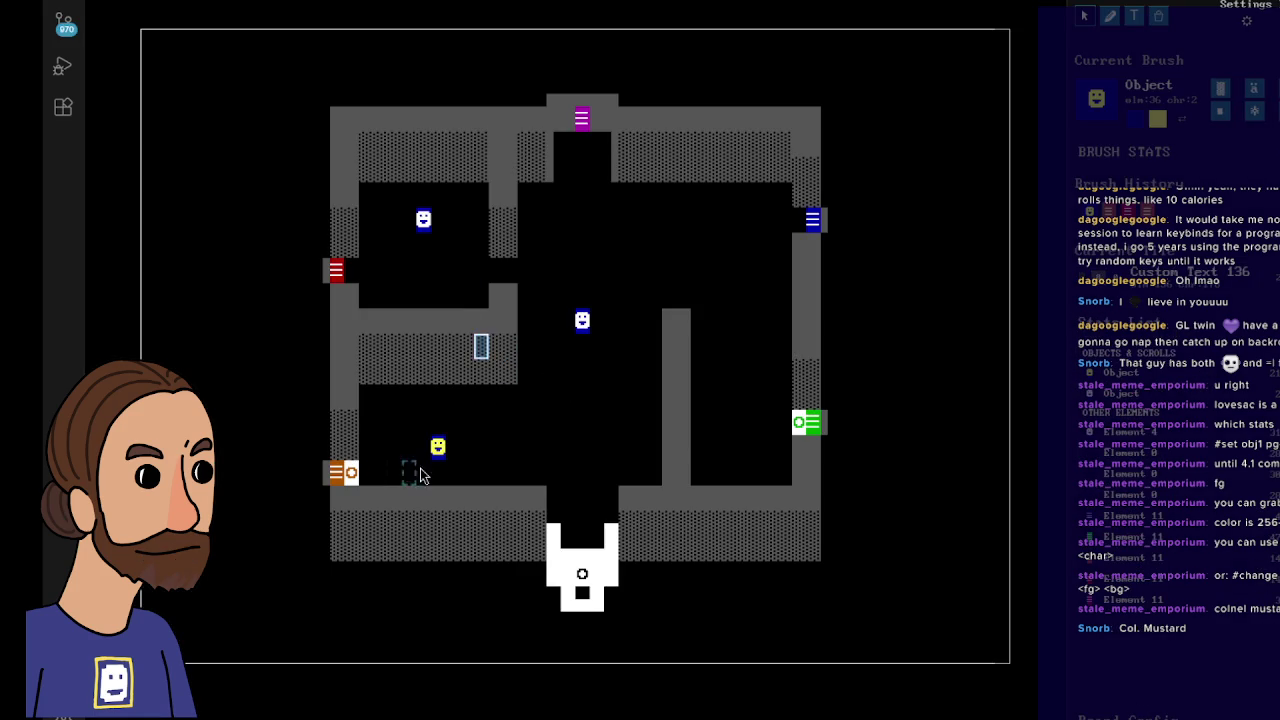
left_click(437, 448)
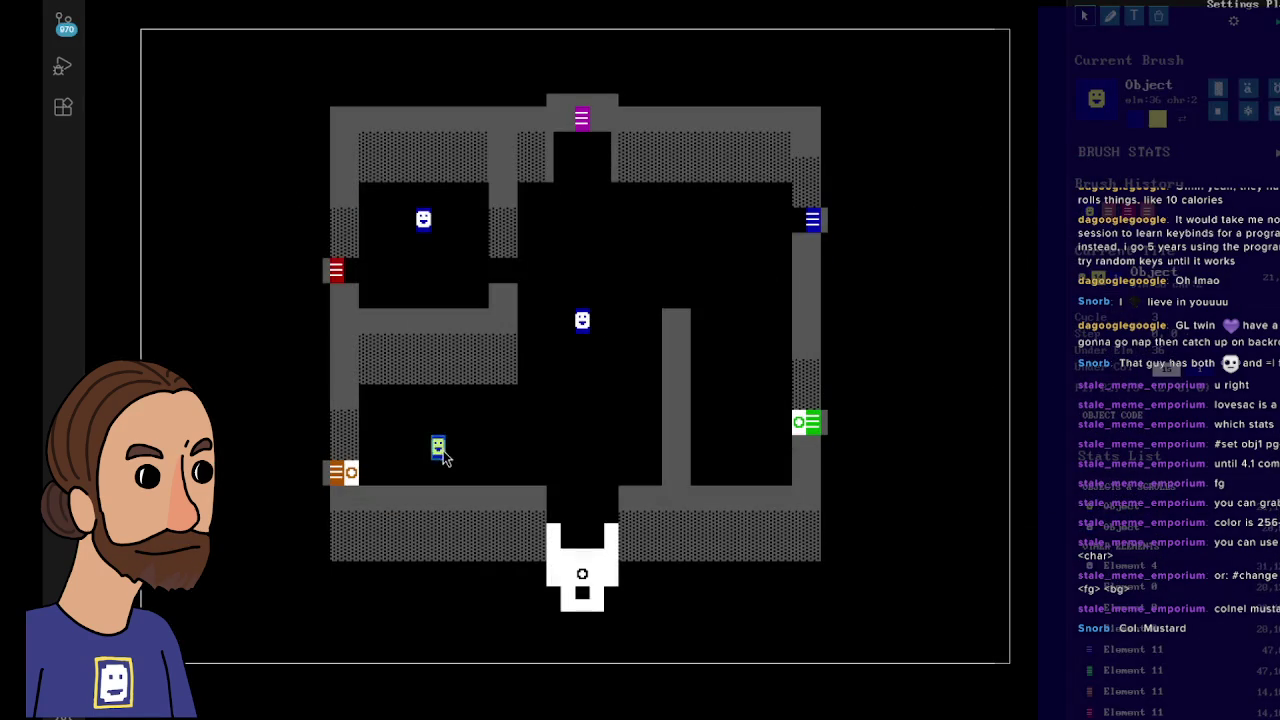
key("b")
scroll(700, 420, "down", 4)
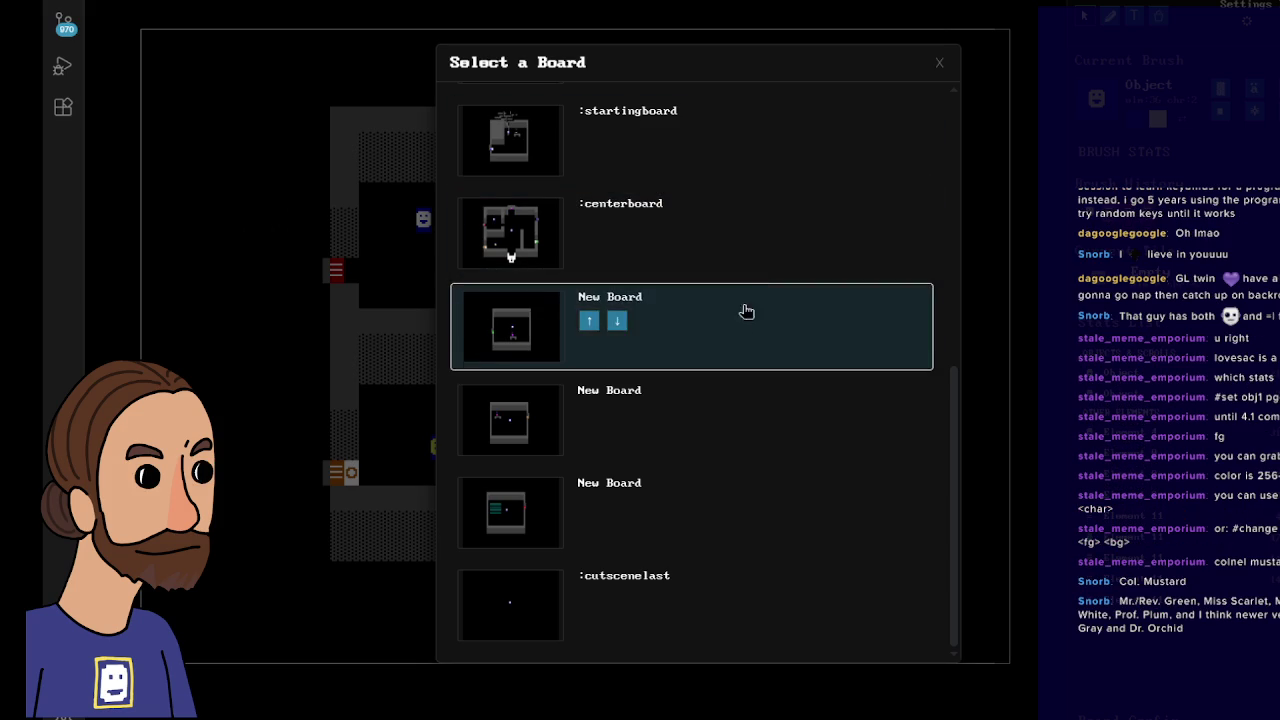
left_click(791, 357)
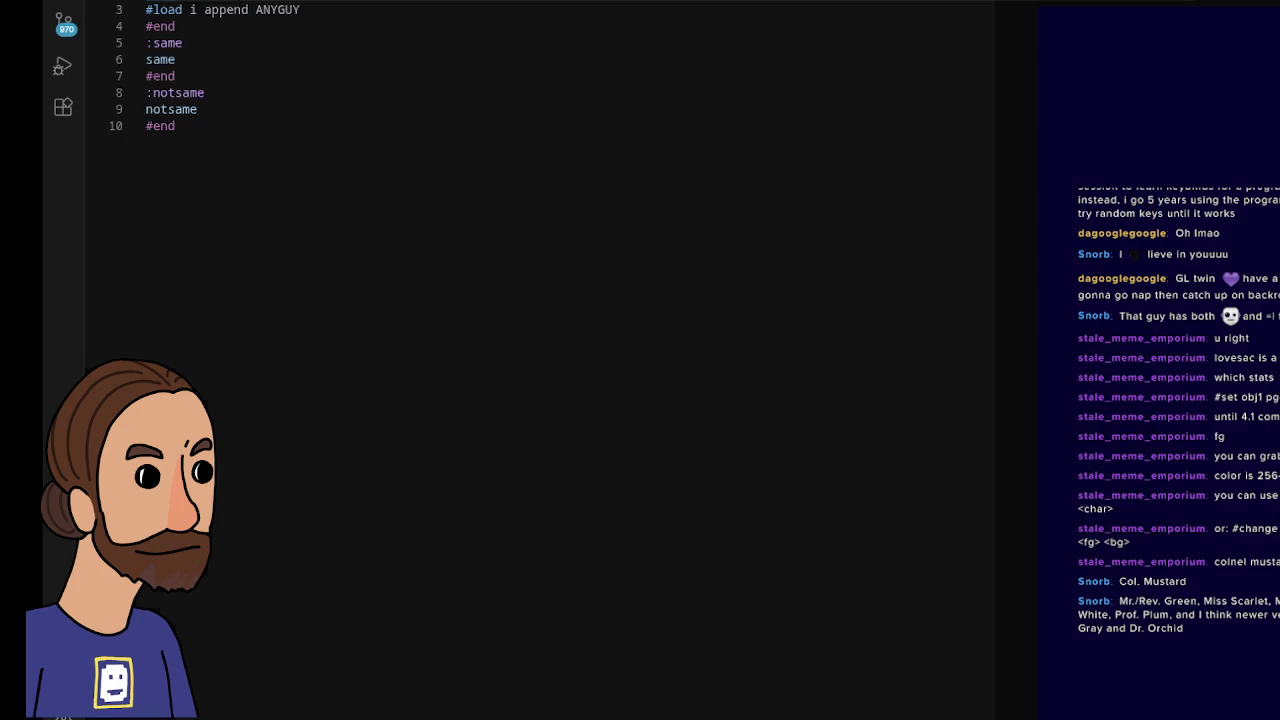
Review the ANYGUY-loading script's same line and line 4's #end
key("alt+f")
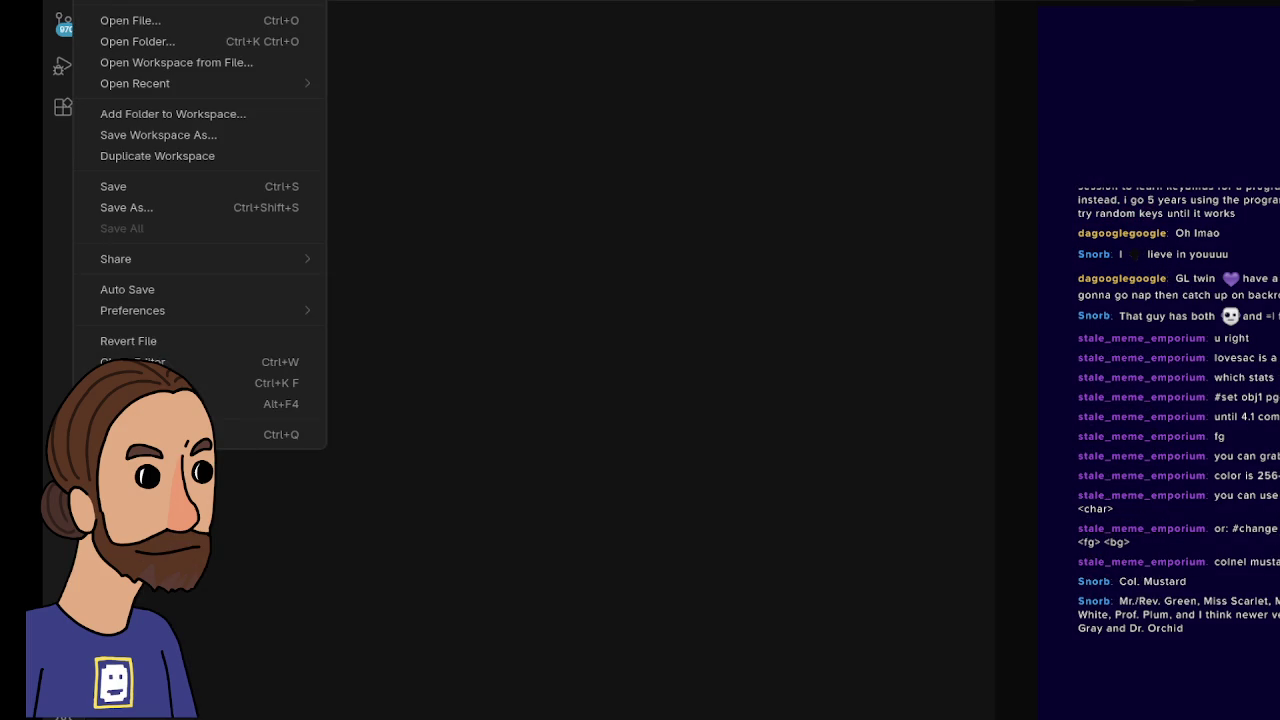
left_click(169, 205)
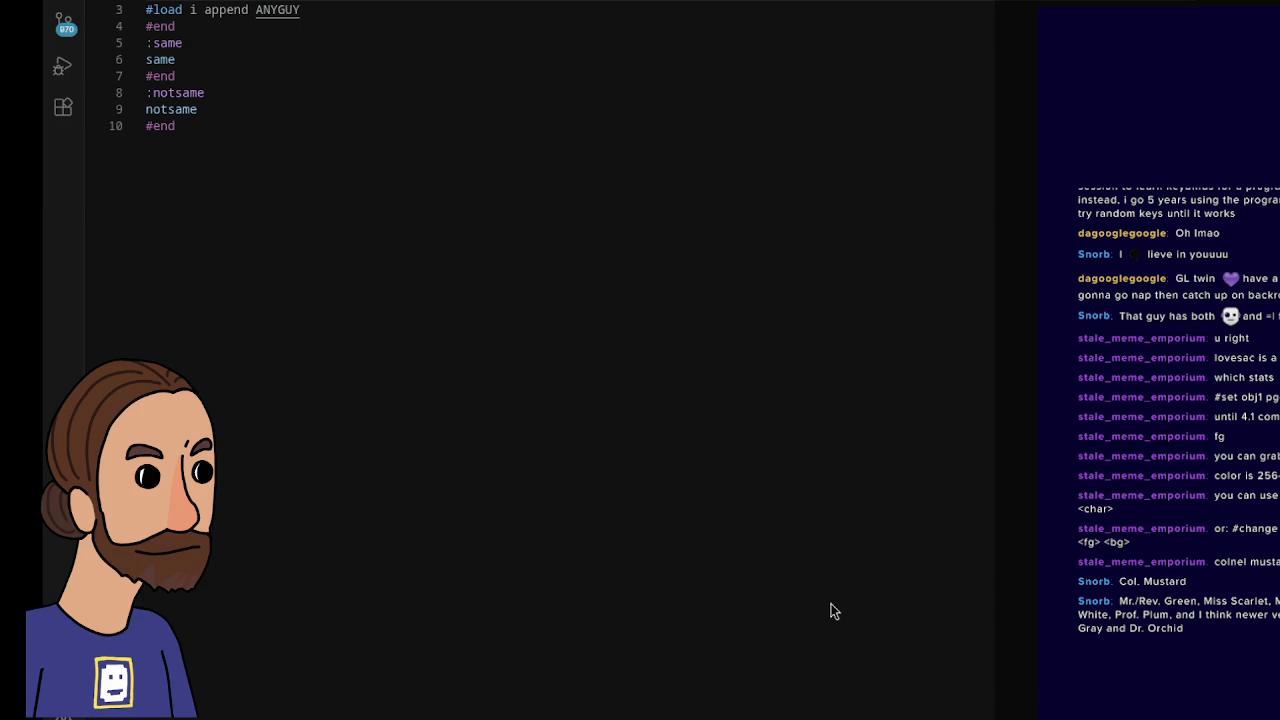
left_click(317, 157)
left_click(300, 178)
left_click(206, 57)
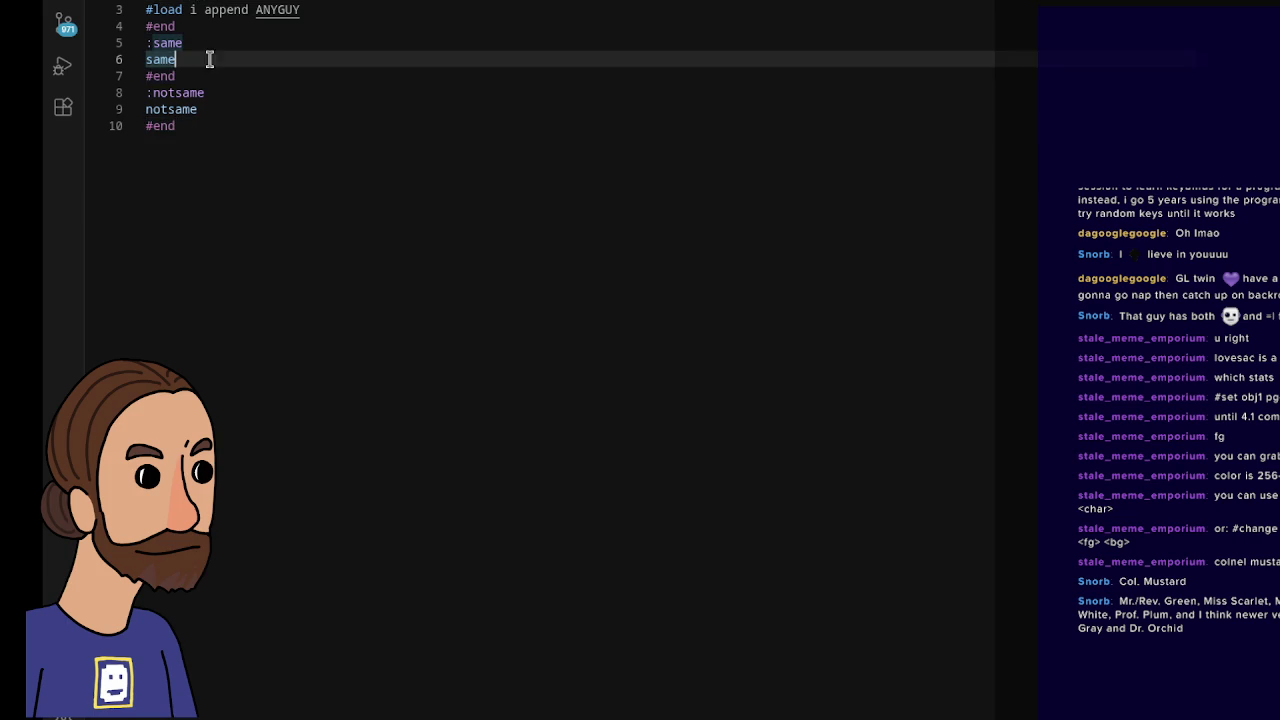
left_click(278, 26)
Review the :touch and :shot script, then return to the board map
key("ctrl+Tab")
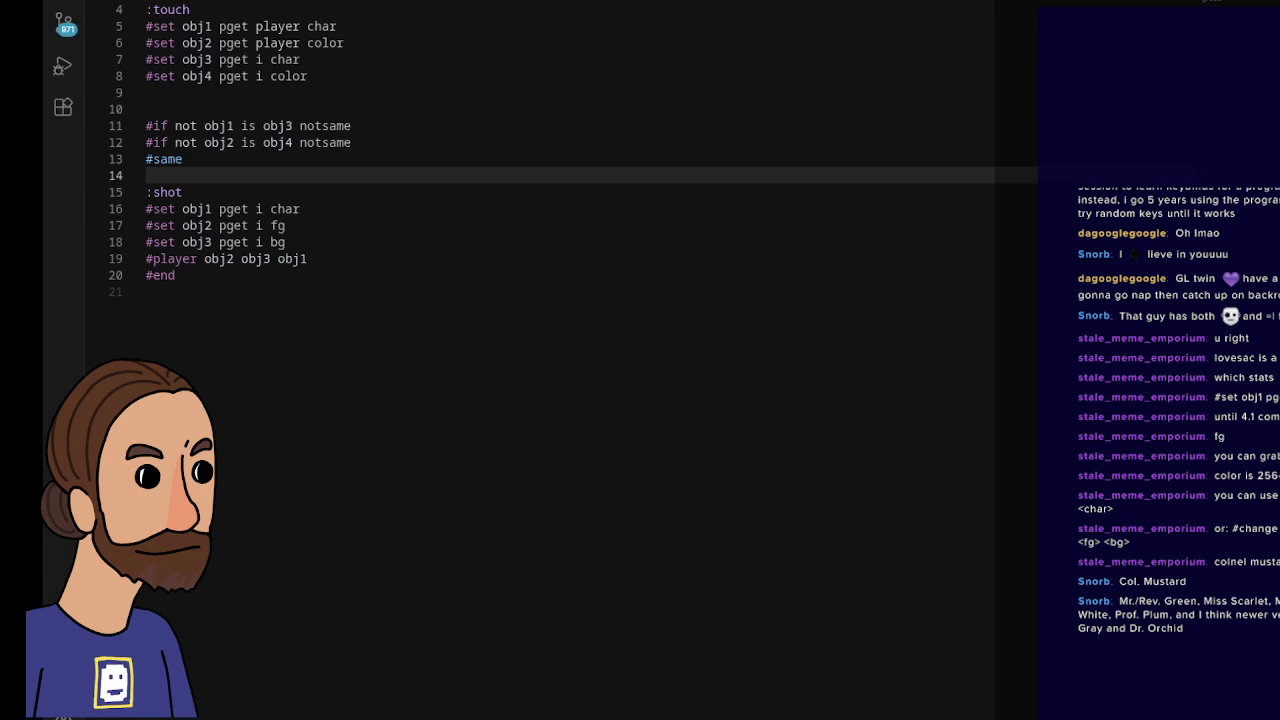
left_click(543, 145)
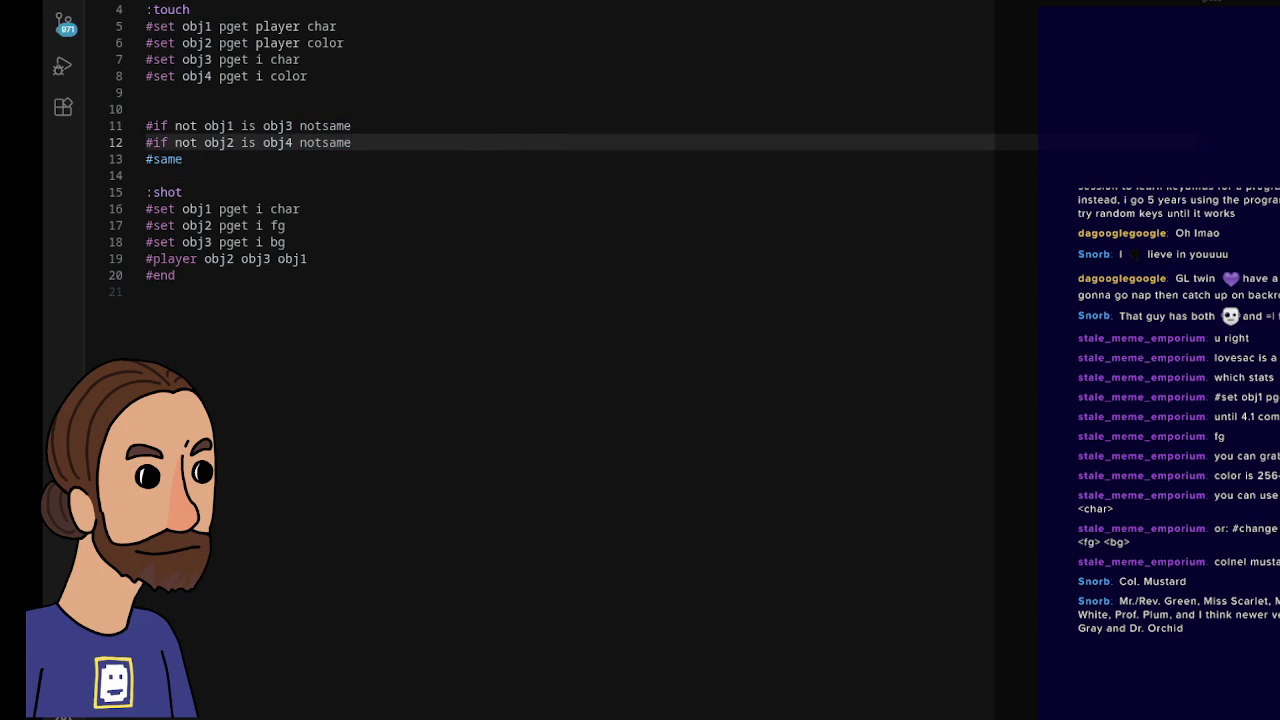
left_click(470, 185)
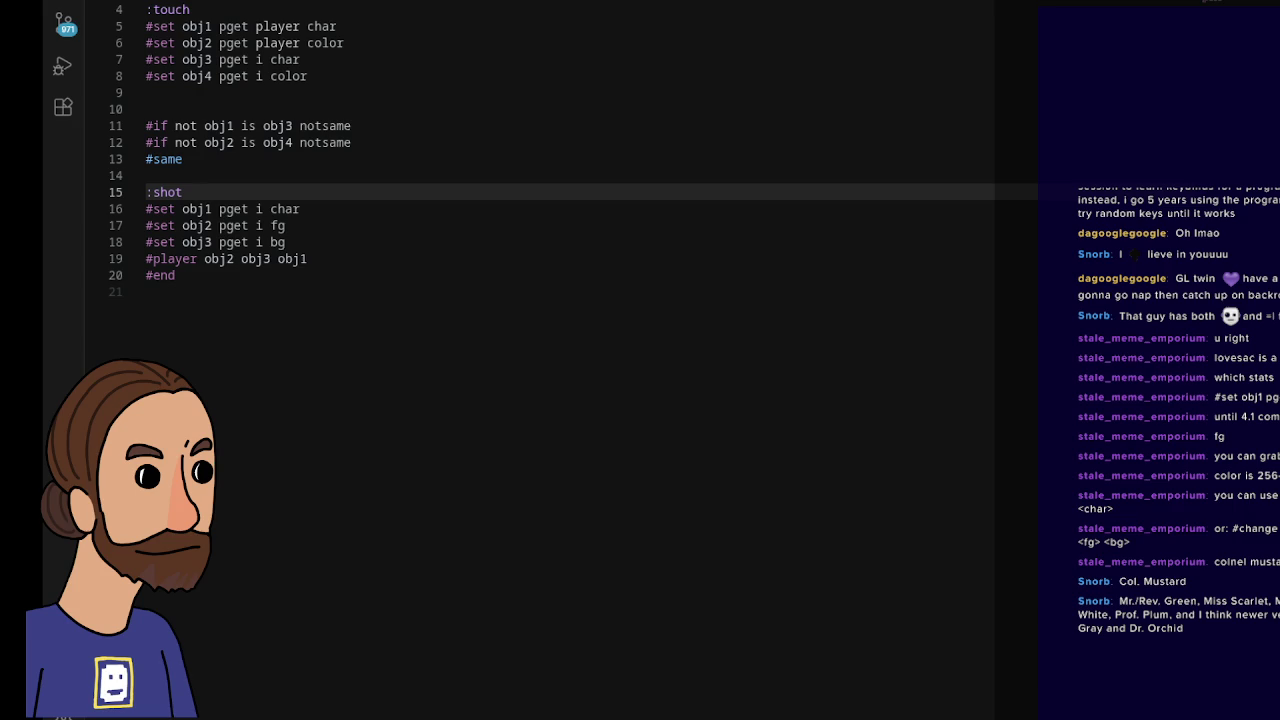
left_click(413, 76)
left_click(491, 108)
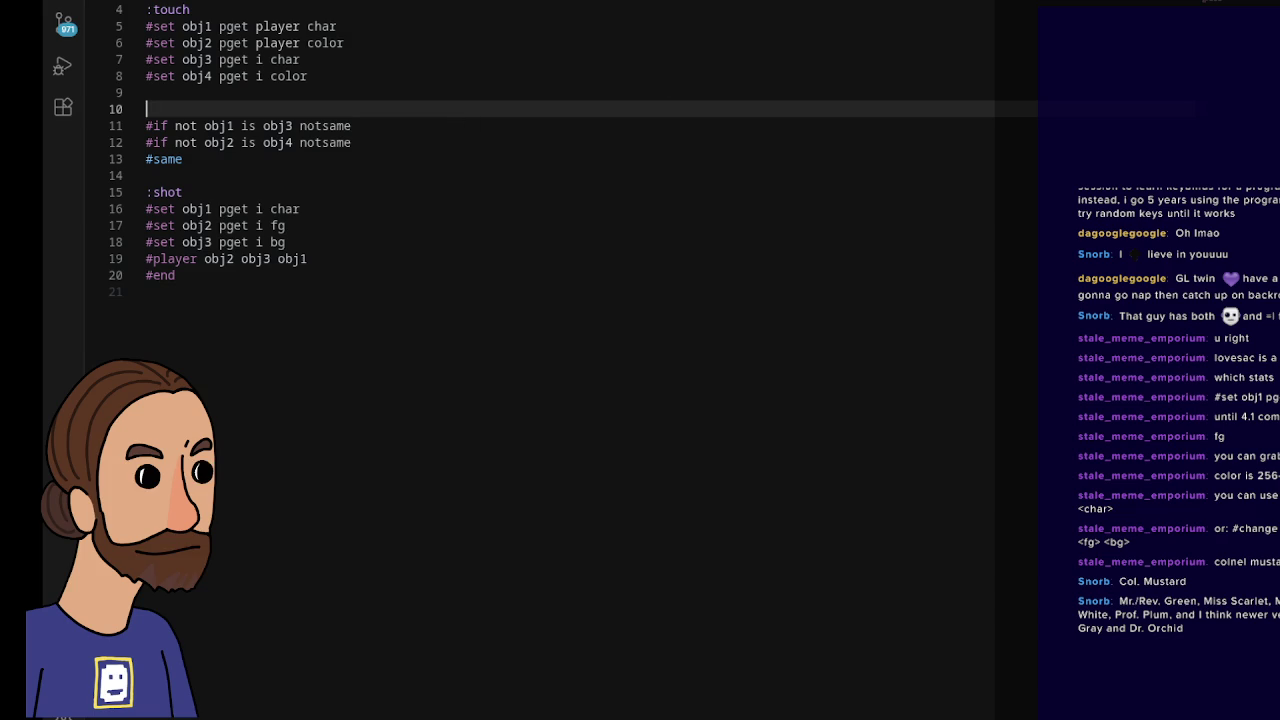
key("Escape")
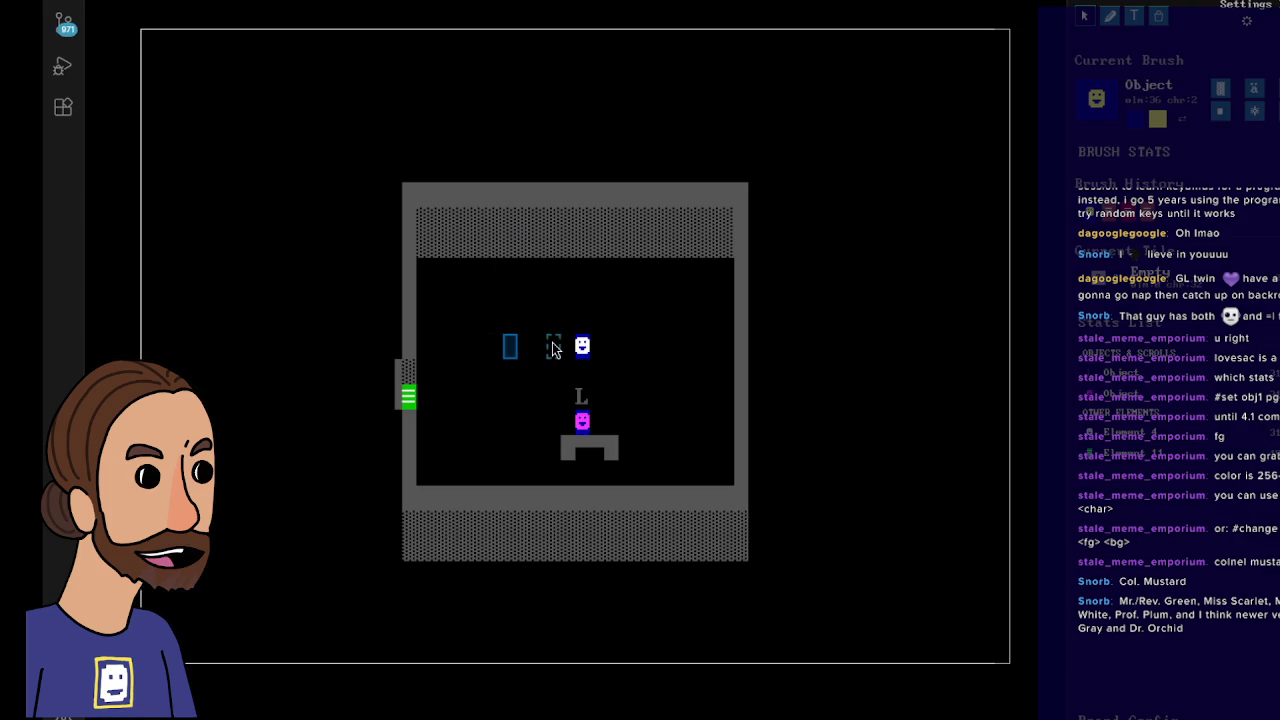
Switch between :centerboard and the last New Board through the board list
key("b")
key("Up")
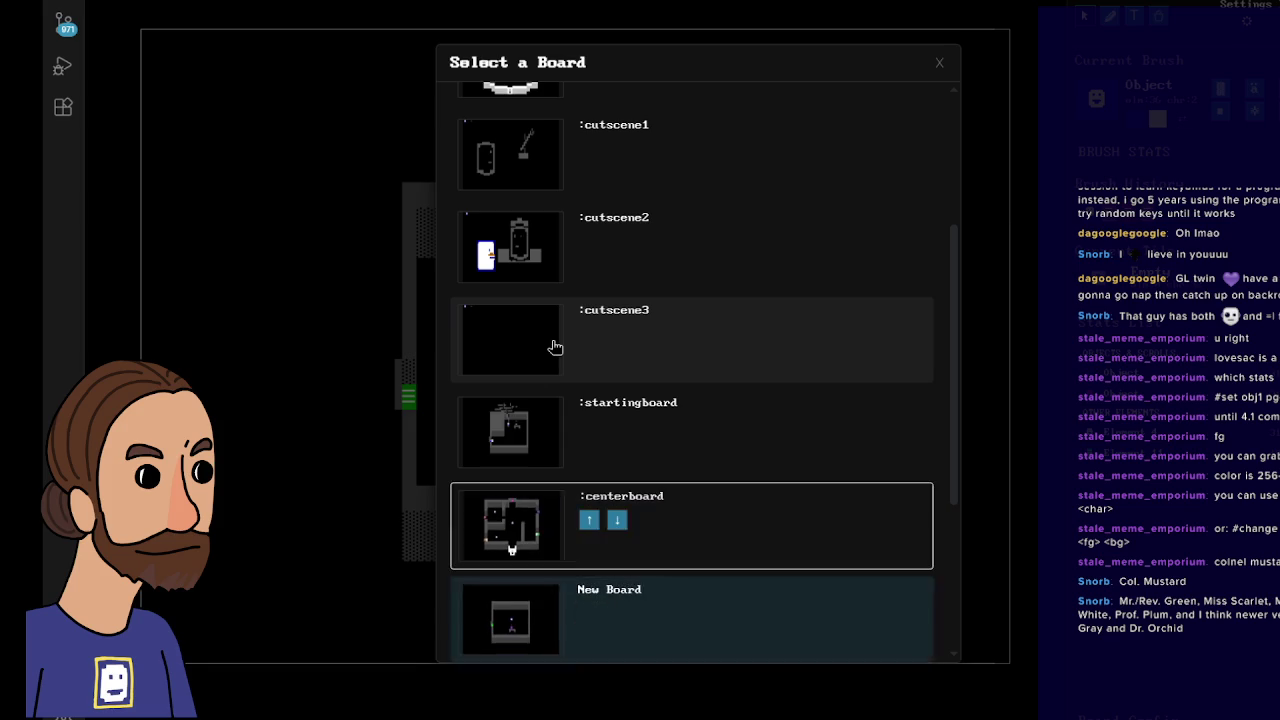
key("Return")
key("b")
key("Down")
key("Down")
key("Down")
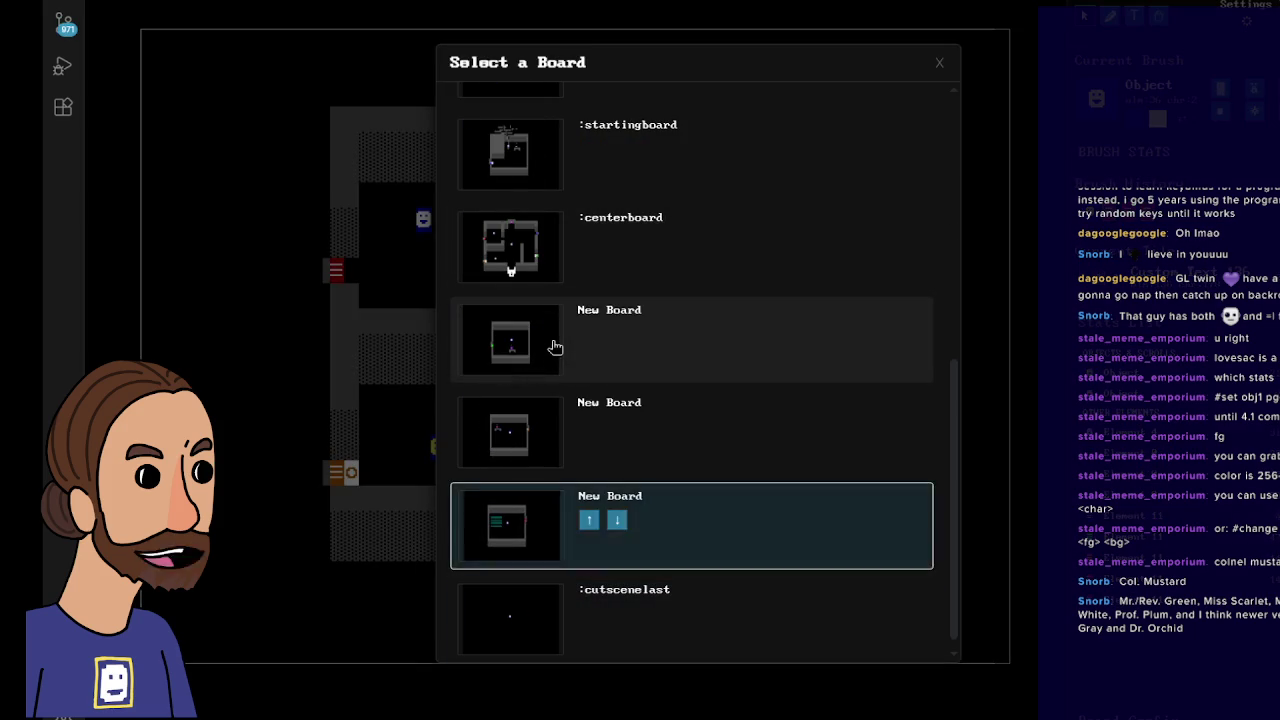
key("Up")
key("Return")
key("b")
key("Up")
key("Up")
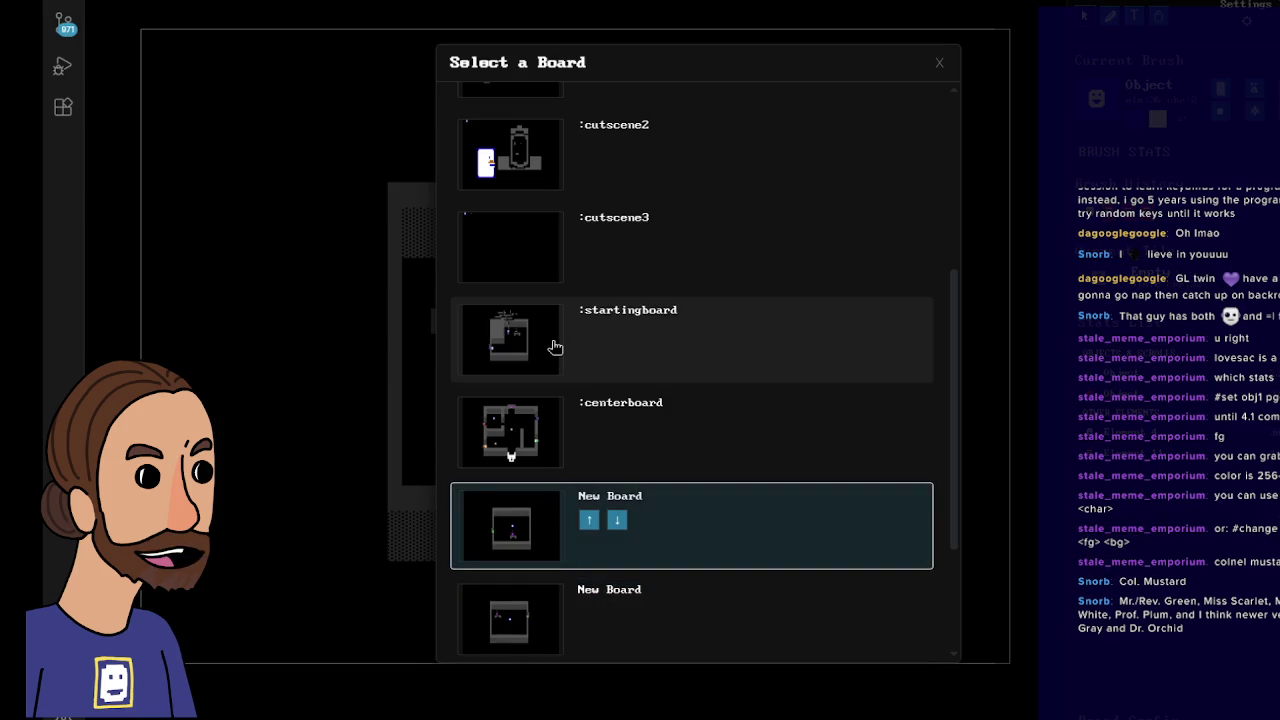
key("Return")
Move through the New Boards and :centerboard, ending on :startingboard
key("b")
key("Down")
key("Down")
key("Down")
key("Down")
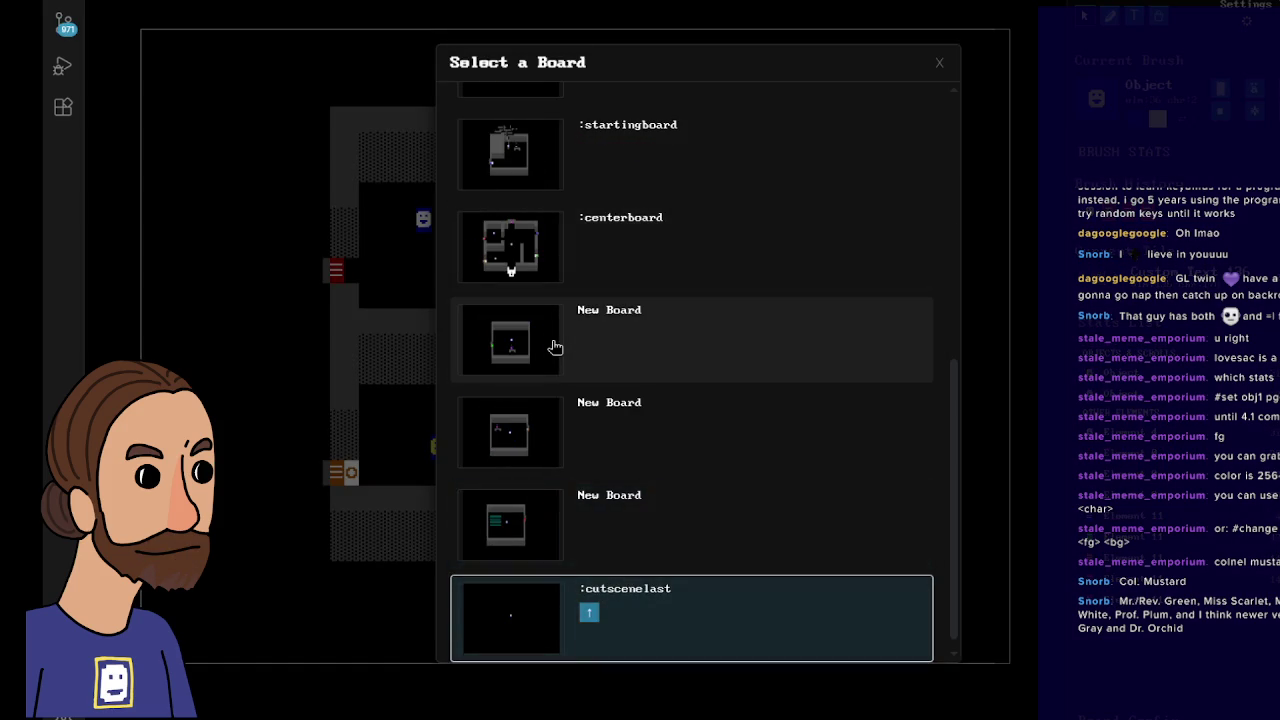
key("Up")
key("Up")
key("Up")
key("Down")
key("Return")
key("b")
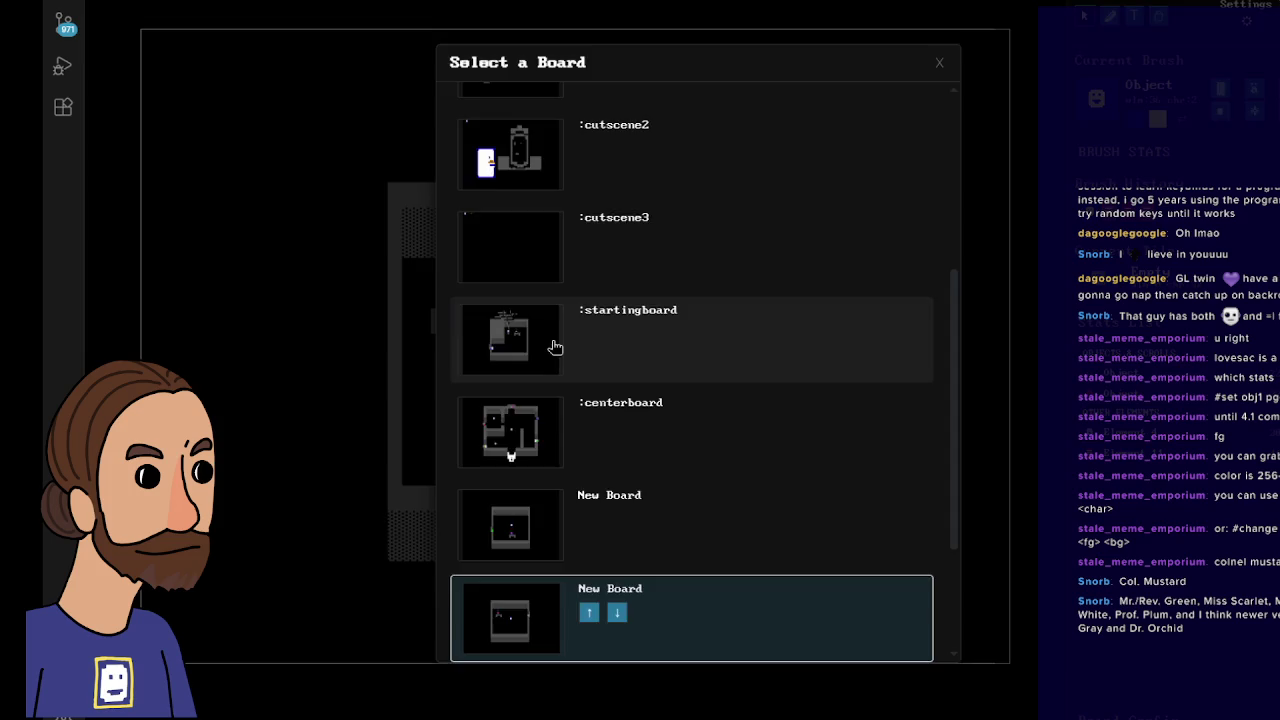
key("Escape")
key("b")
key("Up")
key("Return")
key("b")
key("Up")
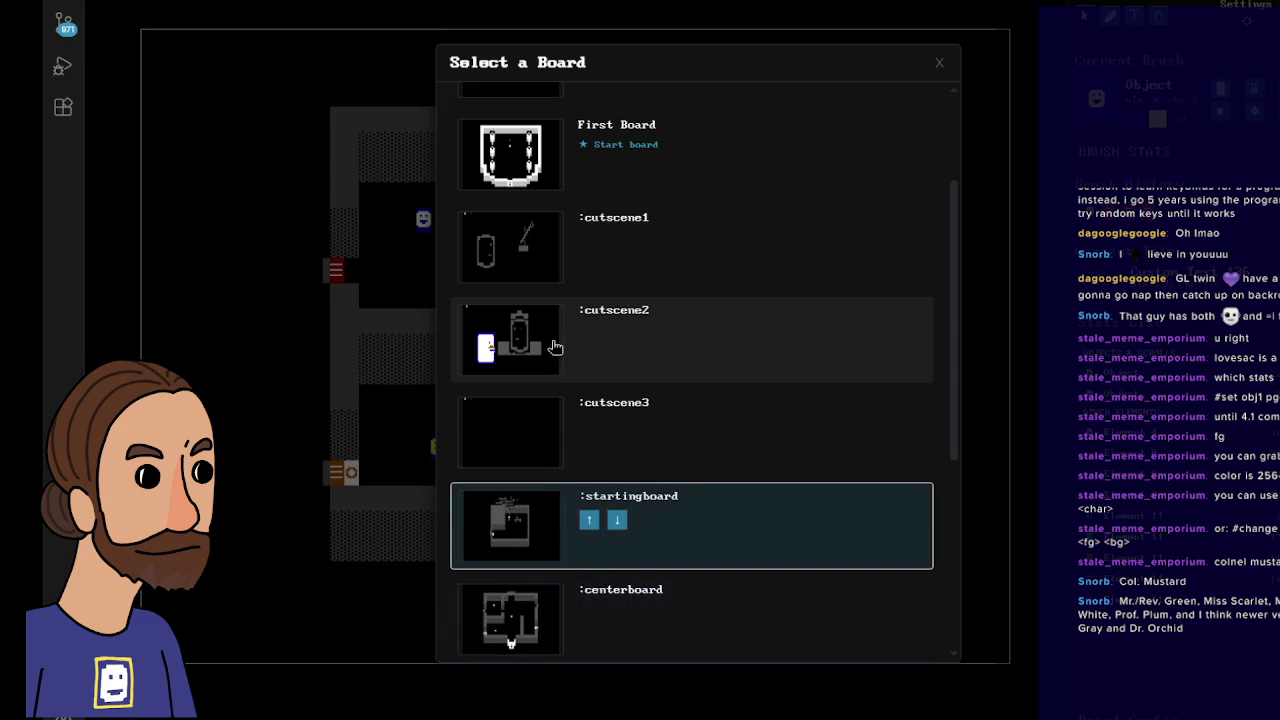
key("Return")
Load the nearly empty :cutscene3 board
key("b")
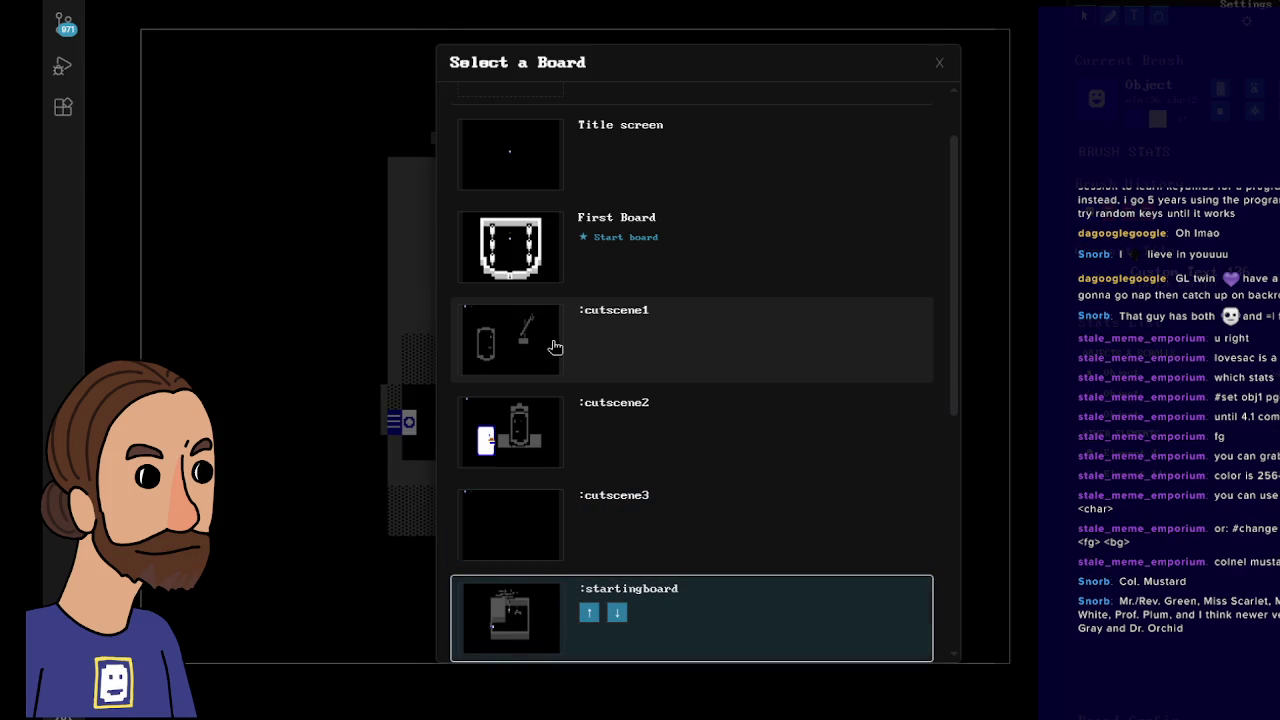
key("Escape")
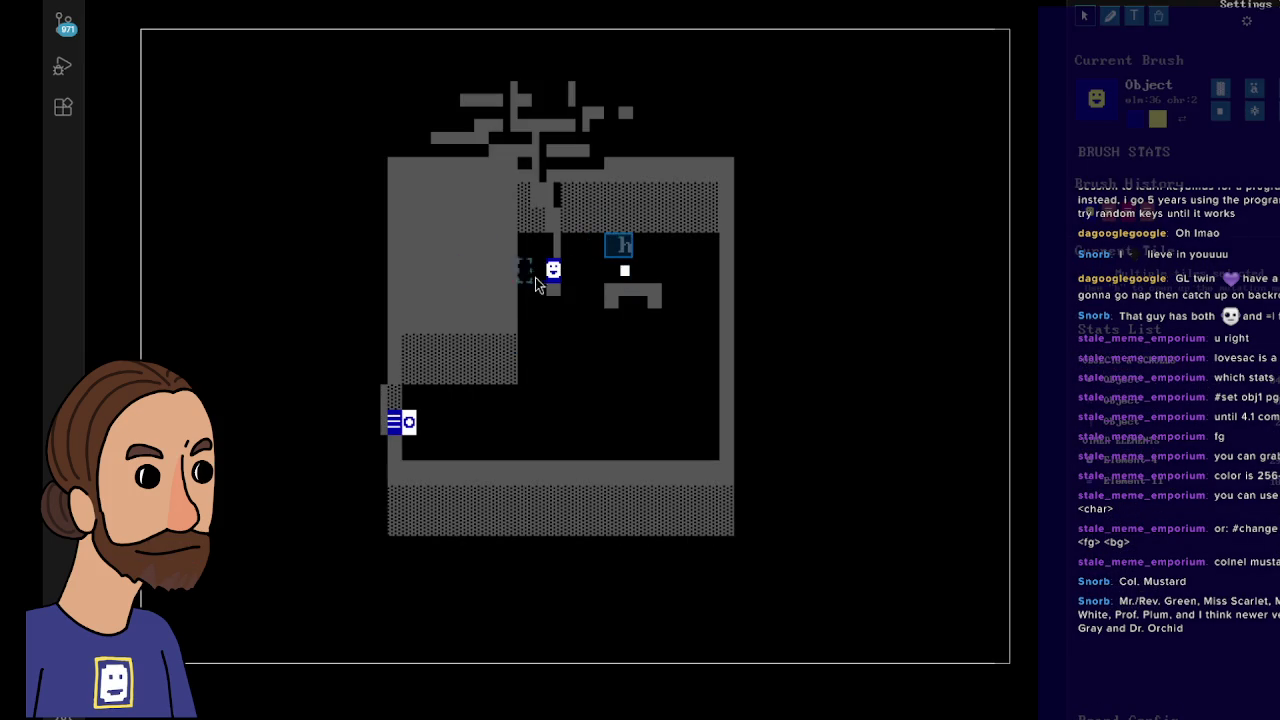
key("b")
key("Up")
key("Return")
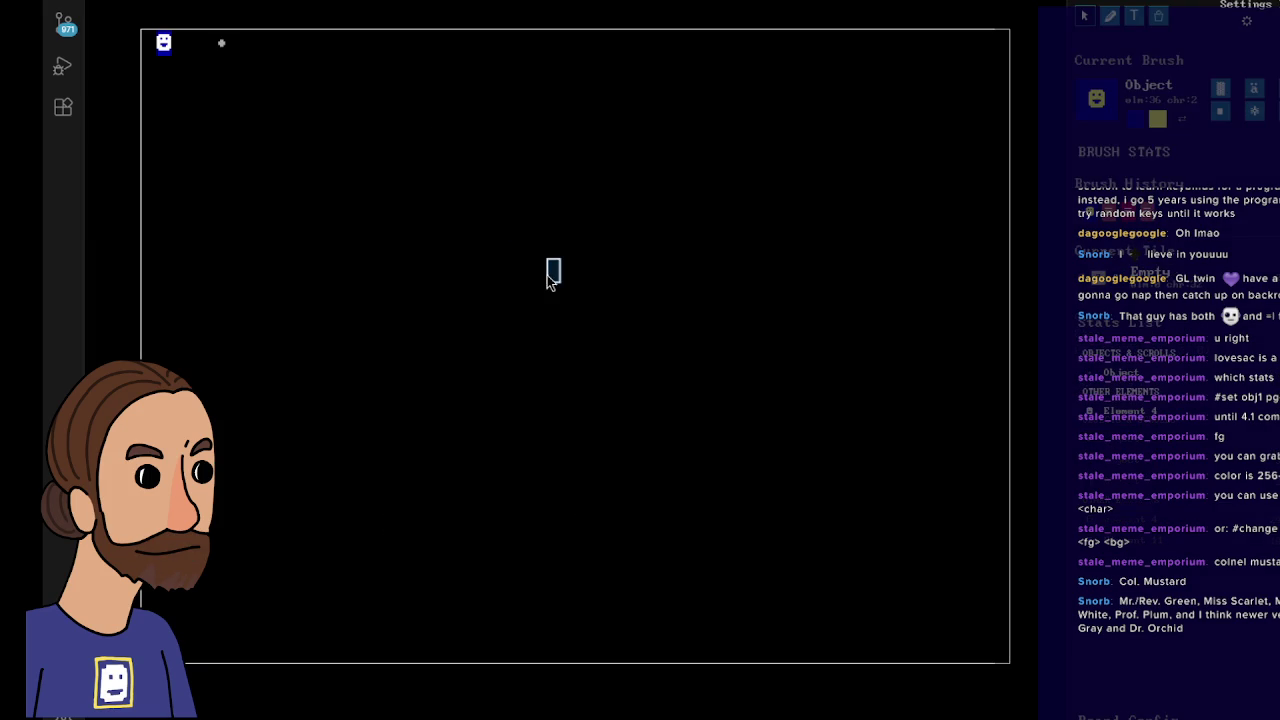
Close the file options and load the centerboard board from the board list
left_click(640, 296)
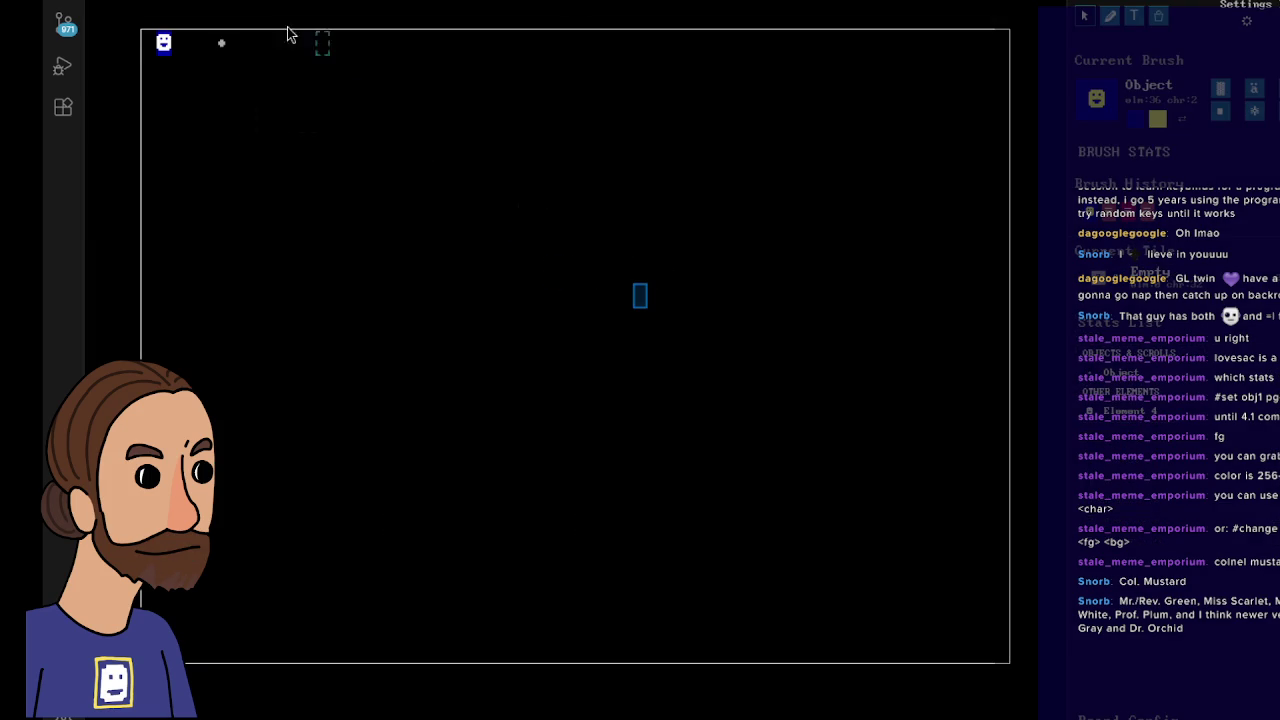
key("alt+f")
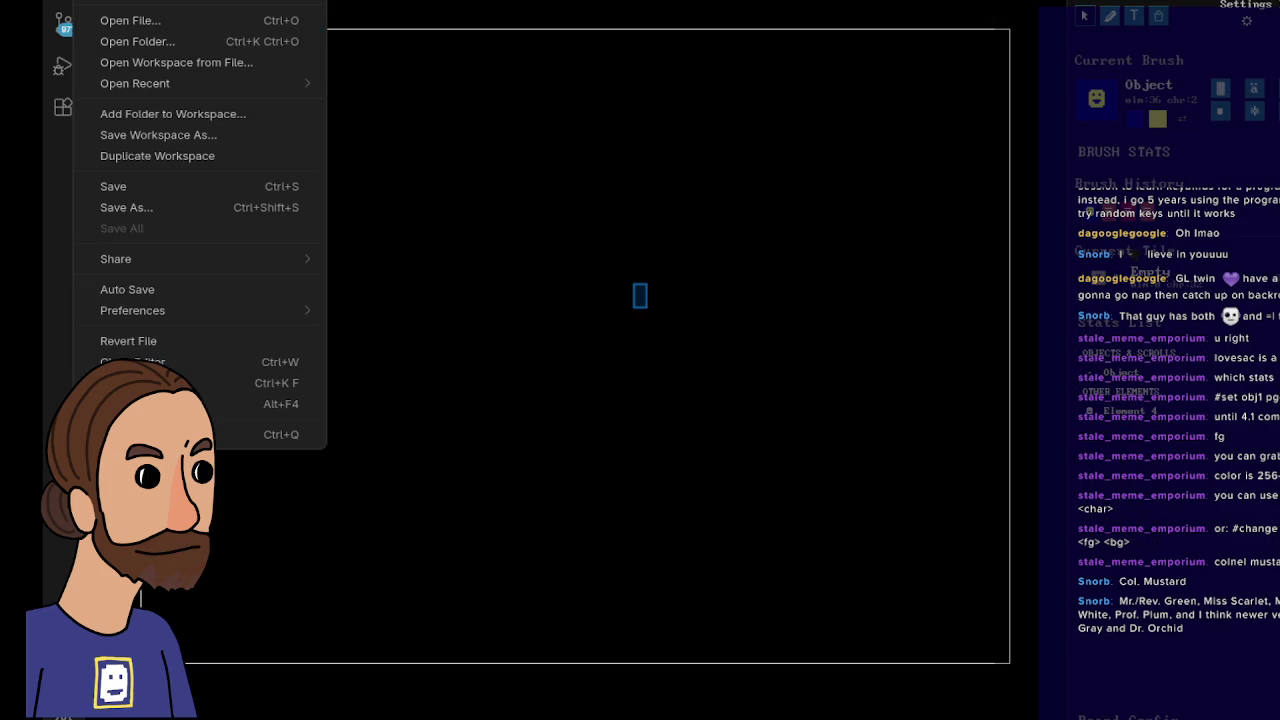
left_click(150, 34)
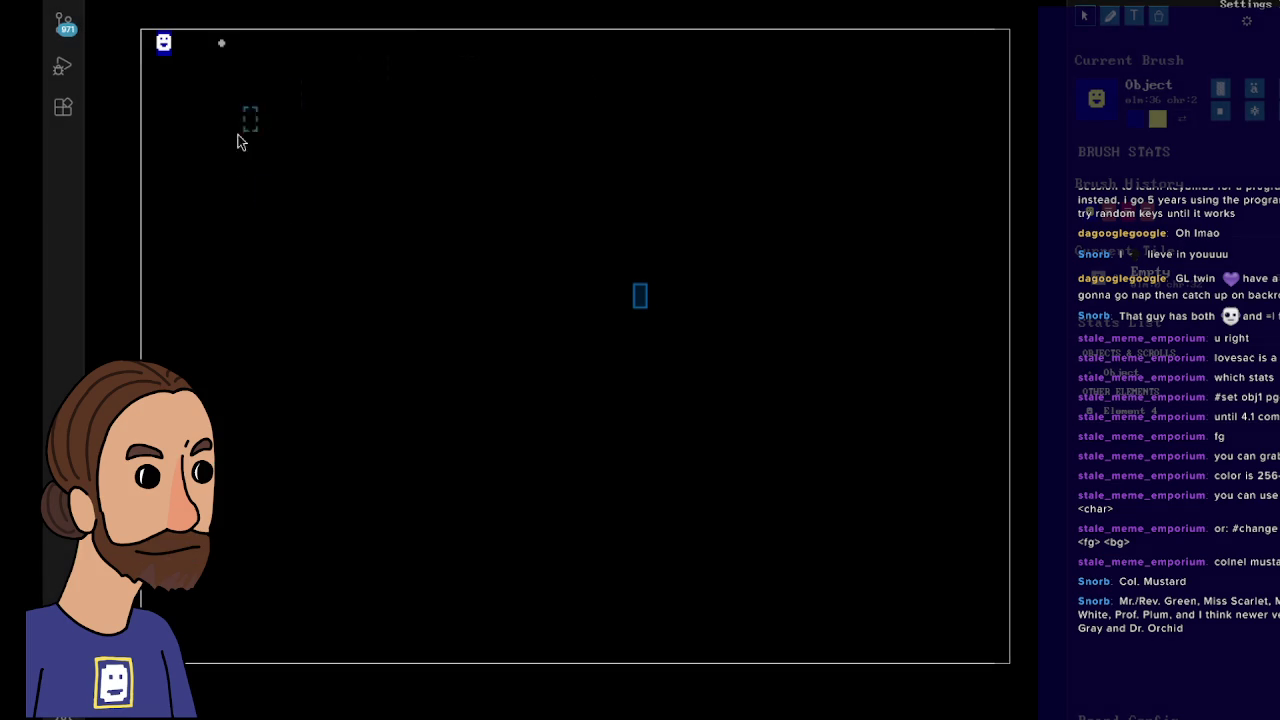
key("b")
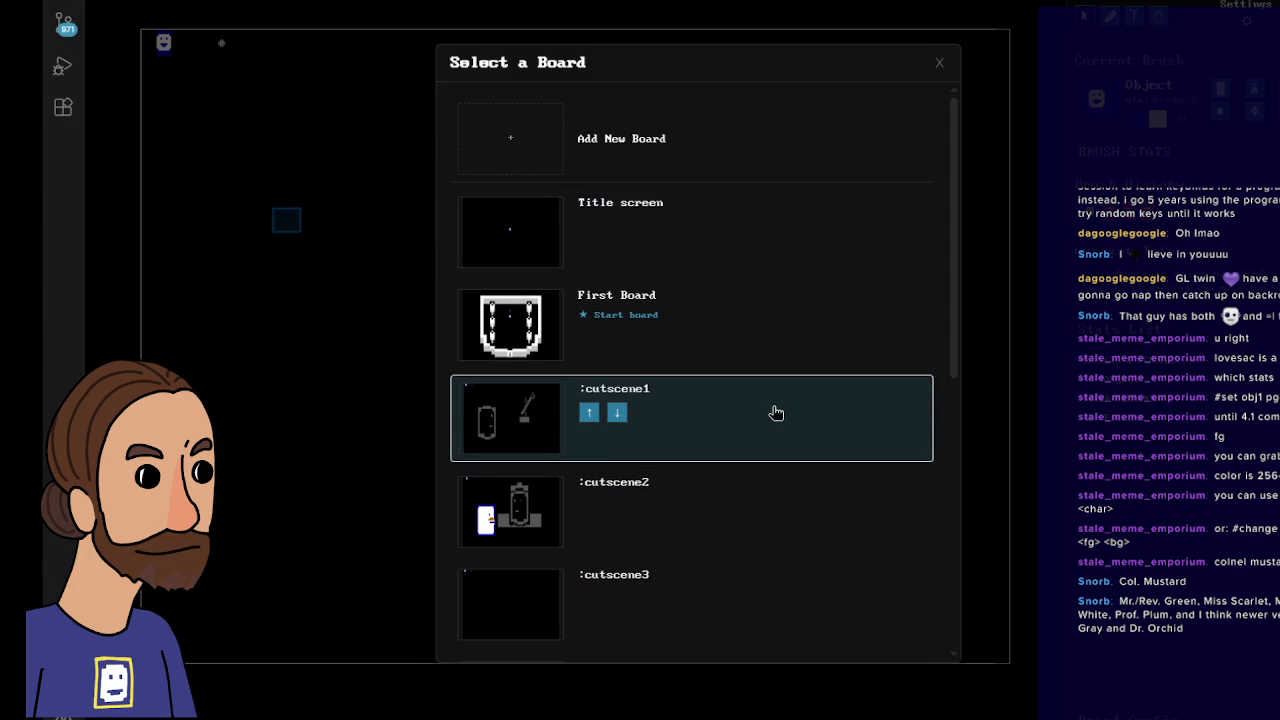
scroll(742, 490, "down", 3)
scroll(748, 472, "down", 2)
scroll(740, 440, "up", 3)
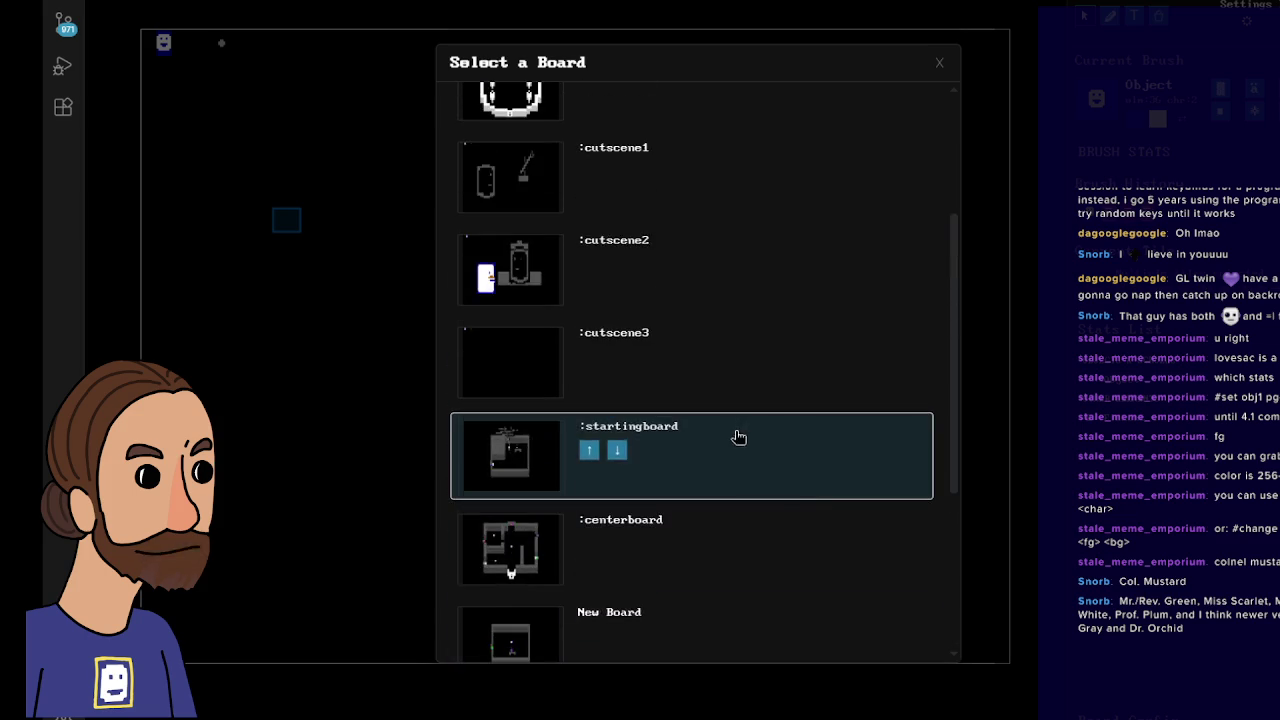
scroll(800, 470, "down", 2)
left_click(799, 367)
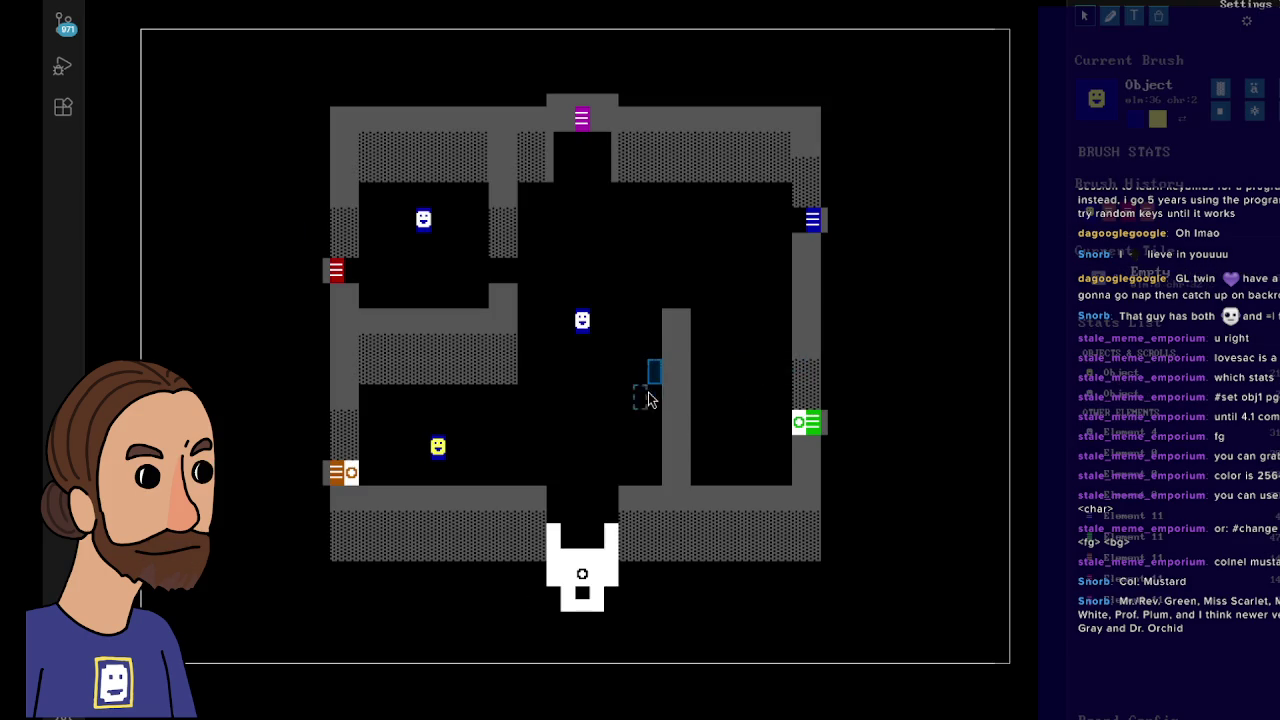
Look at the first New Board, then return to centerboard
key("b")
scroll(715, 457, "down", 4)
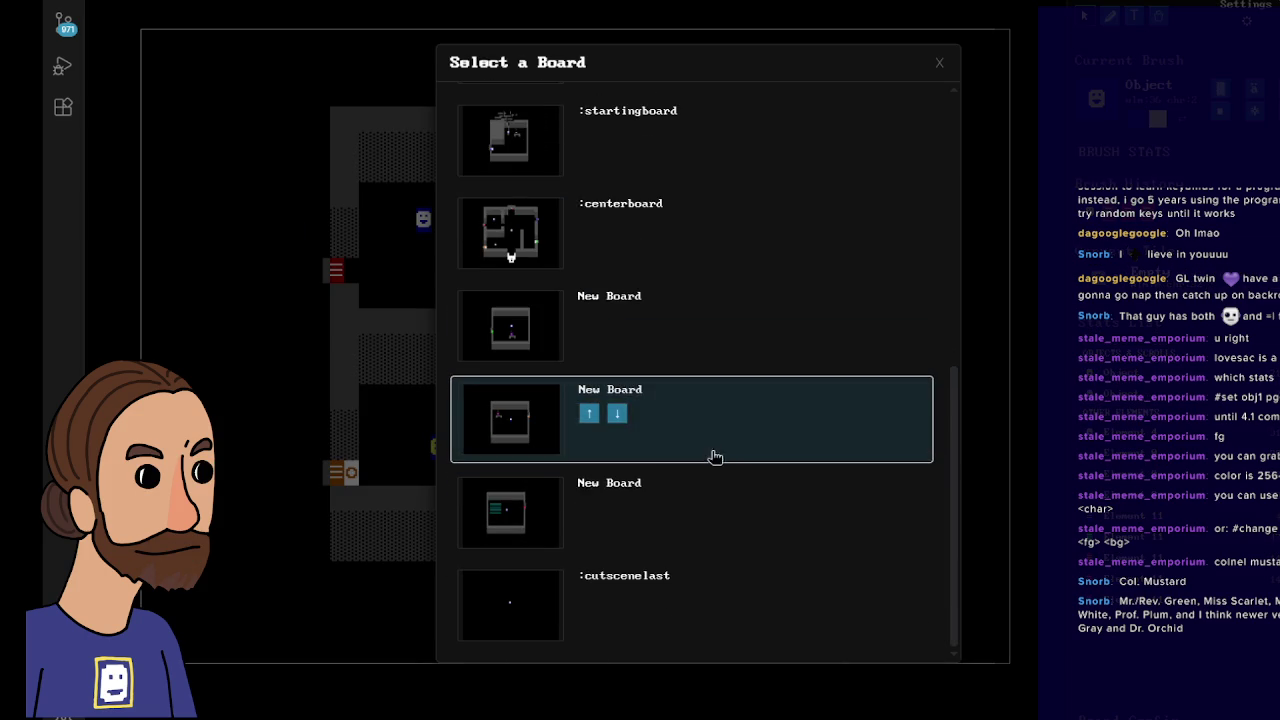
left_click(763, 344)
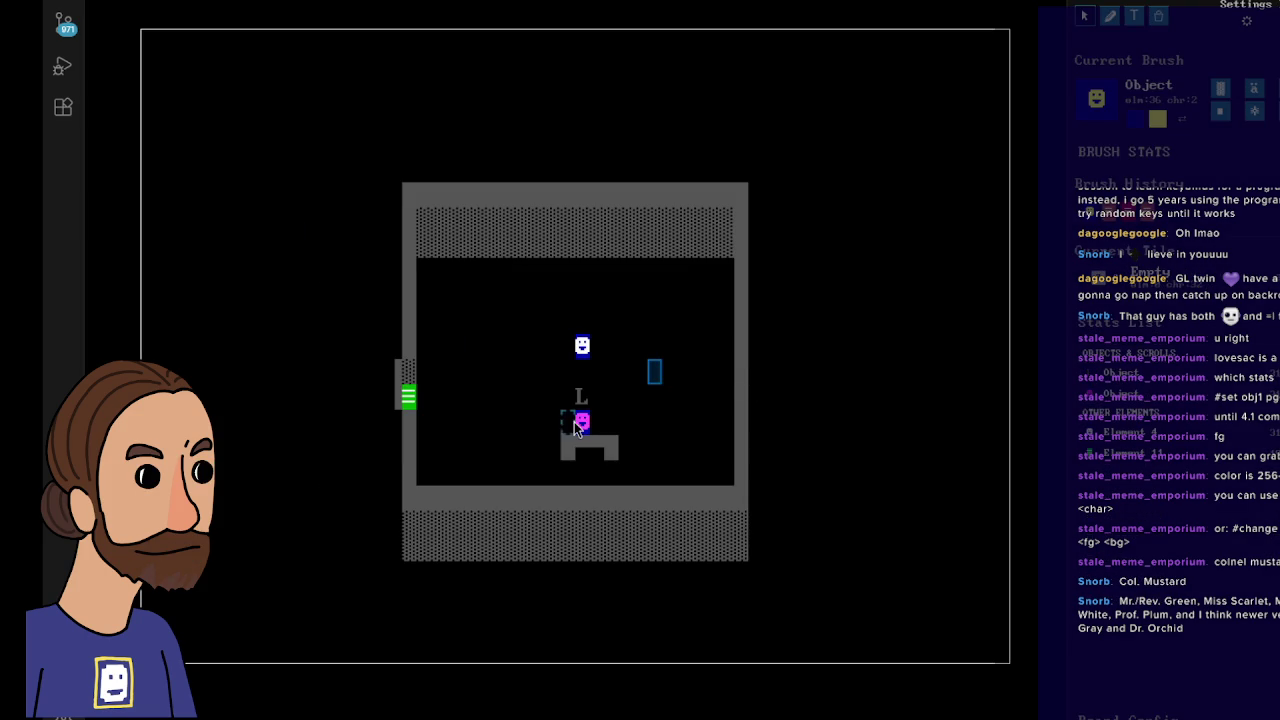
key("b")
scroll(746, 437, "down", 3)
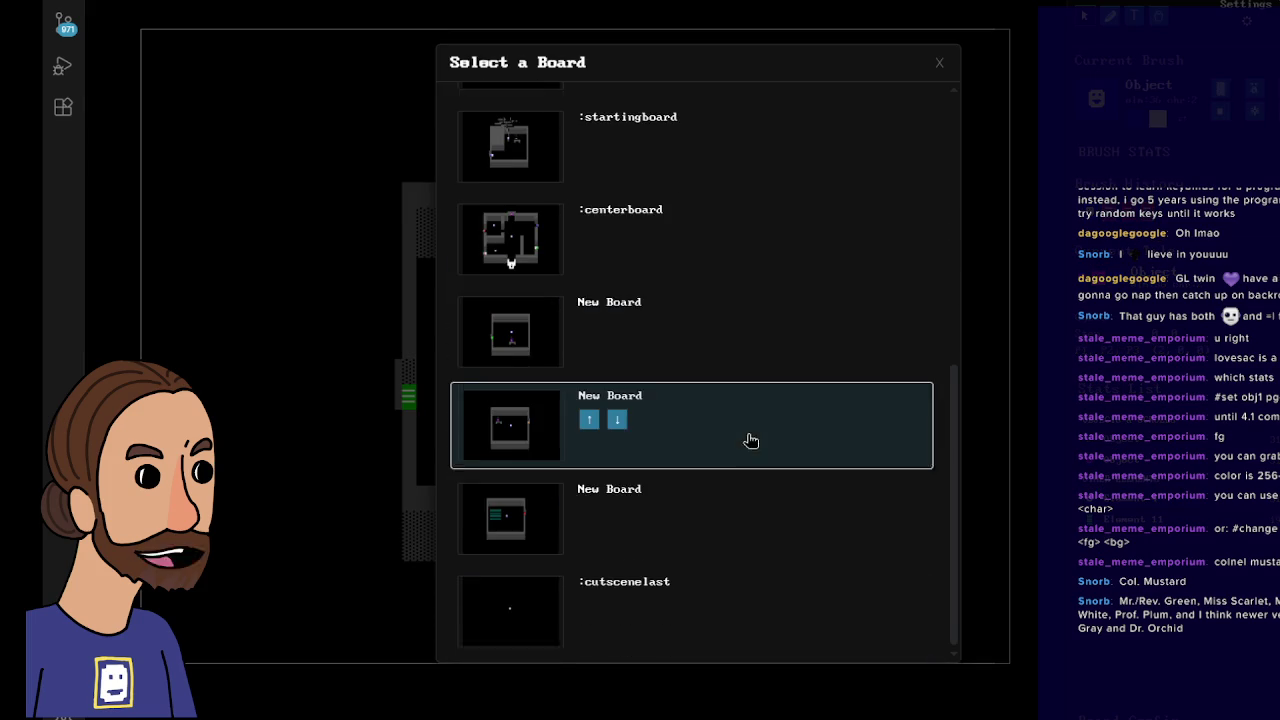
left_click(734, 241)
key("b")
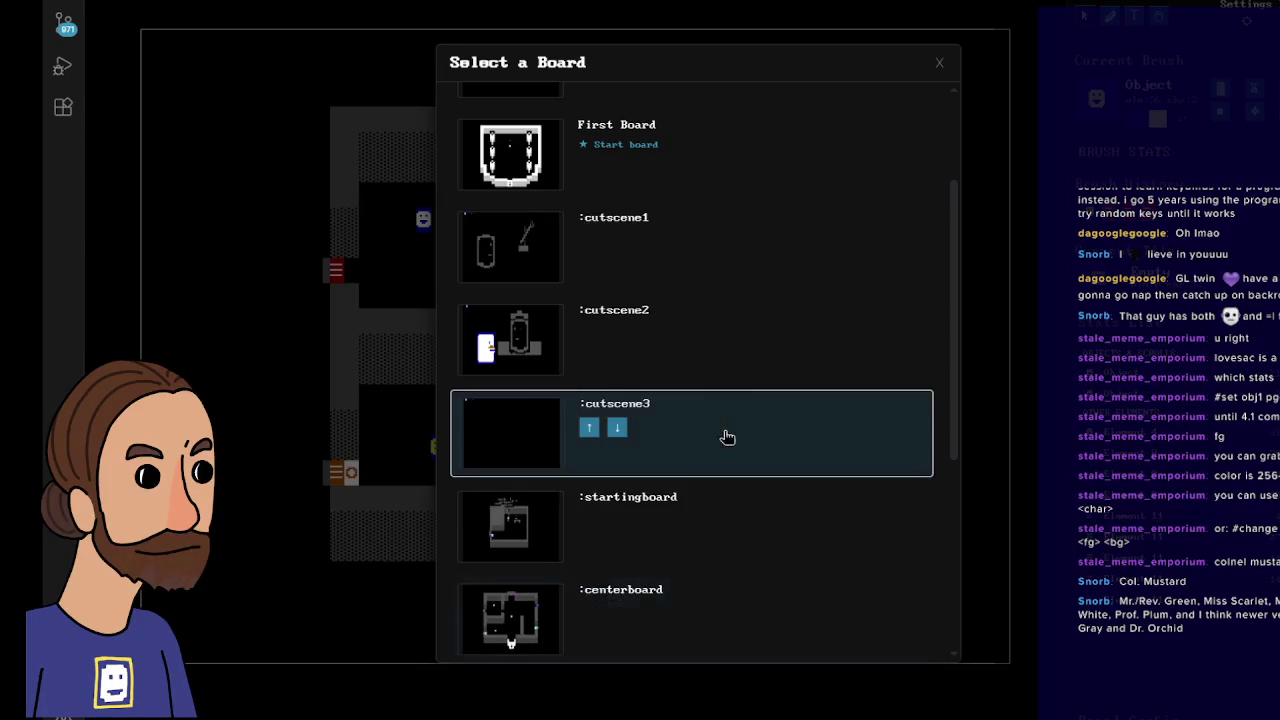
scroll(723, 437, "down", 5)
key("Escape")
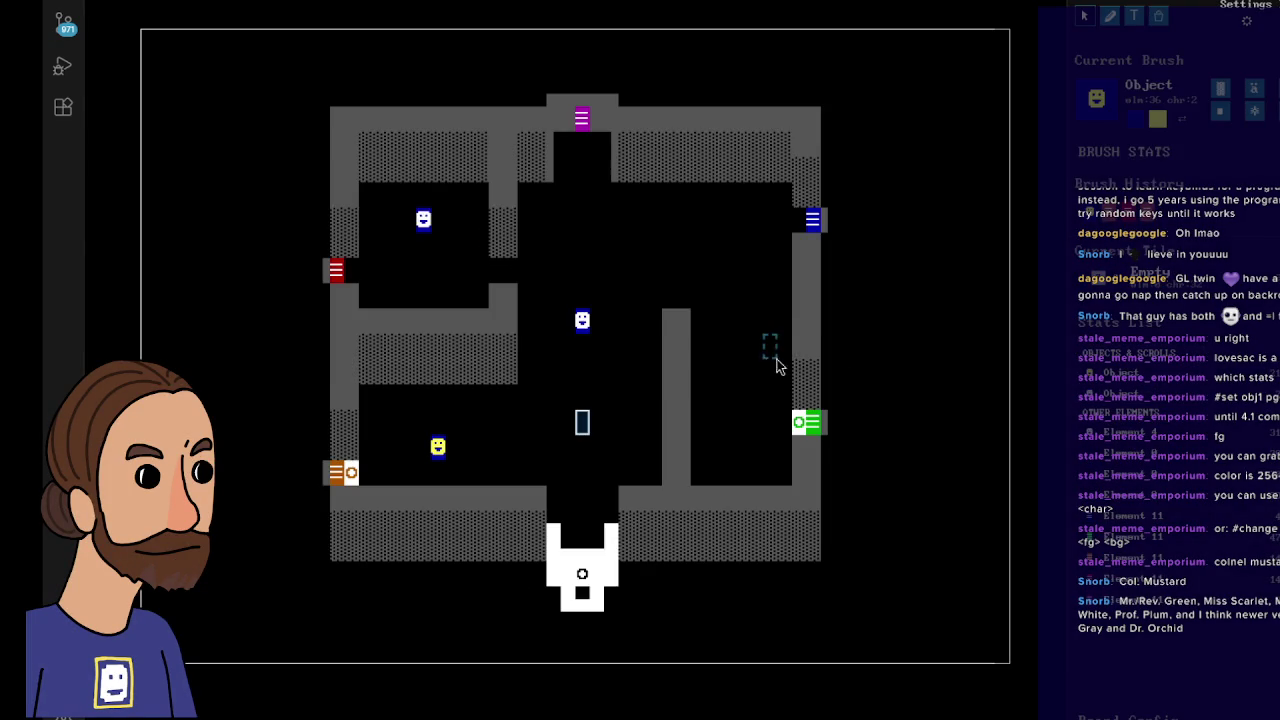
Check another board, then load the last New Board with the purple object and green door
key("b")
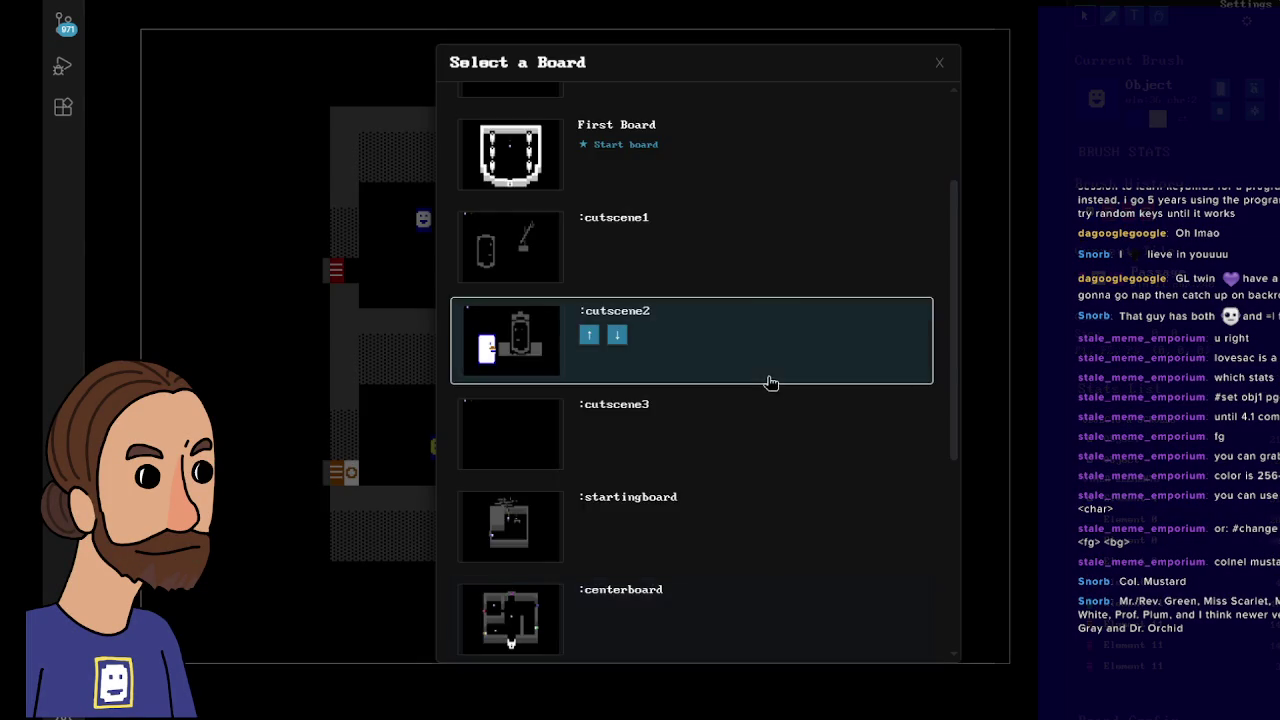
scroll(771, 380, "down", 5)
left_click(779, 411)
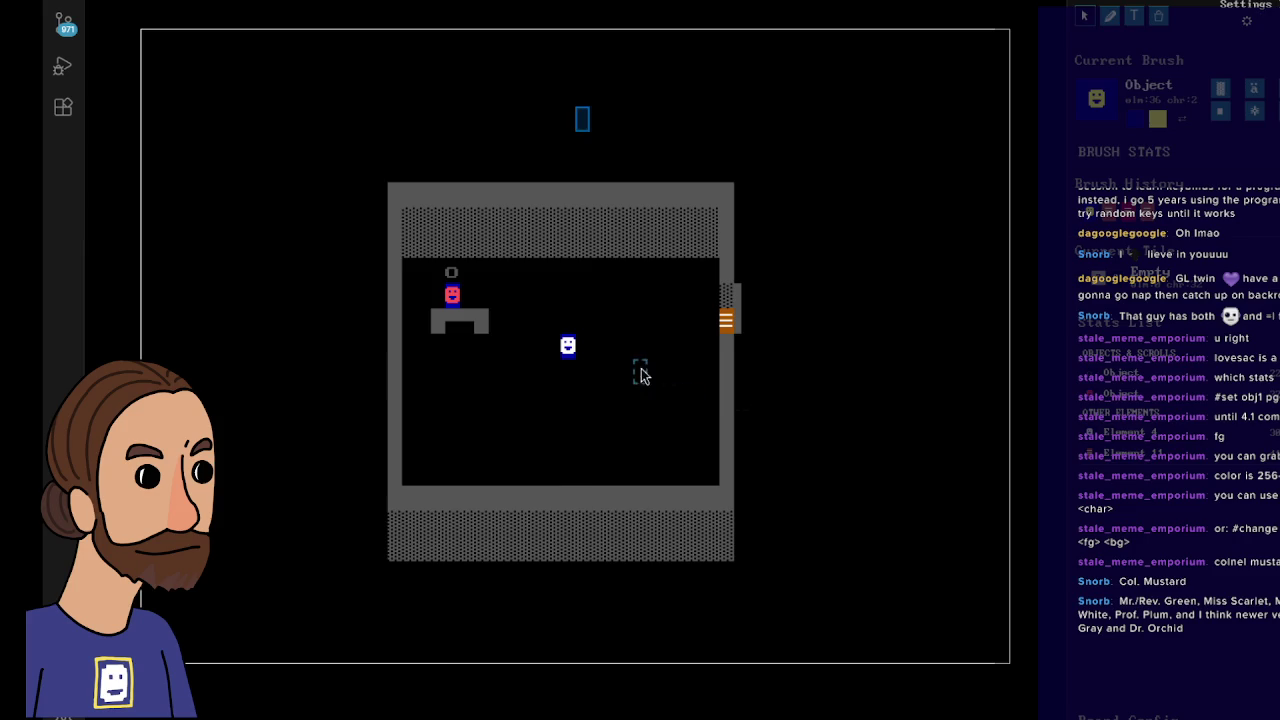
key("b")
scroll(660, 366, "down", 4)
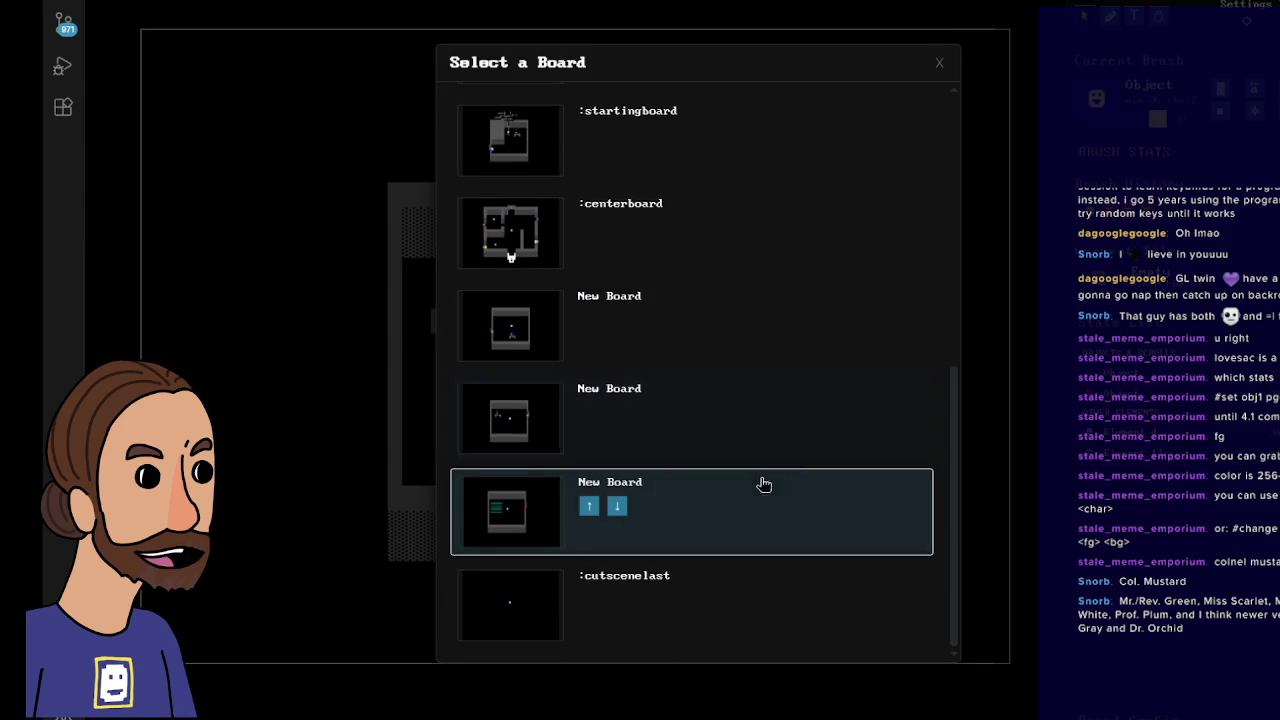
left_click(780, 336)
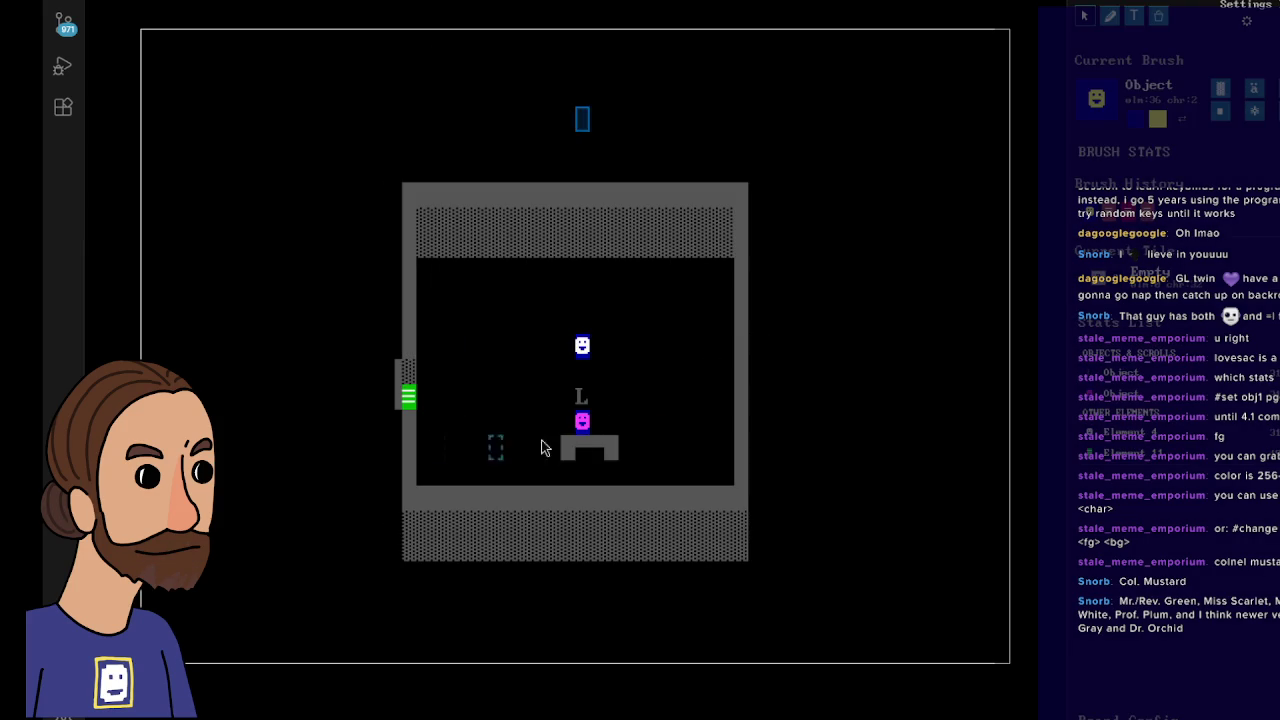
Replace the magenta object's @ line with the code '#load i PURPLE'
left_click(581, 423)
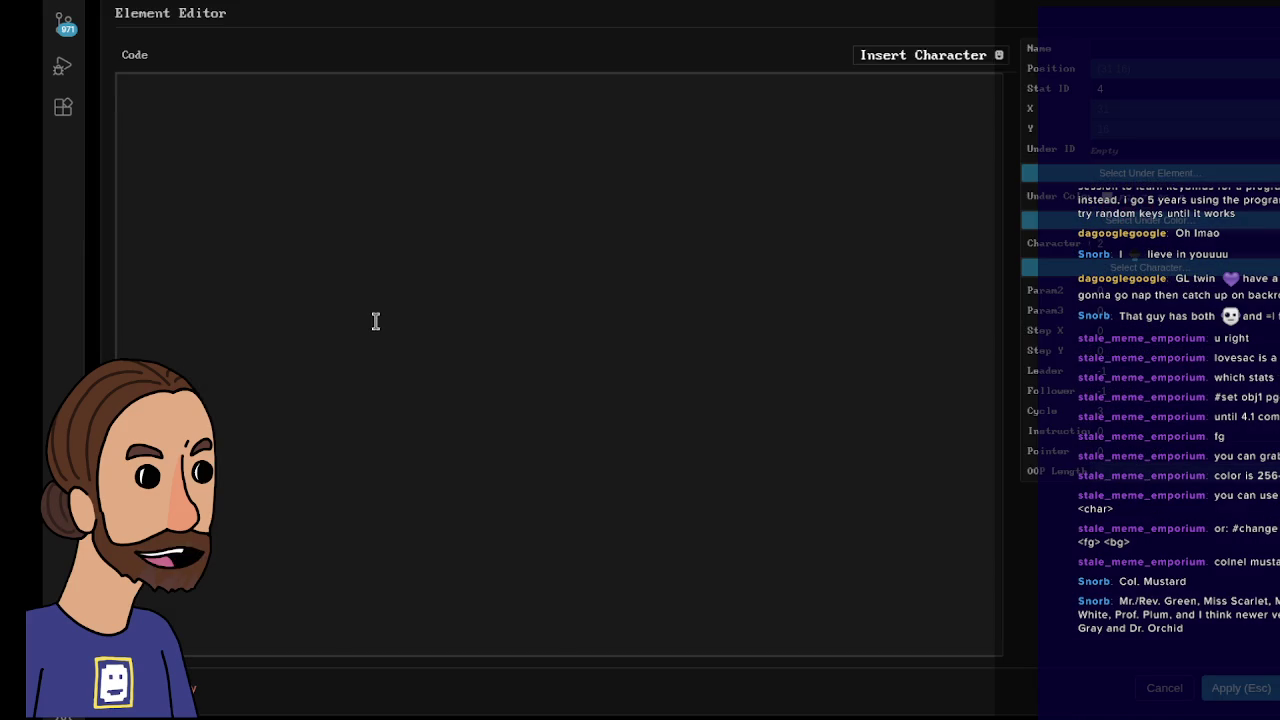
type("@")
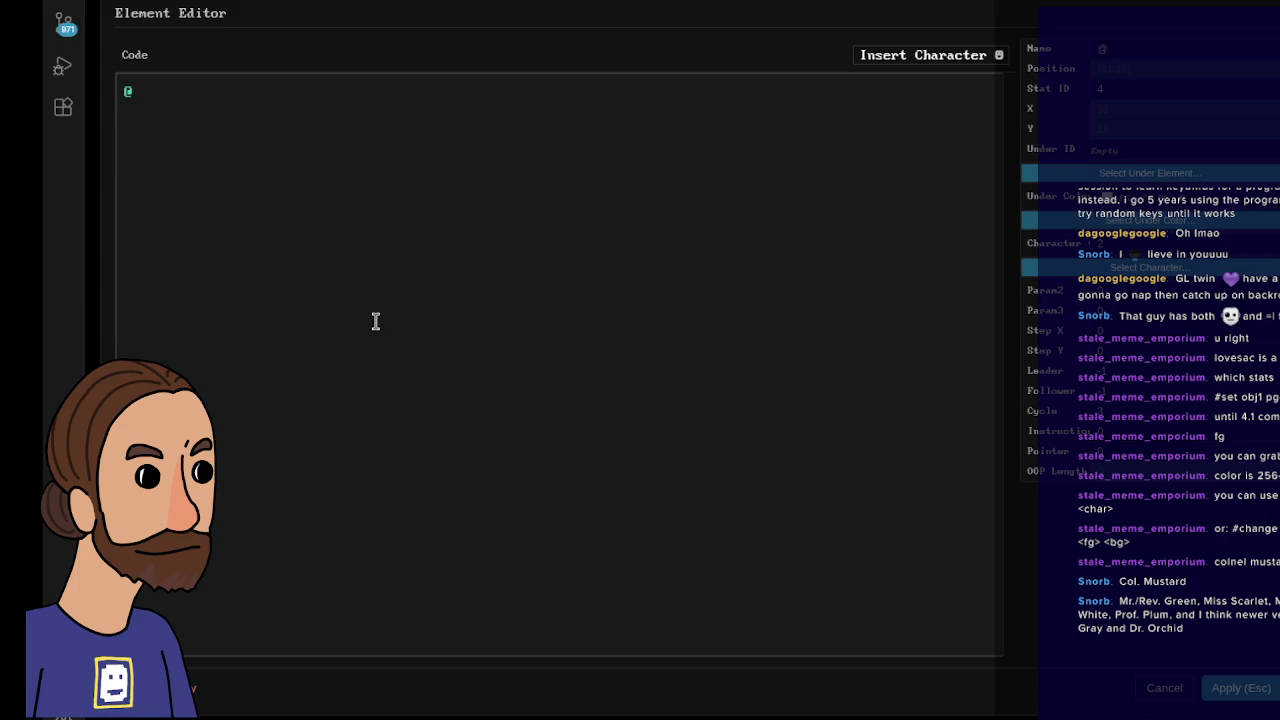
key("Escape")
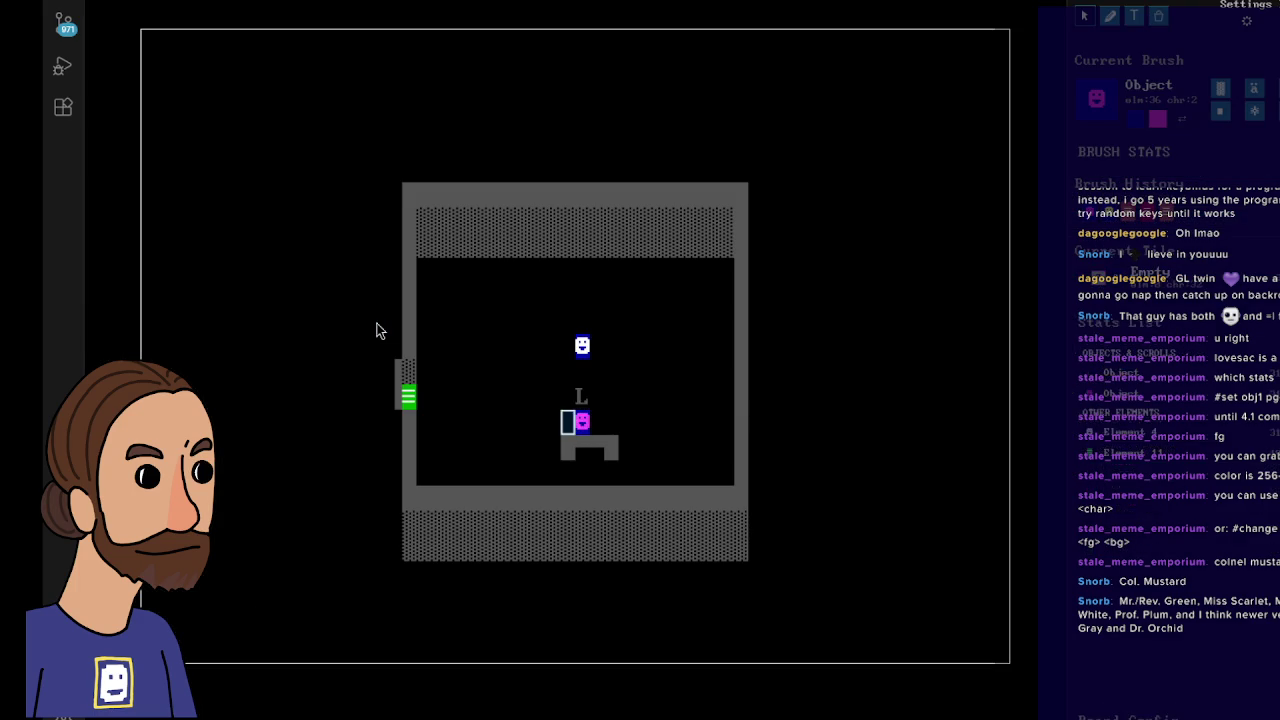
key("Return")
key("Escape")
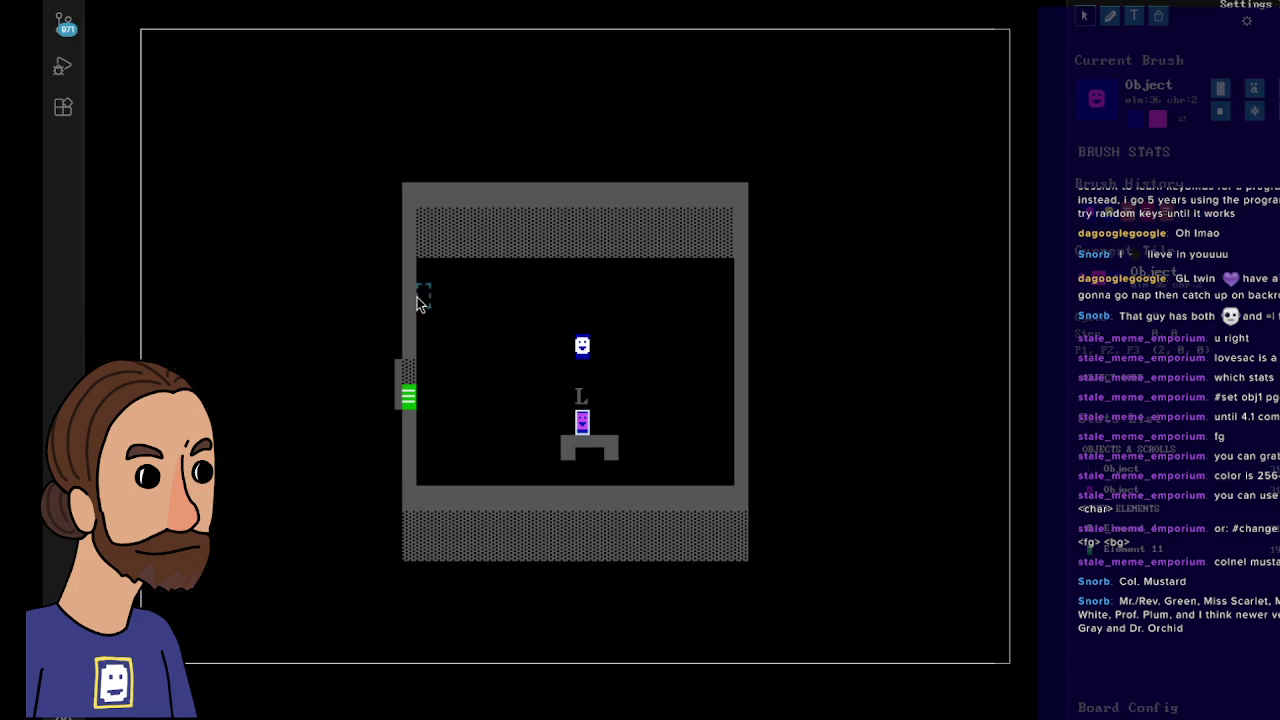
key("Return")
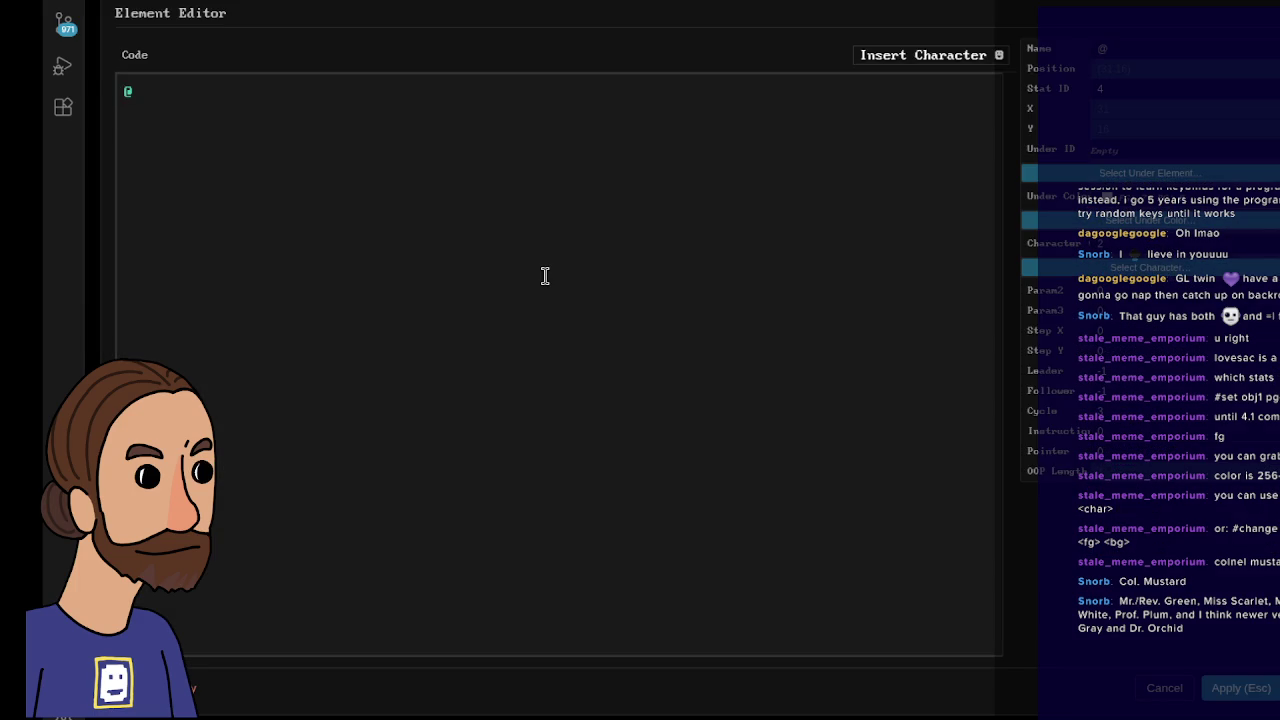
key("BackSpace")
type("#1")
type("PURPLE")
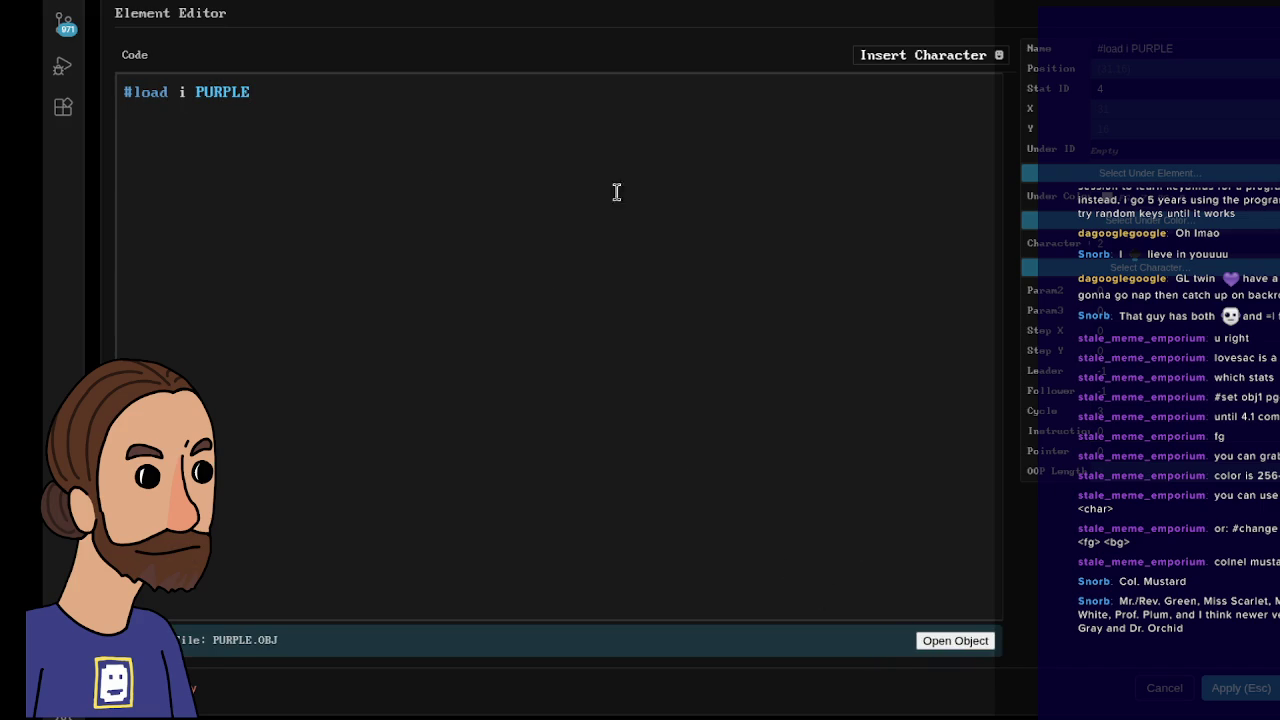
Apply the object's code, then visit the centerboard and startingboard boards
key("Escape")
key("b")
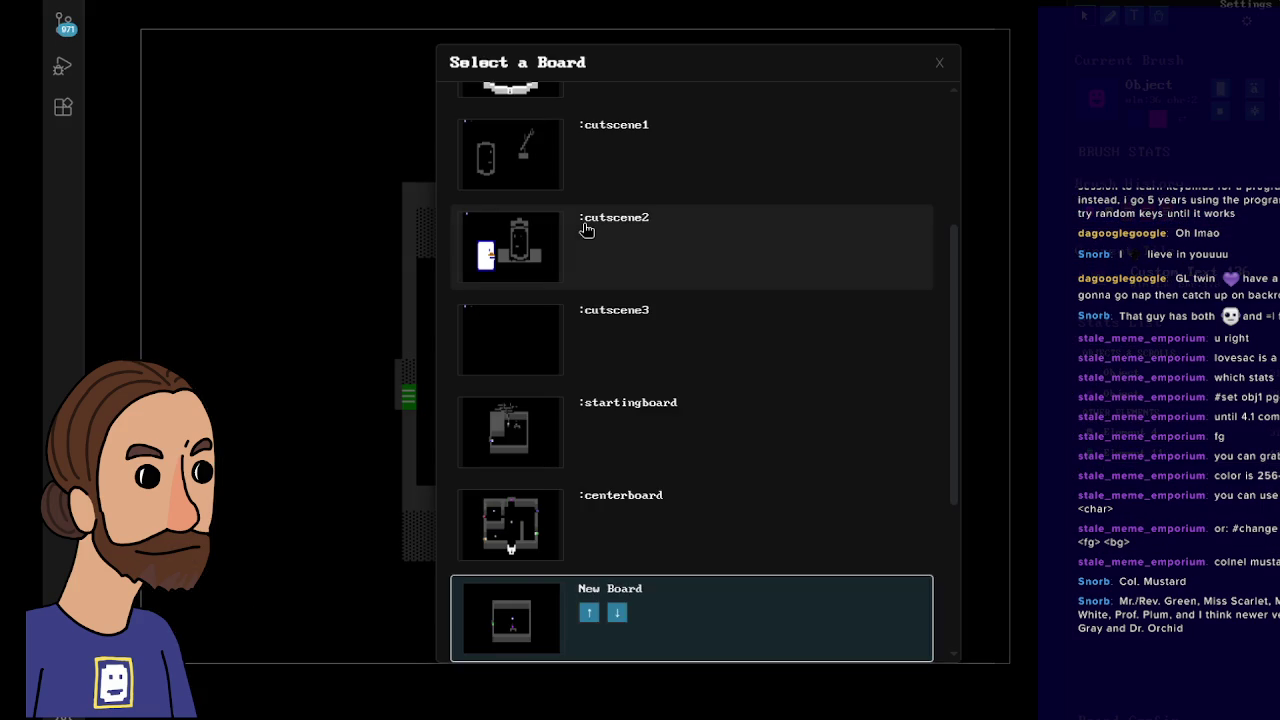
key("Up")
key("Down")
key("Up")
key("Return")
key("b")
key("Up")
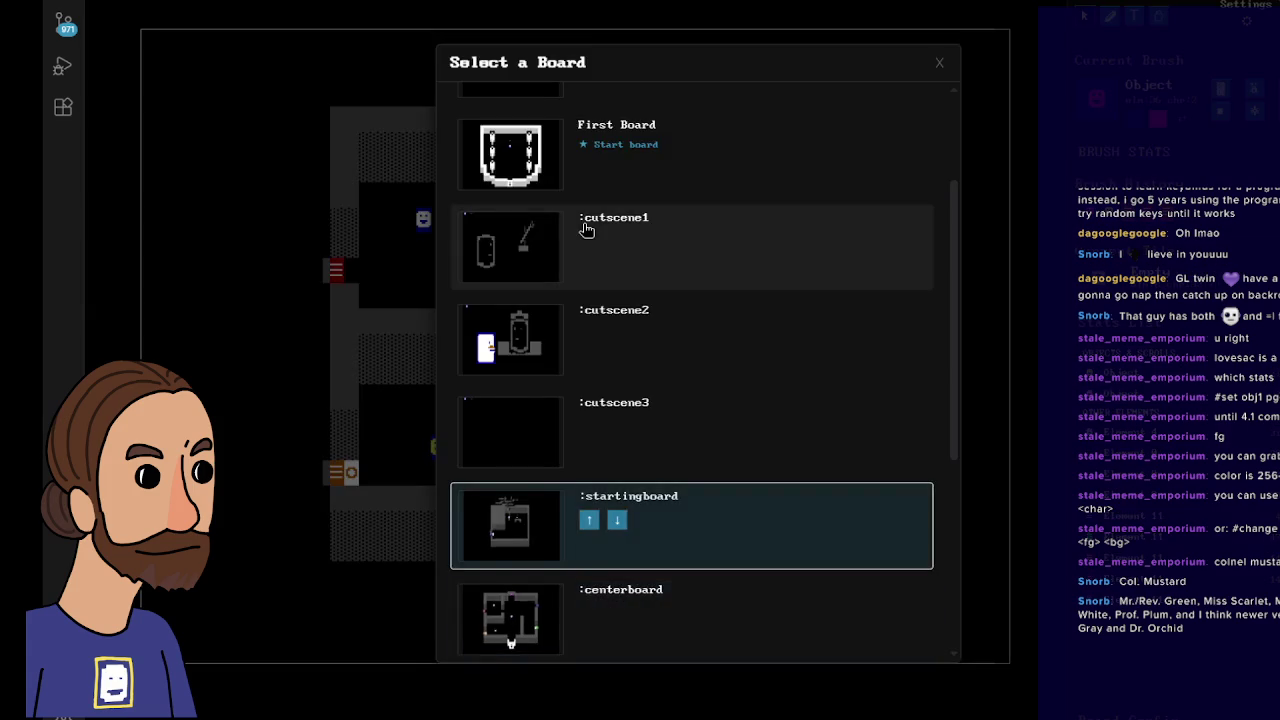
key("Return")
Load First Board from the board list and inspect its player tile
key("b")
key("Up")
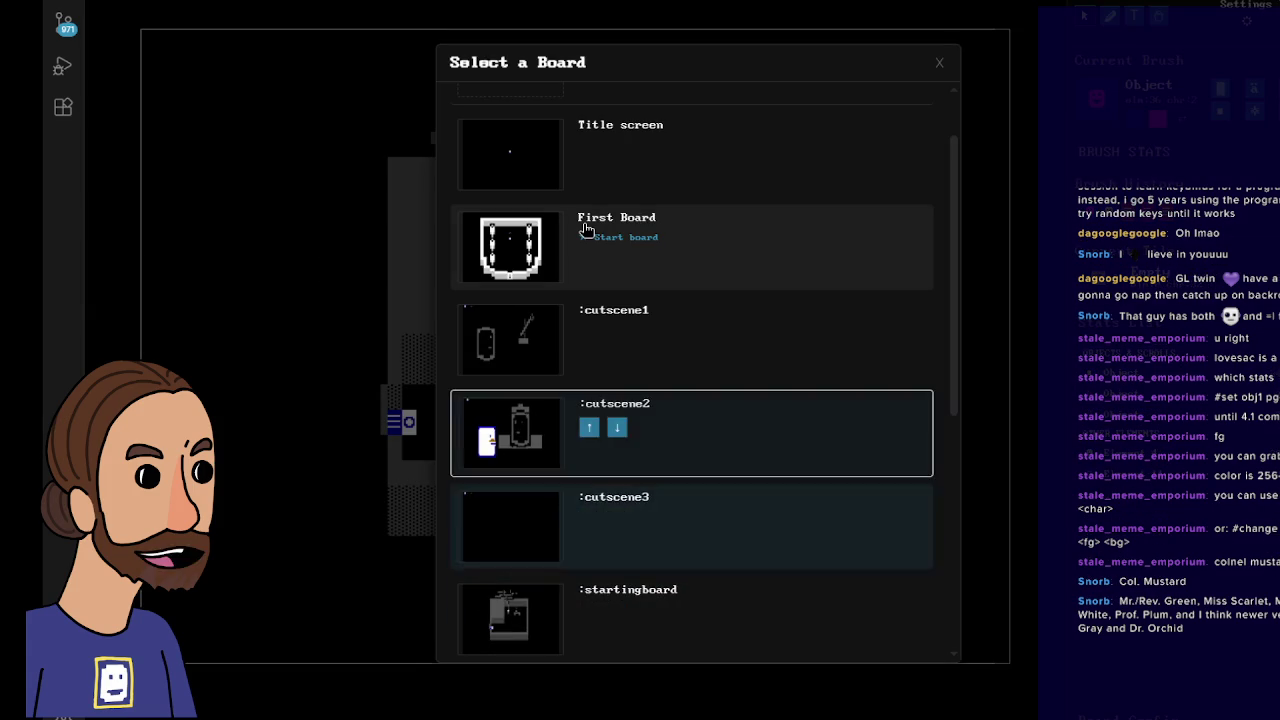
key("Down")
key("Down")
key("Up")
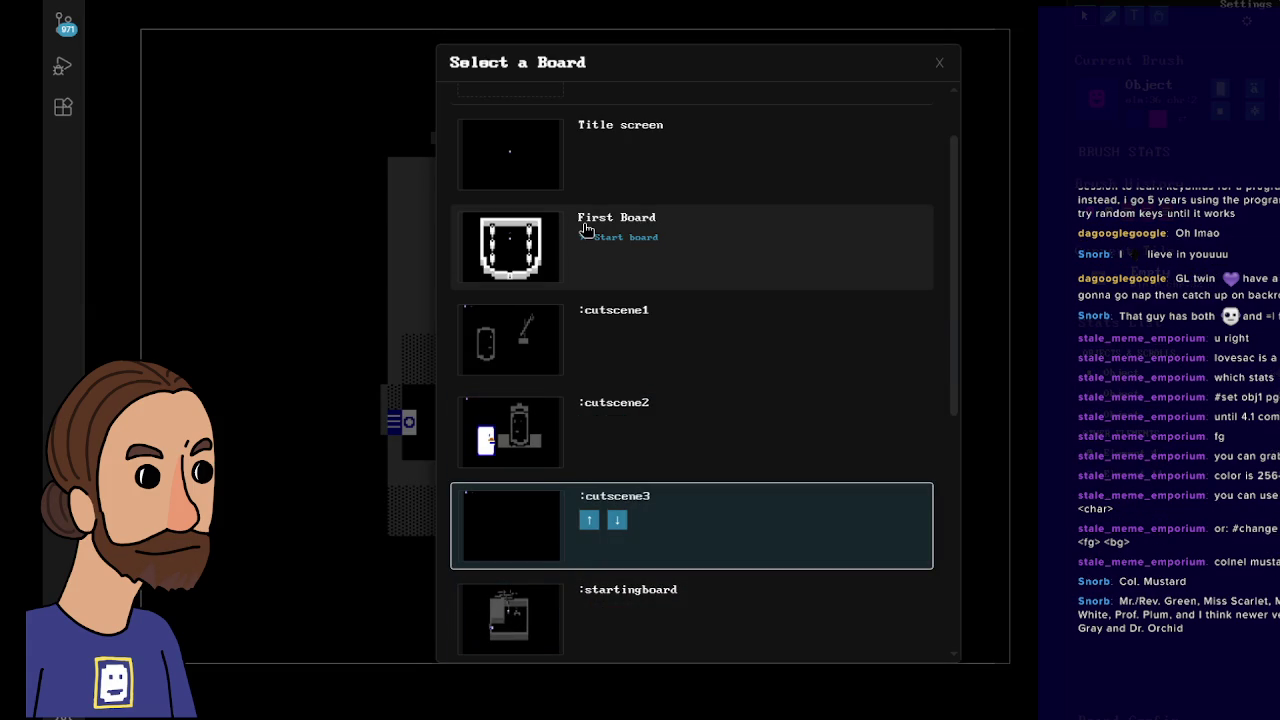
scroll(551, 486, "up", 1)
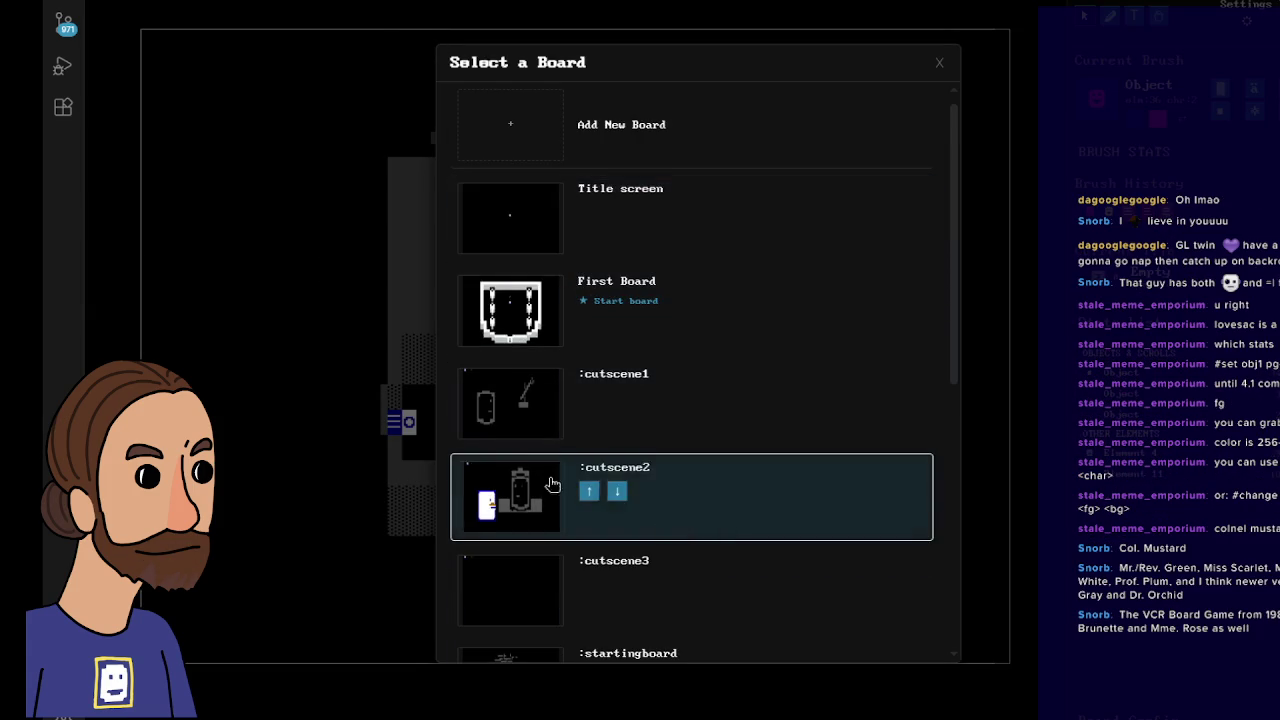
scroll(936, 493, "down", 3)
scroll(936, 493, "down", 1)
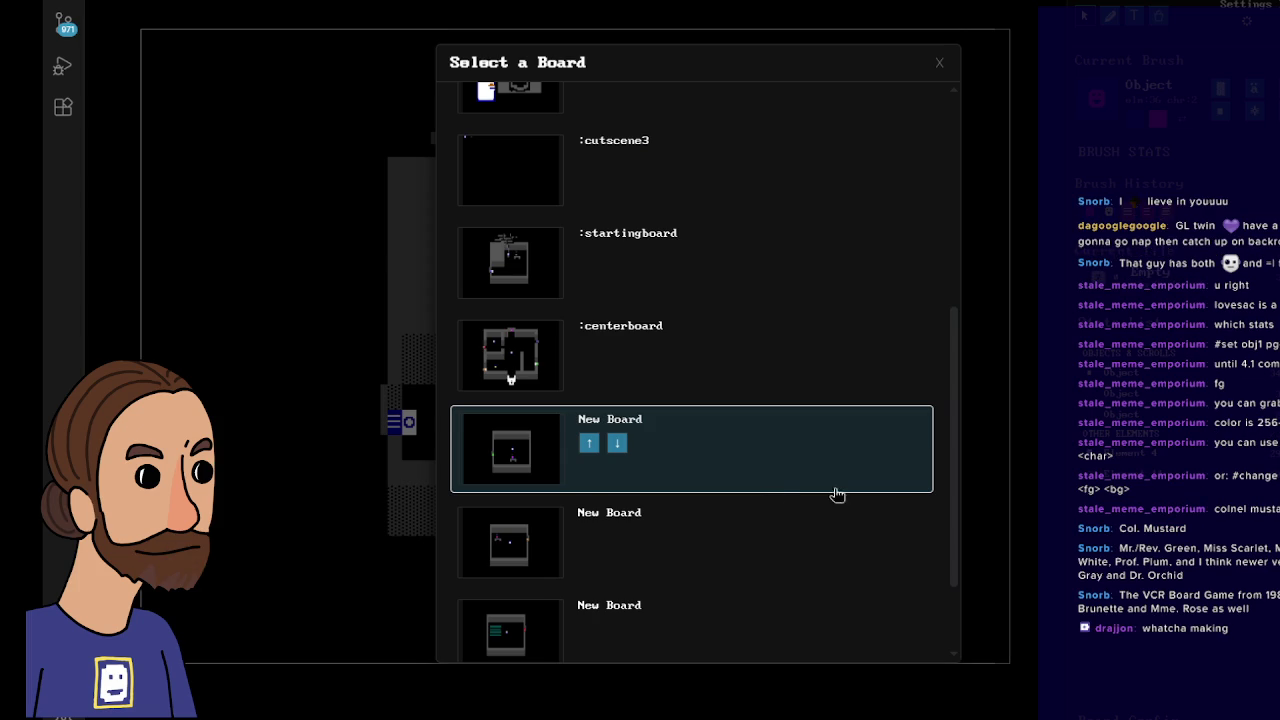
scroll(756, 368, "up", 5)
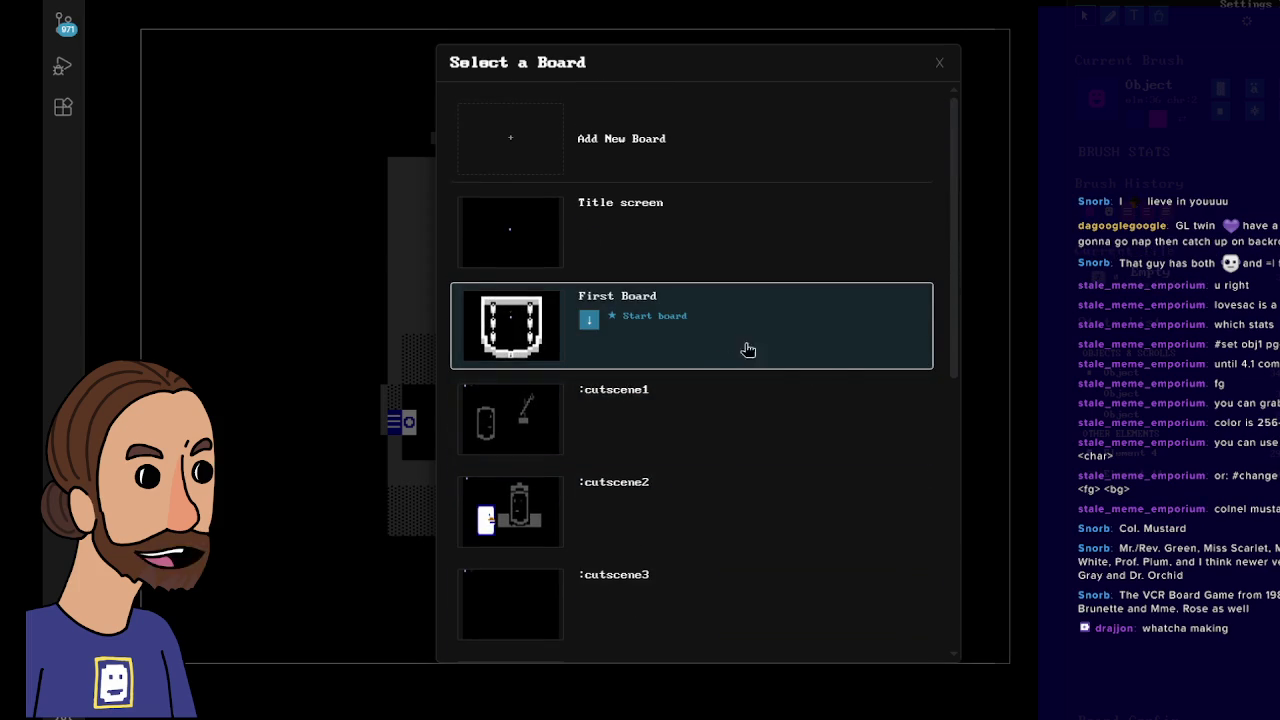
left_click(743, 351)
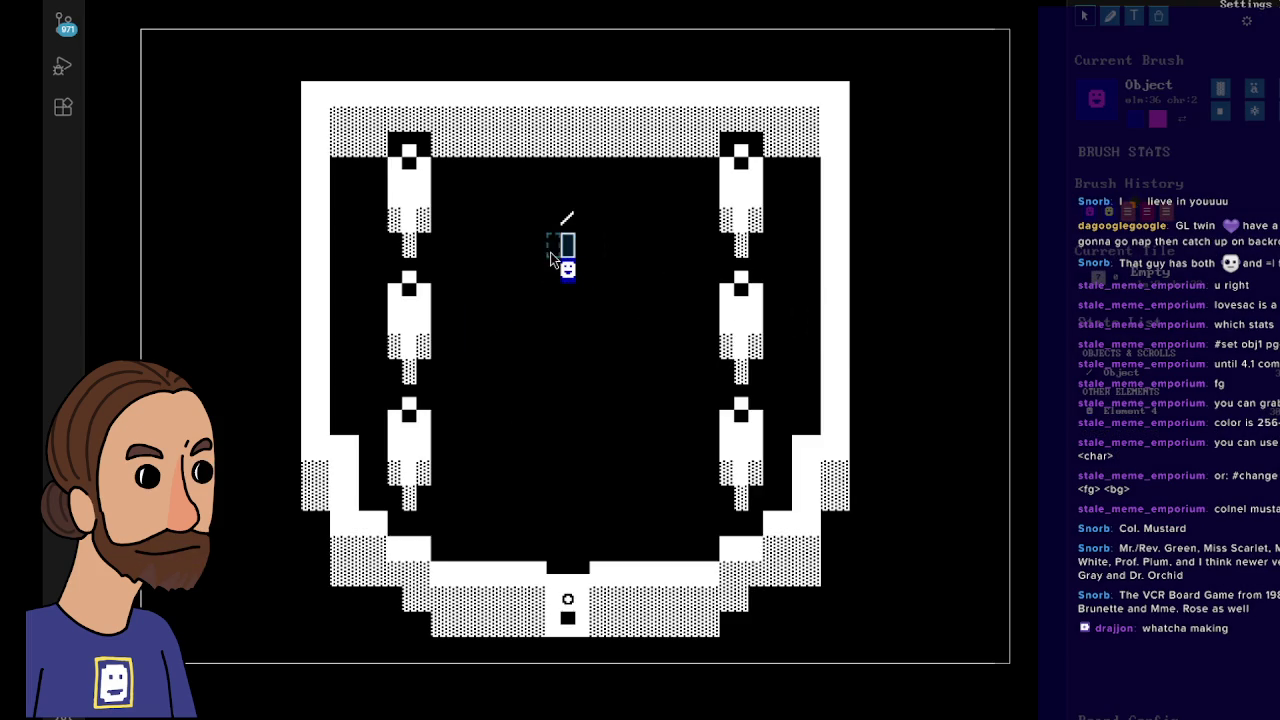
left_click(563, 266)
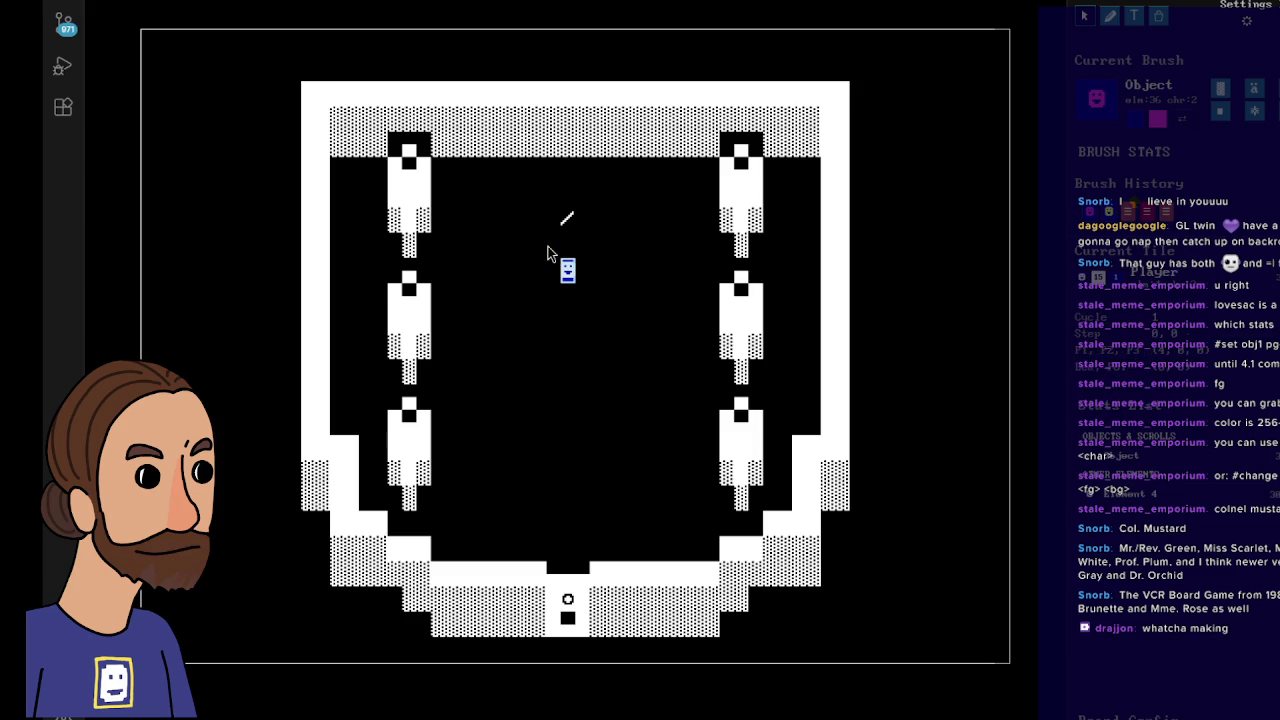
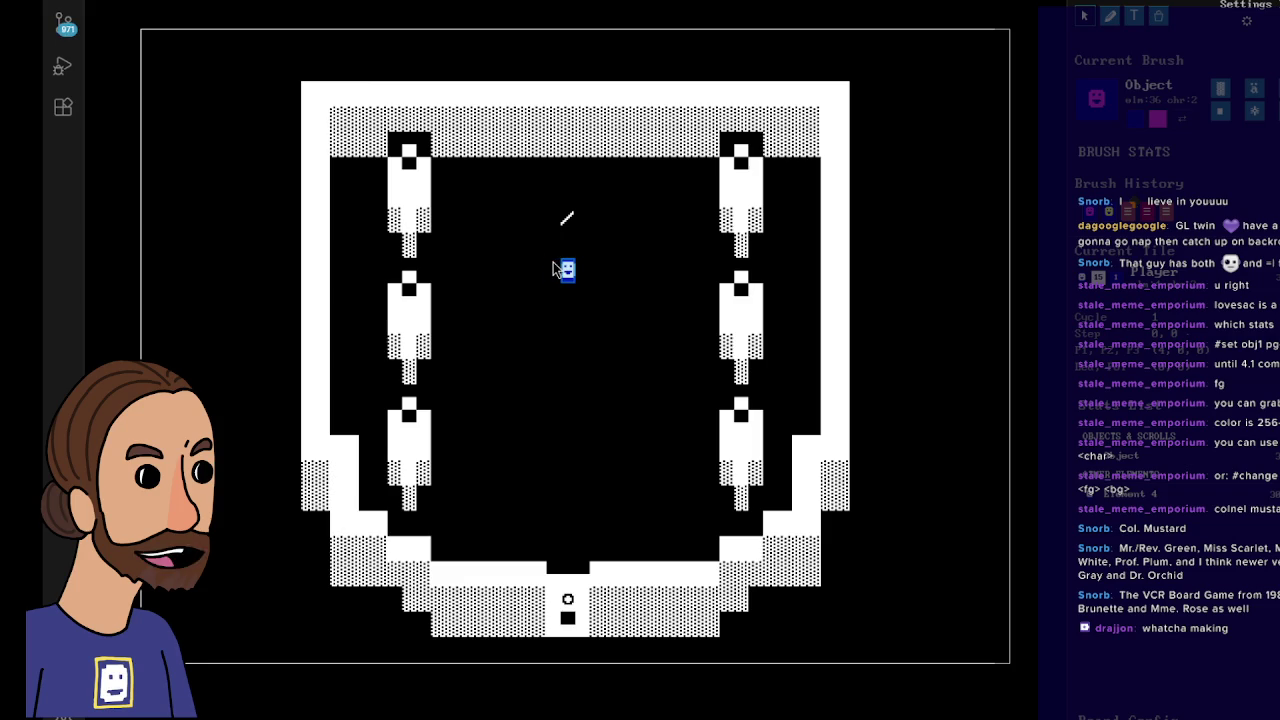
Erase the dark squares from the tops of the left statues
key("Right")
key("Return")
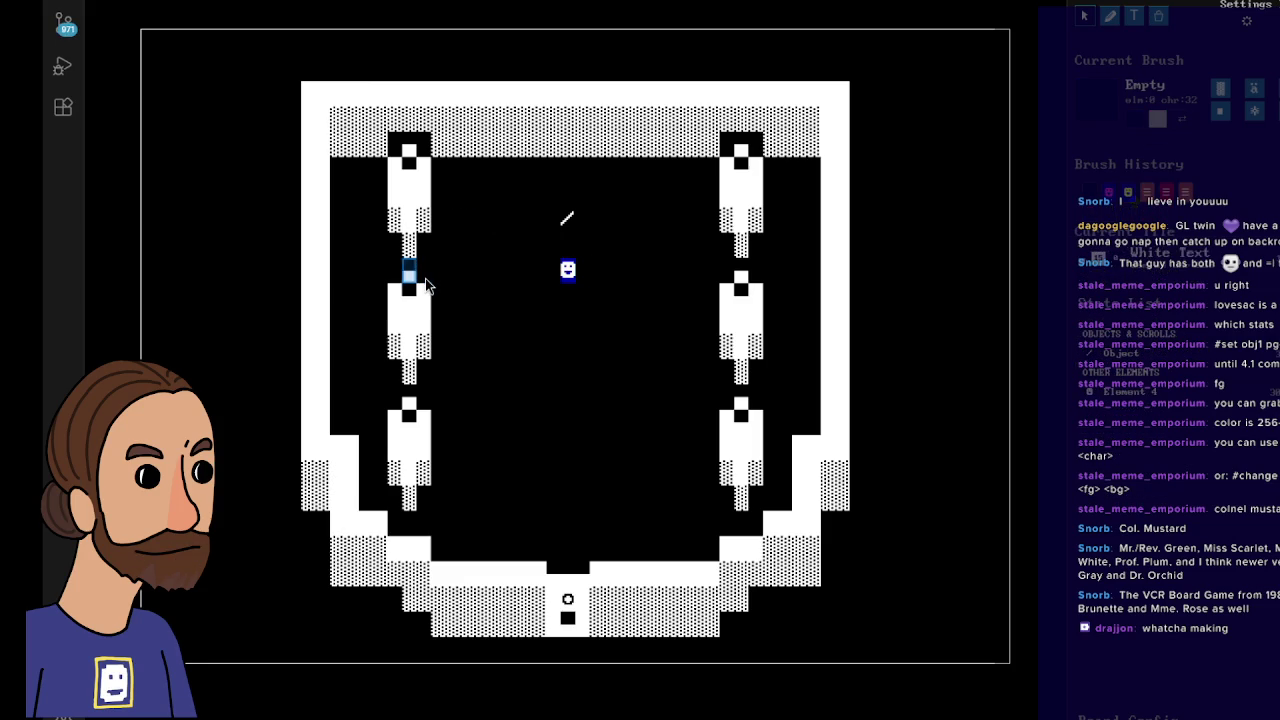
key("Left")
key("Down")
key("Down")
key("Down")
key("Down")
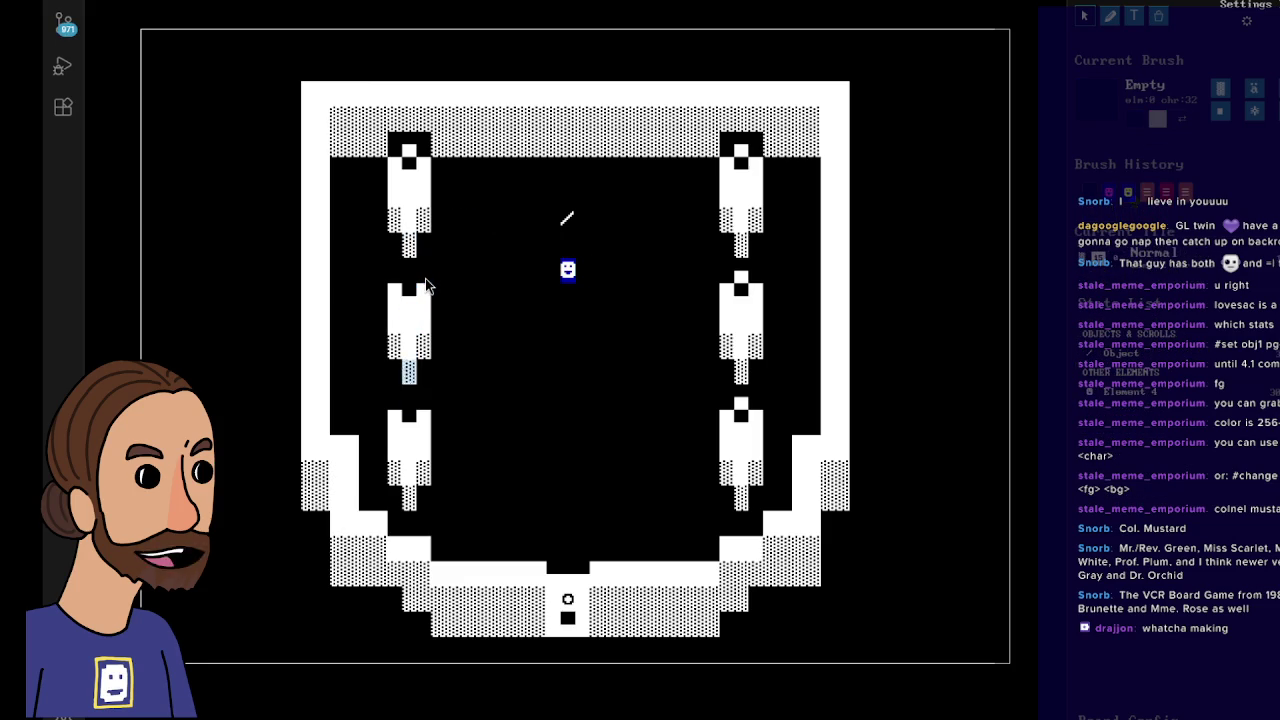
key("Up")
key("Up")
key("Up")
Clear the top-wall cells above the right statue column
key("Up")
key("Up")
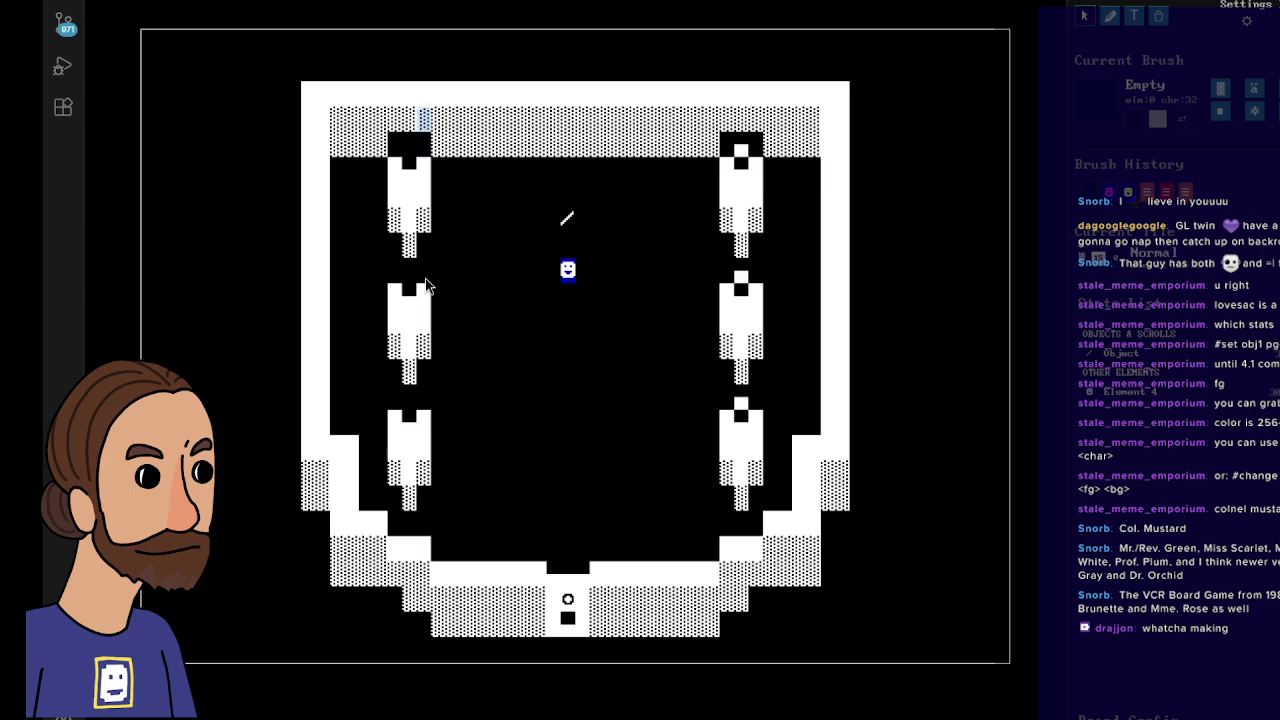
key("Right")
key("Right")
key("Right")
key("Right")
key("Right")
key("Right")
key("Up")
key("space")
key("Down")
key("Down")
key("Down")
key("Down")
key("Down")
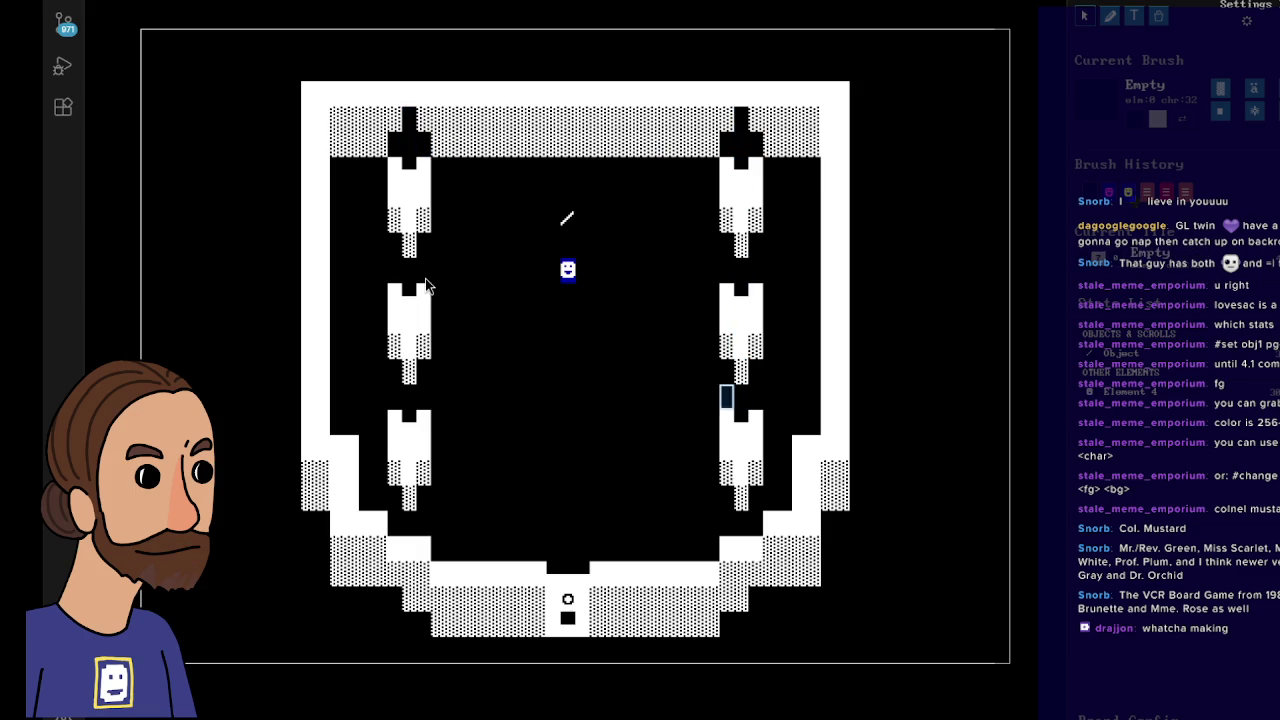
key("Right")
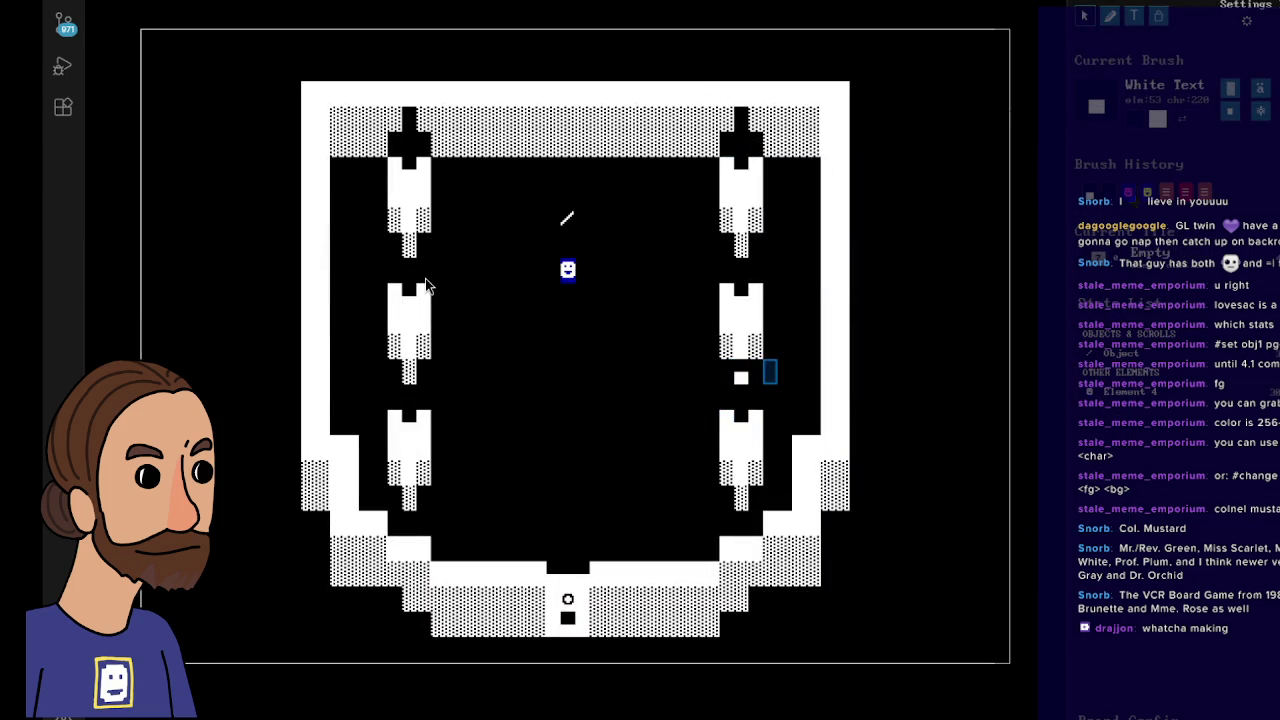
Pick a half-block character and paint it onto the lower-right statue's head
key("c")
key("Right")
key("Right")
key("Right")
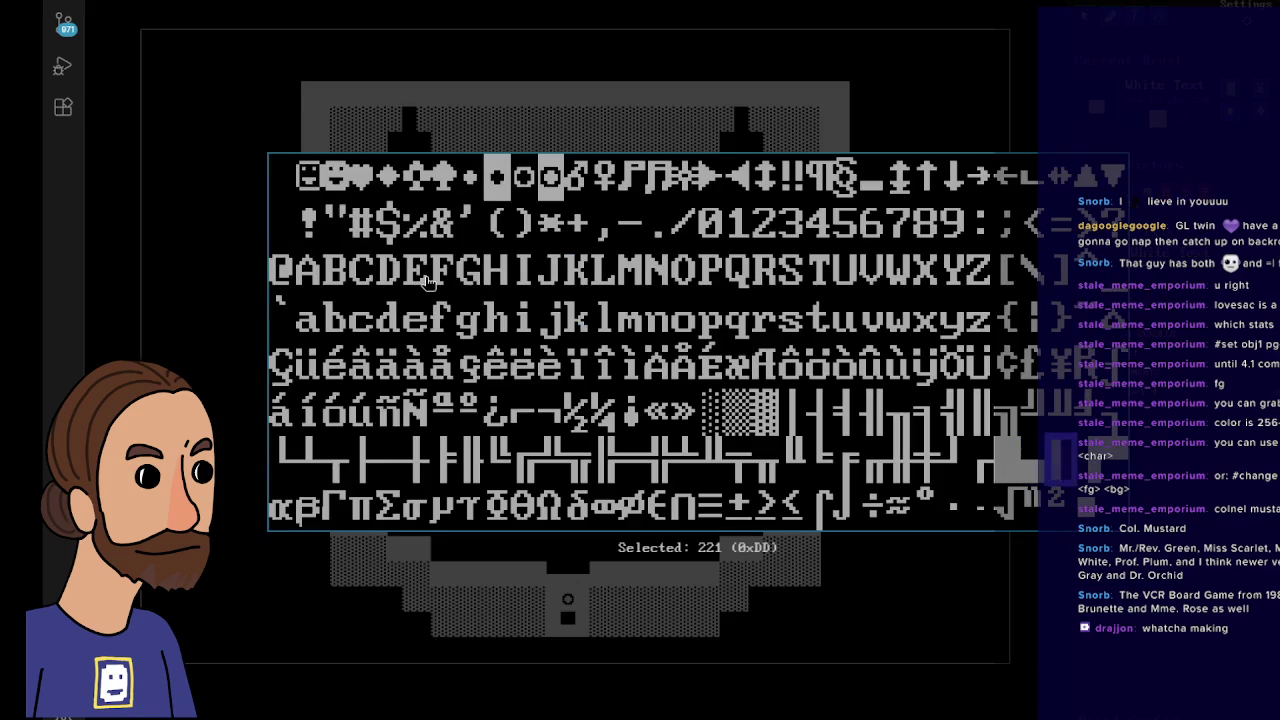
key("Return")
key("space")
key("Left")
key("Left")
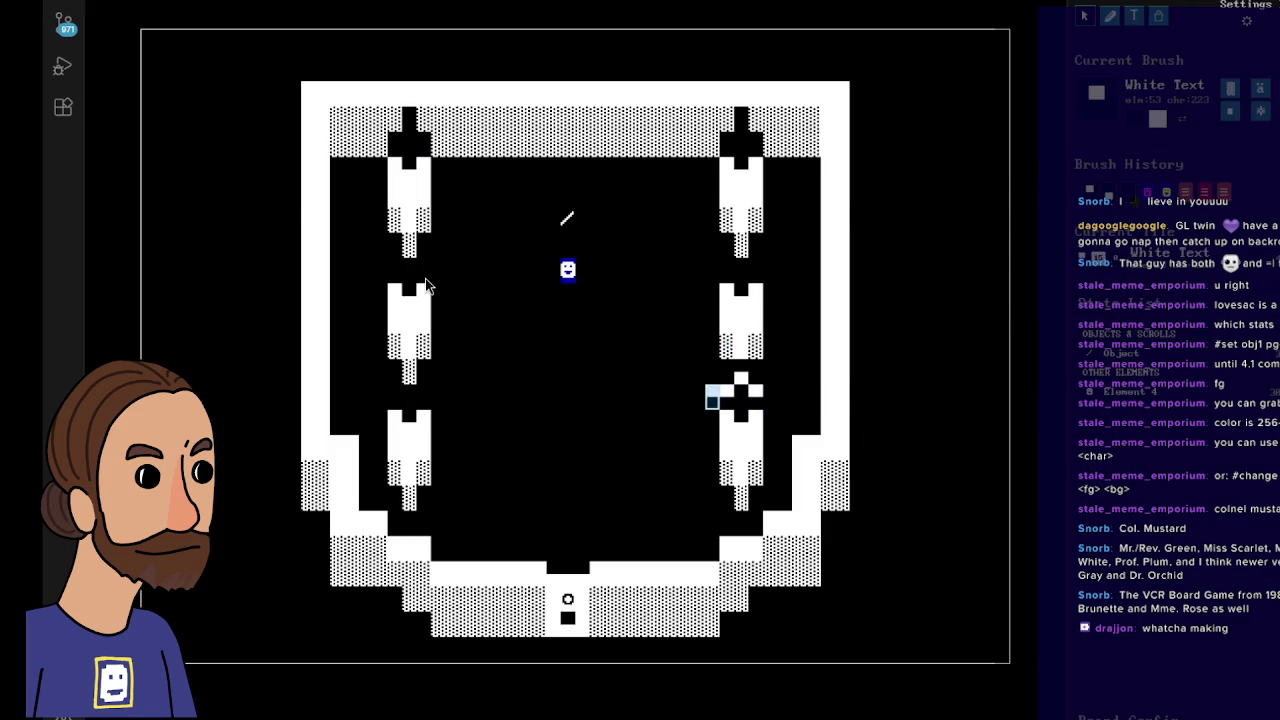
key("c")
key("Escape")
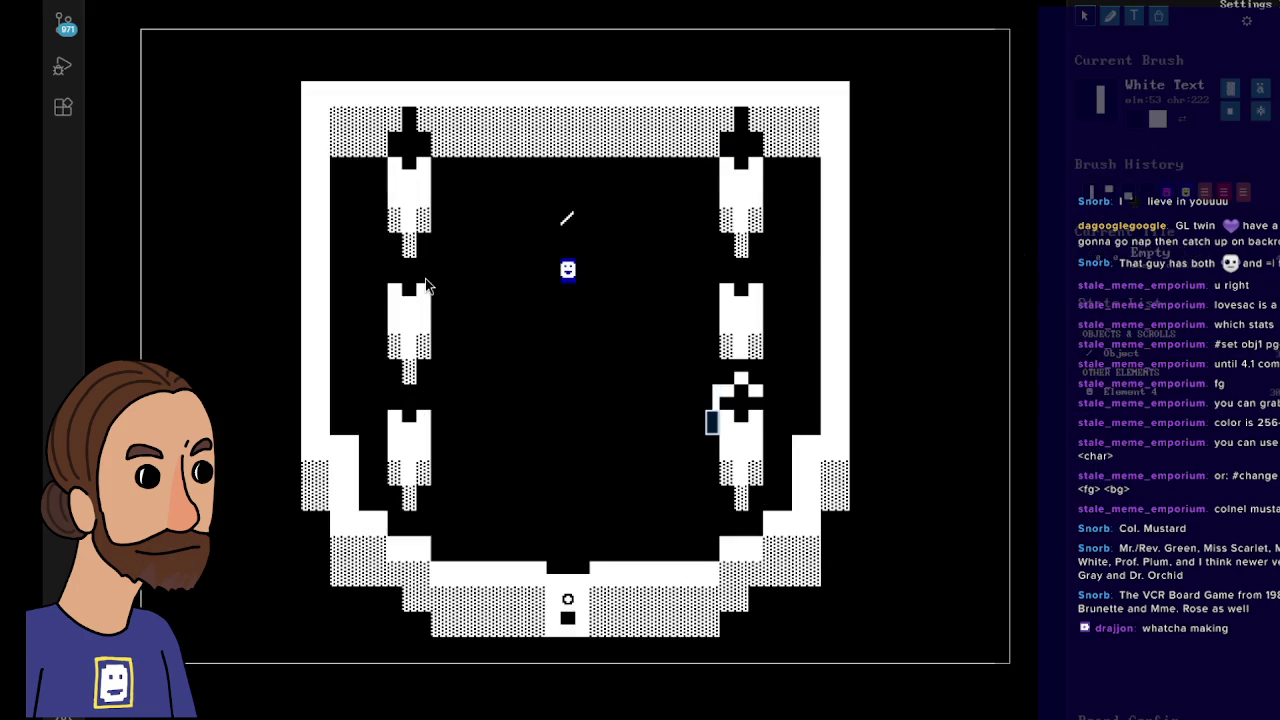
Paint more half-blocks beside the pillar to complete the black cross
key("Up")
key("Right")
key("Right")
key("Right")
key("c")
key("Left")
key("Return")
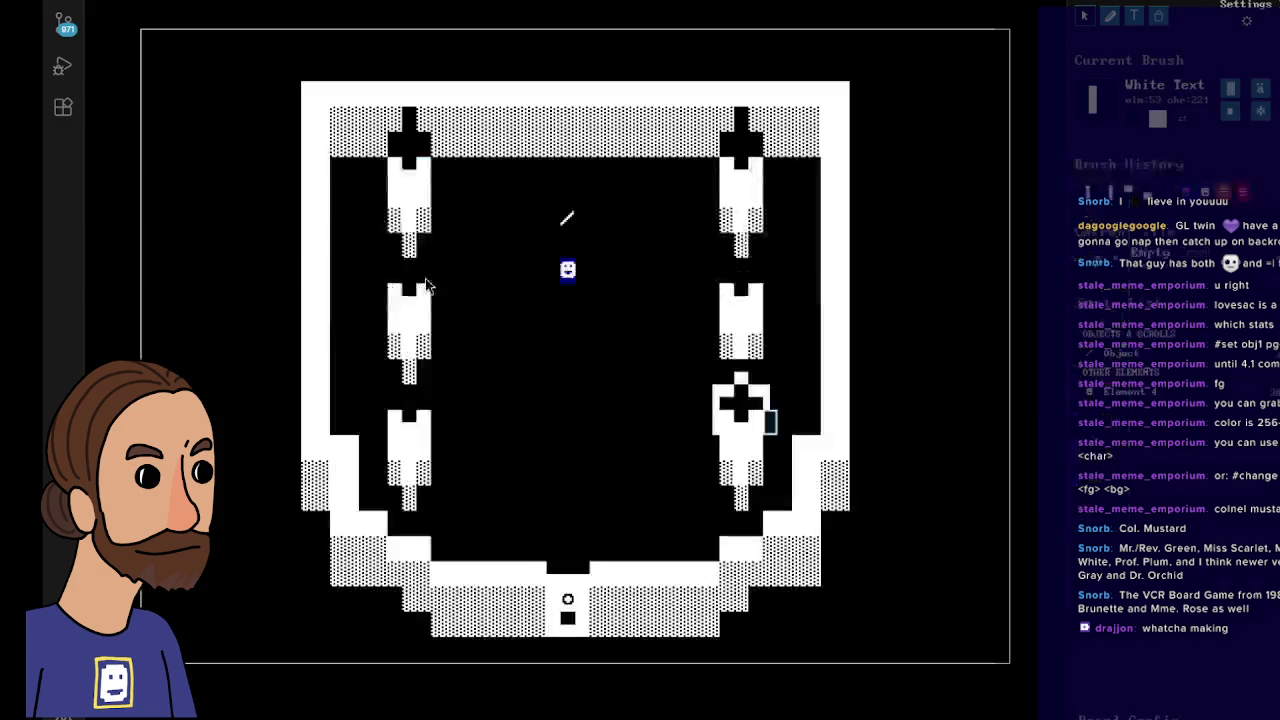
key("Up")
Select the tiles of the new cross
key("shift+Down")
key("shift+Down")
key("shift+Left")
key("shift+Left")
key("shift+Left")
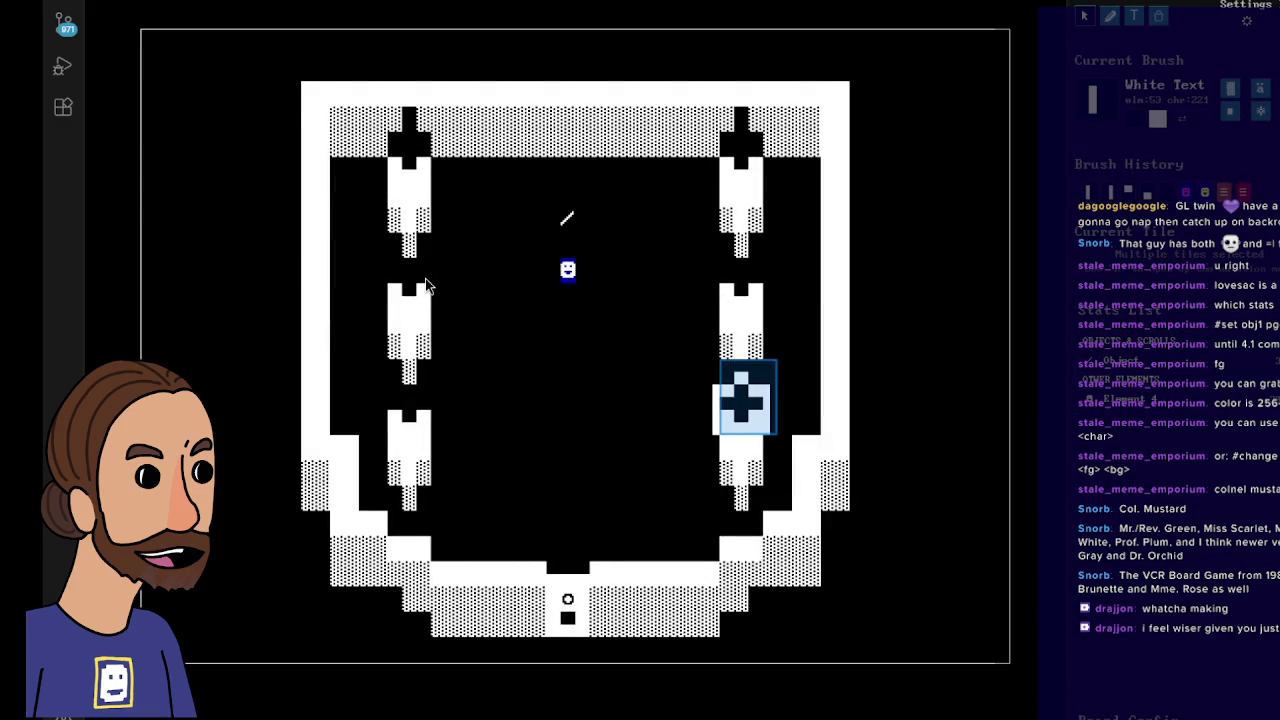
key("Escape")
key("Down")
key("Down")
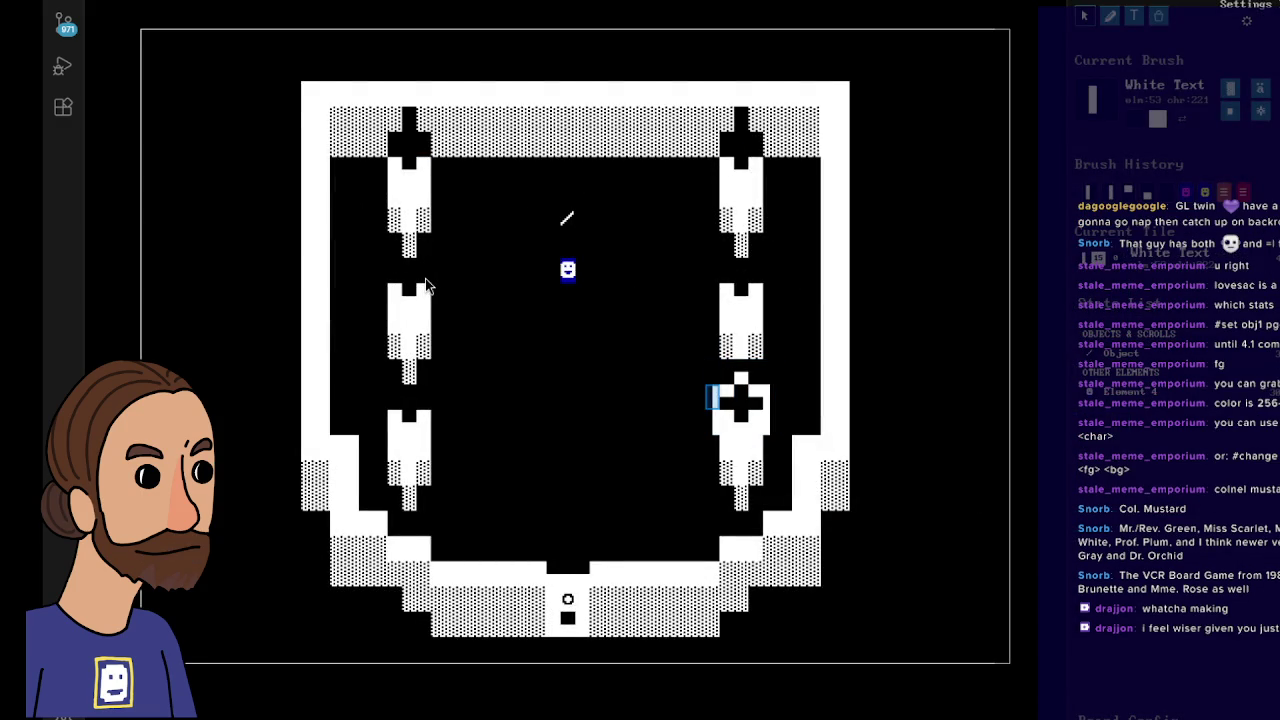
key("Right")
key("Up")
Paste a copy of the cross onto the middle right statue
key("Up")
key("Up")
key("ctrl+v")
key("Left")
Paste another cross onto the top right statue and select the right statue column
key("Up")
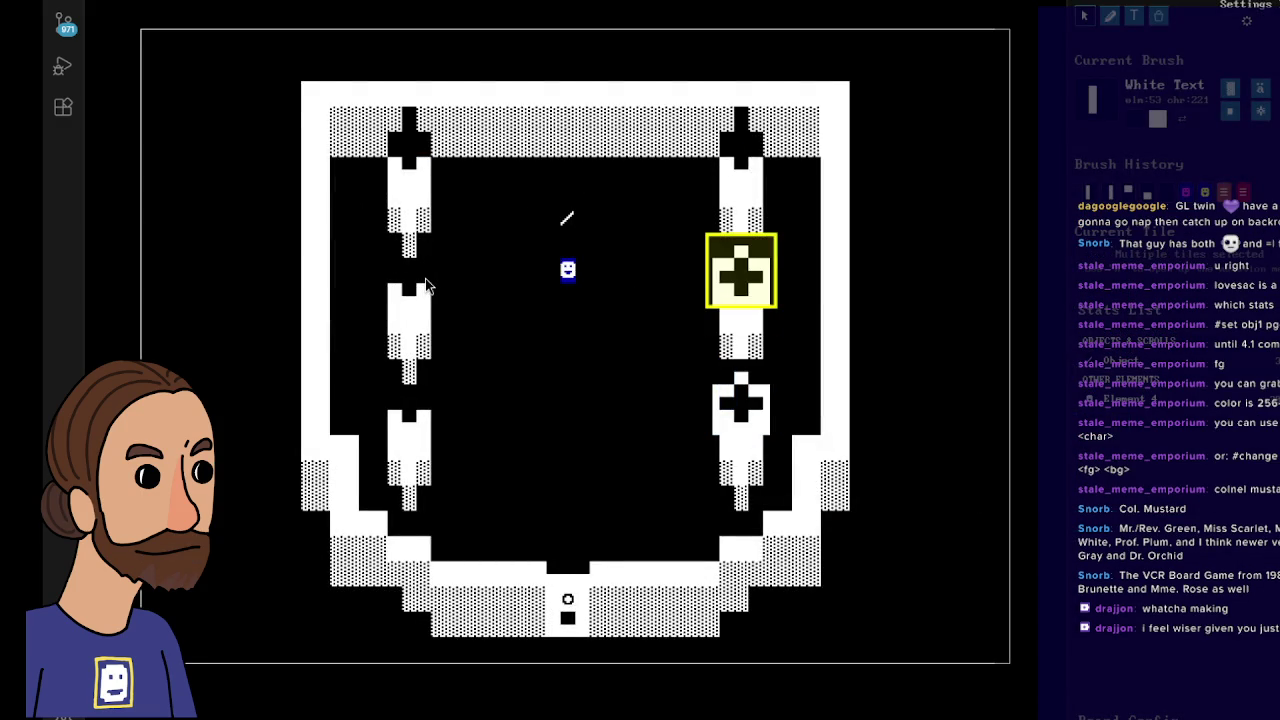
key("Return")
key("ctrl+v")
key("Up")
key("Up")
key("Up")
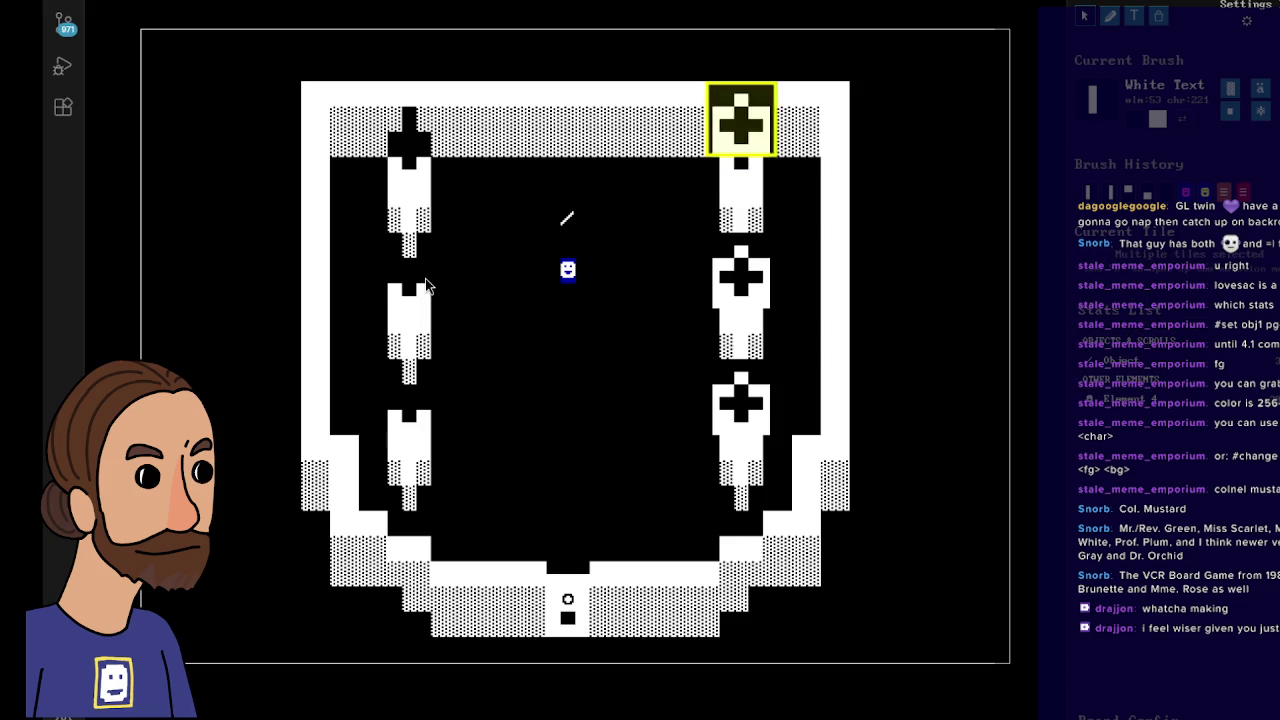
key("Down")
key("Return")
key("Up")
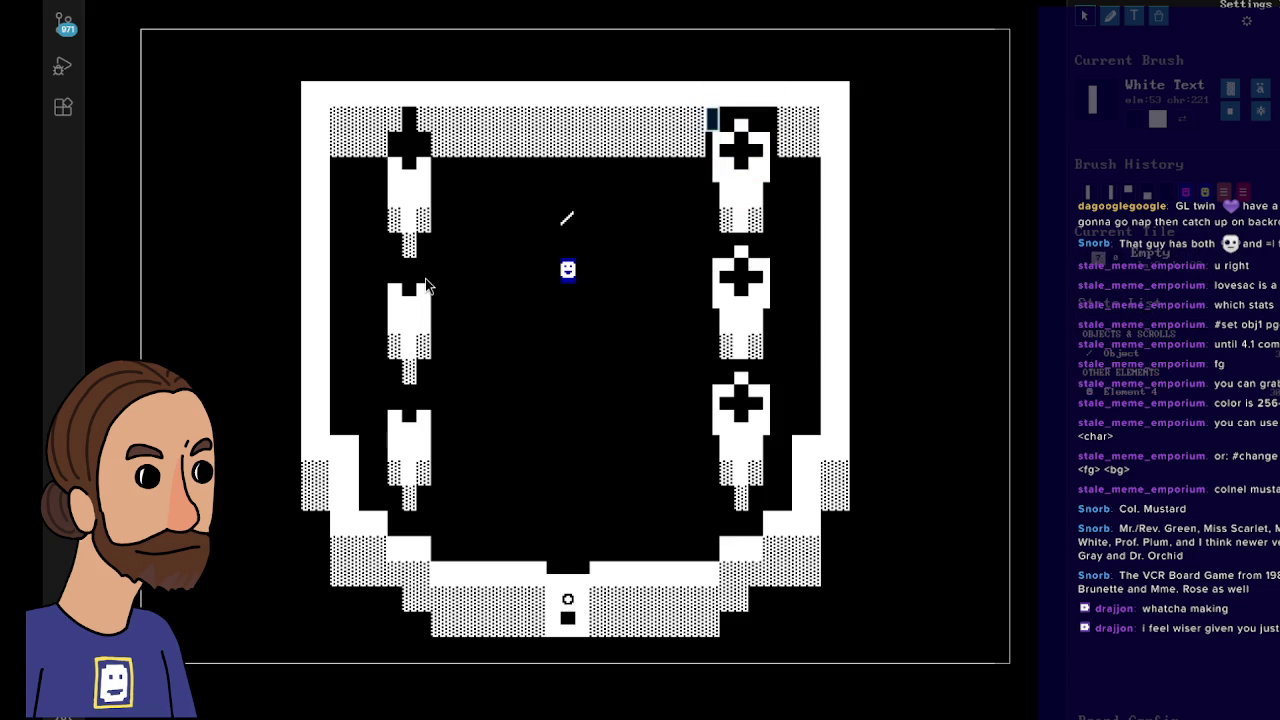
key("shift+Down")
key("shift+Down")
key("shift+Down")
key("shift+Right")
key("shift+Right")
key("shift+Right")
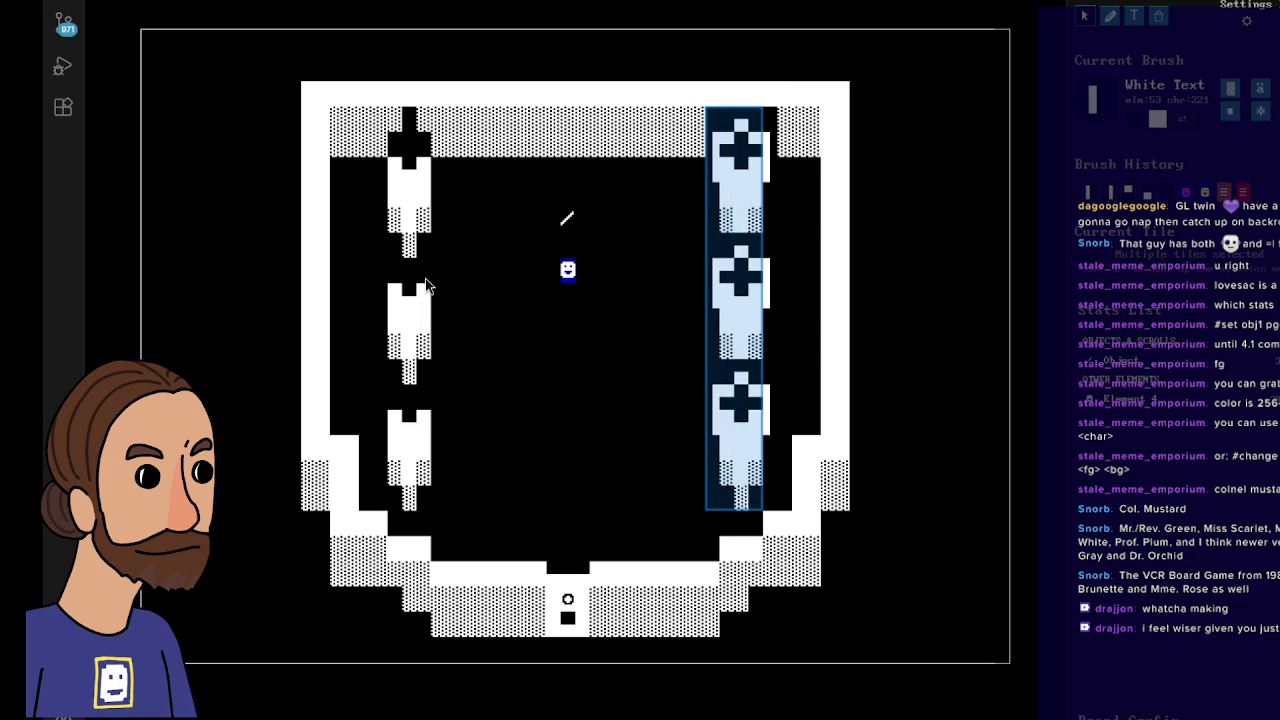
Copy the right statue column and paste it back over the right statues
key("ctrl+c")
key("ctrl+v")
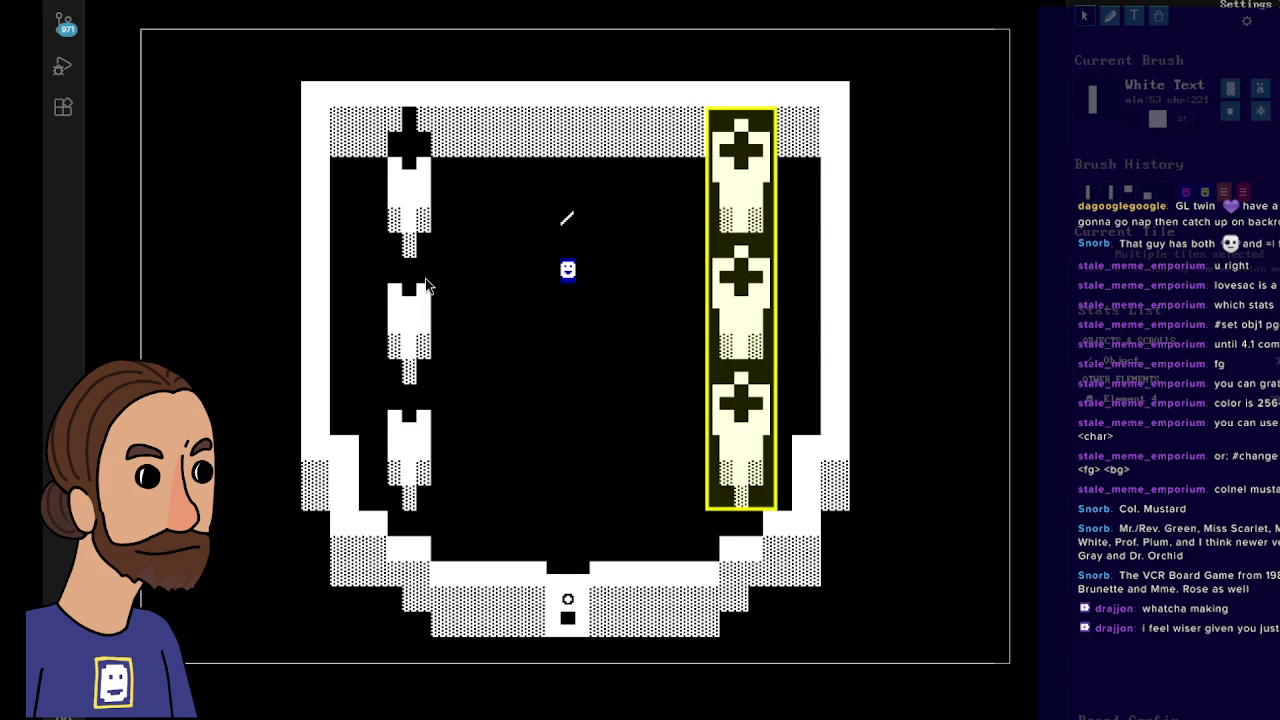
key("Return")
key("Up")
key("Left")
key("Down")
key("Down")
key("Left")
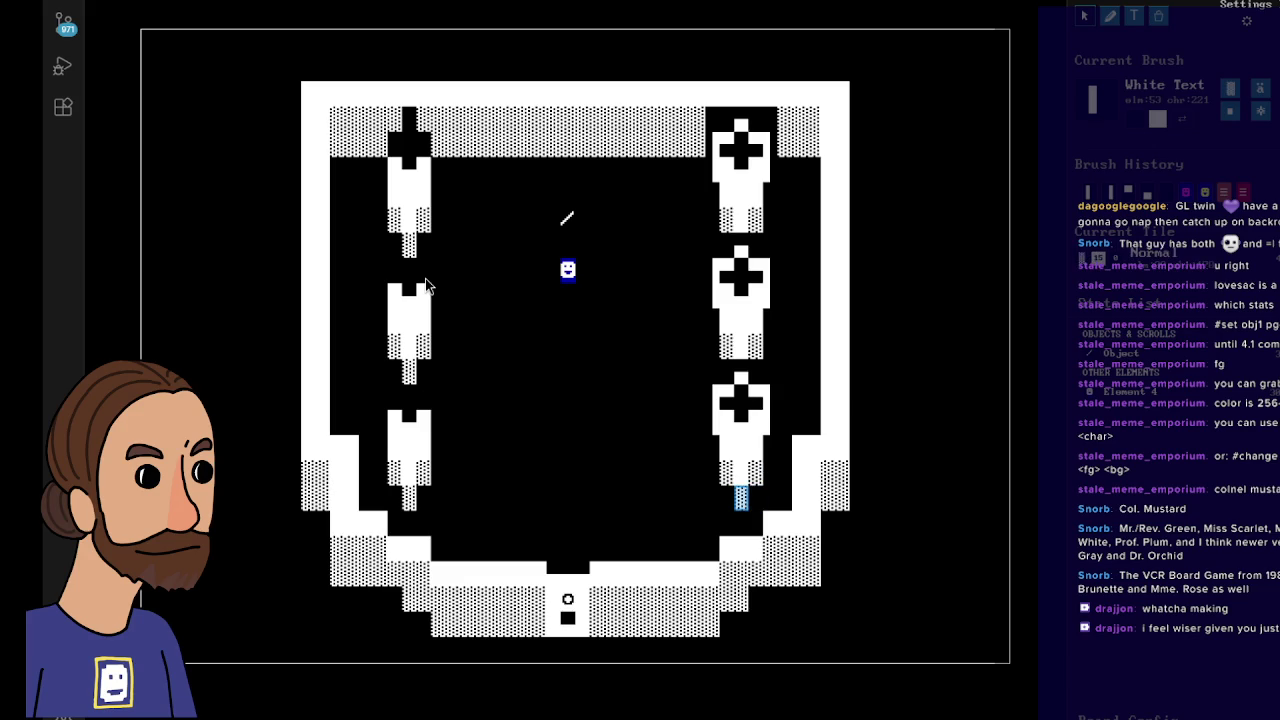
Sample the white block near the right pillar's base
key("Up")
key("Up")
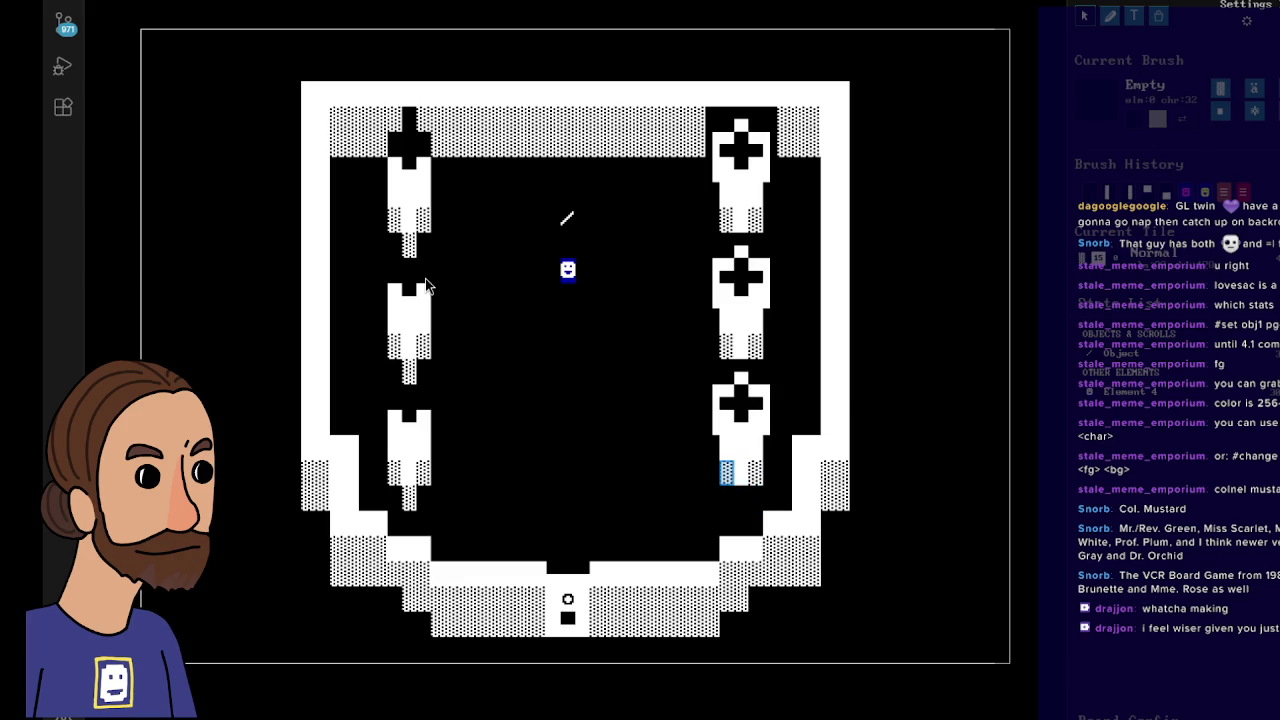
key("Up")
key("Up")
key("Up")
key("Up")
key("Down")
key("Down")
key("Return")
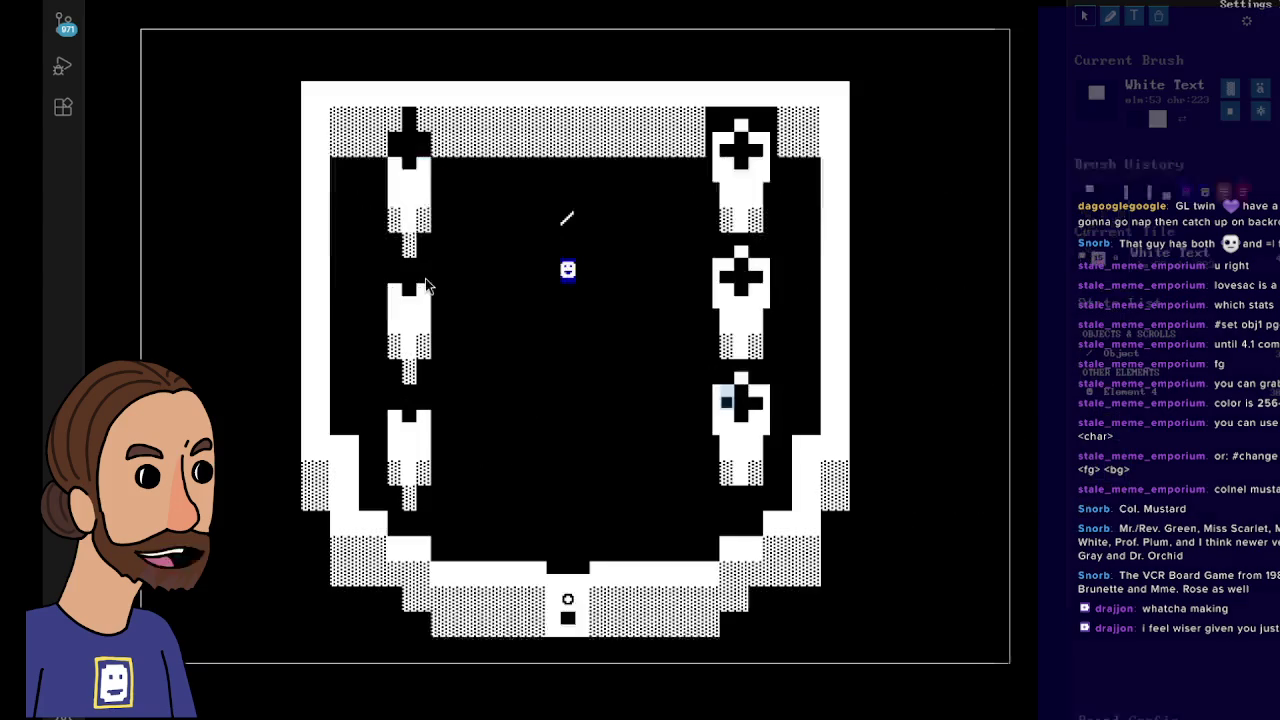
key("Down")
key("Down")
key("Right")
key("Right")
key("Right")
key("Up")
key("Up")
key("Up")
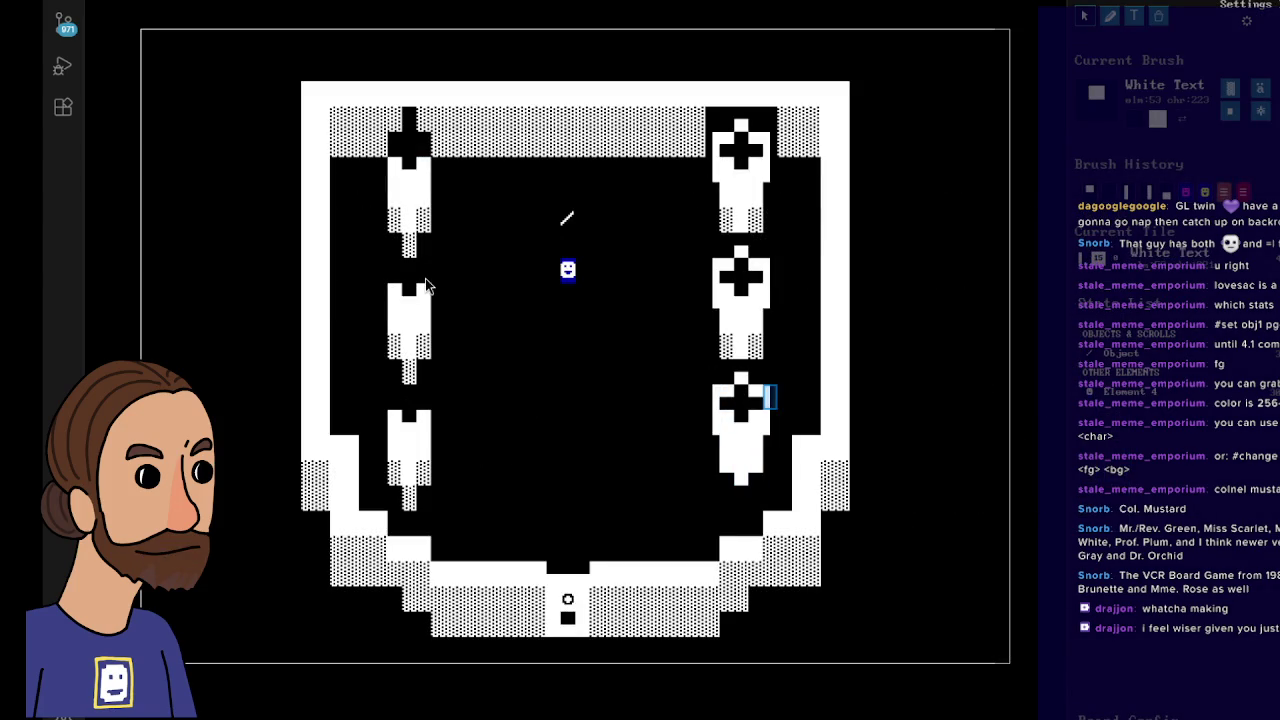
key("Down")
key("Down")
key("Down")
Inspect the pillar base tiles, trying and then cancelling a base selection
key("Left")
key("Left")
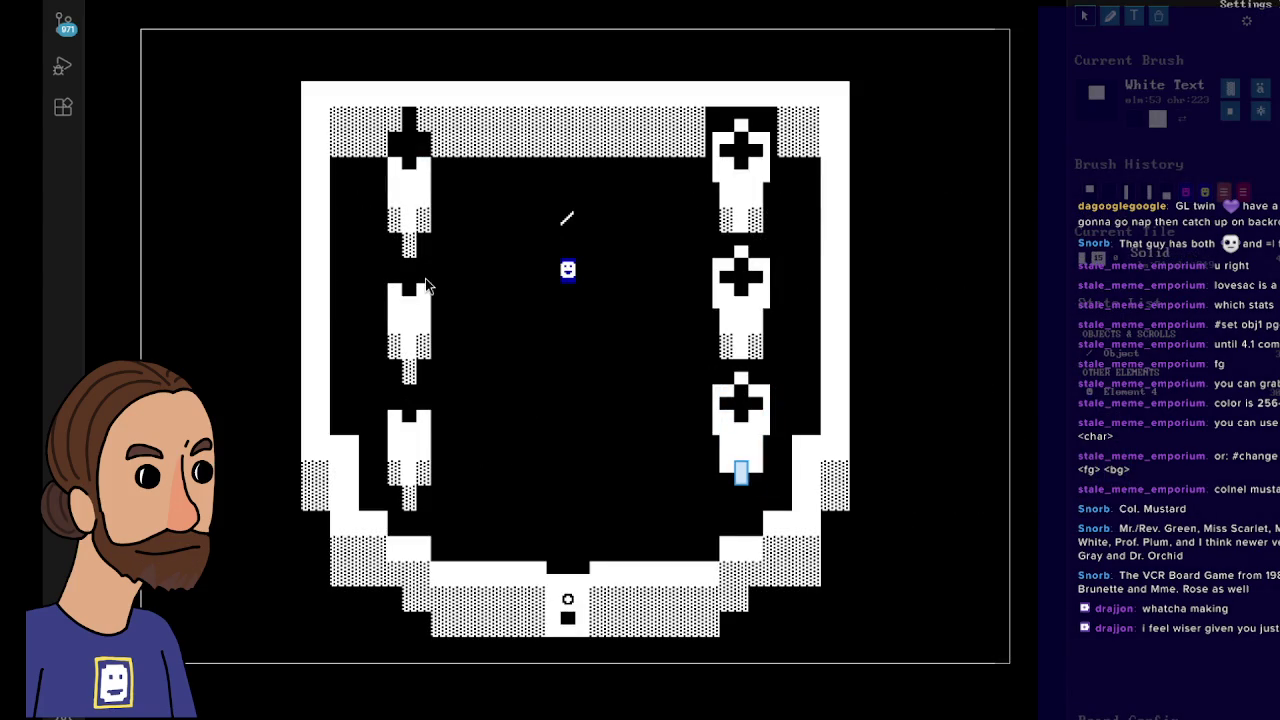
key("Up")
key("Right")
key("Down")
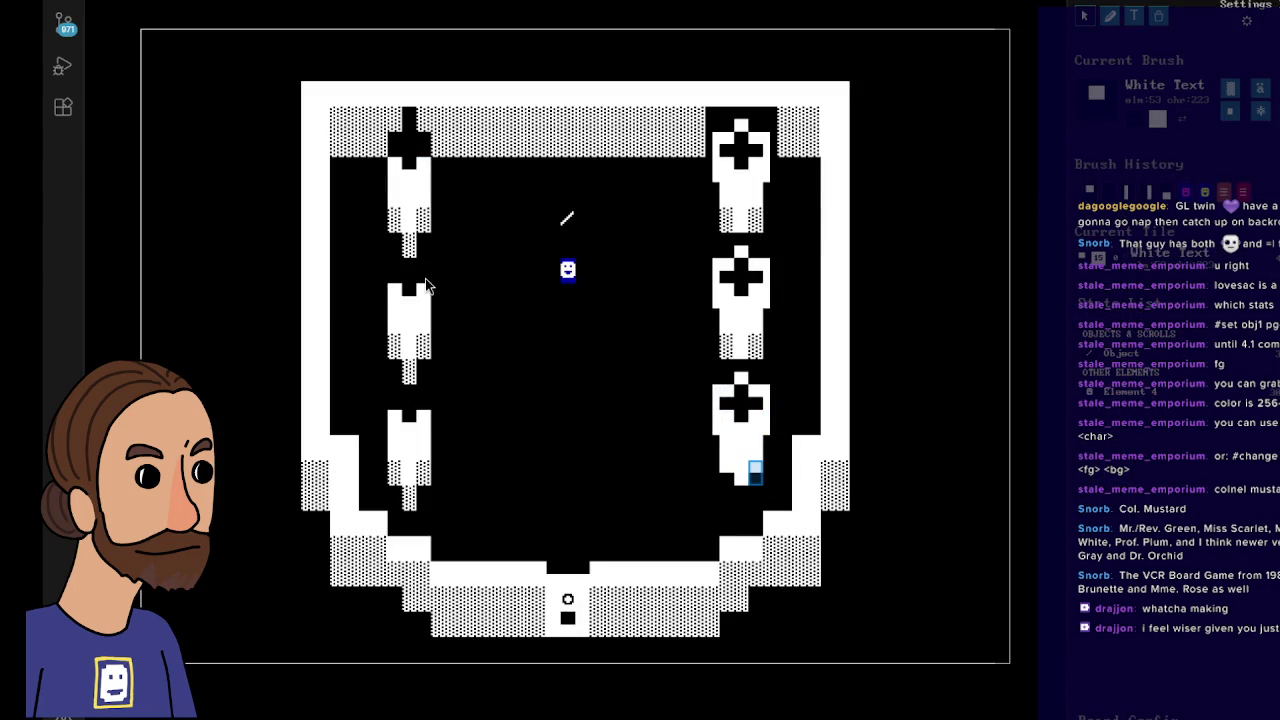
key("Right")
key("shift+Up")
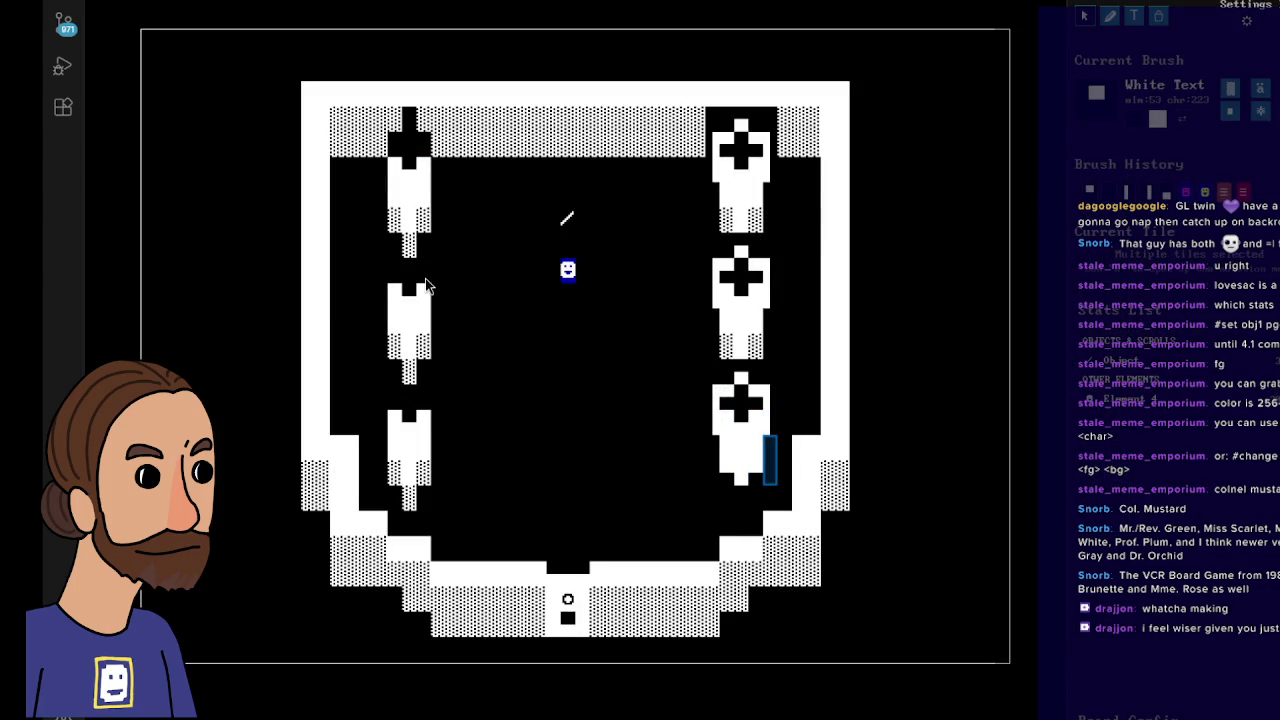
key("shift+Left")
key("shift+Left")
key("shift+Left")
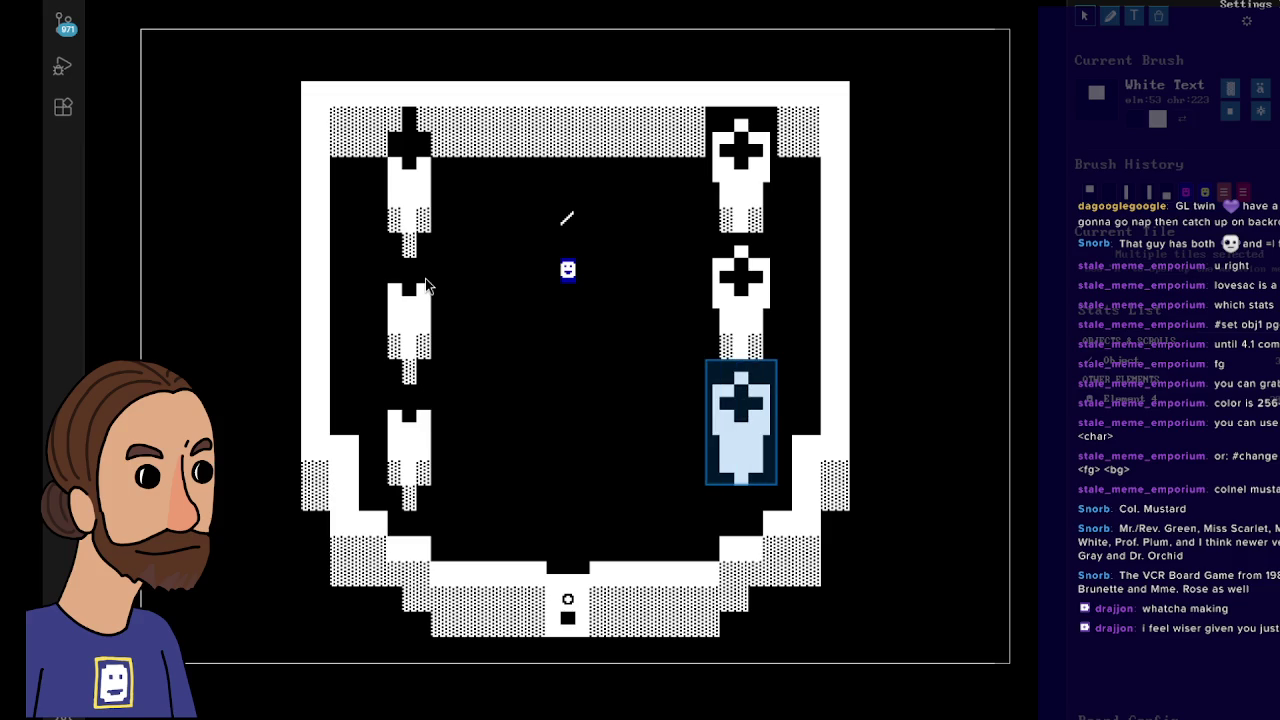
key("Down")
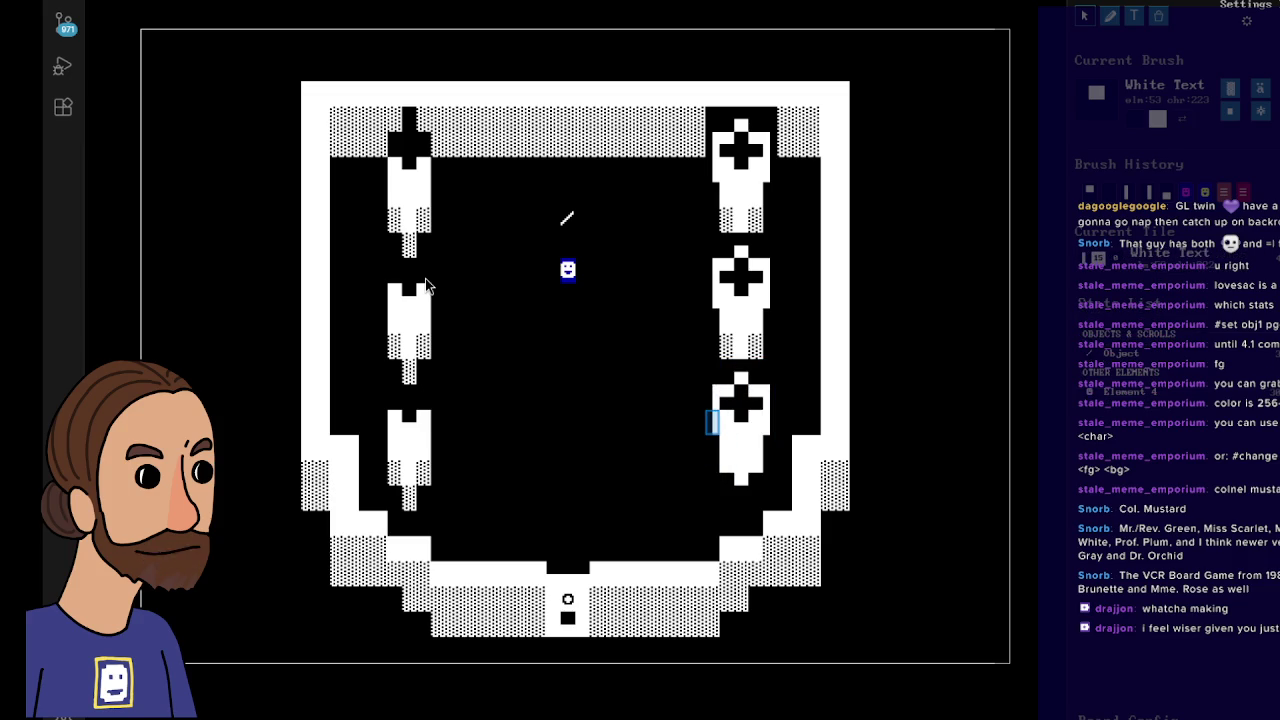
Place a white block beside the right pillar's base
key("Down")
key("Down")
key("Down")
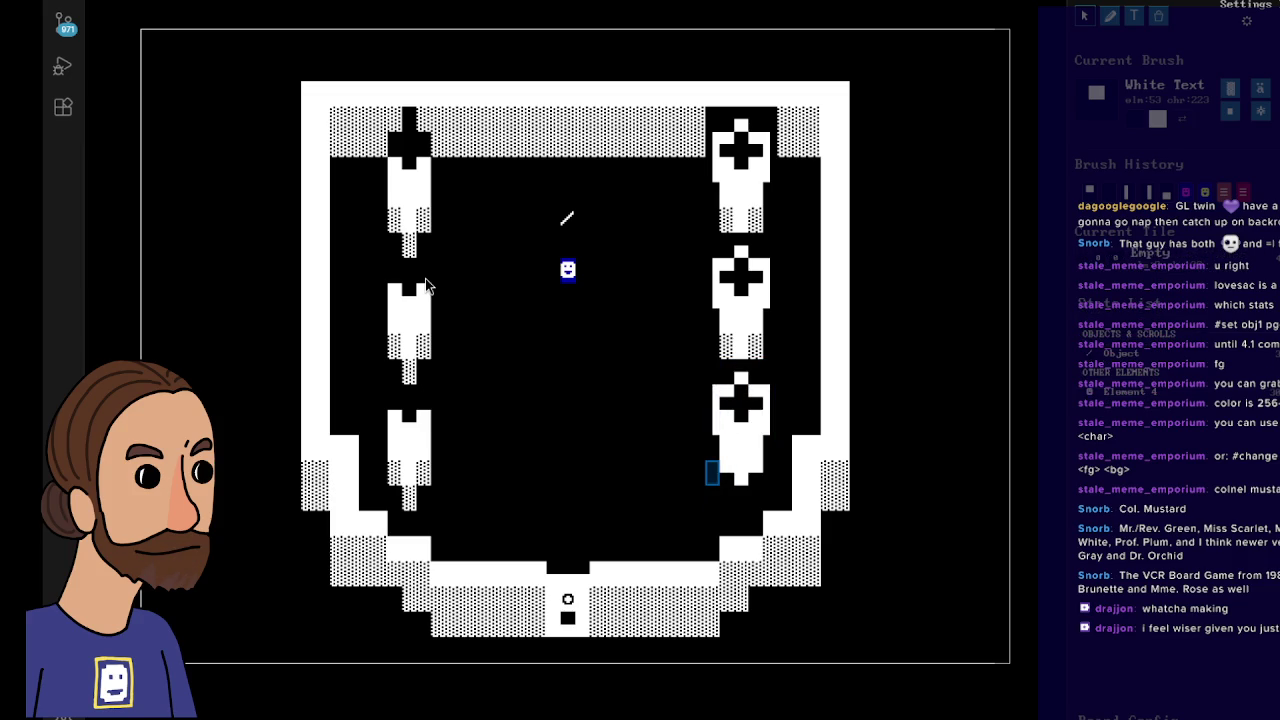
key("Up")
key("Up")
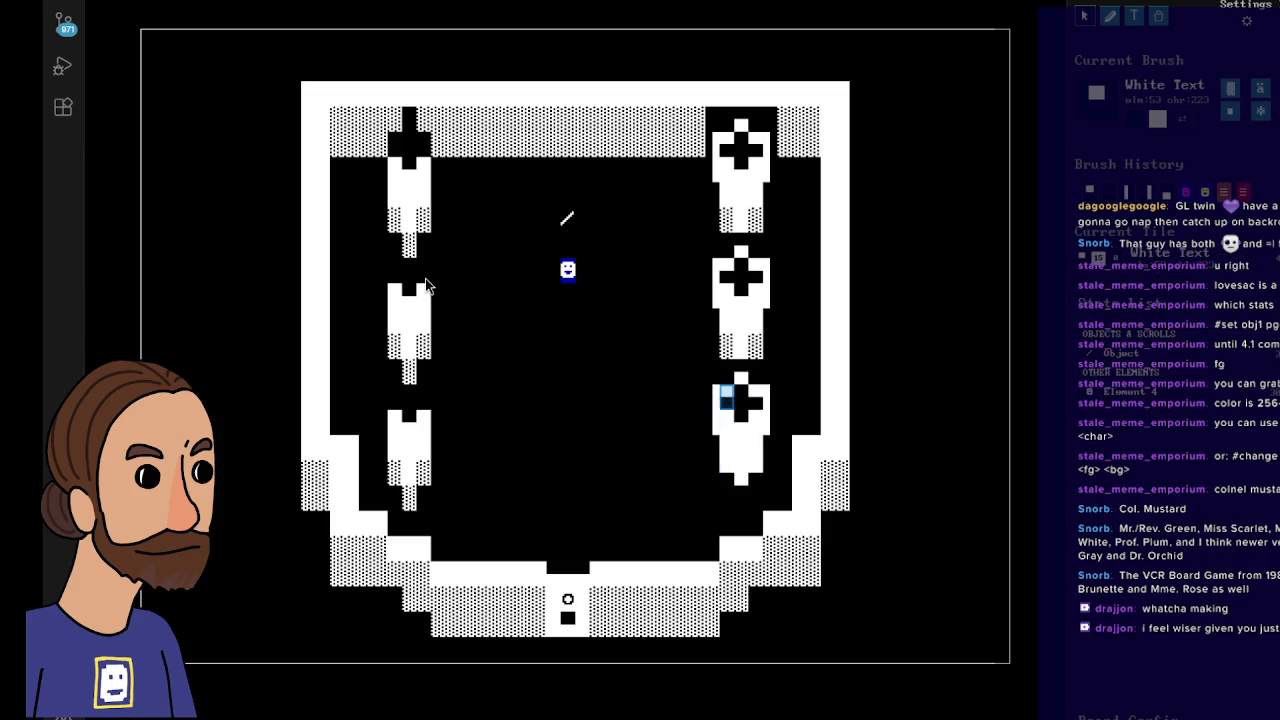
key("Down")
key("Down")
key("Down")
key("space")
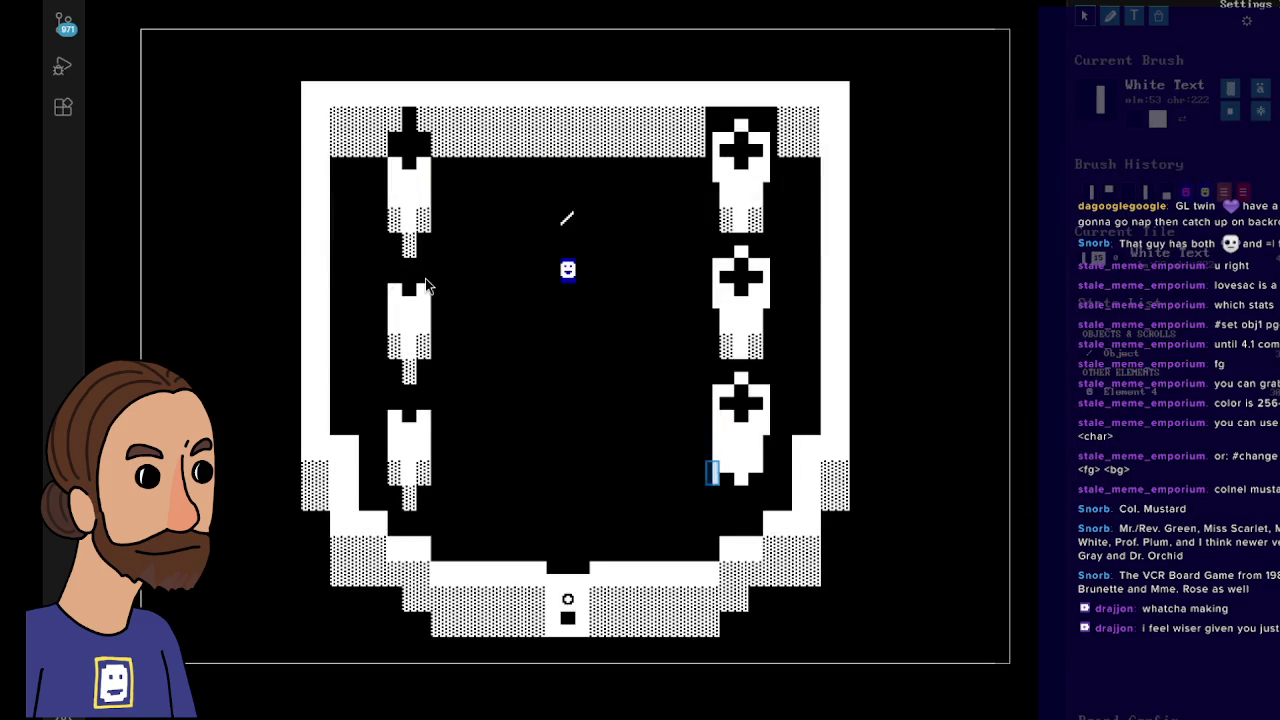
key("Up")
key("Right")
key("Right")
key("Up")
key("Right")
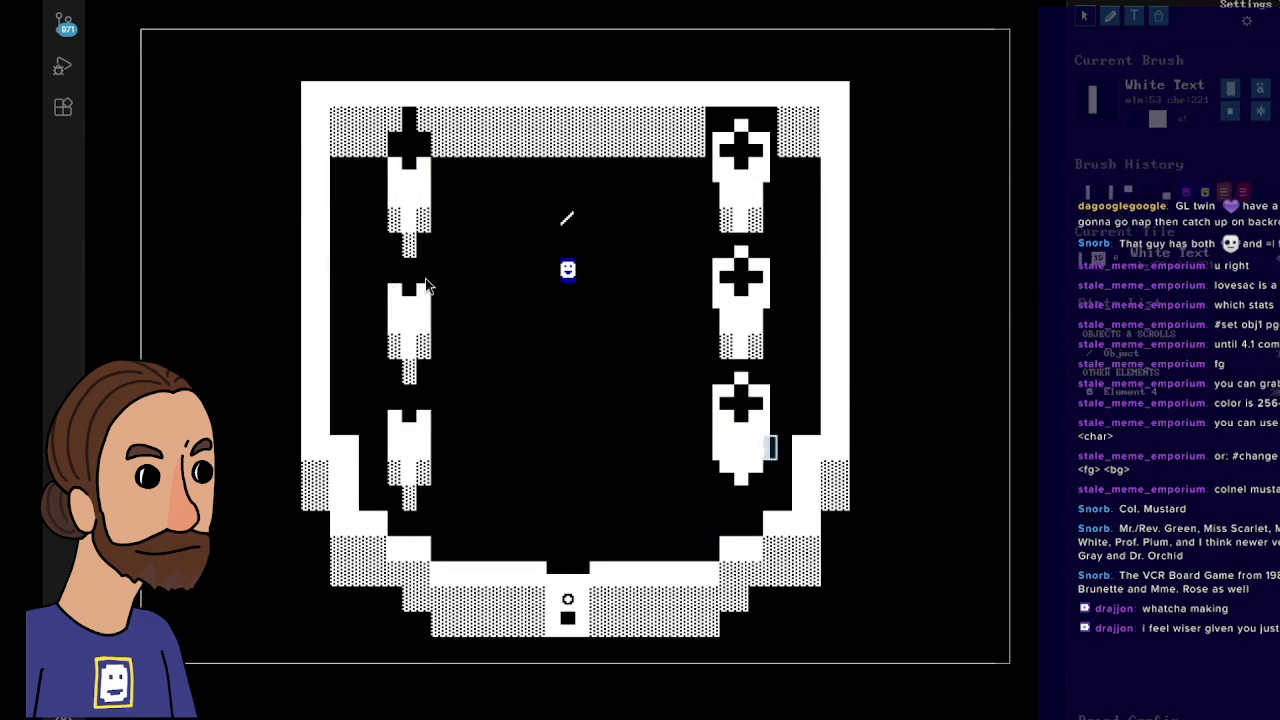
Select the whole lower-right cross statue
key("Right")
key("Left")
key("Down")
key("shift+Left")
key("shift+Left")
key("shift+Up")
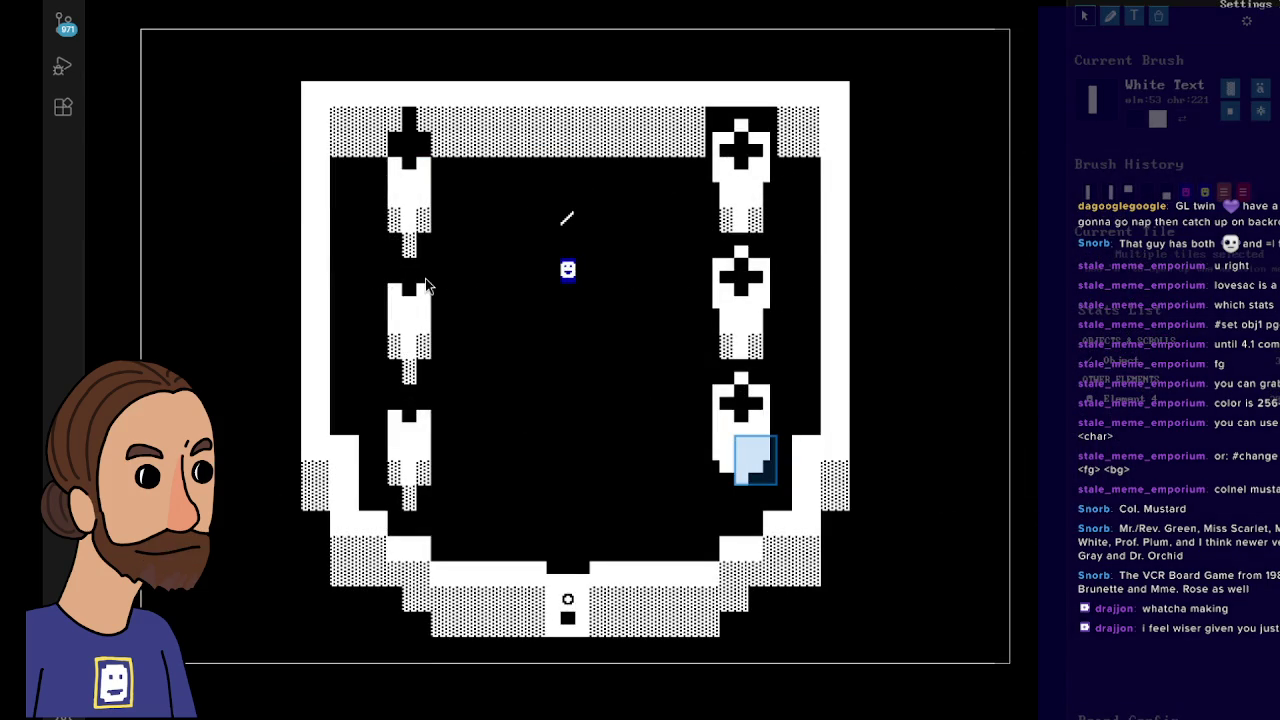
key("shift+Left")
key("shift+Up")
key("shift+Left")
key("shift+Up")
key("shift+Up")
key("shift+Up")
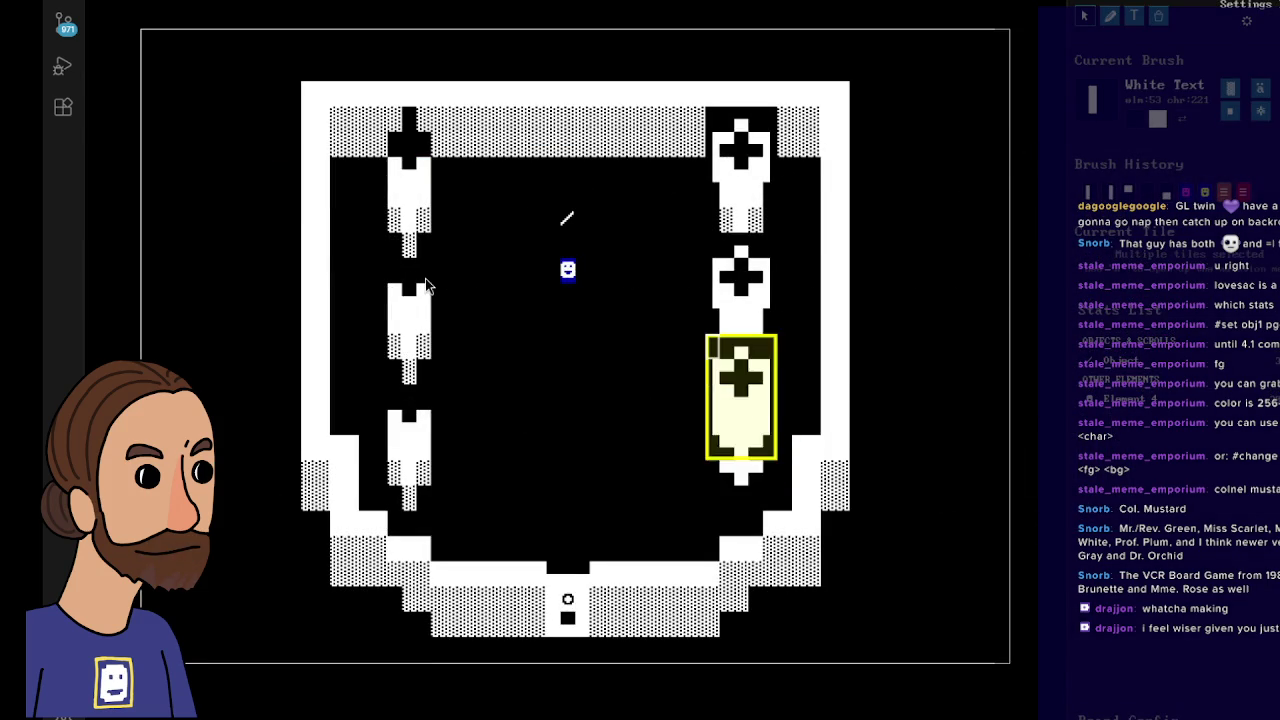
Shift the cross statue up to the top of the right column and drop it
key("Up")
key("Up")
key("Up")
key("Up")
key("Up")
key("Up")
key("Up")
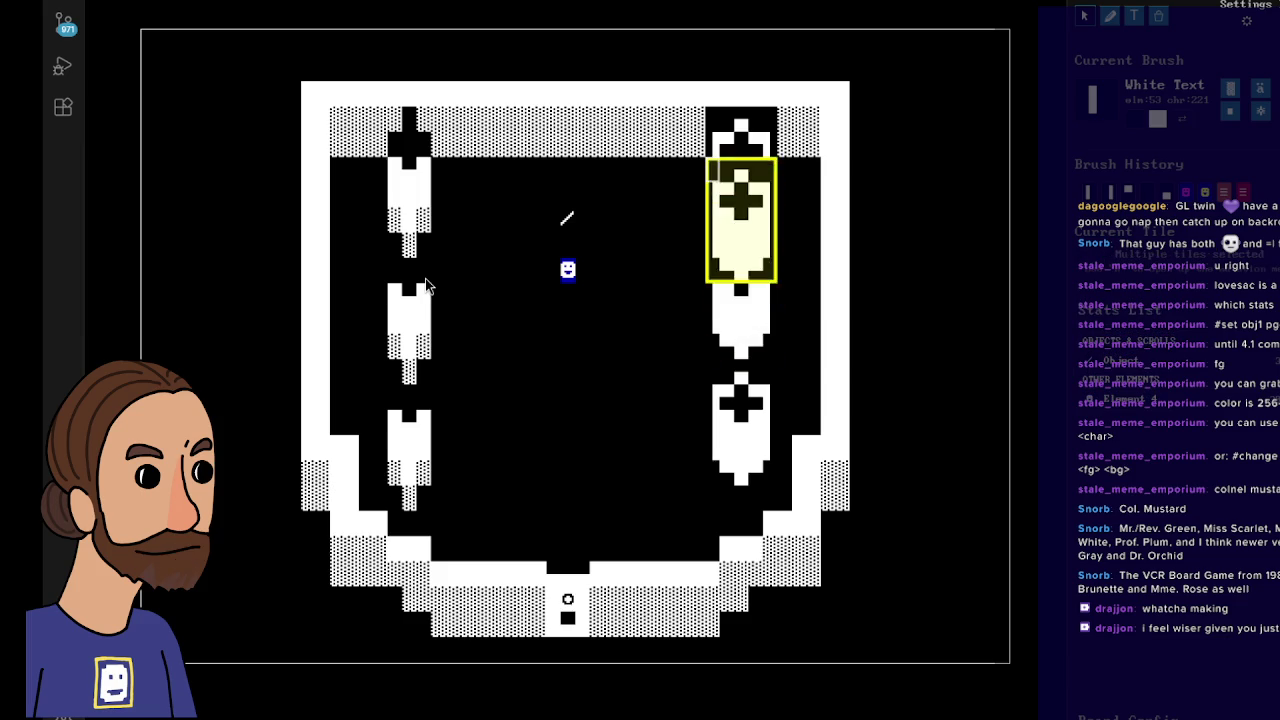
key("Up")
key("Up")
key("Escape")
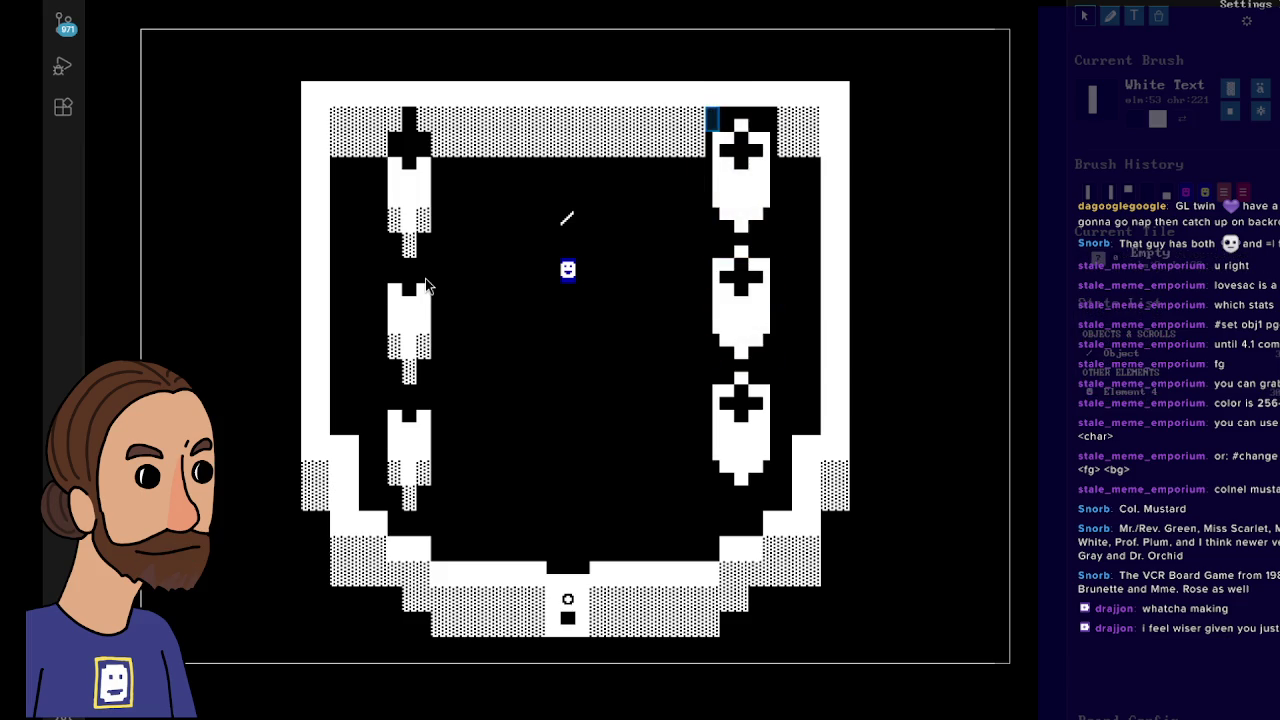
key("Up")
Copy the three right cross pillars and place the copy on the left side
key("Down")
key("shift+Down")
key("shift+Down")
key("shift+Down")
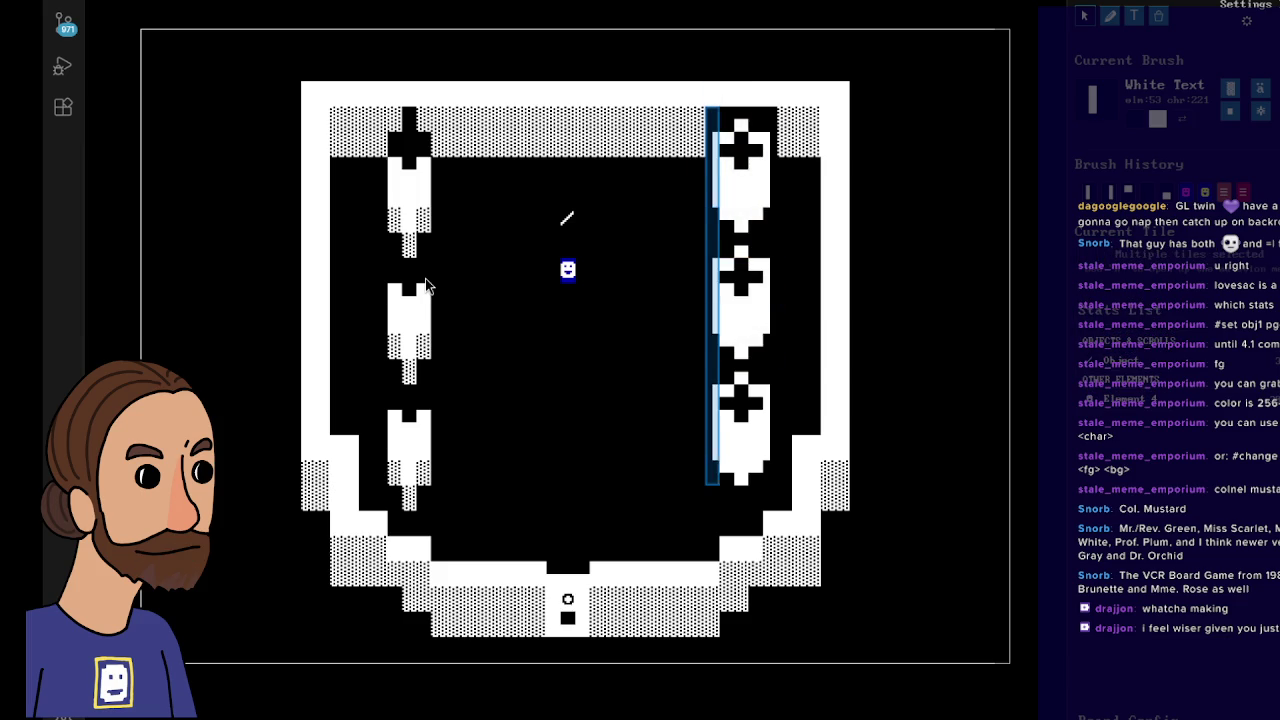
key("shift+Right")
key("Return")
key("Left")
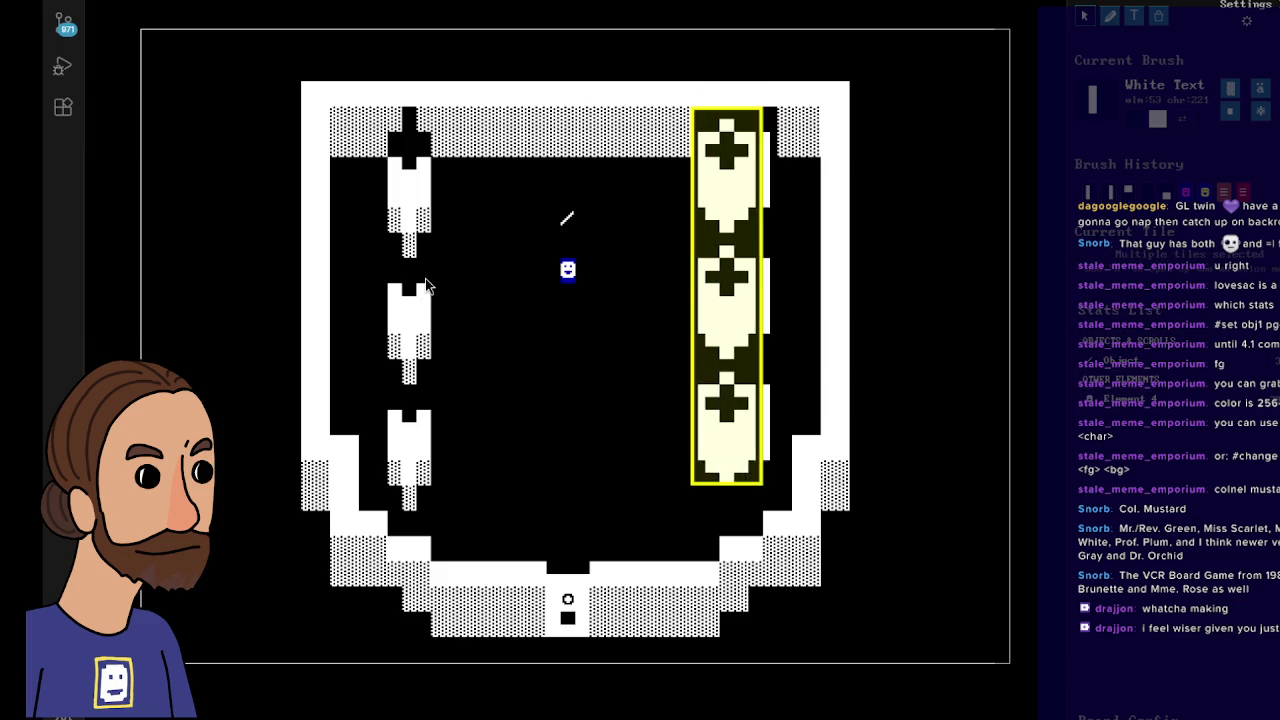
key("Left")
key("Left")
key("Left")
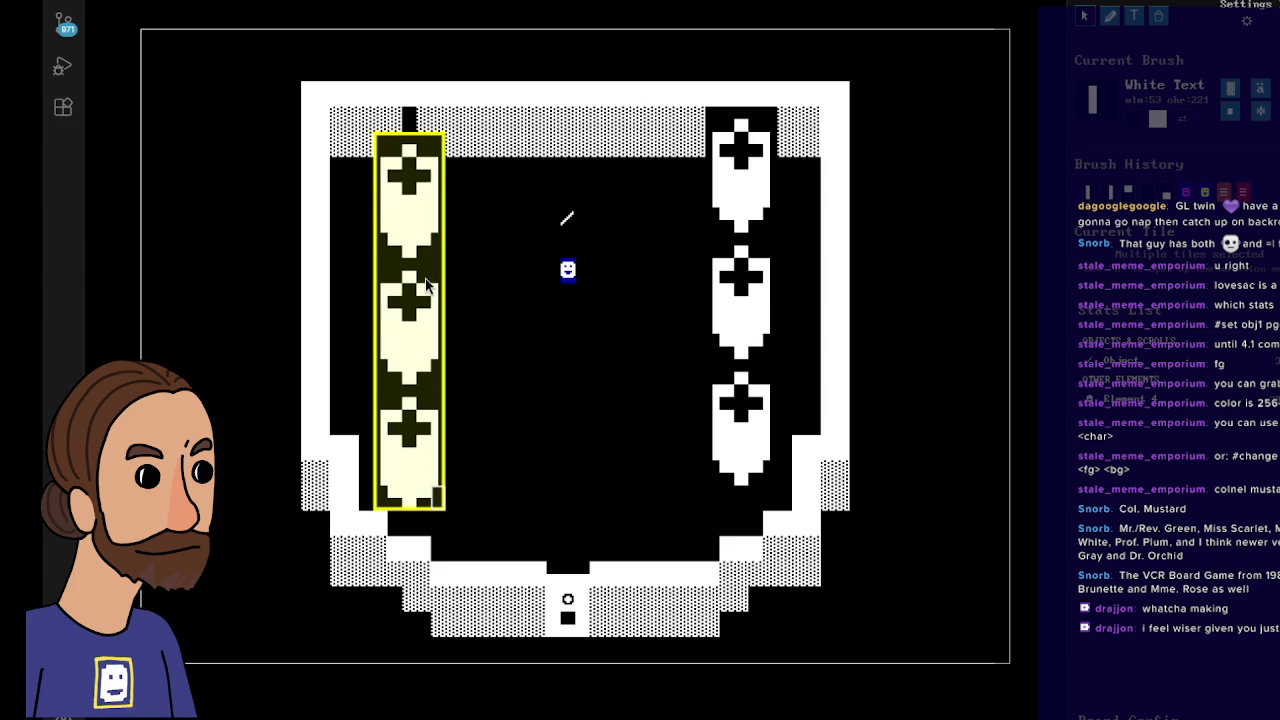
key("Up")
key("Return")
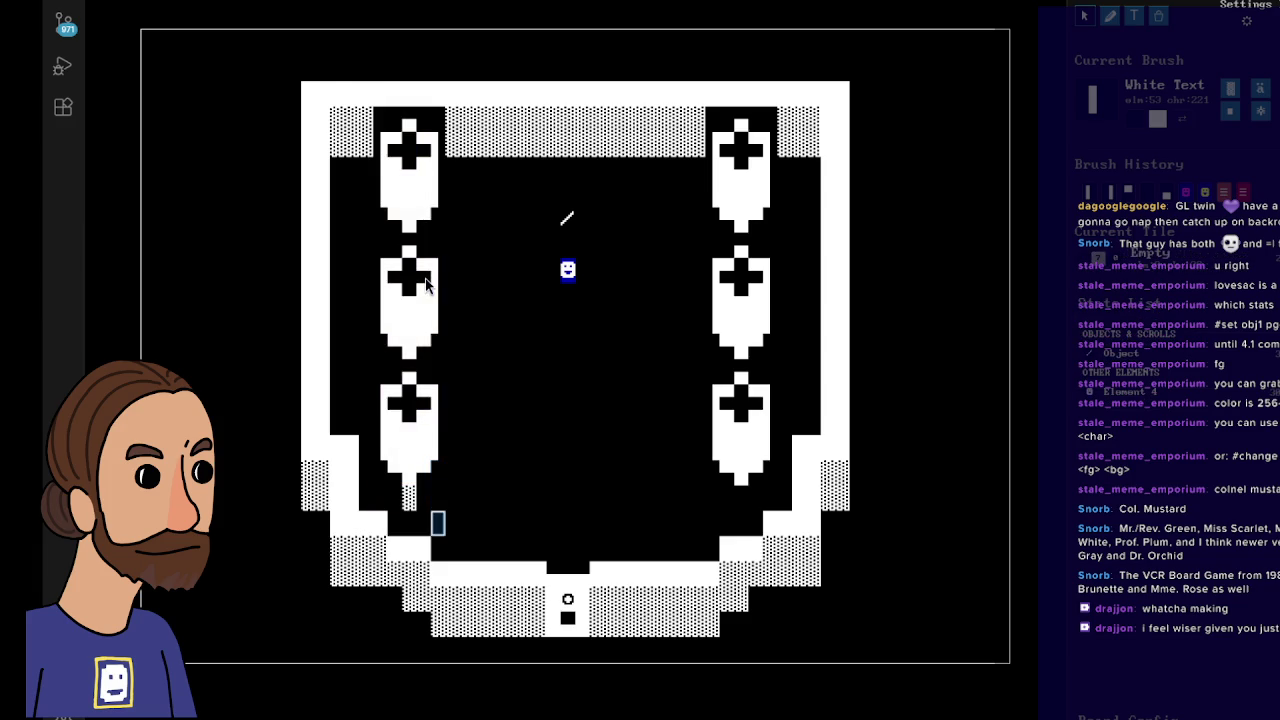
Erase the leftover stem tile beneath the new left pillars
key("Up")
key("Left")
key("Left")
key("Up")
key("Up")
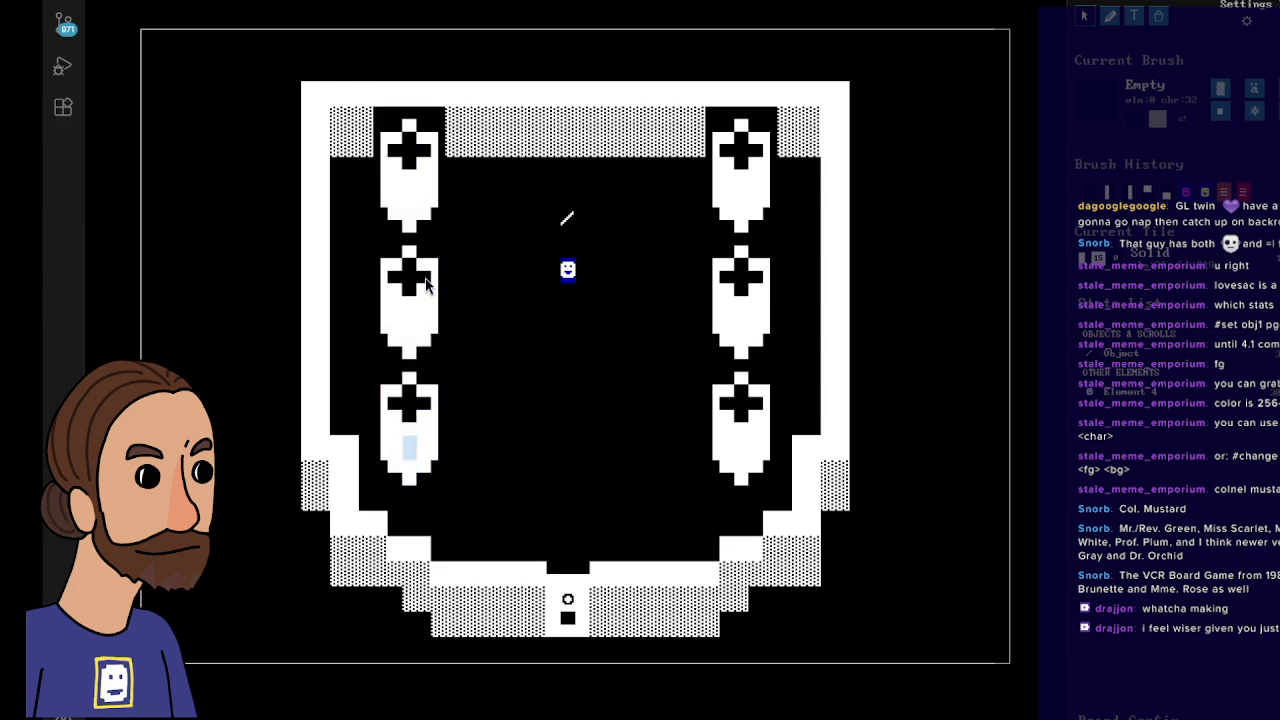
key("Up")
key("Left")
key("Up")
key("Left")
key("Up")
key("shift+Down")
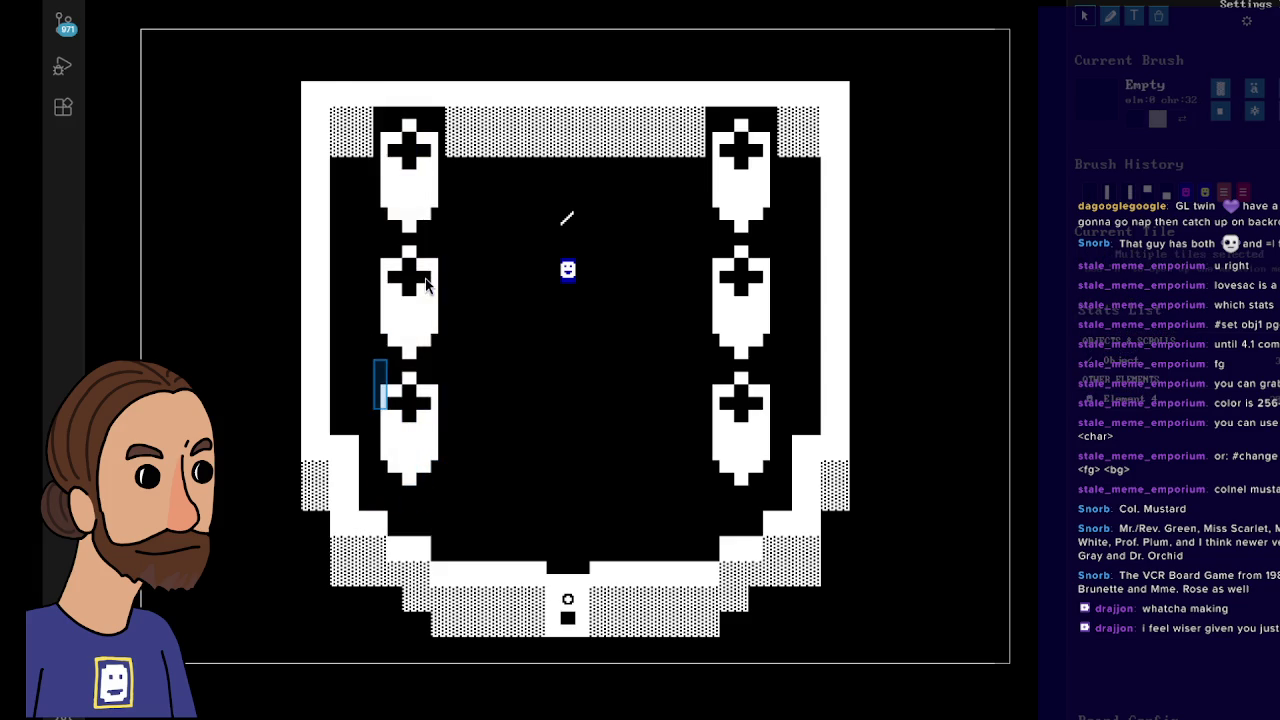
key("Right")
key("Right")
key("Right")
key("Right")
key("Up")
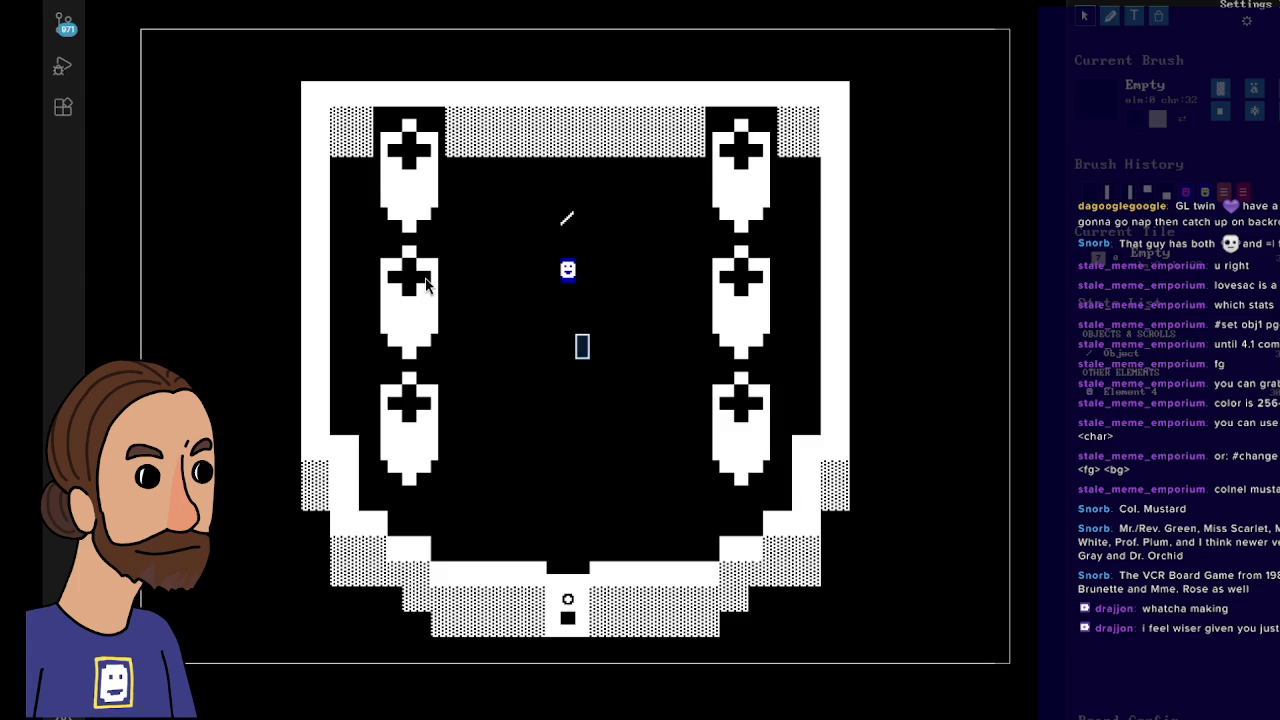
key("Up")
key("Up")
key("Up")
Recolour the scepter object dark grey (colour 8) with Change Color
key("c")
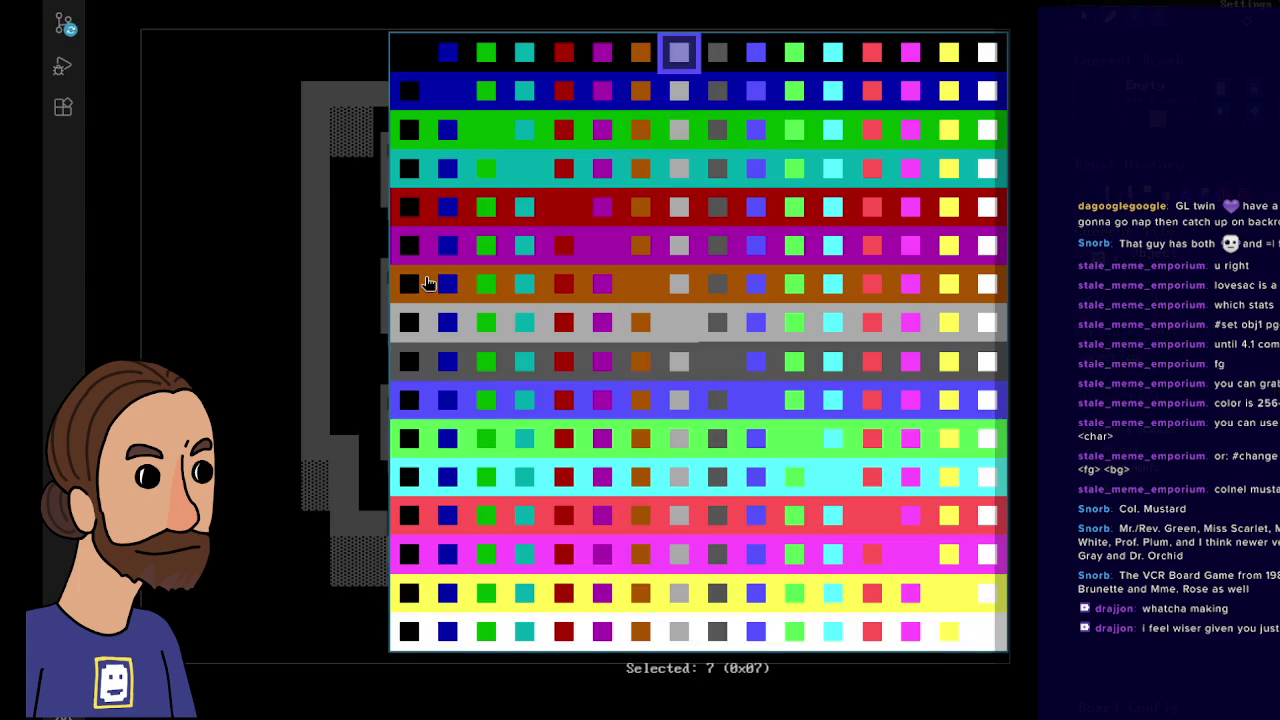
key("Right")
key("Return")
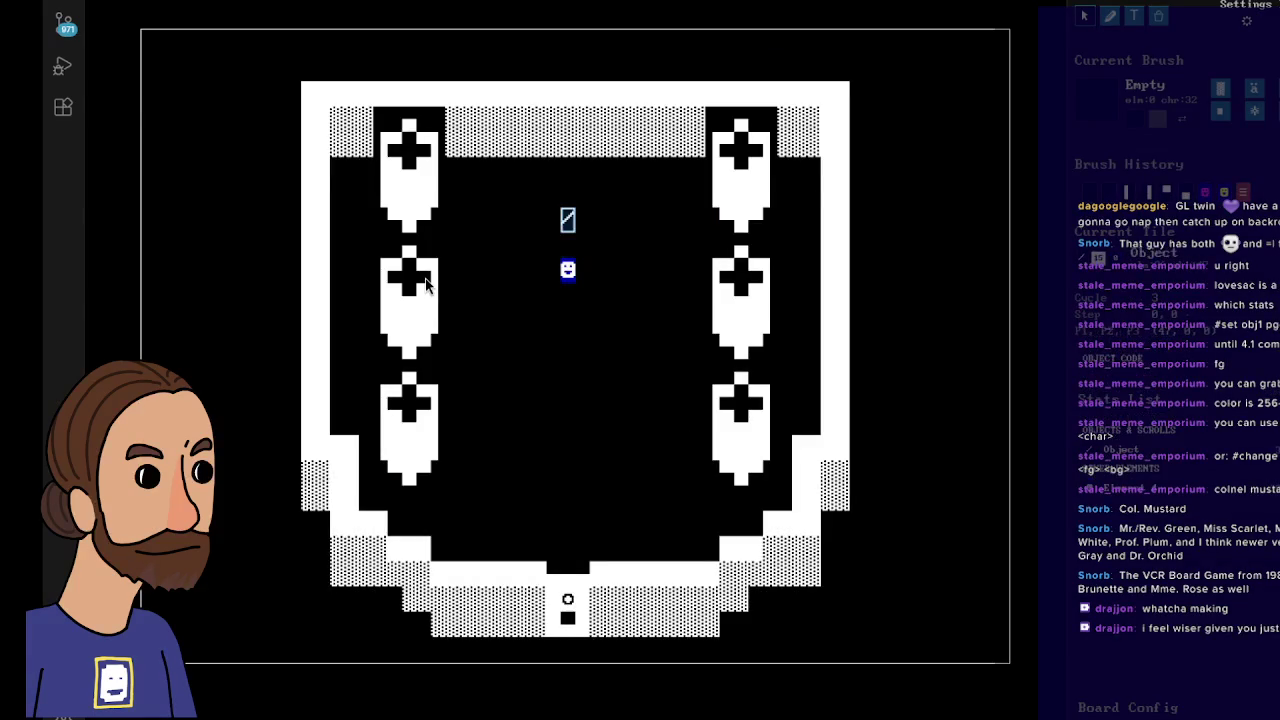
key("t")
key("Down")
key("Down")
key("Down")
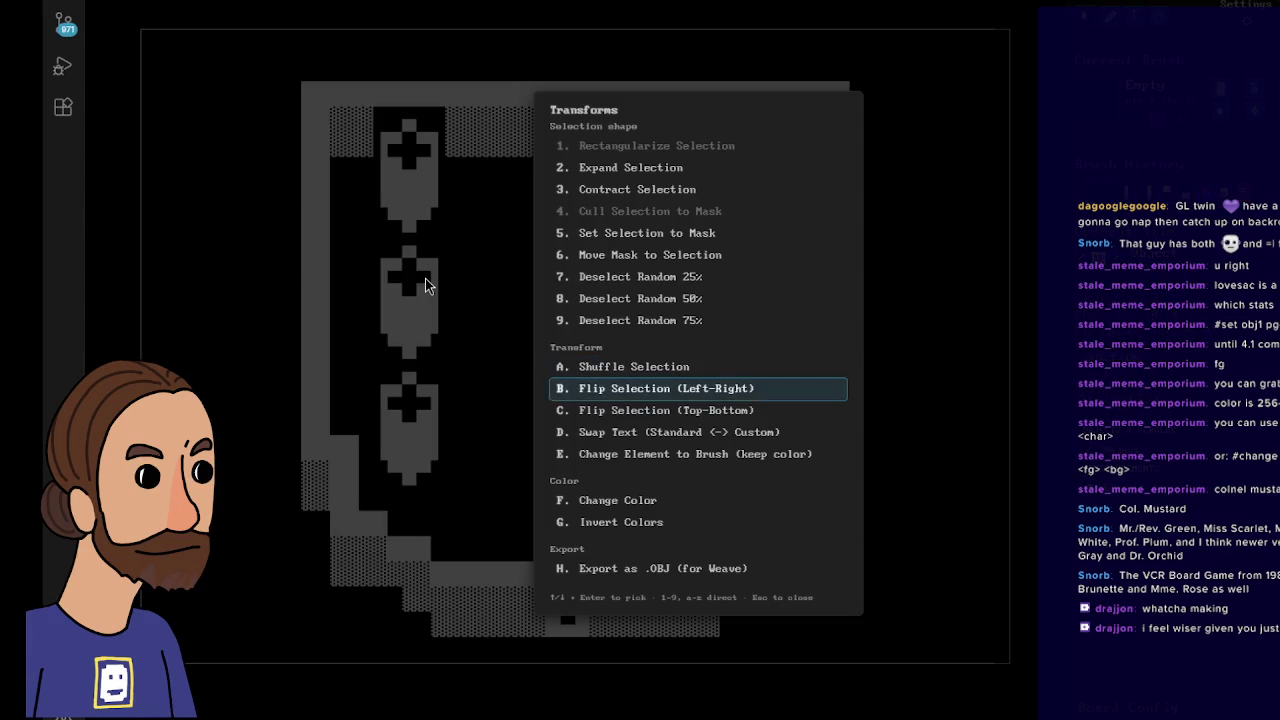
key("Down")
key("Return")
key("Left")
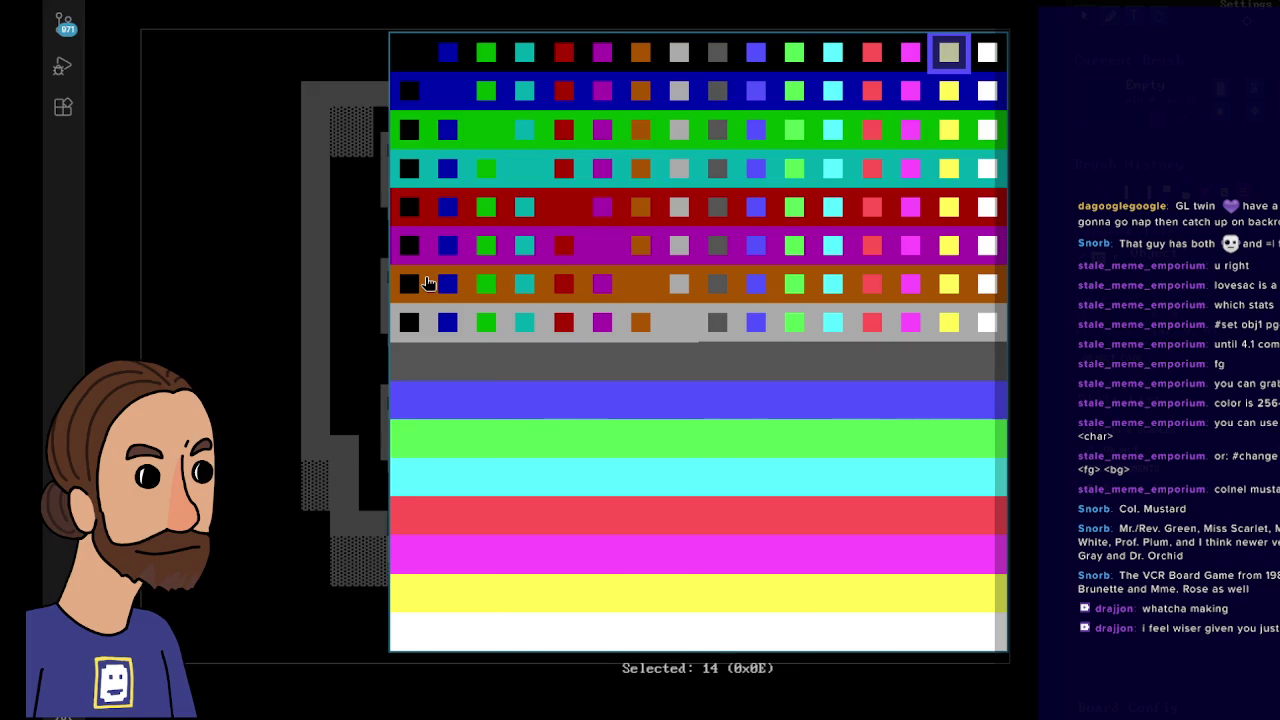
key("Left")
key("Left")
key("Left")
key("Right")
key("Return")
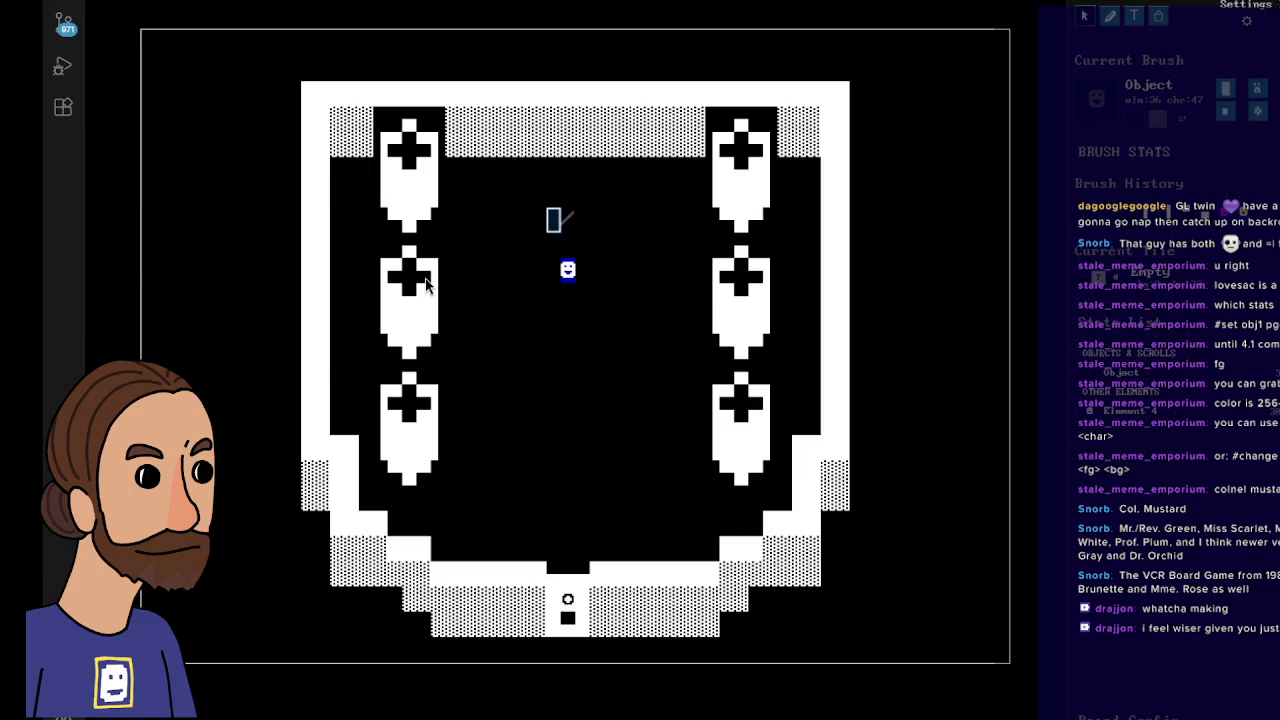
Test-play the chapel board, end the game, and open the scepter's code
key("Left")
key("Left")
key("Left")
key("Right")
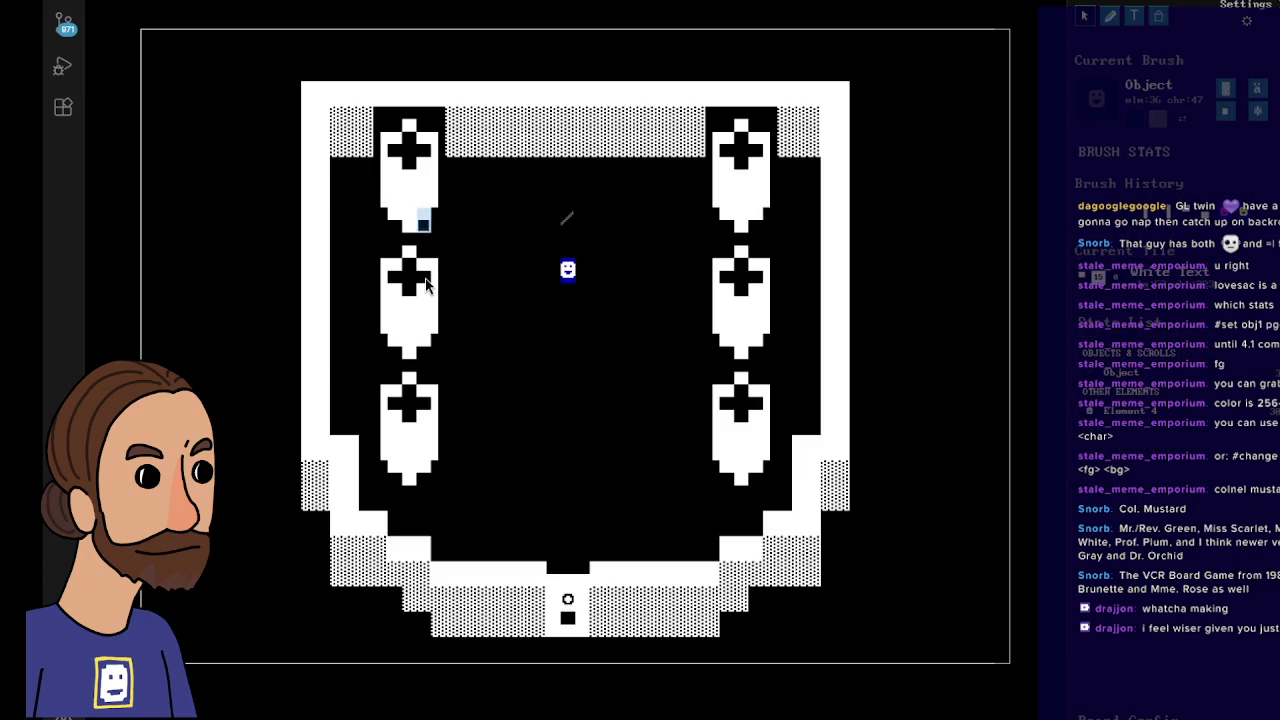
key("Up")
key("Up")
key("Up")
key("Right")
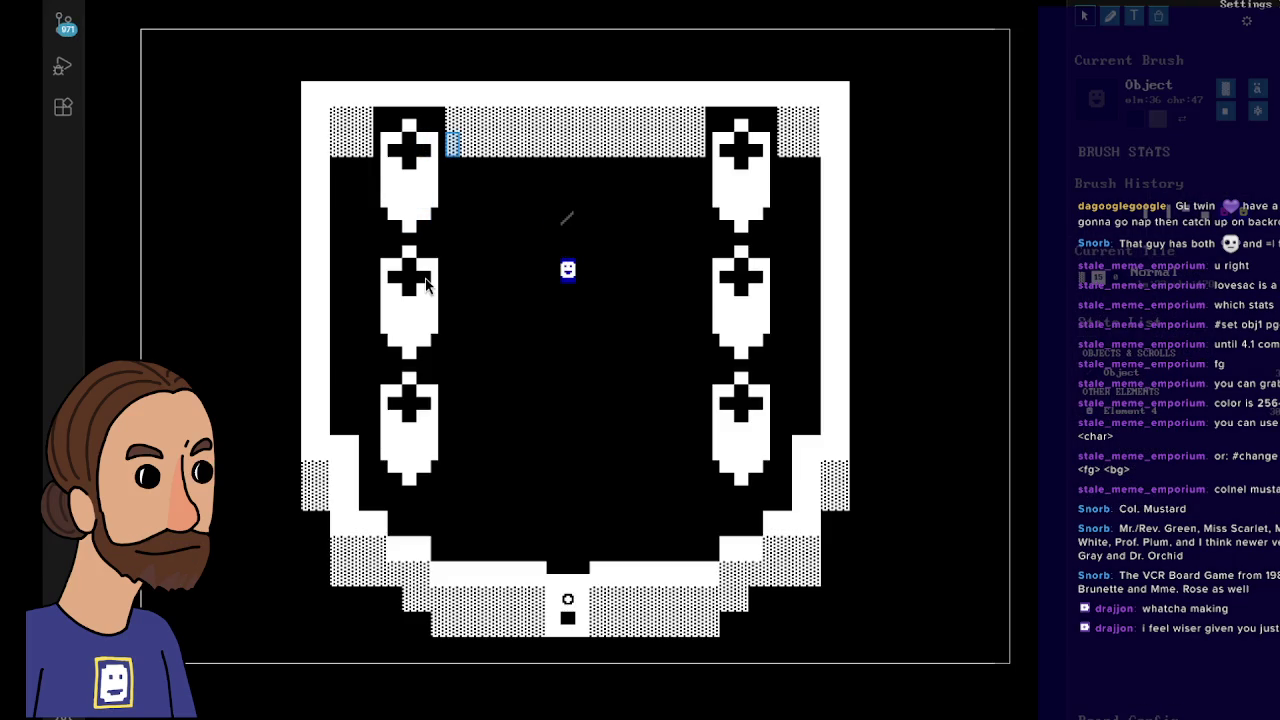
key("Right")
key("Right")
key("Right")
key("Down")
key("Down")
key("Down")
key("Down")
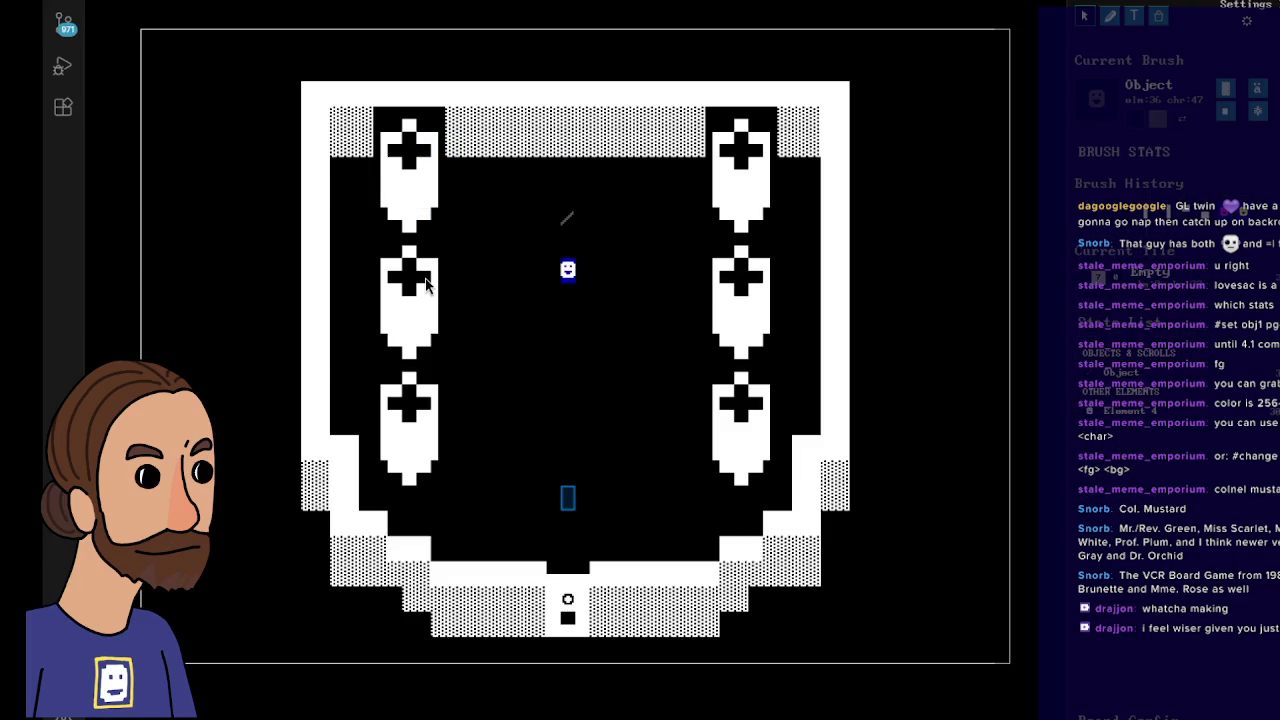
key("q")
key("p")
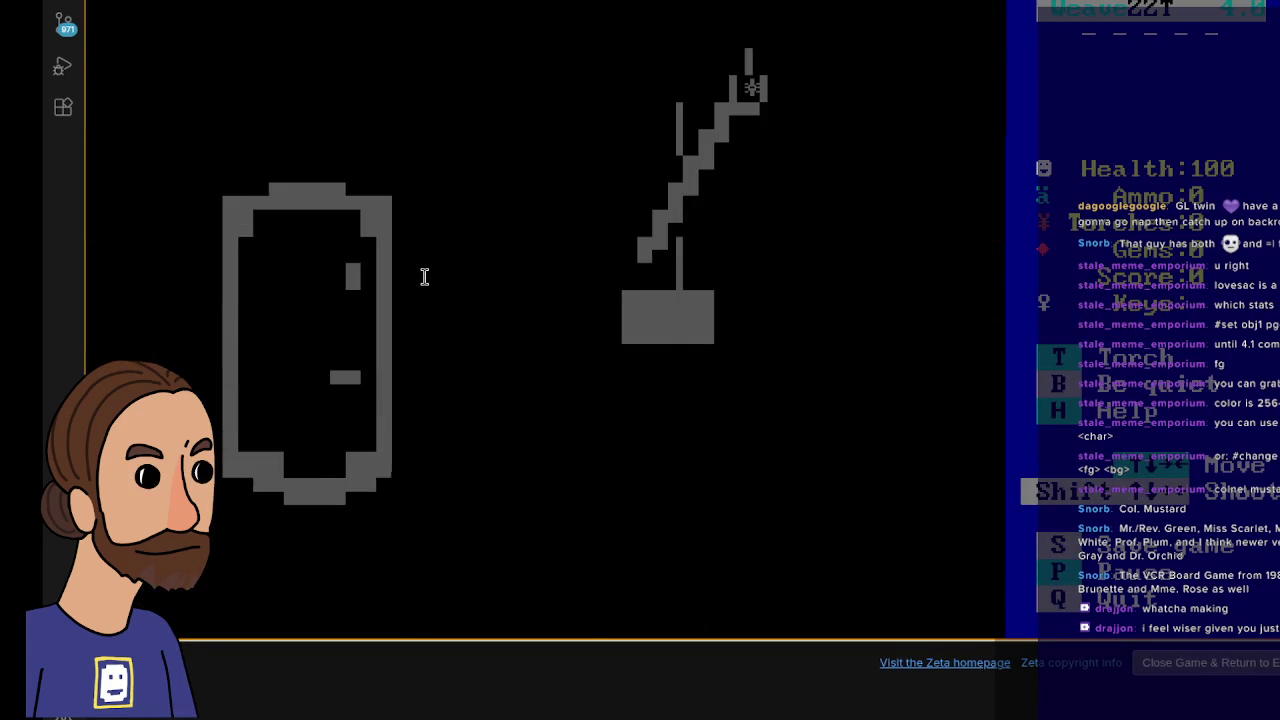
key("q")
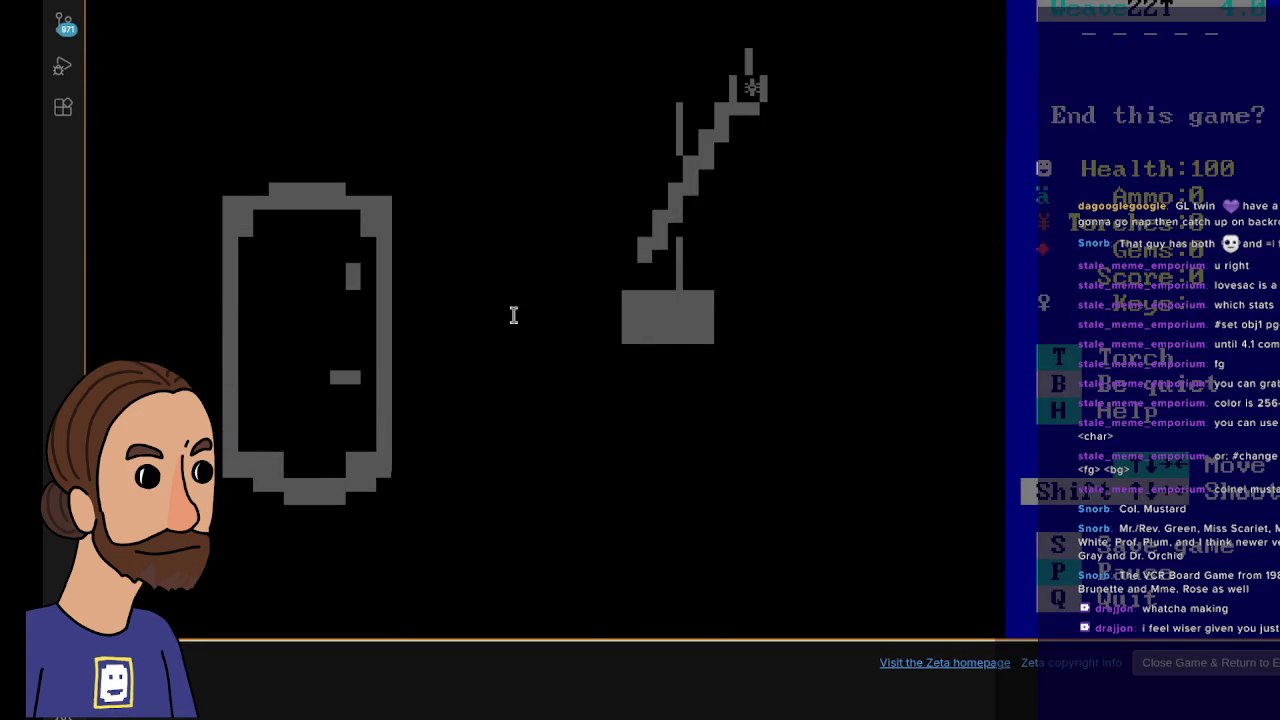
key("y")
double_click(560, 200)
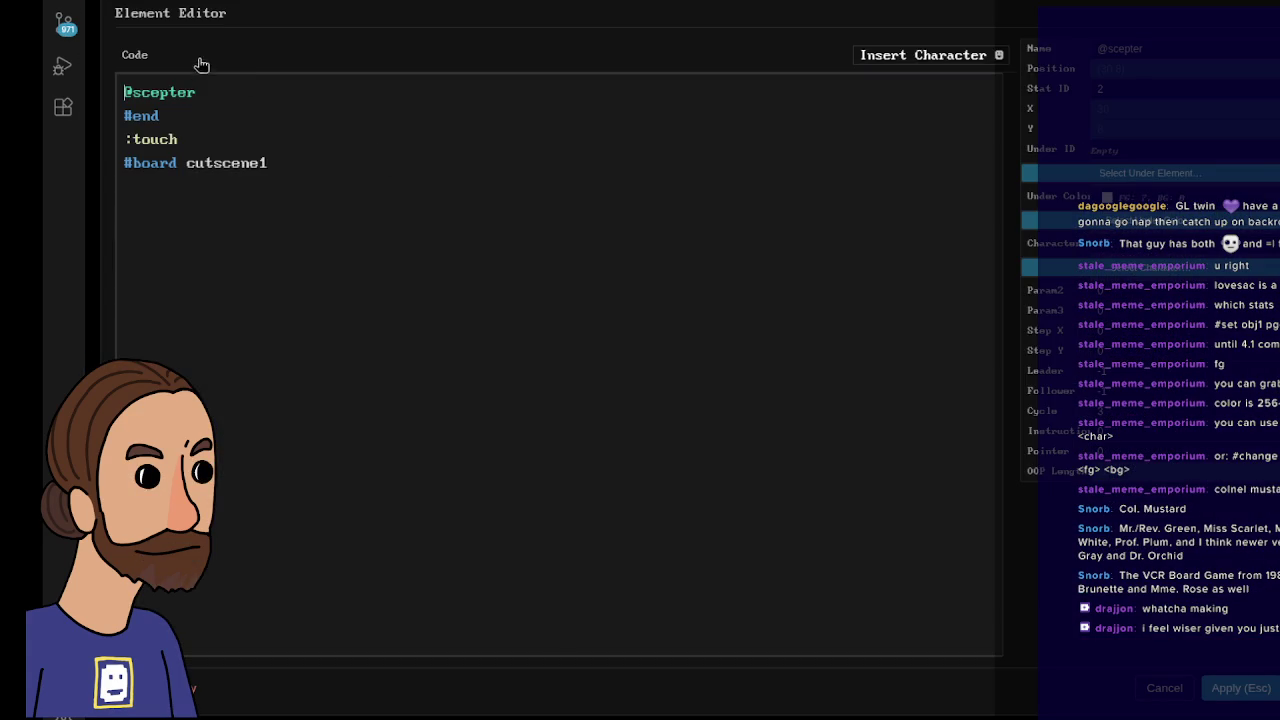
key("Return")
type("#p")
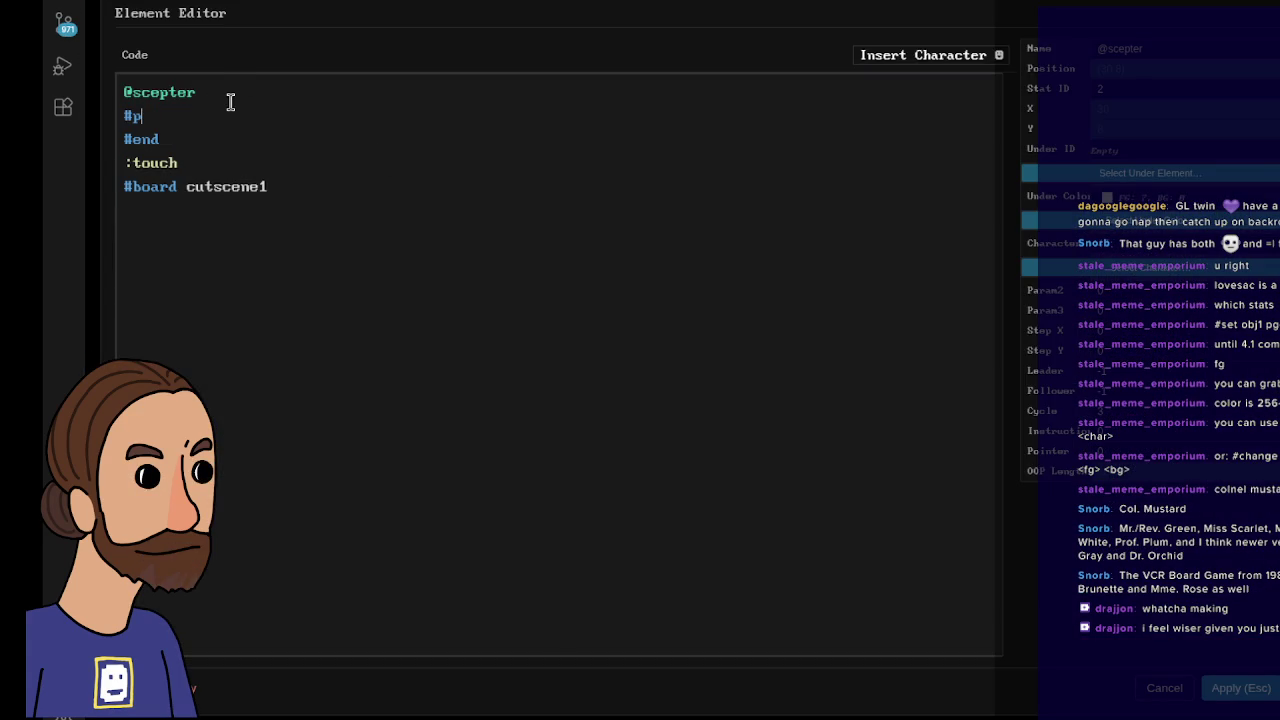
type("layer ")
type("dkg")
type("ray black 1")
key("Escape")
Test the board in Zeta, close it, and switch to the SKIPTOTITLE file
key("F5")
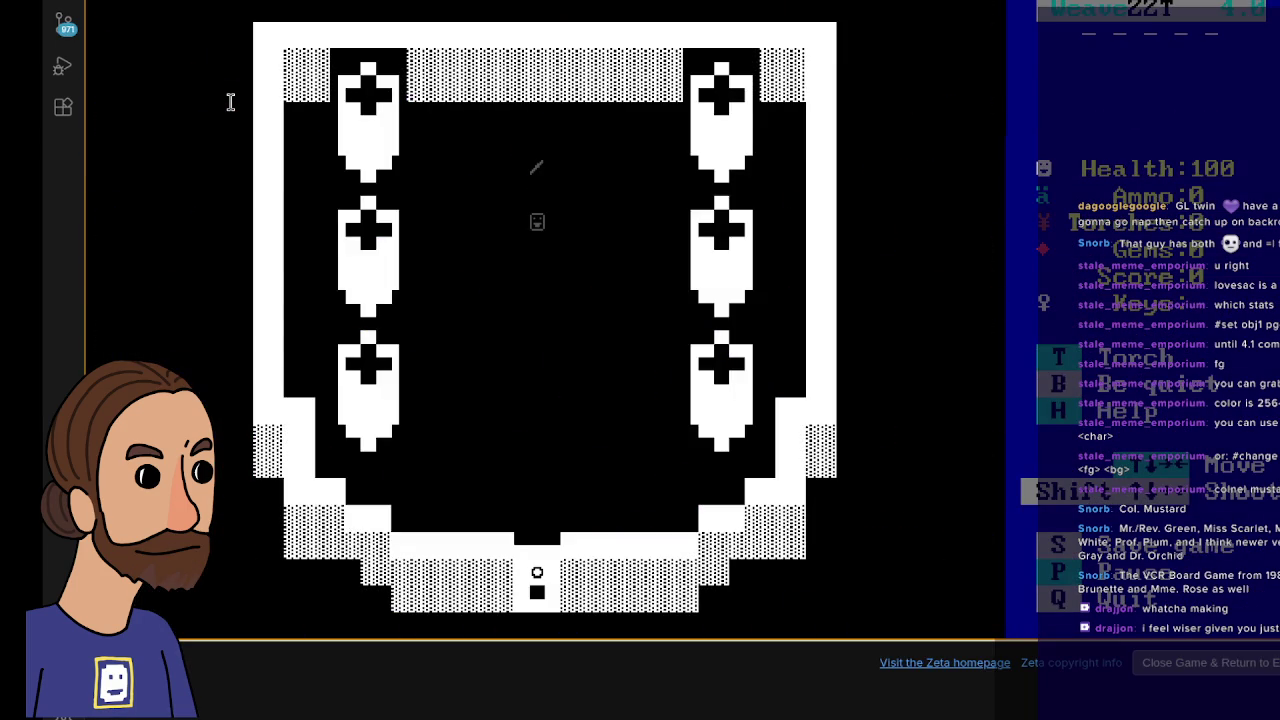
key("Escape")
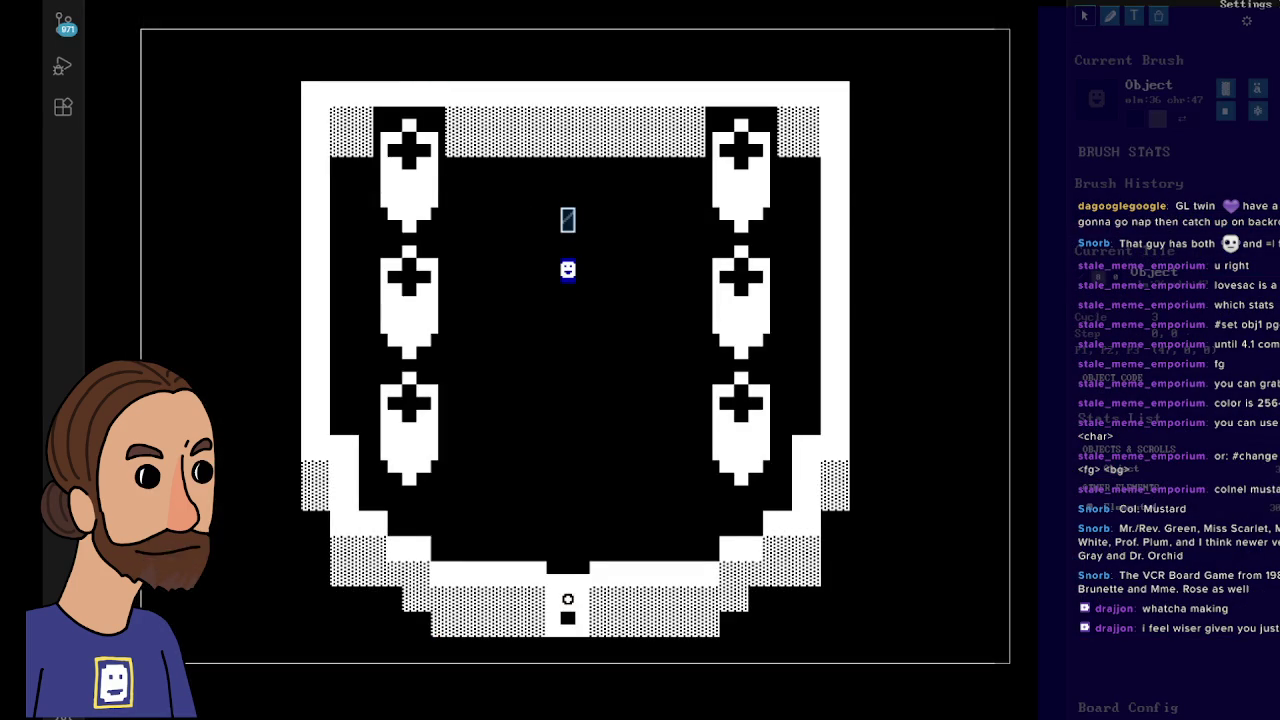
key("ctrl+Tab")
key("alt+f")
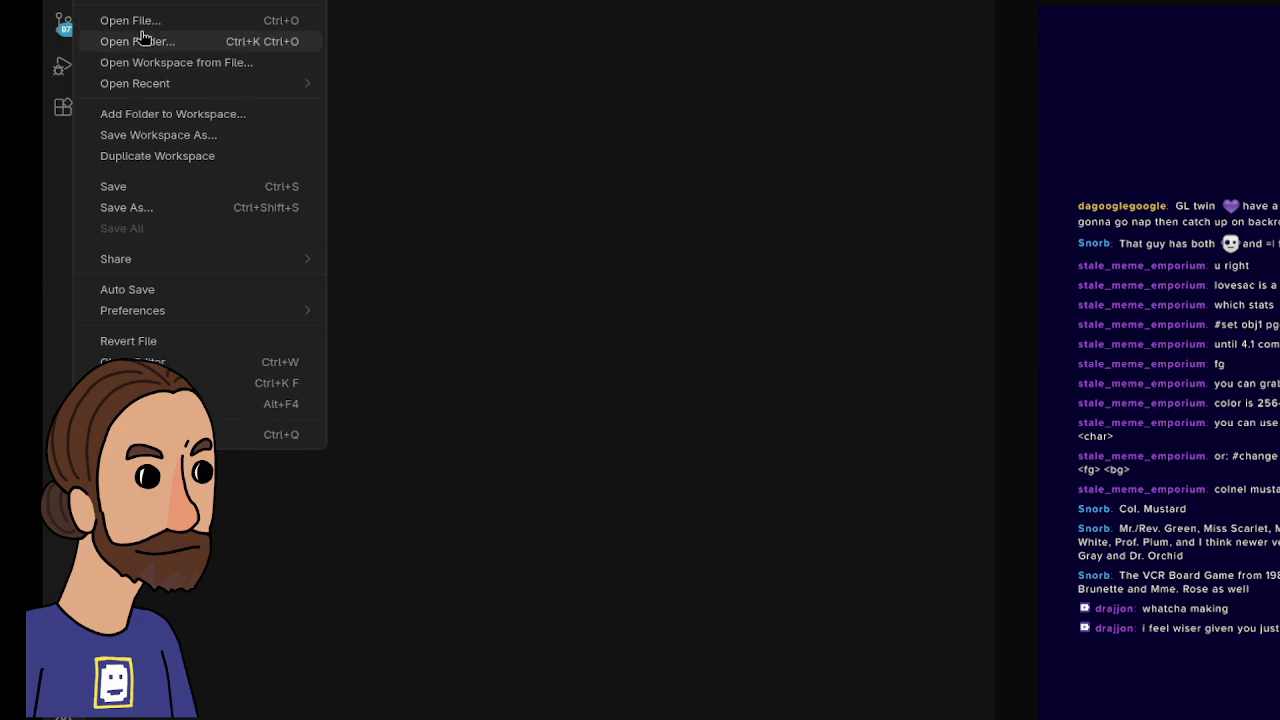
Add 'player.fg = dkgray' and 'player.bg = black' lines to the text file
left_click(139, 33)
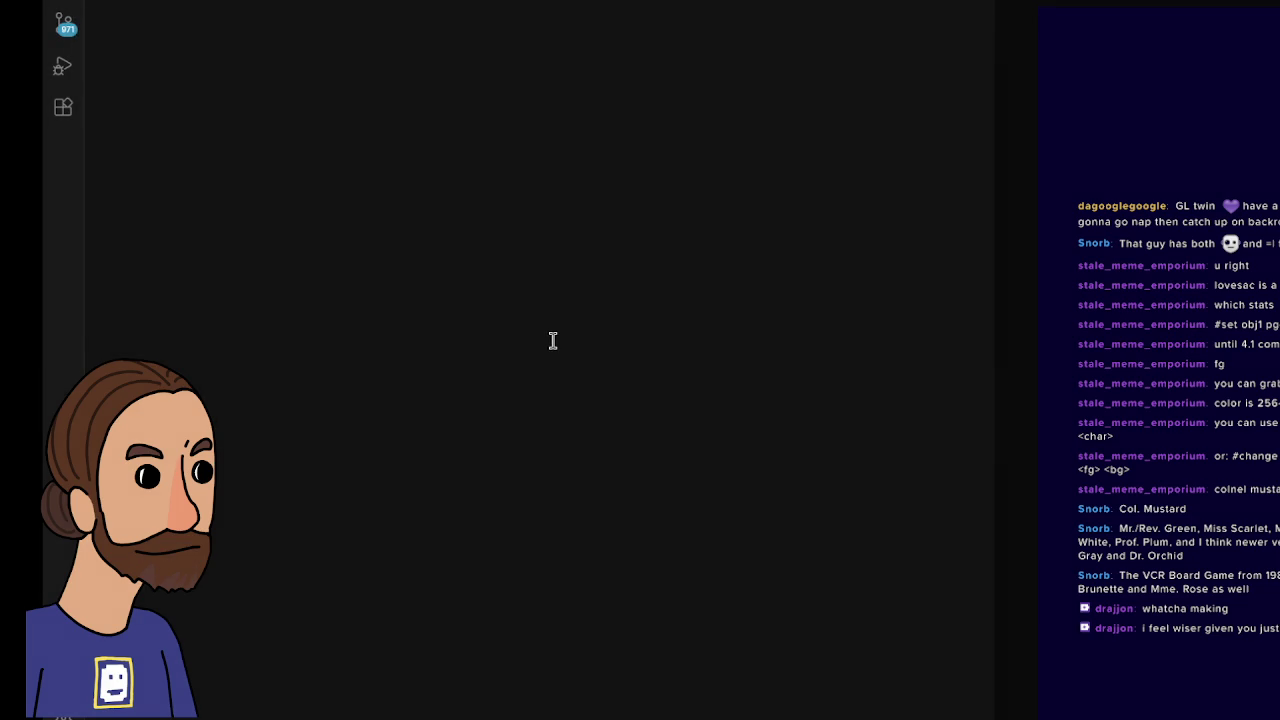
type("player.fg")
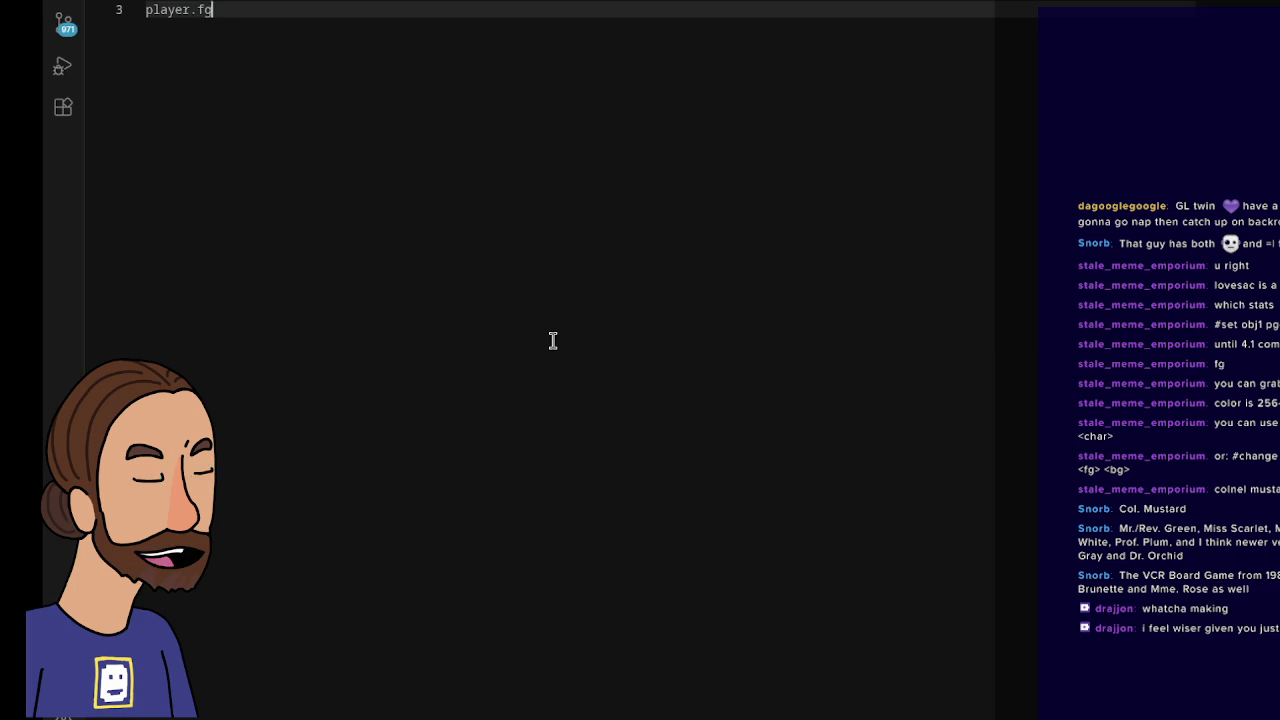
type(" = dkgray")
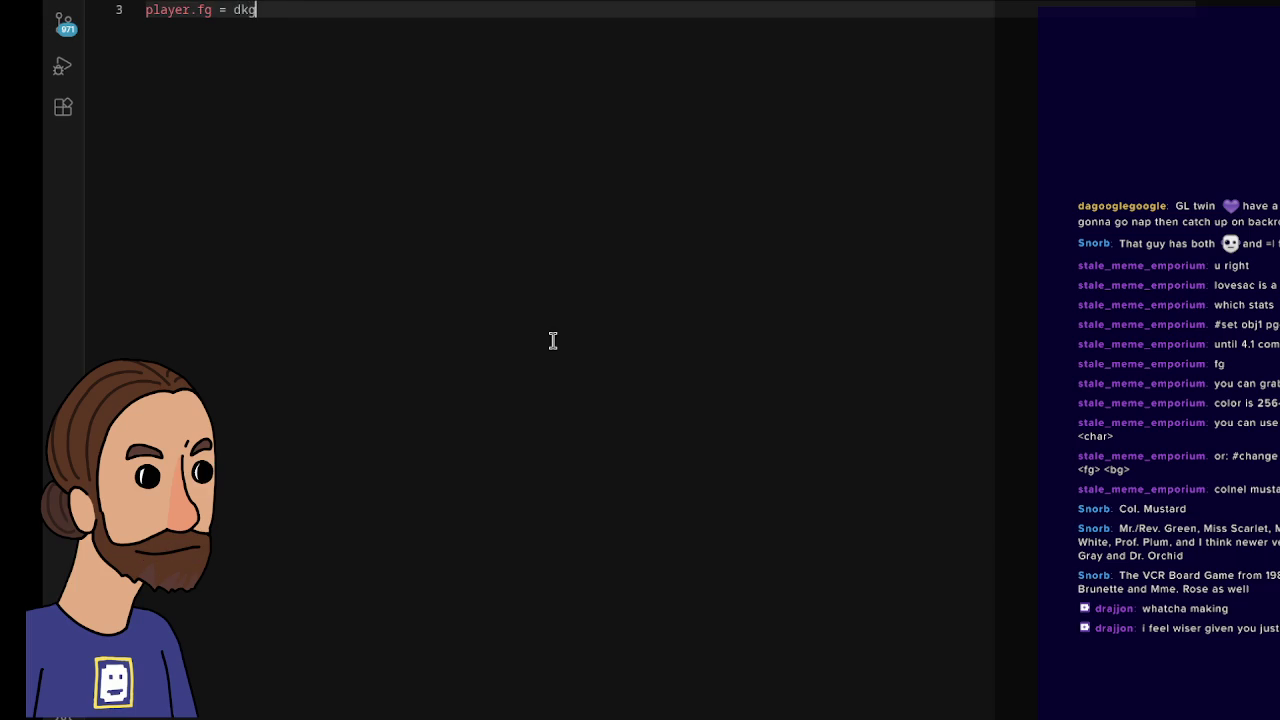
key("Return")
type("player.b")
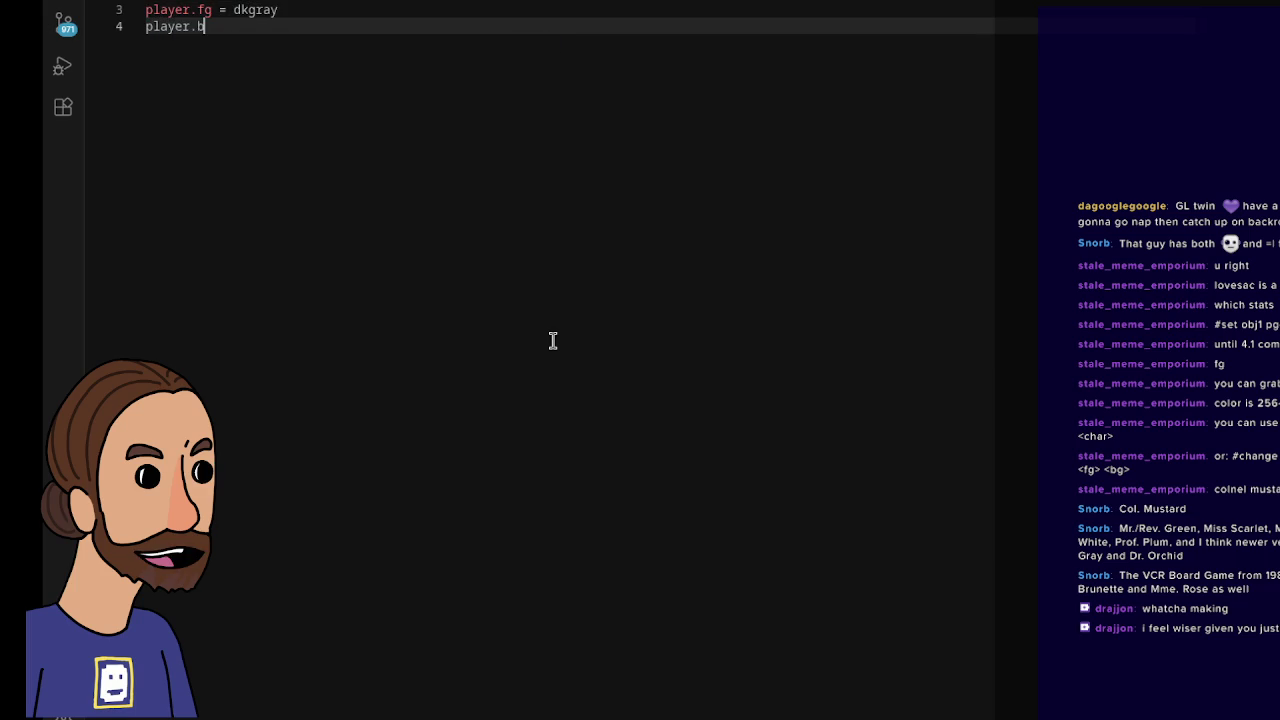
type("g = black")
key("Return")
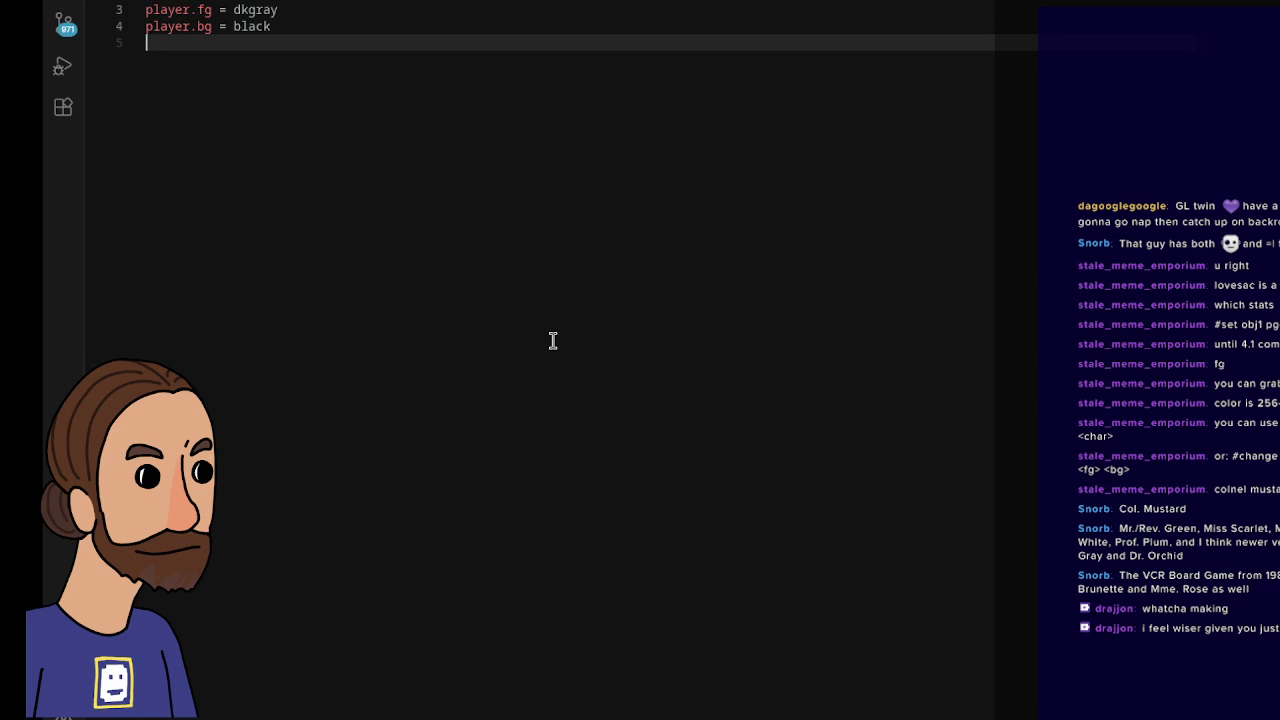
Start a 'player.ch' line and return to the board editor
type("player.char =1")
key("Left")
key("alt+Tab")
Move the scepter's #player line above '#board cutscene1' and make it '#player dkgray black 32'
double_click(561, 218)
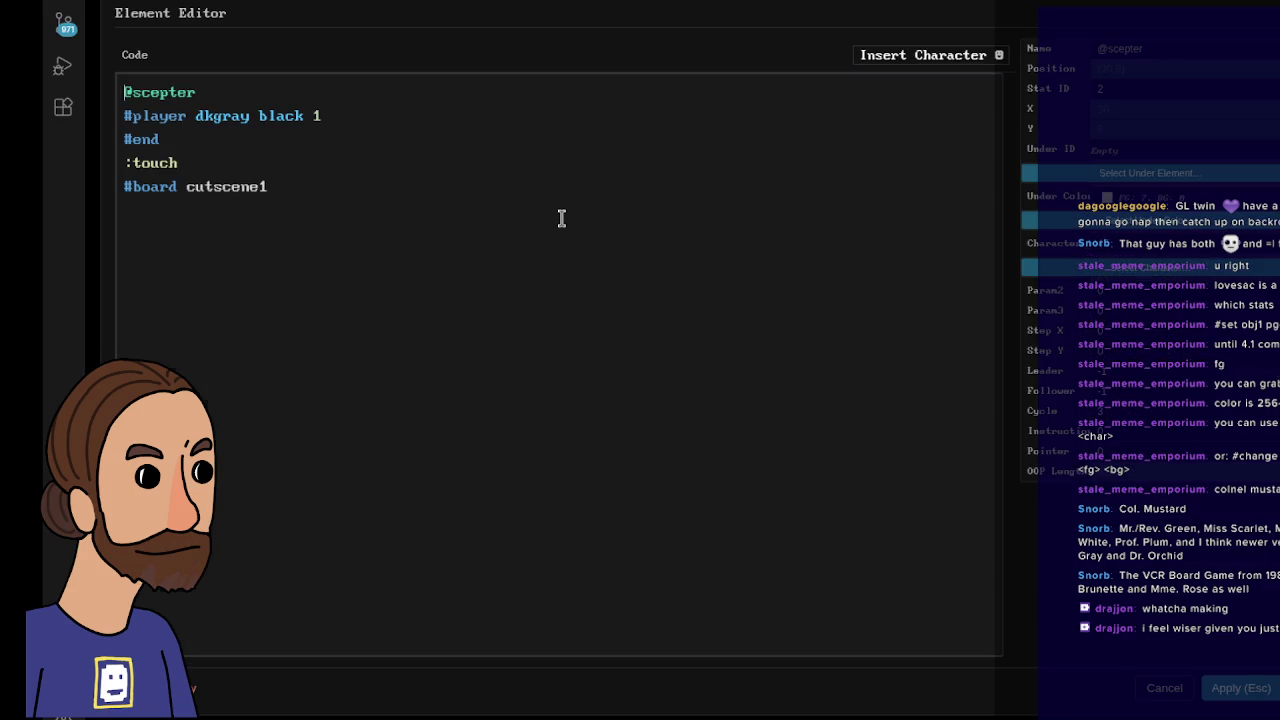
key("shift+Down")
key("ctrl+c")
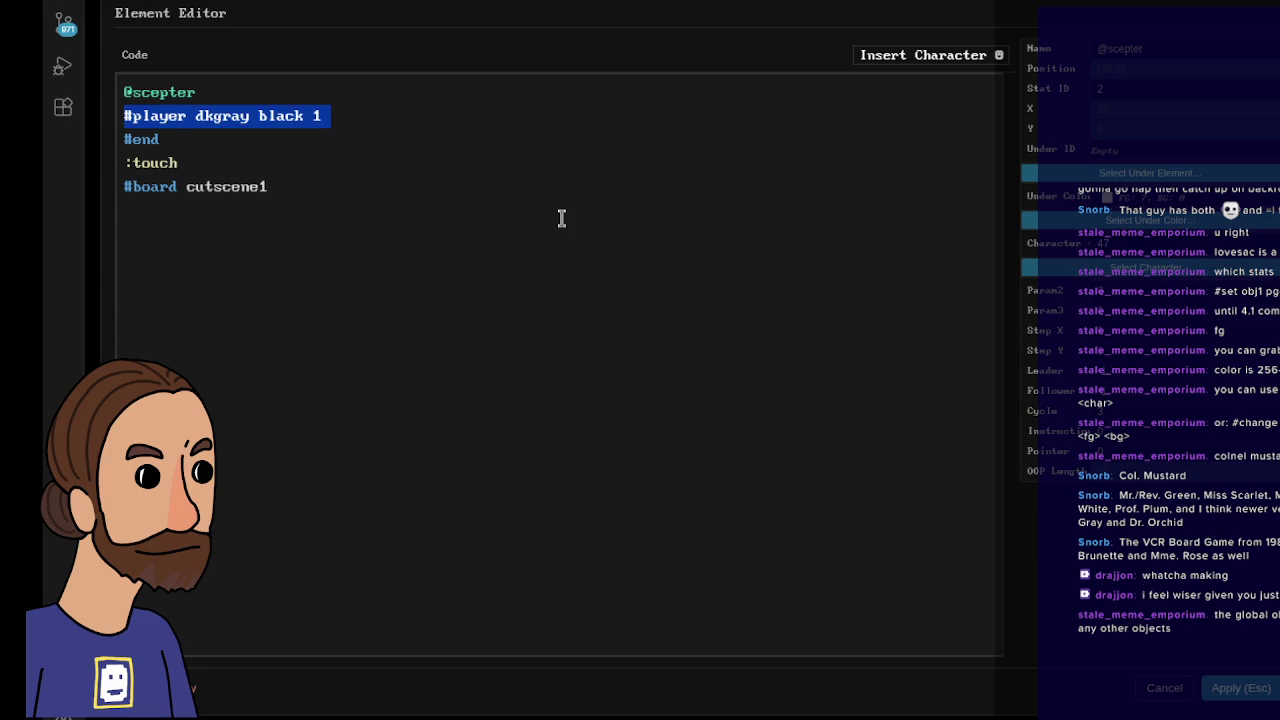
key("BackSpace")
key("Down")
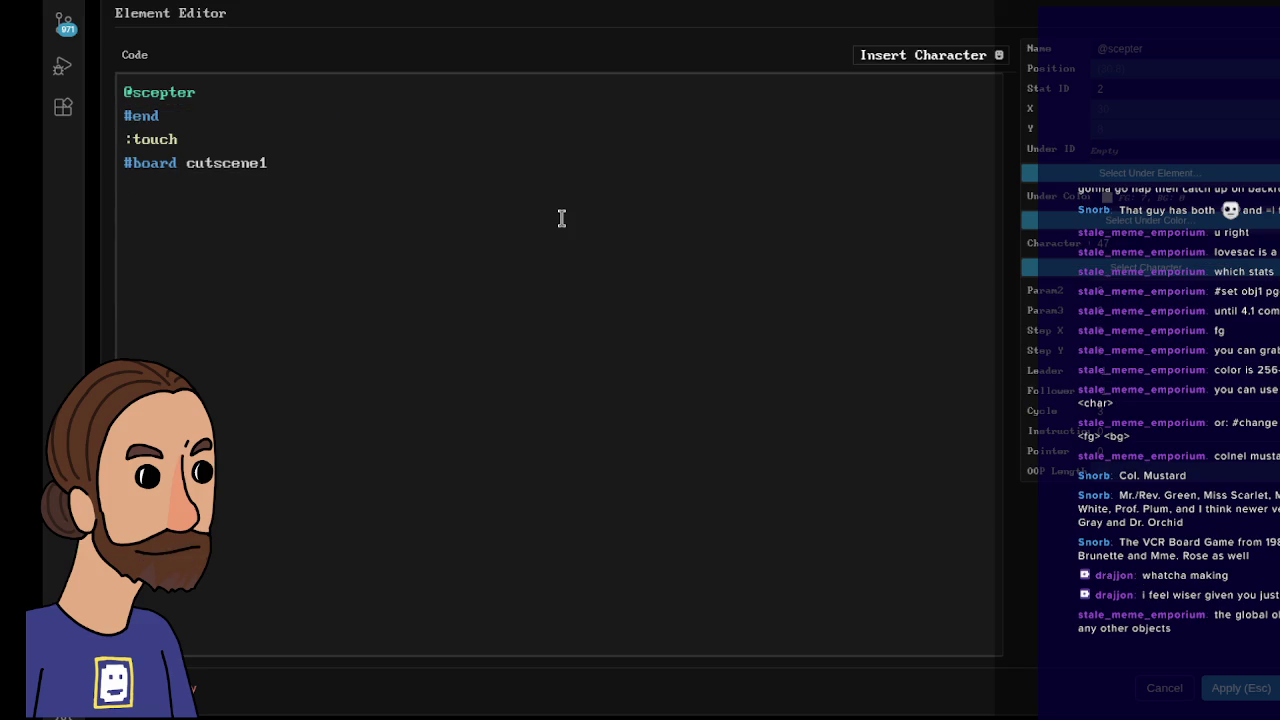
key("Return")
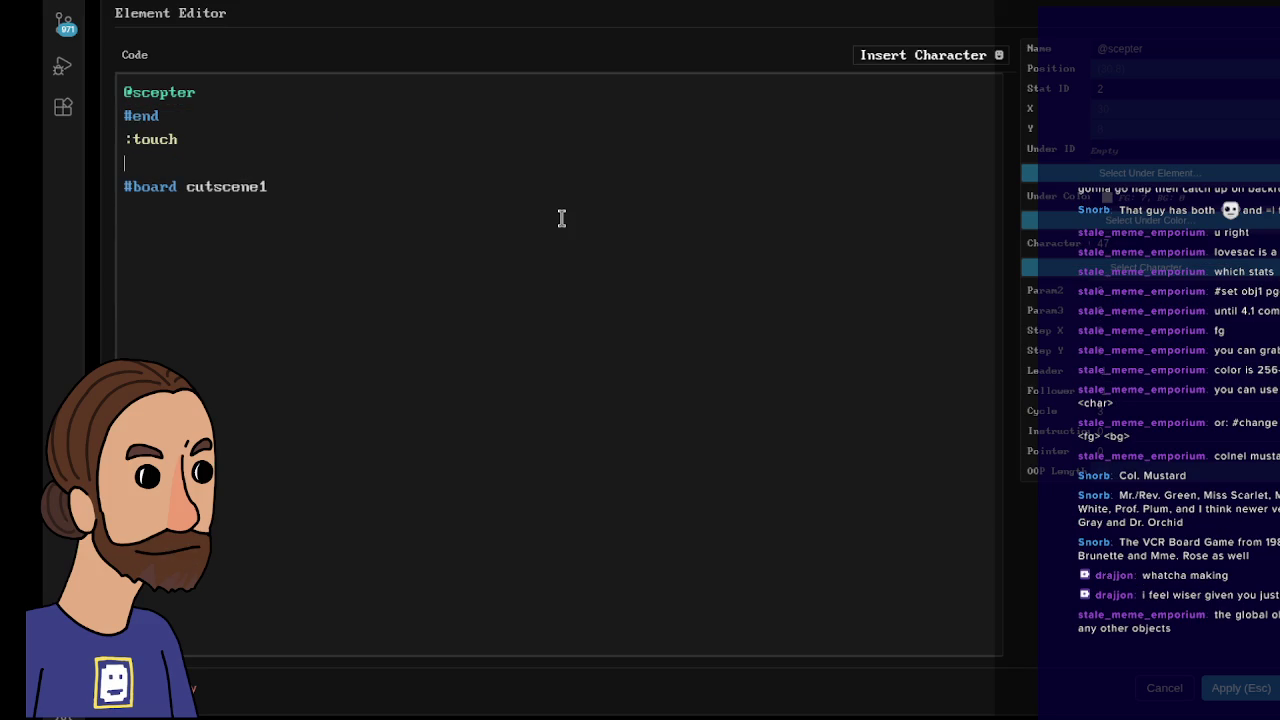
key("ctrl+v")
key("Delete")
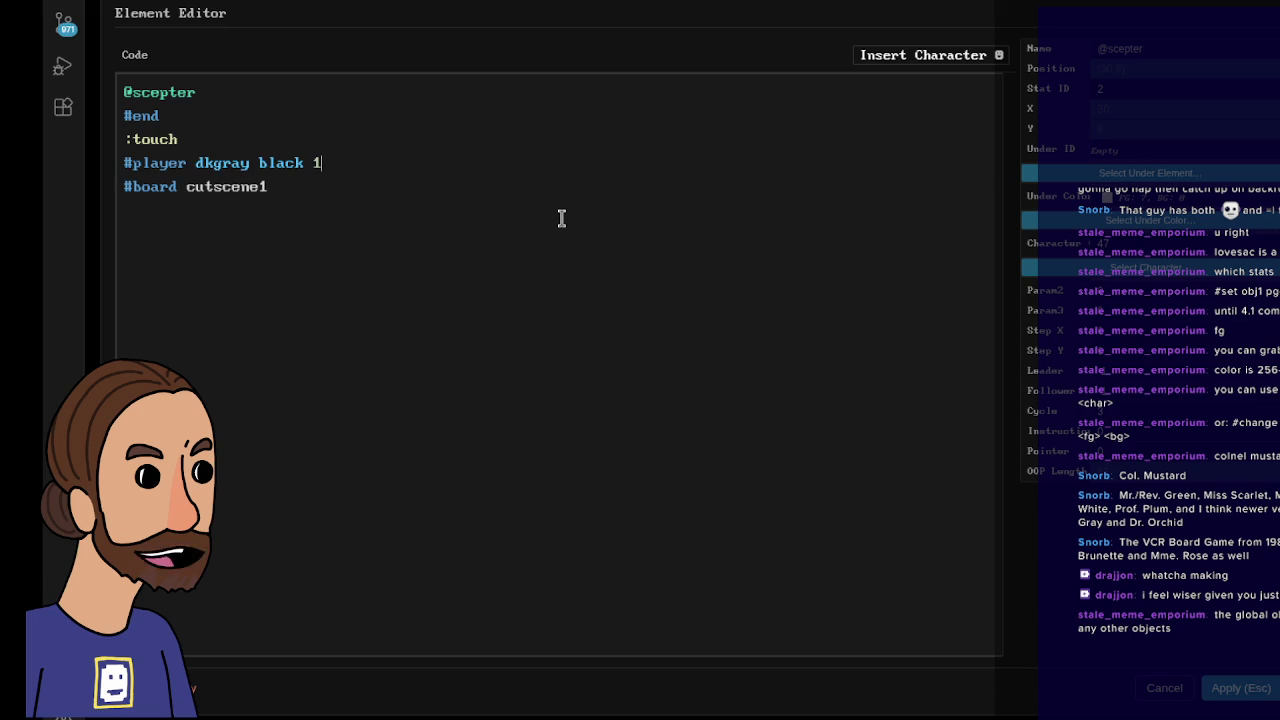
type("0")
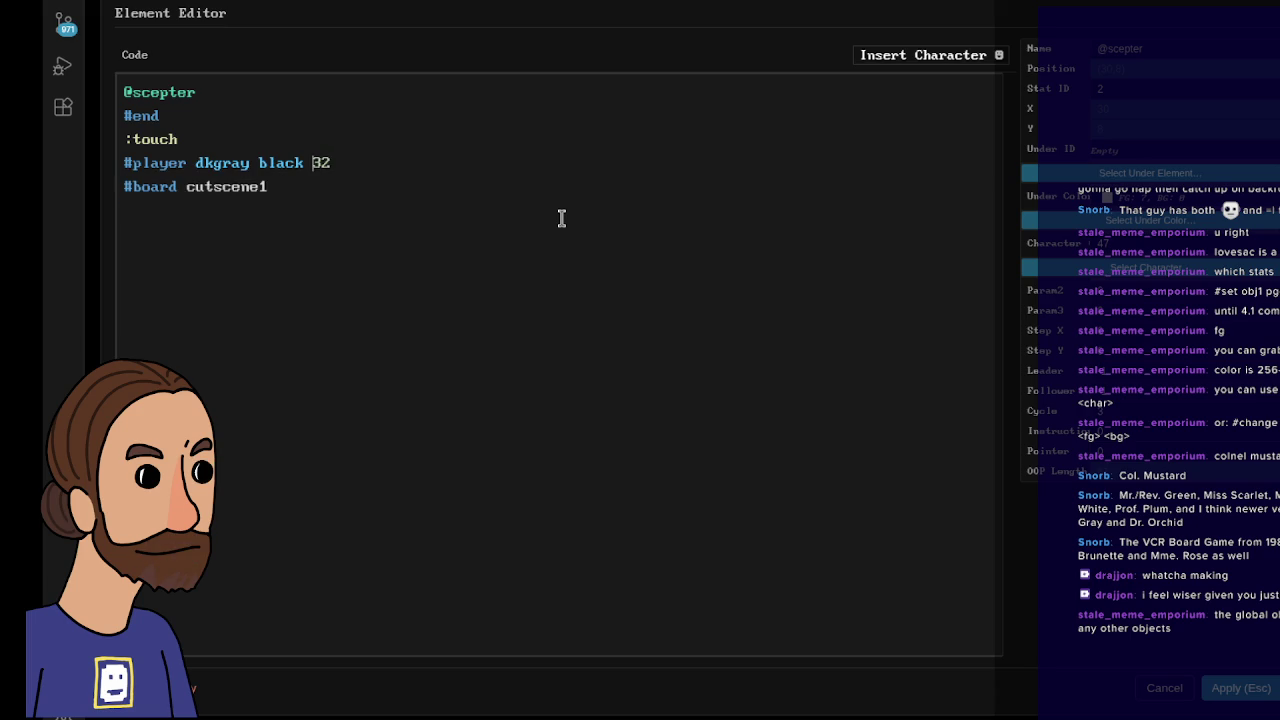
key("shift+Left")
key("shift+Left")
key("shift+Left")
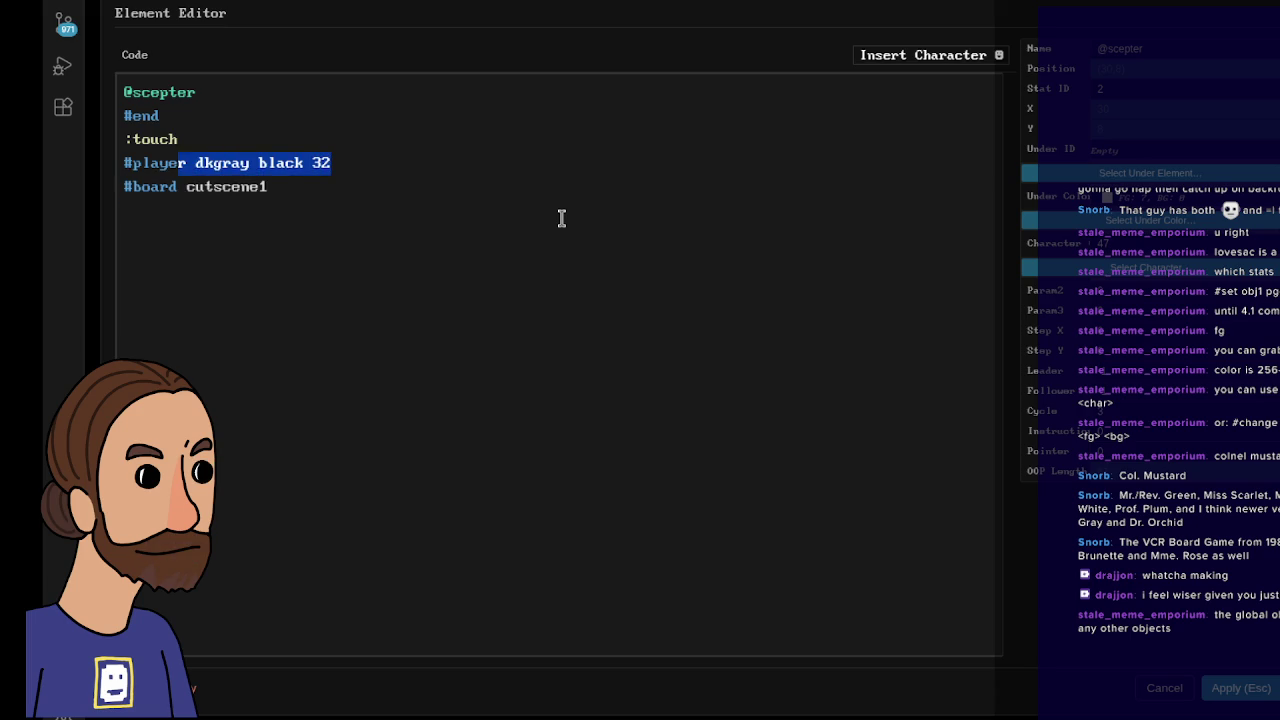
Apply the scepter's script changes and start a Zeta playtest of the chapel board
key("Down")
key("Down")
key("Escape")
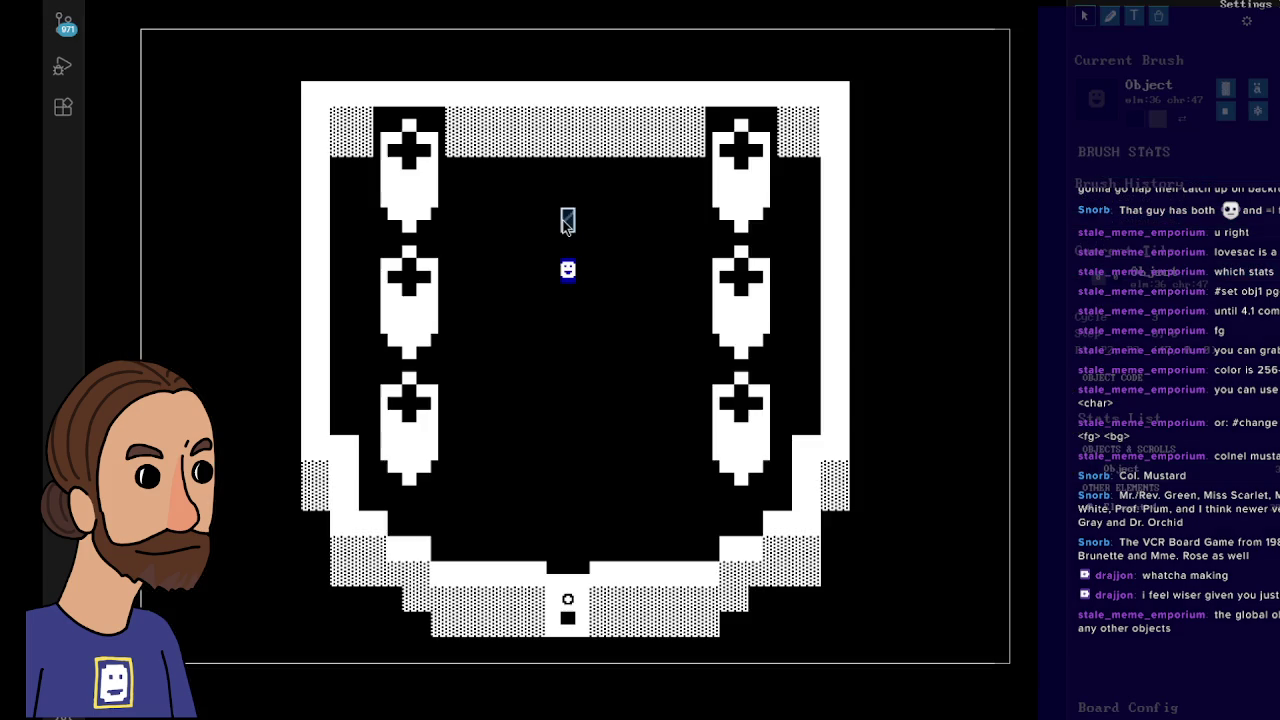
key("ctrl+p")
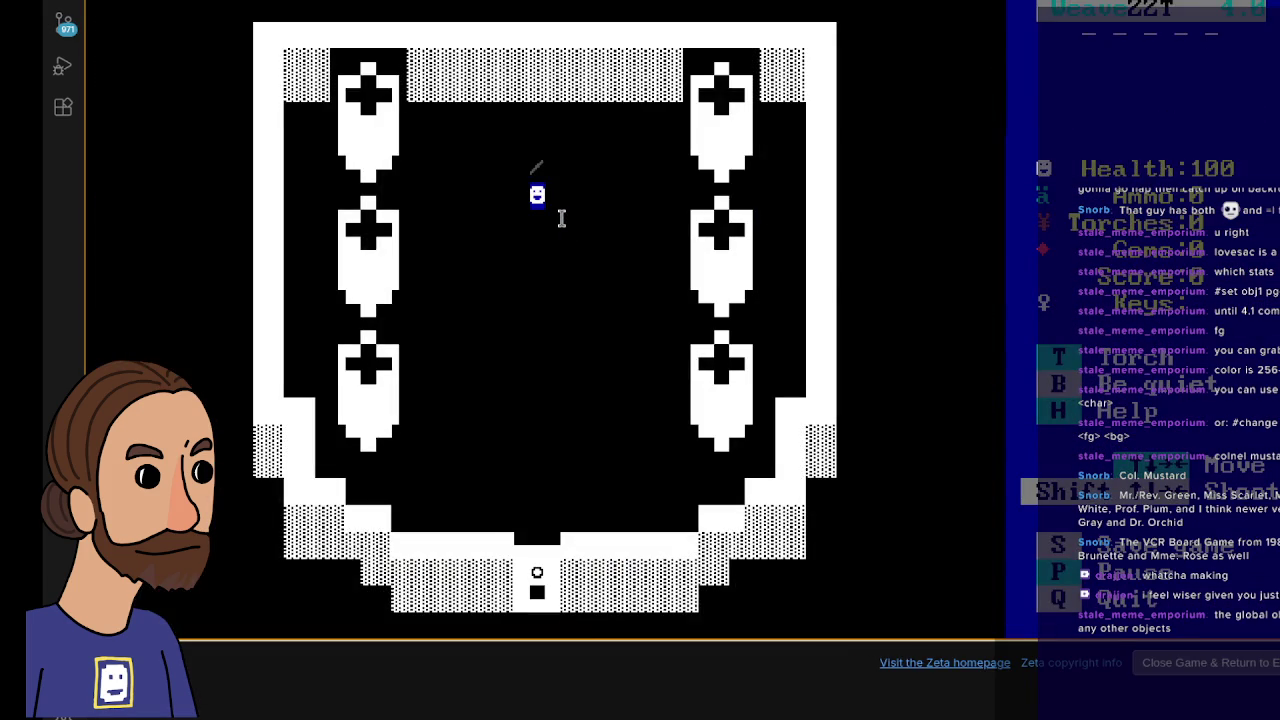
Replay the chapel board in Zeta, walking the player up and down, then quit
key("Escape")
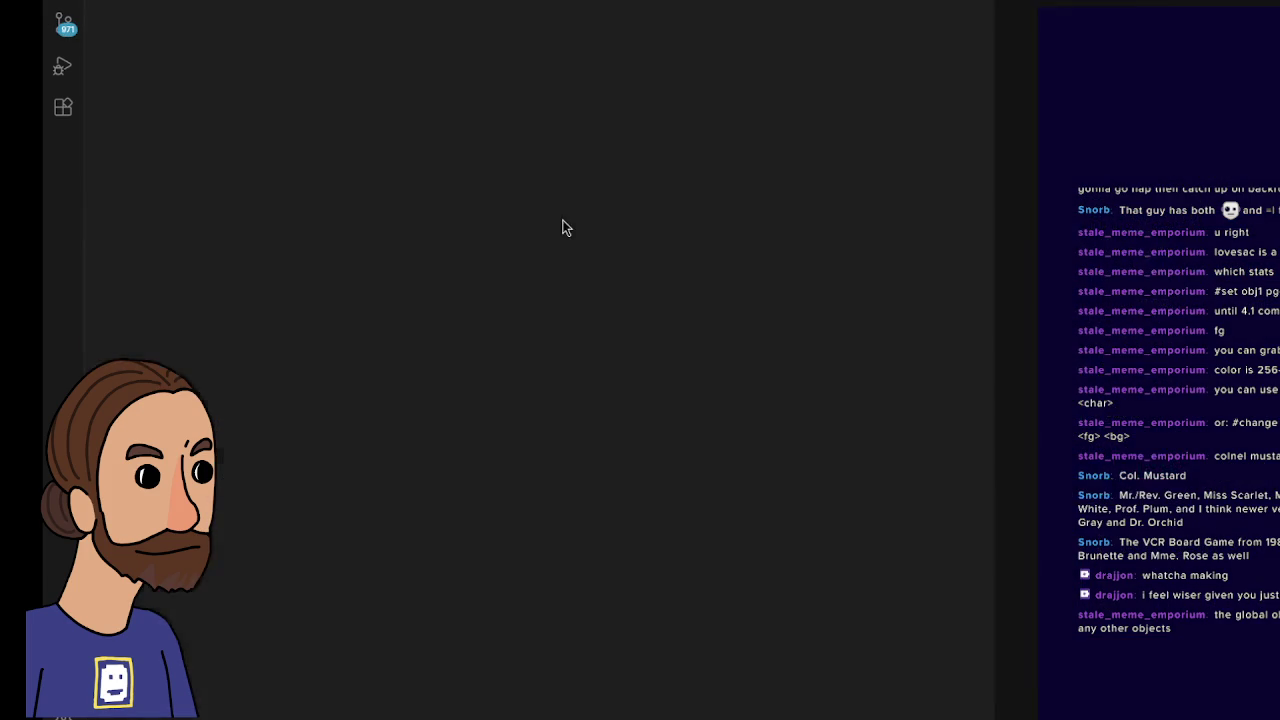
key("ctrl+p")
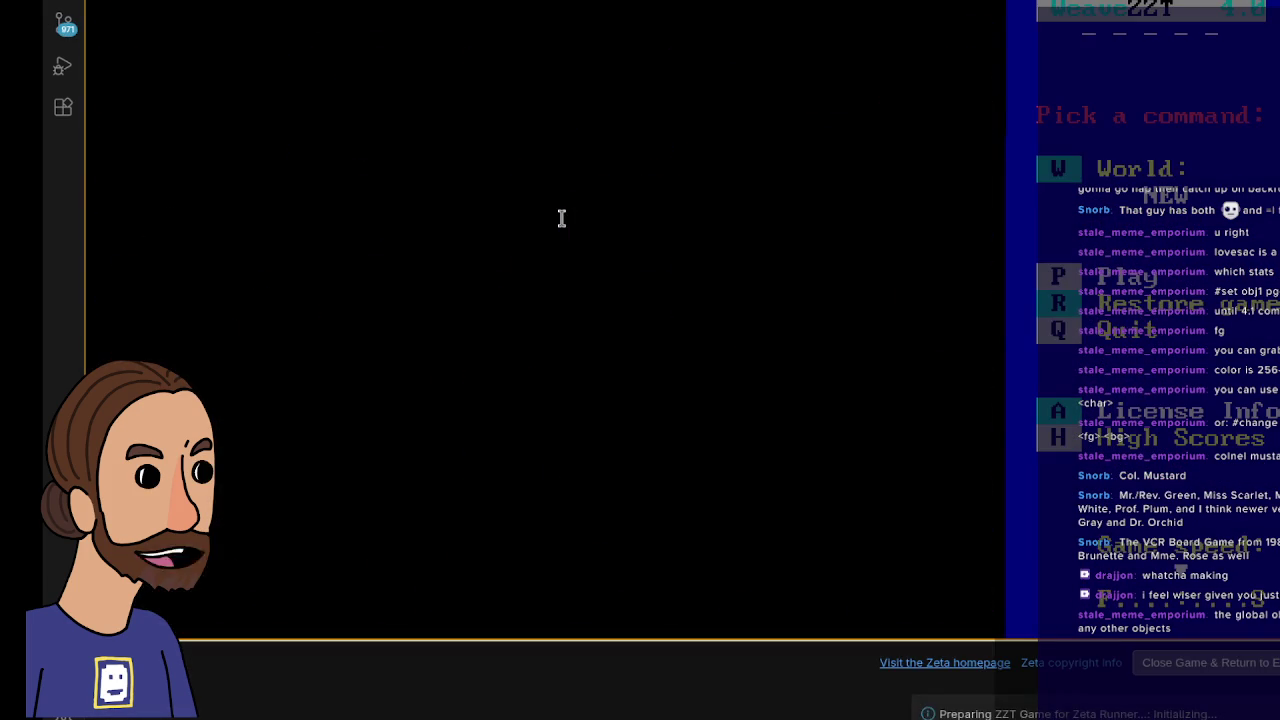
key("Up")
key("Up")
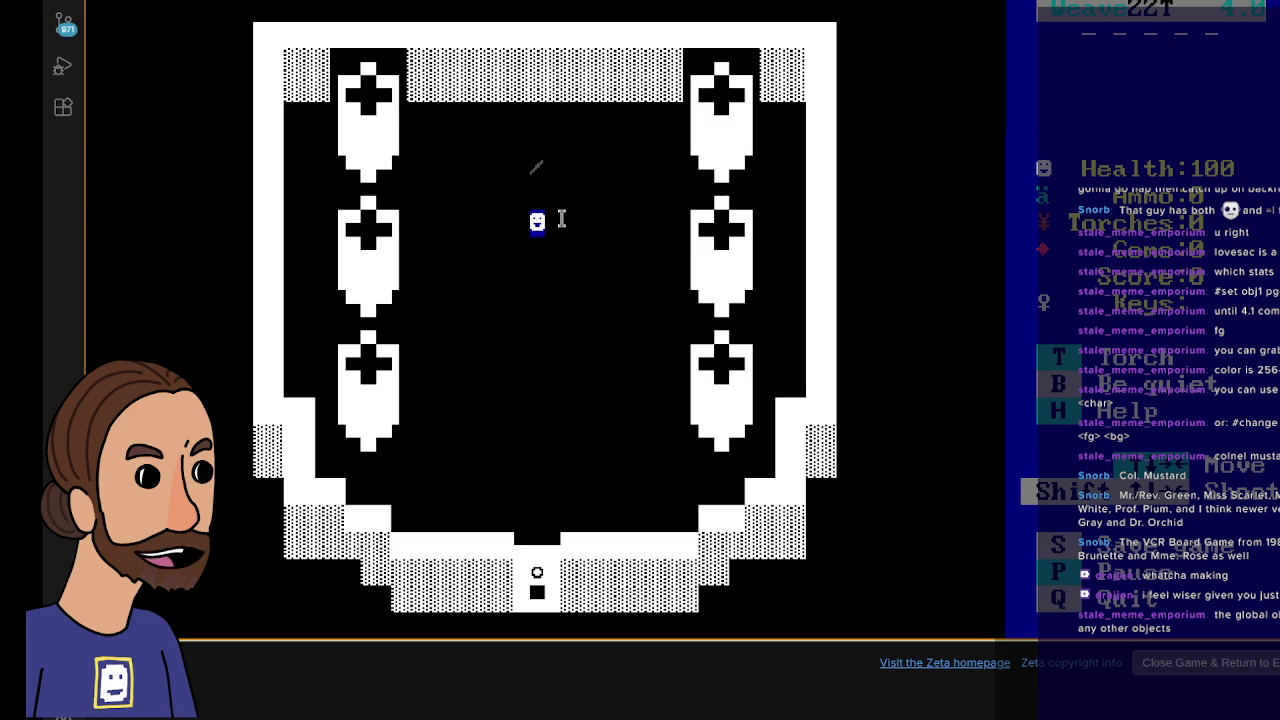
key("Down")
key("Down")
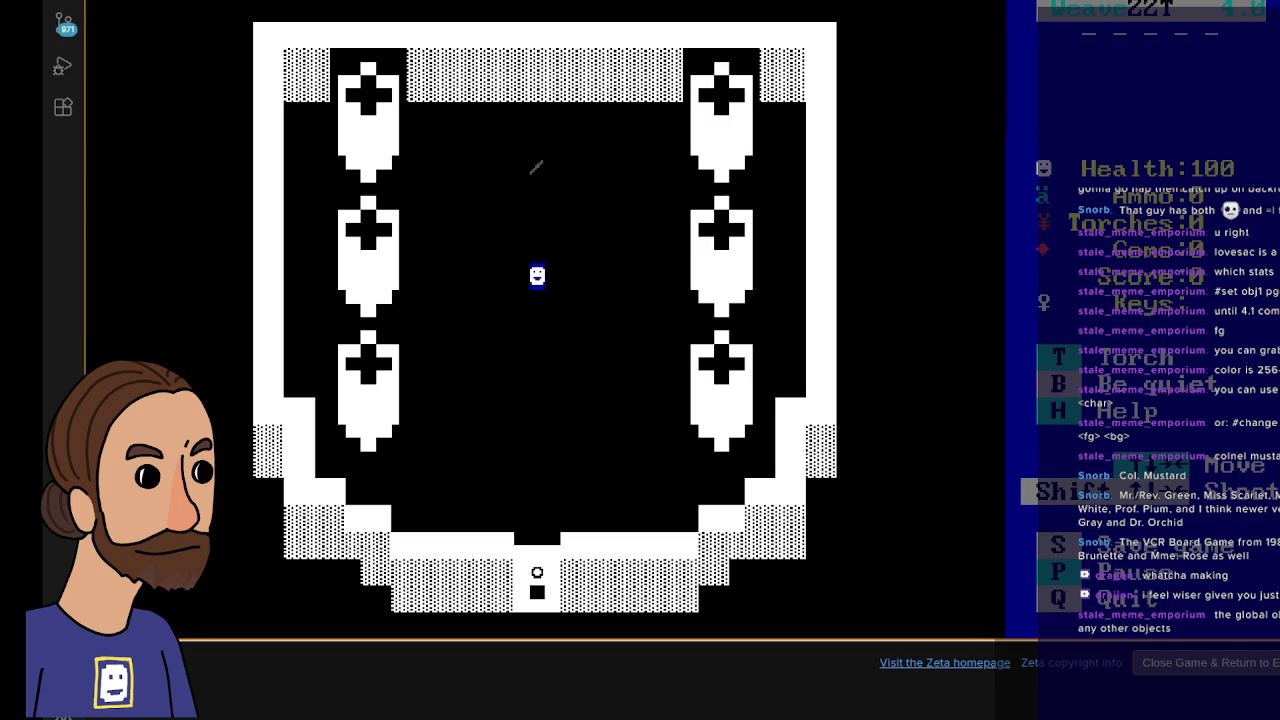
key("ctrl+w")
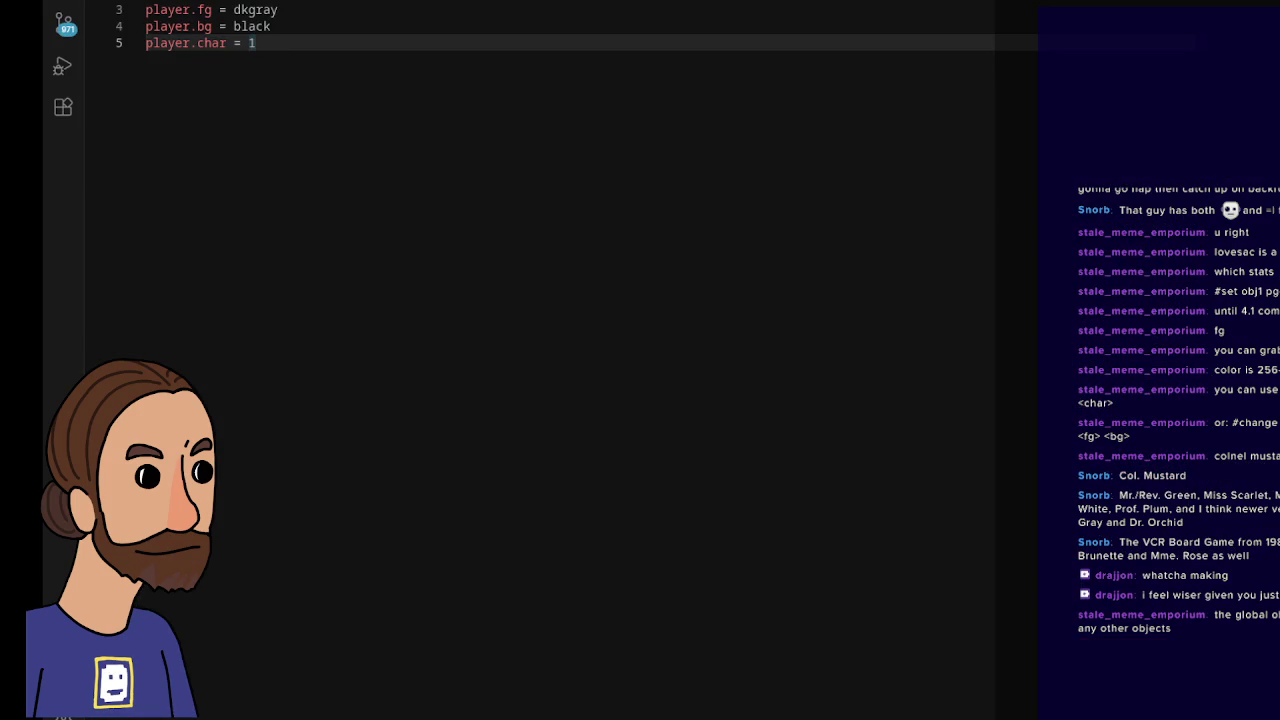
Look over the File menu and the counters config file, then return to the player settings file
key("alt+f")
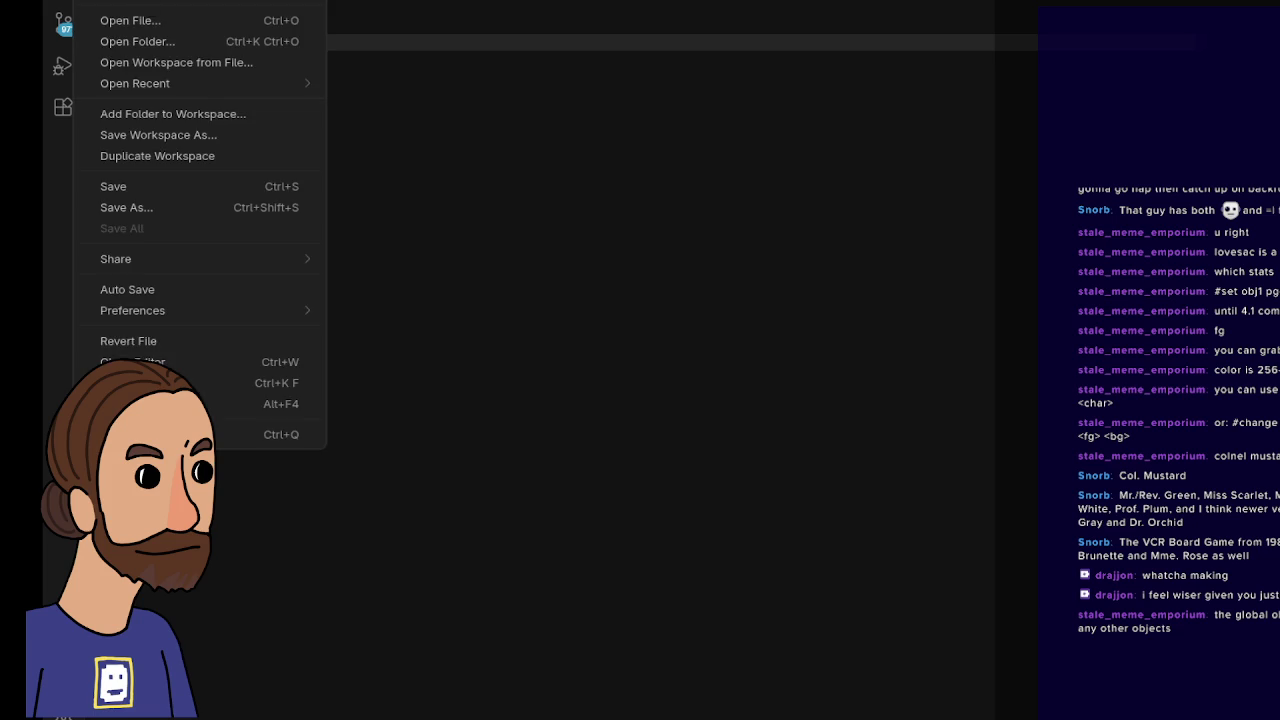
key("Escape")
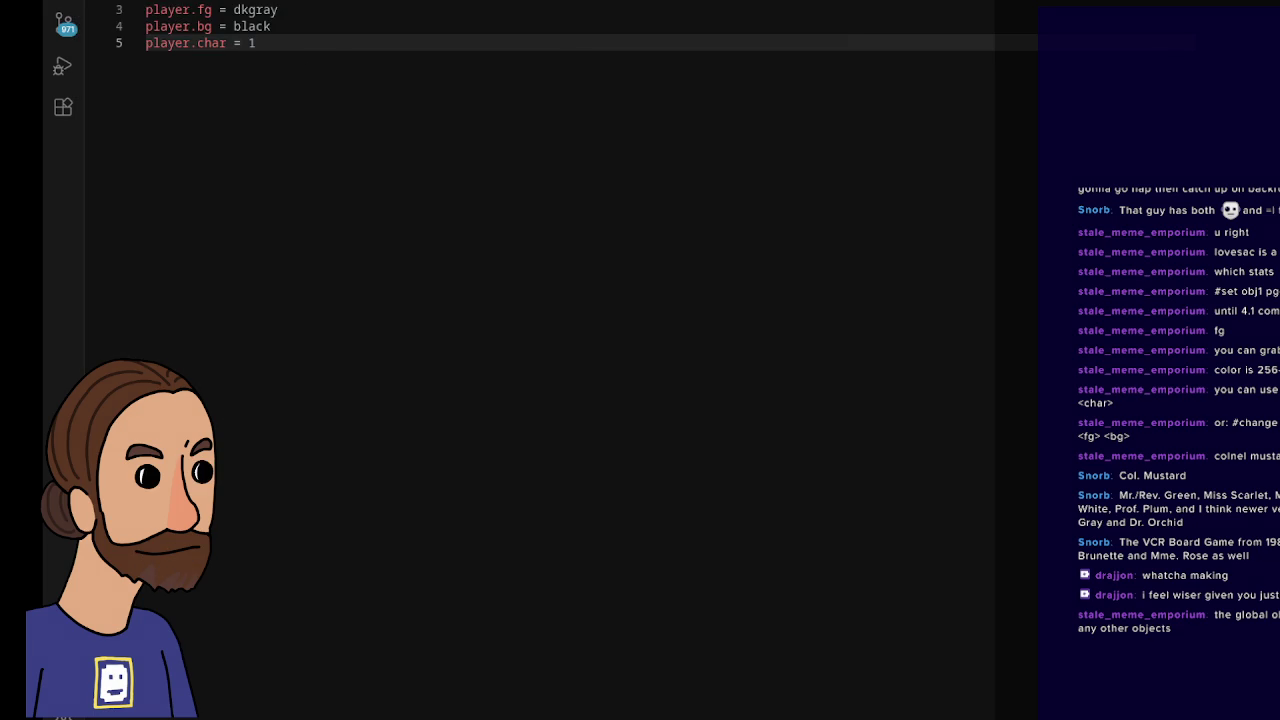
key("ctrl+Tab")
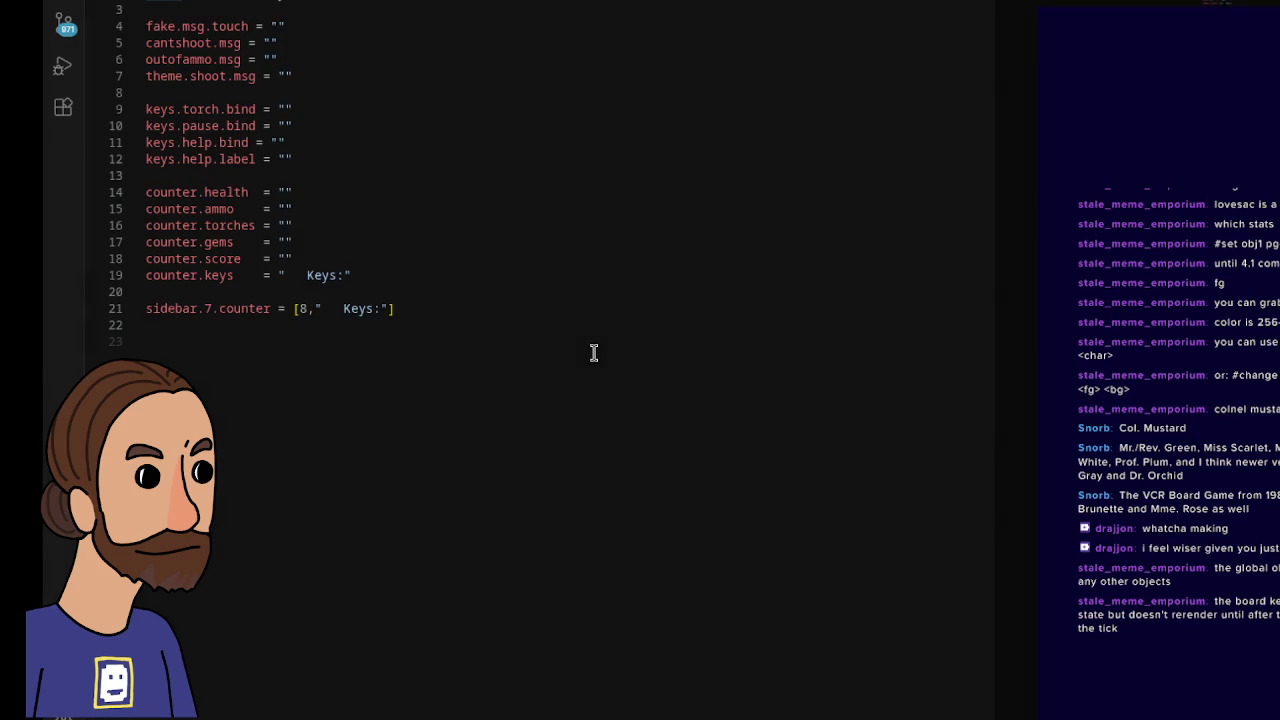
left_click(331, 317)
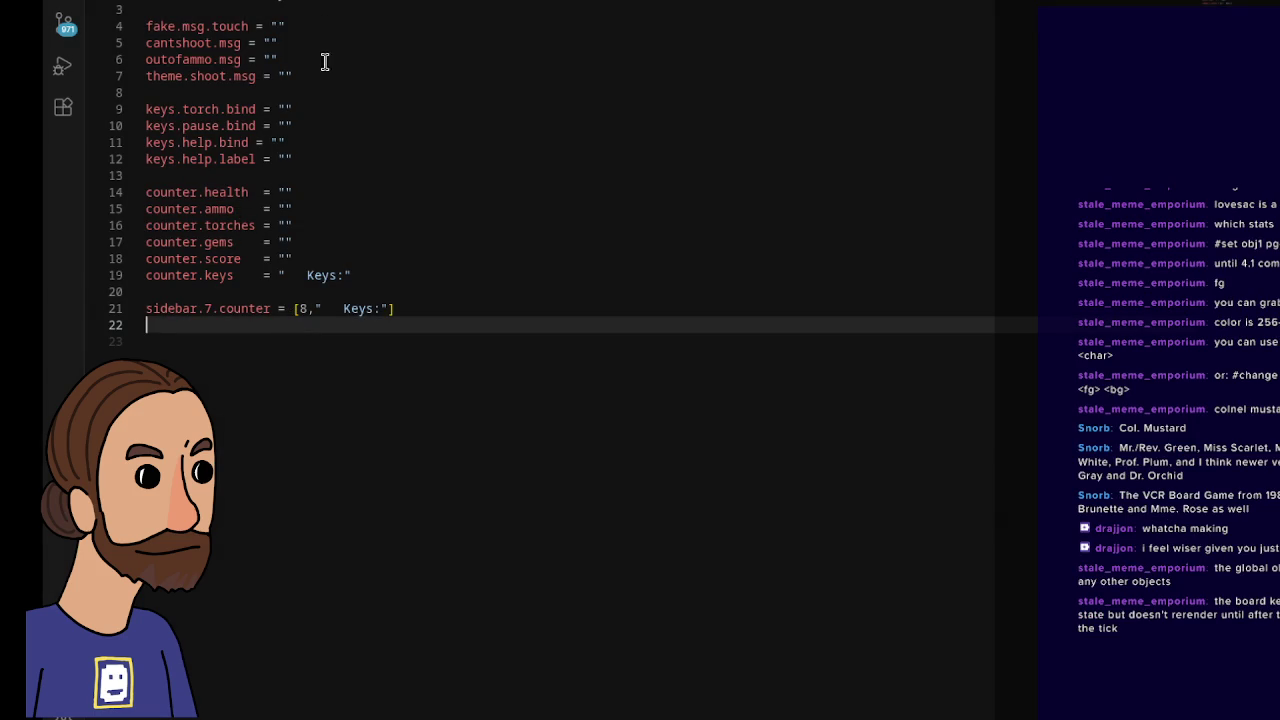
scroll(385, 99, "down", 3)
scroll(381, 127, "up", 3)
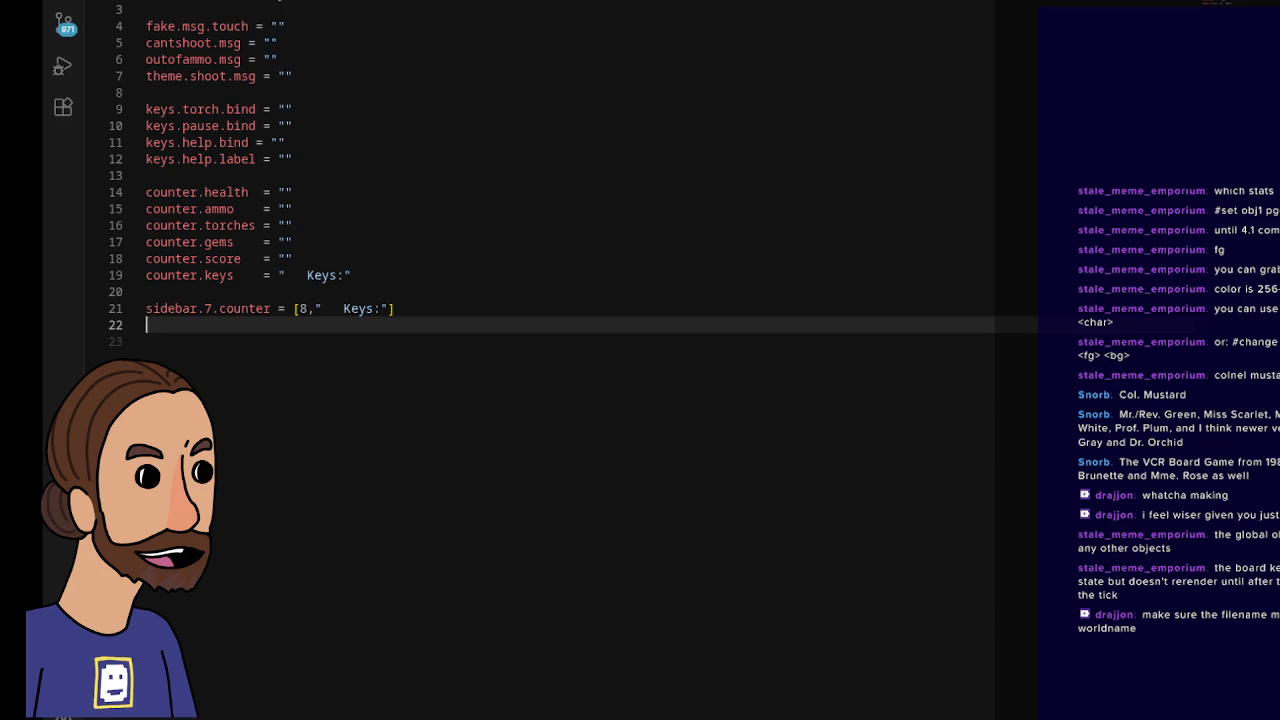
key("ctrl+Tab")
Rename the world to SCEPTER in the world settings
key("alt+Tab")
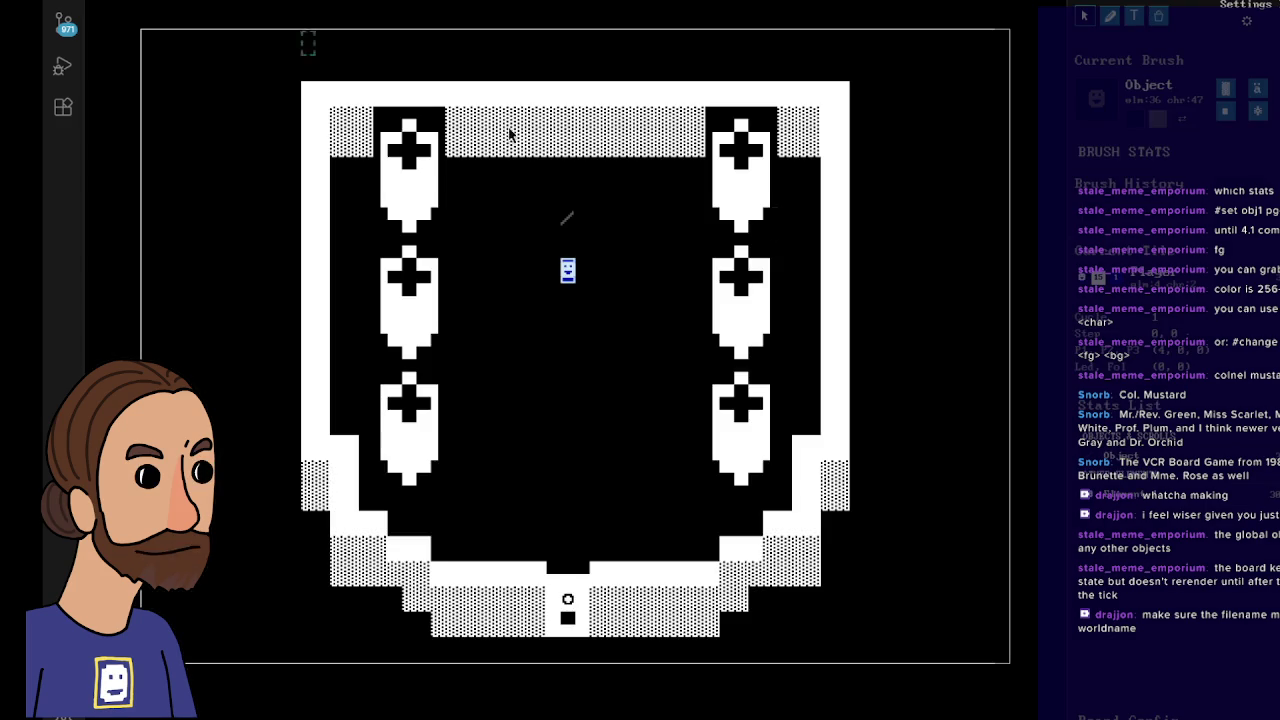
mouse_move(1233, 45)
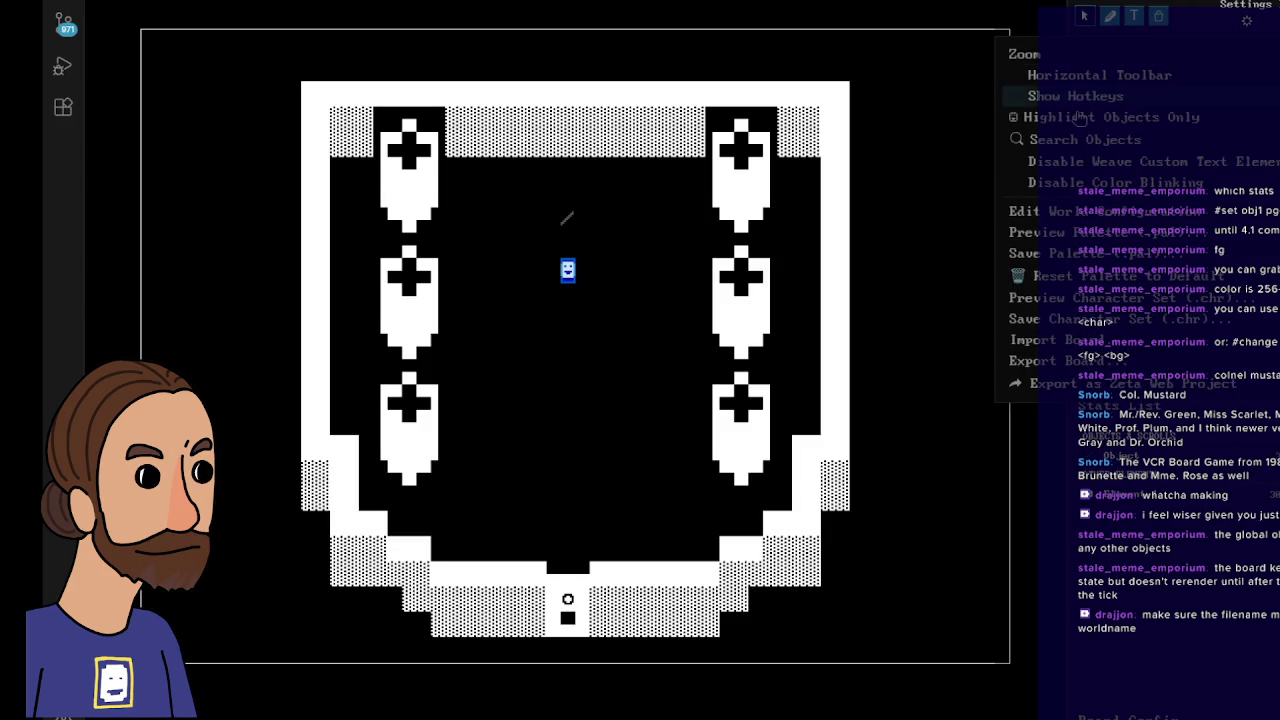
left_click(1088, 207)
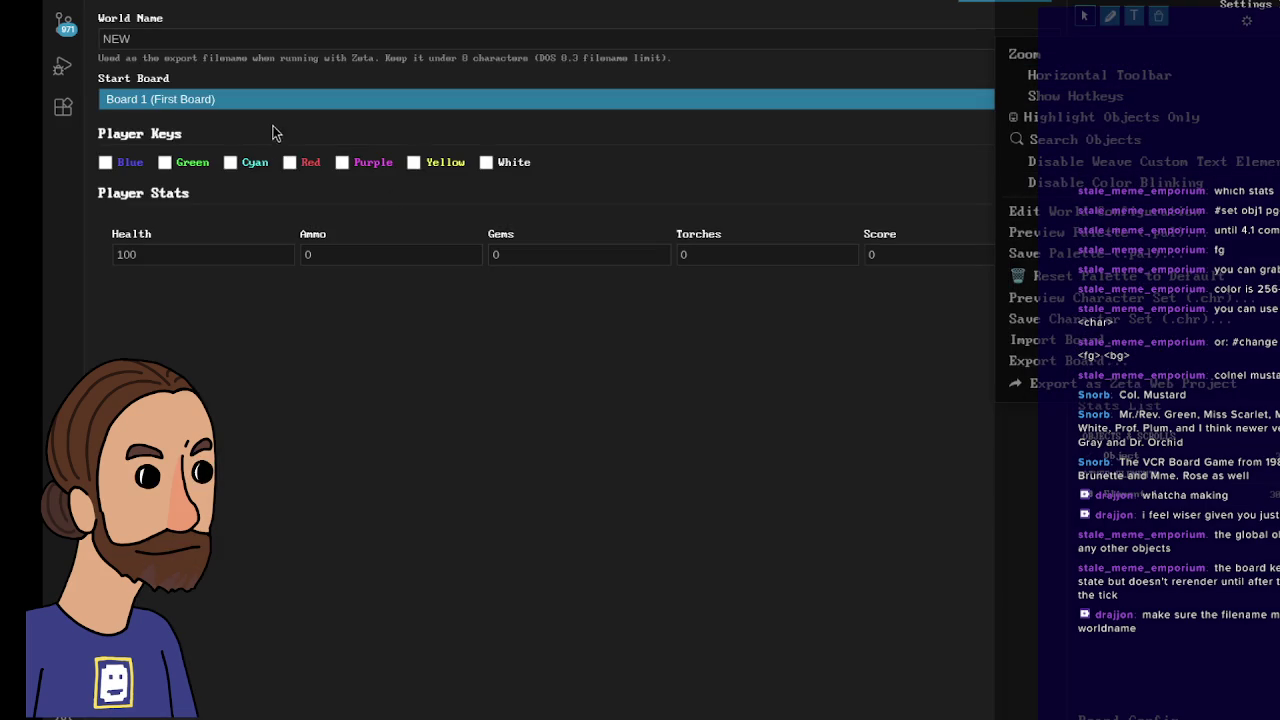
left_click(171, 36)
type("NEW")
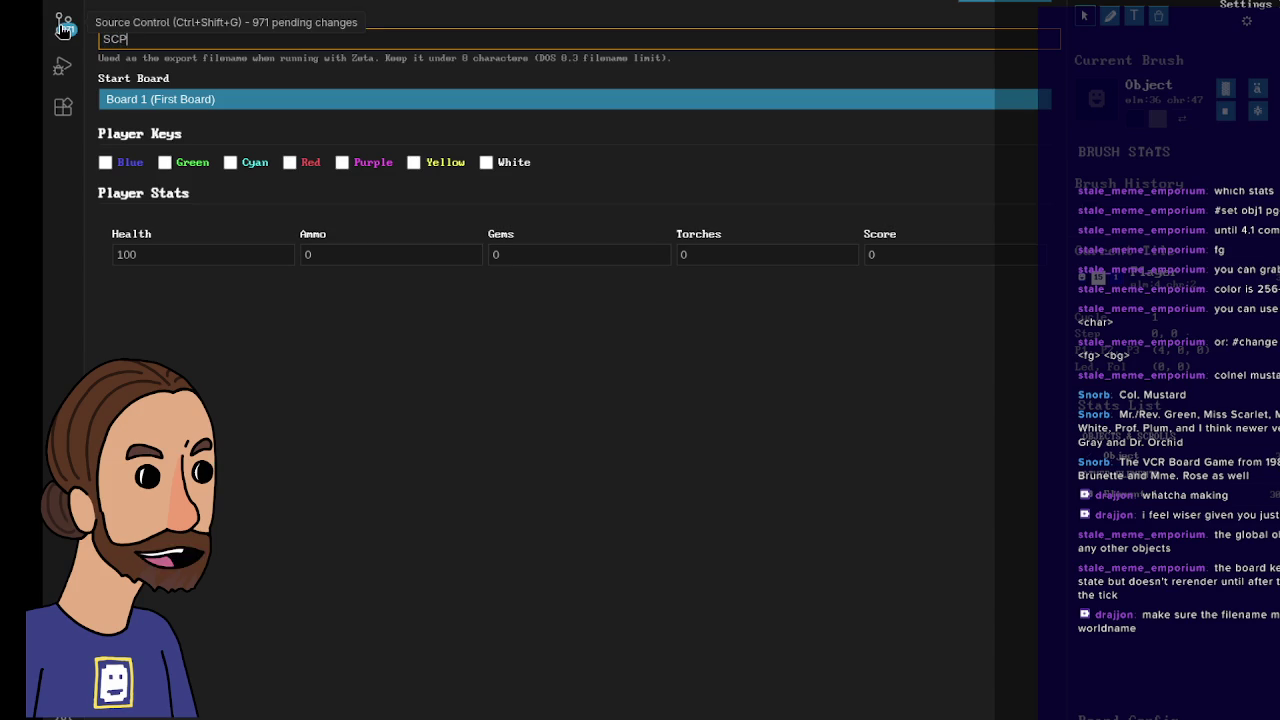
type("PTER")
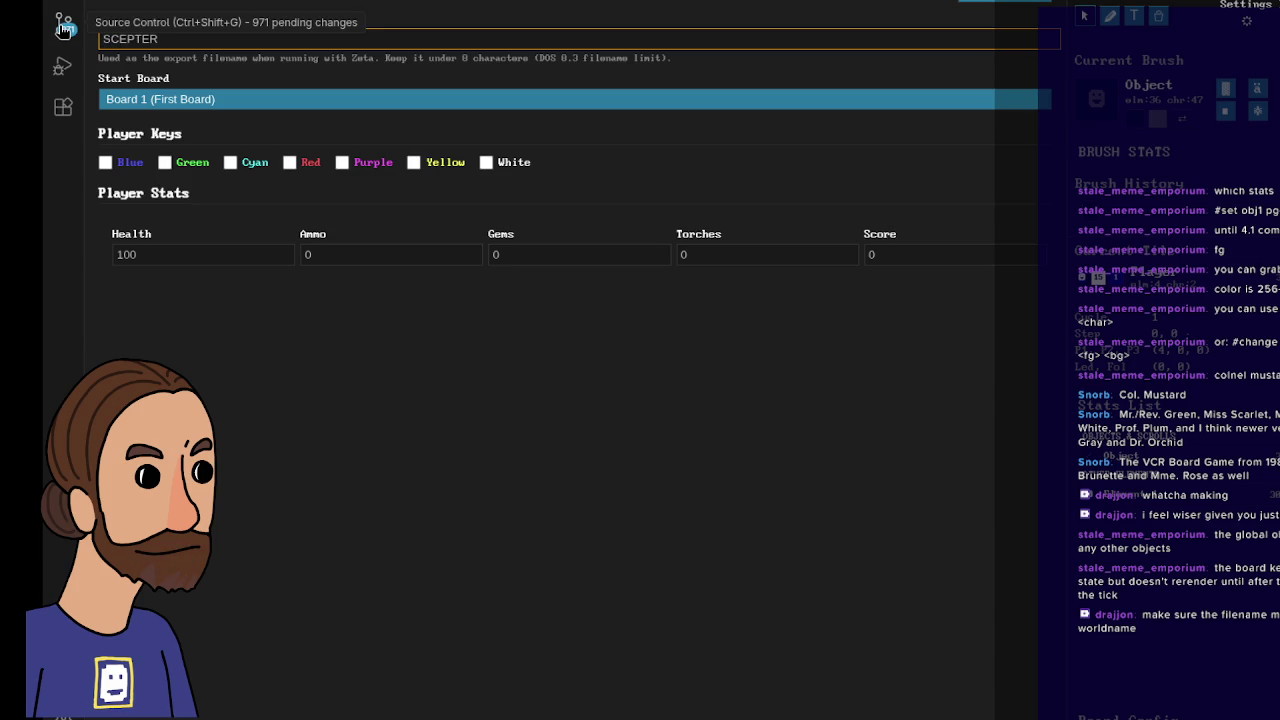
Playtest the world in Zeta, then go back to the player settings file
left_click(115, 3)
left_click(530, 272)
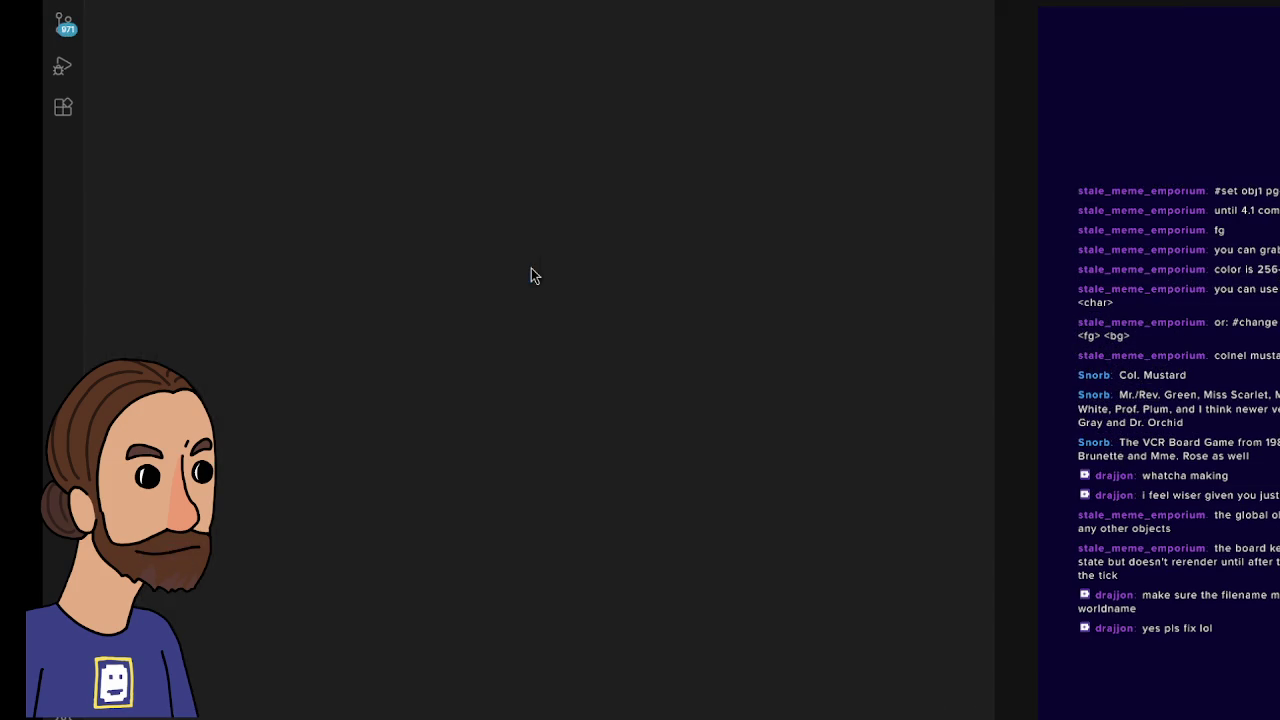
key("p")
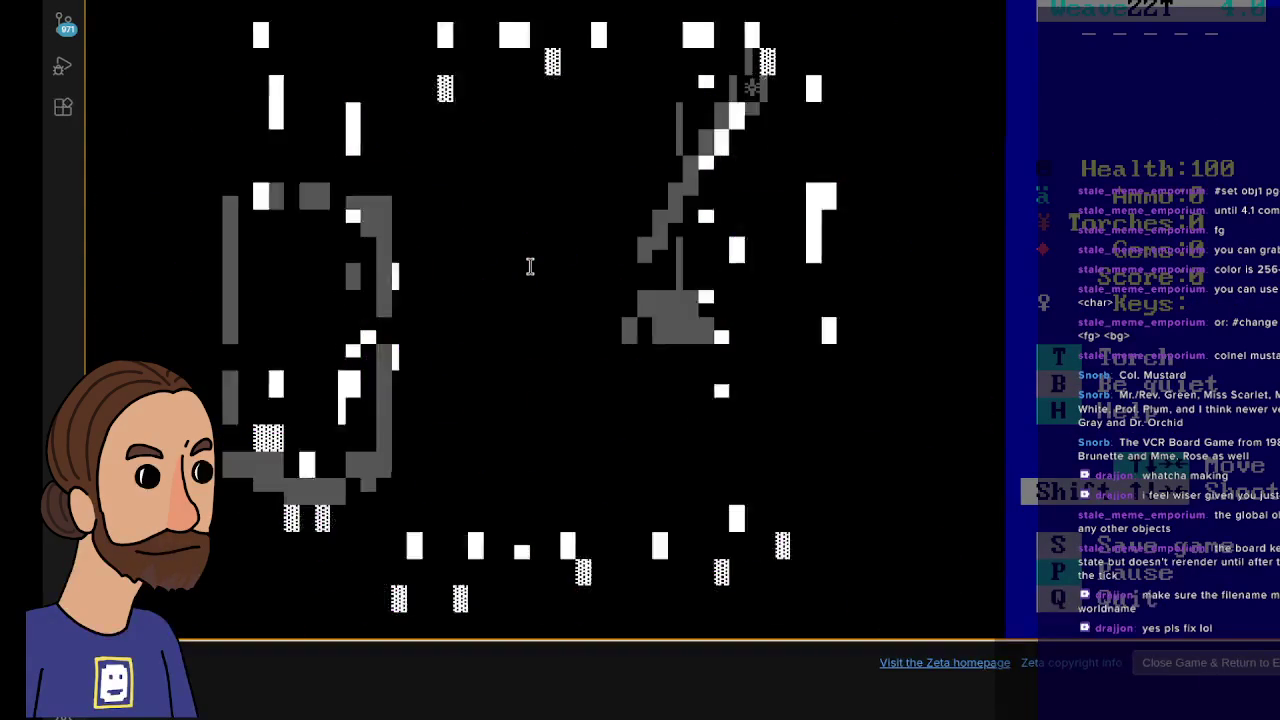
key("Escape")
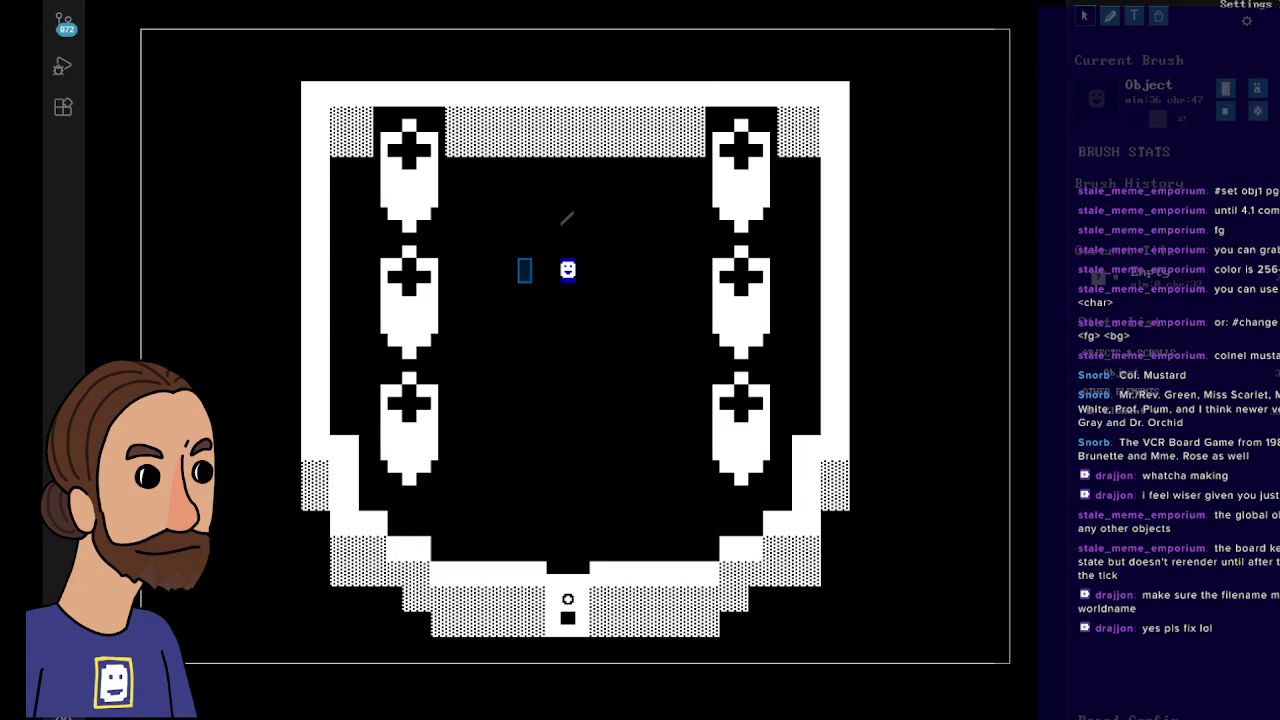
key("ctrl+Tab")
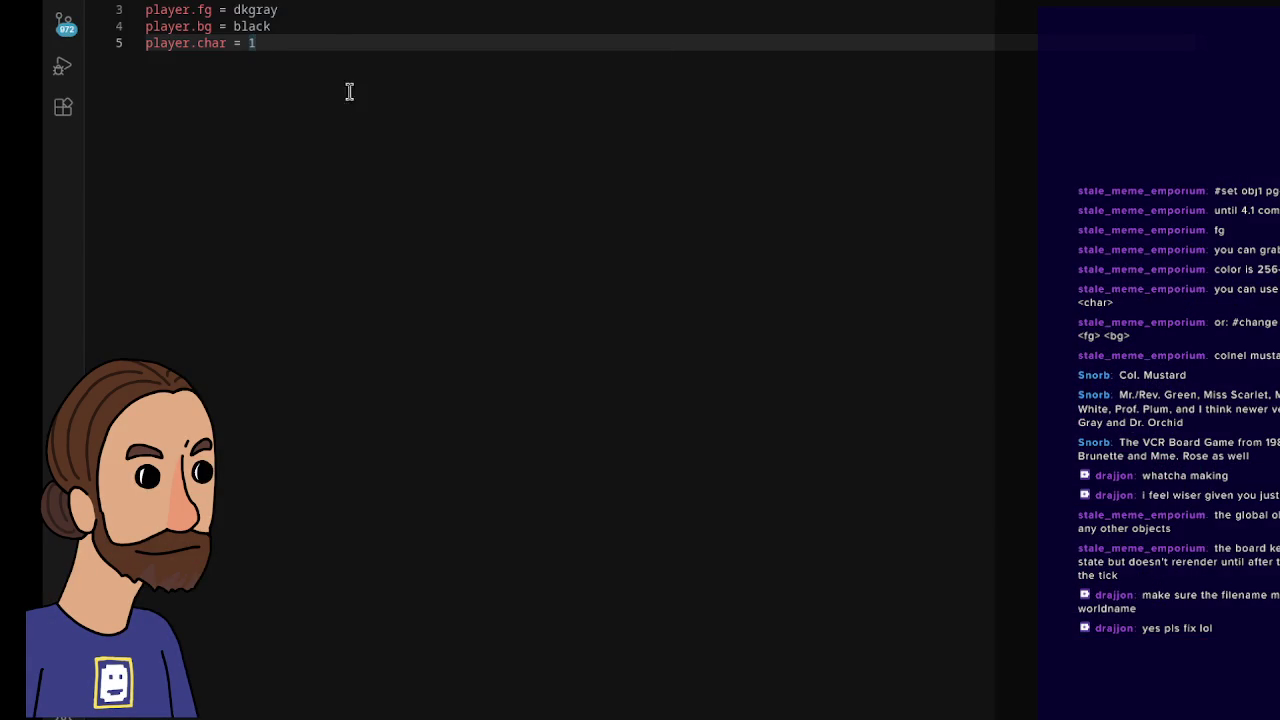
Keep player.char at 1 under dkgray on black, add blank lines after it, and relaunch the playtest
left_click(235, 9)
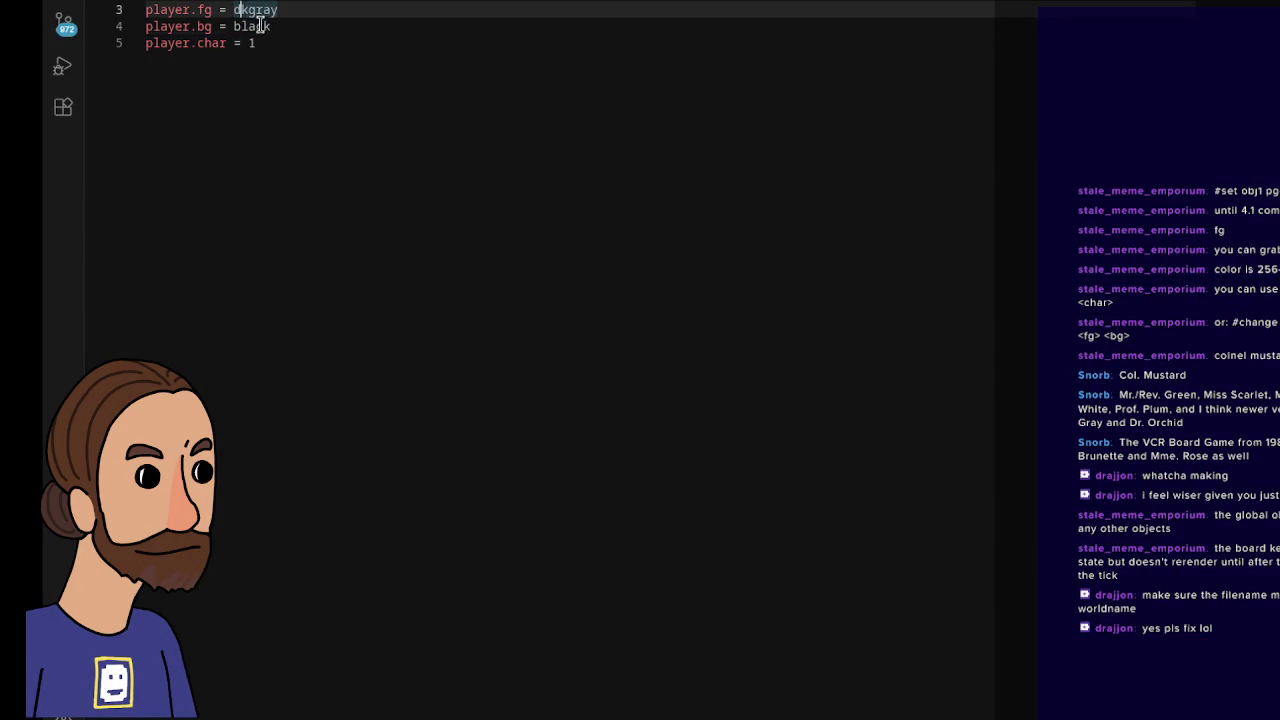
double_click(243, 10)
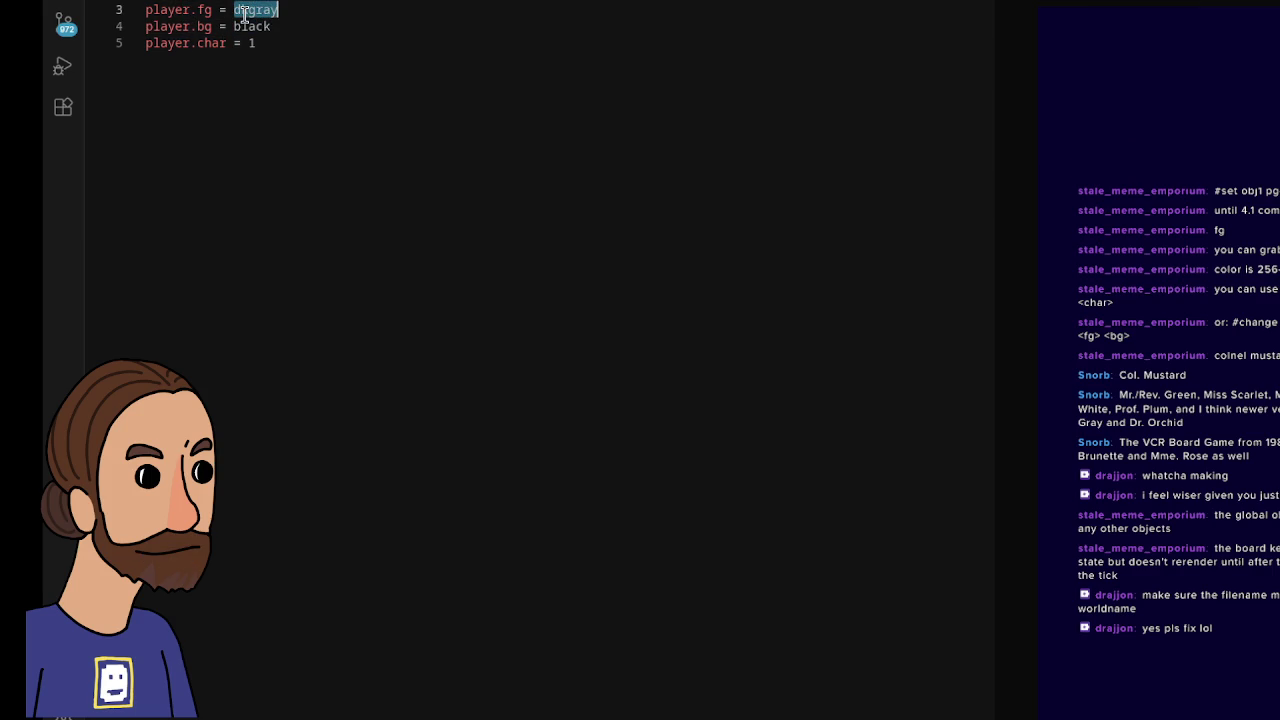
left_click_drag(283, 34, 285, 10)
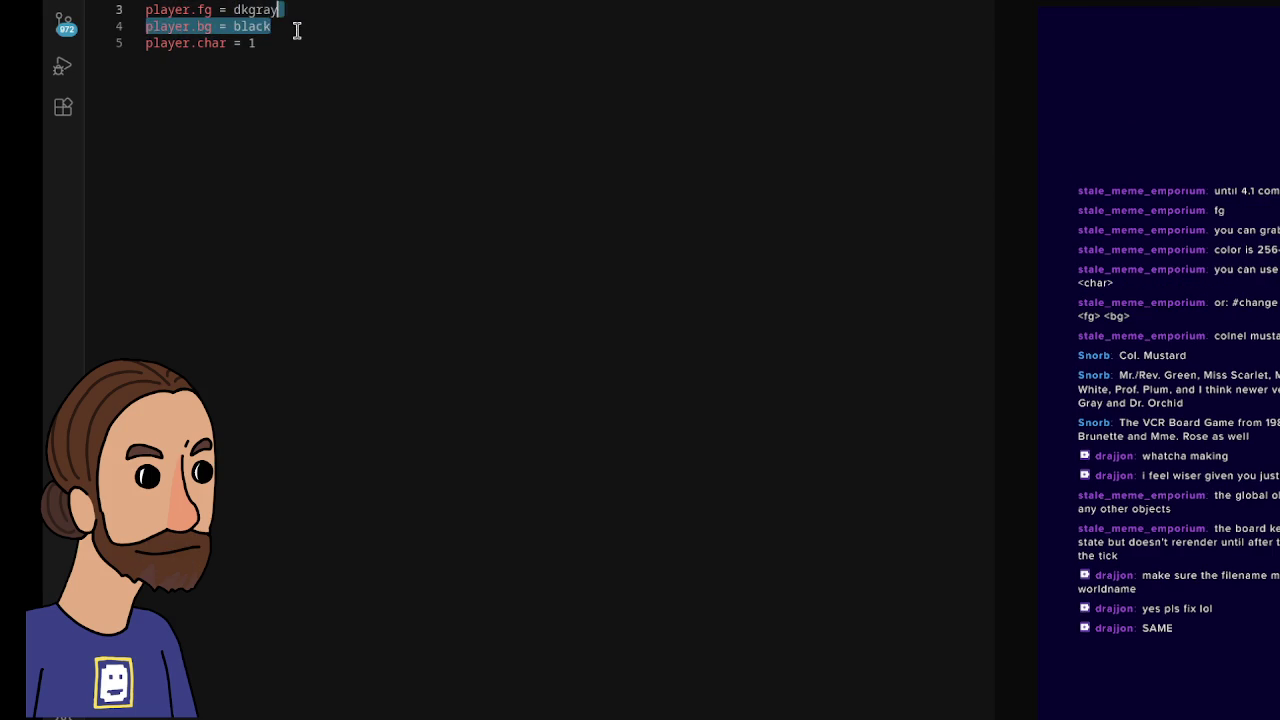
left_click(270, 43)
type("2")
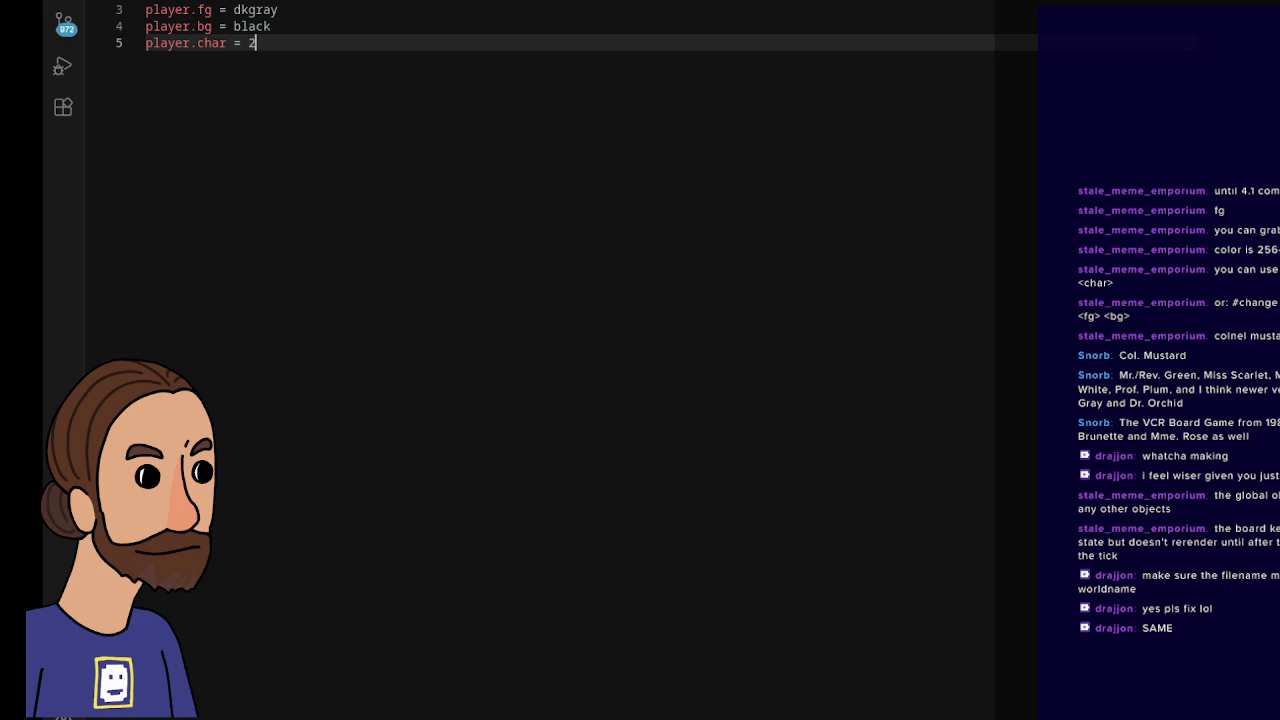
key("BackSpace")
type("1")
key("Return")
key("Return")
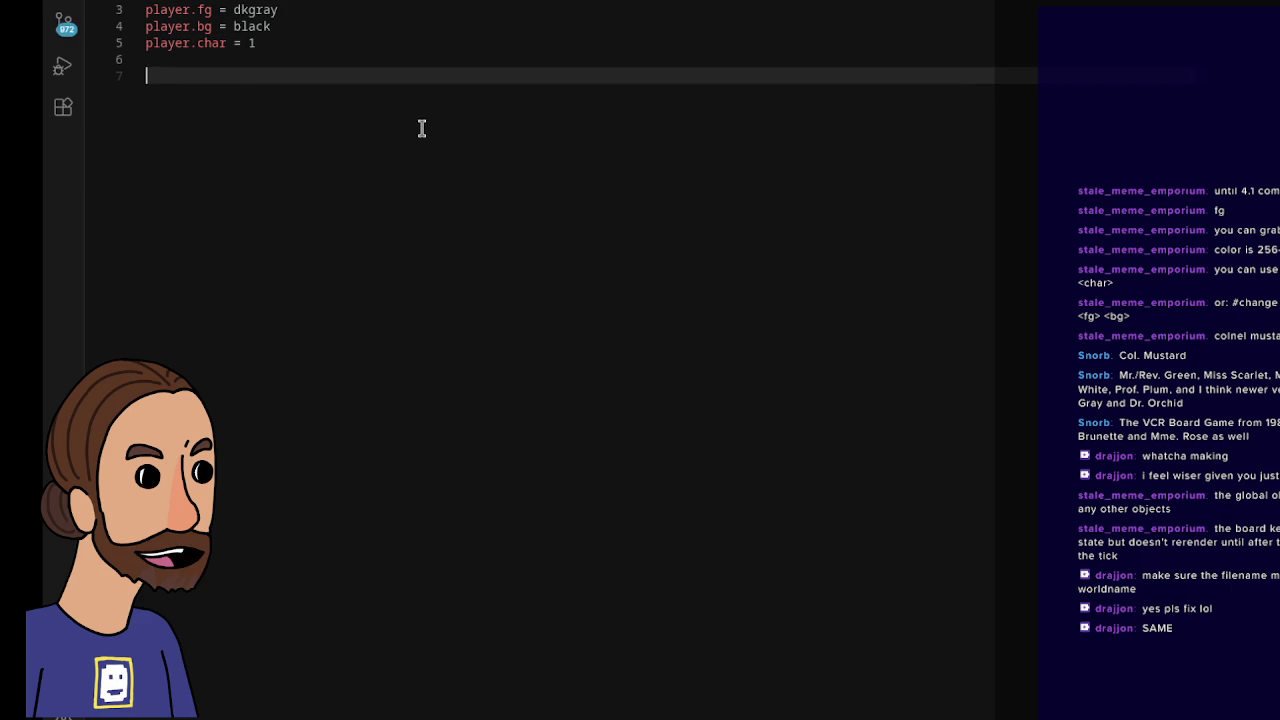
key("ctrl+s")
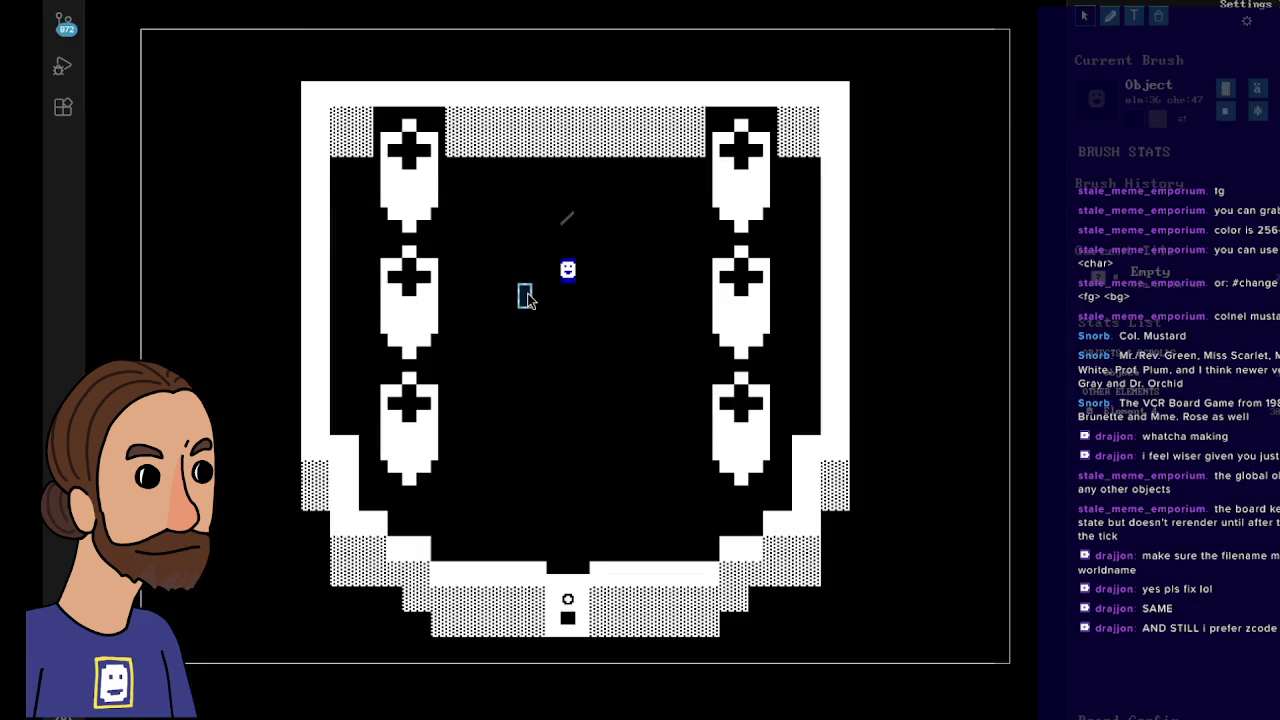
End the playtest and inspect the player's properties and the scepter's #player line without changes
key("Down")
key("Down")
key("Down")
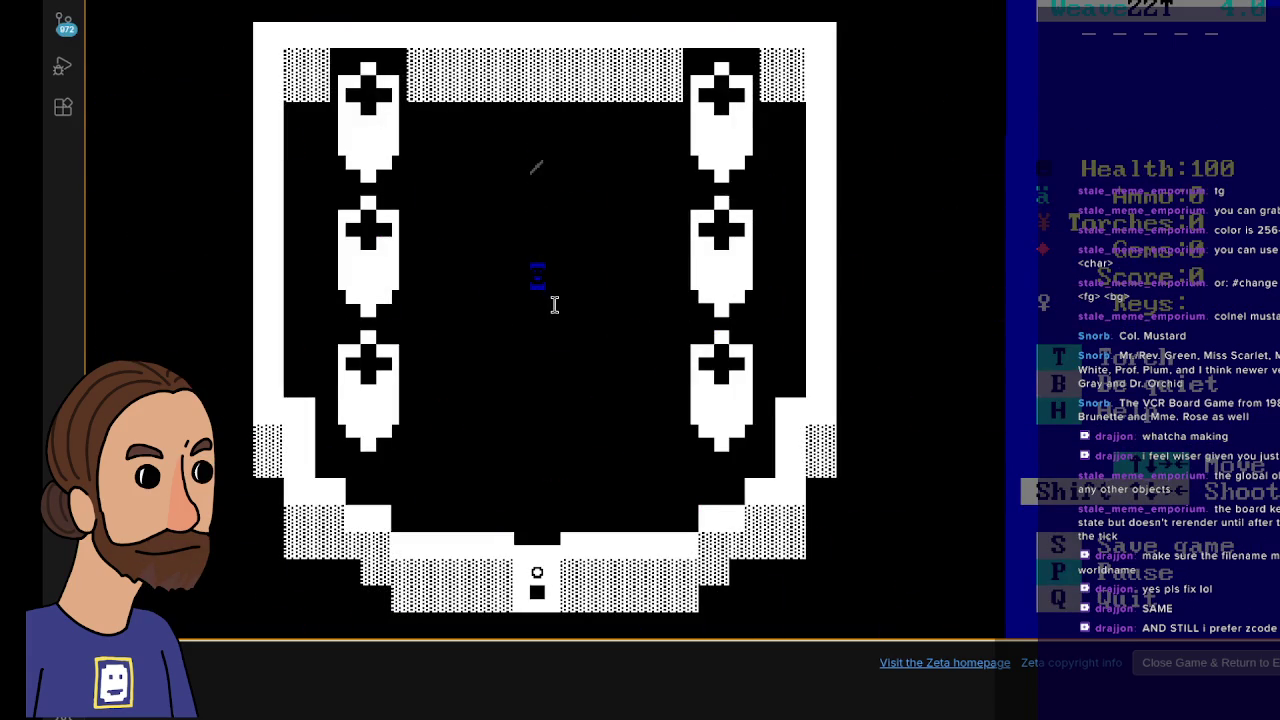
key("Escape")
left_click(567, 268)
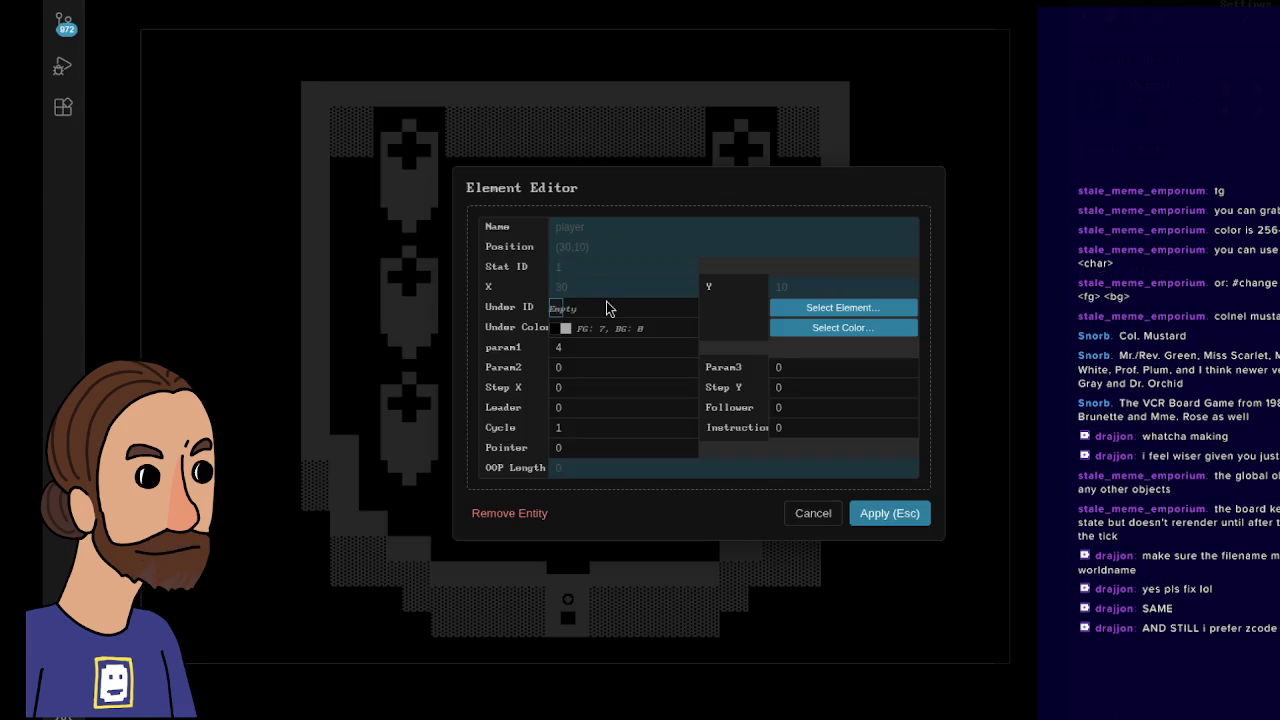
key("Escape")
key("Up")
key("Return")
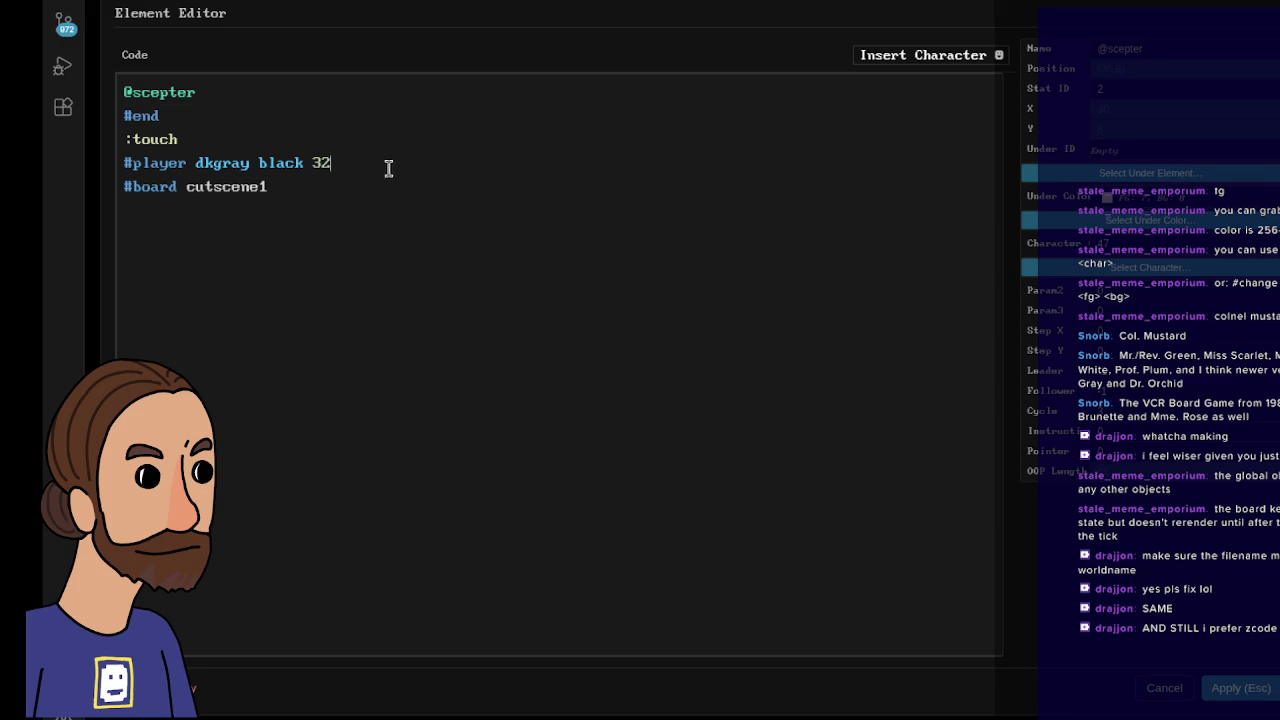
key("Escape")
Look through the world, message/counter and player config files
key("ctrl+Tab")
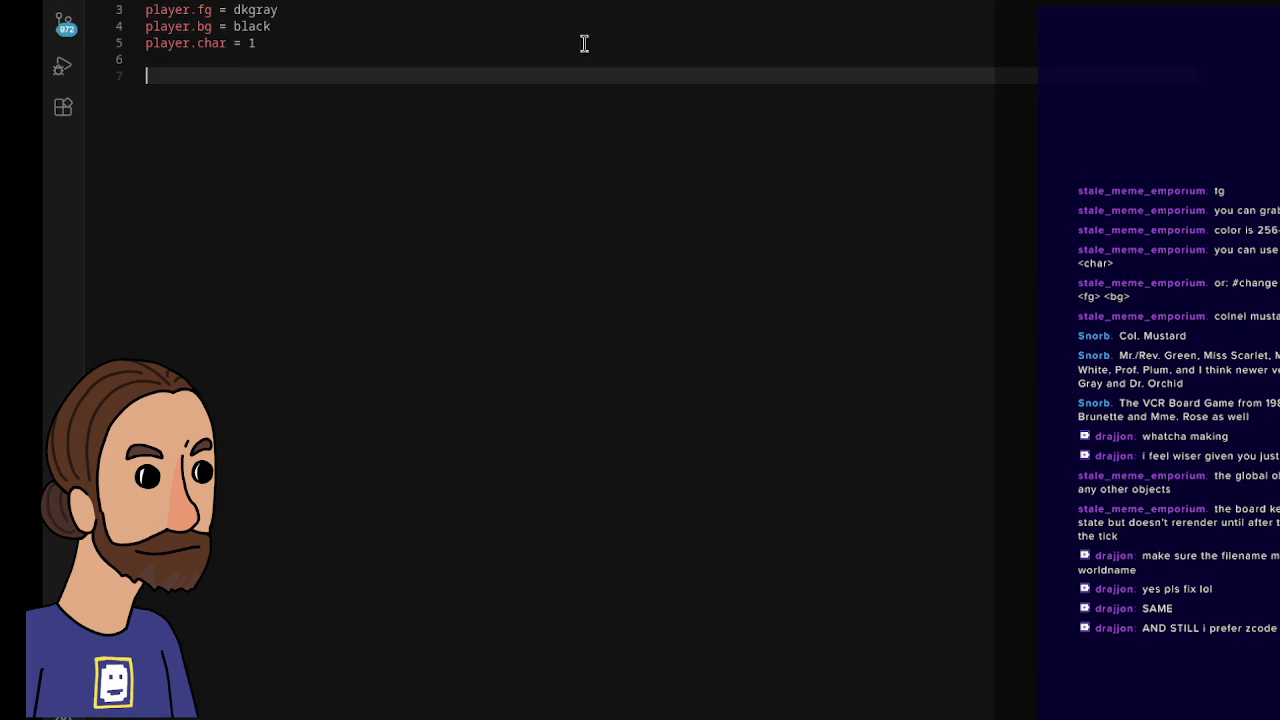
left_click(357, 26)
key("Down")
key("Down")
key("Down")
key("ctrl+Tab")
left_click(242, 59)
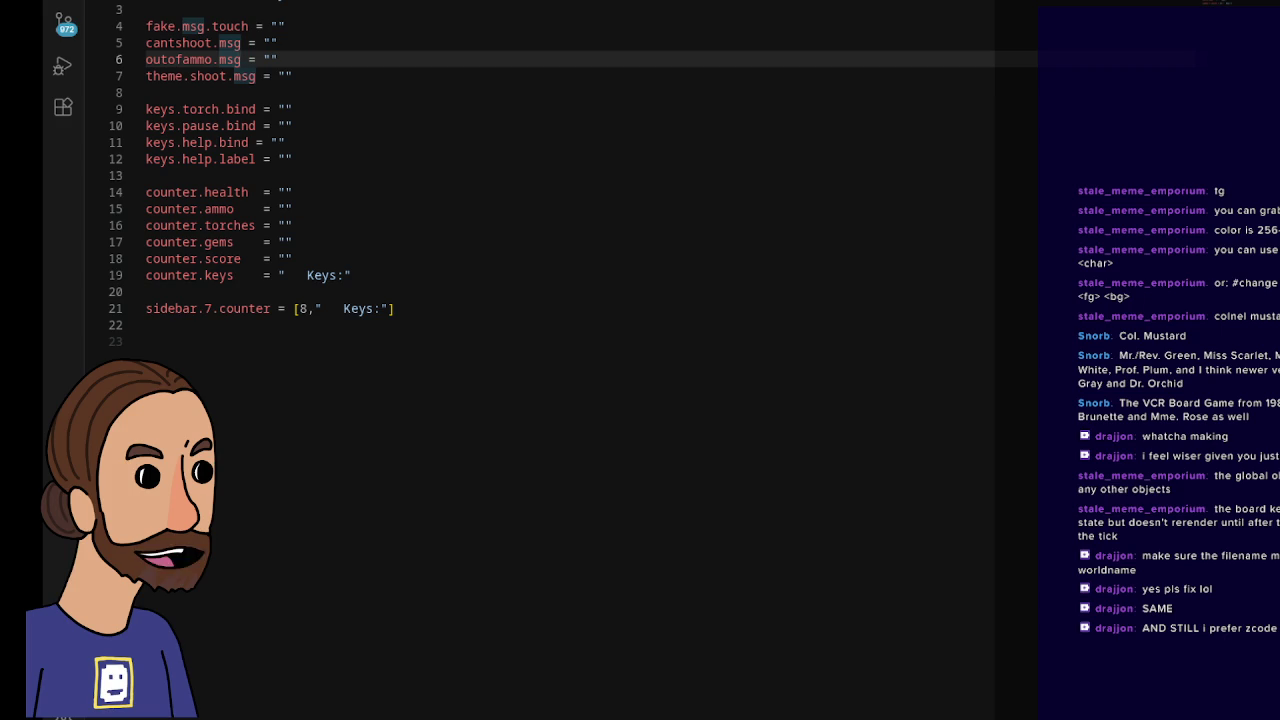
key("ctrl+Tab")
left_click(300, 44)
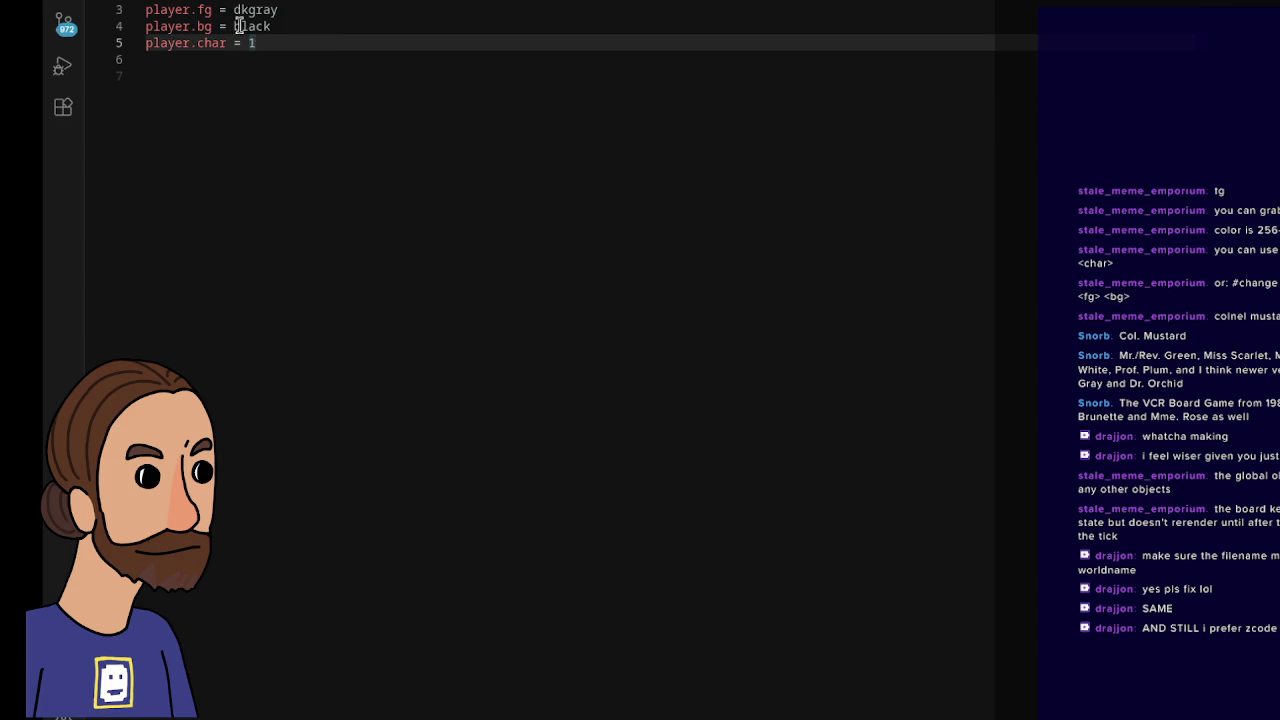
key("ctrl+Tab")
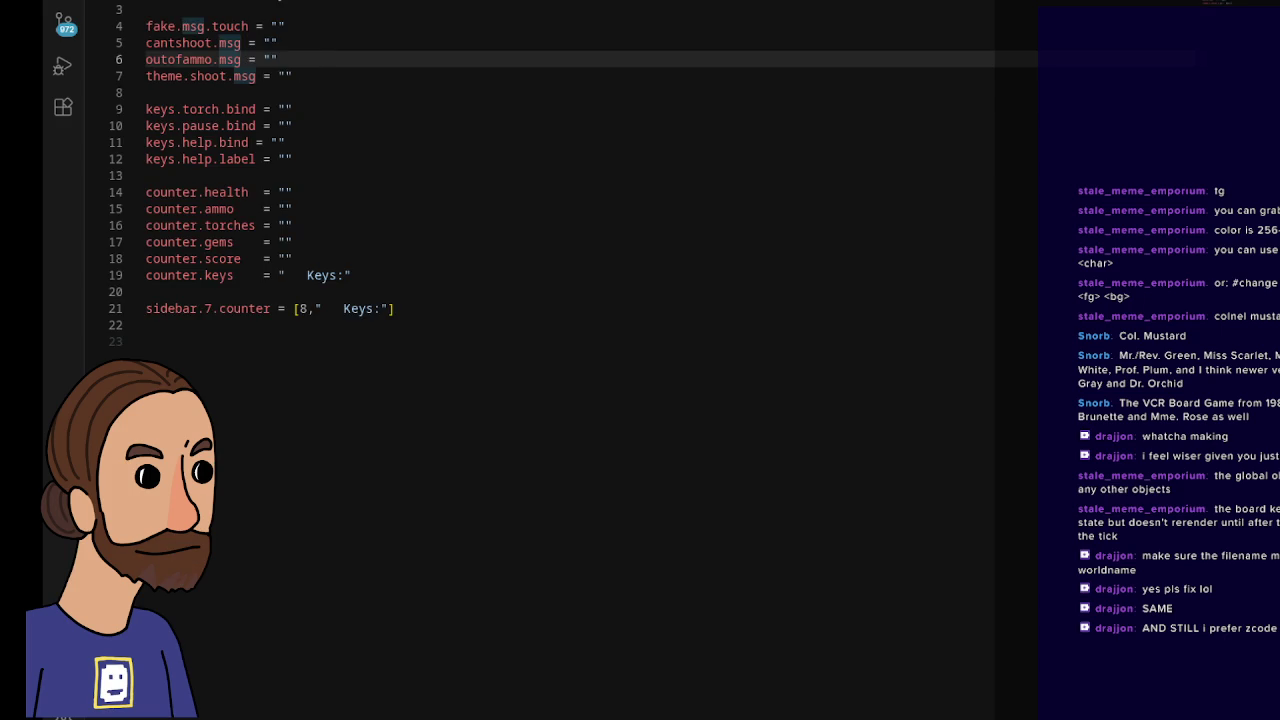
key("ctrl+Tab")
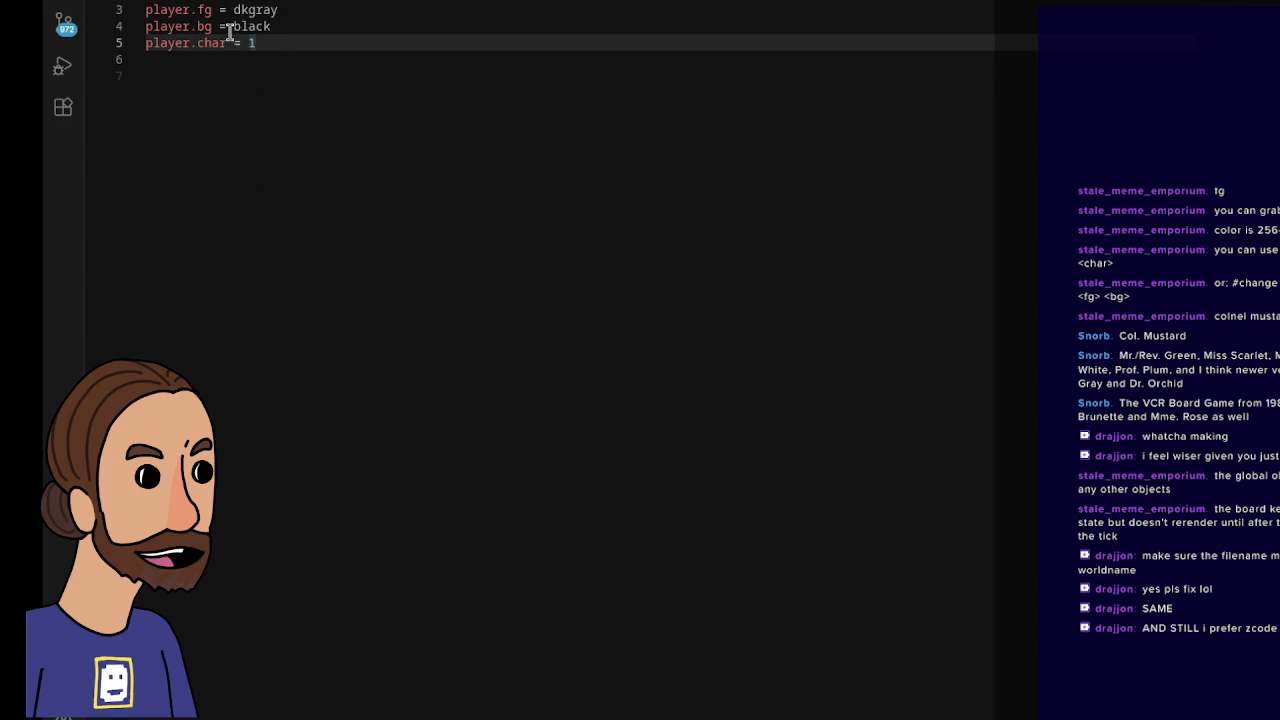
Quote the player colours as "dkgray" and "black" in the player settings file
double_click(236, 27)
type("\"")
double_click(300, 9)
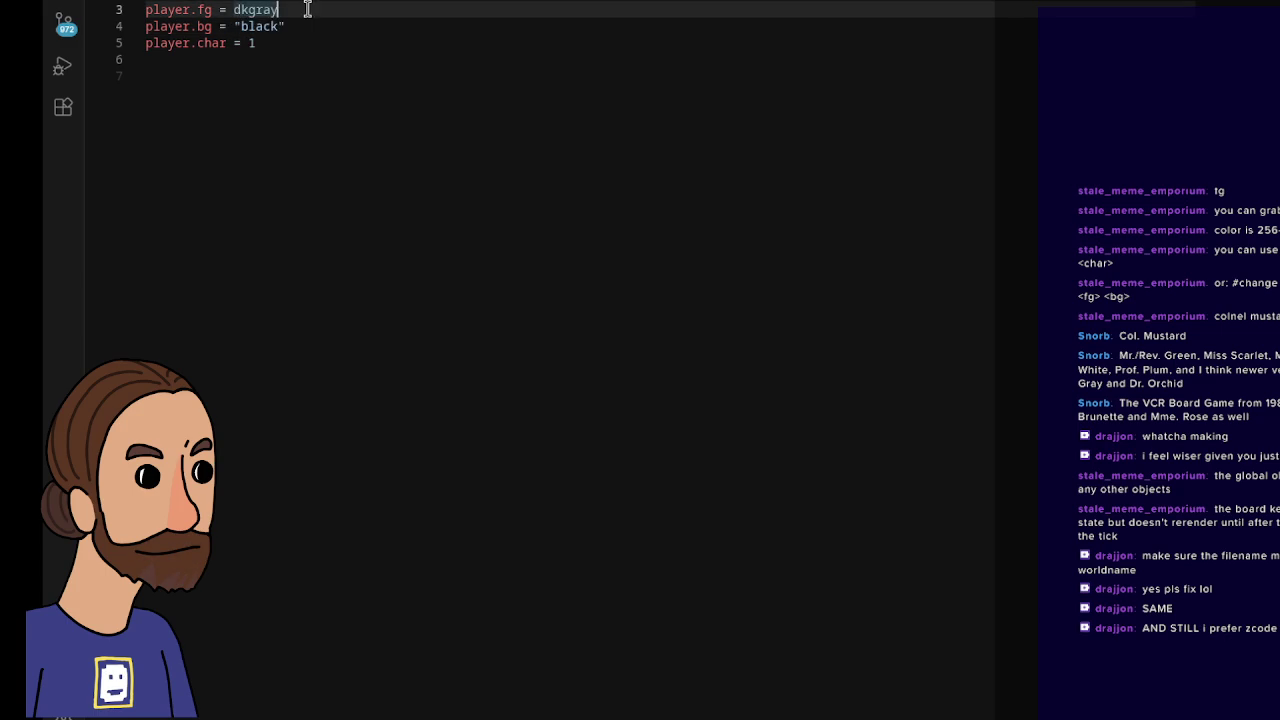
type("\"")
key("Left")
left_click(382, 71)
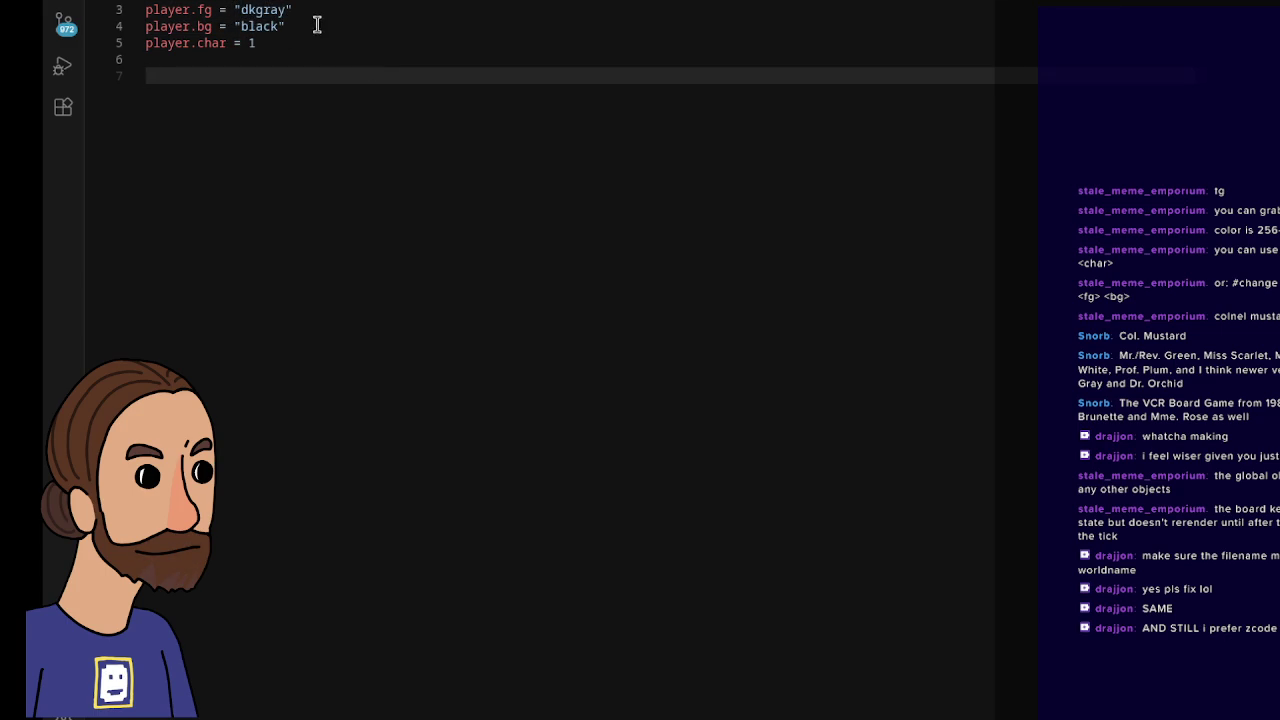
key("alt+Tab")
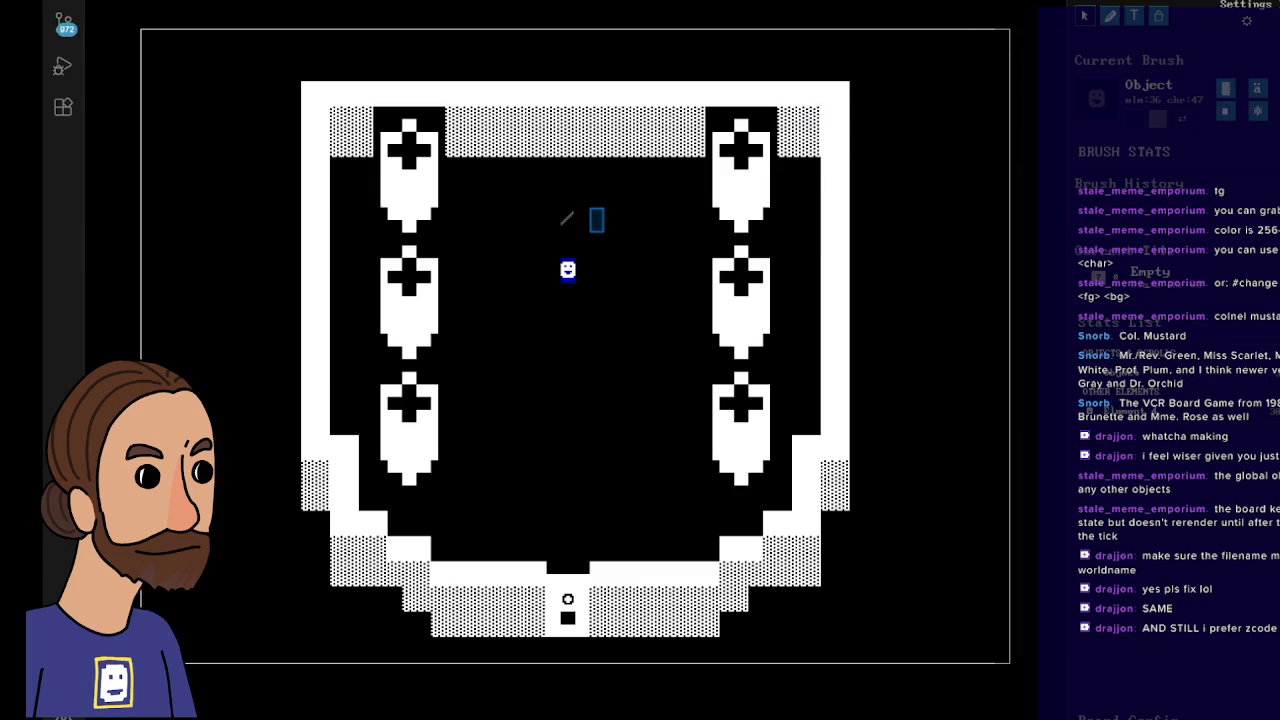
key("alt+Tab")
key("alt+Tab")
left_click(568, 222)
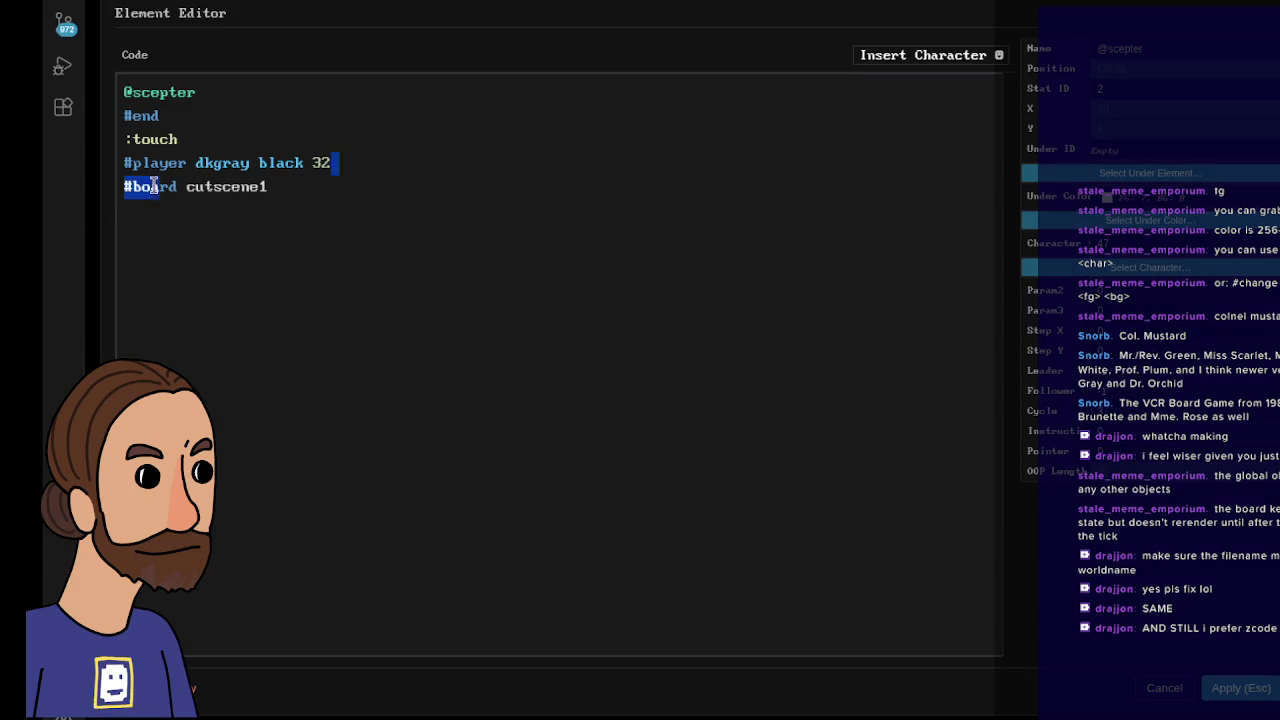
left_click_drag(335, 163, 103, 172)
key("ctrl+c")
left_click(249, 94)
key("Return")
key("ctrl+v")
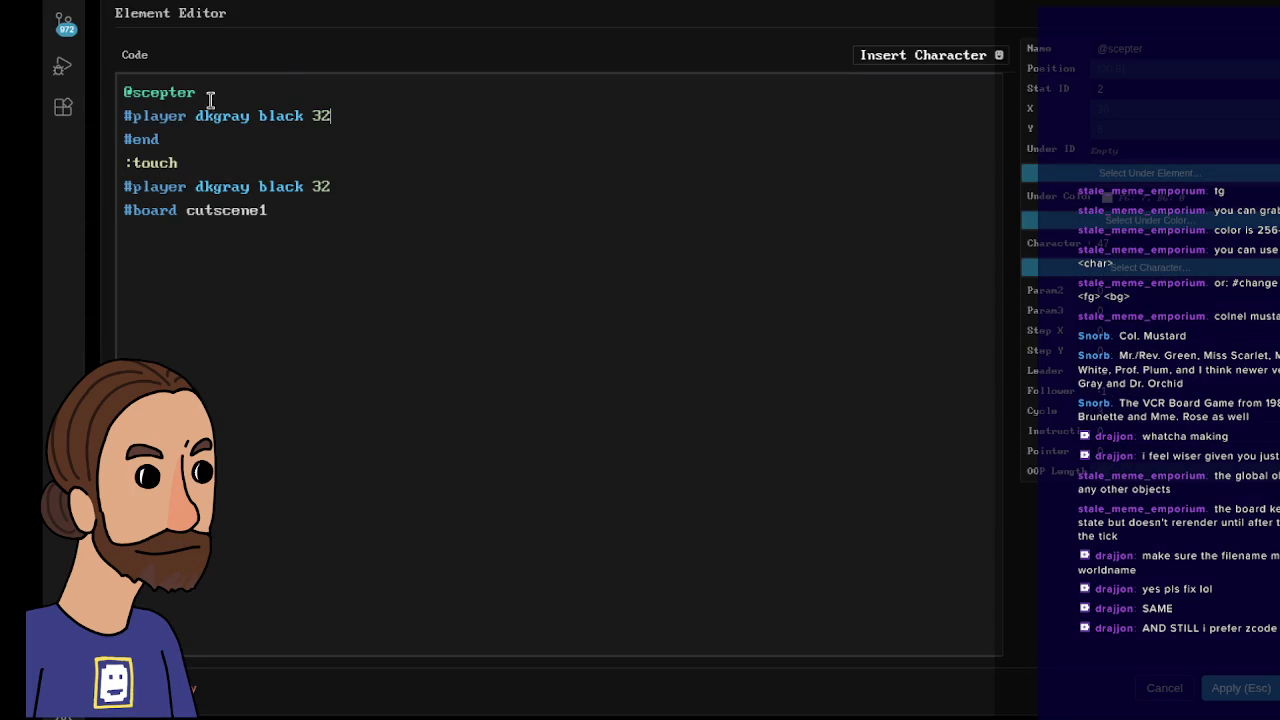
double_click(318, 115)
type("2")
key("alt+Tab")
key("alt+Tab")
left_click(313, 115)
type("1")
key("Delete")
Apply the script changes and playtest the game in Zeta
key("Escape")
key("F5")
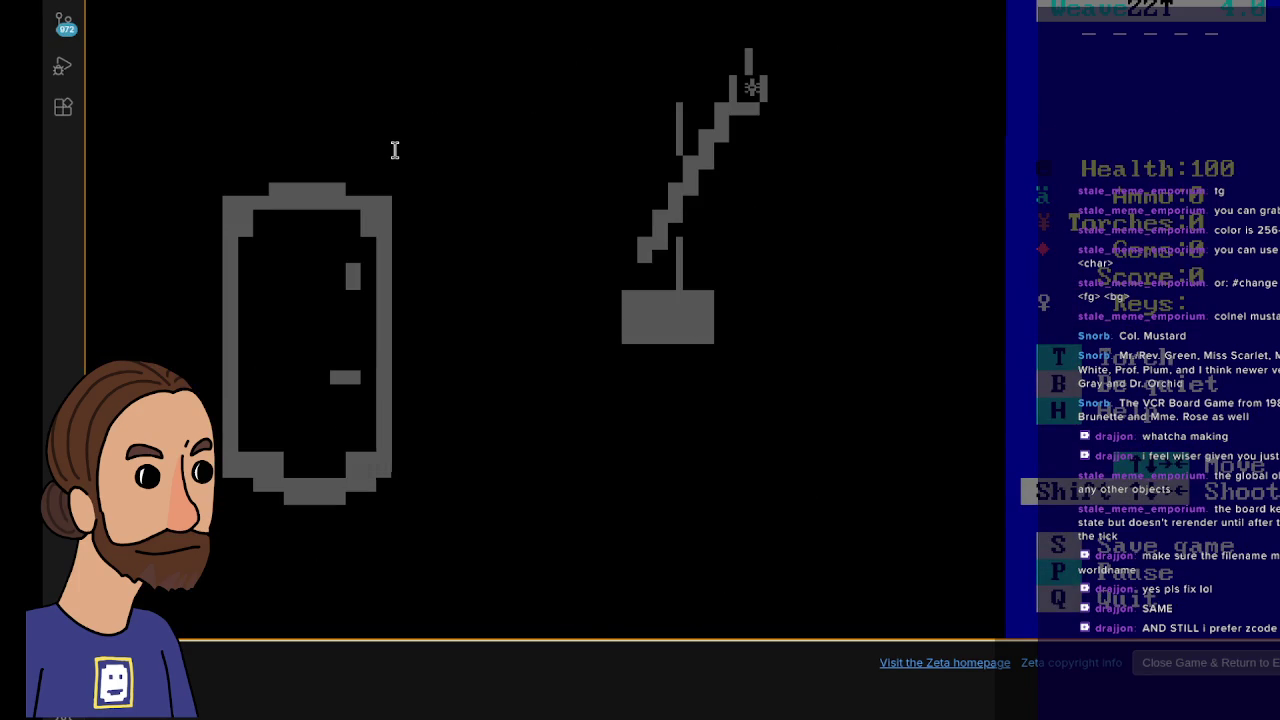
key("Escape")
key("b")
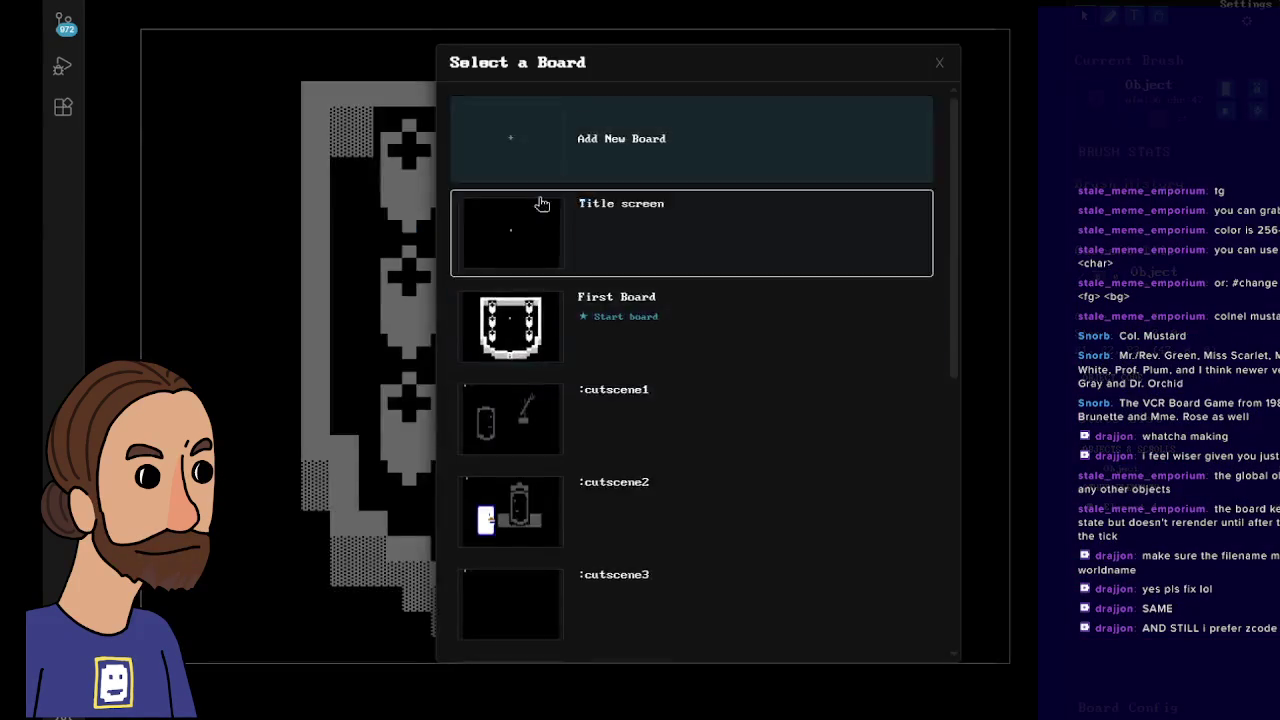
left_click(736, 329)
double_click(221, 44)
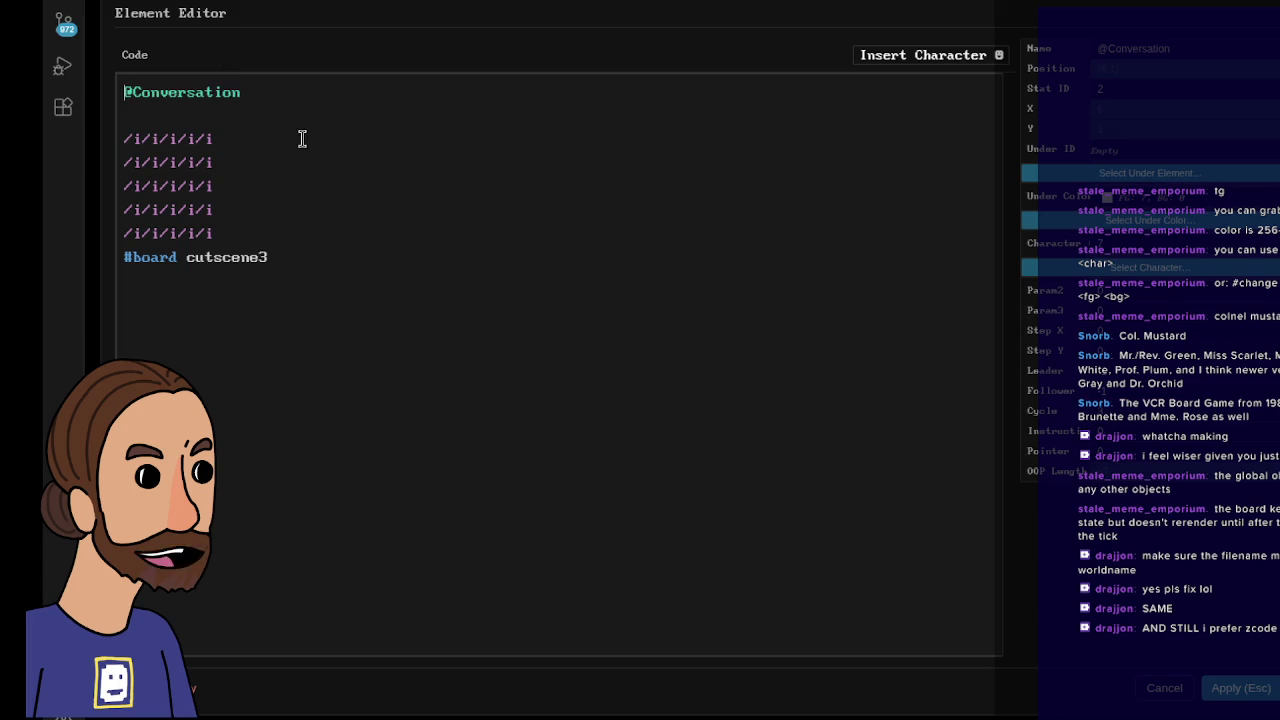
key("Return")
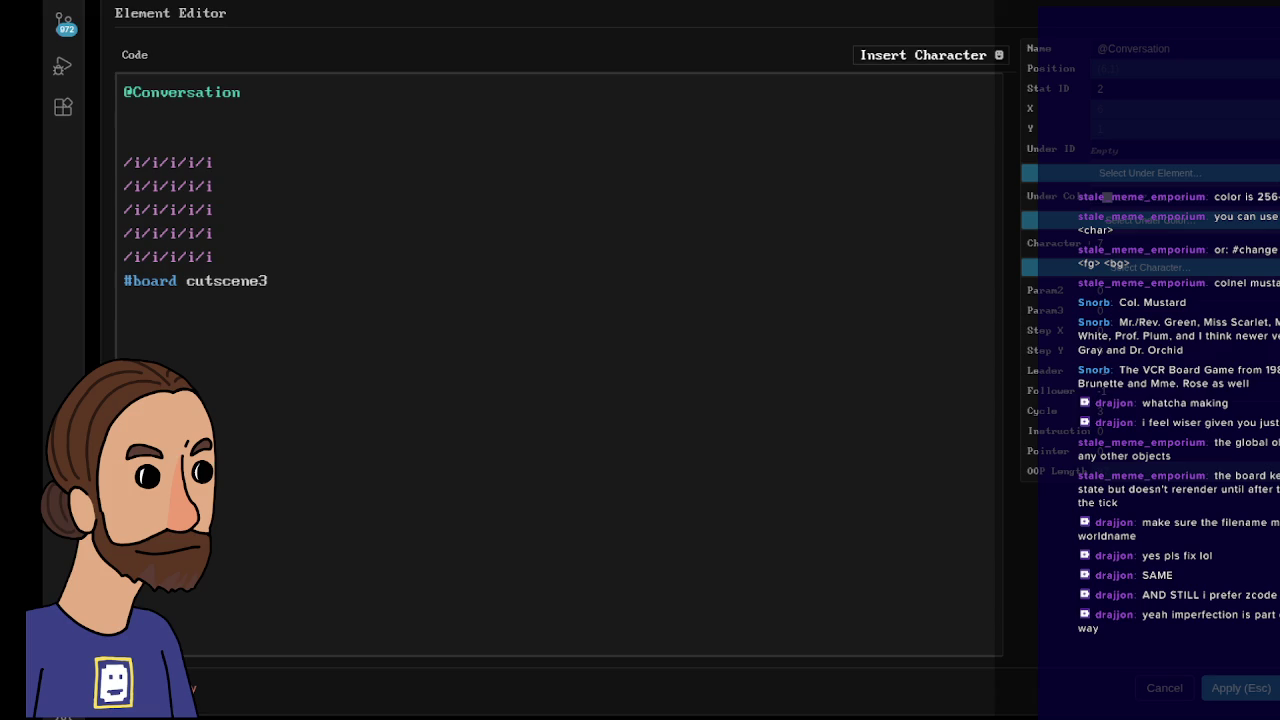
left_click(247, 124)
type("gram")
type("cepter")
type(" take it?")
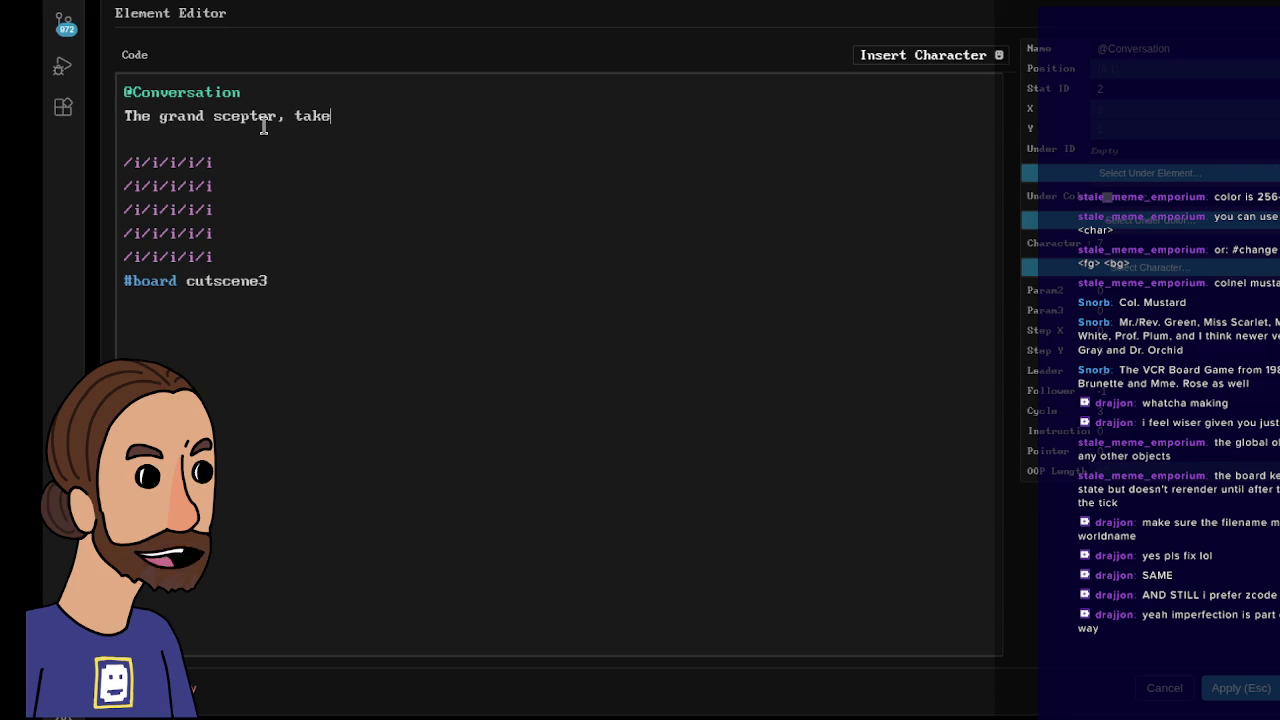
key("Return")
key("Return")
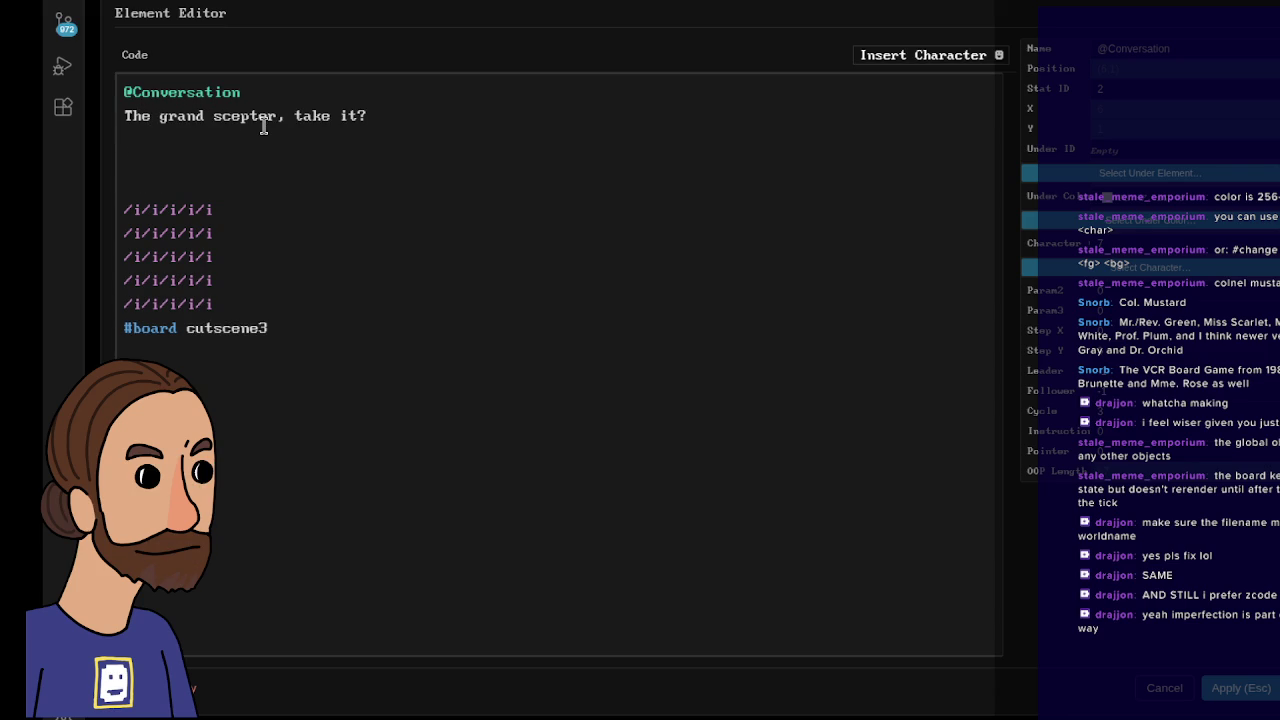
Add the '!yes;yes' and '!yes;also yes' choices, #end and a :yes label, then copy the block
type("yes;yes")
key("Return")
type("#end")
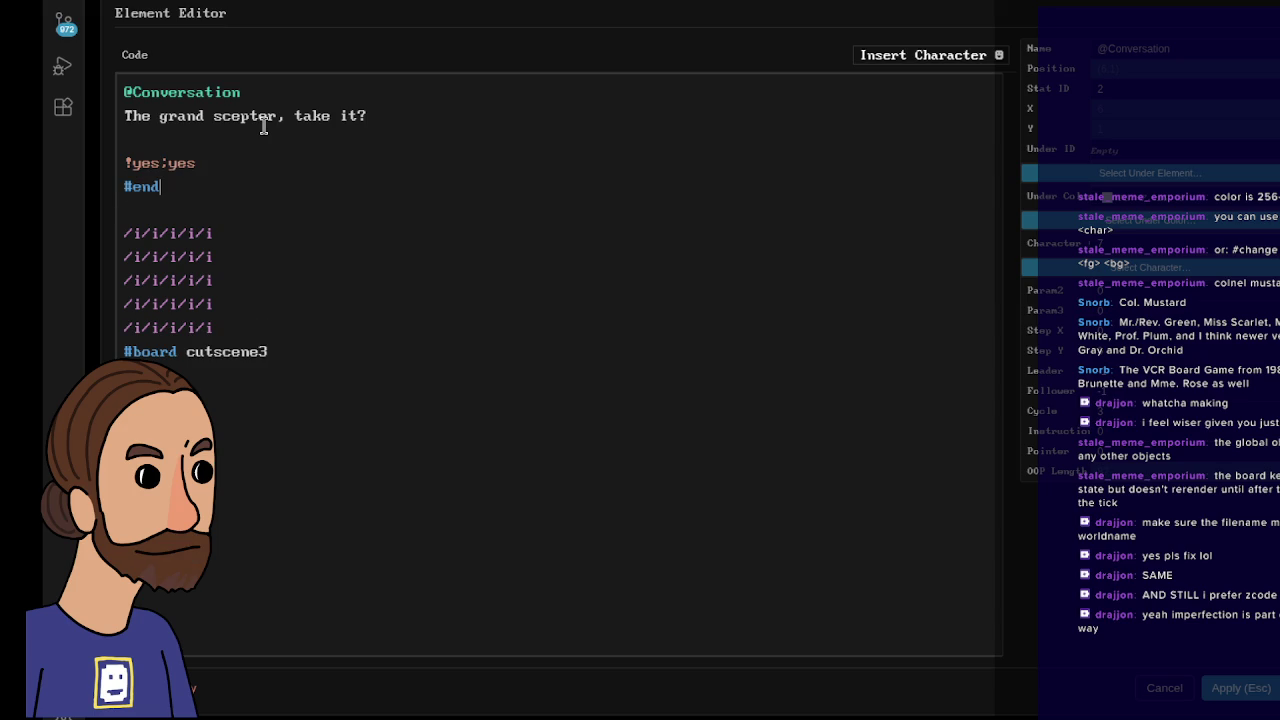
key("Return")
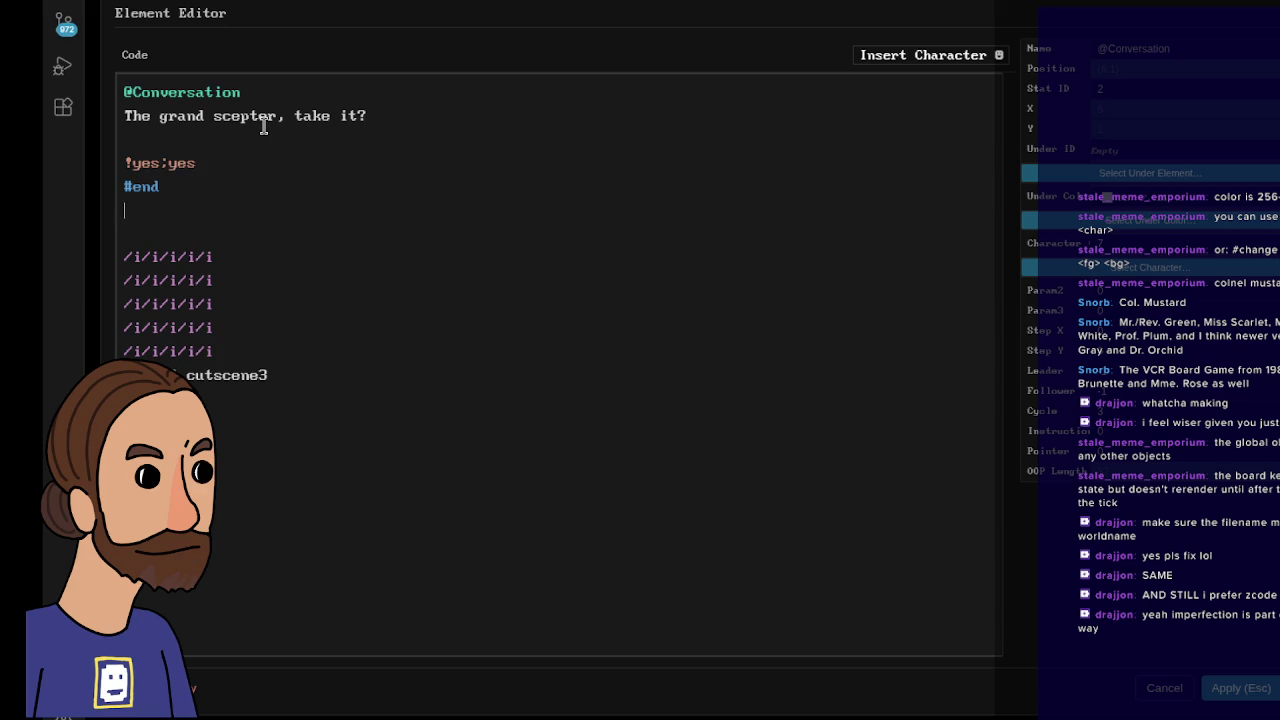
key("Return")
type(":yes")
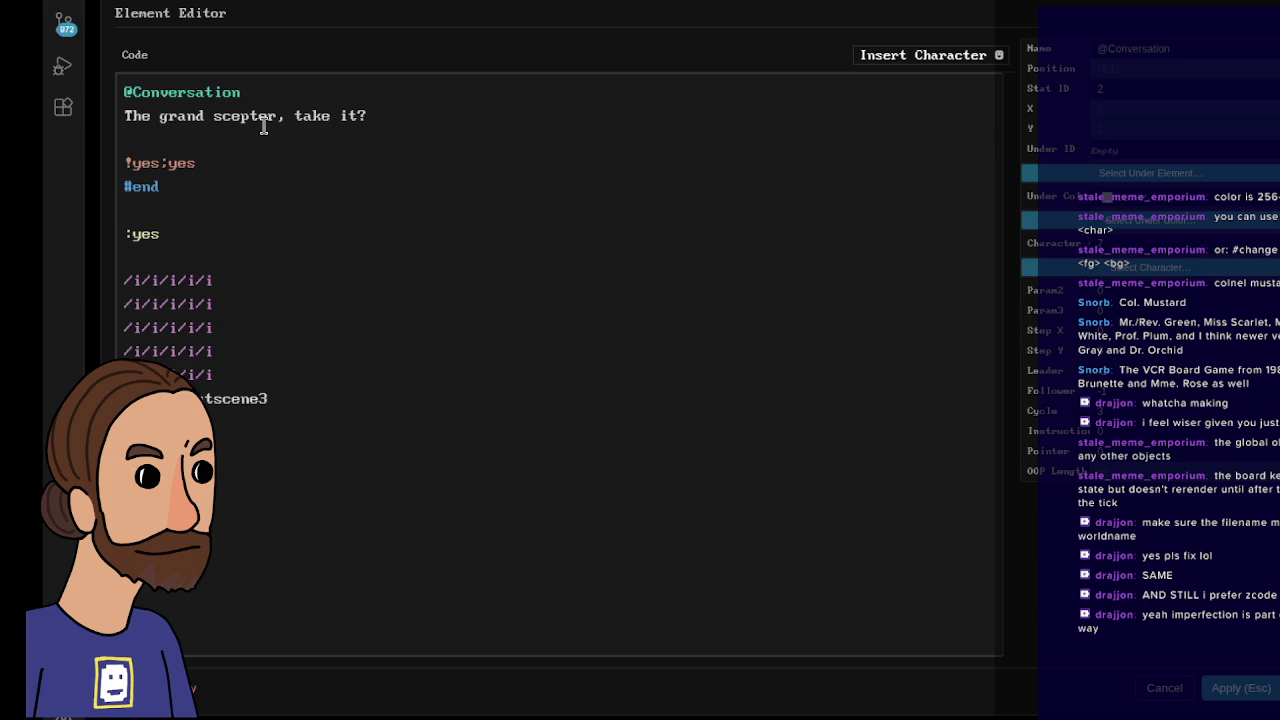
key("Return")
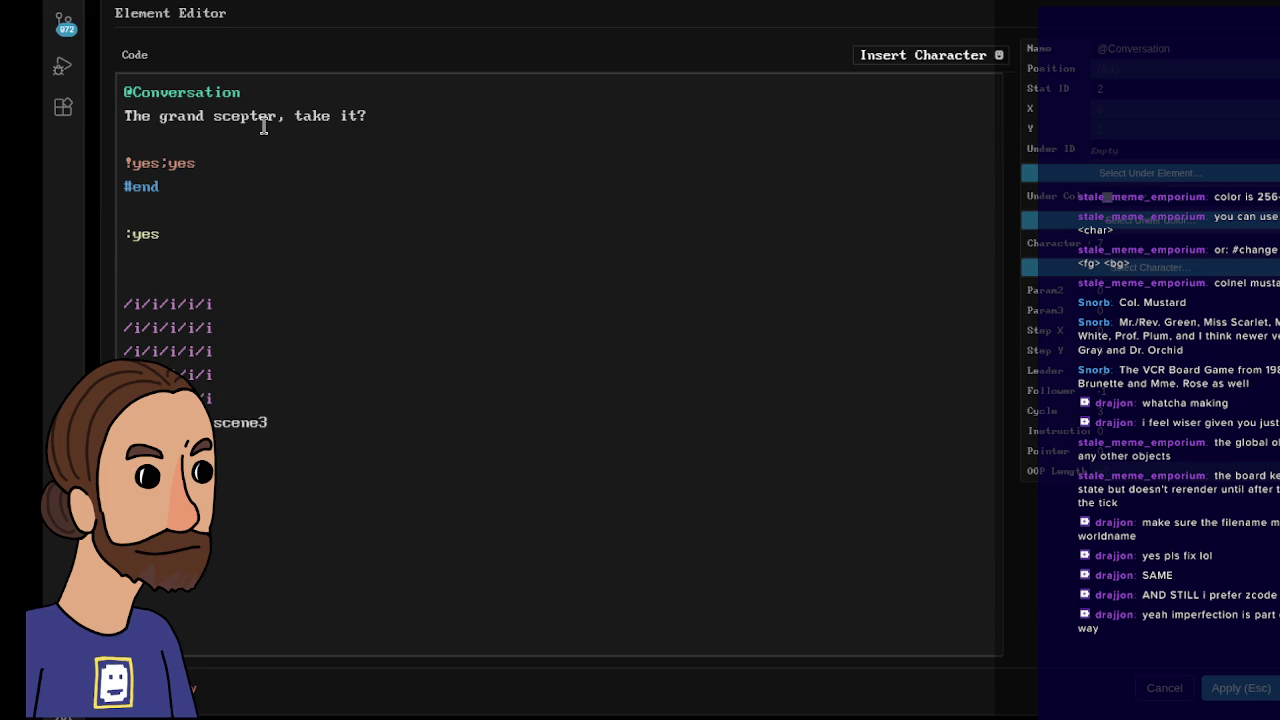
key("Up")
key("Return")
key("Up")
type("!yt")
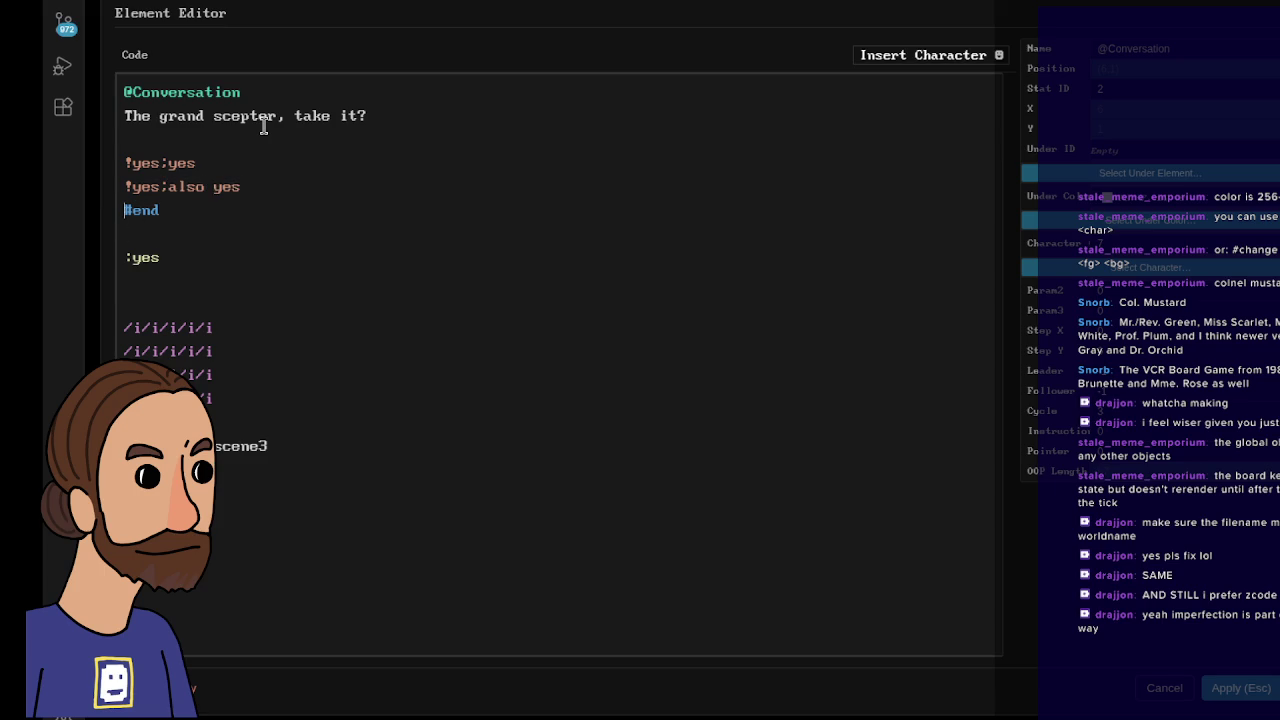
key("Return")
key("shift+Up")
key("shift+Up")
key("shift+Up")
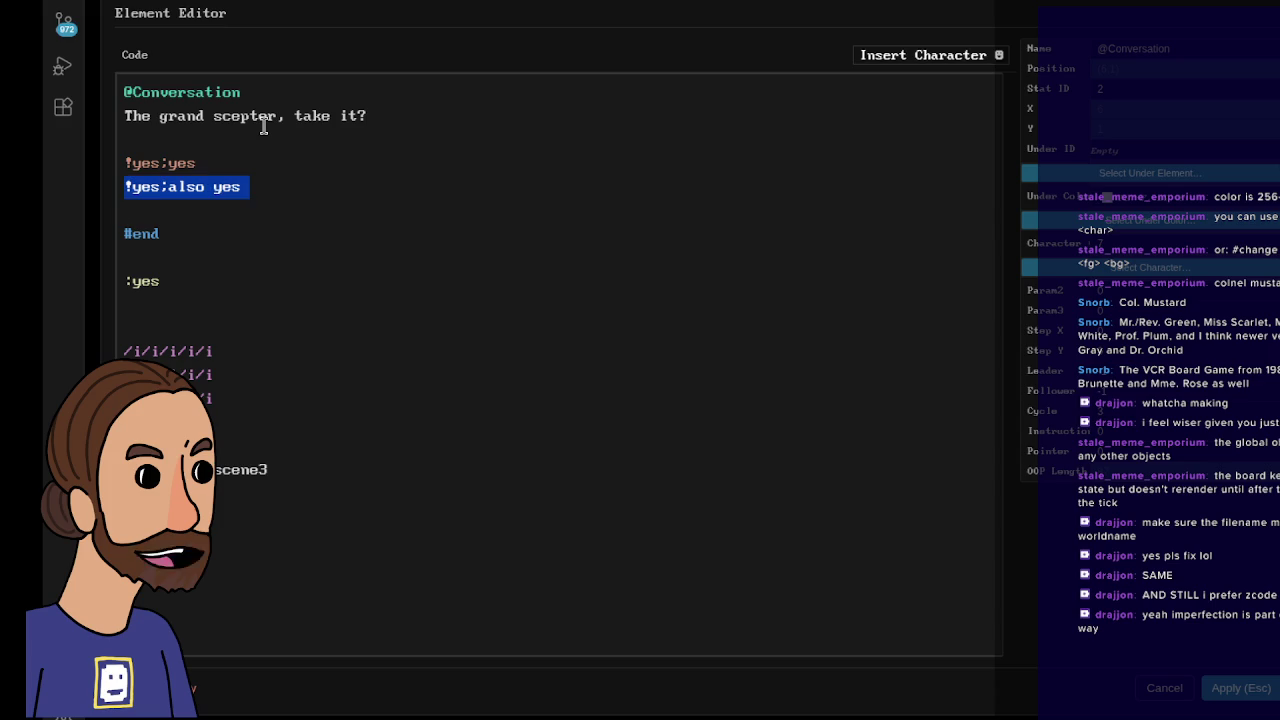
key("Down")
key("Down")
key("Down")
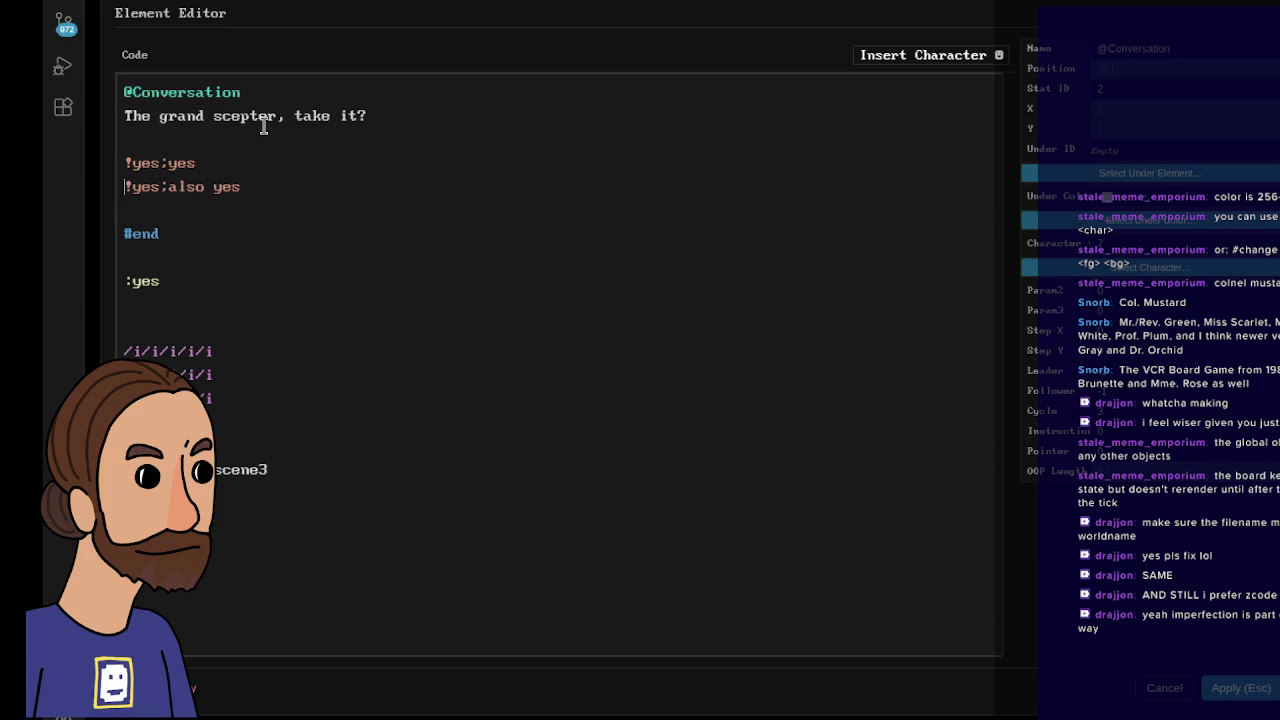
Paste the copied prompt and choices into a new section and add an alsoyes label
key("Return")
key("Up")
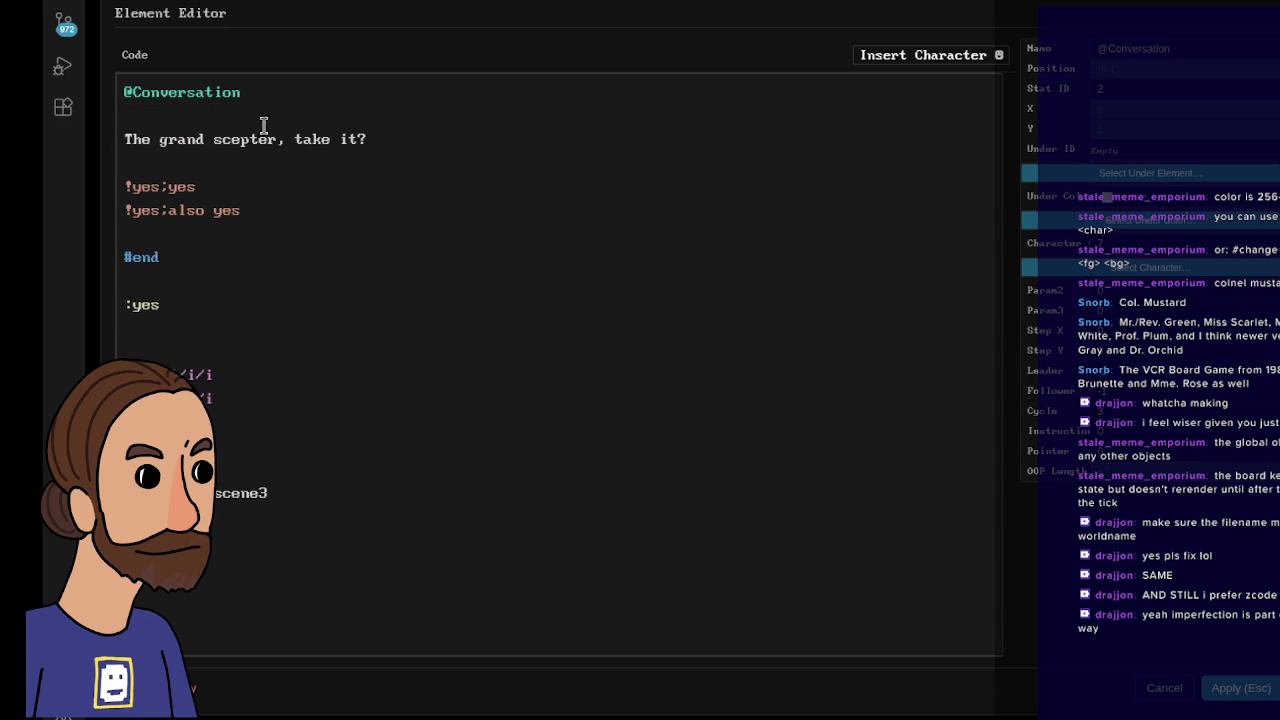
key("BackSpace")
key("Return")
type(":touch")
key("Return")
type("The grand scepter, take it?  !yes;yes !yes;also yes")
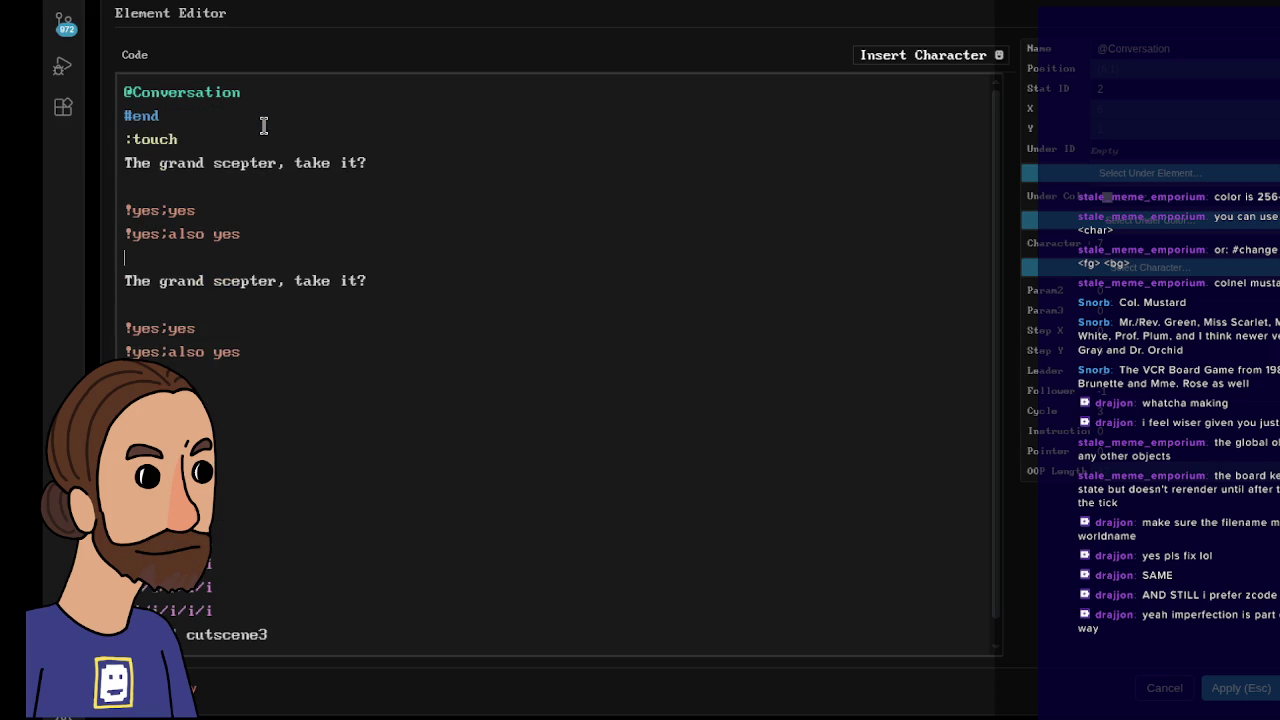
key("Up")
key("Return")
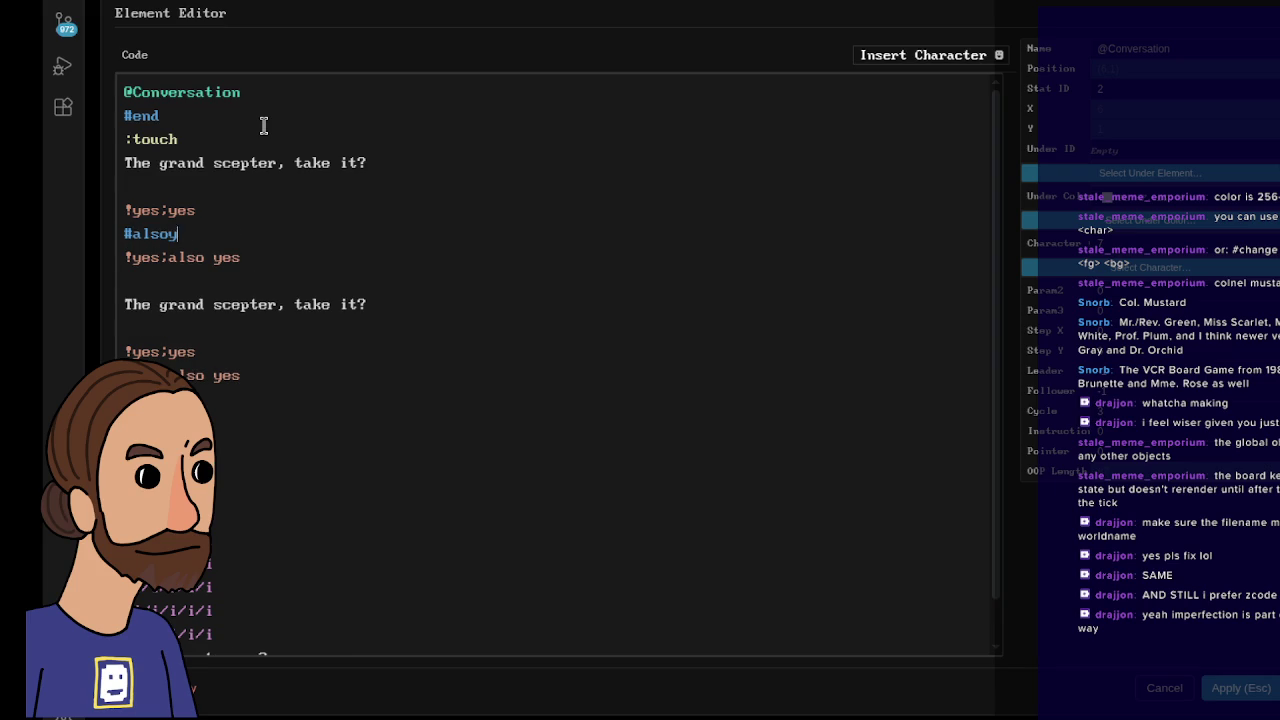
type("es")
key("Return")
type(":alsoyes")
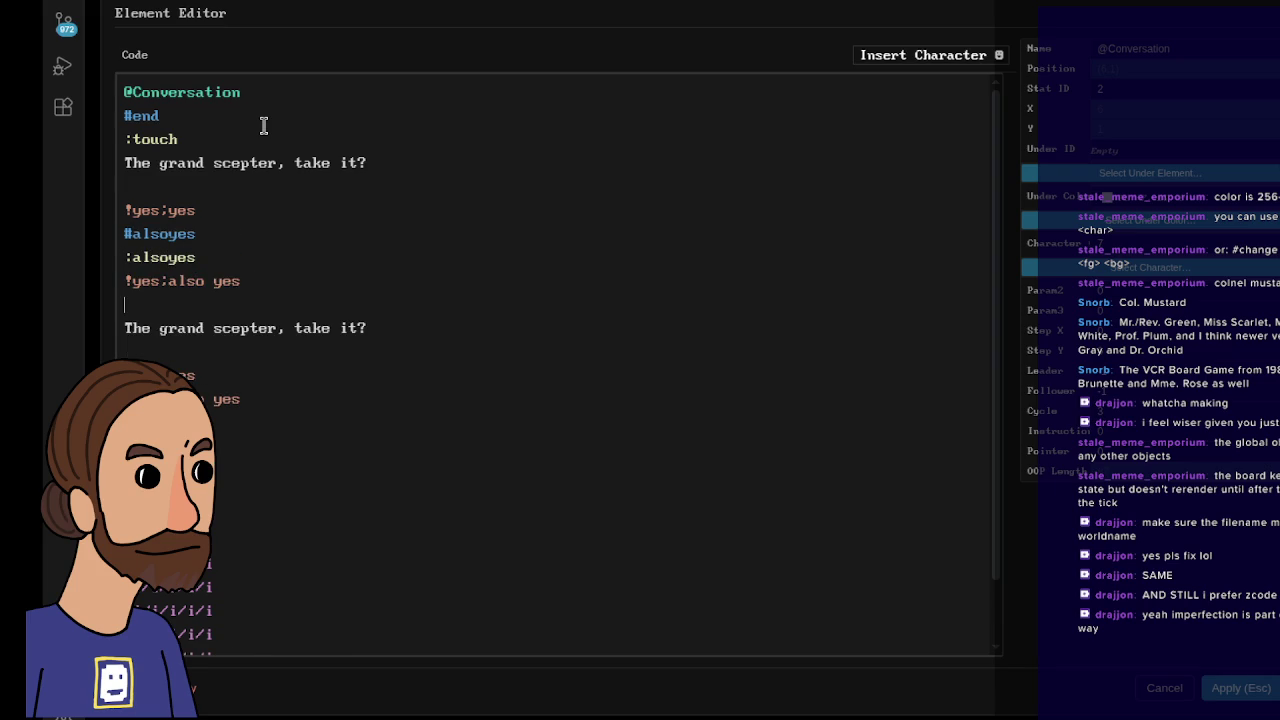
Drop the duplicate choice, make the prompt 'The **GRAND SCEPTER**, take it?', and remove the extra /i line
key("shift+Left")
key("shift+Left")
key("shift+Left")
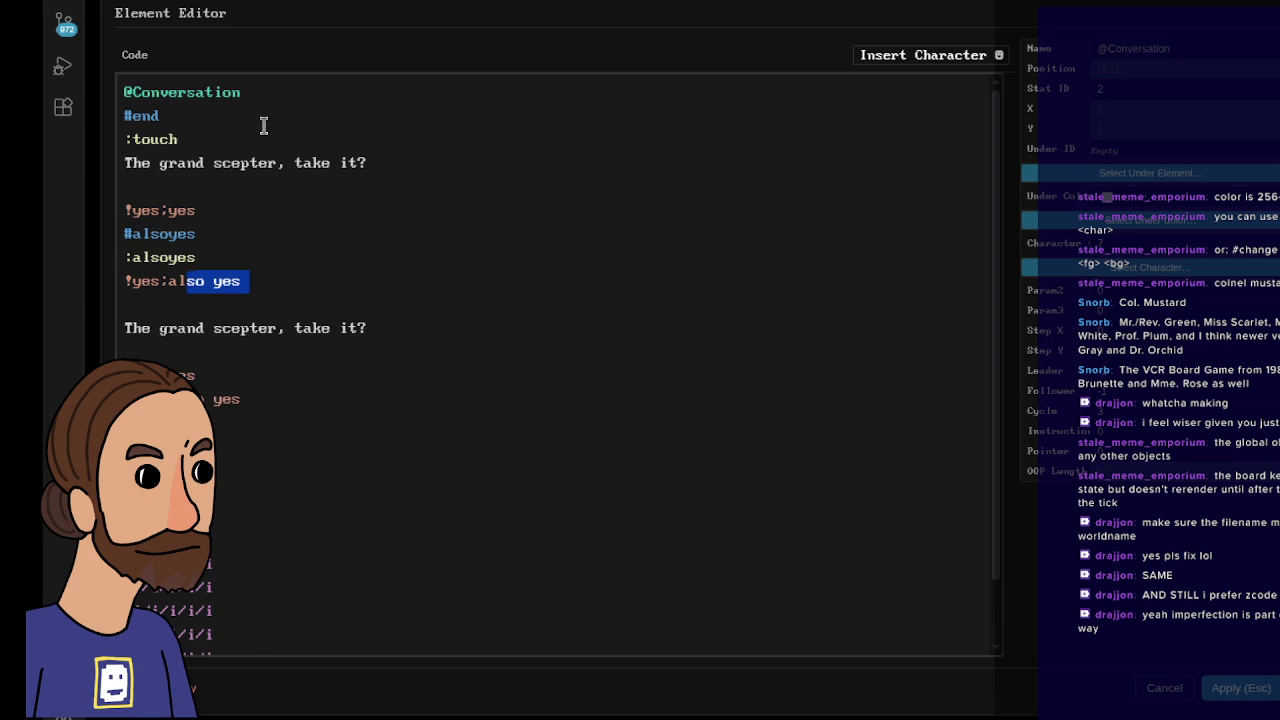
key("BackSpace")
key("BackSpace")
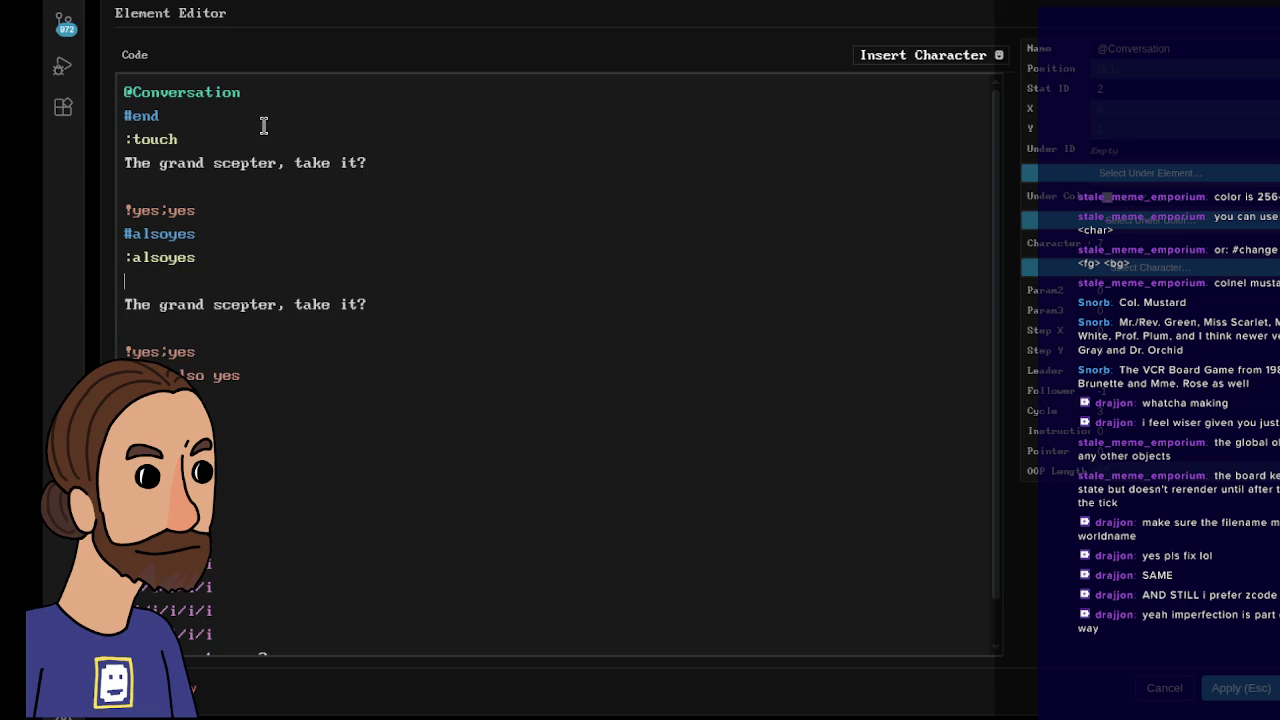
key("Delete")
key("Down")
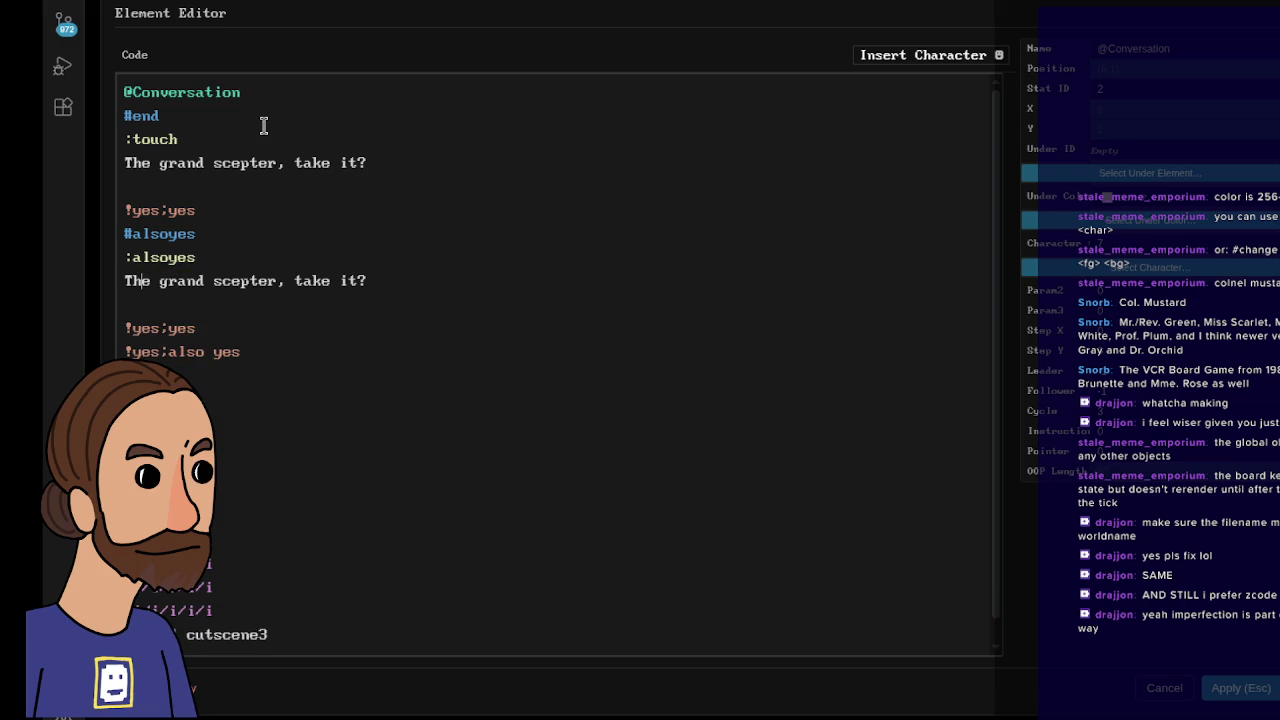
type("**")
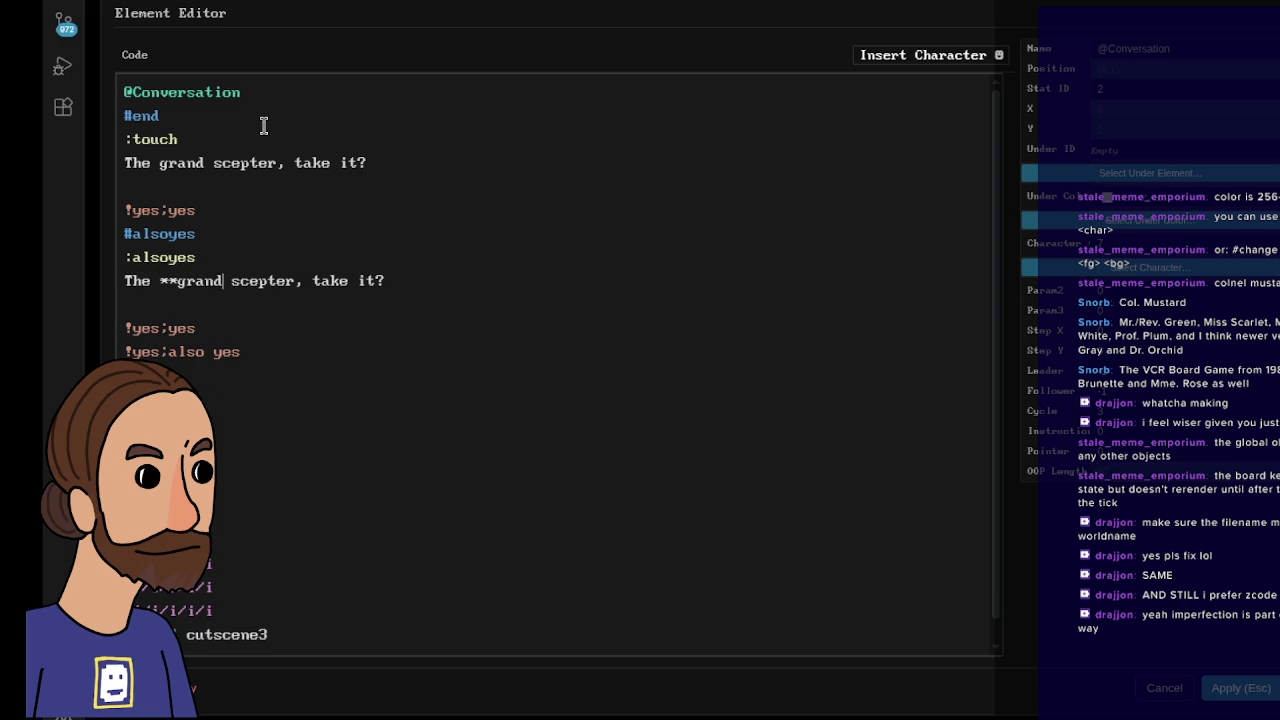
key("Left")
type("**")
key("Left")
key("Left")
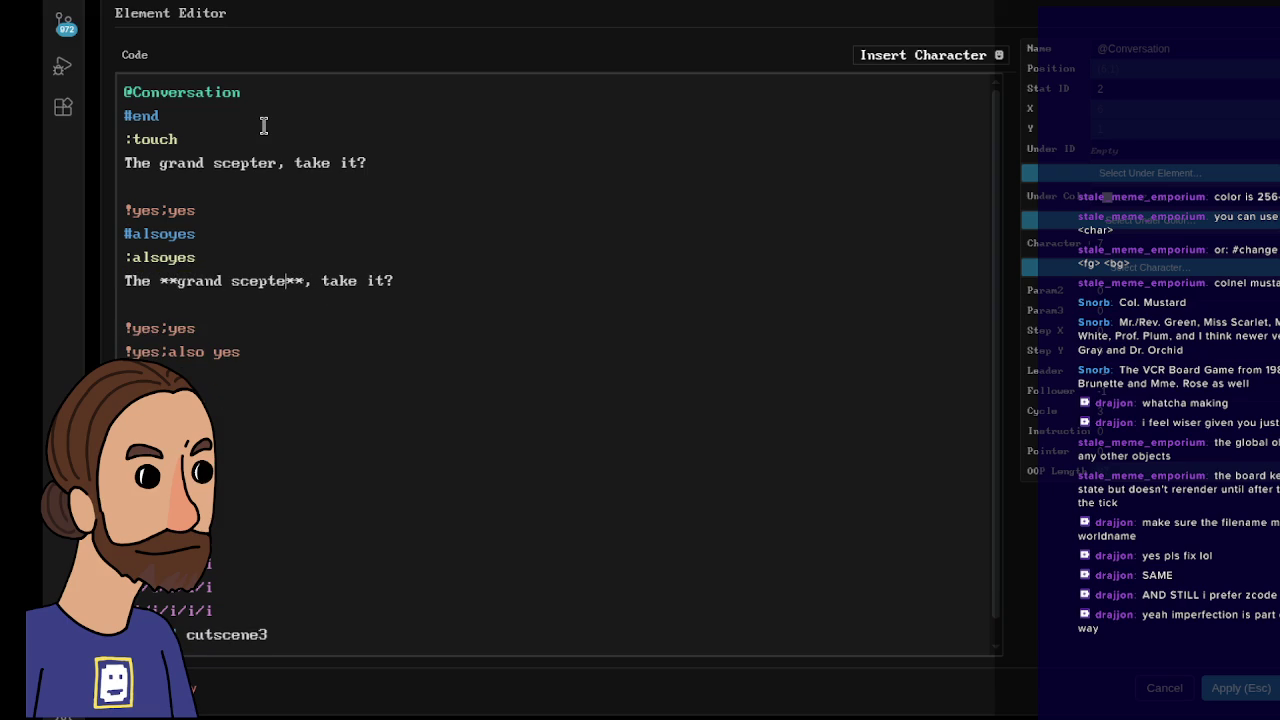
key("BackSpace")
key("BackSpace")
key("BackSpace")
key("BackSpace")
key("BackSpace")
key("BackSpace")
type("GRAND S")
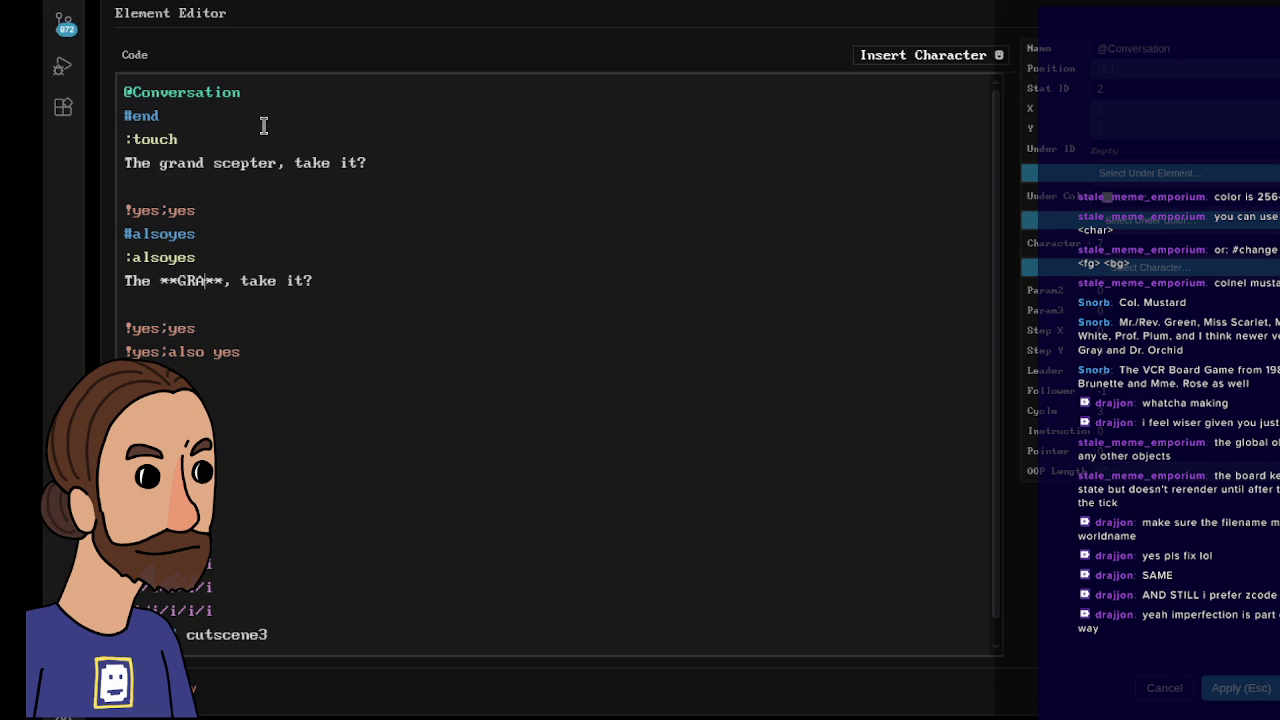
type("CEPTER")
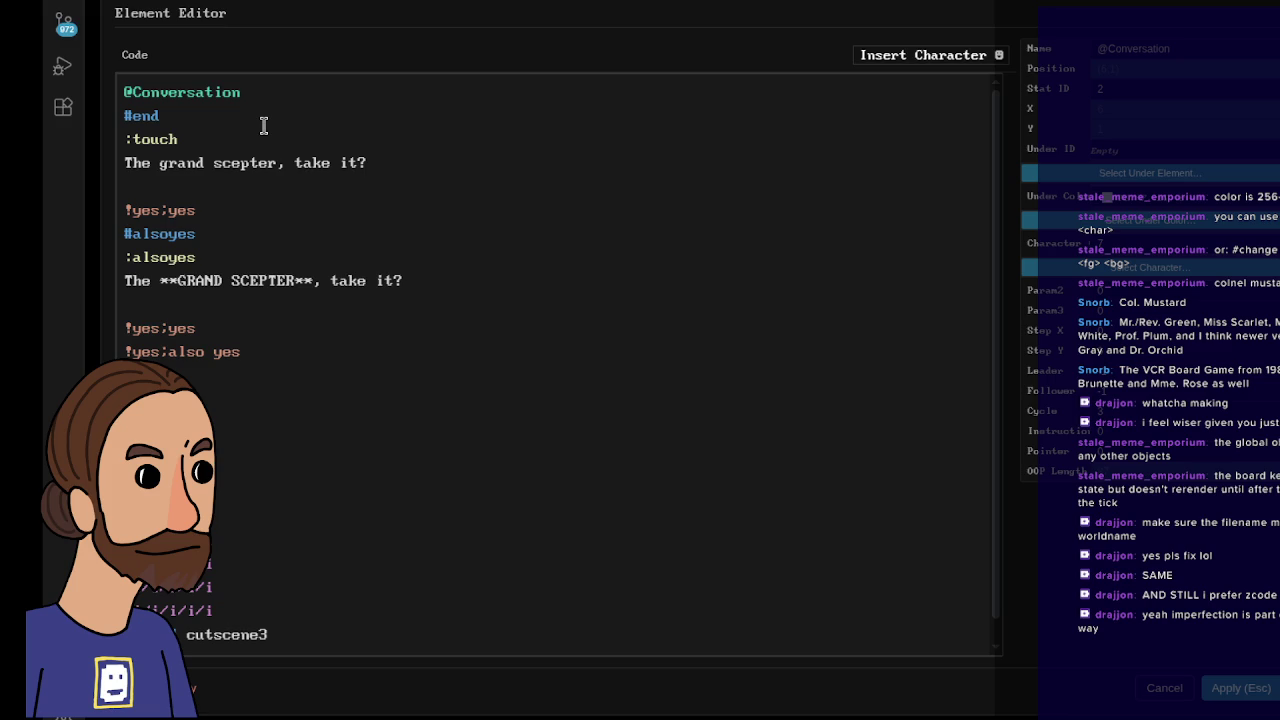
key("BackSpace")
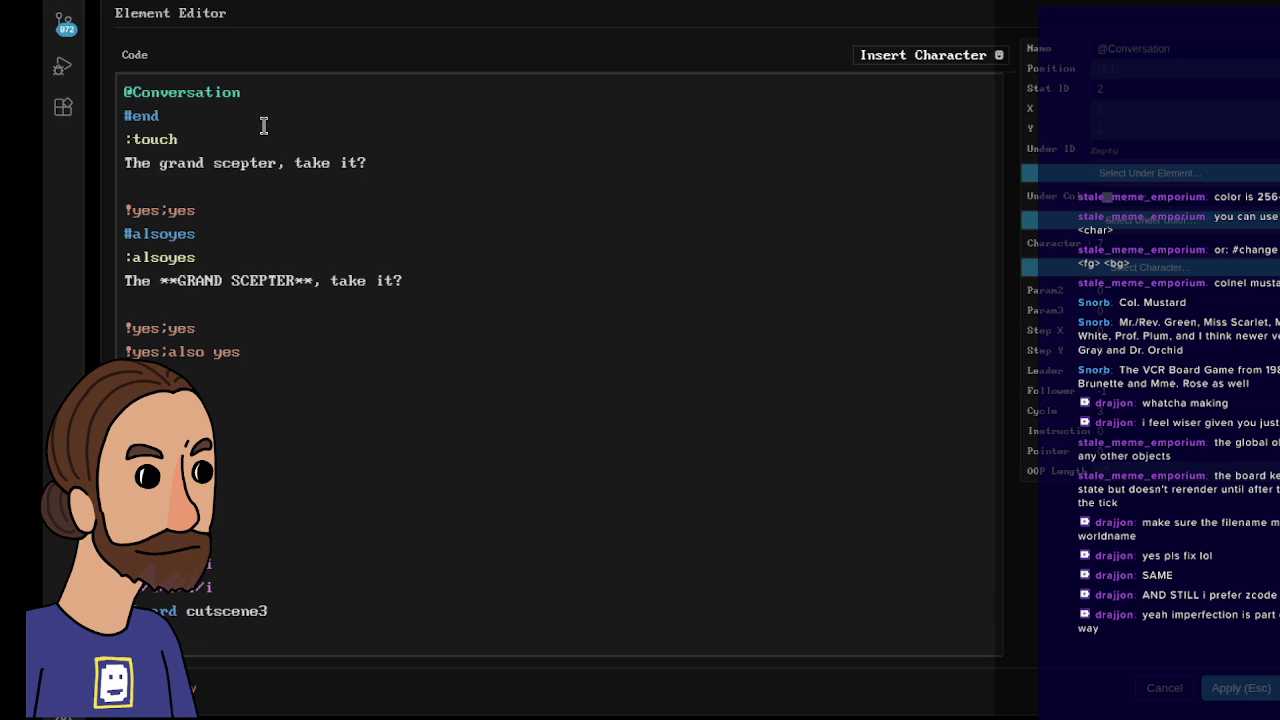
key("Escape")
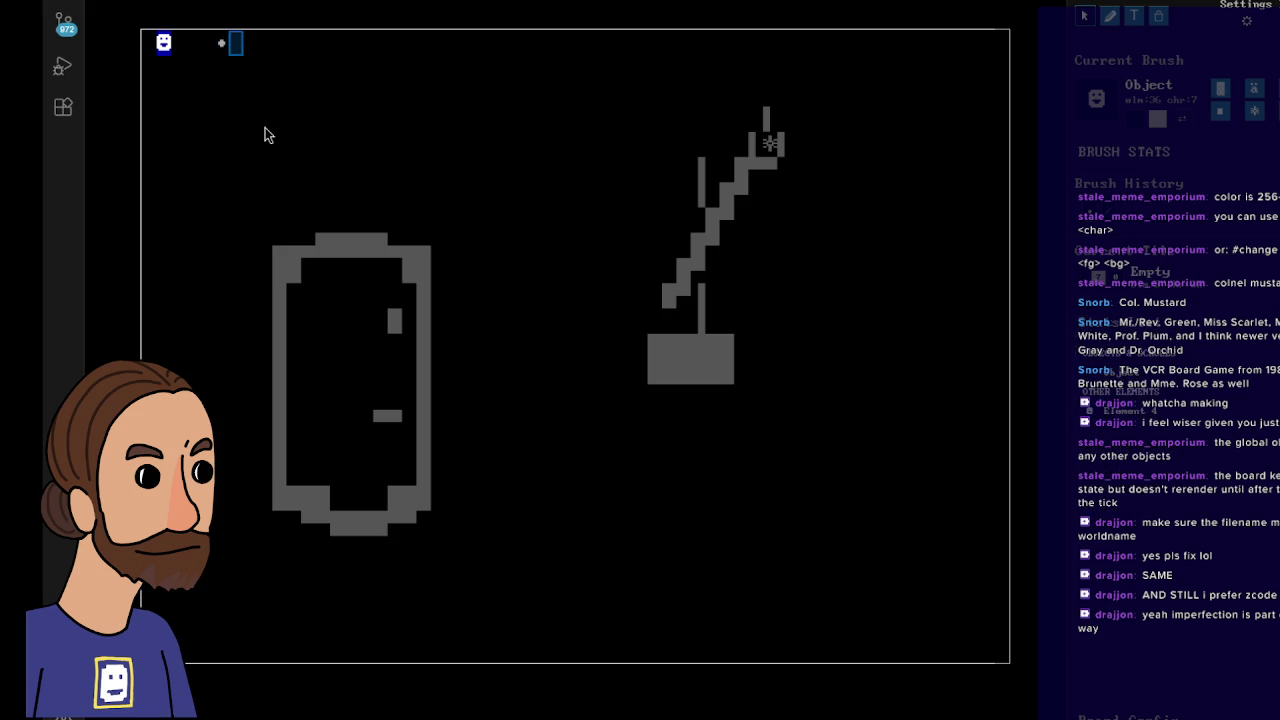
key("Left")
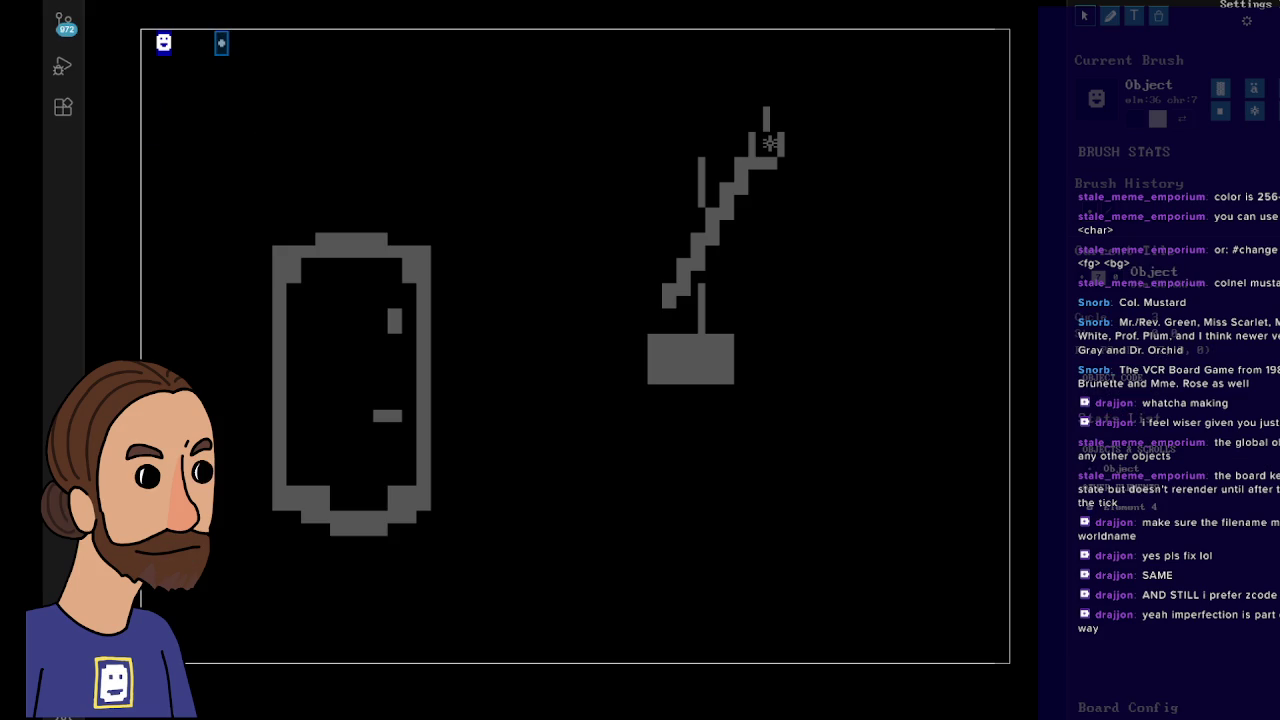
double_click(222, 42)
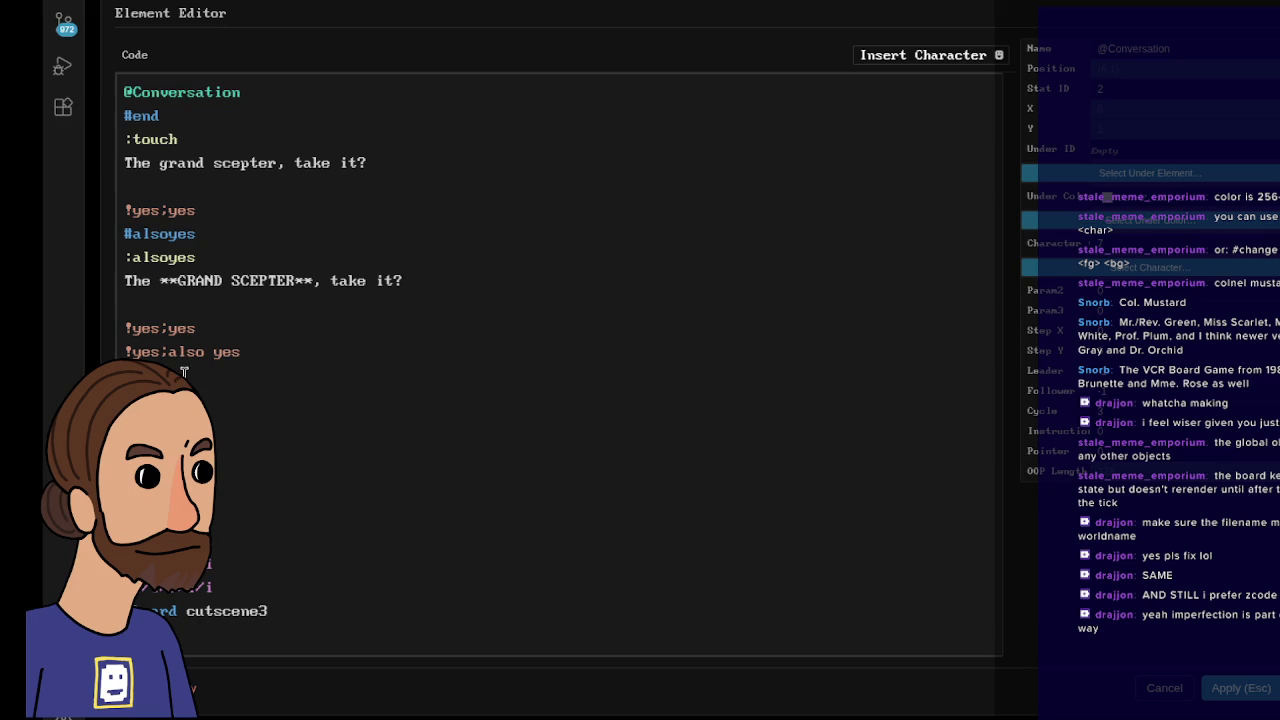
mouse_move(184, 372)
left_mouse_down()
mouse_move(103, 177)
mouse_move(72, 140)
left_mouse_up()
key("Delete")
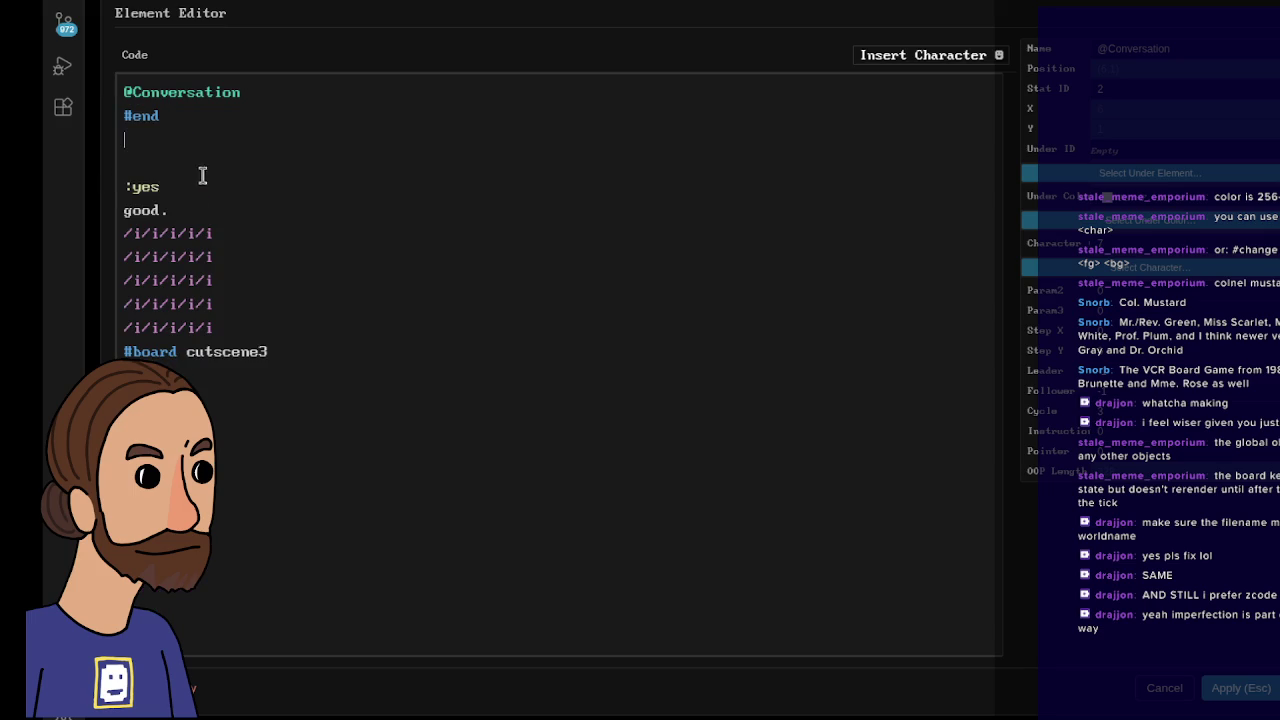
key("ctrl+z")
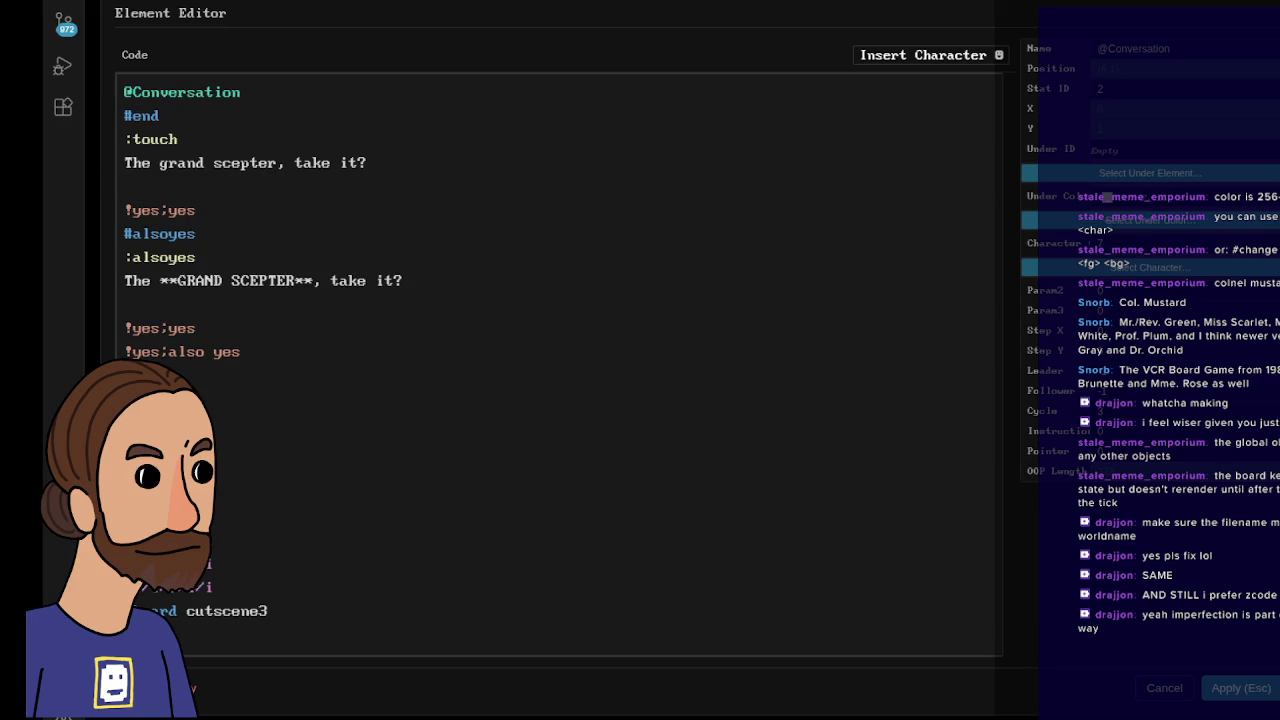
left_click_drag(184, 372, 107, 132)
key("Delete")
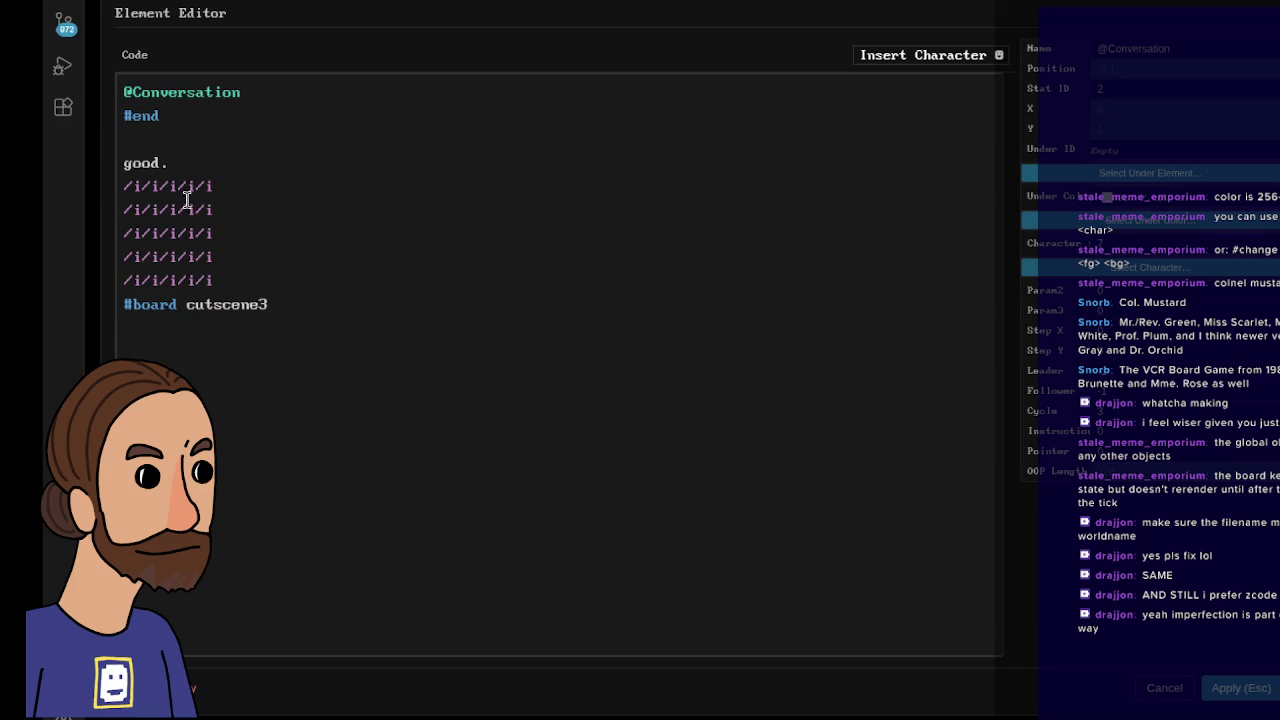
key("ctrl+z")
Delete #end through '!yes;also yes', leaving the /i lines and '#board cutscene3'
left_click_drag(184, 372, 68, 152)
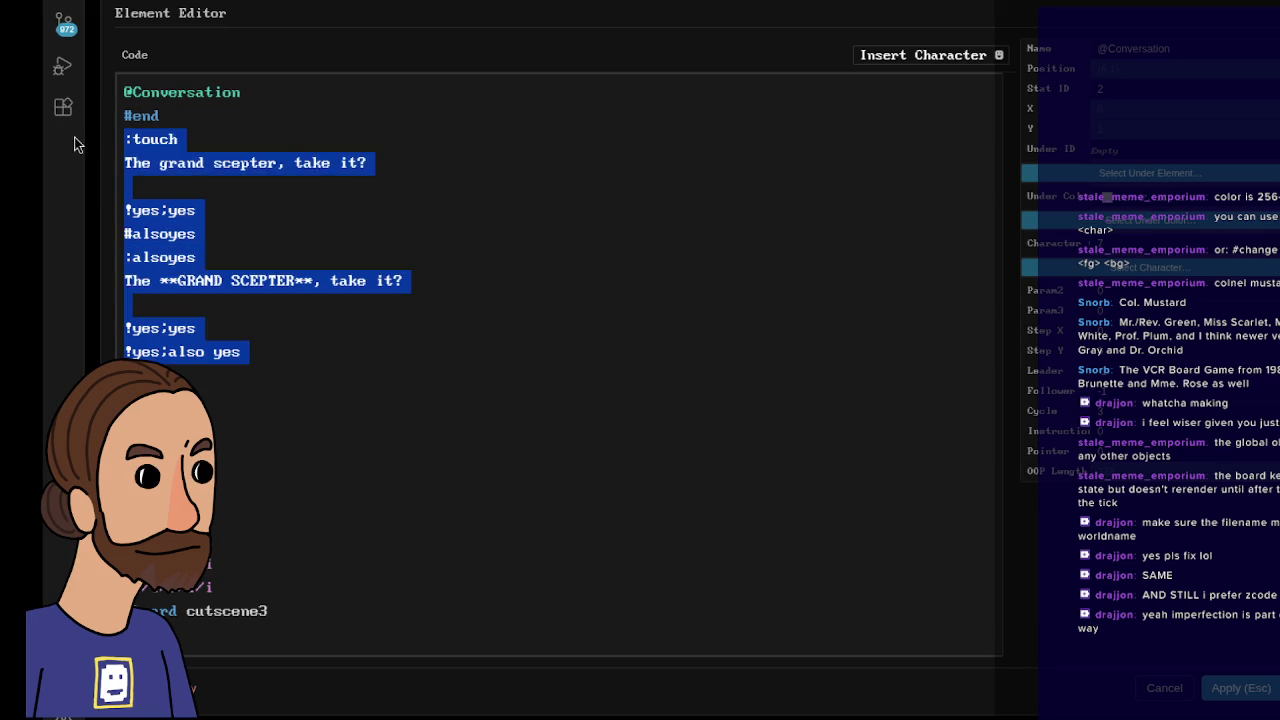
key("Delete")
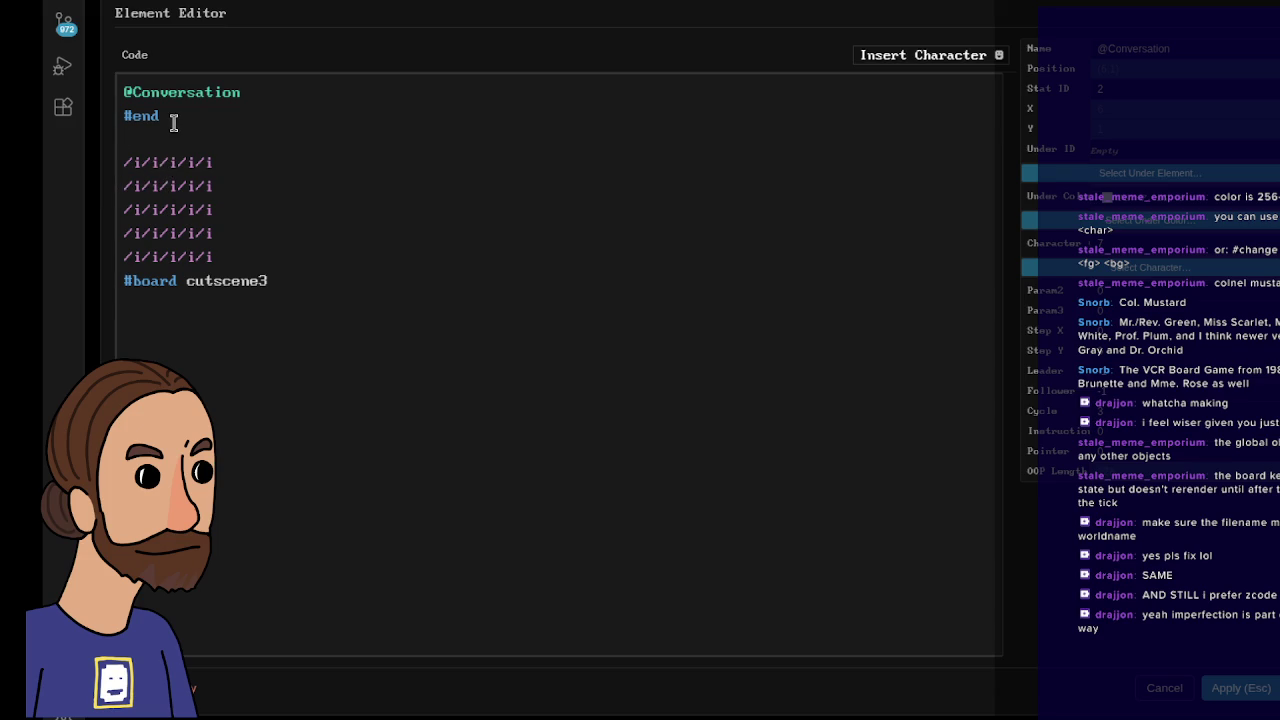
key("ctrl+z")
mouse_move(247, 352)
left_mouse_down()
mouse_move(78, 204)
mouse_move(88, 107)
left_mouse_up()
key("Delete")
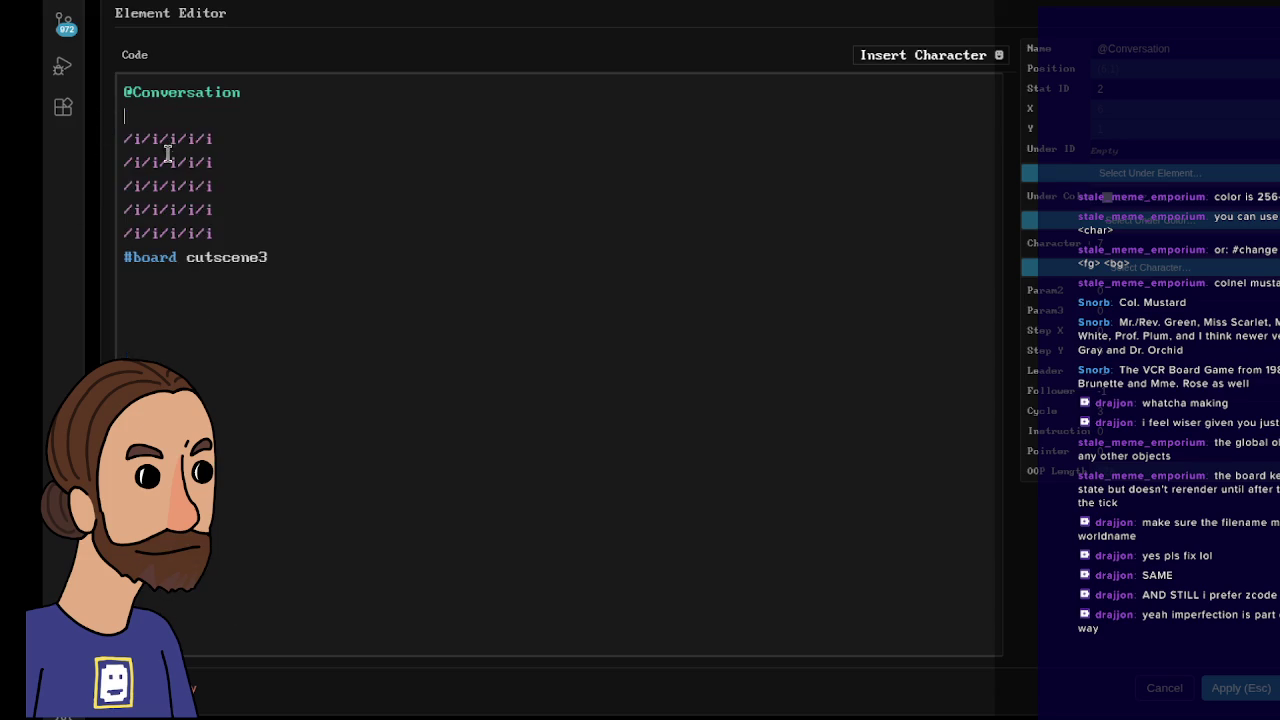
key("Escape")
On First Board, paste the grand-scepter dialog into the scepter script after '#player dkgray black 32'
key("b")
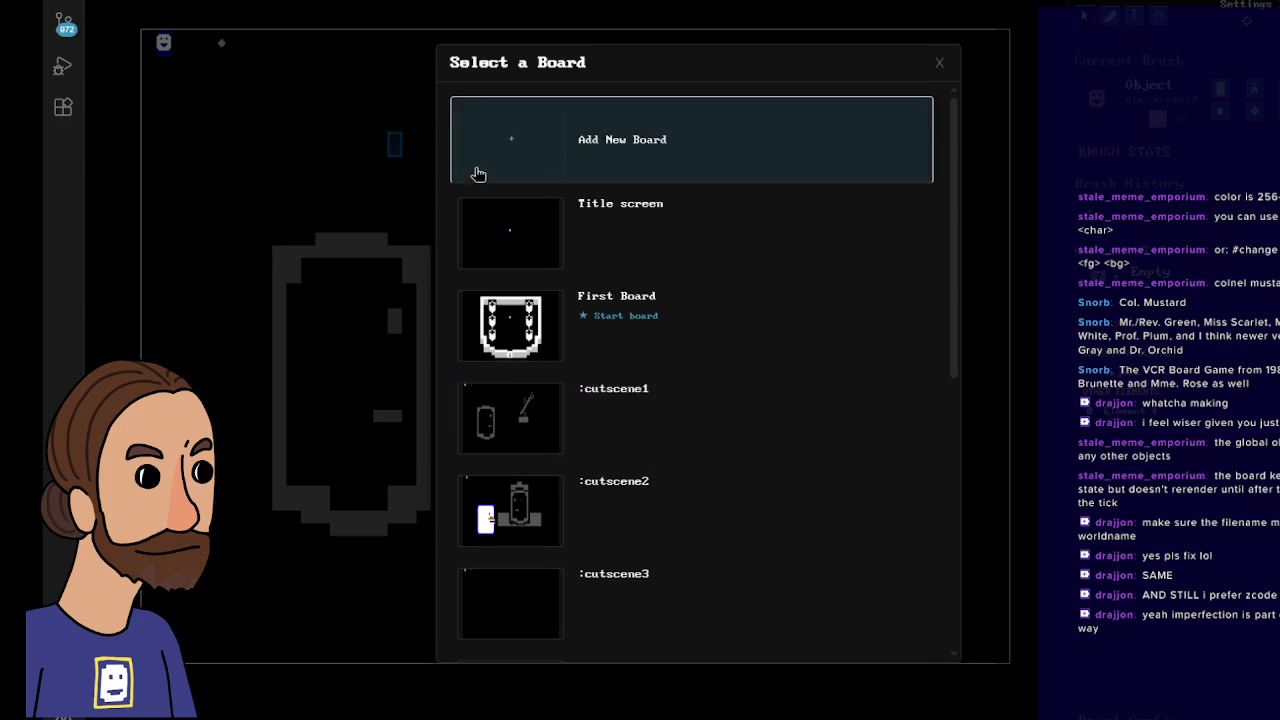
left_click(871, 314)
left_click(548, 217)
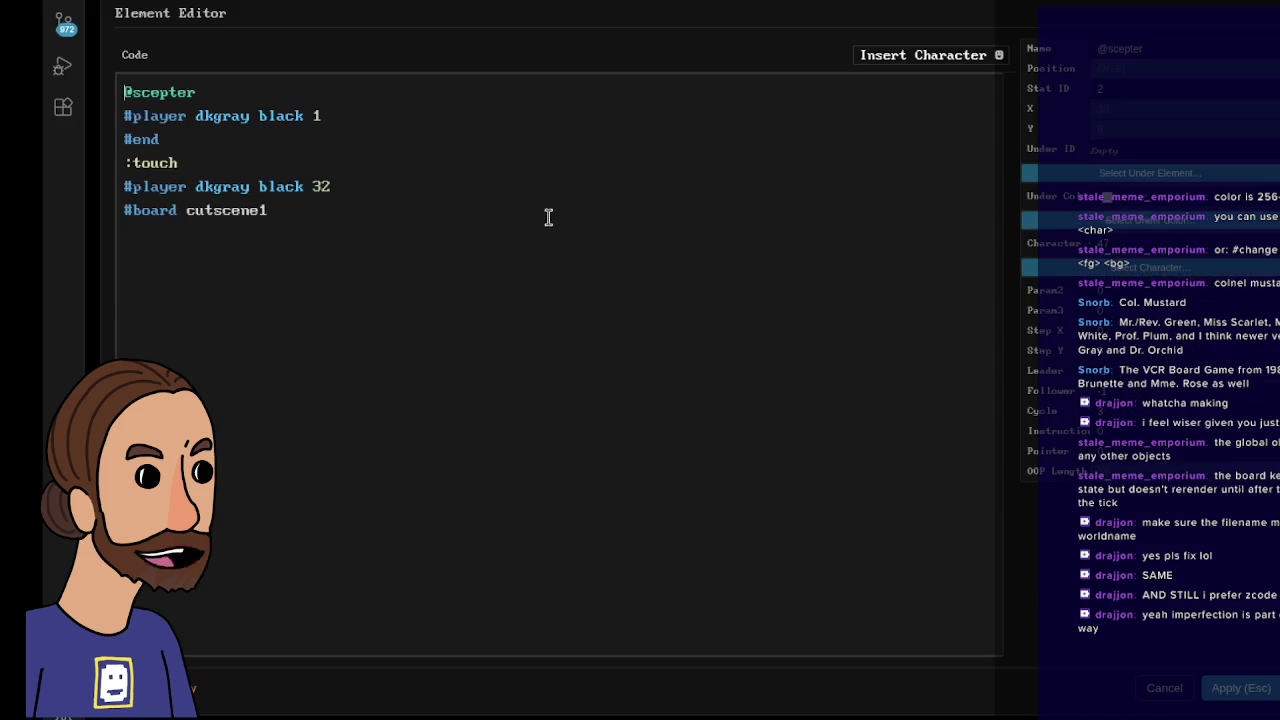
left_click(349, 192)
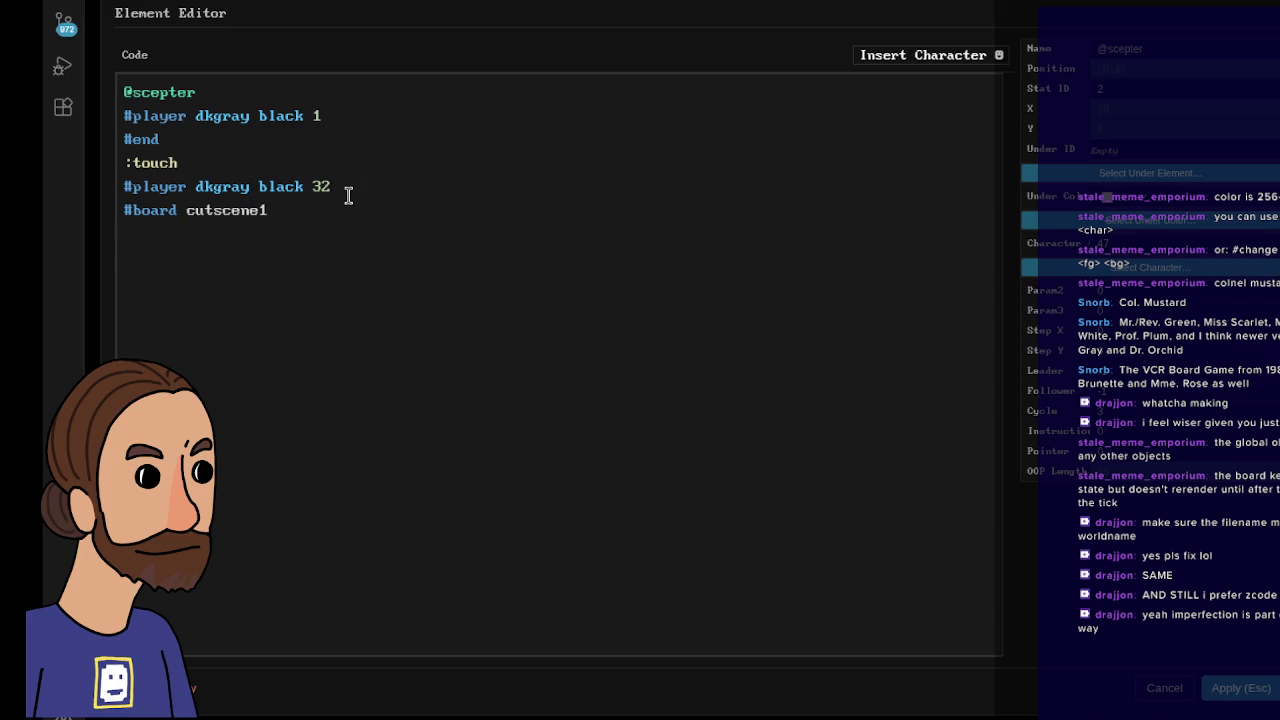
key("Return")
key("ctrl+v")
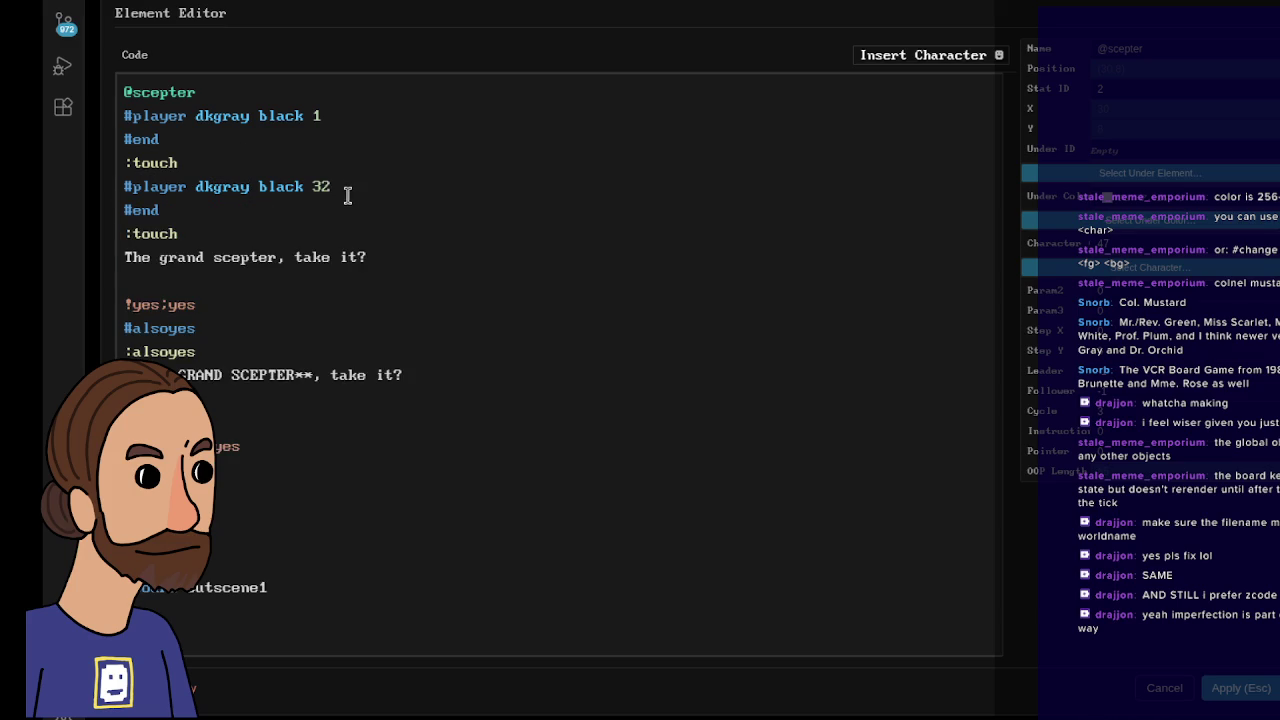
Add a '/i/i/i/i/i/i' wait line above #board cutscene1 and duplicate it several times
key("Return")
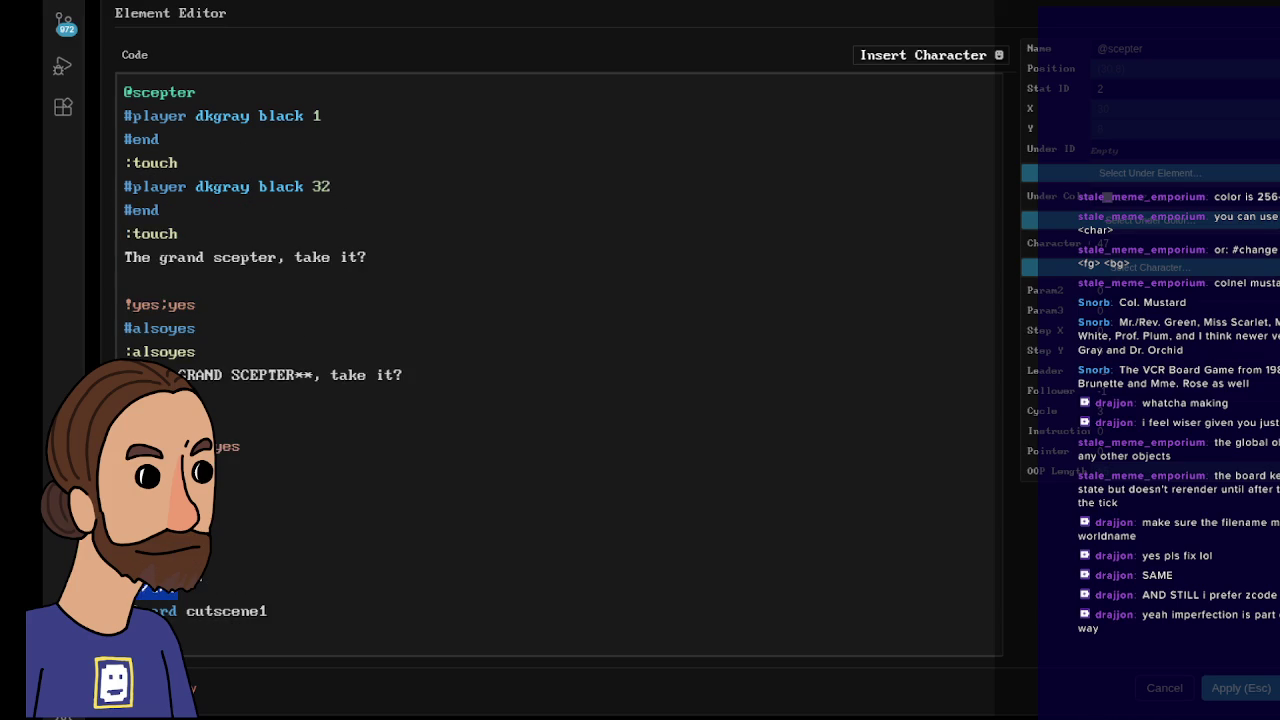
type("/i/i/i/i/i/i")
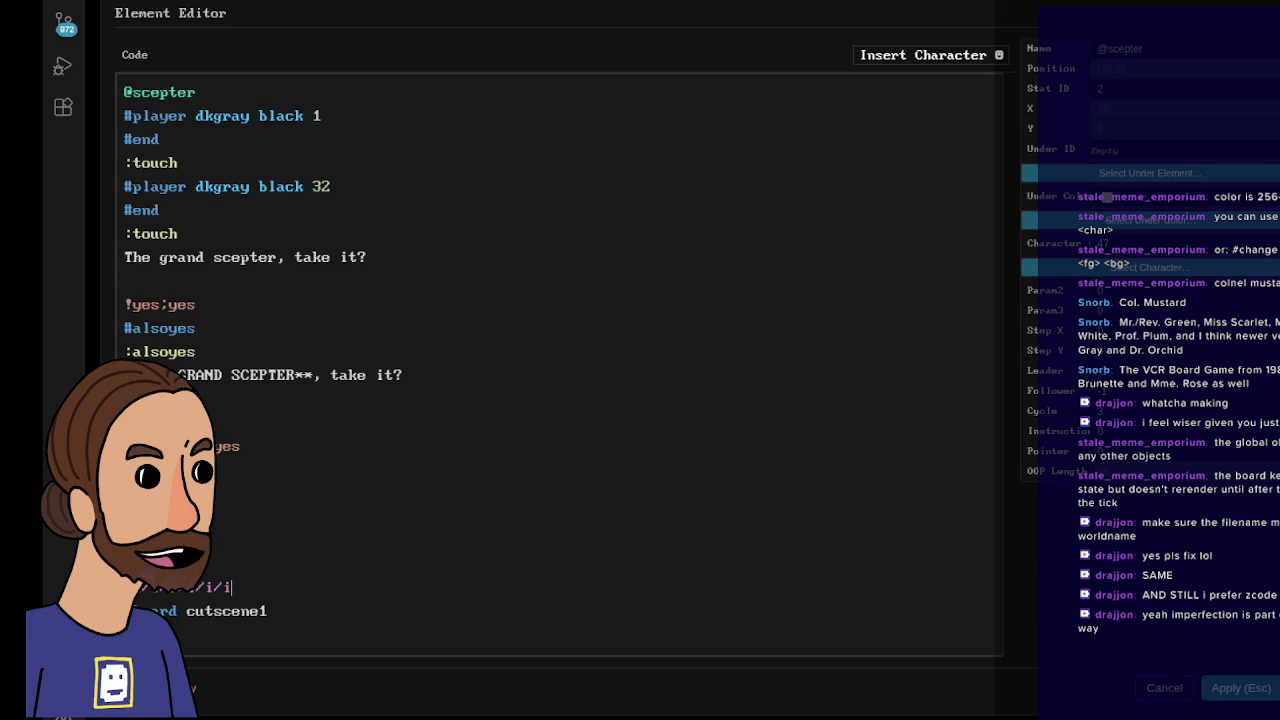
key("shift+Home")
key("shift+alt+Down")
key("shift+alt+Down")
key("shift+alt+Down")
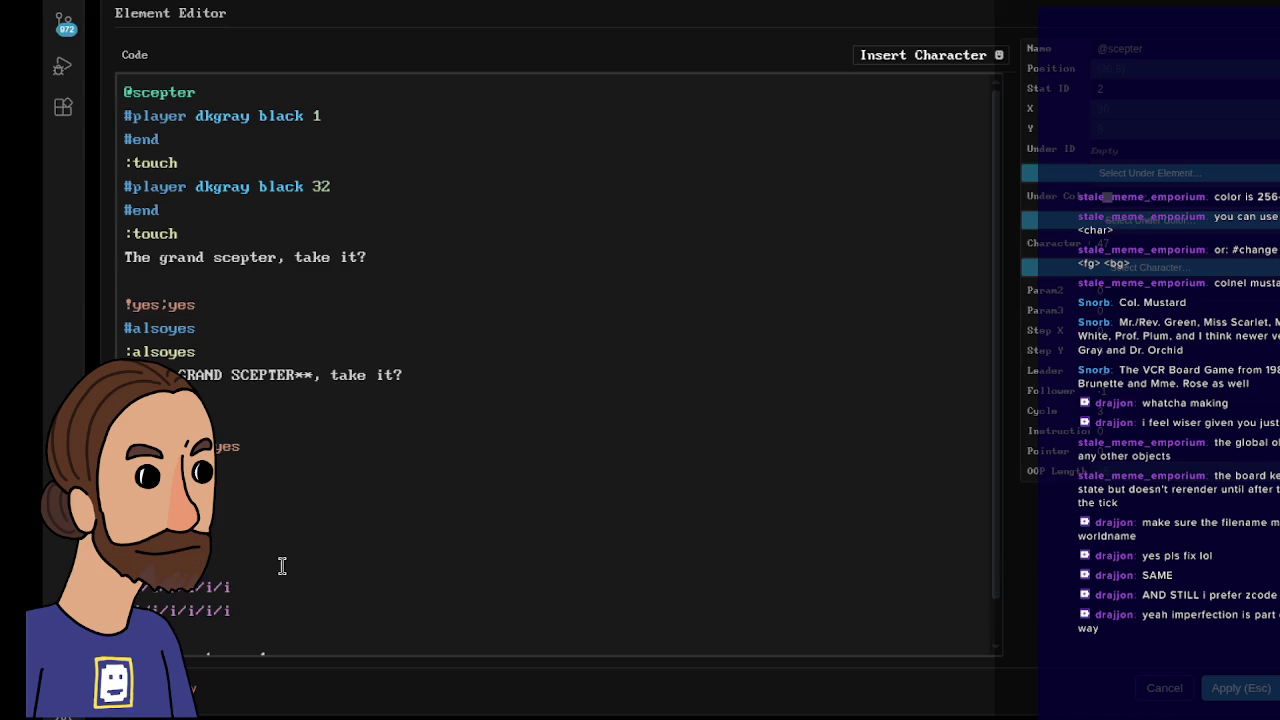
key("shift+alt+Down")
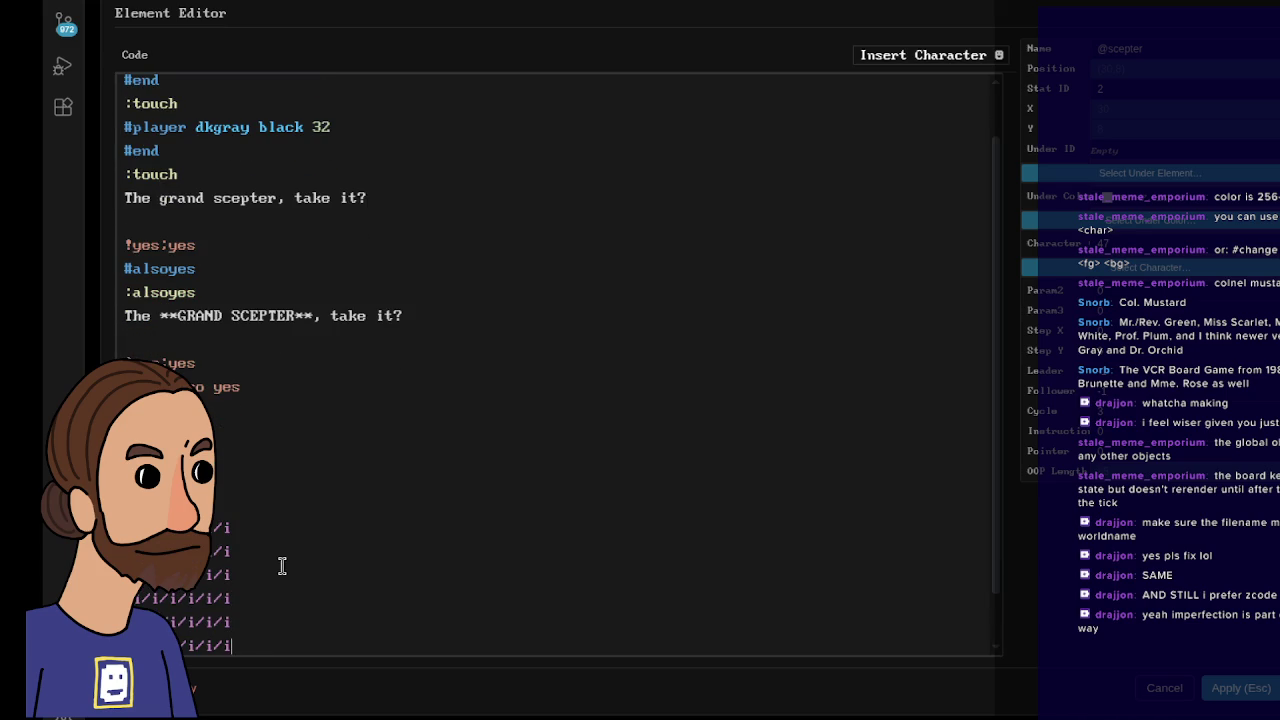
Apply the scepter code and run a quick F5 play-test of the board
key("Escape")
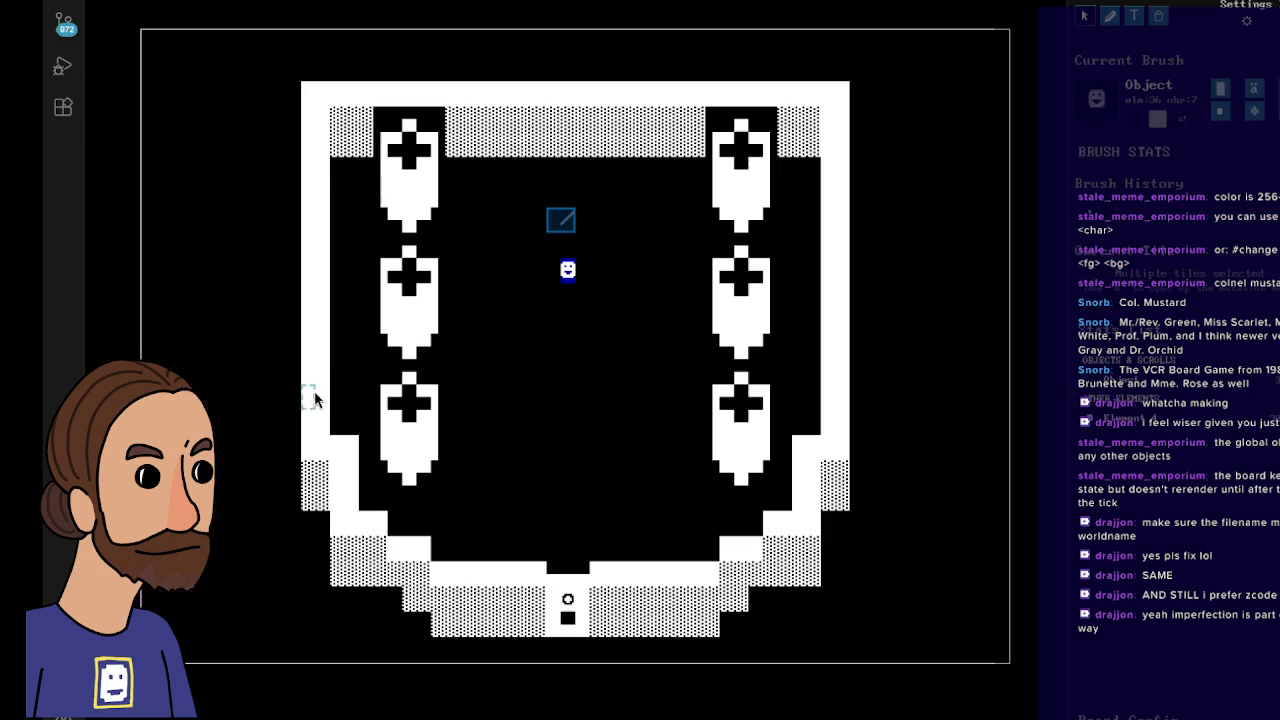
key("F5")
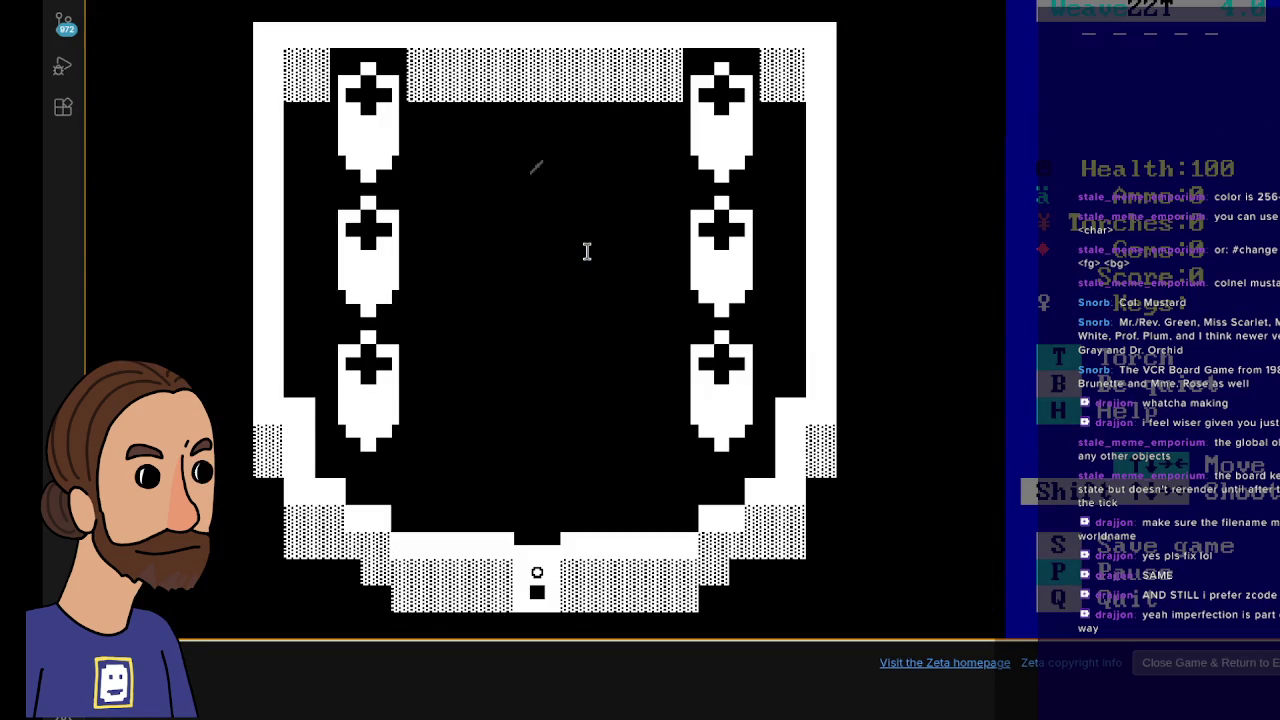
key("Escape")
Cut the first :touch and dkgray 32 colour-change lines and delete the leftover and blank lines
double_click(567, 216)
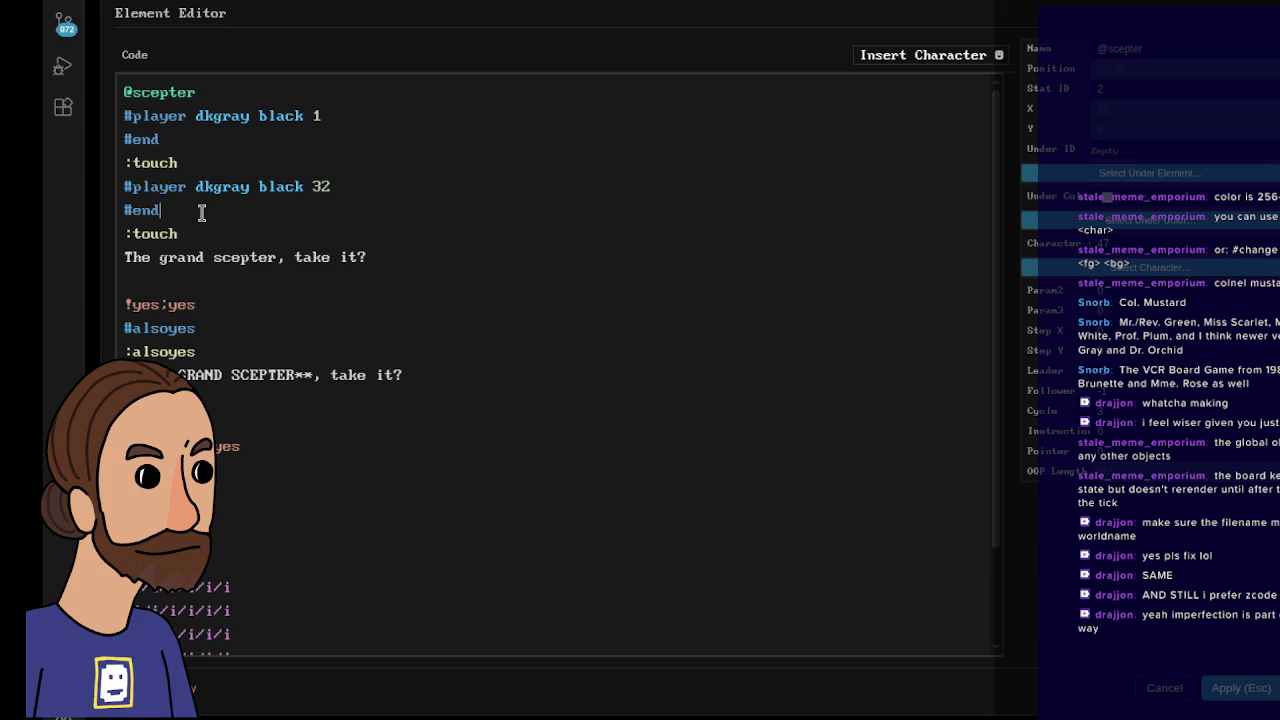
left_click_drag(252, 214, 121, 174)
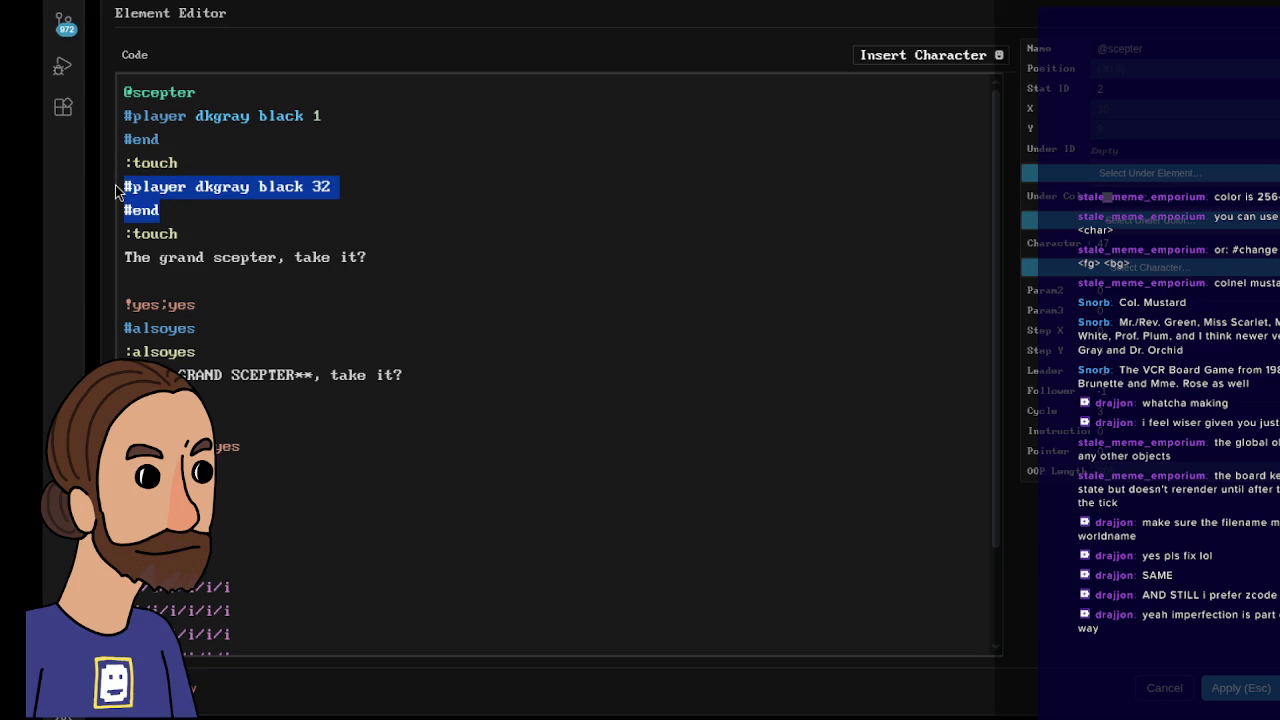
left_click(210, 218)
left_click_drag(210, 218, 84, 182)
key("BackSpace")
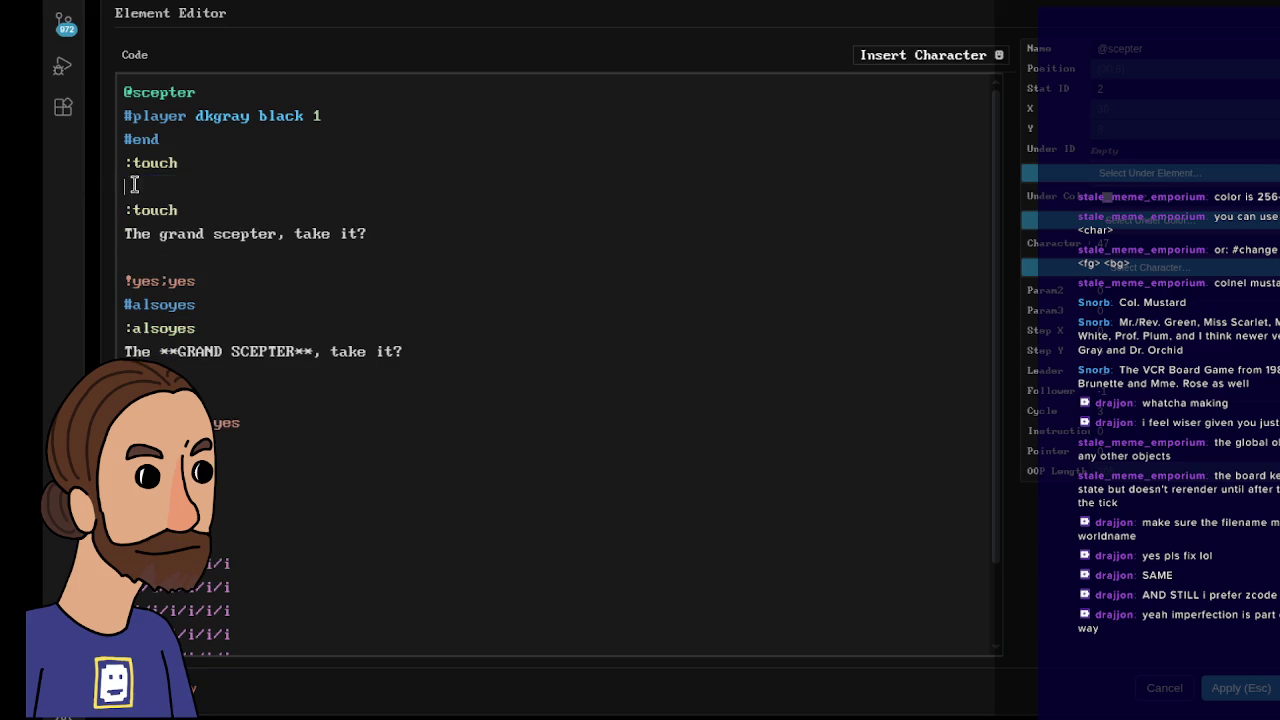
left_click_drag(178, 162, 113, 162)
key("BackSpace")
key("BackSpace")
left_click(155, 170)
key("BackSpace")
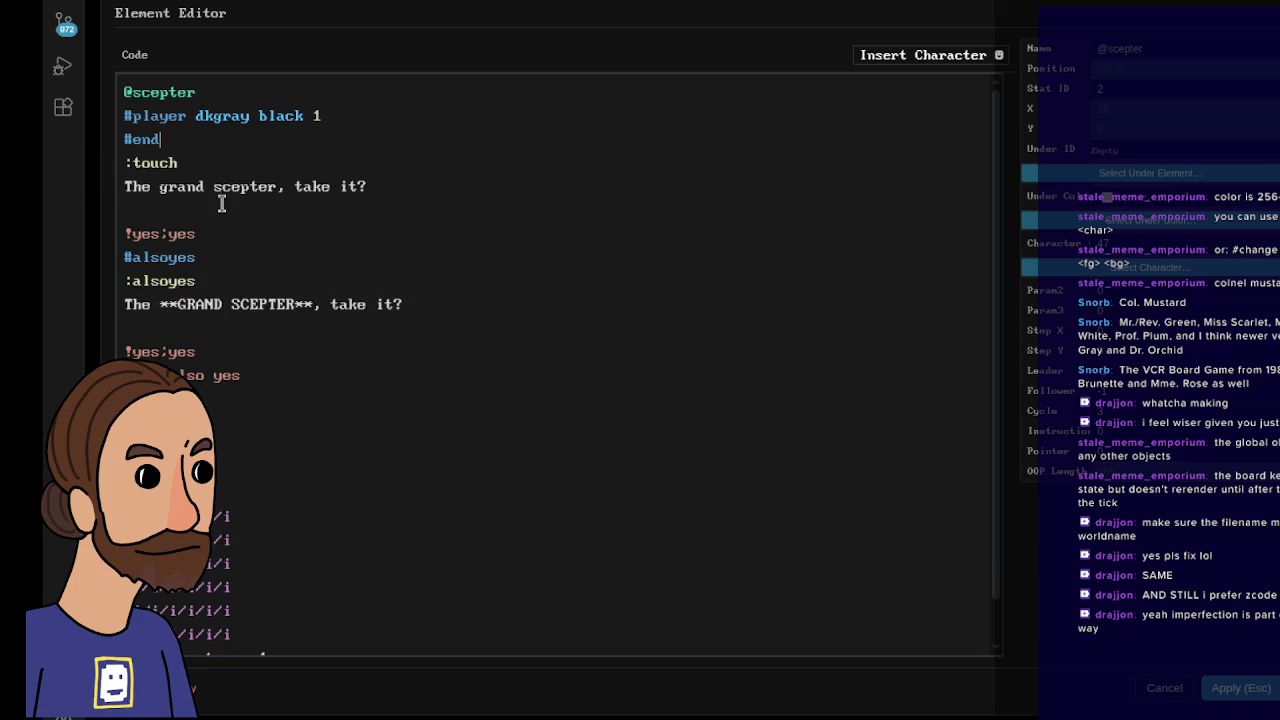
Paste the dkgray 32 colour-change line just above the #board cutscene1 jump
scroll(240, 210, "down", 1)
left_click(265, 610)
key("Return")
key("ctrl+v")
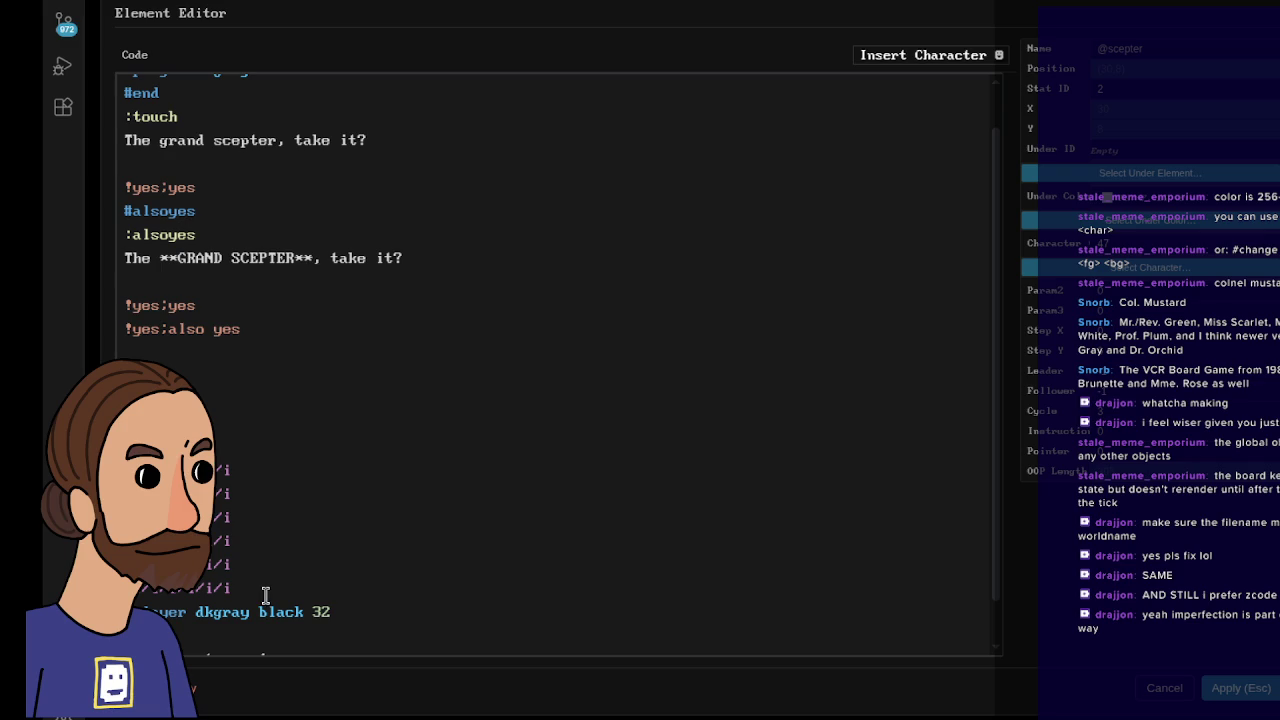
Apply the code and play-test walking the player into the scepter
key("Escape")
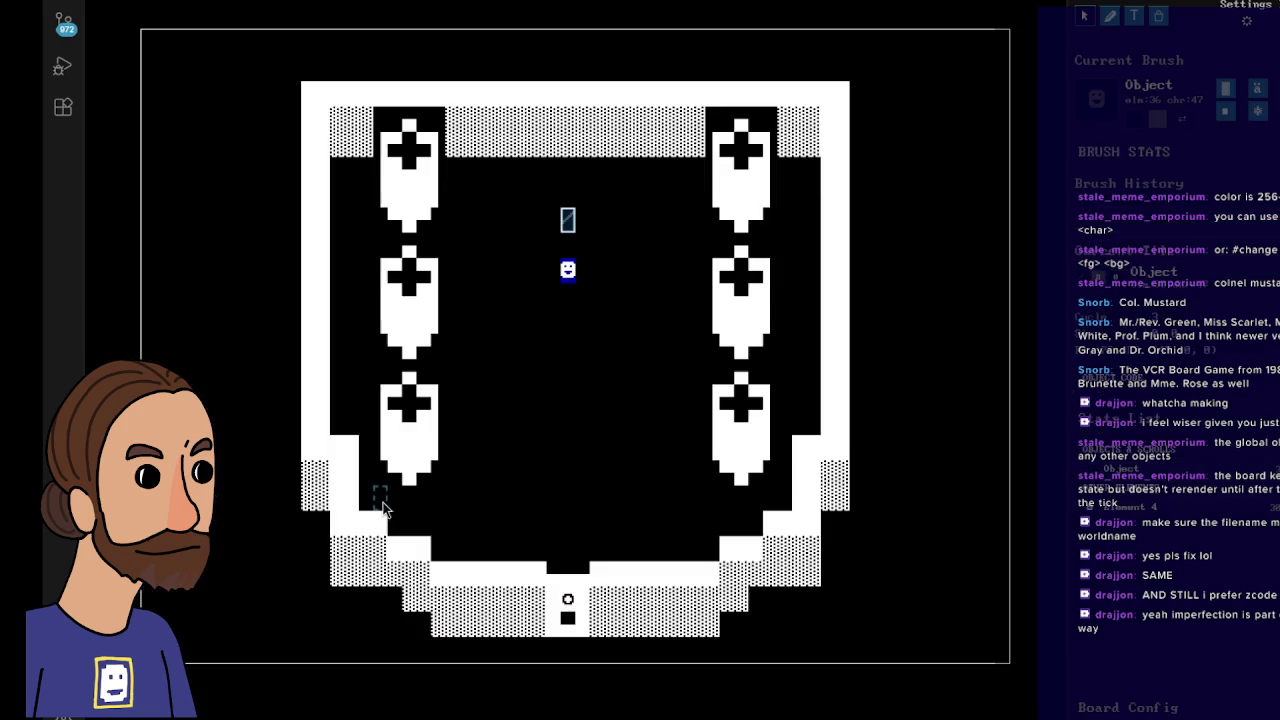
key("F5")
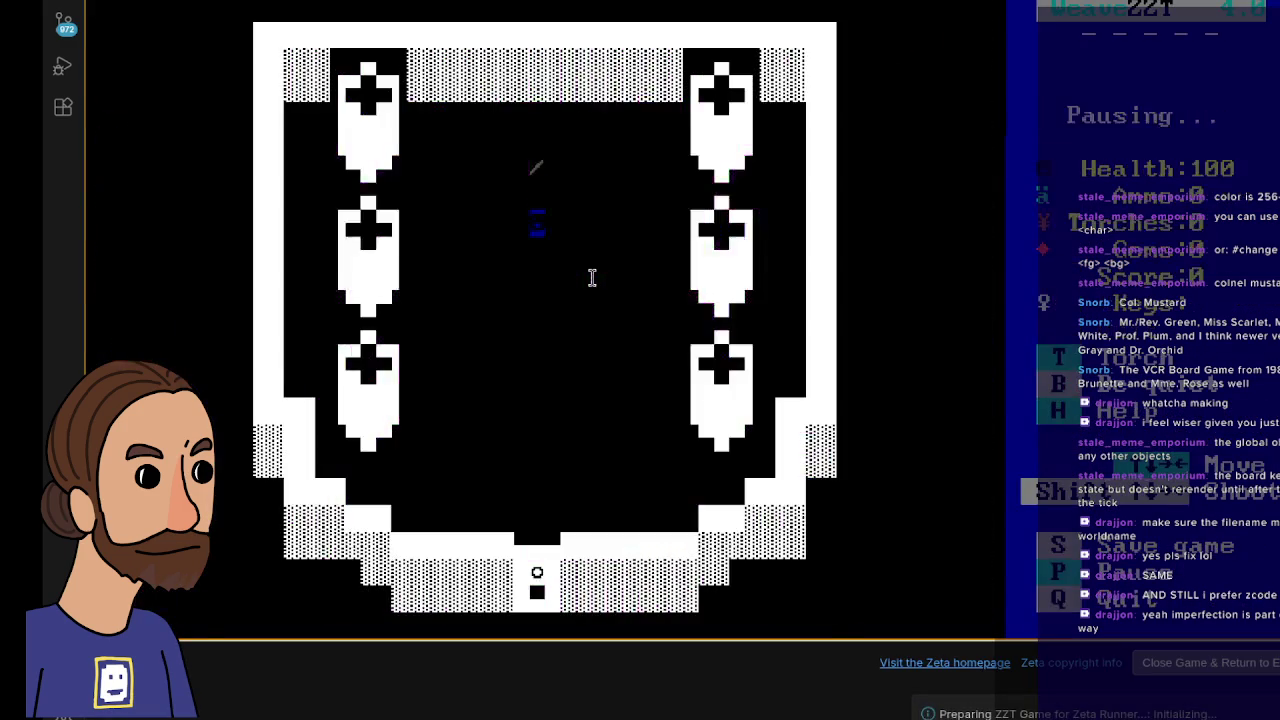
key("Up")
key("Up")
key("Escape")
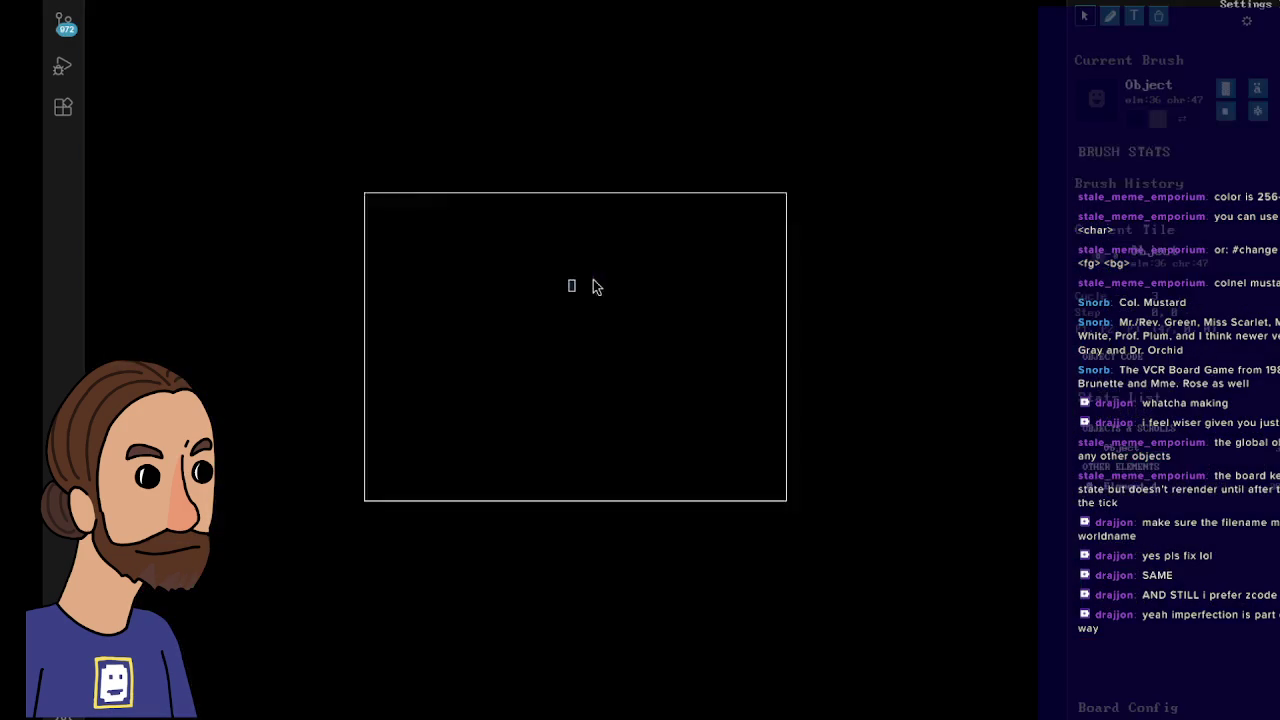
Reopen the scepter script and start a new line below the yes choice
left_click(571, 218)
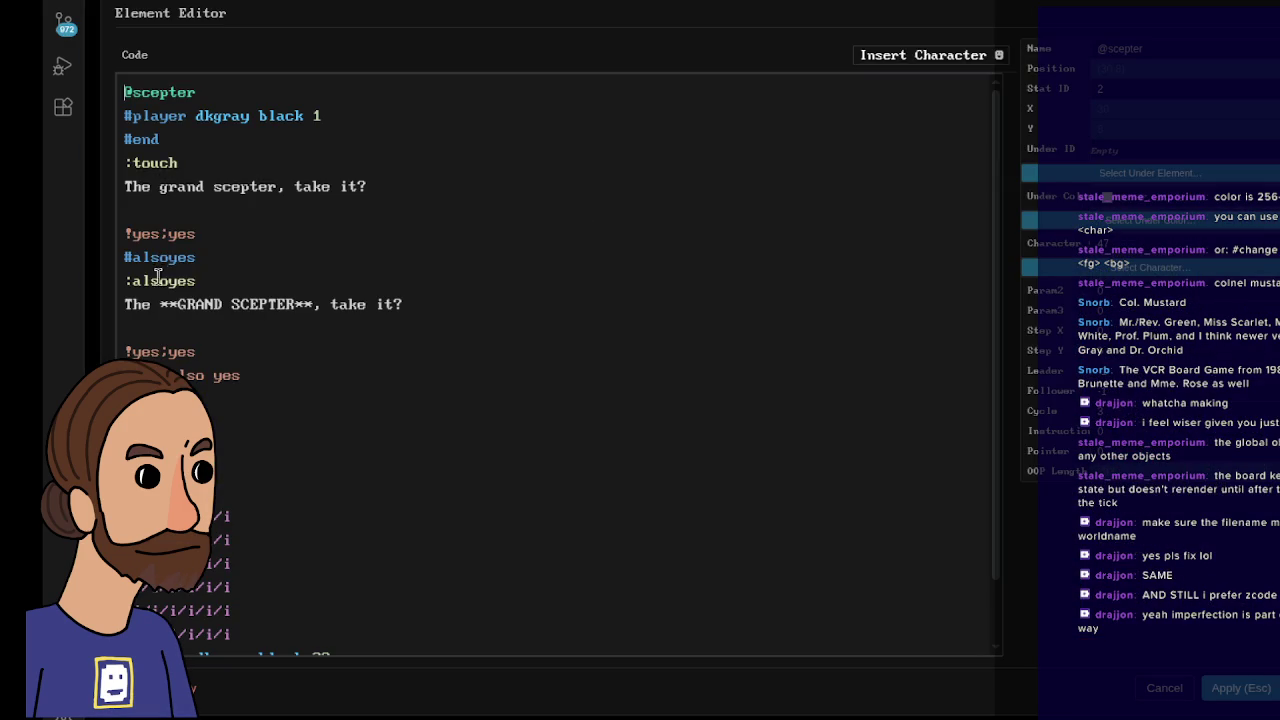
left_click(237, 244)
key("Return")
Begin a '#' jump line under the yes choice, apply it, and reopen the scepter code
type("#end")
key("Escape")
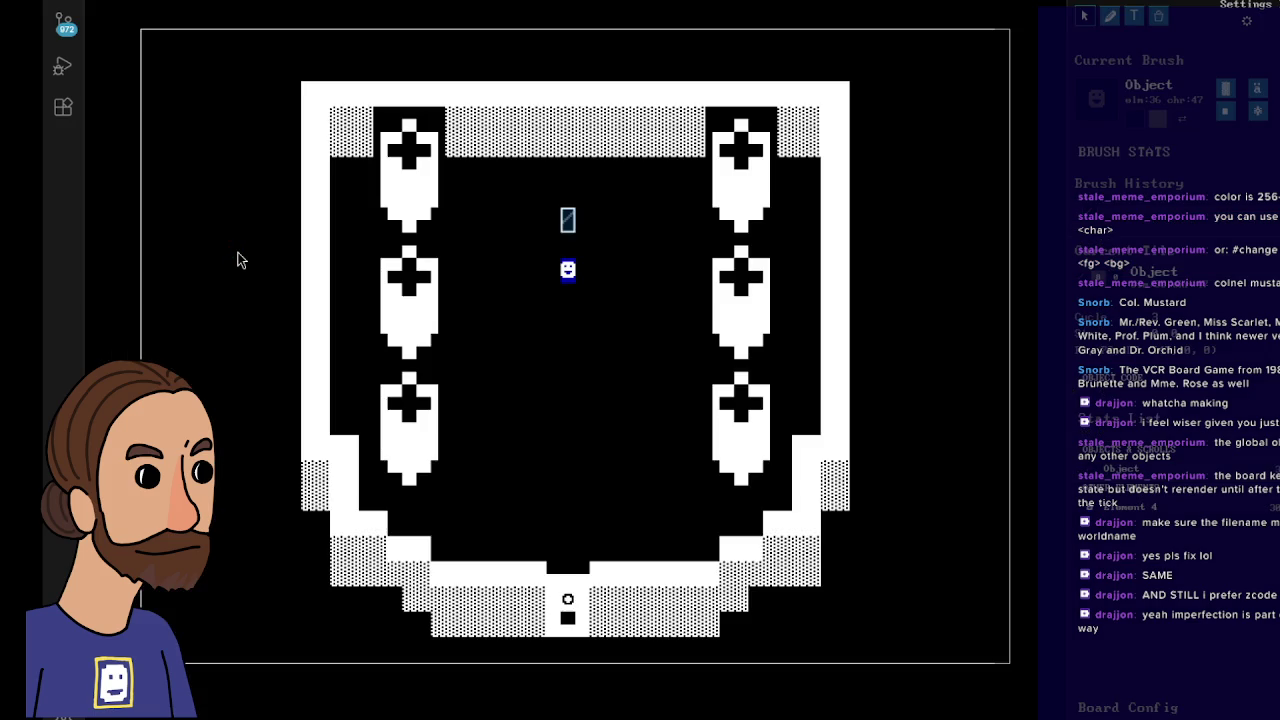
key("c")
key("Escape")
key("Return")
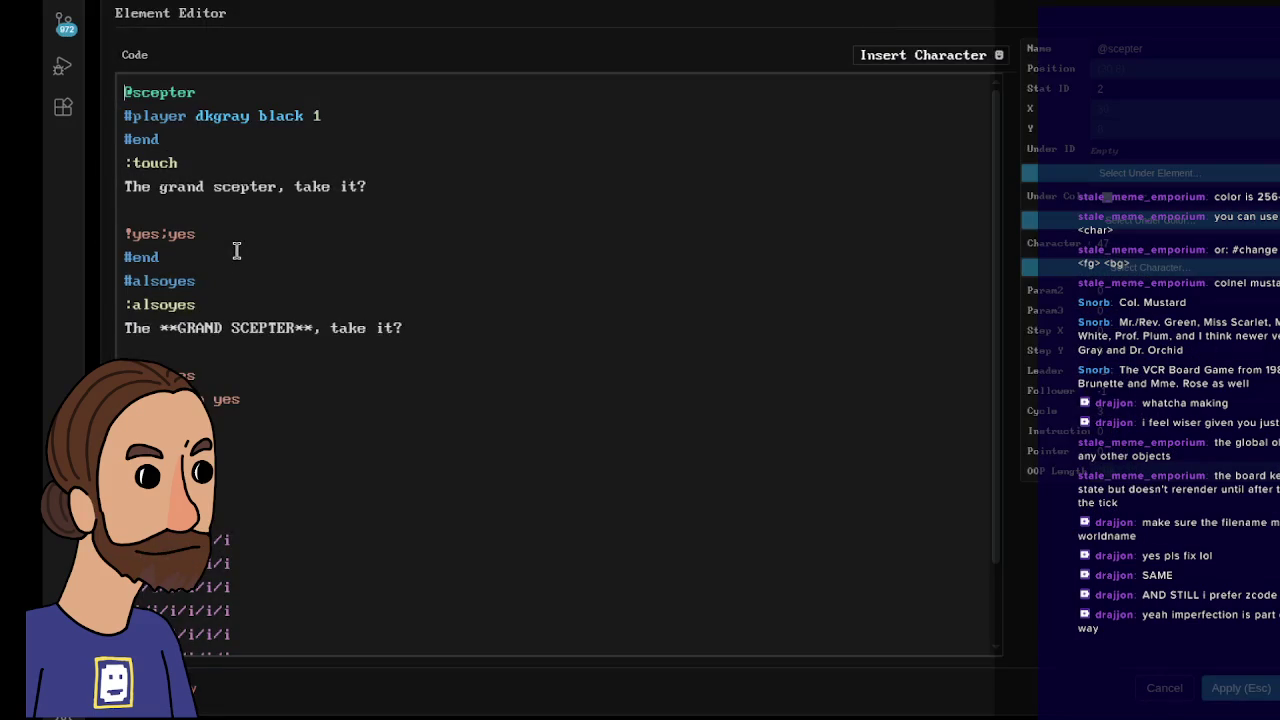
Delete the #end under the yes choice and add #end below #alsoyes
double_click(141, 257)
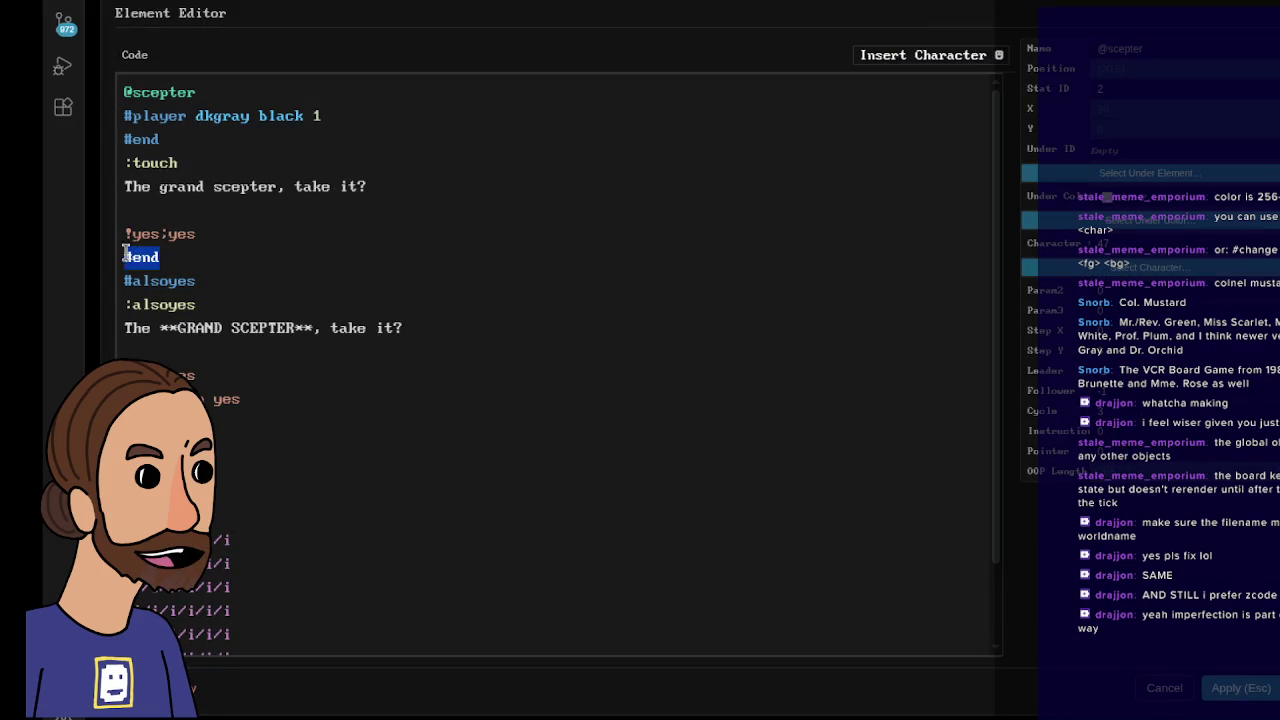
key("BackSpace")
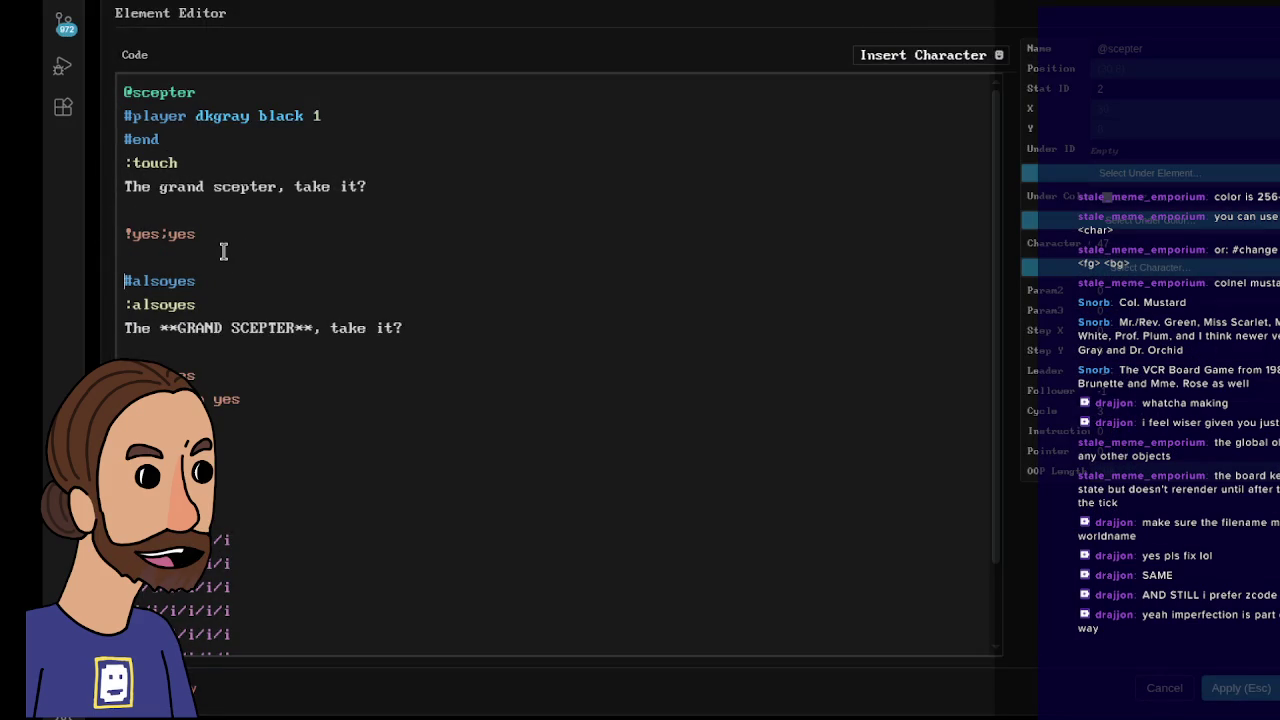
key("Down")
key("Return")
key("Up")
type("#e")
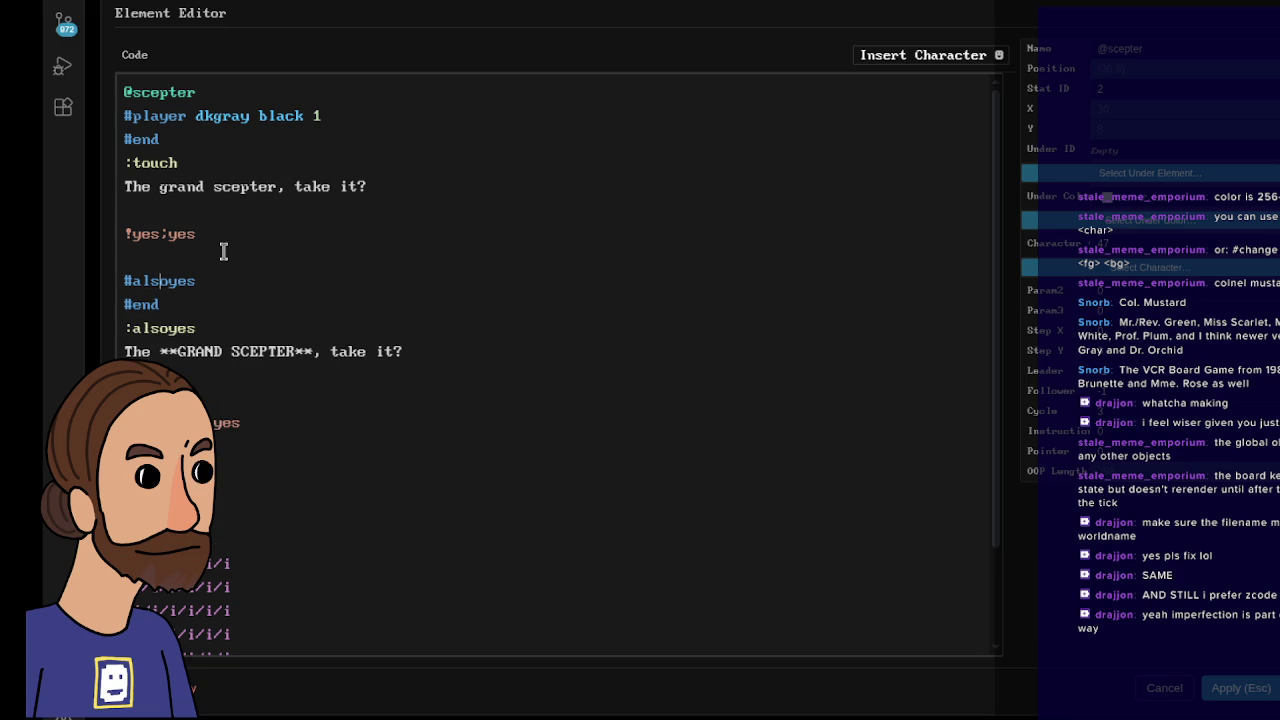
Type a '/i/i' wait above #alsoyes with a blank line before it
key("Up")
key("Up")
key("Down")
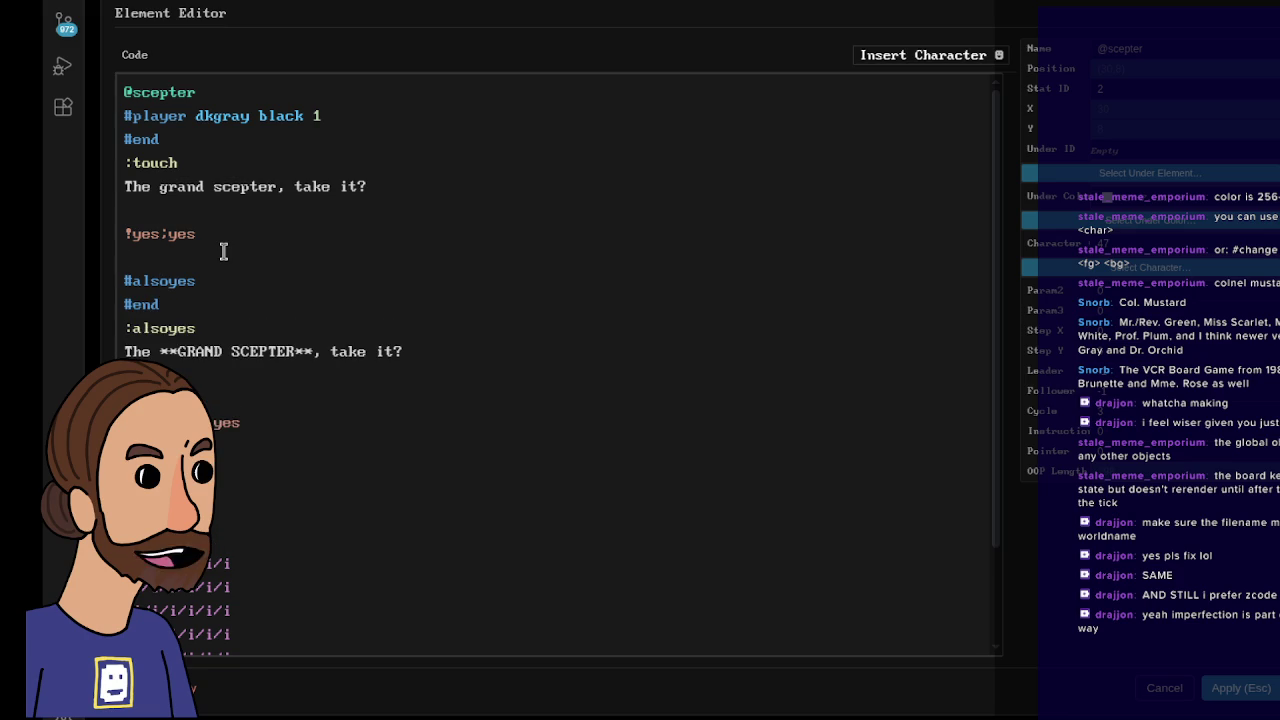
type("/i/i")
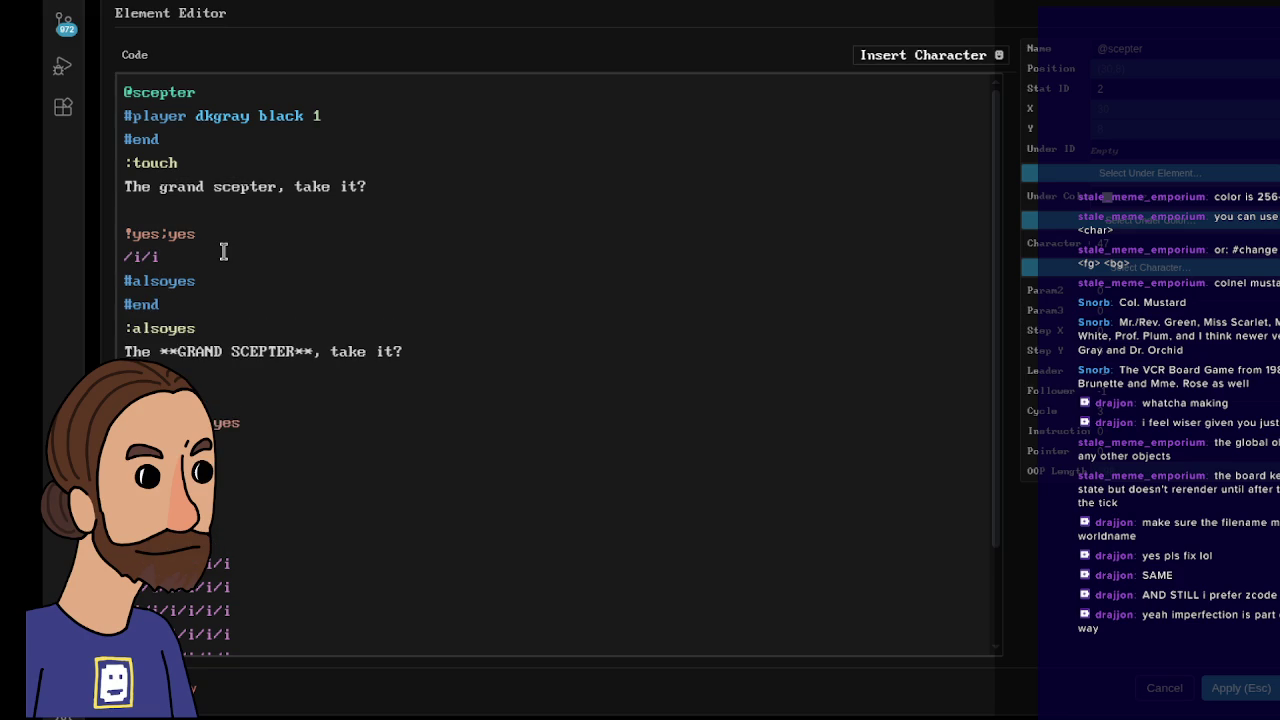
key("Return")
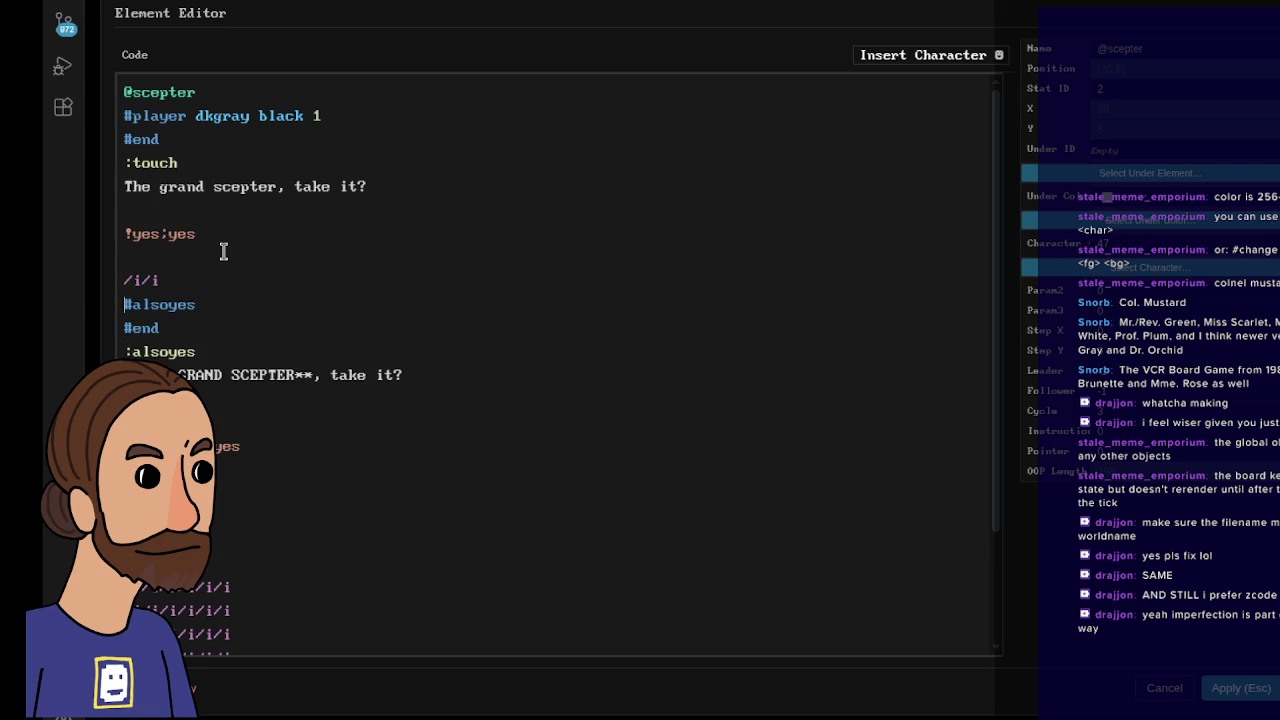
Play-test touching the scepter and answering yes to reach the GRAND SCEPTER prompt
key("Escape")
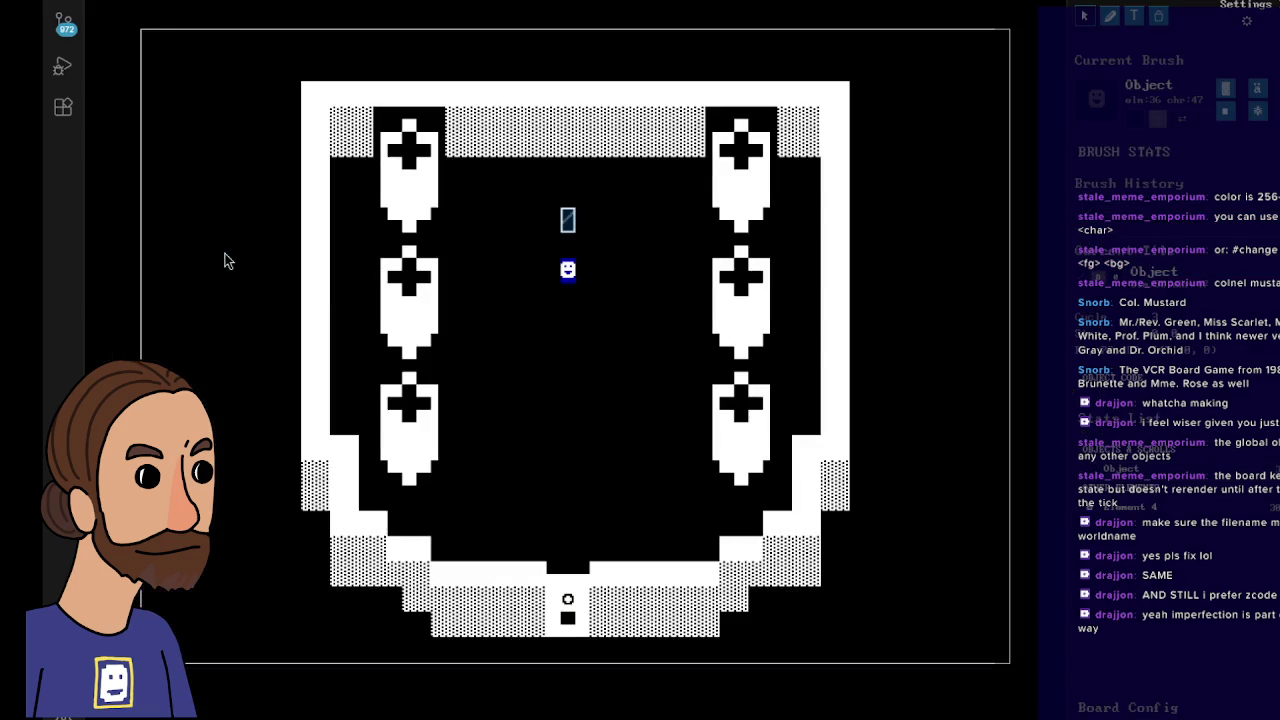
key("Up")
key("Up")
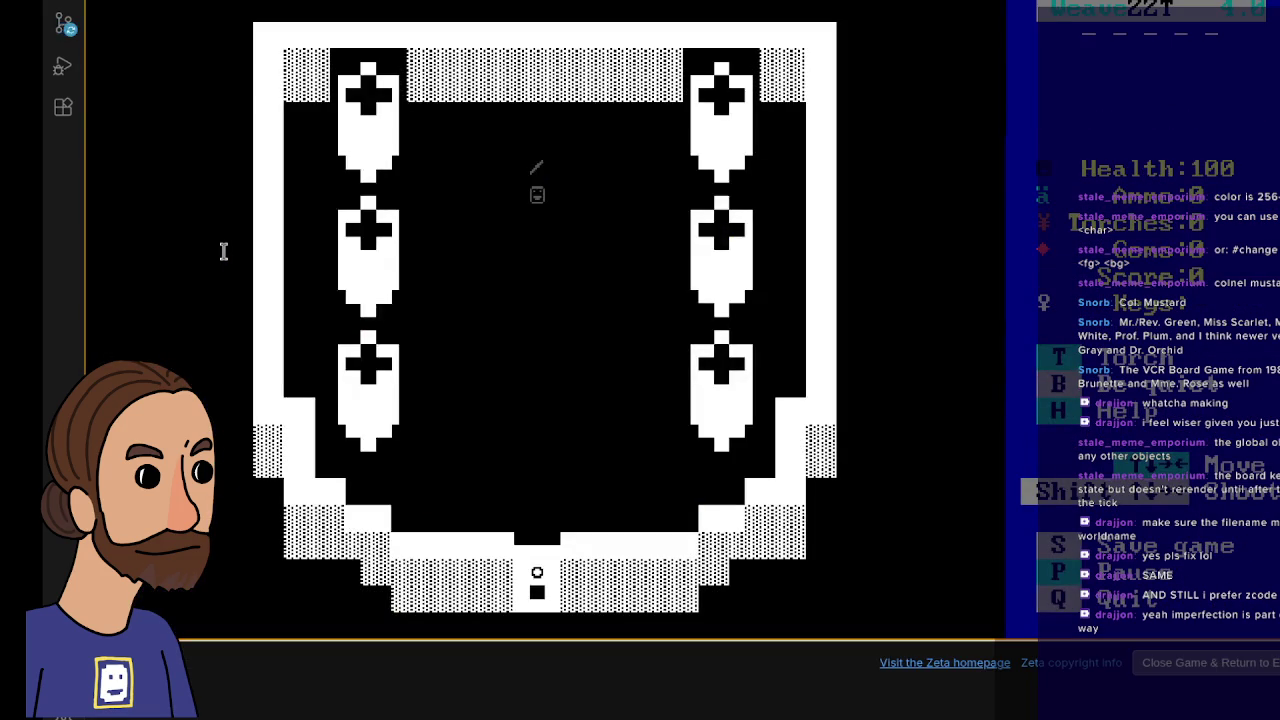
key("Return")
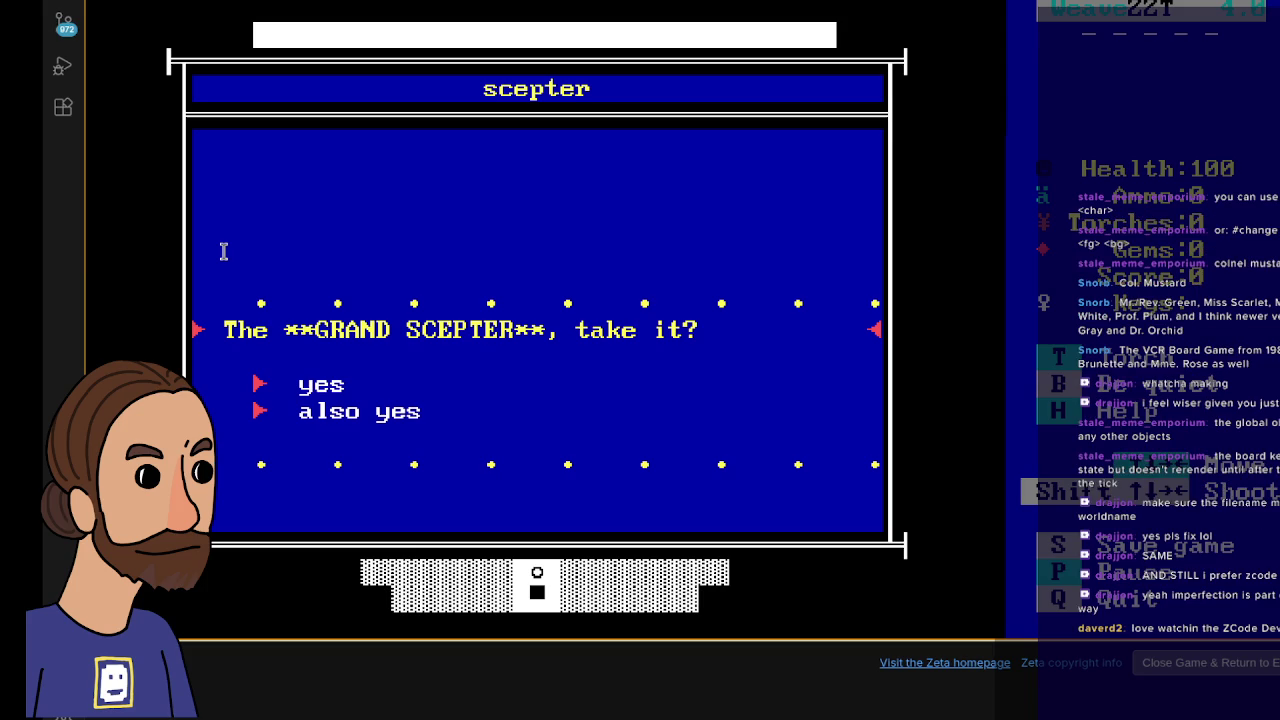
key("Escape")
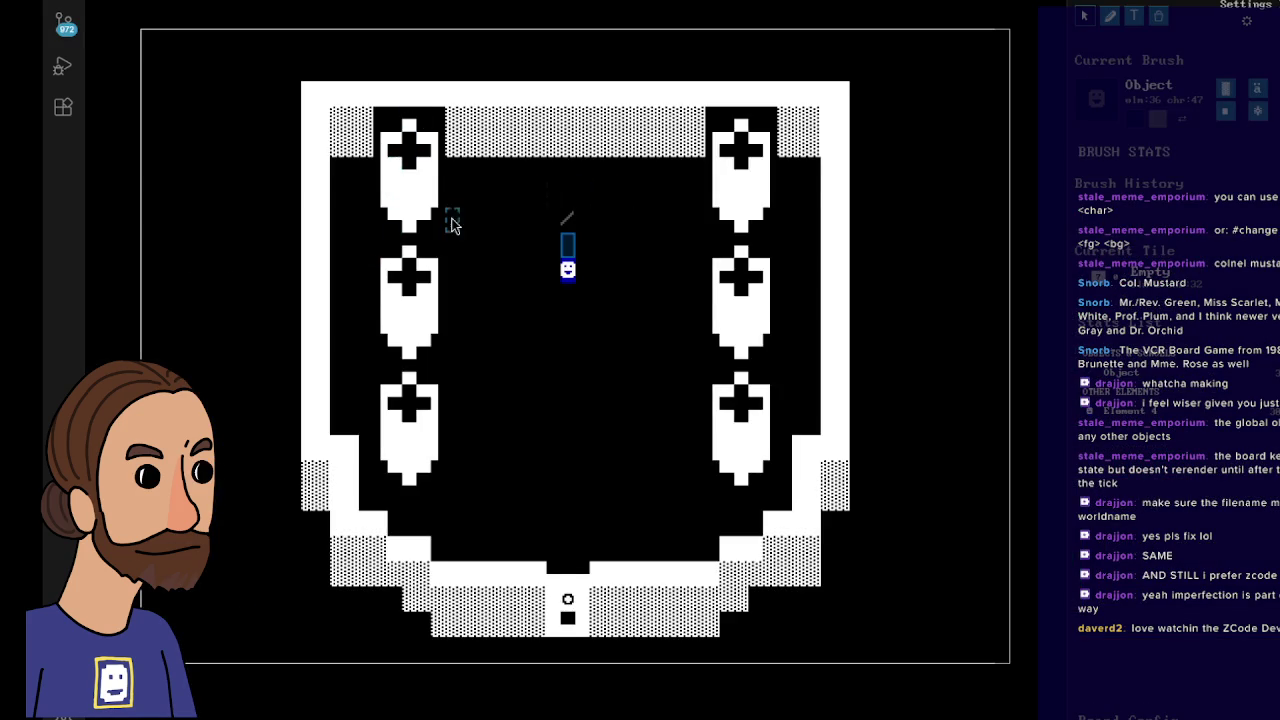
Move the blue object against the top wall and open the cutscene board's scepter drawing
left_click_drag(567, 245, 597, 170)
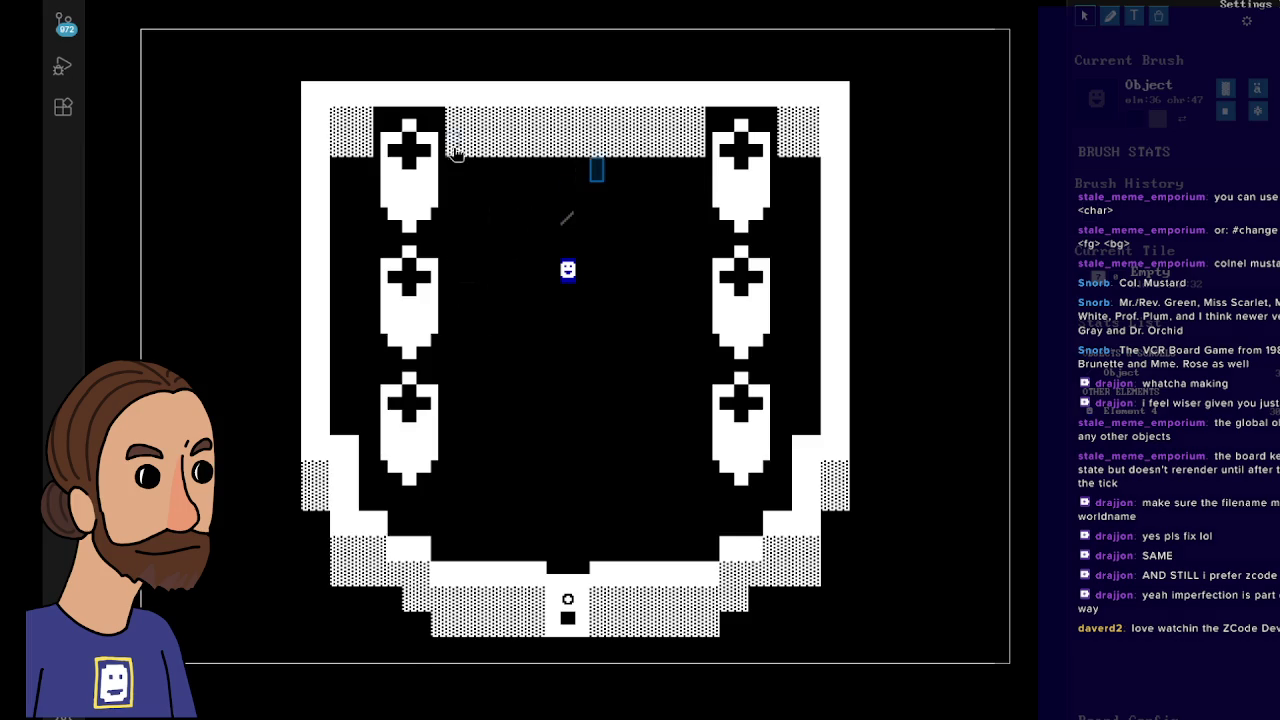
key("b")
scroll(586, 266, "down", 3)
left_click(771, 316)
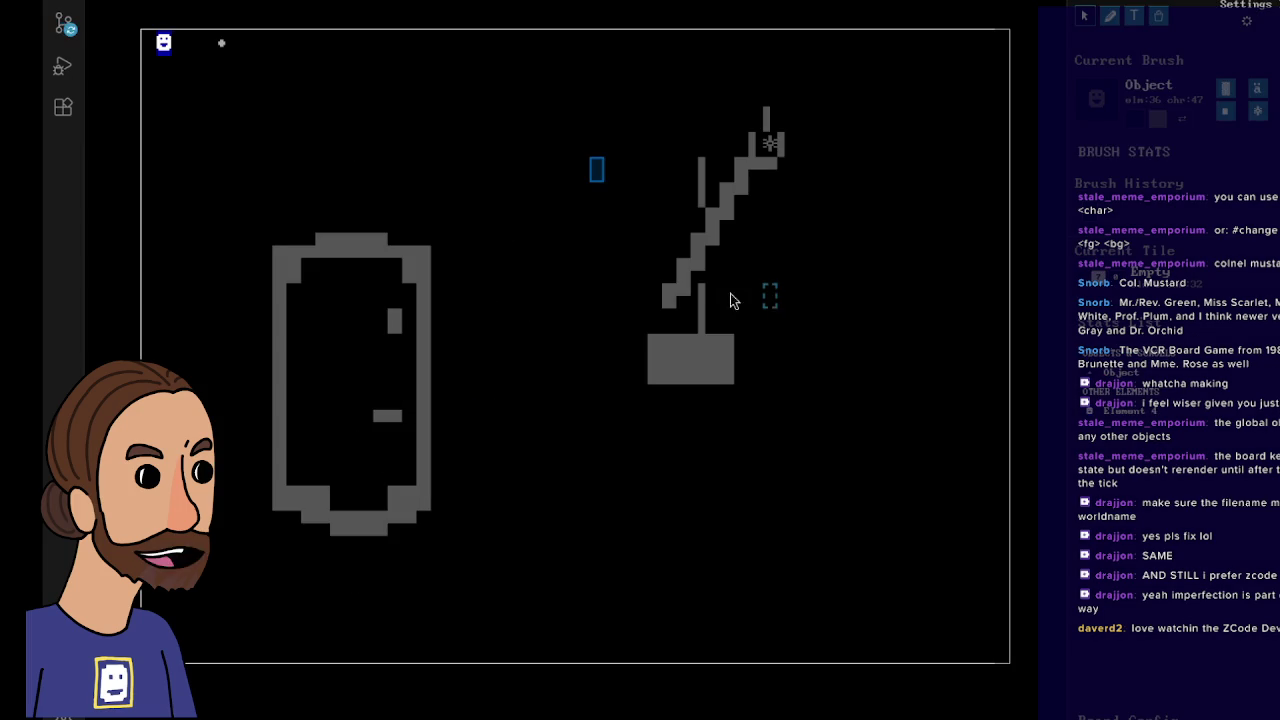
double_click(221, 43)
key("Escape")
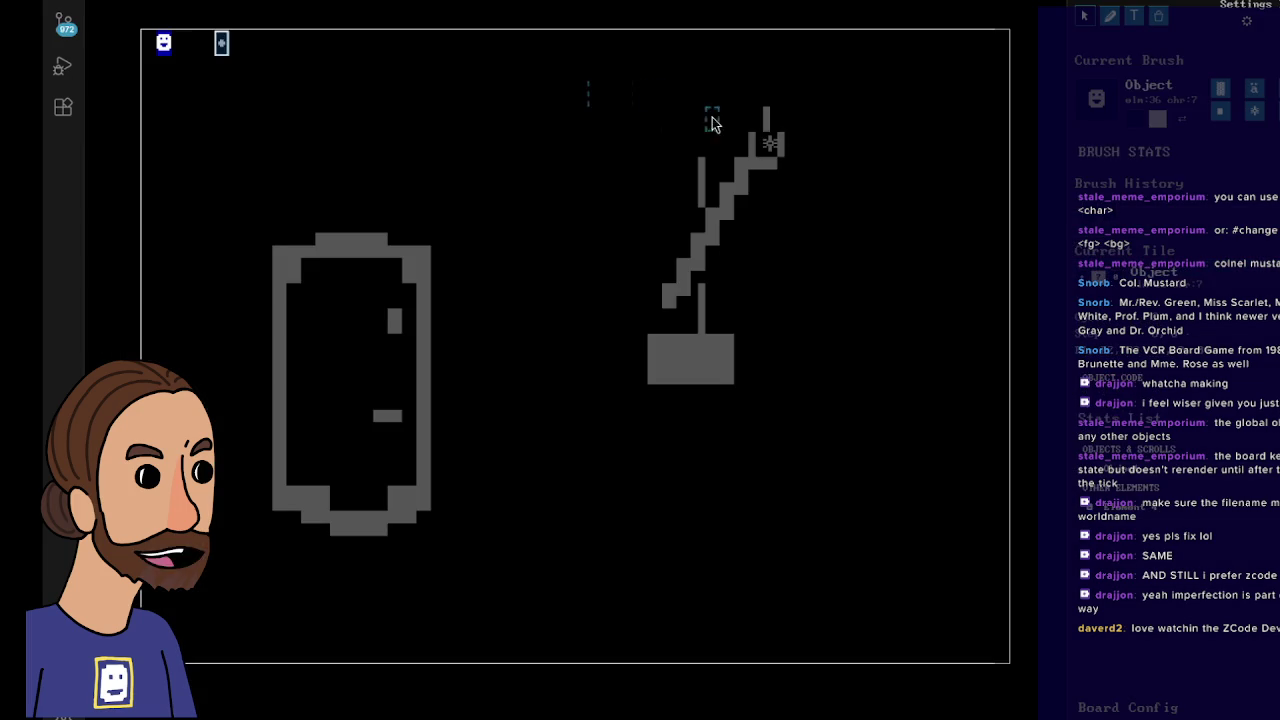
left_click(771, 143)
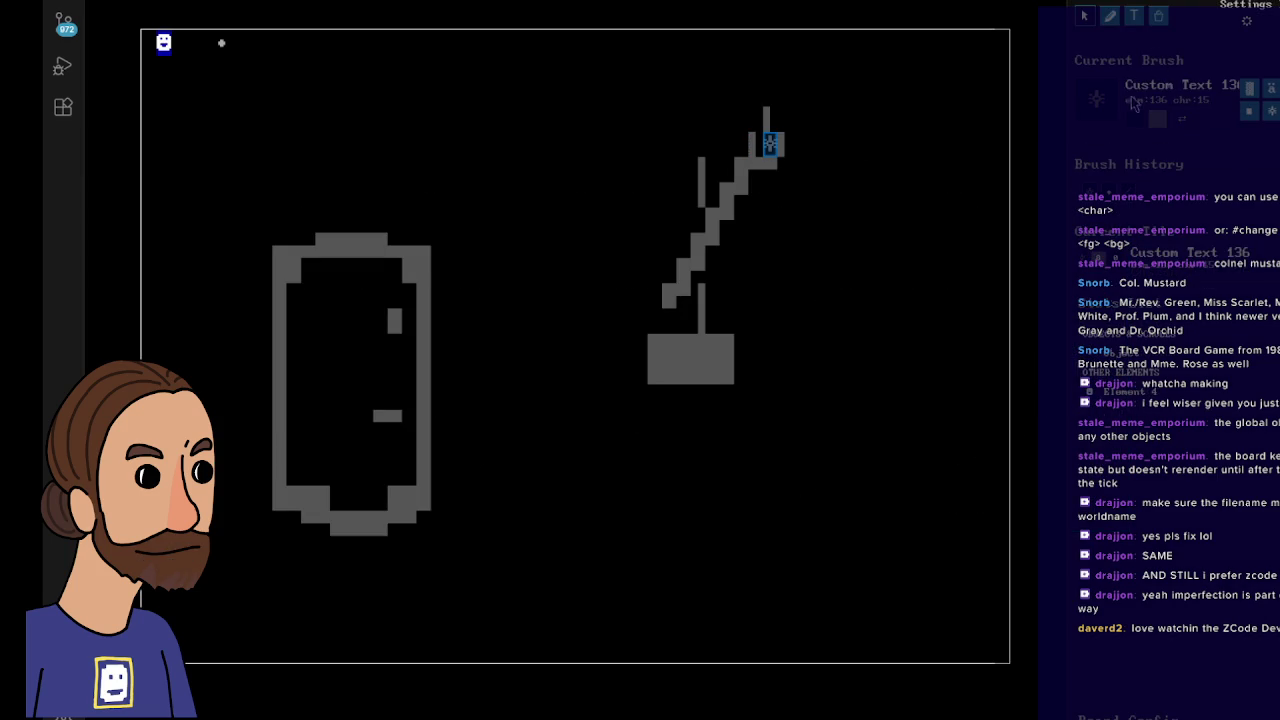
Give the scepter's tip tile a blue background and colour the lower shaft steps orange
left_click(771, 143)
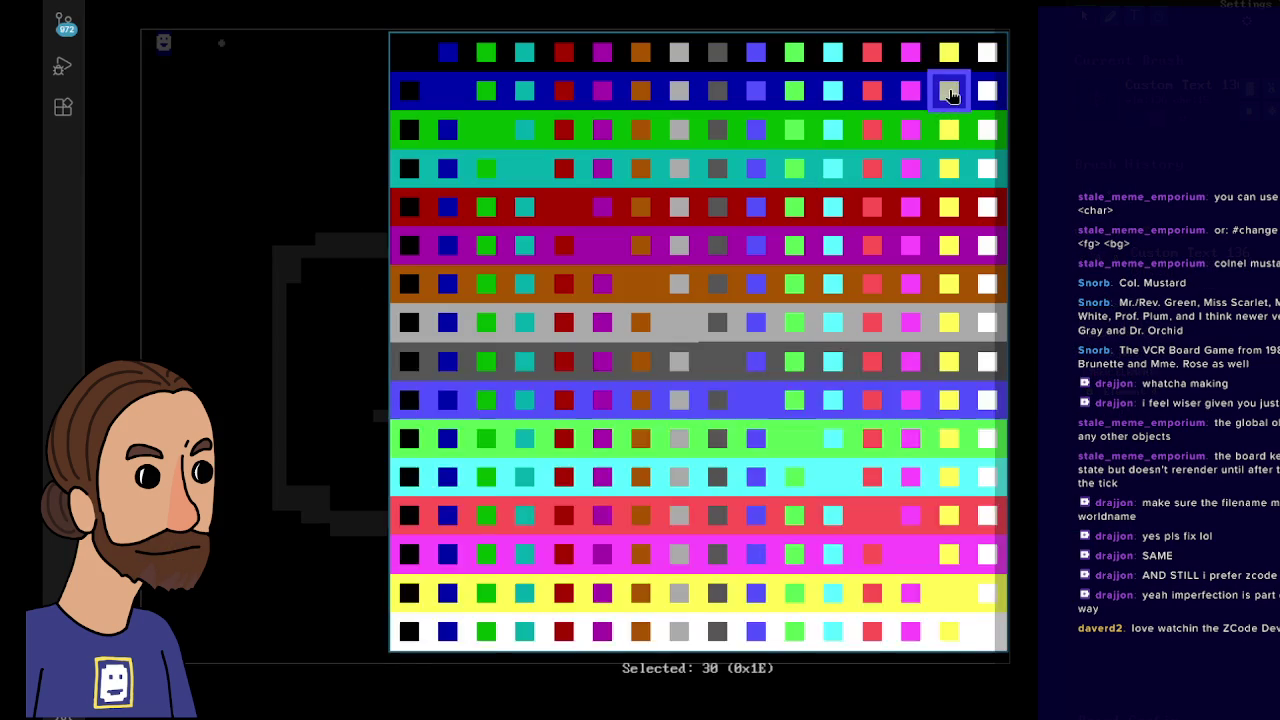
left_click(943, 96)
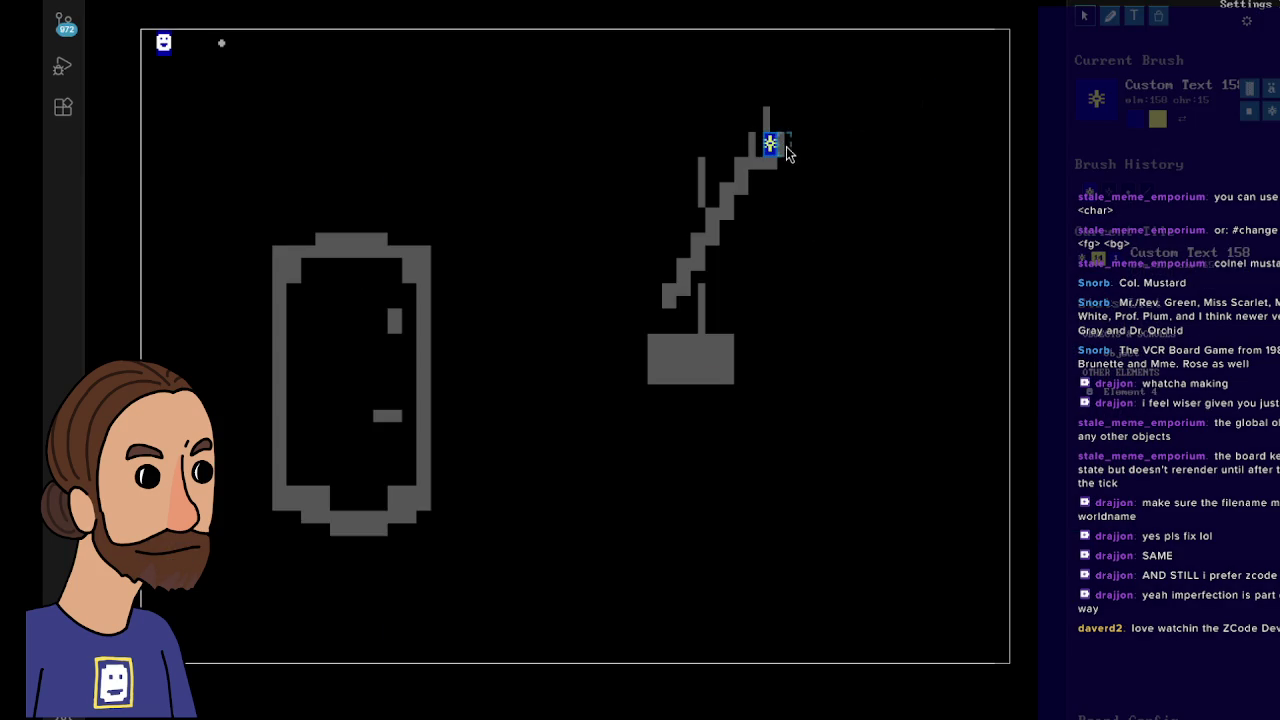
left_click_drag(783, 143, 790, 153)
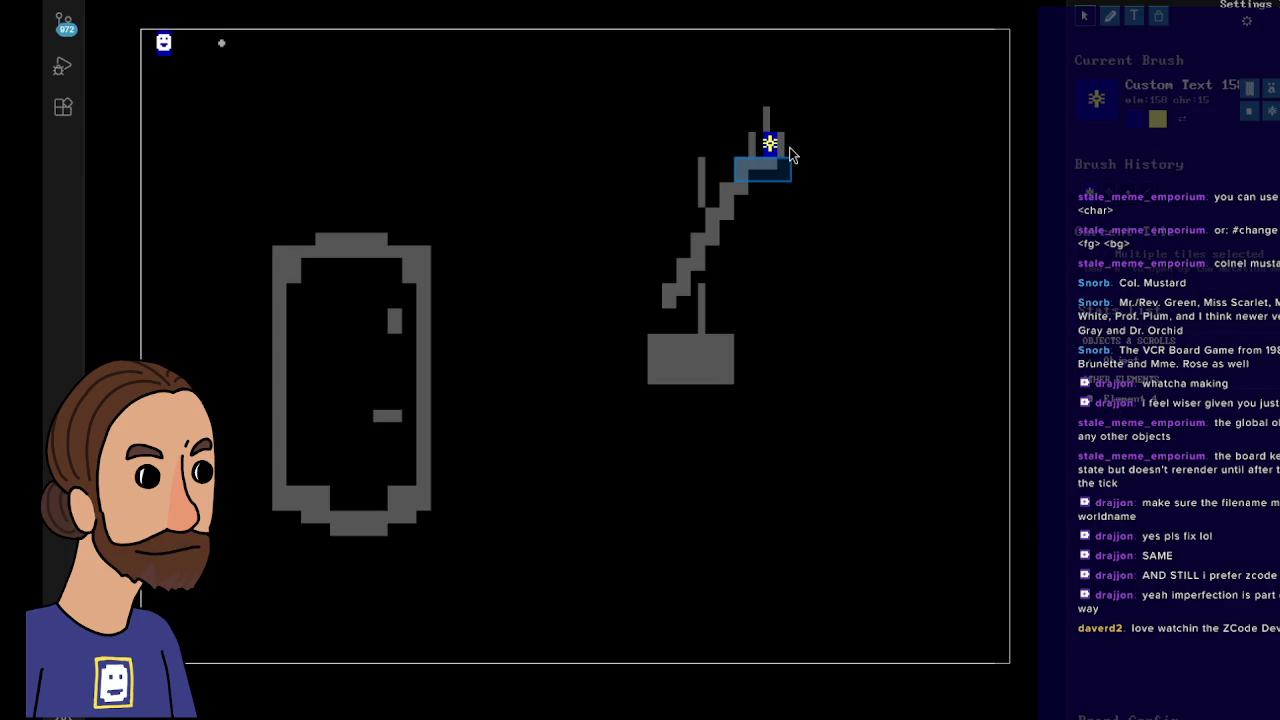
left_click_drag(665, 304, 697, 240)
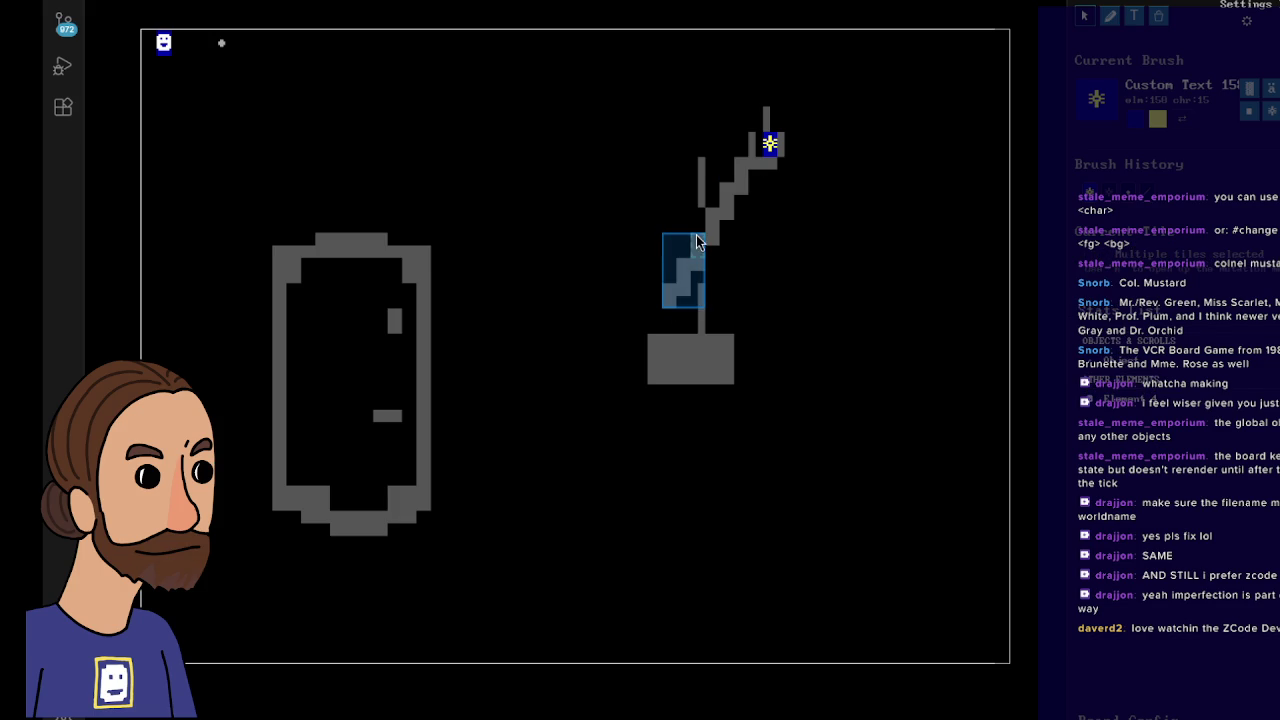
key("t")
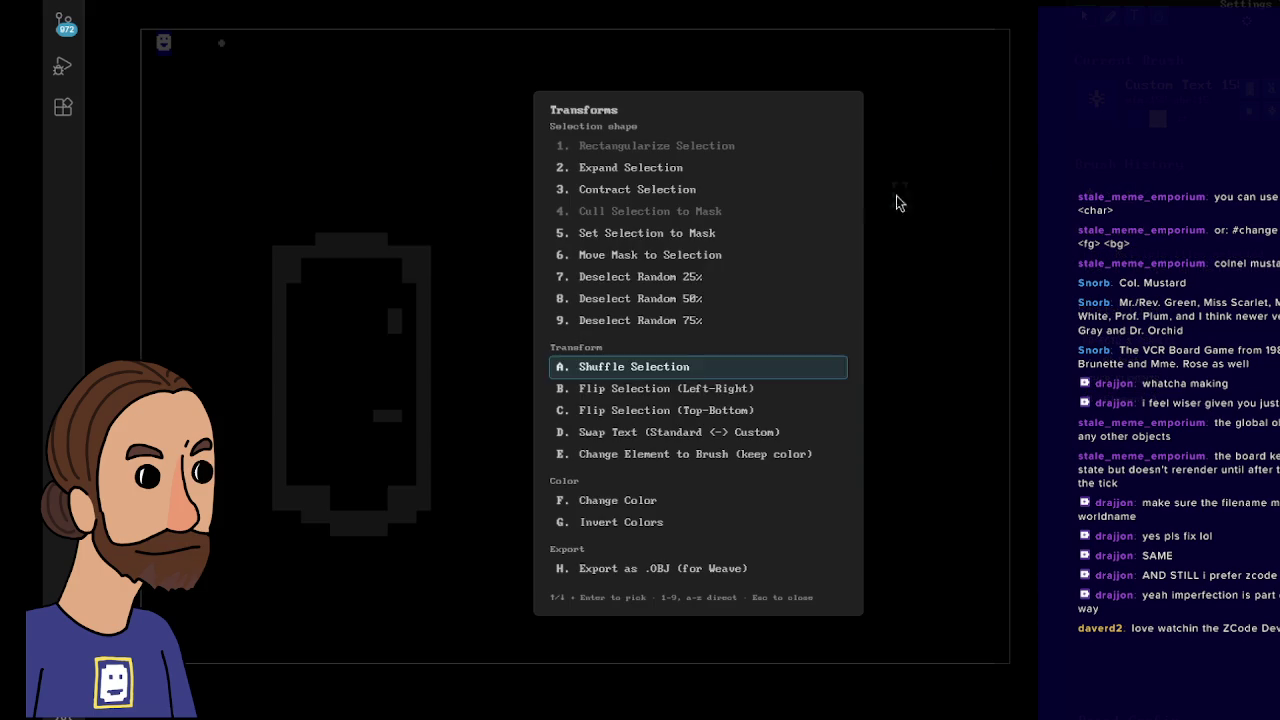
left_click(651, 500)
left_click(641, 54)
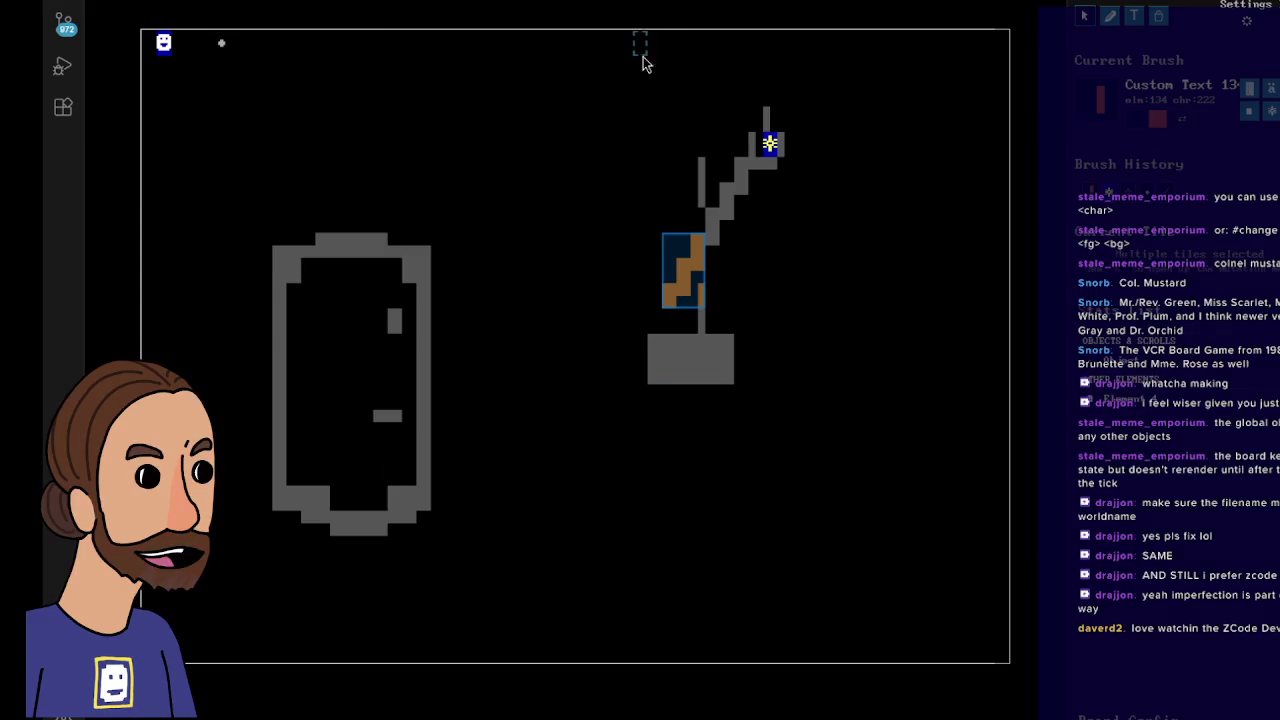
Recolour the upper part of the scepter shaft orange with Change Color
mouse_move(712, 252)
left_mouse_down()
mouse_move(785, 162)
mouse_move(775, 165)
mouse_move(795, 130)
mouse_move(783, 134)
left_mouse_up()
key("t")
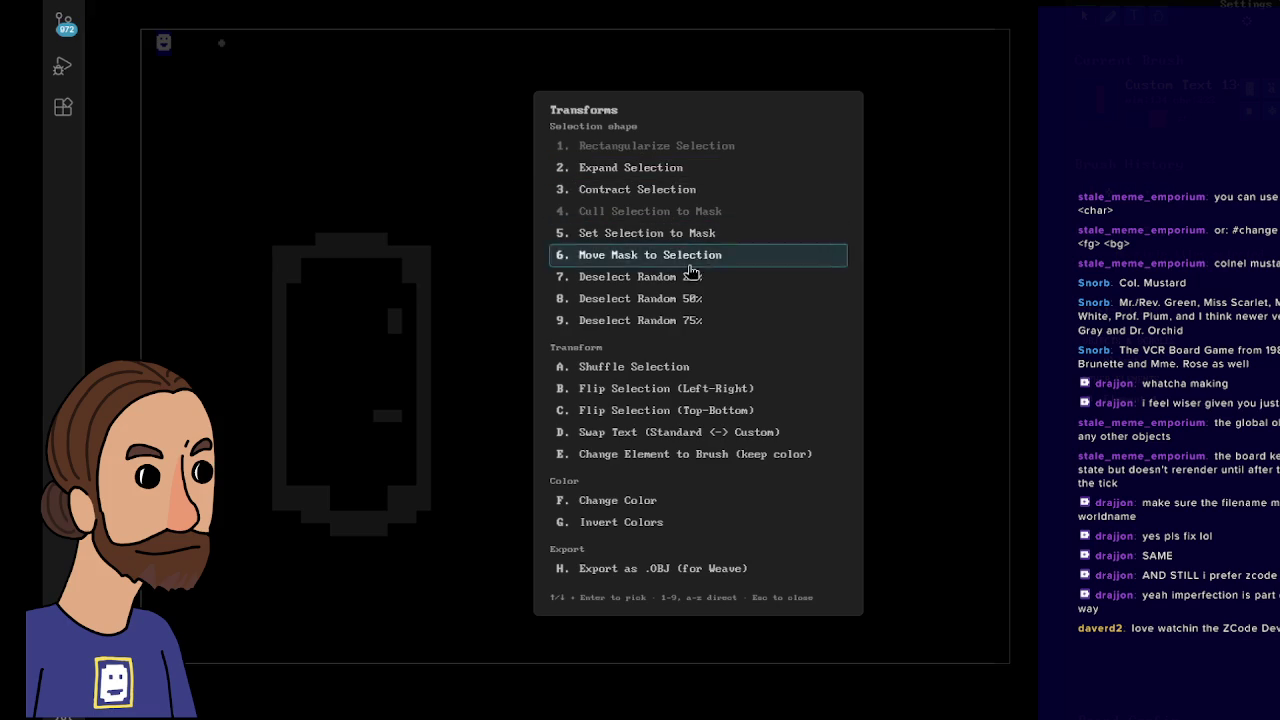
left_click(630, 500)
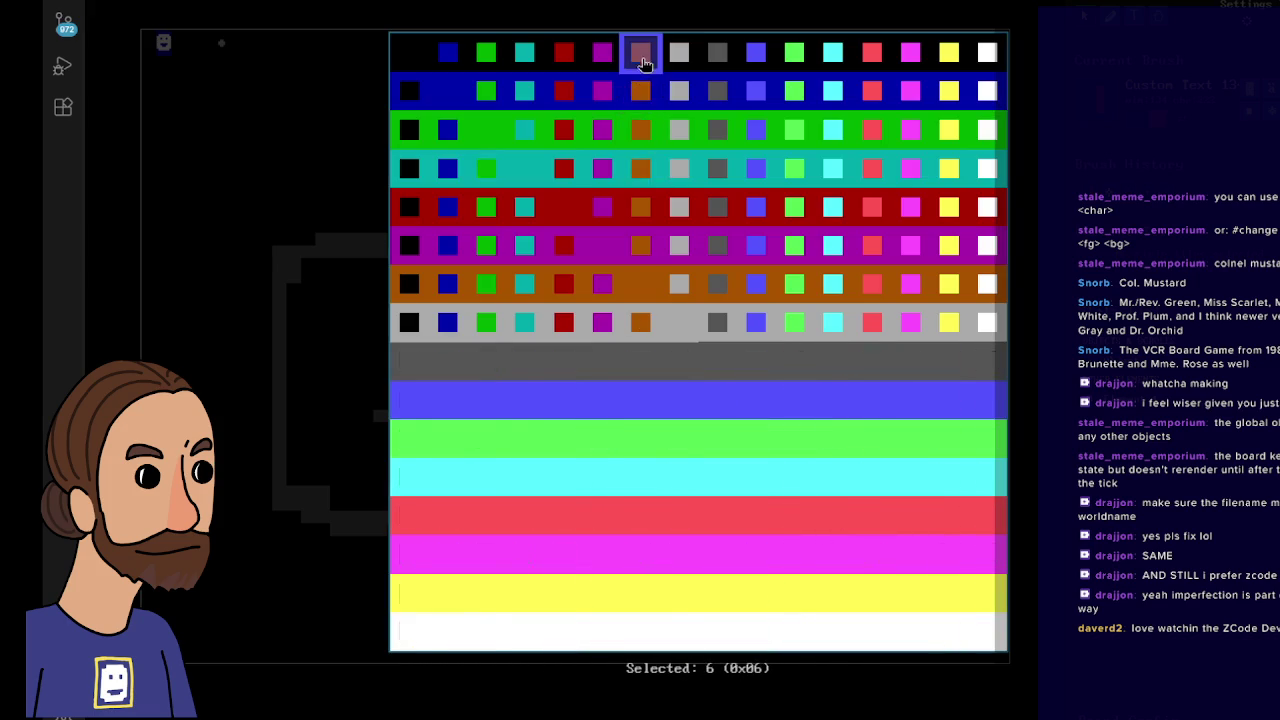
left_click(641, 52)
left_click(783, 165)
key("t")
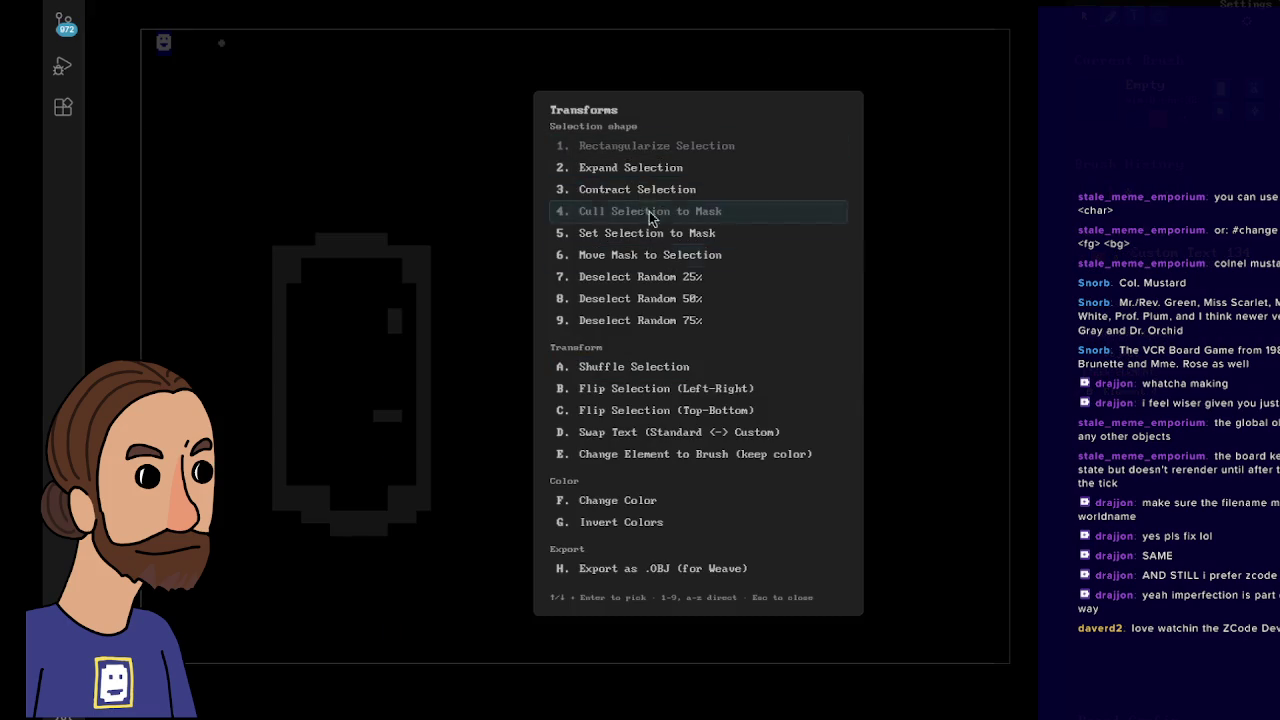
left_click(643, 500)
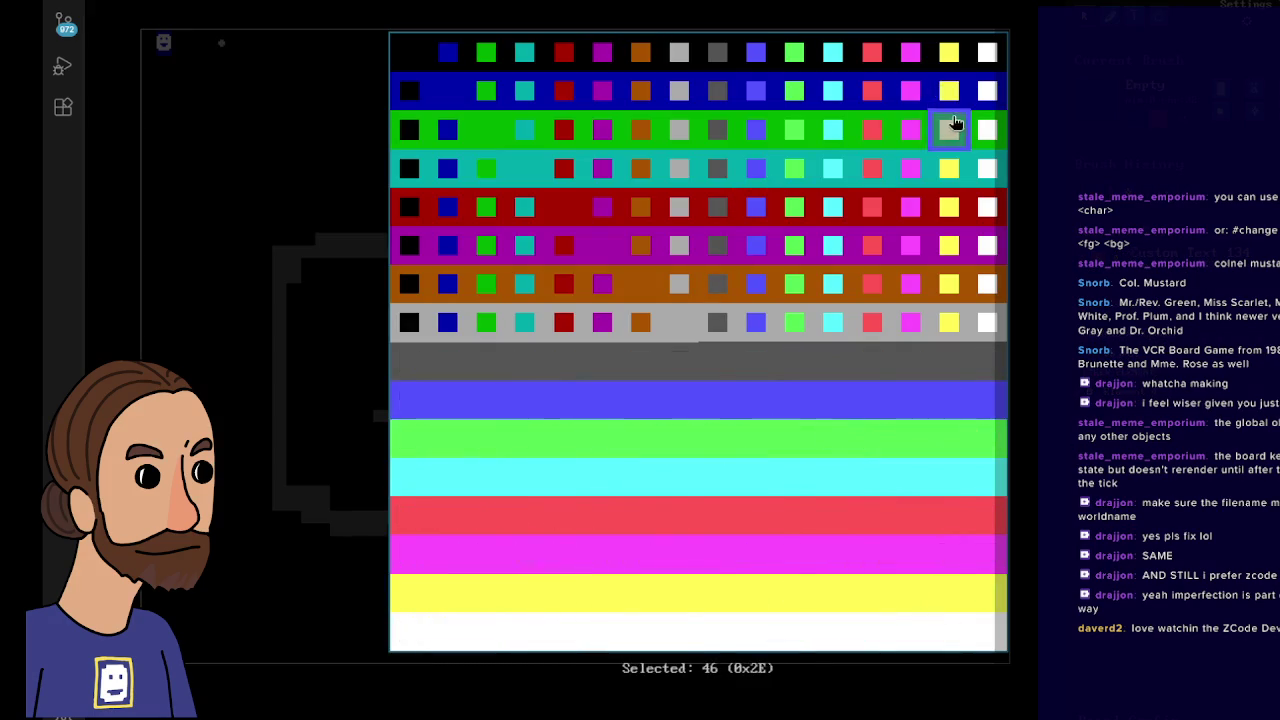
left_click(951, 129)
Recolour the remaining selection and make a single shaft highlight tile yellow
key("t")
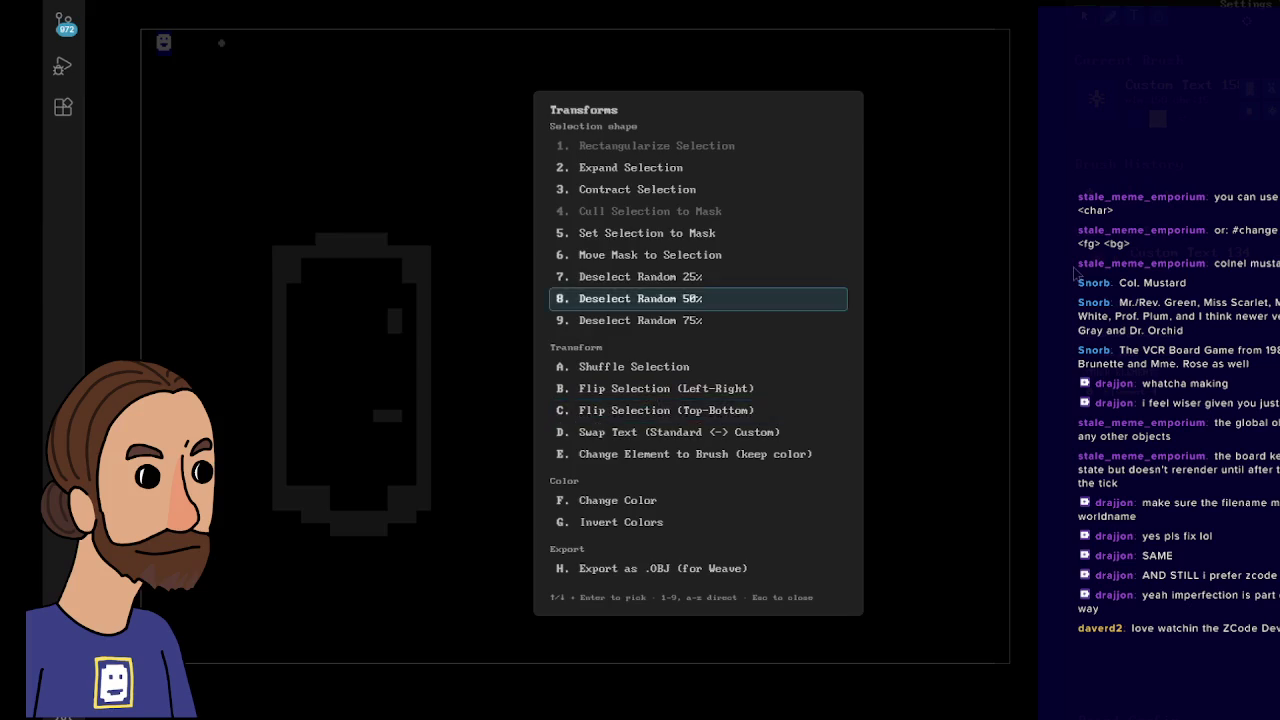
left_click(758, 300)
key("t")
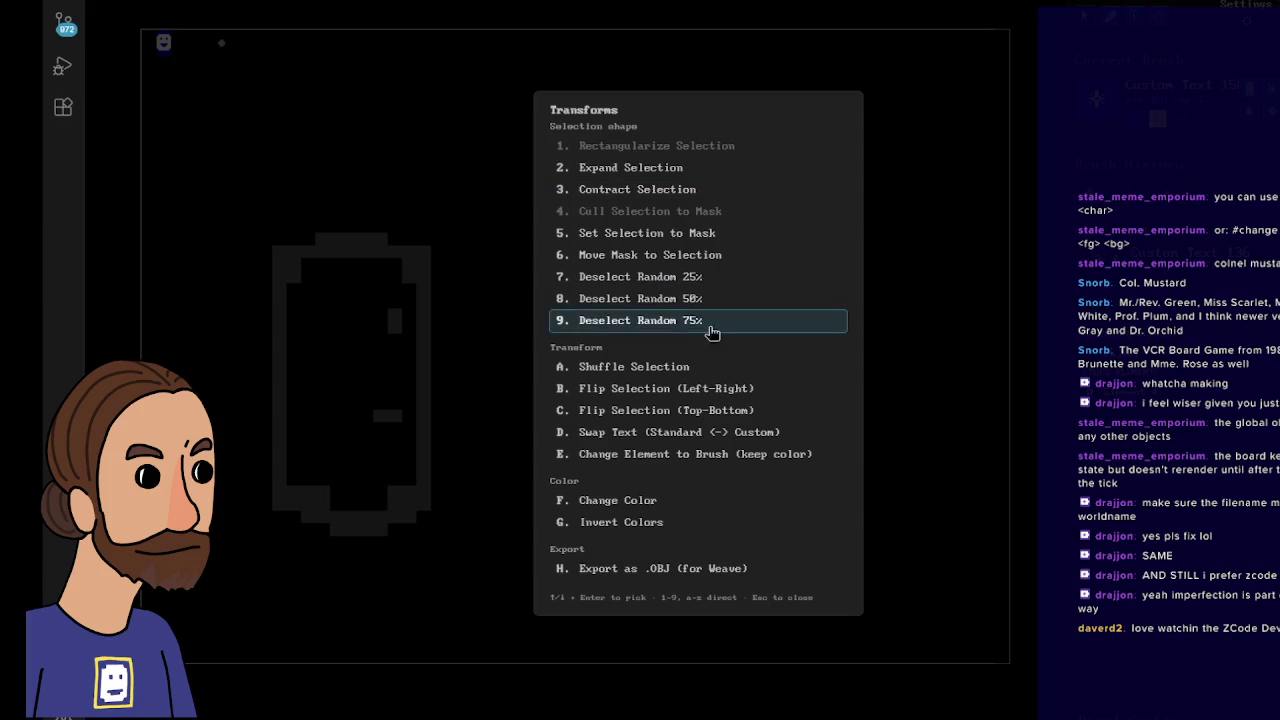
left_click(640, 500)
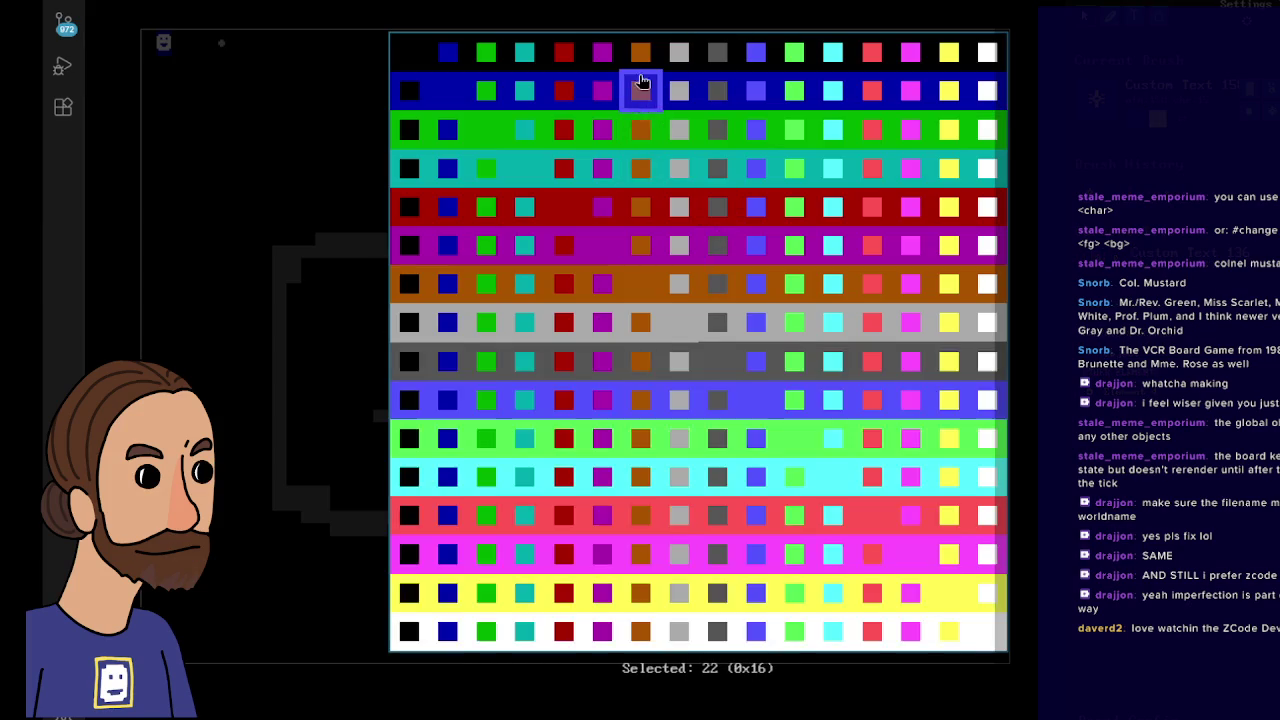
left_click(711, 388)
left_click(713, 380)
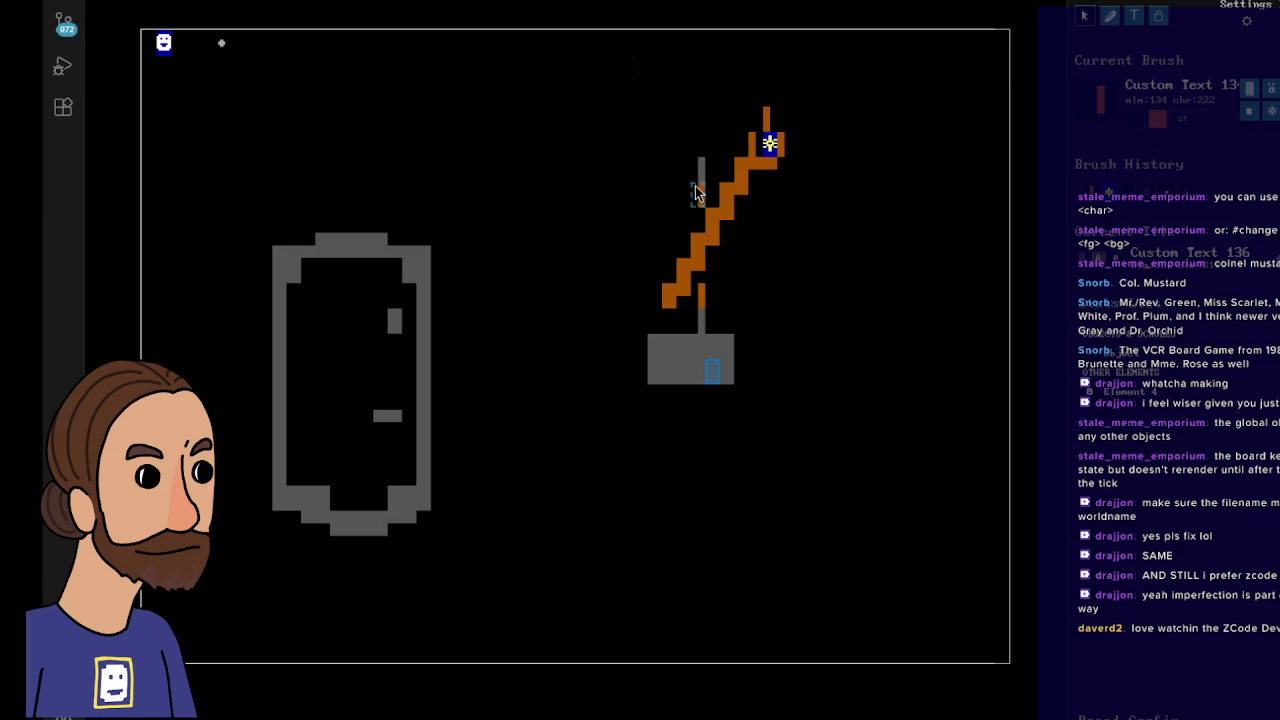
key("t")
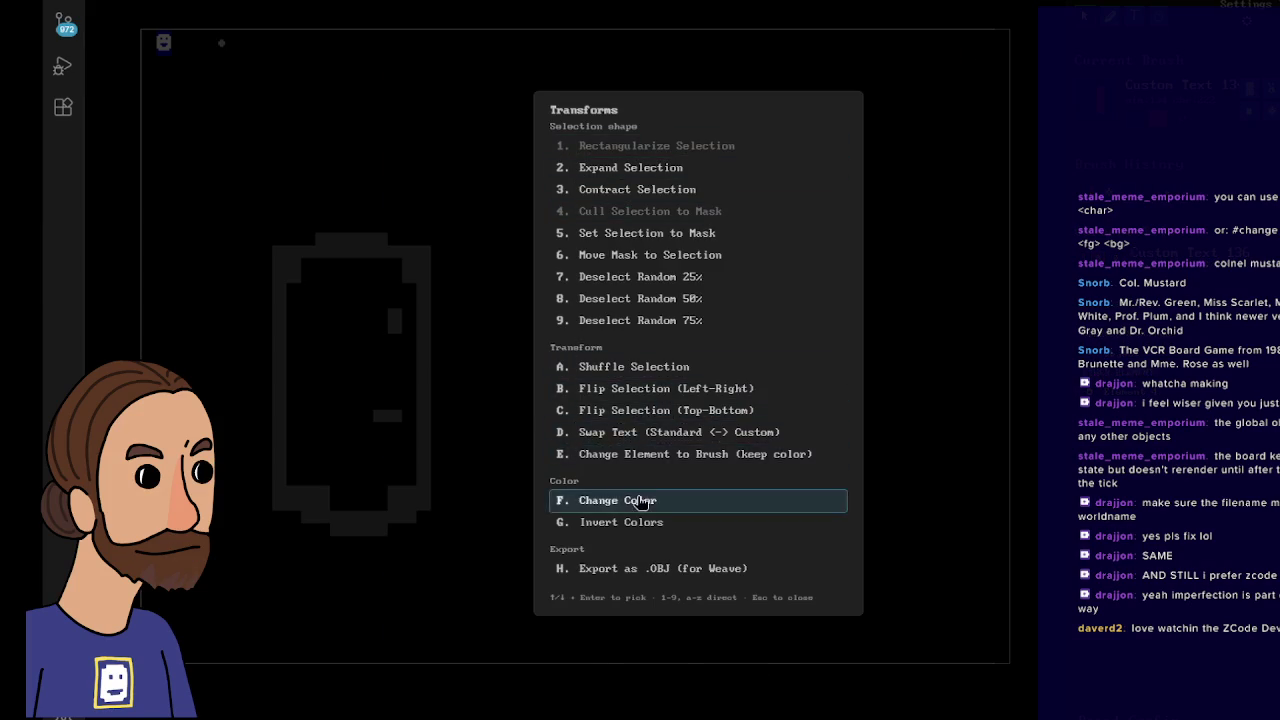
left_click(677, 500)
left_click(948, 52)
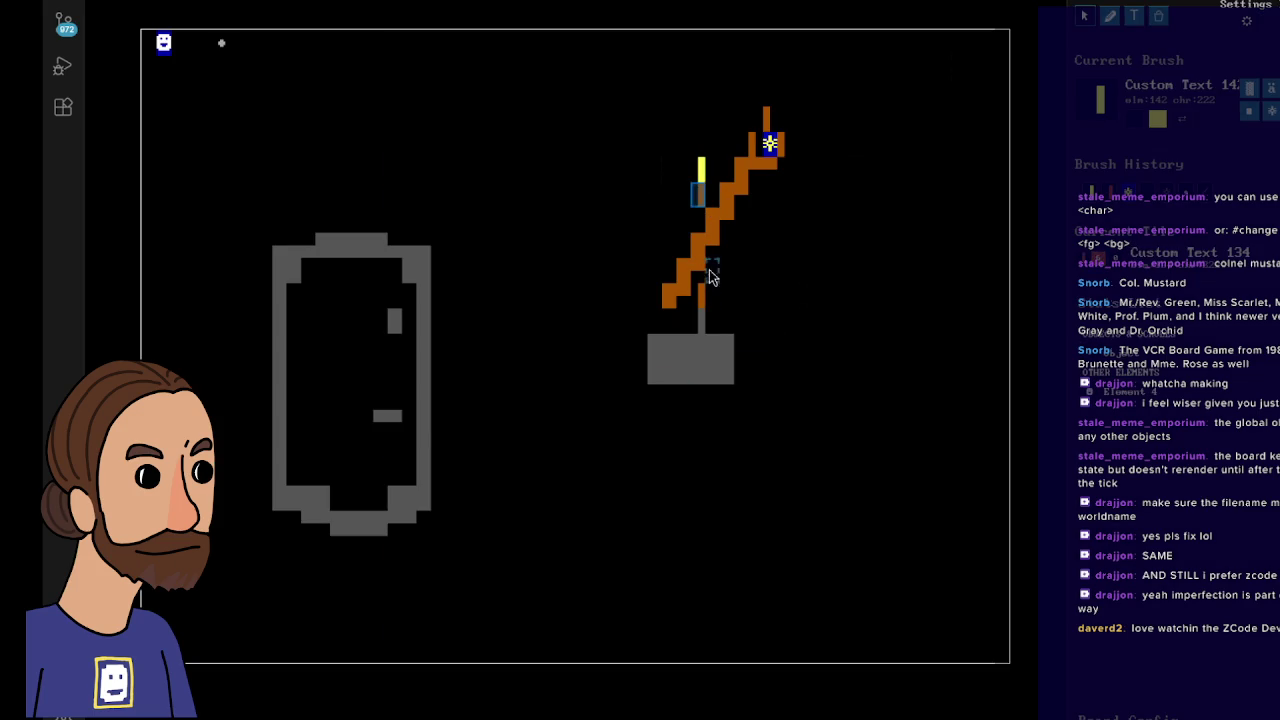
Sample an existing scepter tile into the brush and browse the terrain palette
key("t")
key("Escape")
left_click(729, 197)
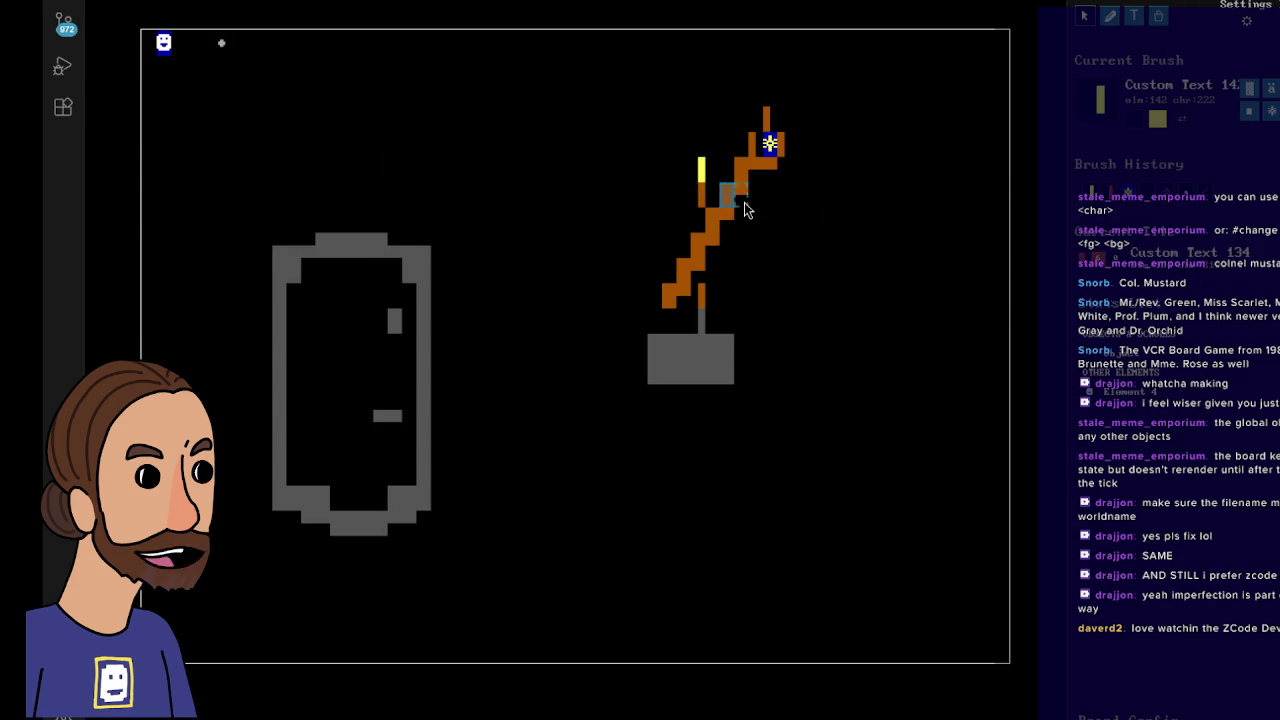
key("F3")
key("Down")
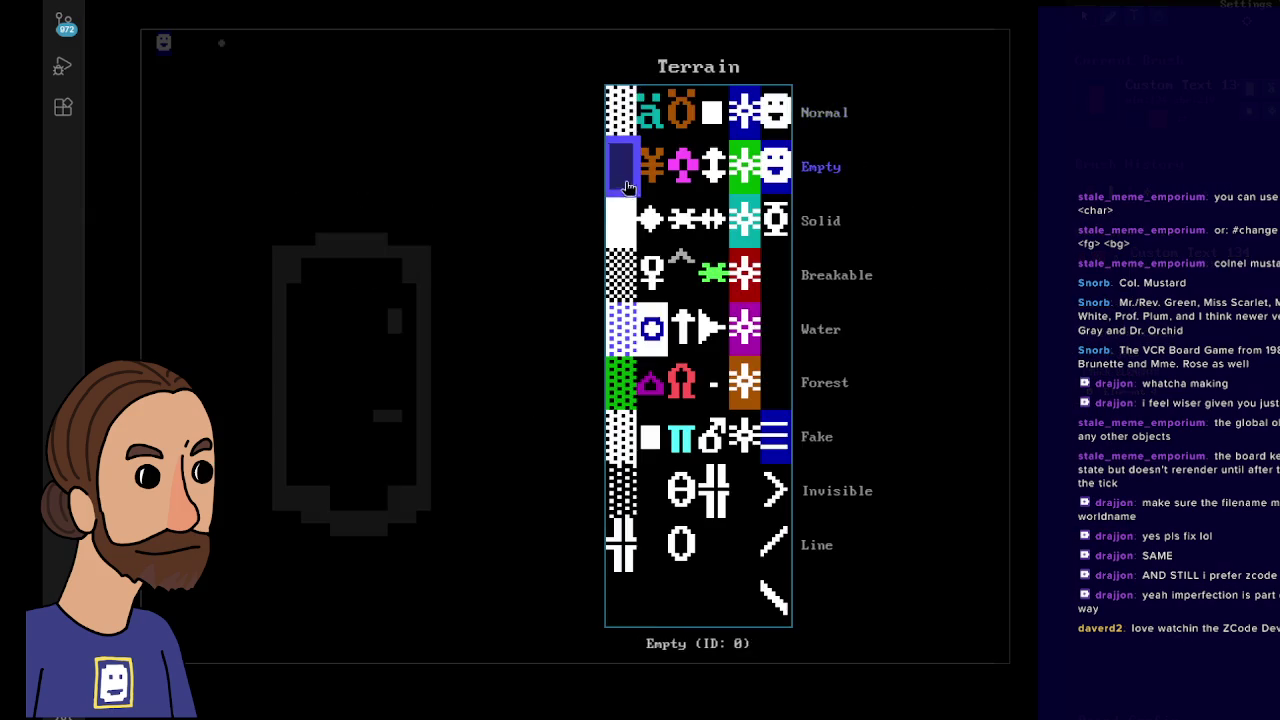
key("Escape")
Shade the scepter shaft using brush colour 79 with dither characters 177, 176 and 178
left_click(1155, 120)
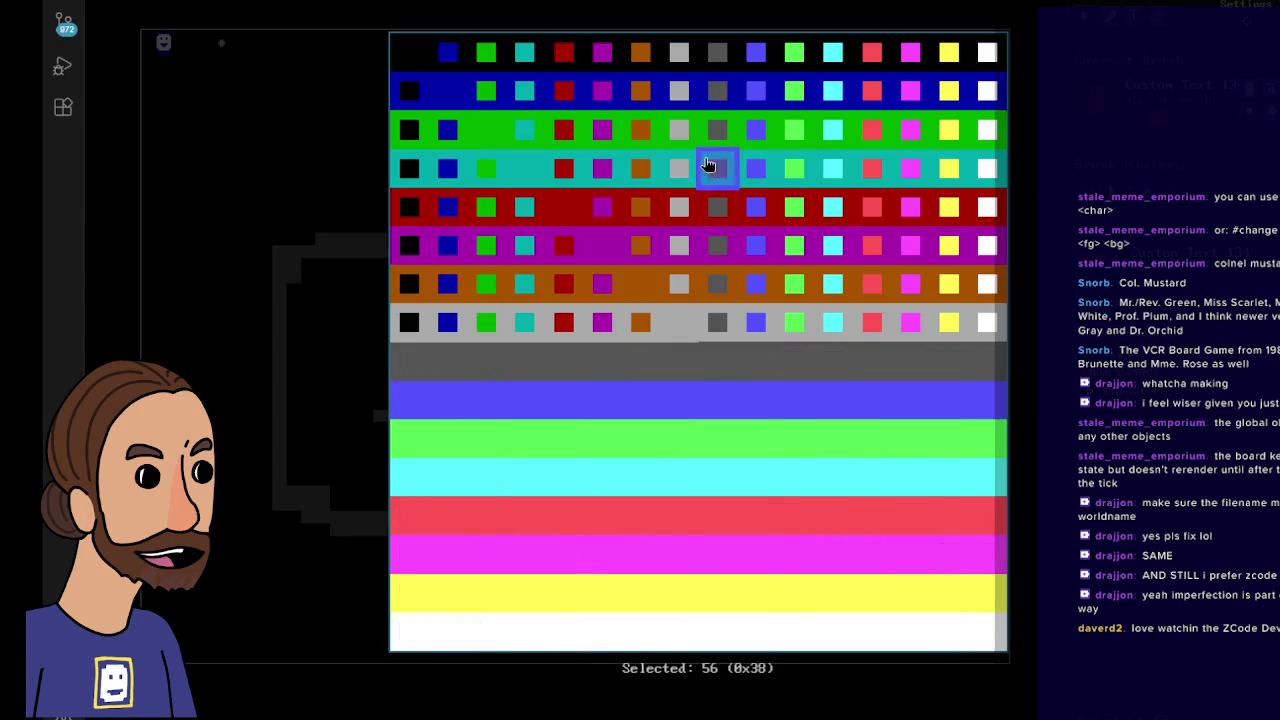
left_click(986, 206)
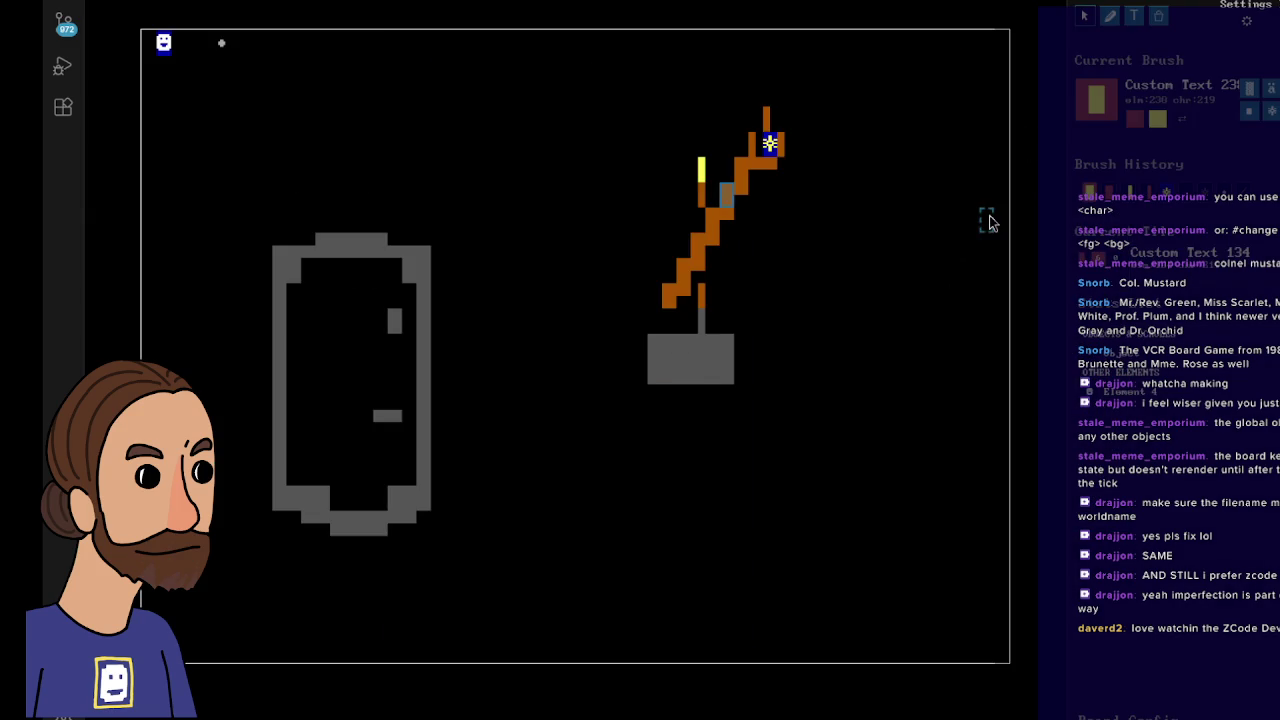
key("c")
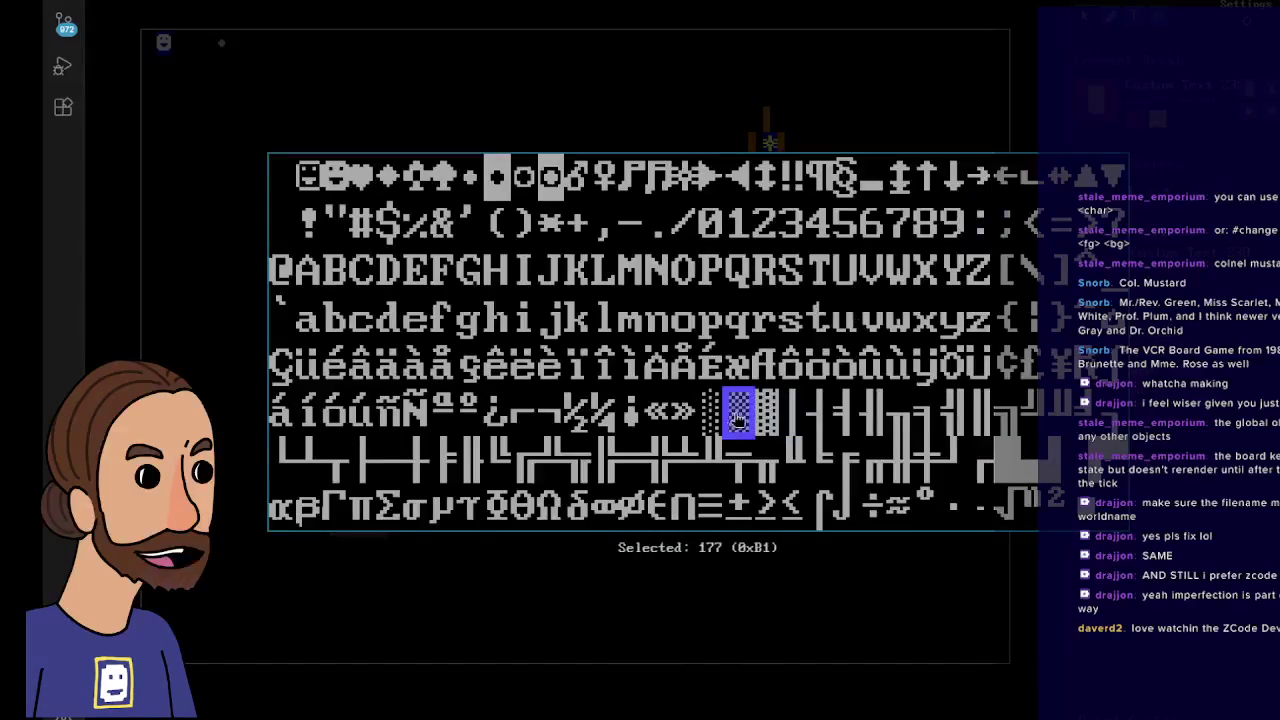
left_click(737, 414)
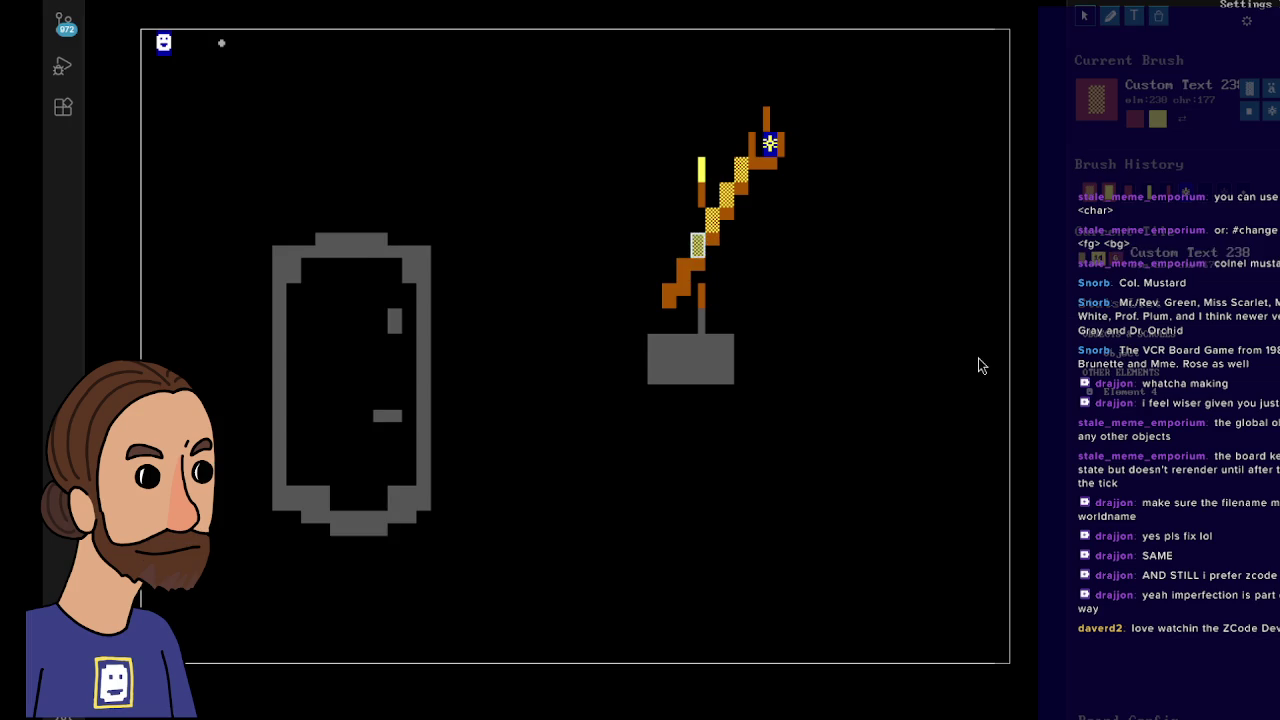
key("c")
key("Left")
key("Return")
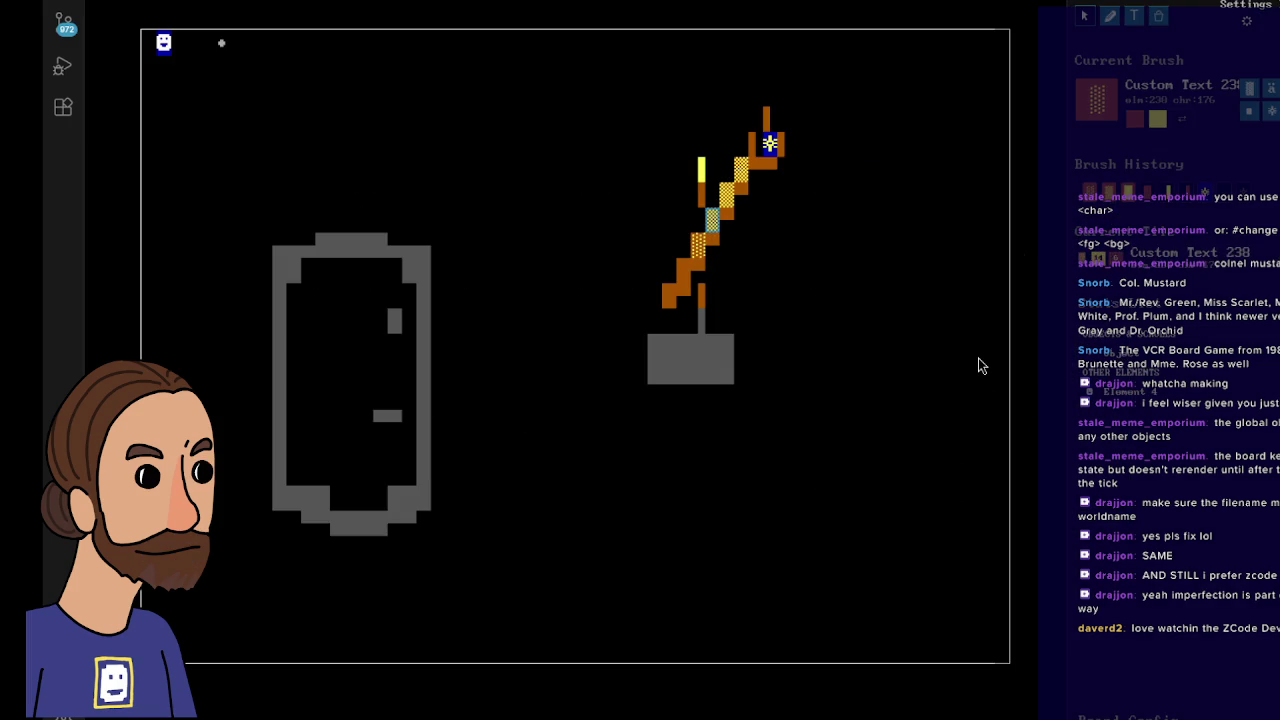
key("c")
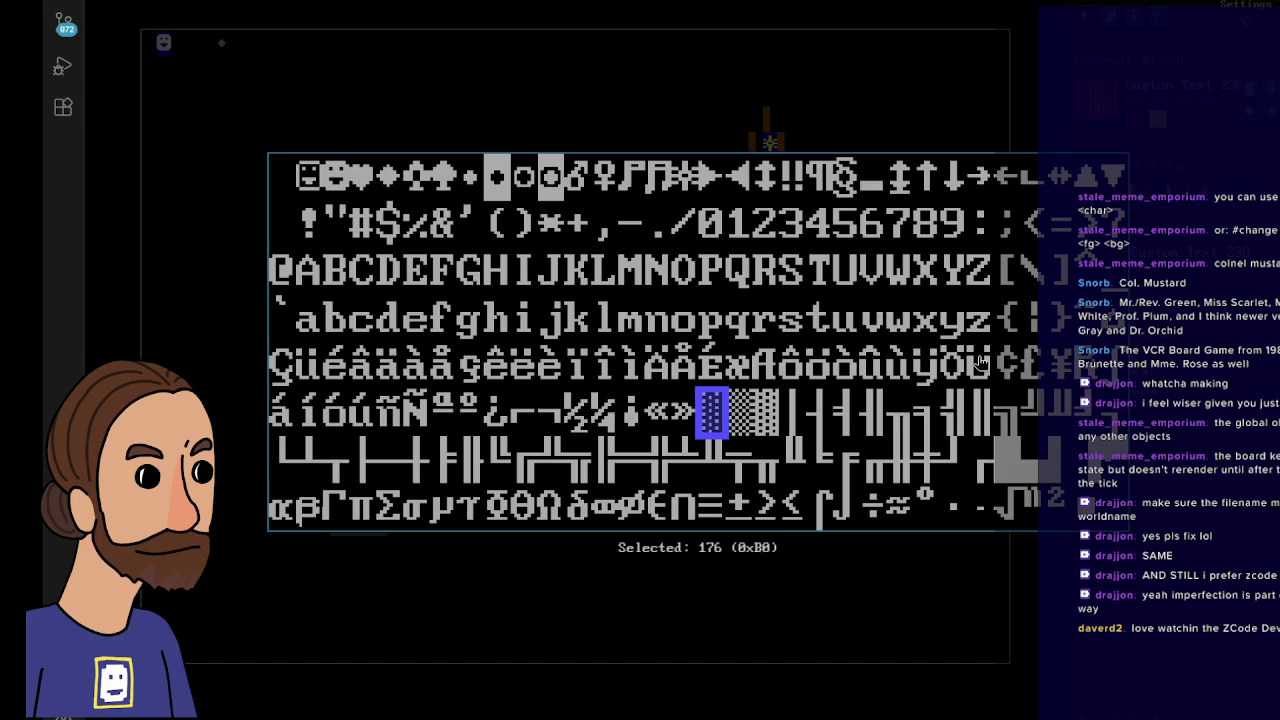
key("Right")
key("Right")
key("Return")
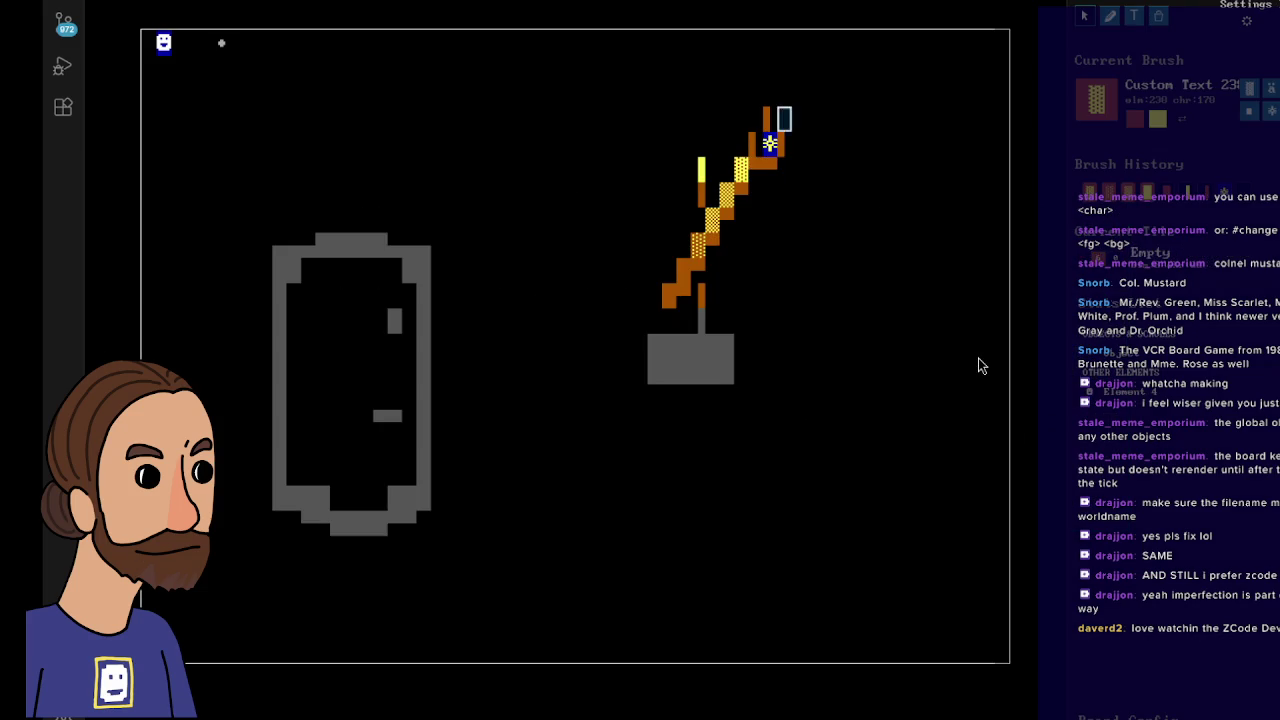
key("Down")
key("Down")
key("Down")
key("Left")
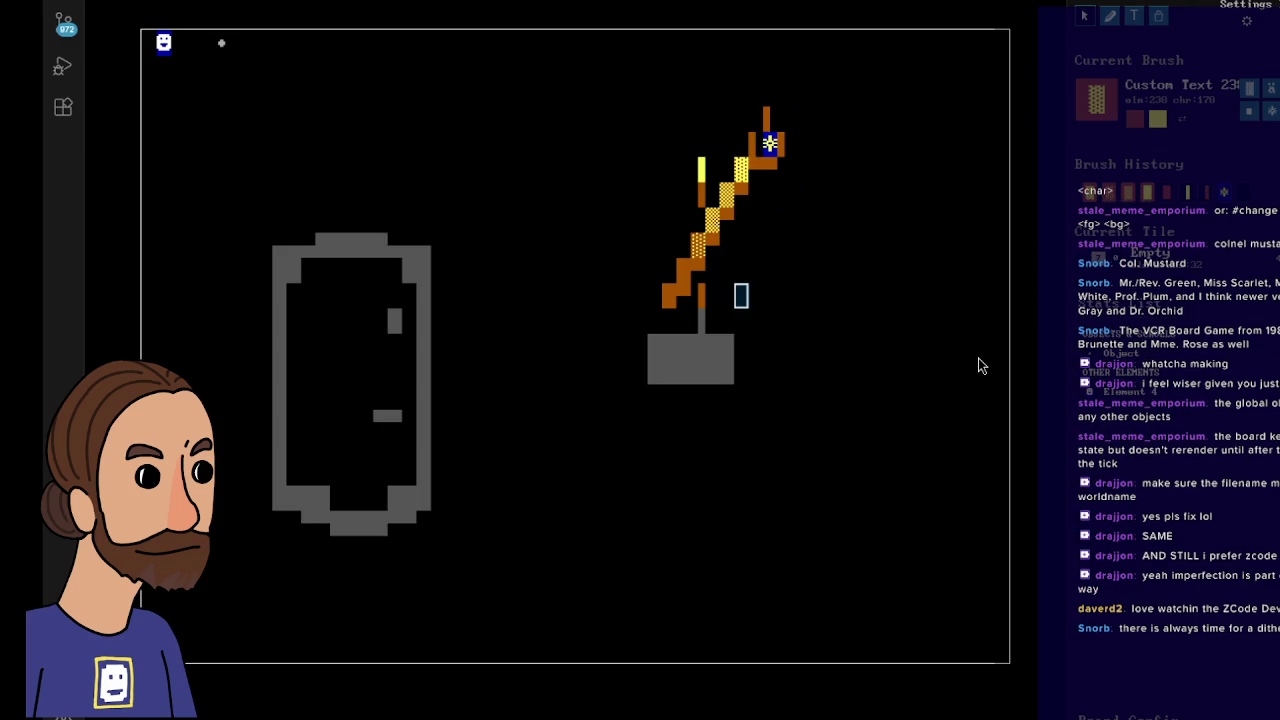
Switch to the chapel board, First Board, from the board list
key("b")
key("Up")
key("Return")
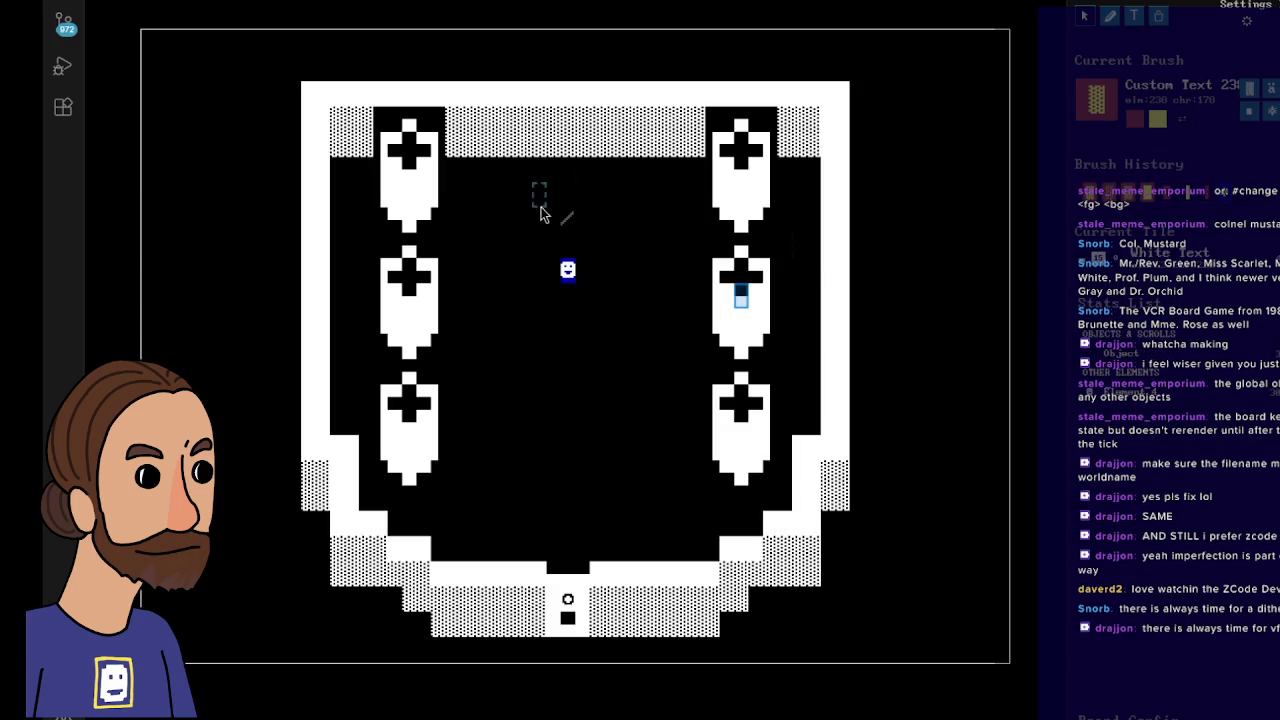
Recolour the chapel's scepter object with Change Color to a blue background
left_click(568, 224)
key("t")
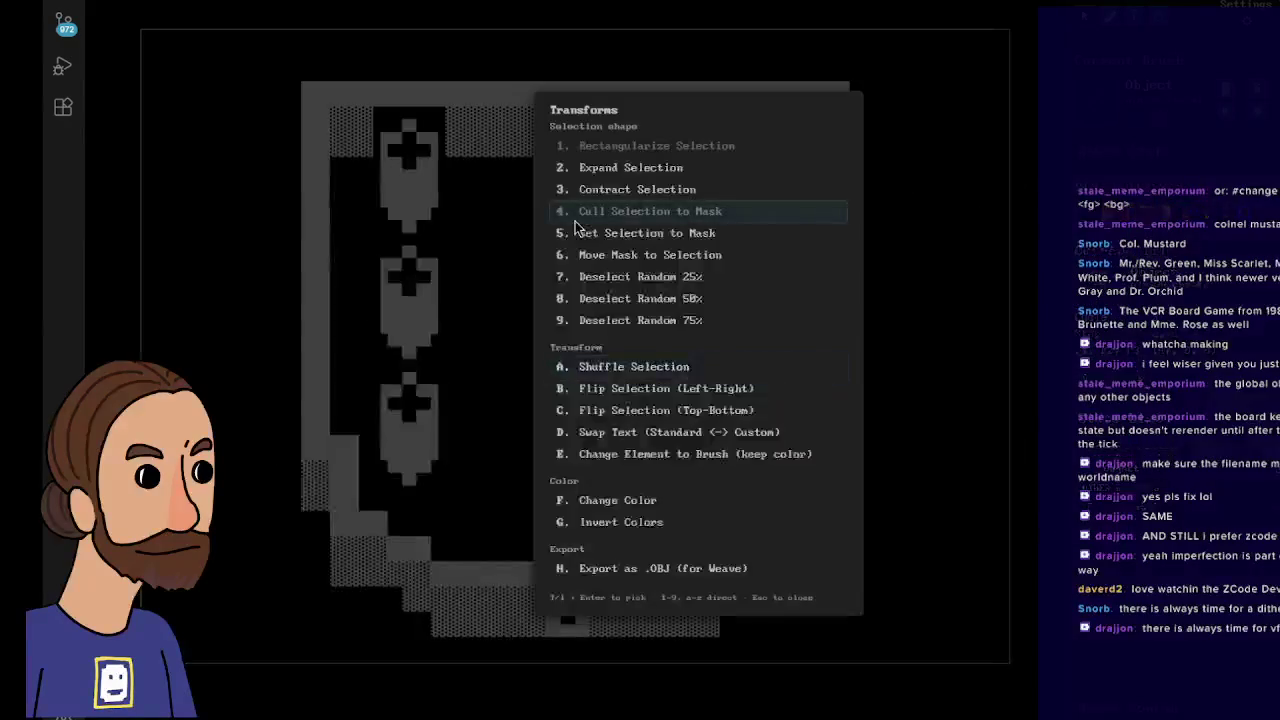
key("Down")
key("Down")
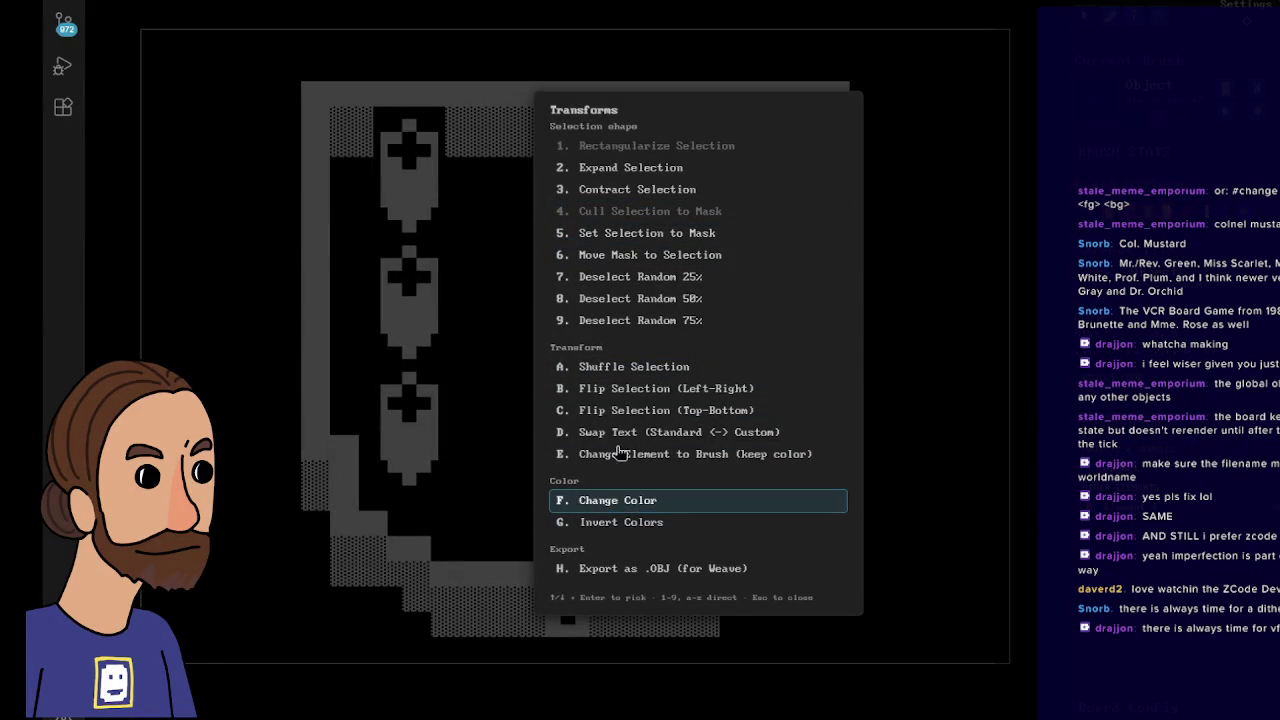
left_click(638, 505)
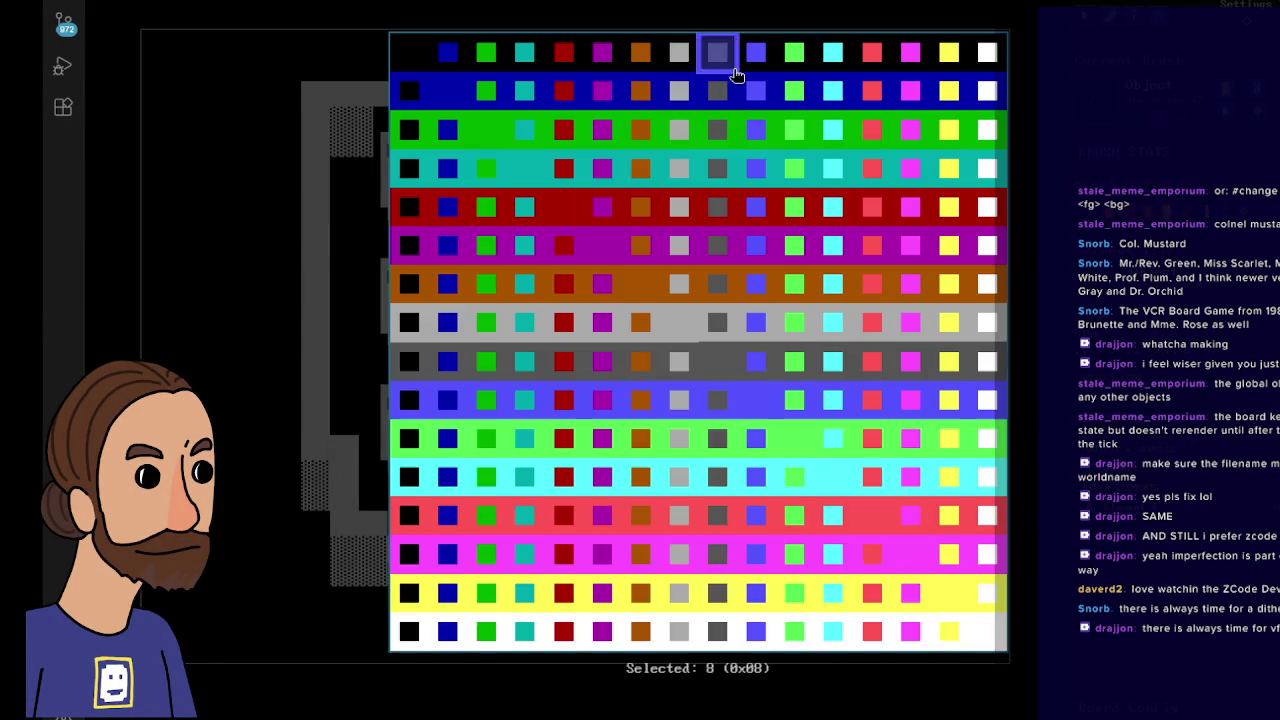
left_click(640, 100)
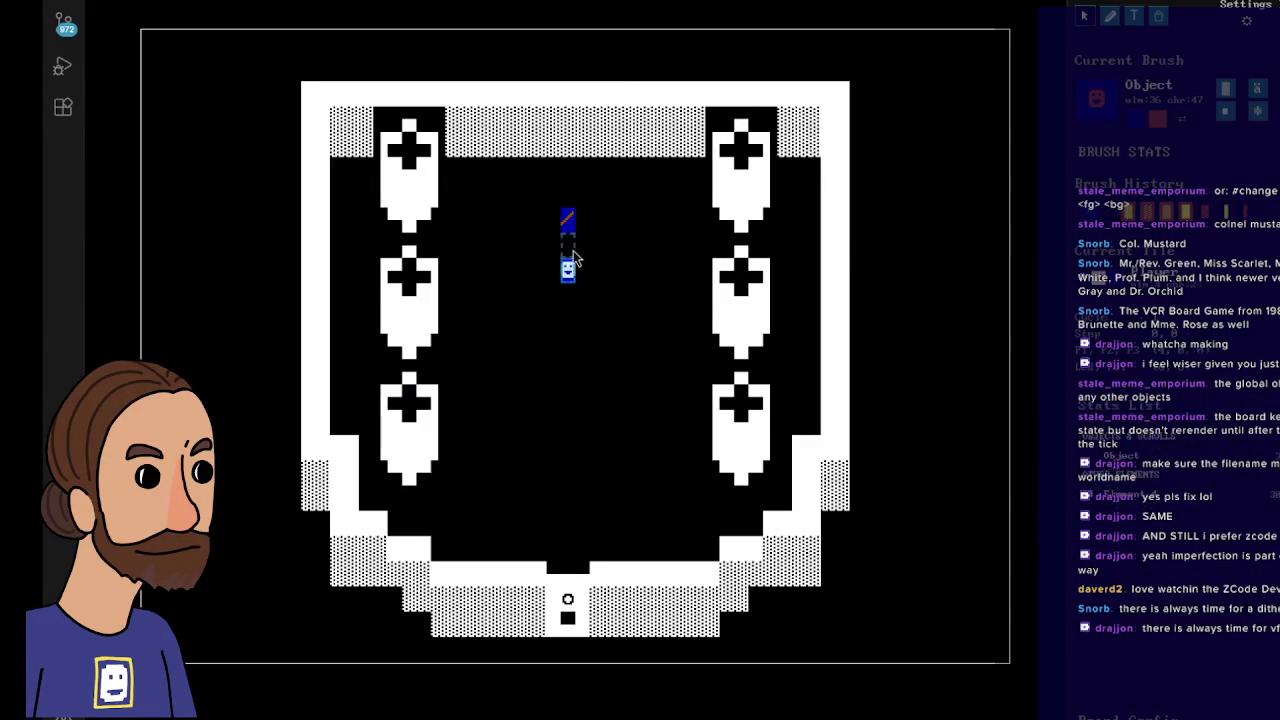
Sample the dithered wall tile, place a tile above the scepter, and launch the game
right_click(564, 152)
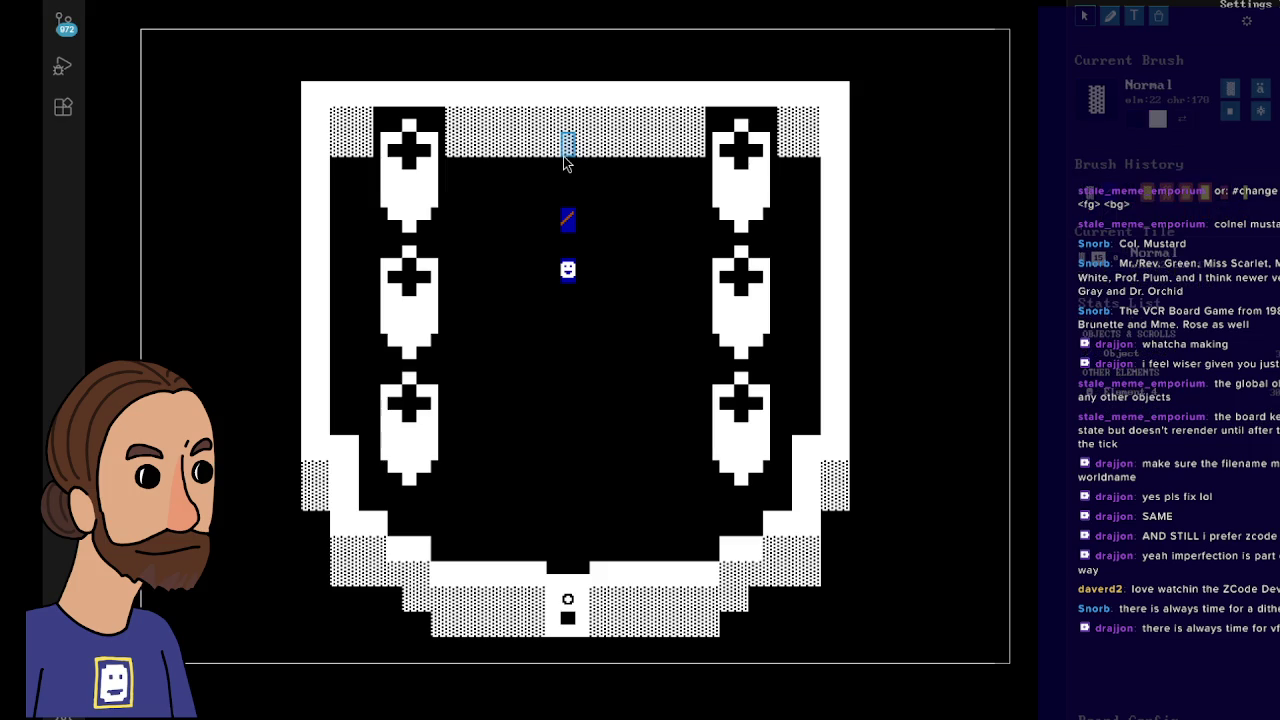
key("t")
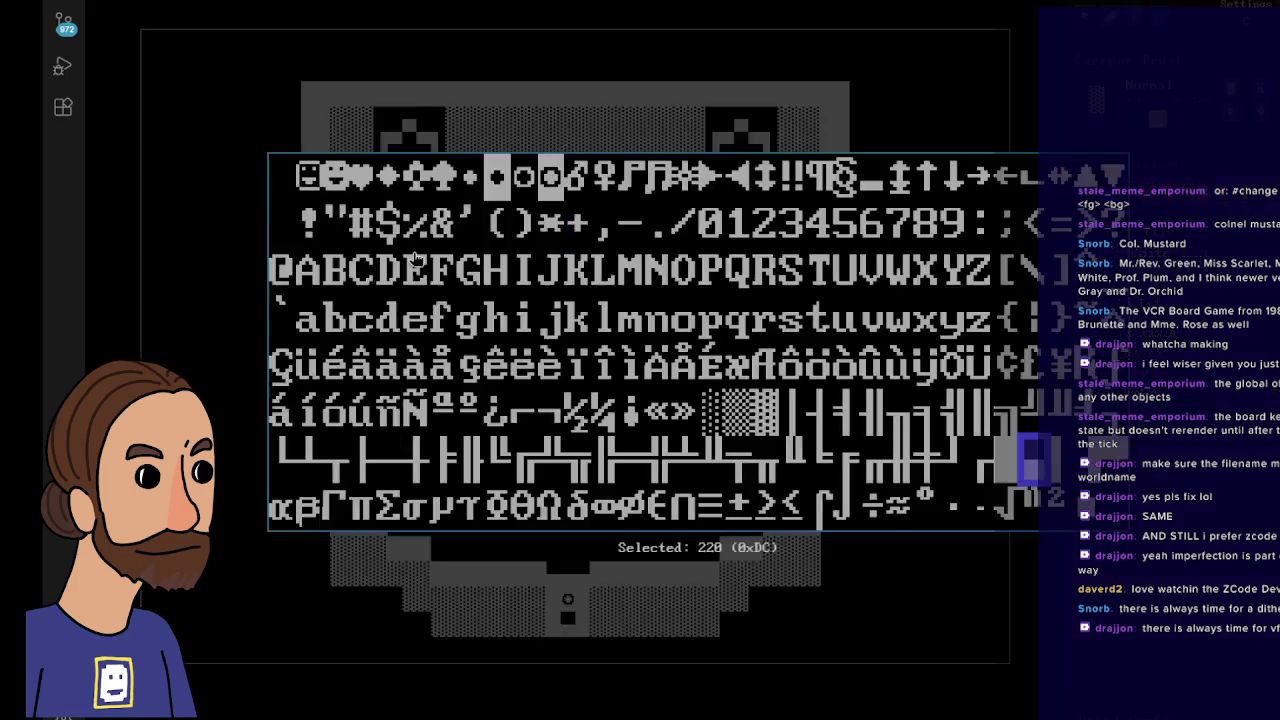
left_click(567, 240)
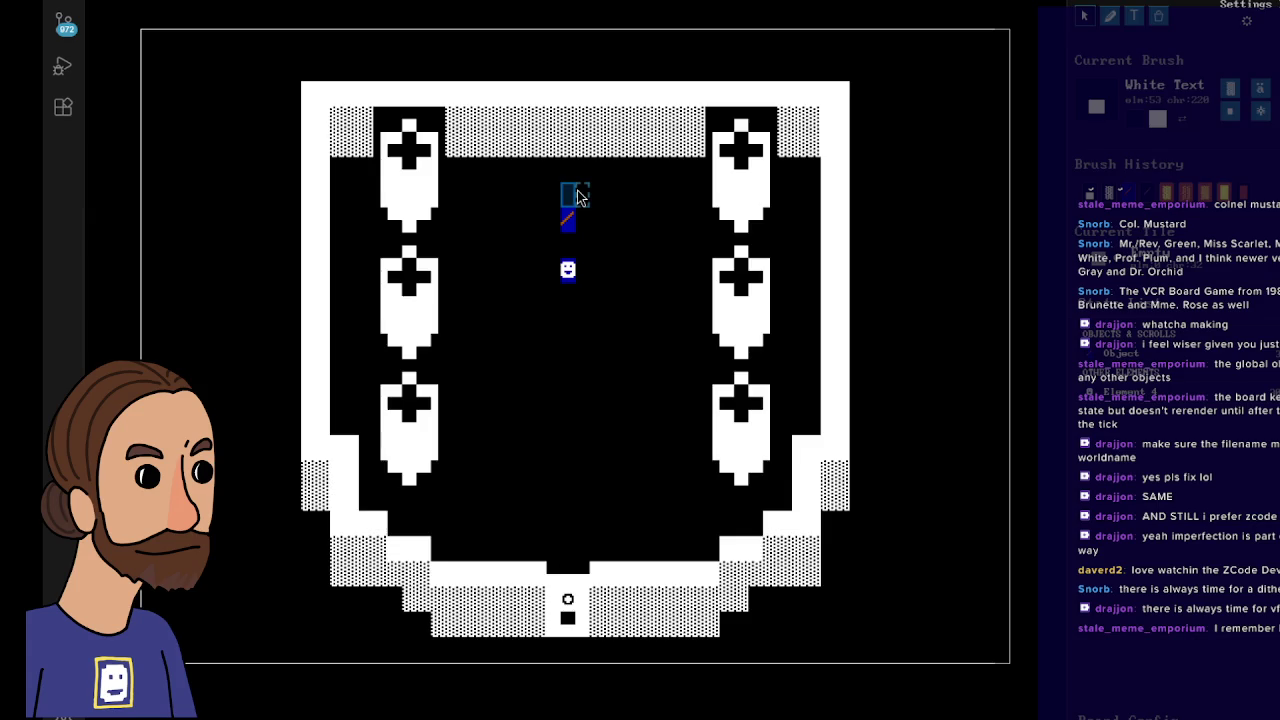
key("Escape")
Start playing, walk into the scepter, and choose yes to take the grand scepter
key("p")
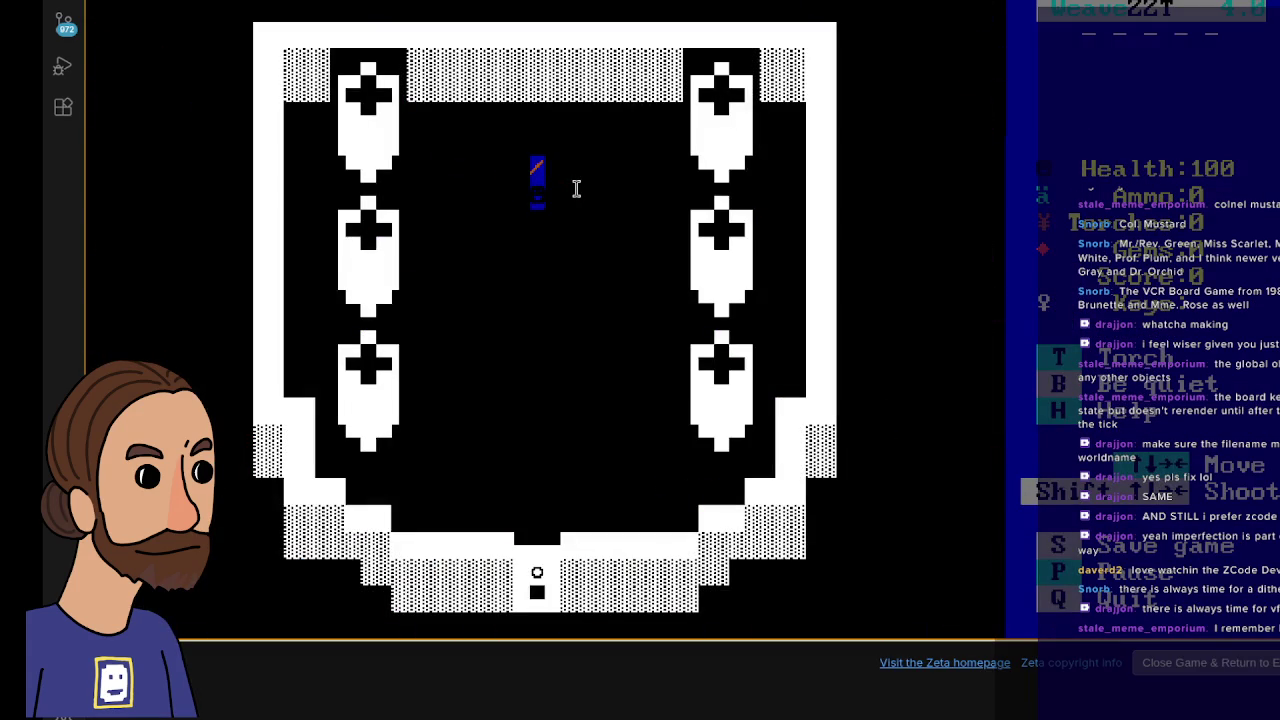
key("Up")
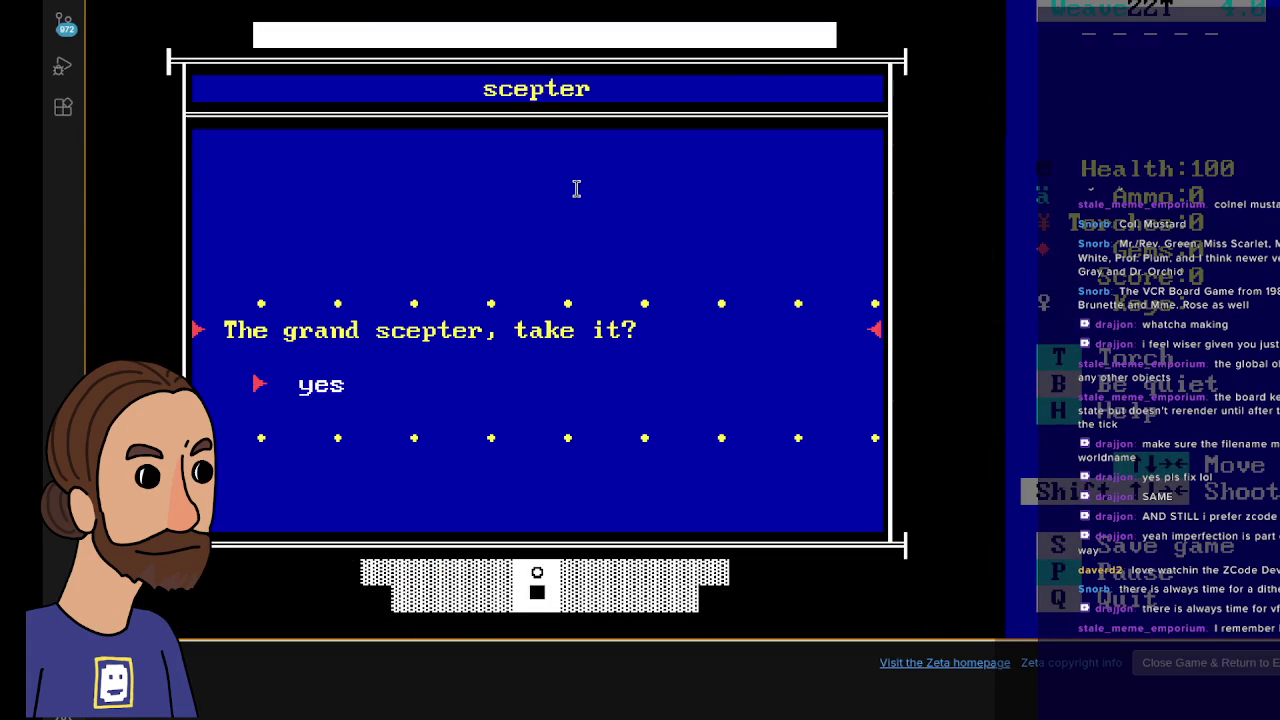
key("Down")
key("Return")
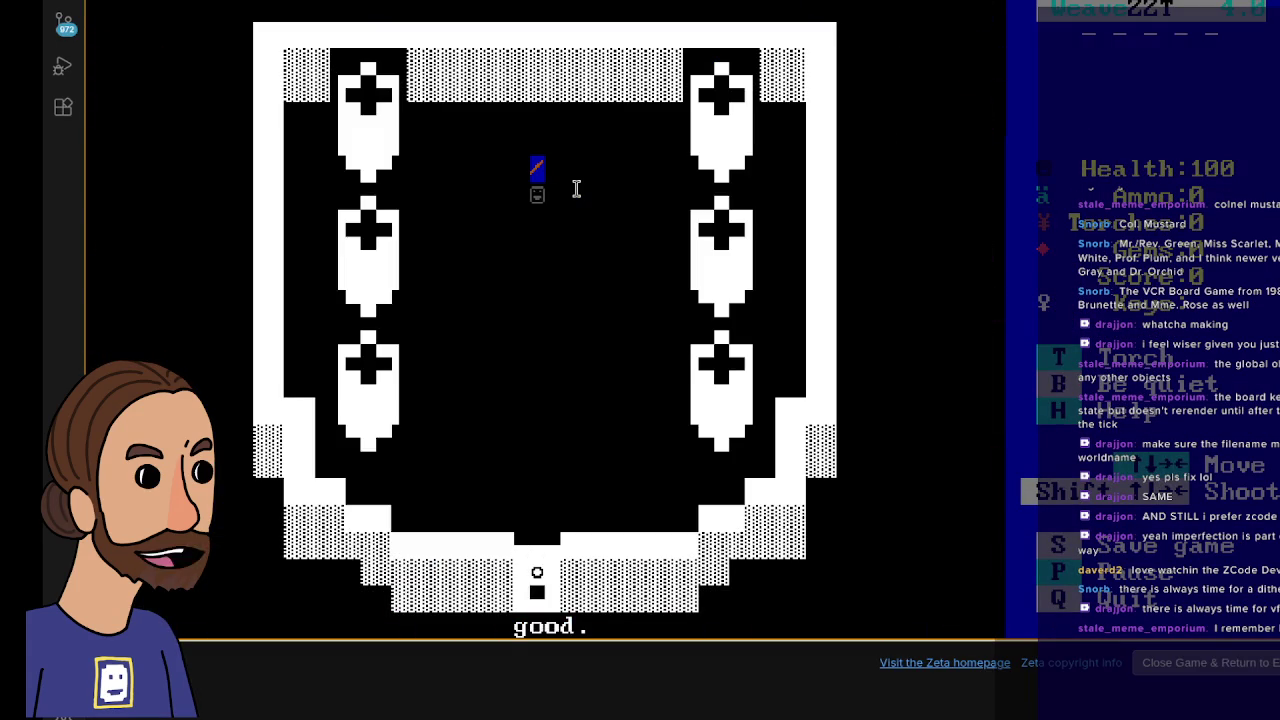
Walk the player around briefly, then quit the game back to the board editor
key("Down")
key("Right")
key("Left")
key("Left")
key("Left")
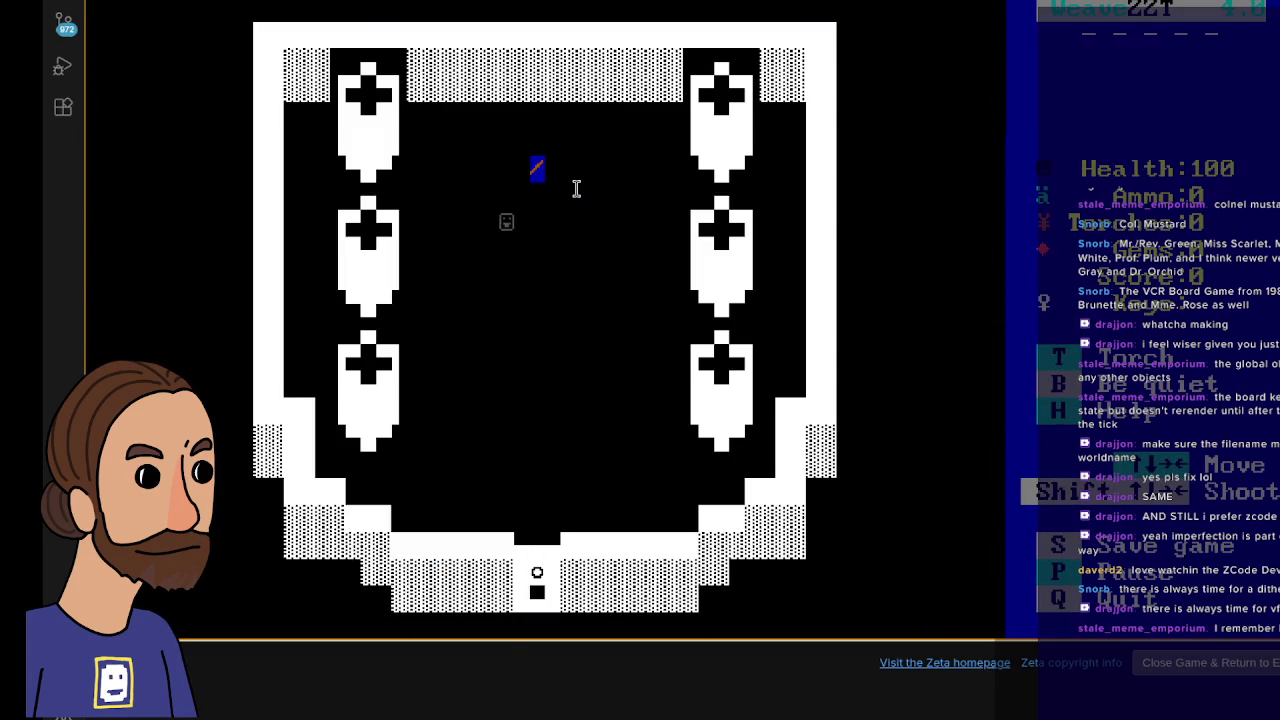
key("Right")
key("Up")
key("Escape")
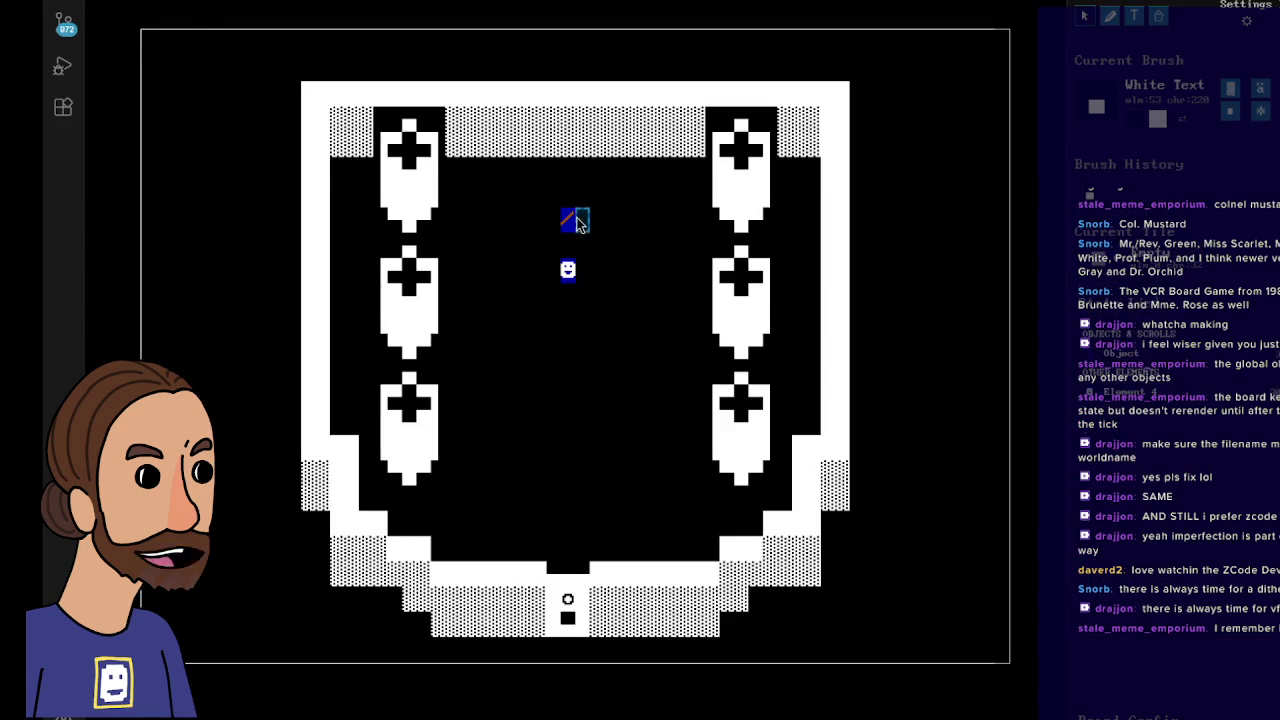
Open the scepter's script at the 'take it?' prompt, close it, and reopen it
left_click(568, 218)
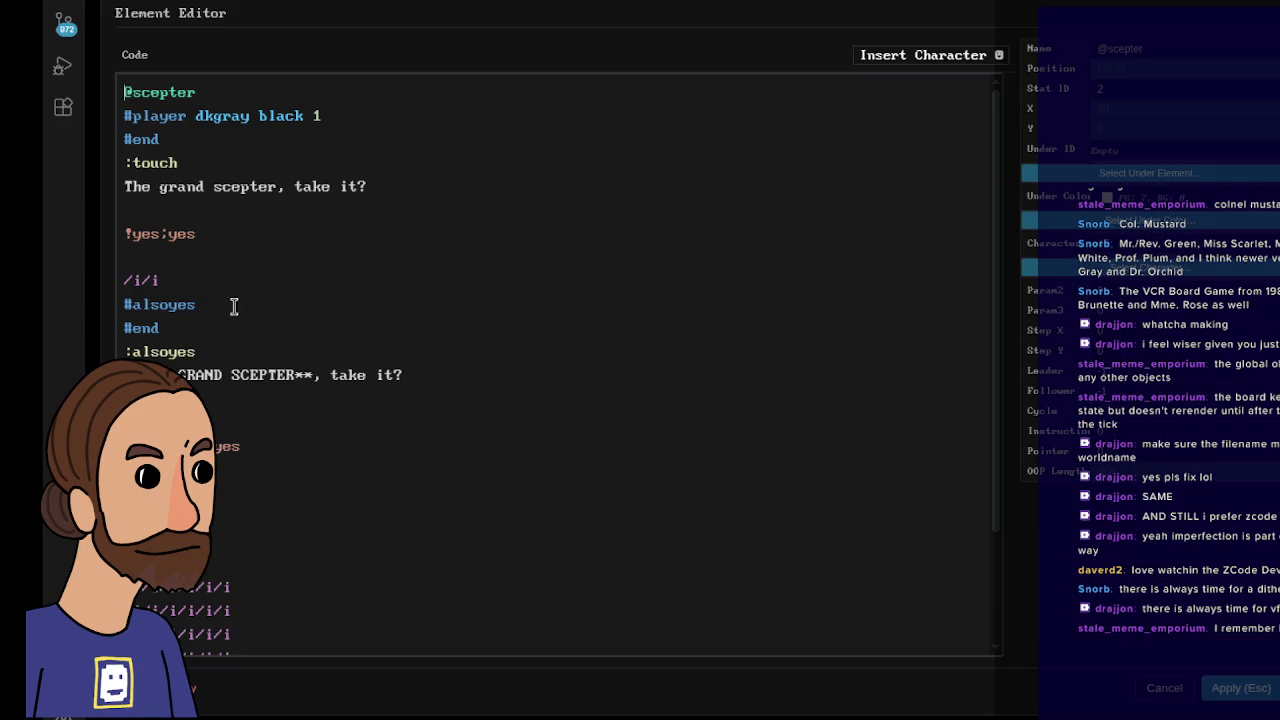
left_click(470, 378)
key("Escape")
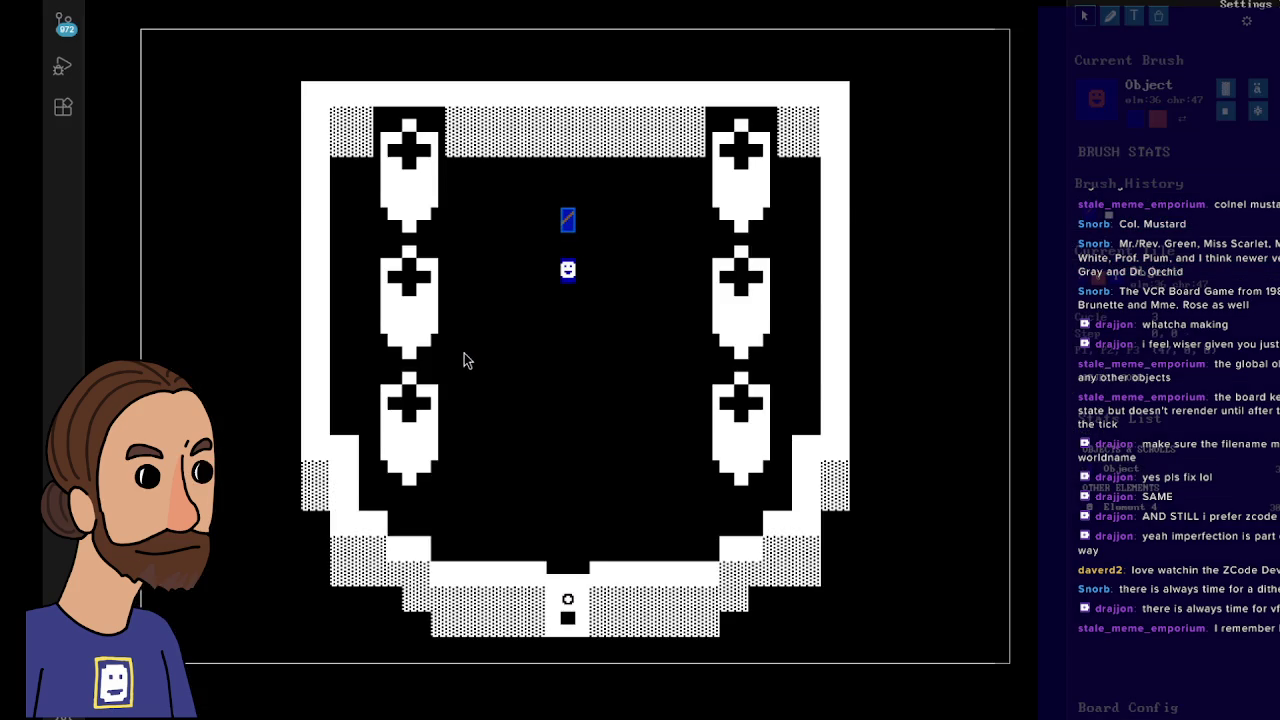
key("Return")
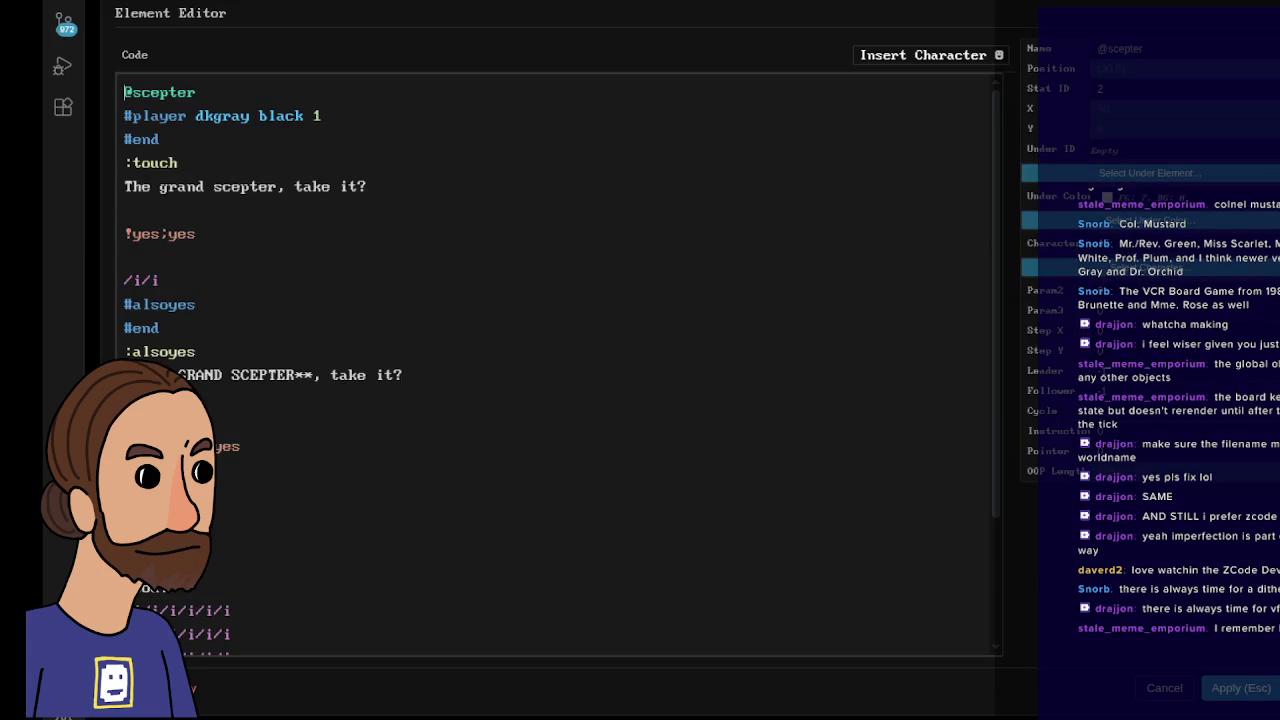